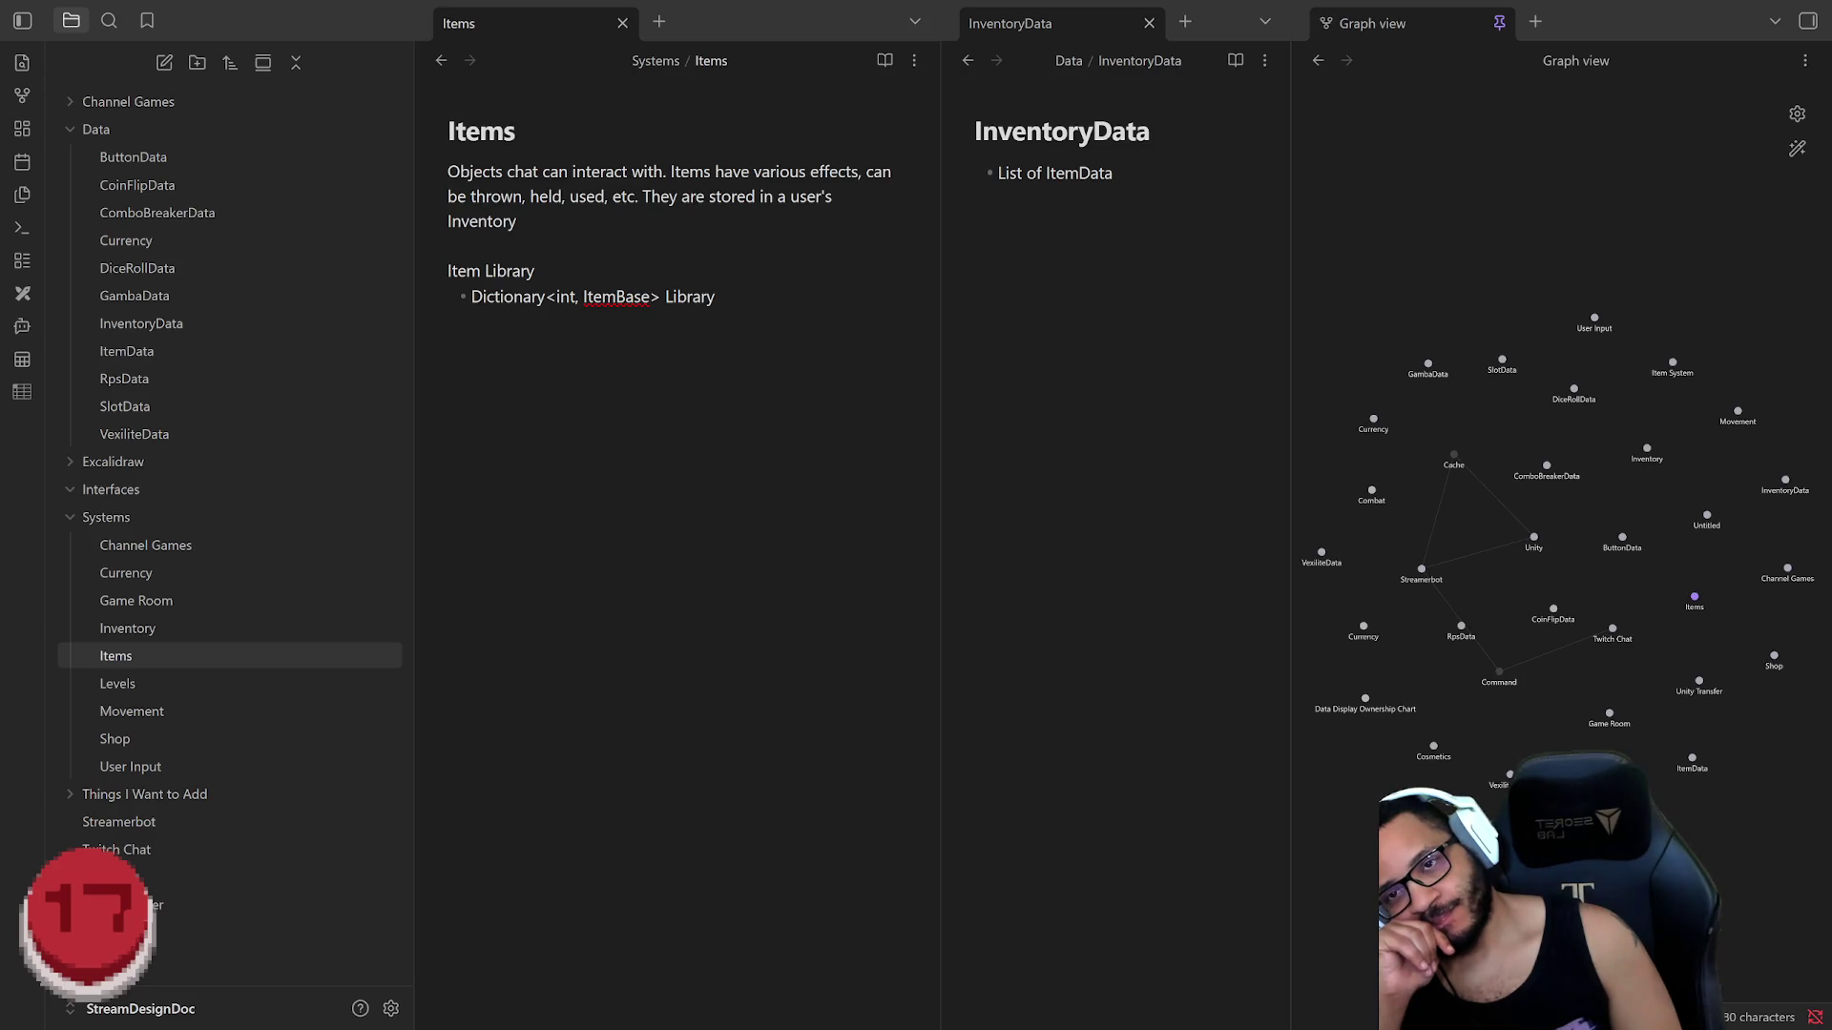
Step: Review the 'List of ItemData' line in the InventoryData note
double_click(1073, 173)
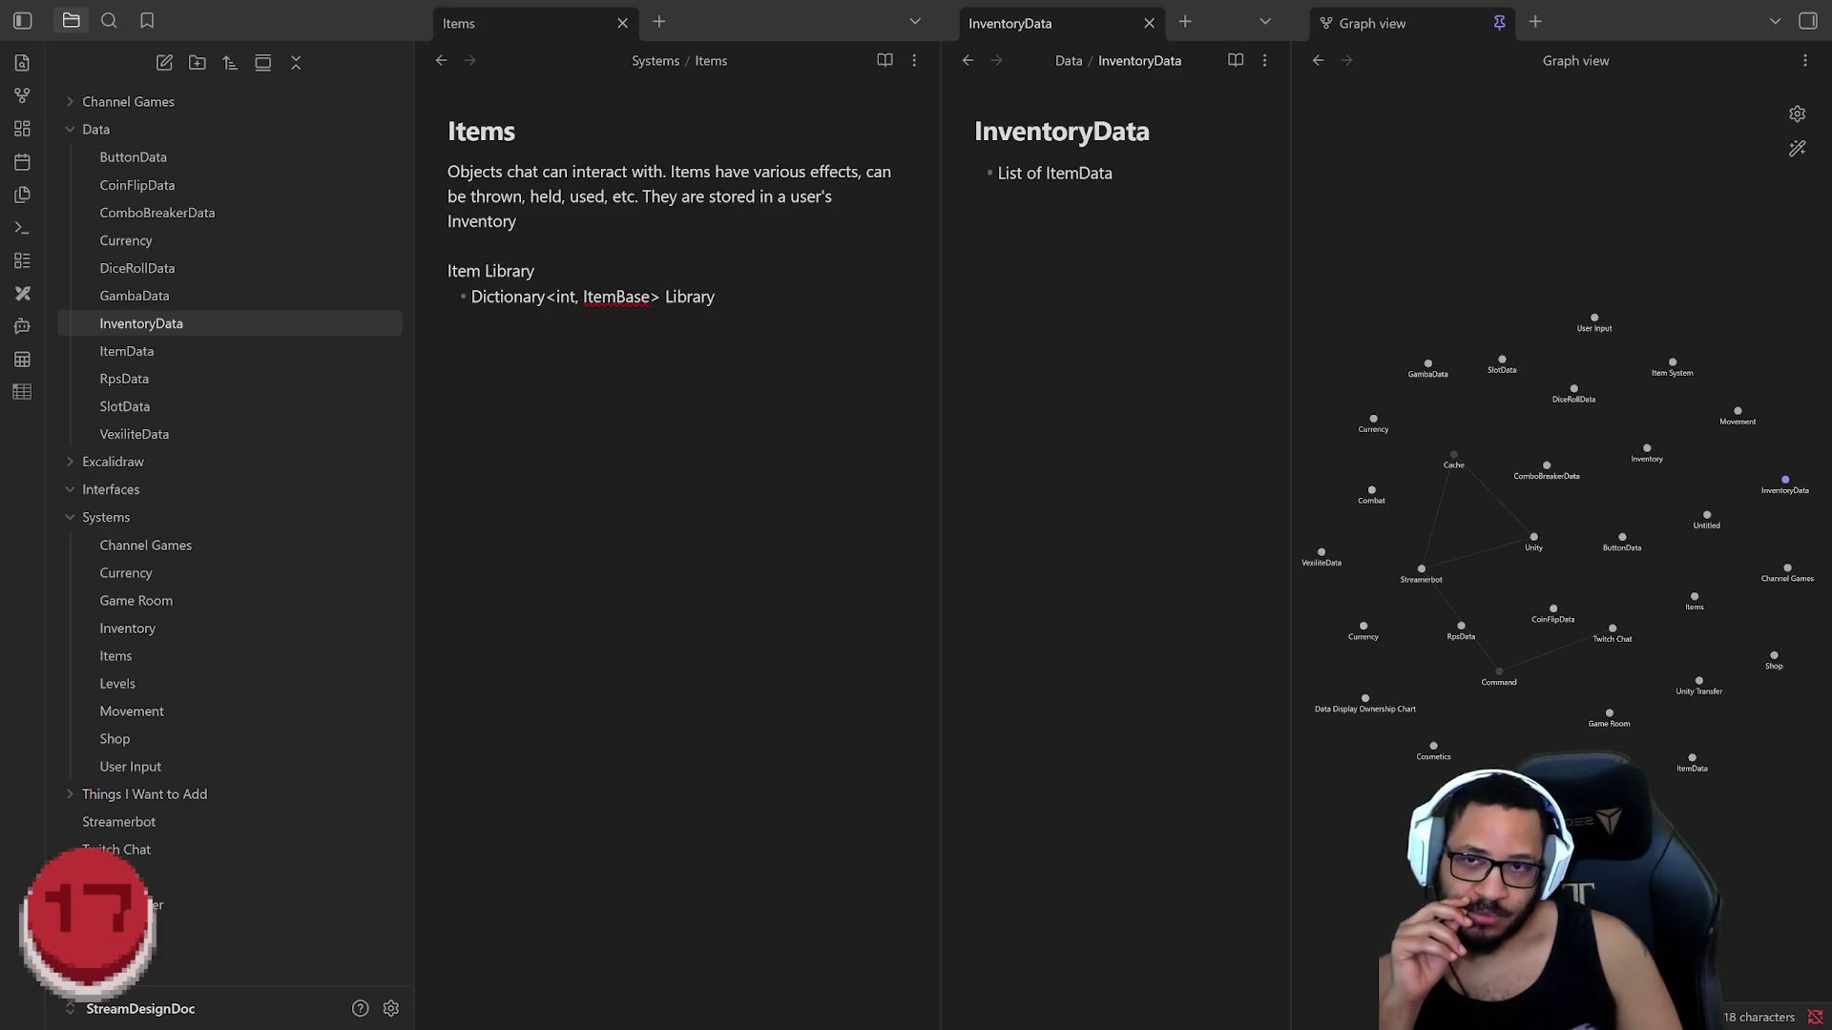
key("ctrl+shift+Left")
key("ctrl+shift+Left")
key("ctrl+shift+Left")
key("End")
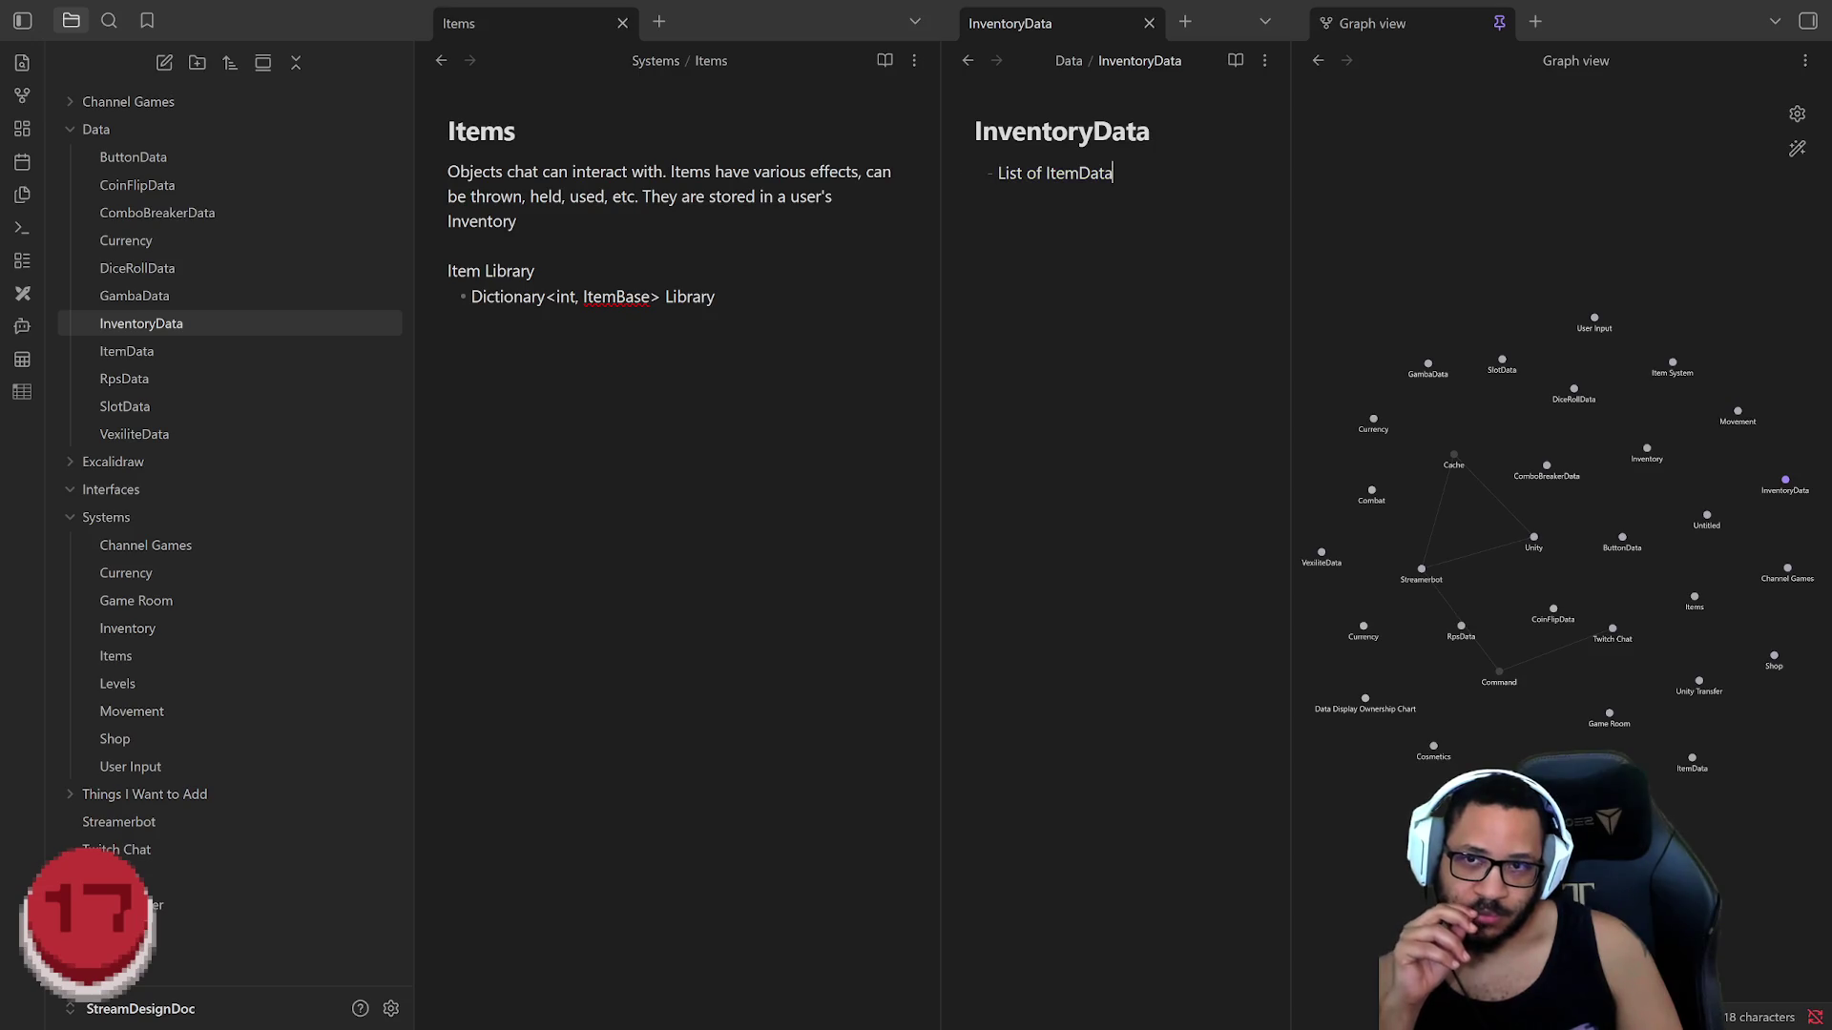
key("ctrl+shift+Left")
key("ctrl+shift+Left")
key("ctrl+shift+Left")
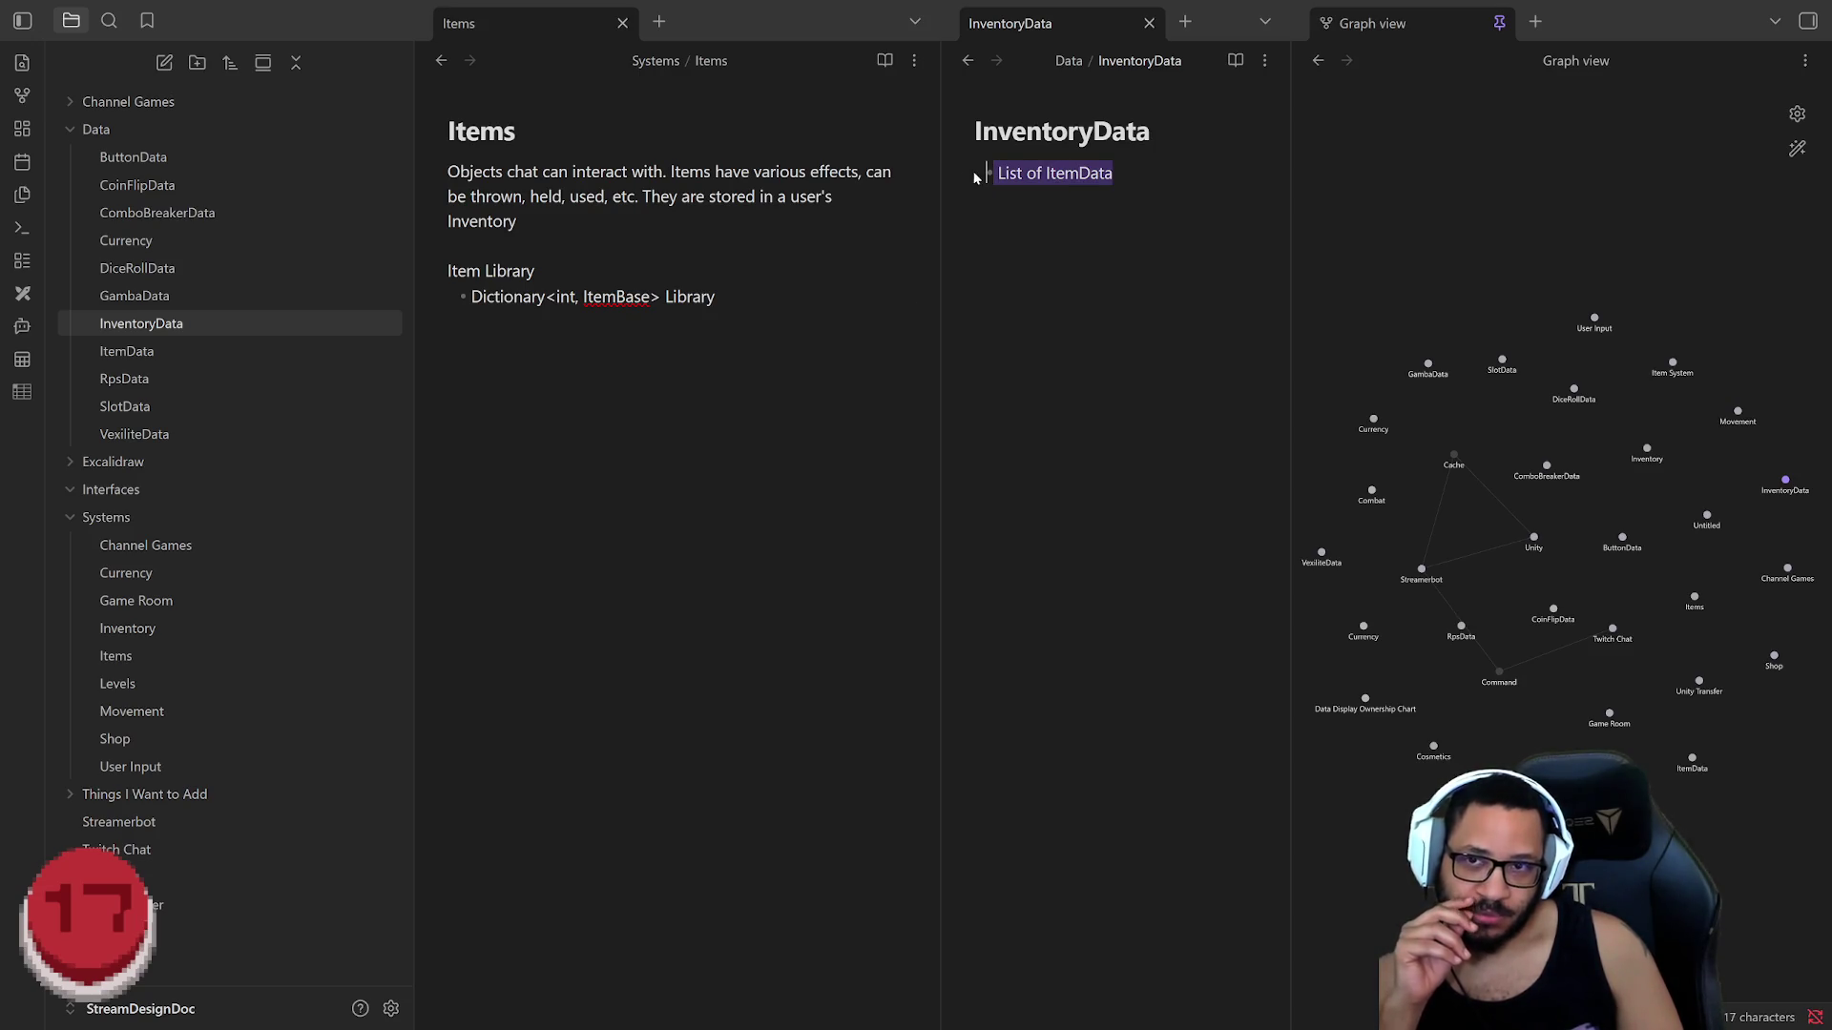
key("End")
key("ctrl+shift+Left")
key("ctrl+shift+Left")
key("ctrl+shift+Left")
key("ctrl+shift+Left")
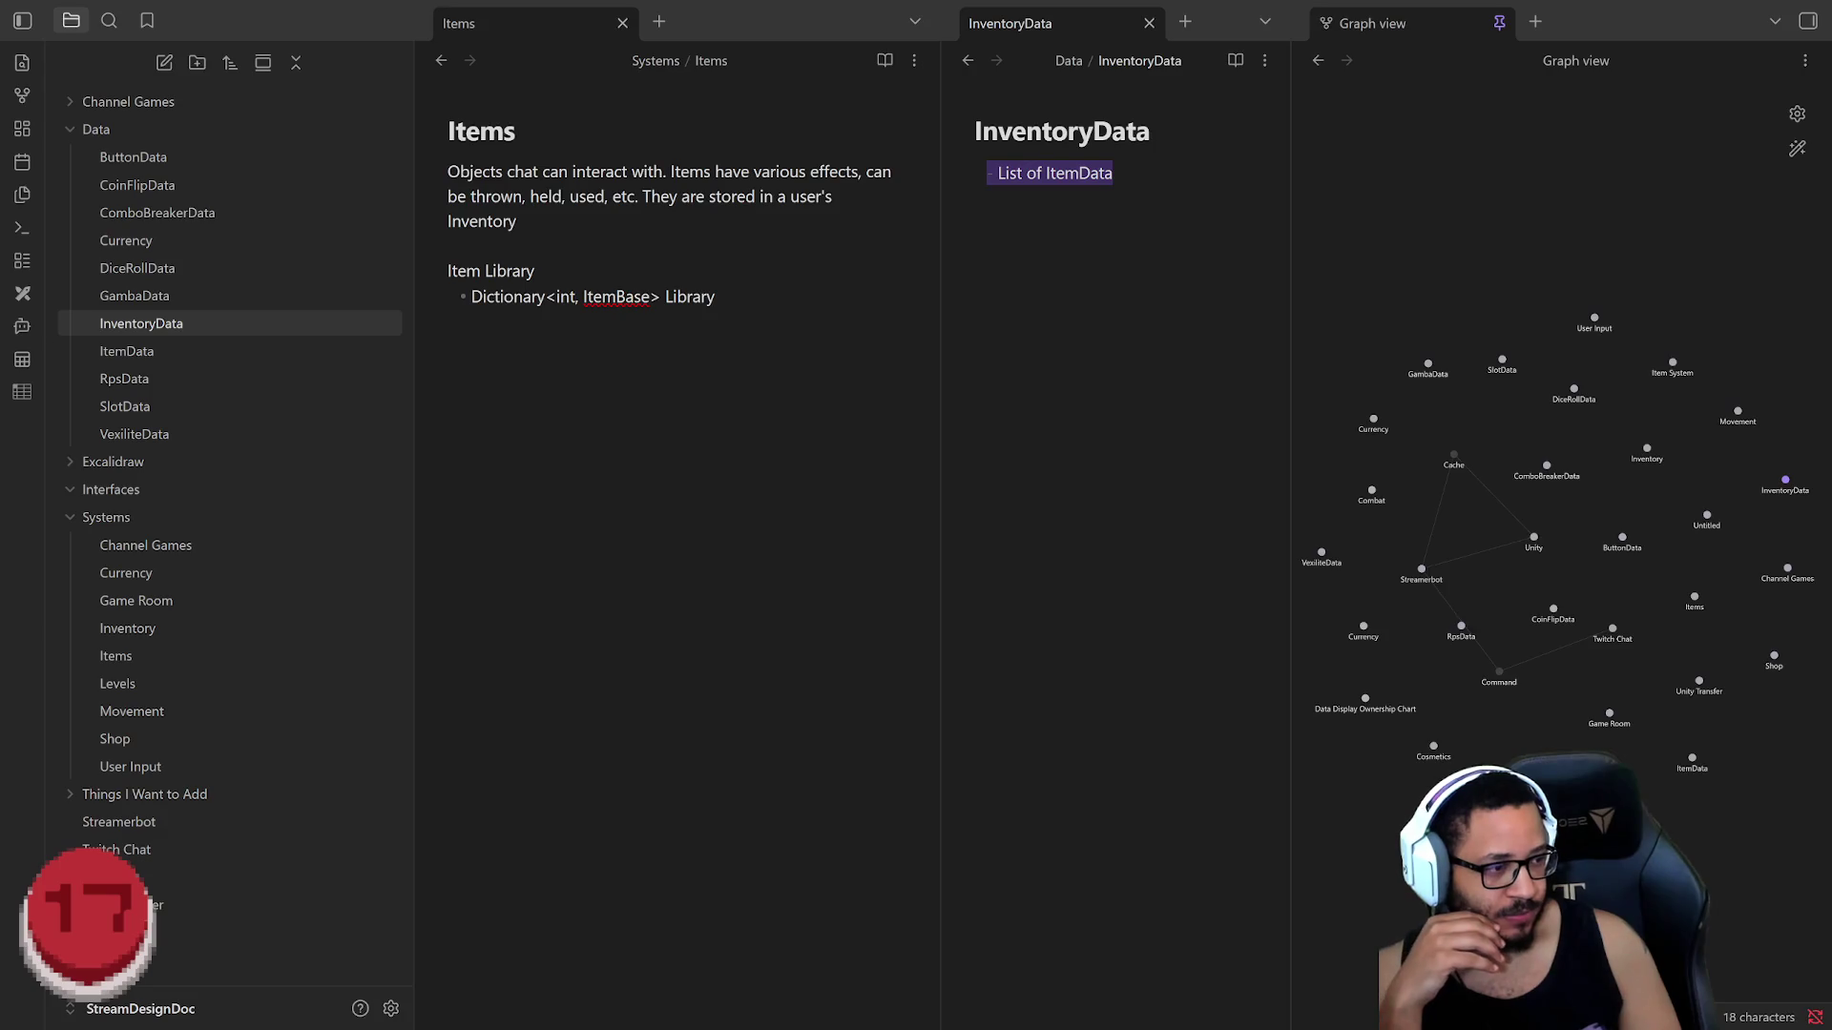
Step: Switch to Rider and review ItemBase.cs field declarations from the top of the file
key("alt+Tab")
scroll(1802, 762, "up", 5)
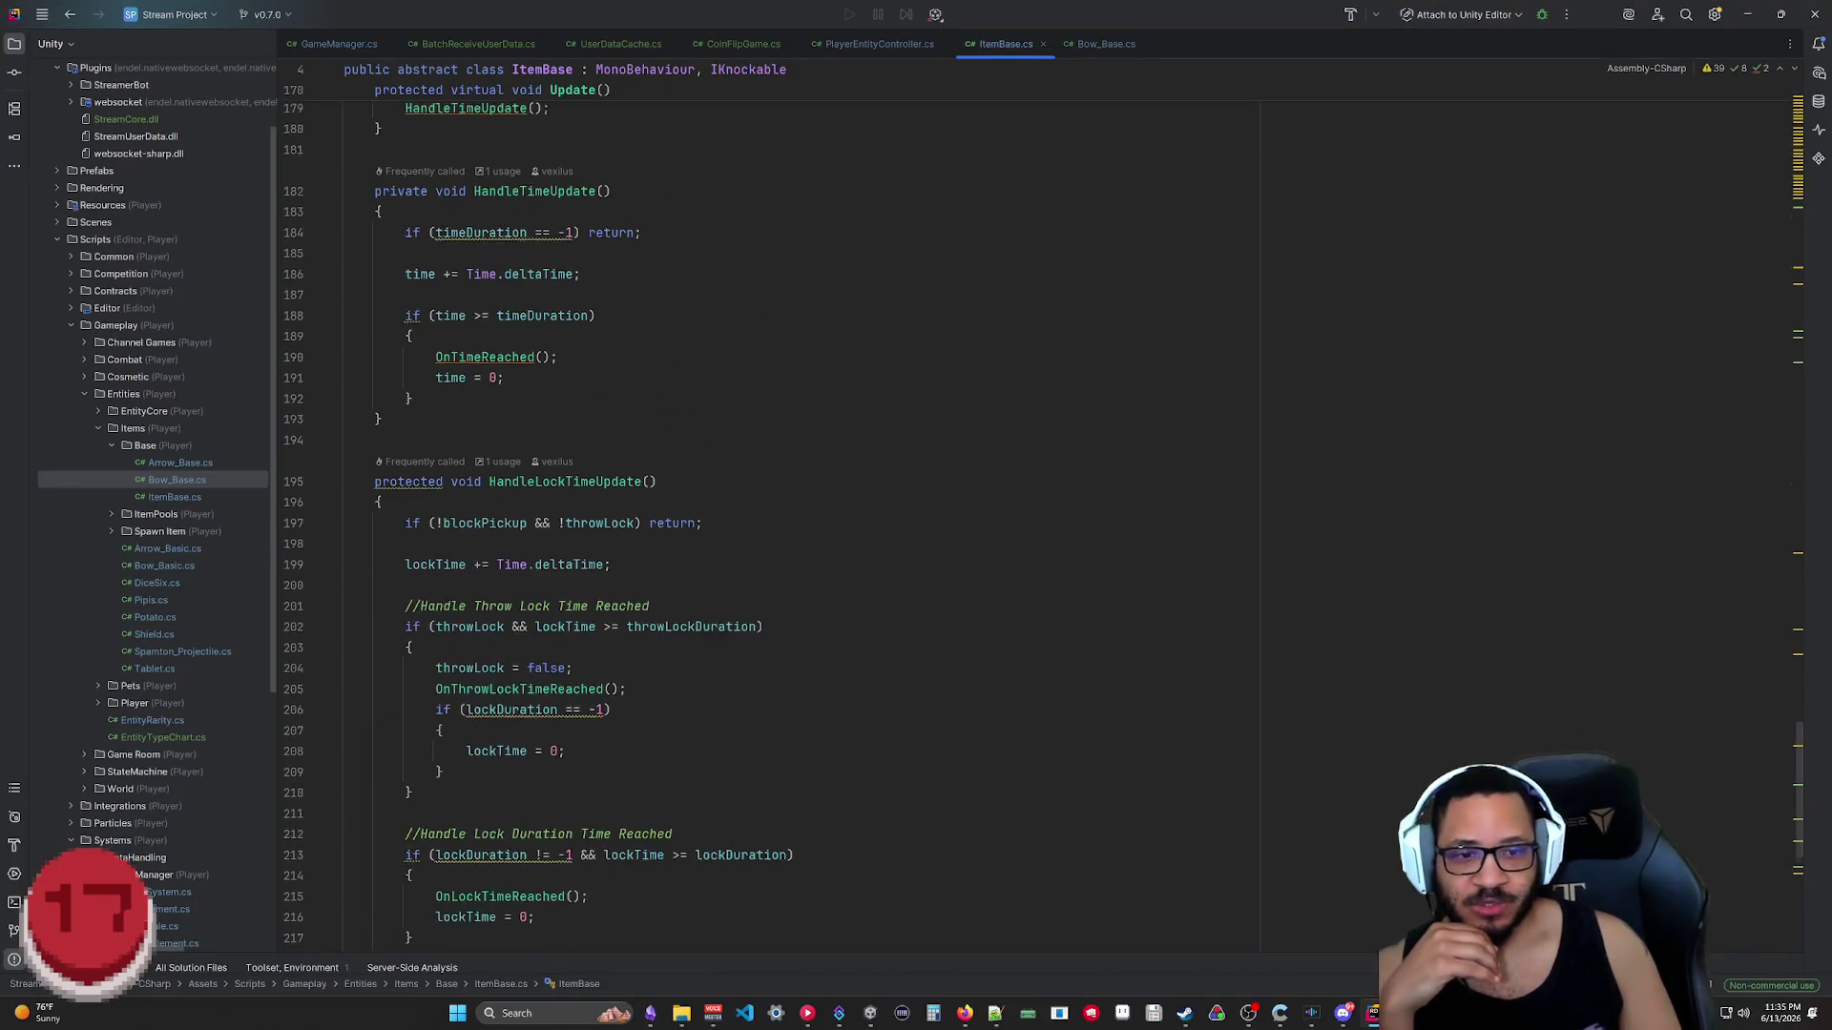
mouse_move(1802, 763)
left_mouse_down()
mouse_move(1818, 226)
mouse_move(1820, 822)
left_mouse_up()
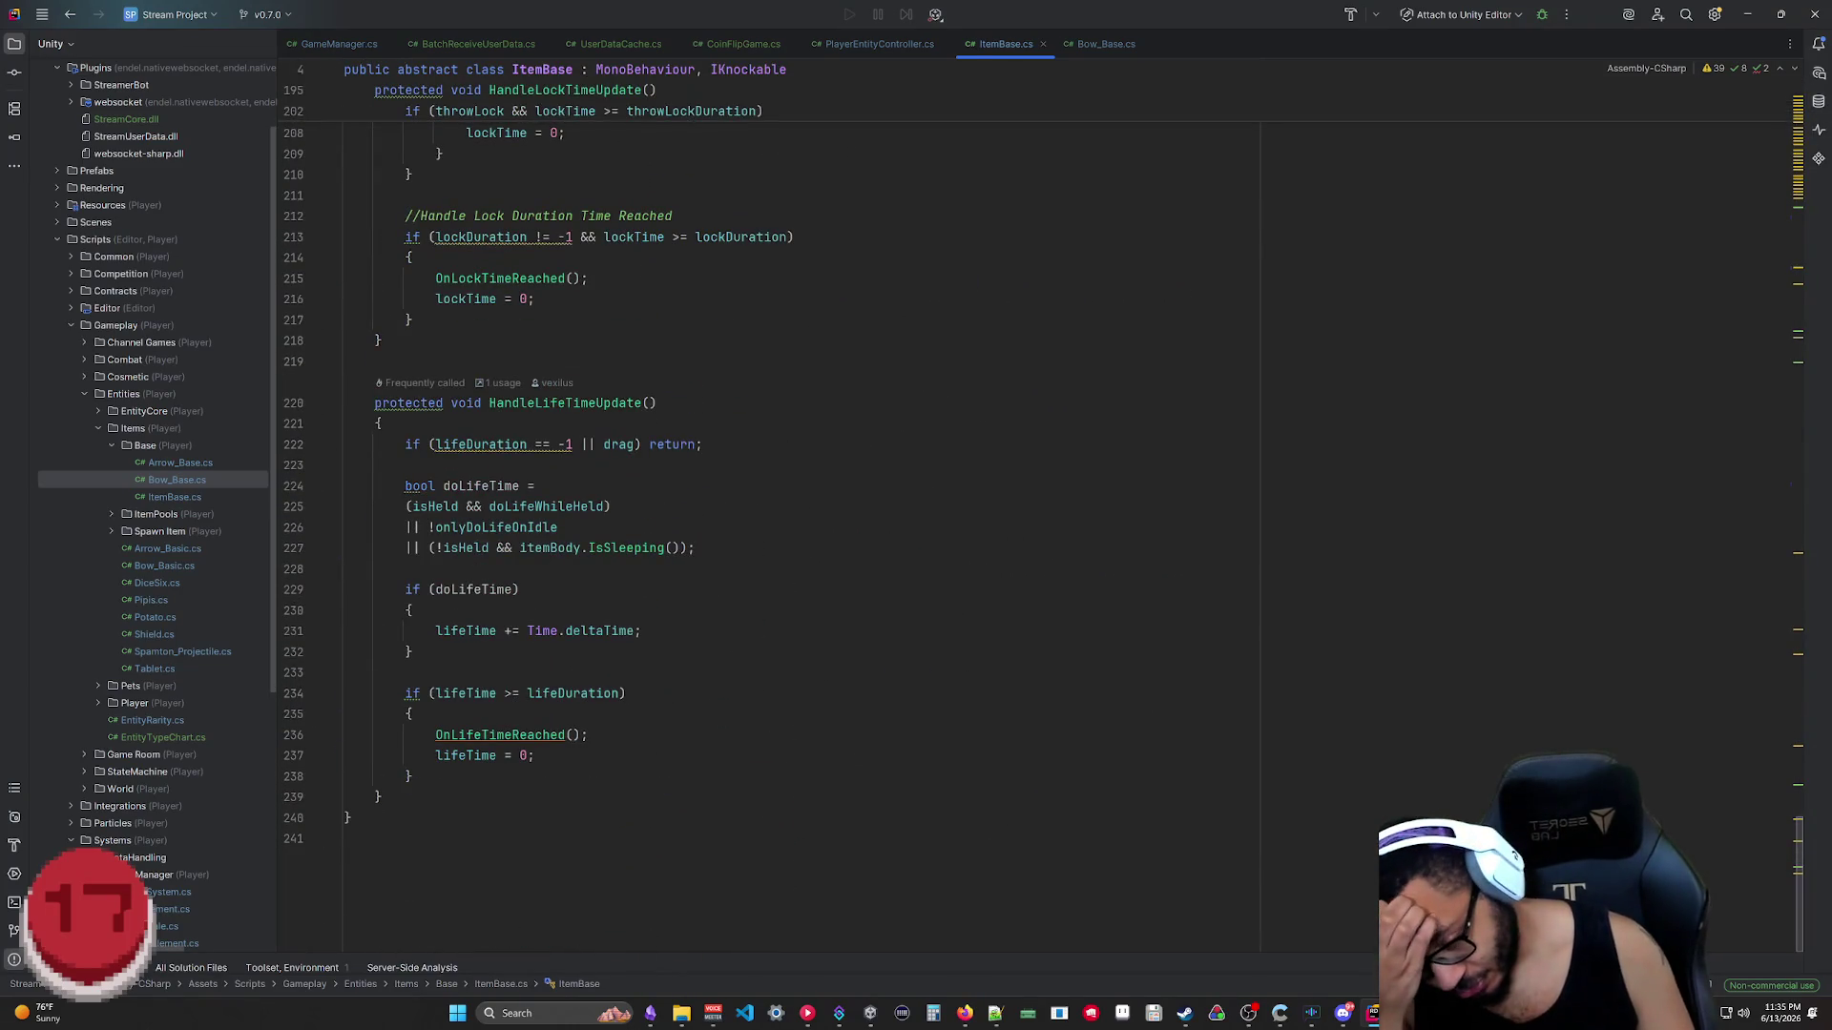
left_click_drag(1800, 824, 1801, 87)
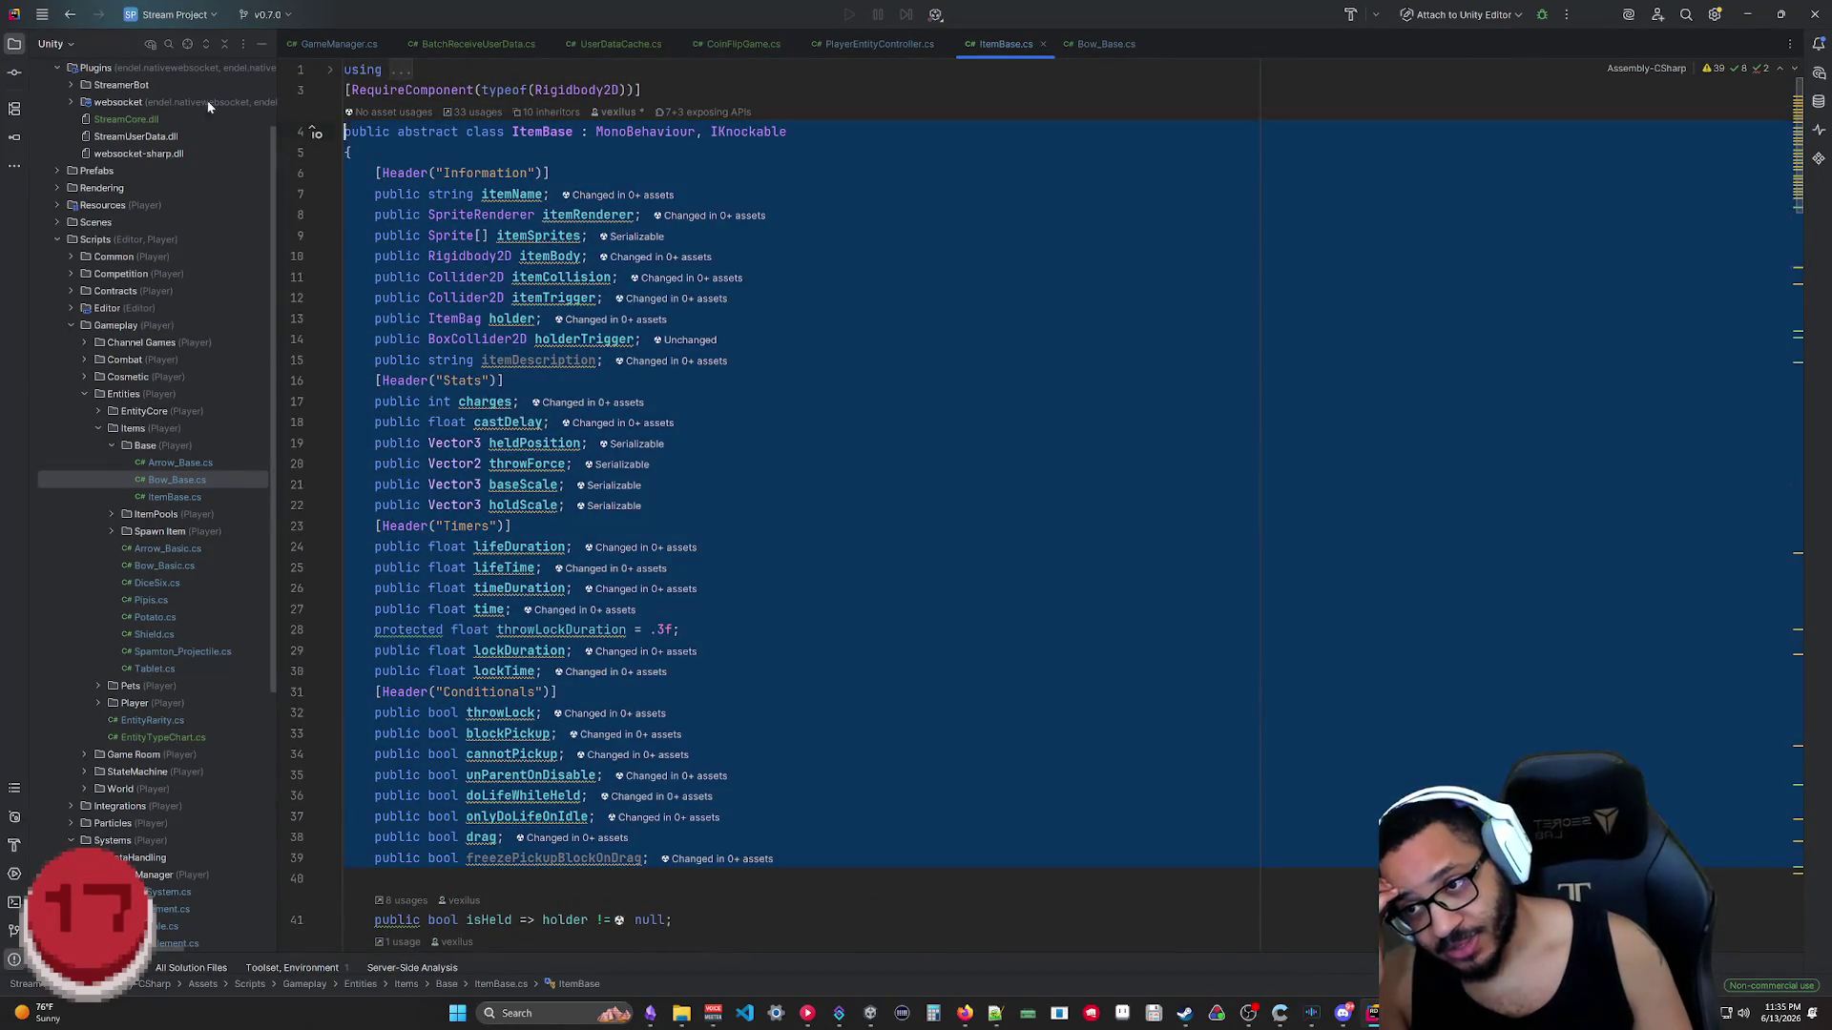
key("ctrl+a")
left_click(521, 401)
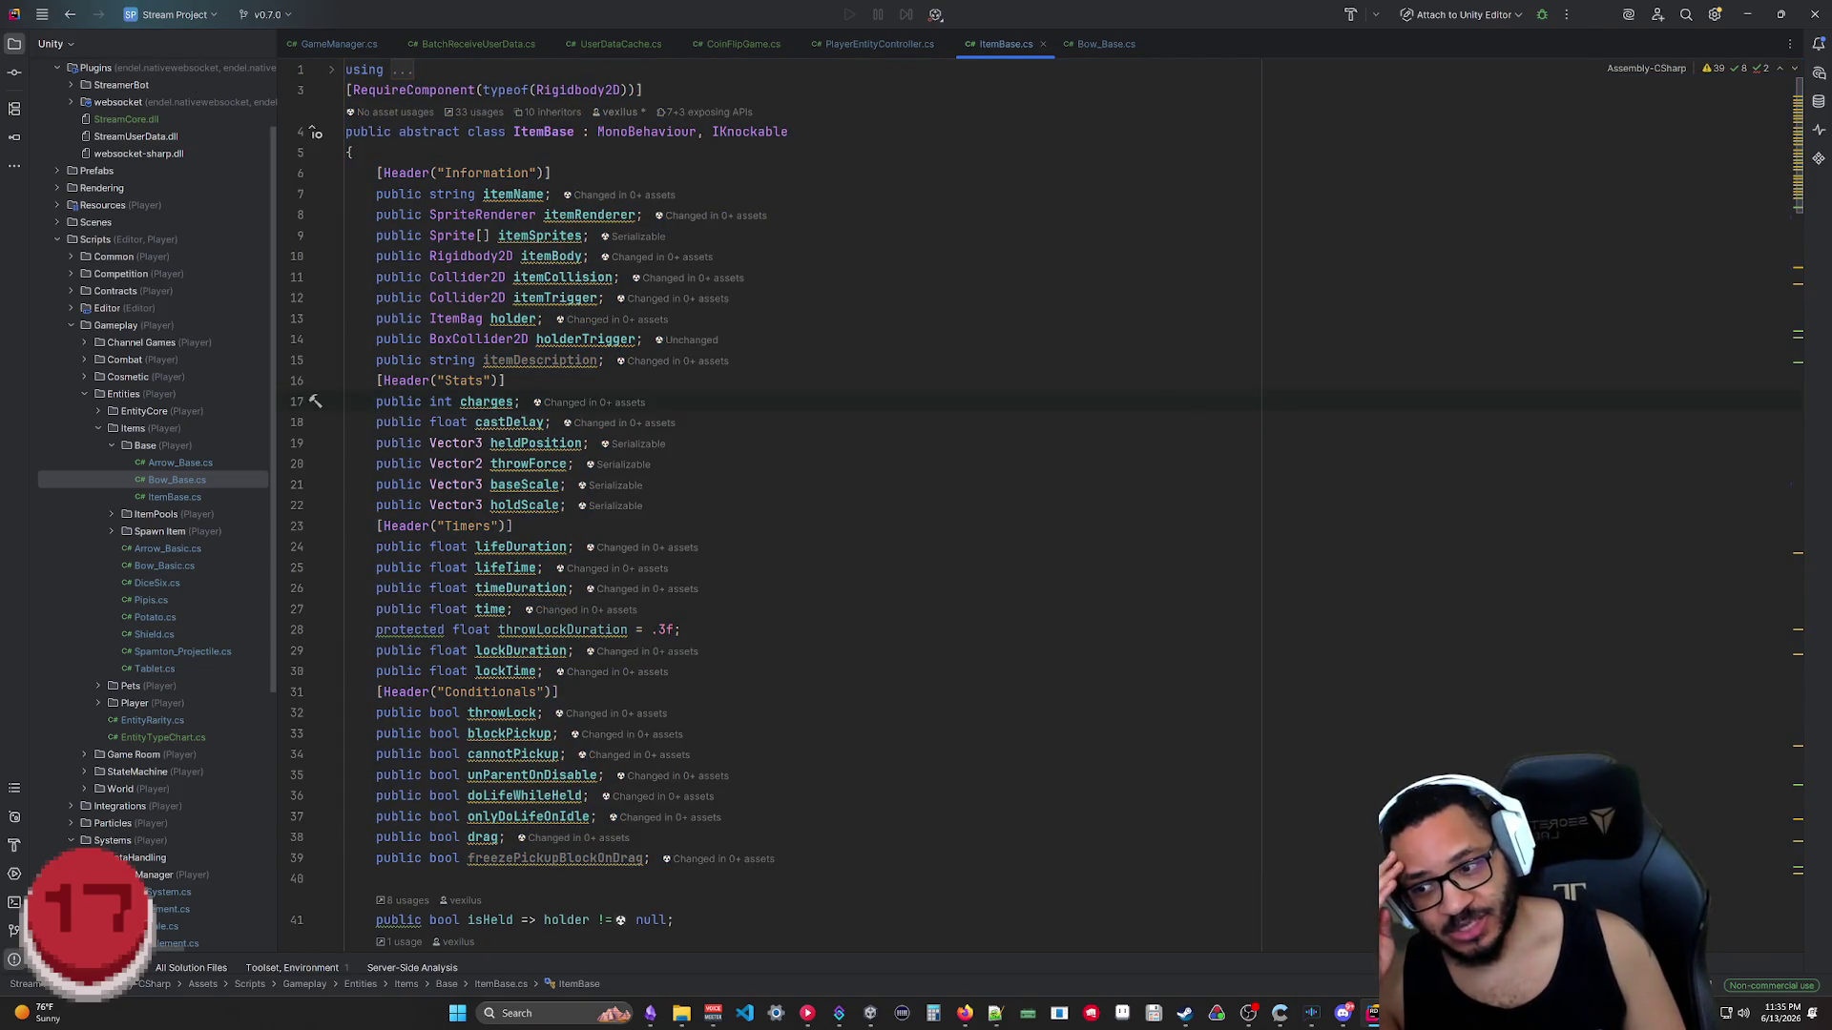
left_click_drag(802, 869, 347, 130)
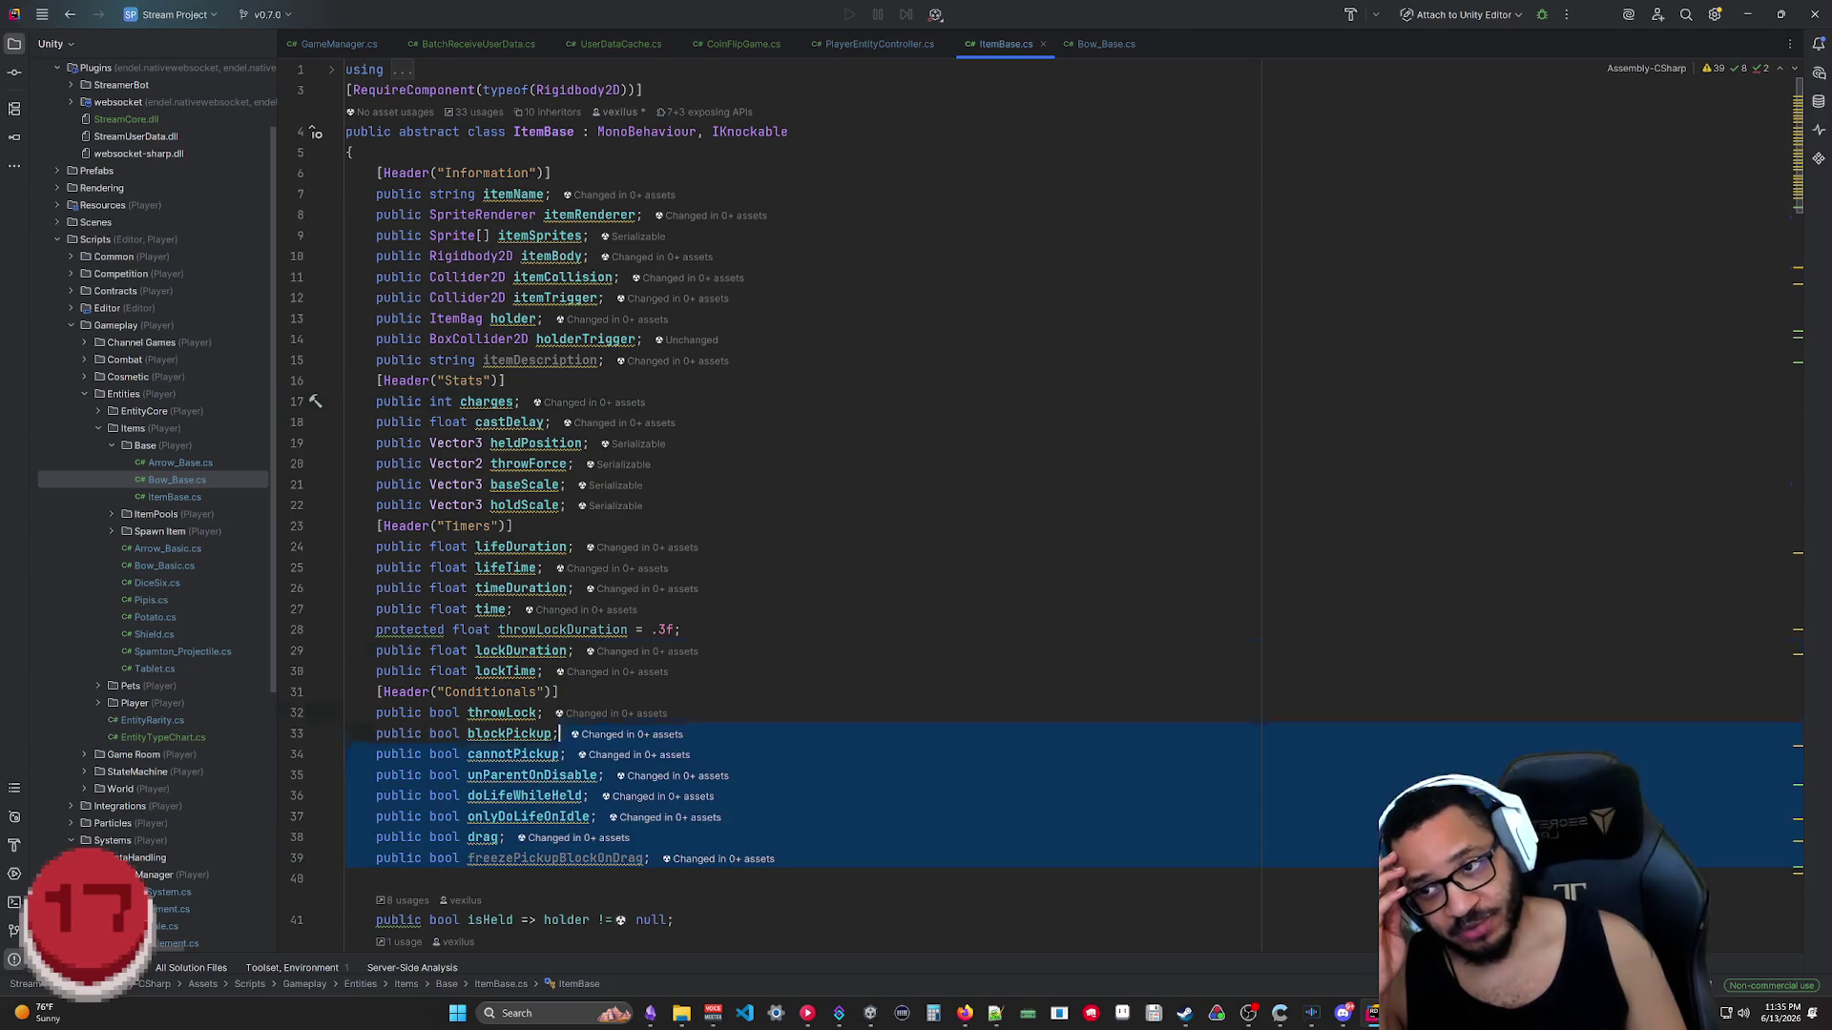
left_click(1153, 274)
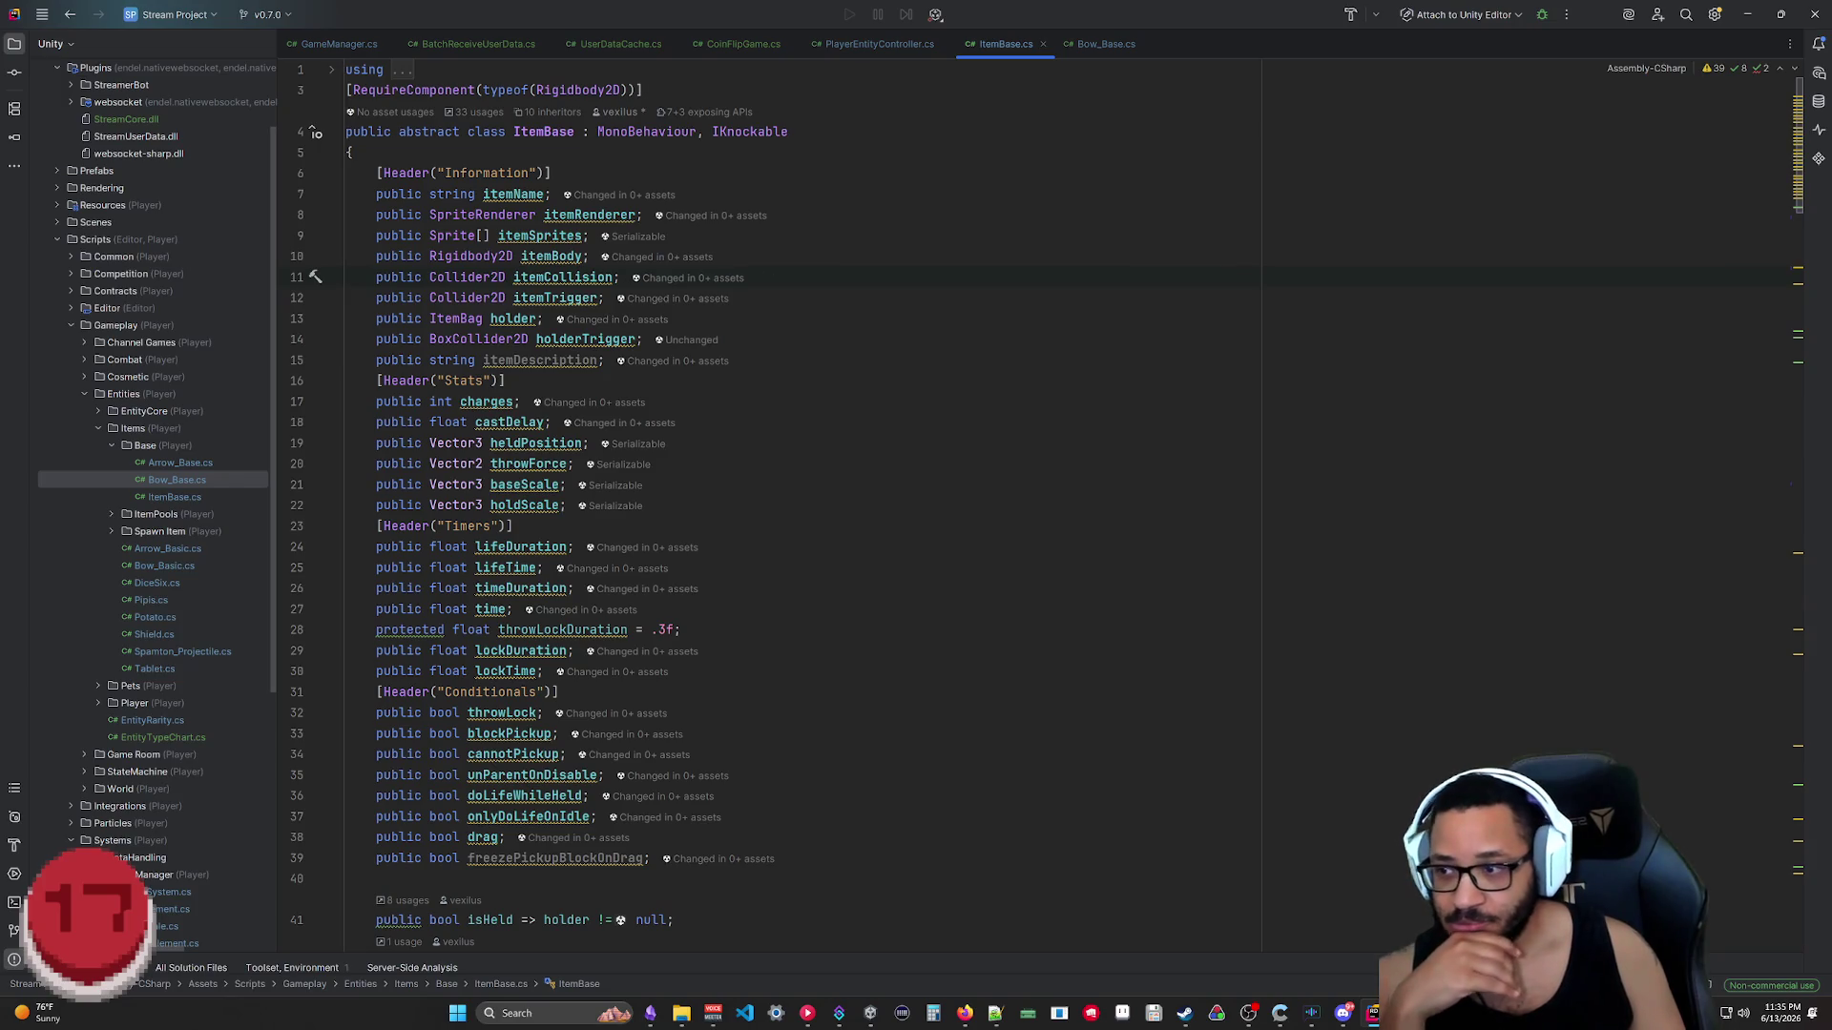
scroll(240, 342, "down", 5)
scroll(239, 343, "down", 5)
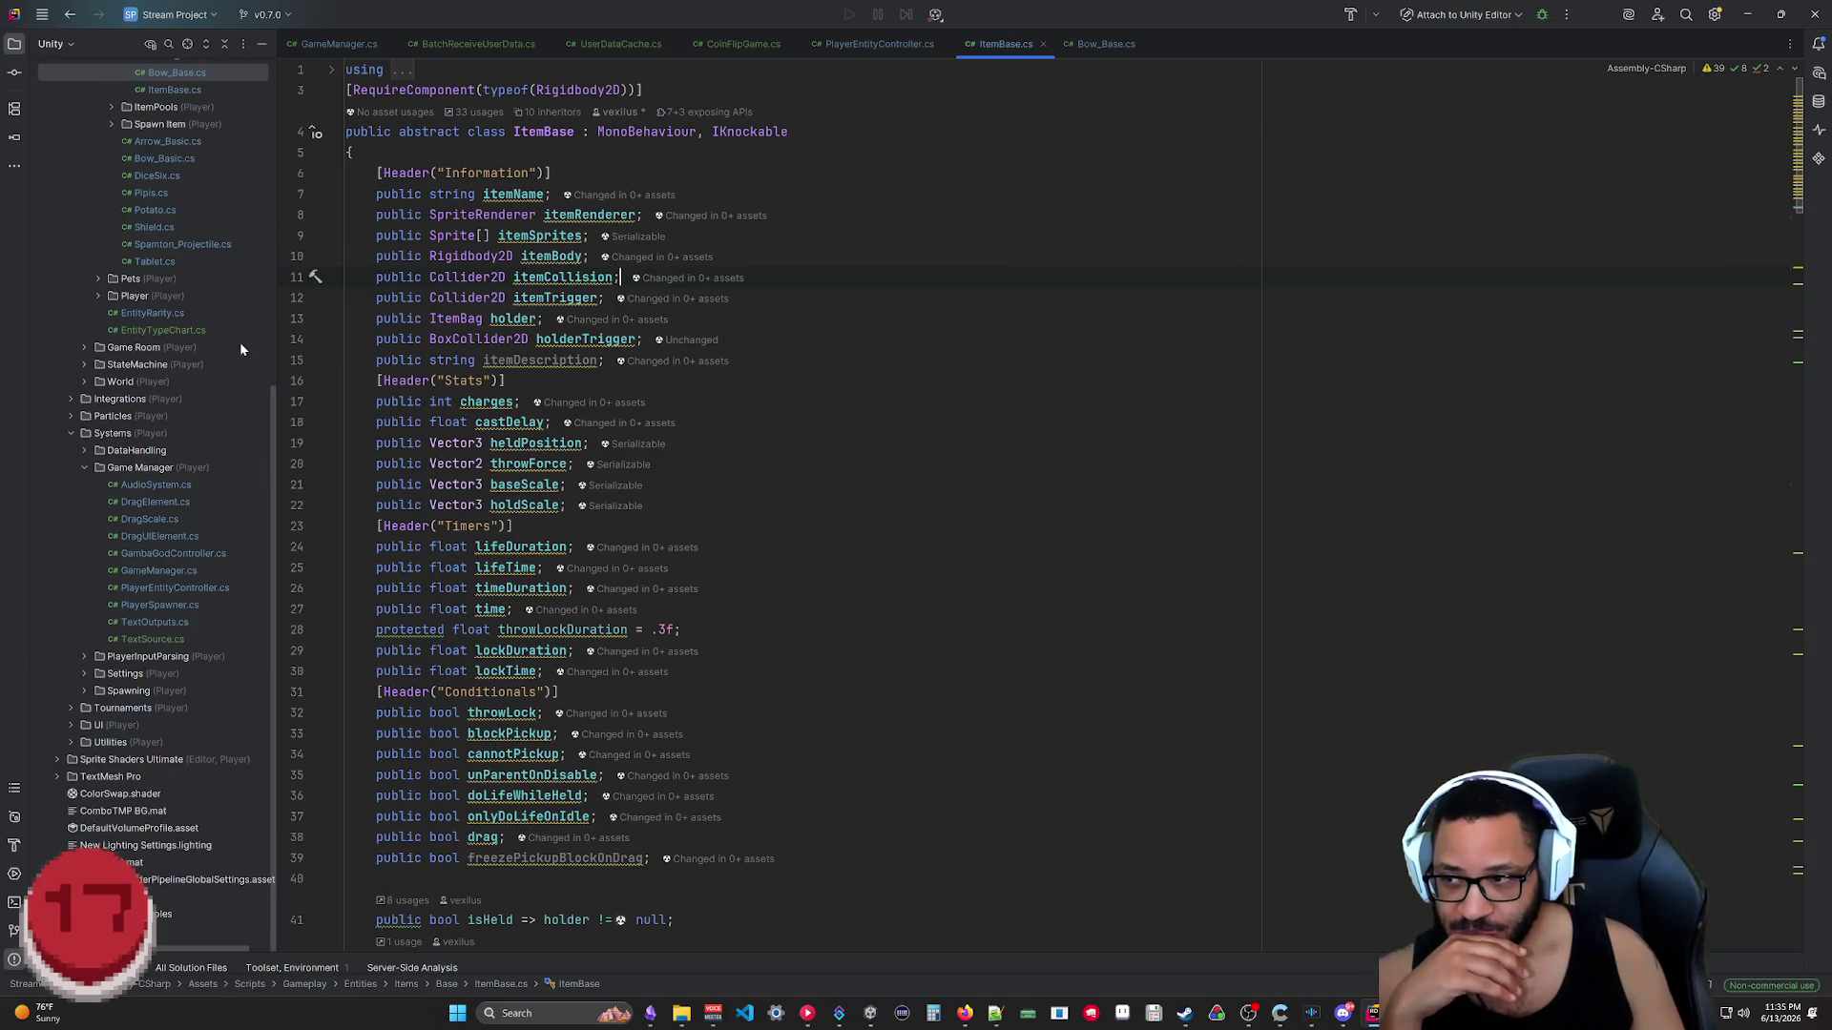
scroll(239, 342, "up", 5)
scroll(239, 343, "up", 5)
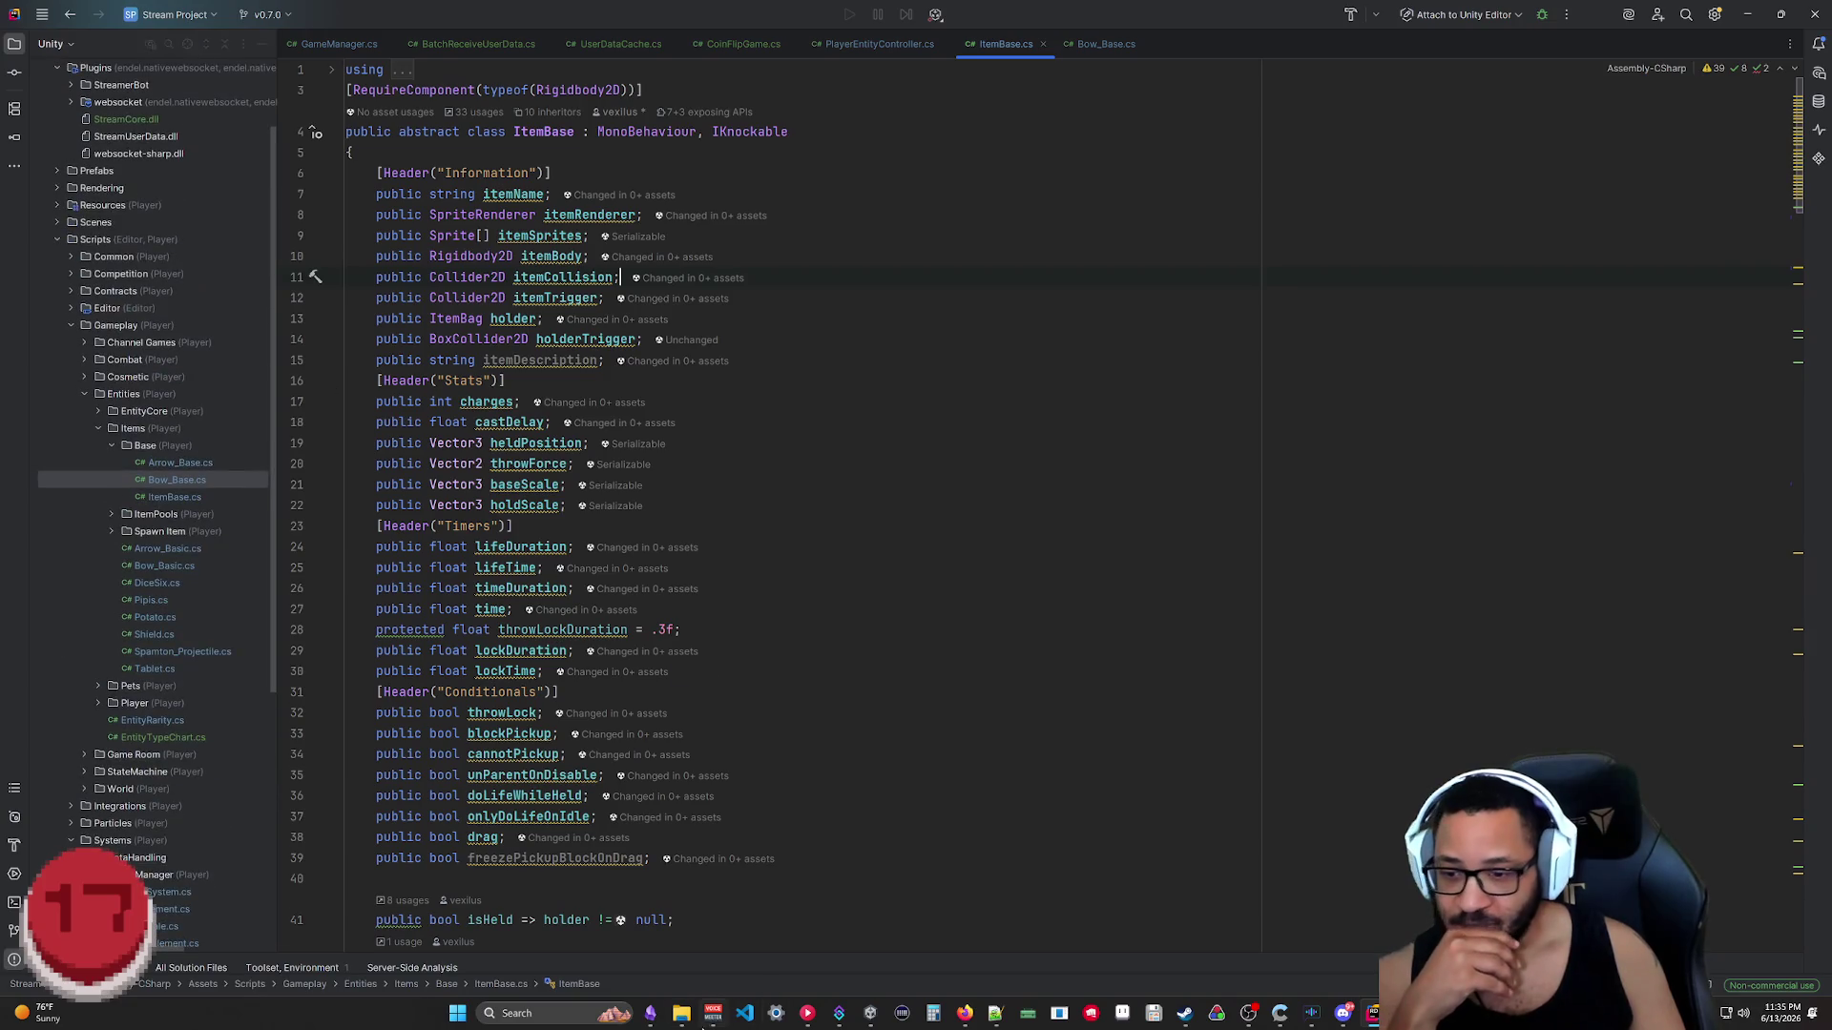
right_click(1371, 1013)
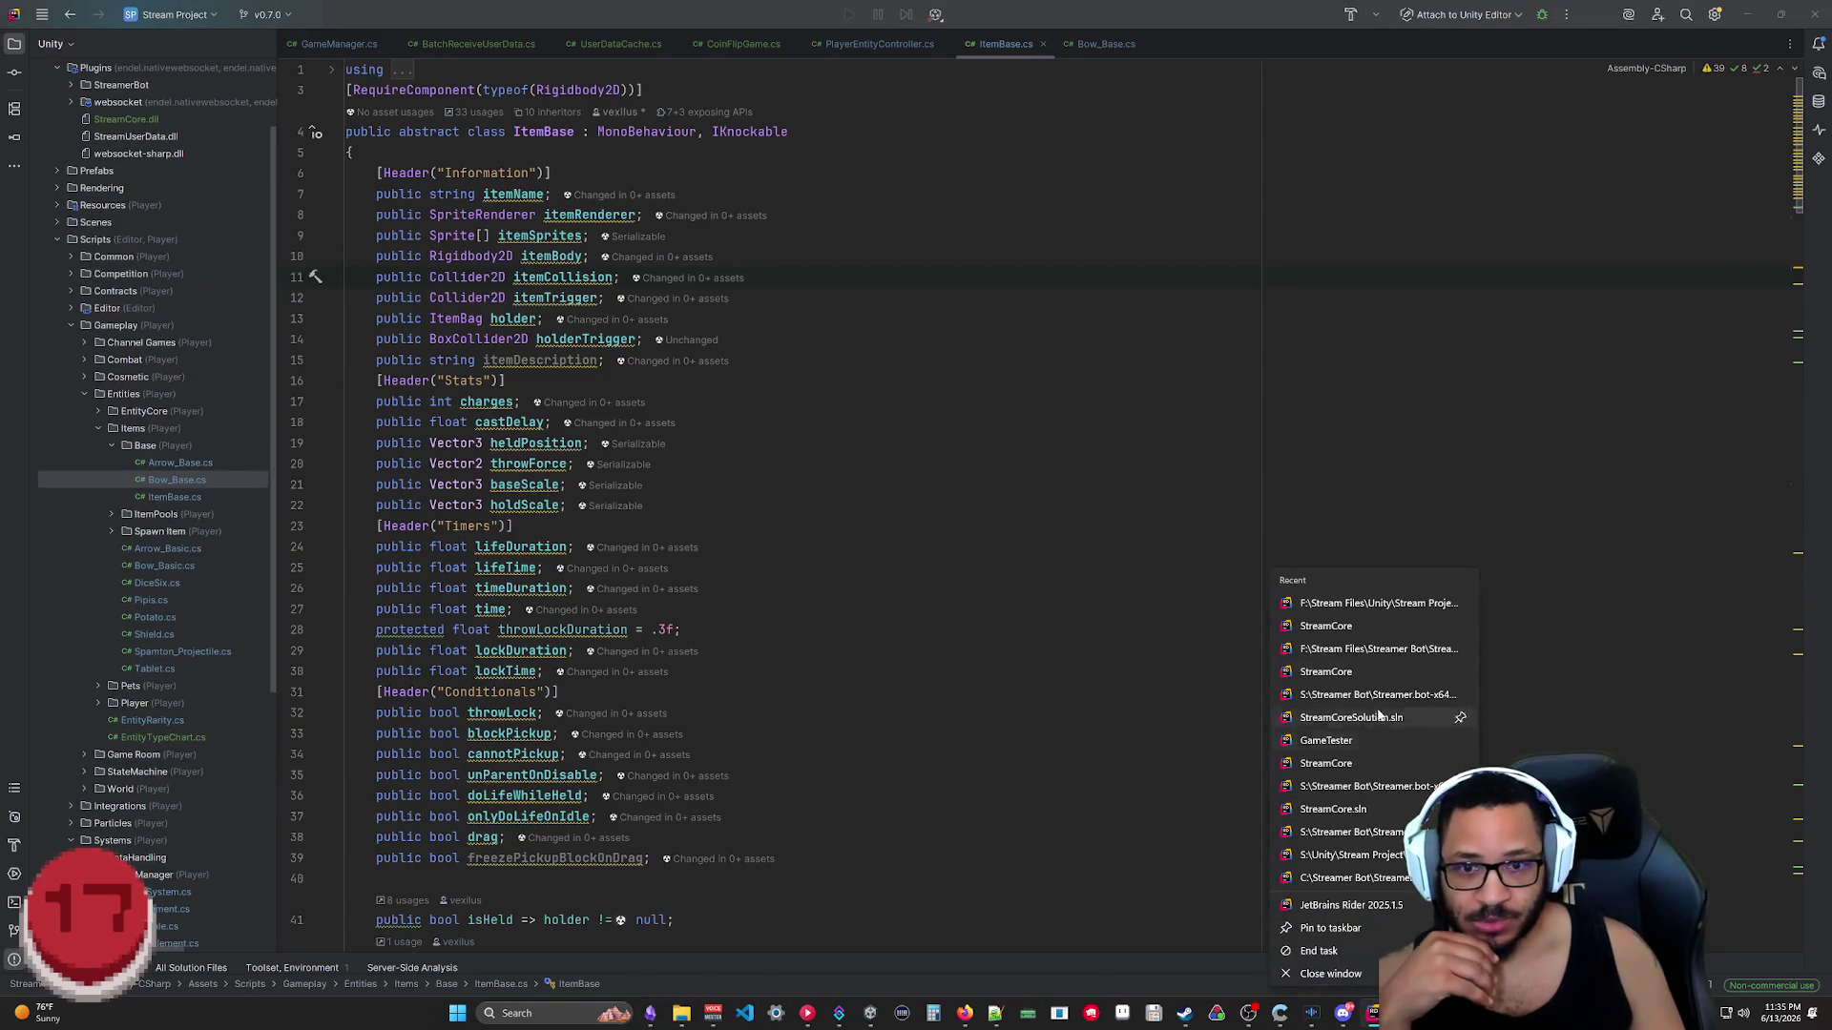
Step: Open the StreamCore solution in a new Rider window, then return to the Obsidian notes
left_click(1341, 632)
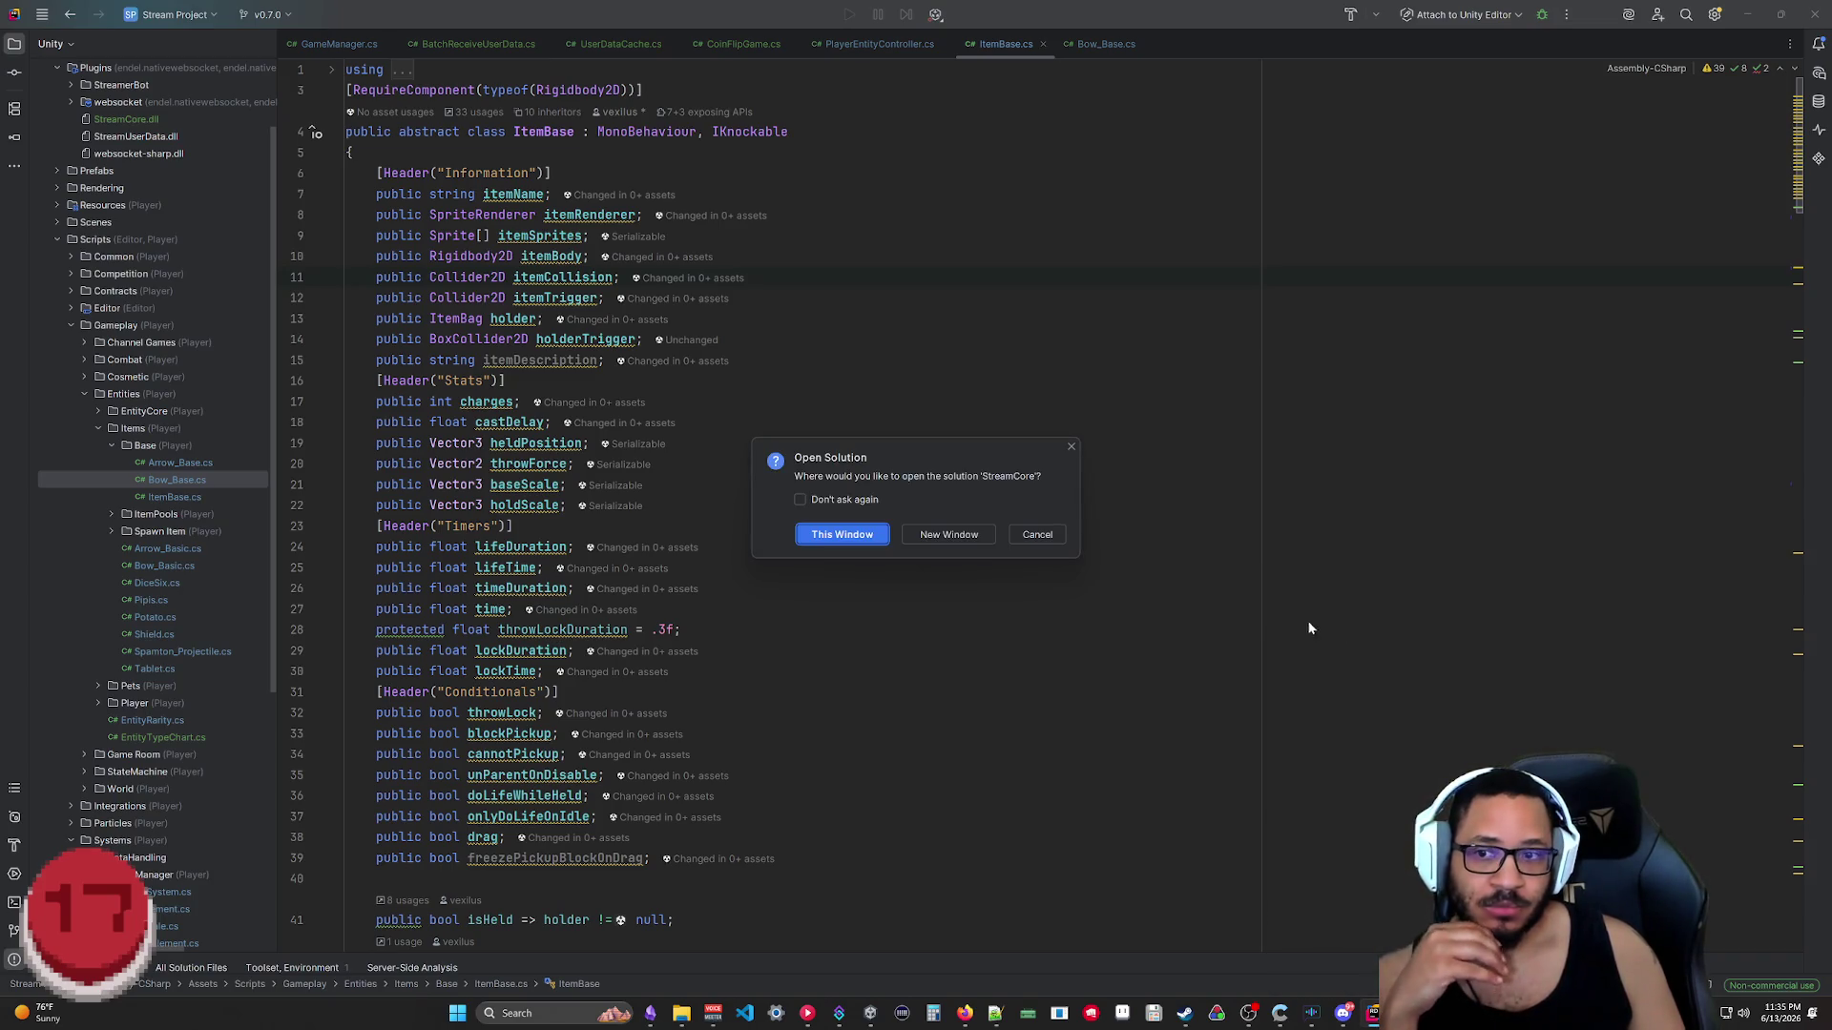
left_click(926, 535)
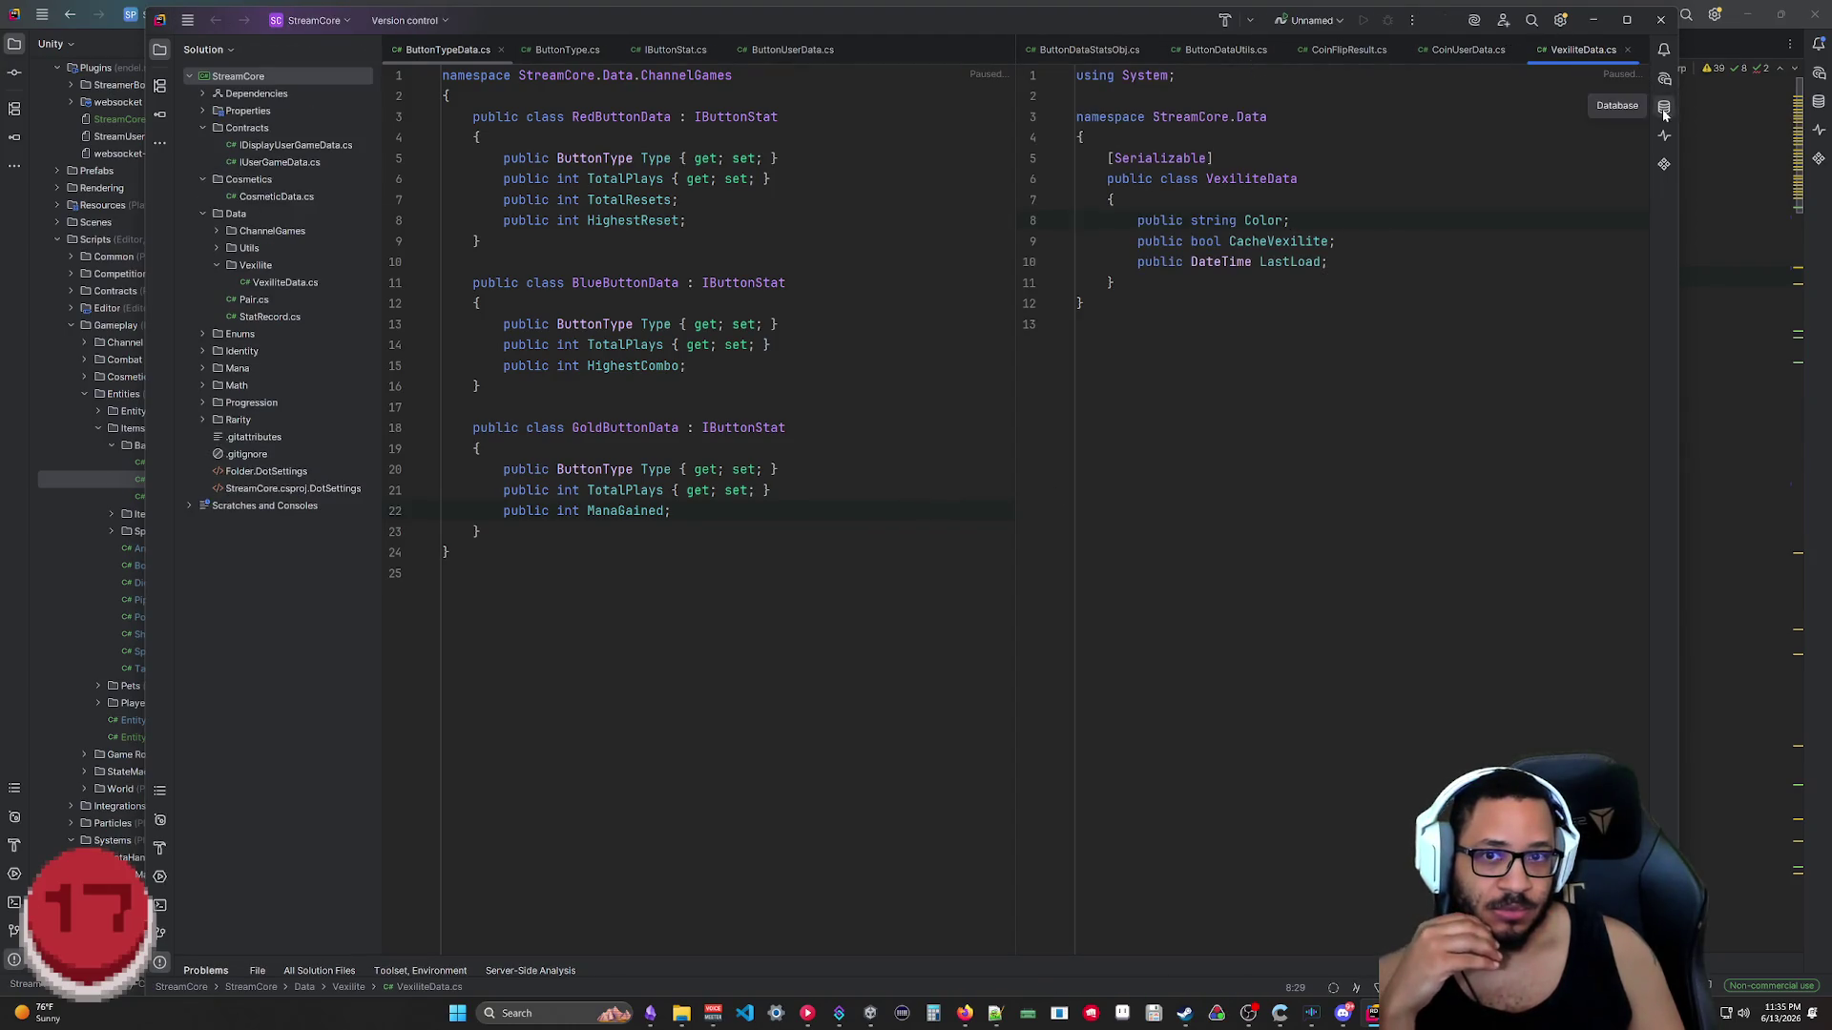
left_click(1593, 21)
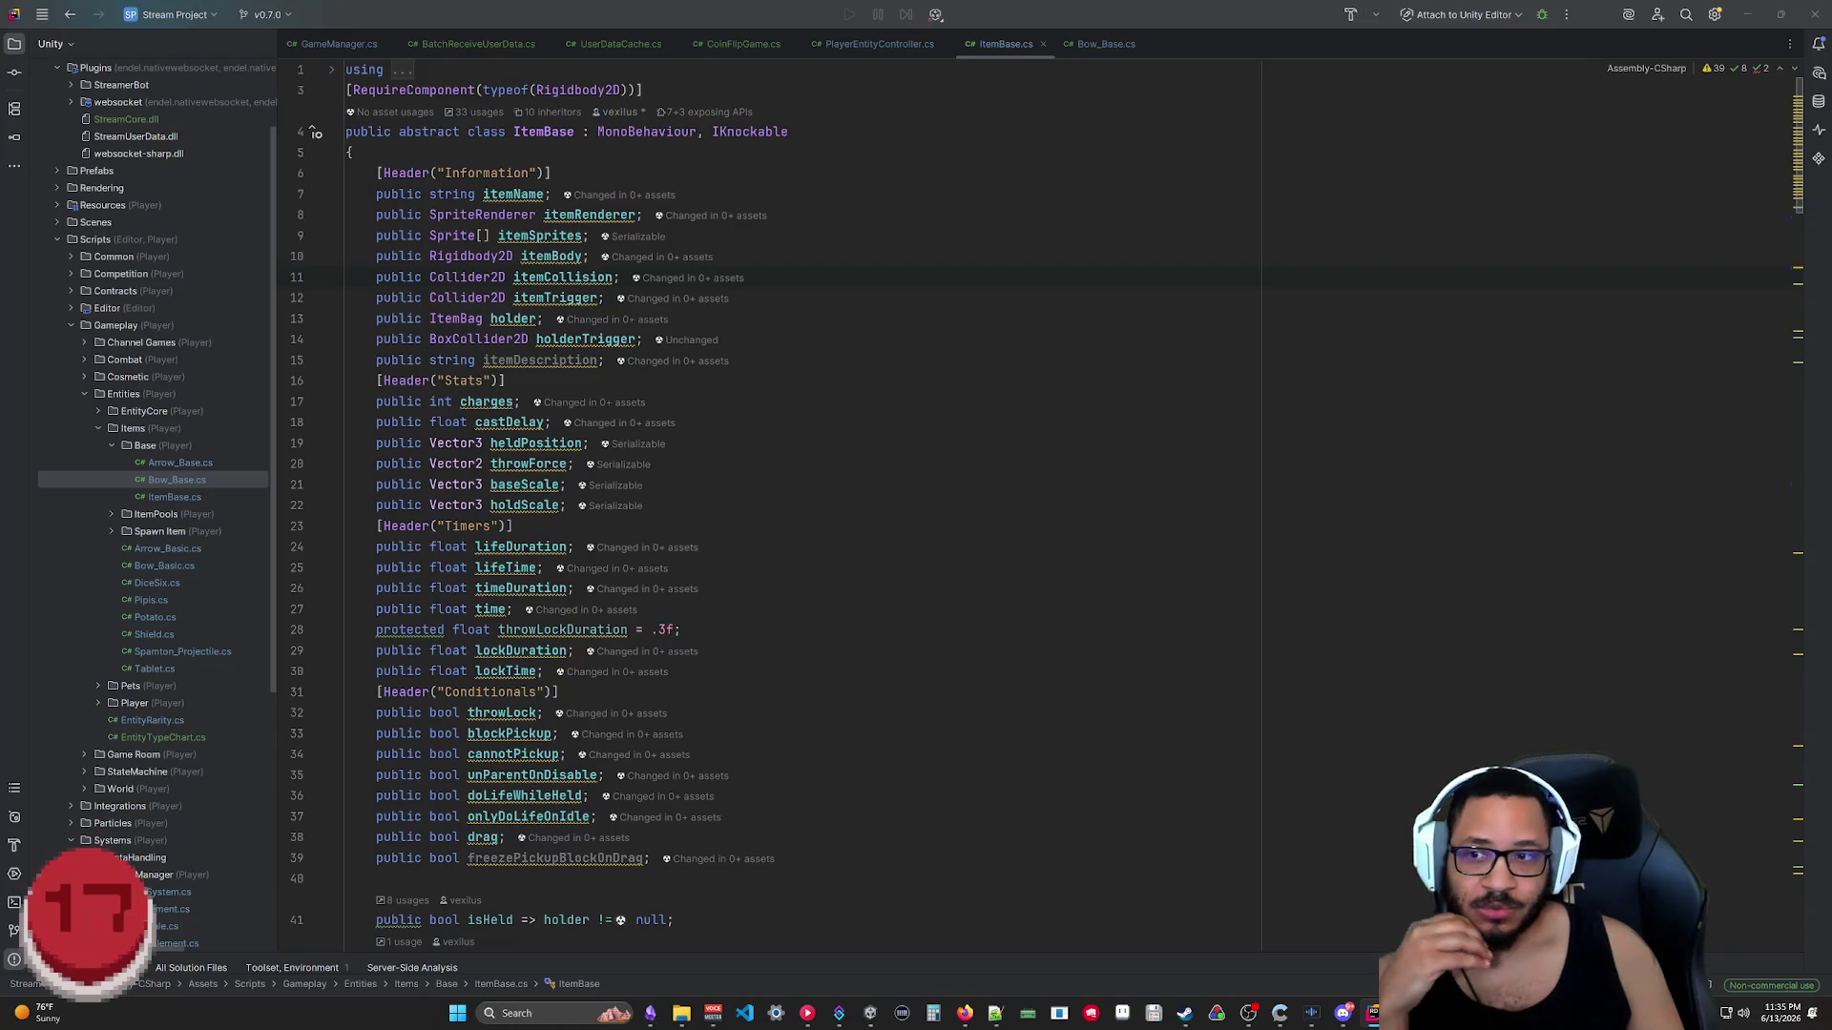
left_click(650, 1013)
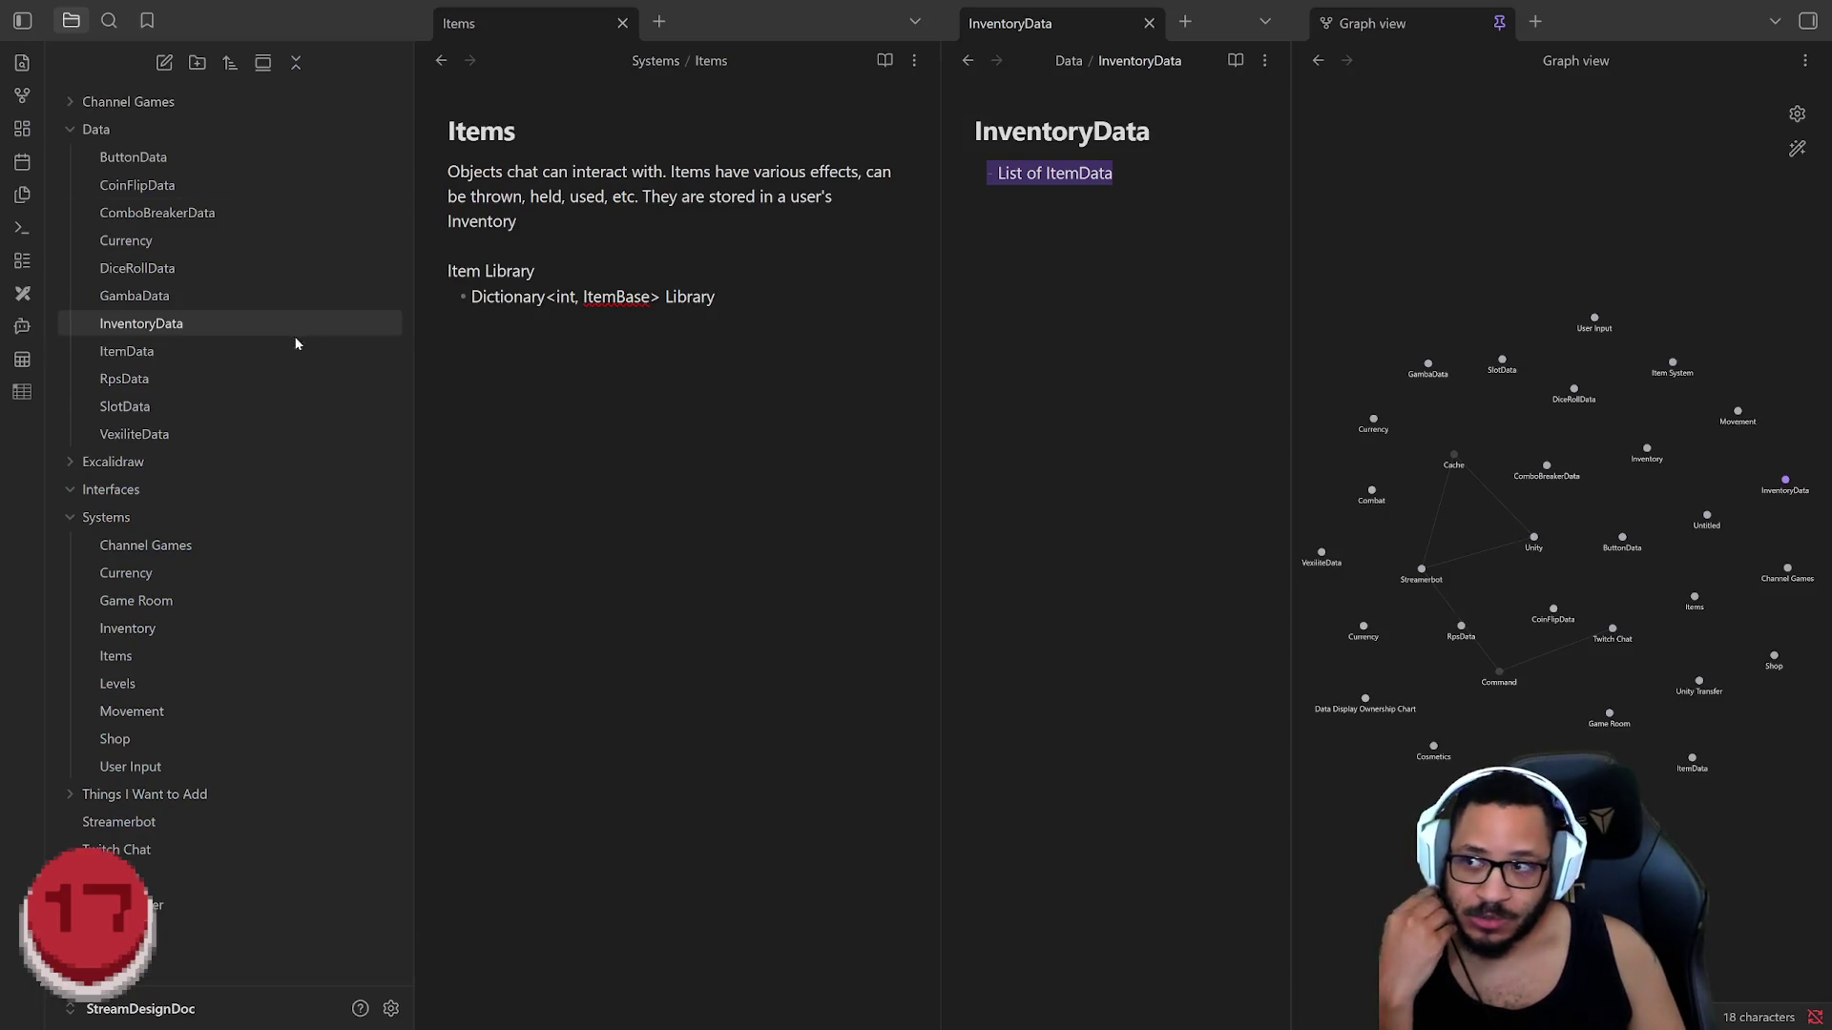
Step: Review the VexiliteData bullets (Color, Inventory, Level, Currency) and the InventoryData list line
left_click(139, 433)
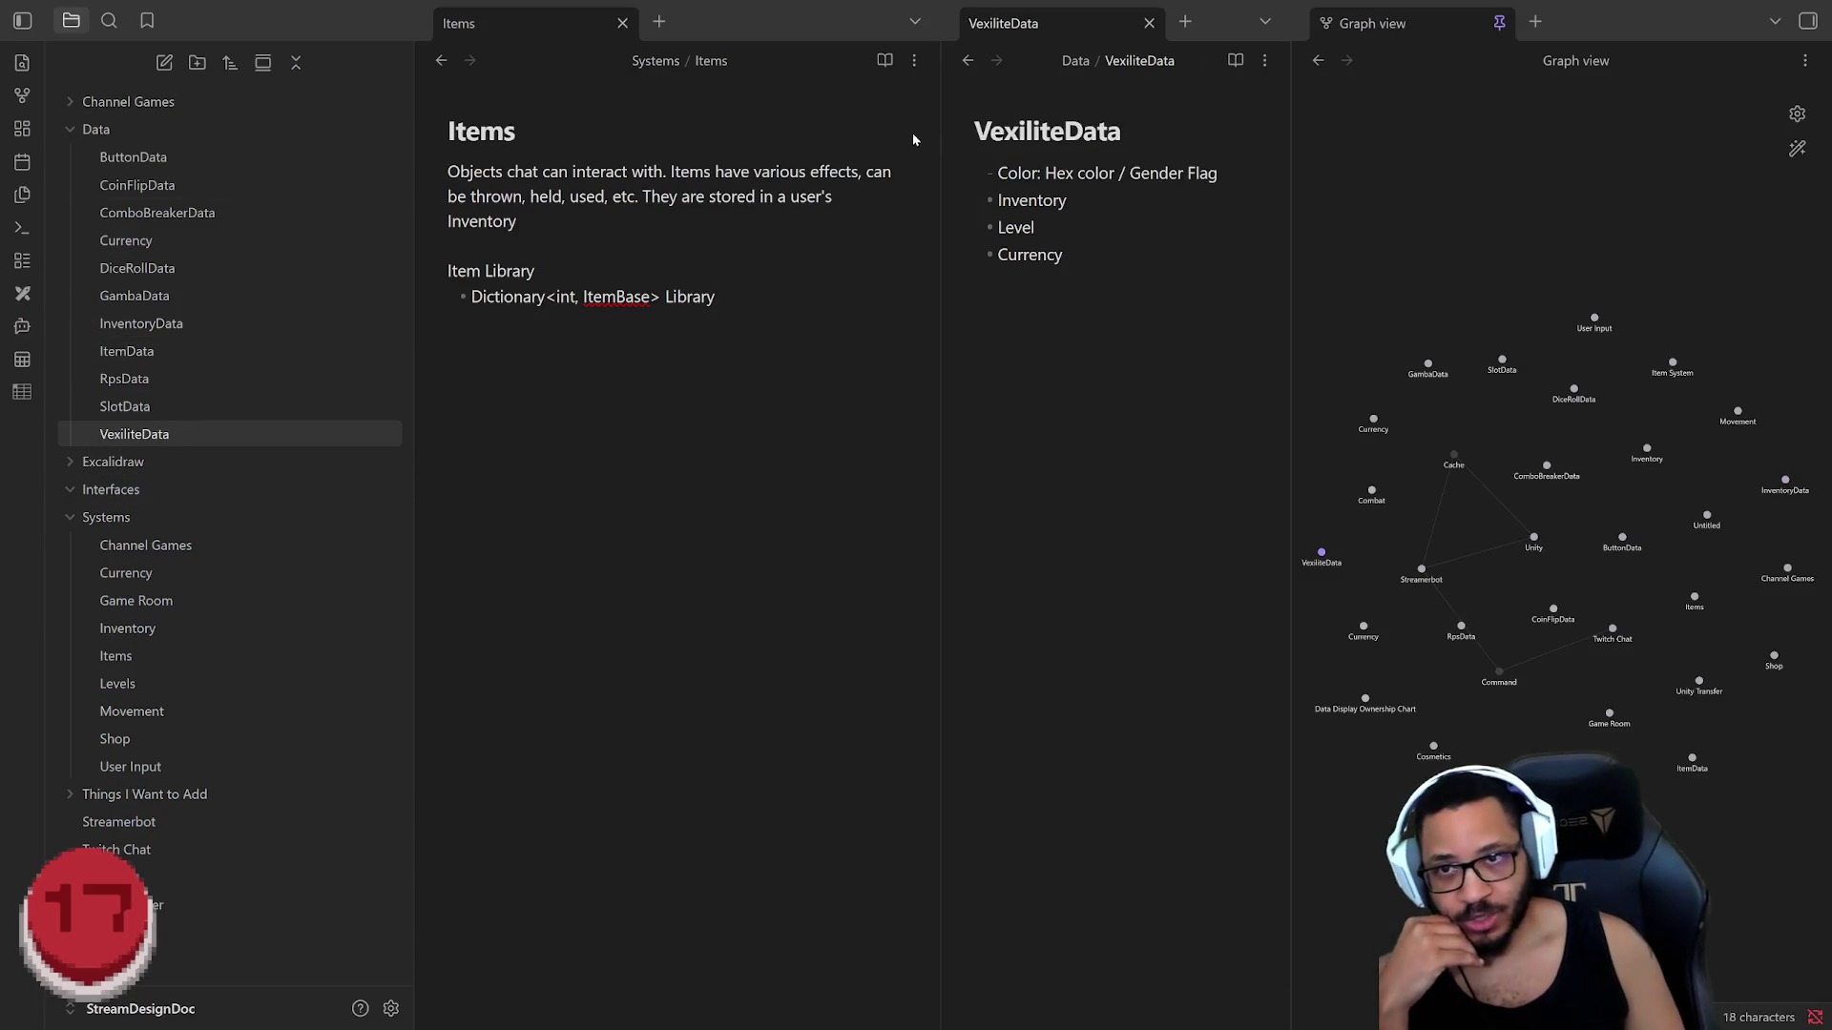
left_click_drag(1066, 254, 929, 98)
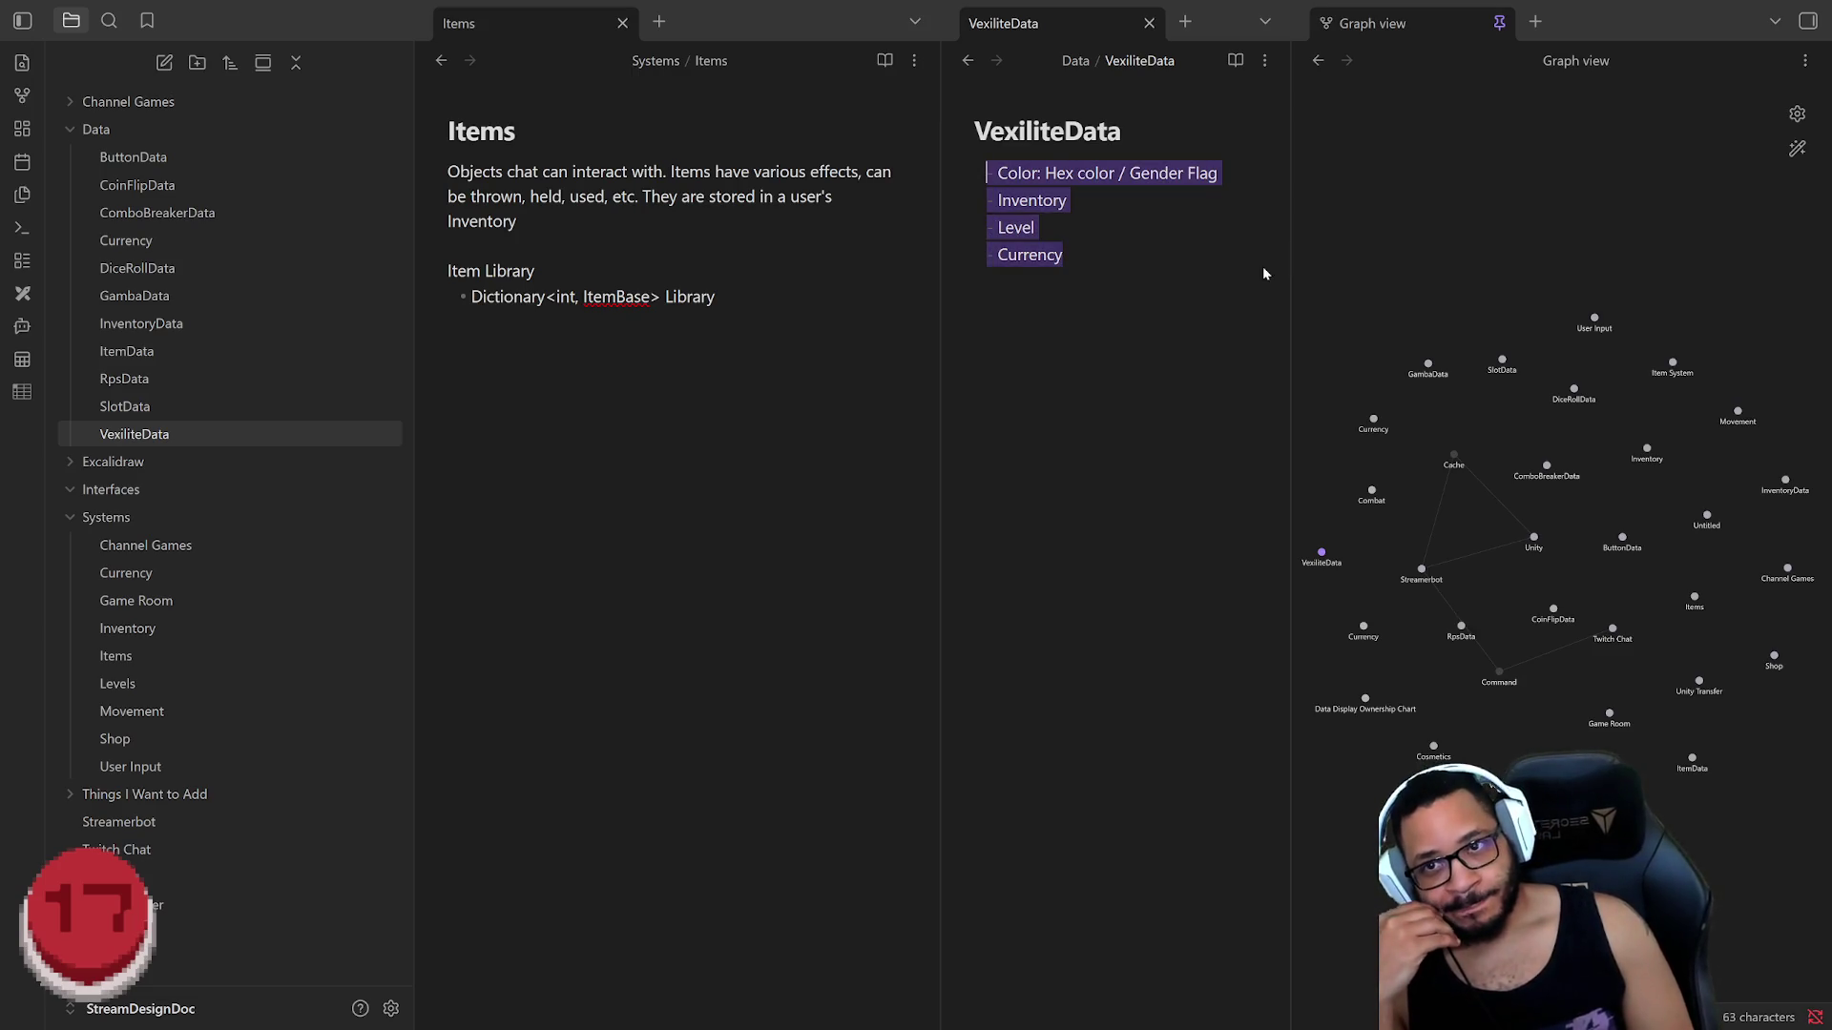
key("Right")
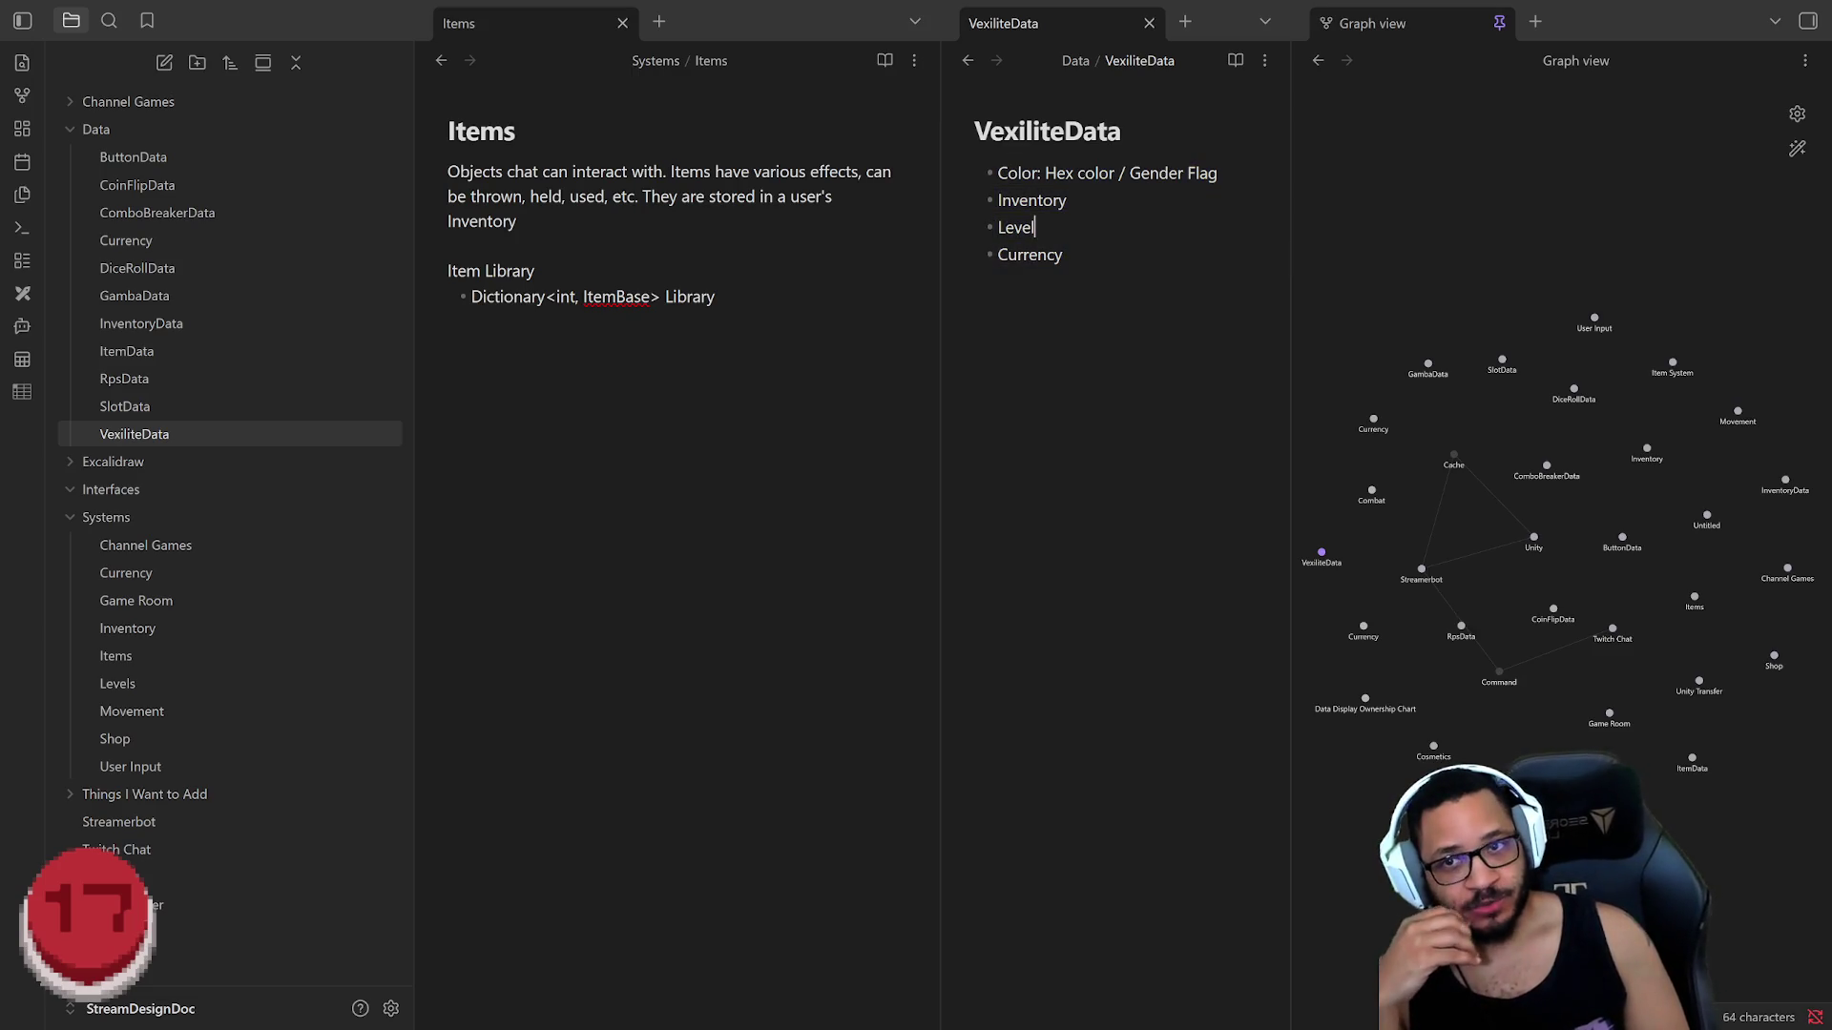
key("ctrl+a")
key("Right")
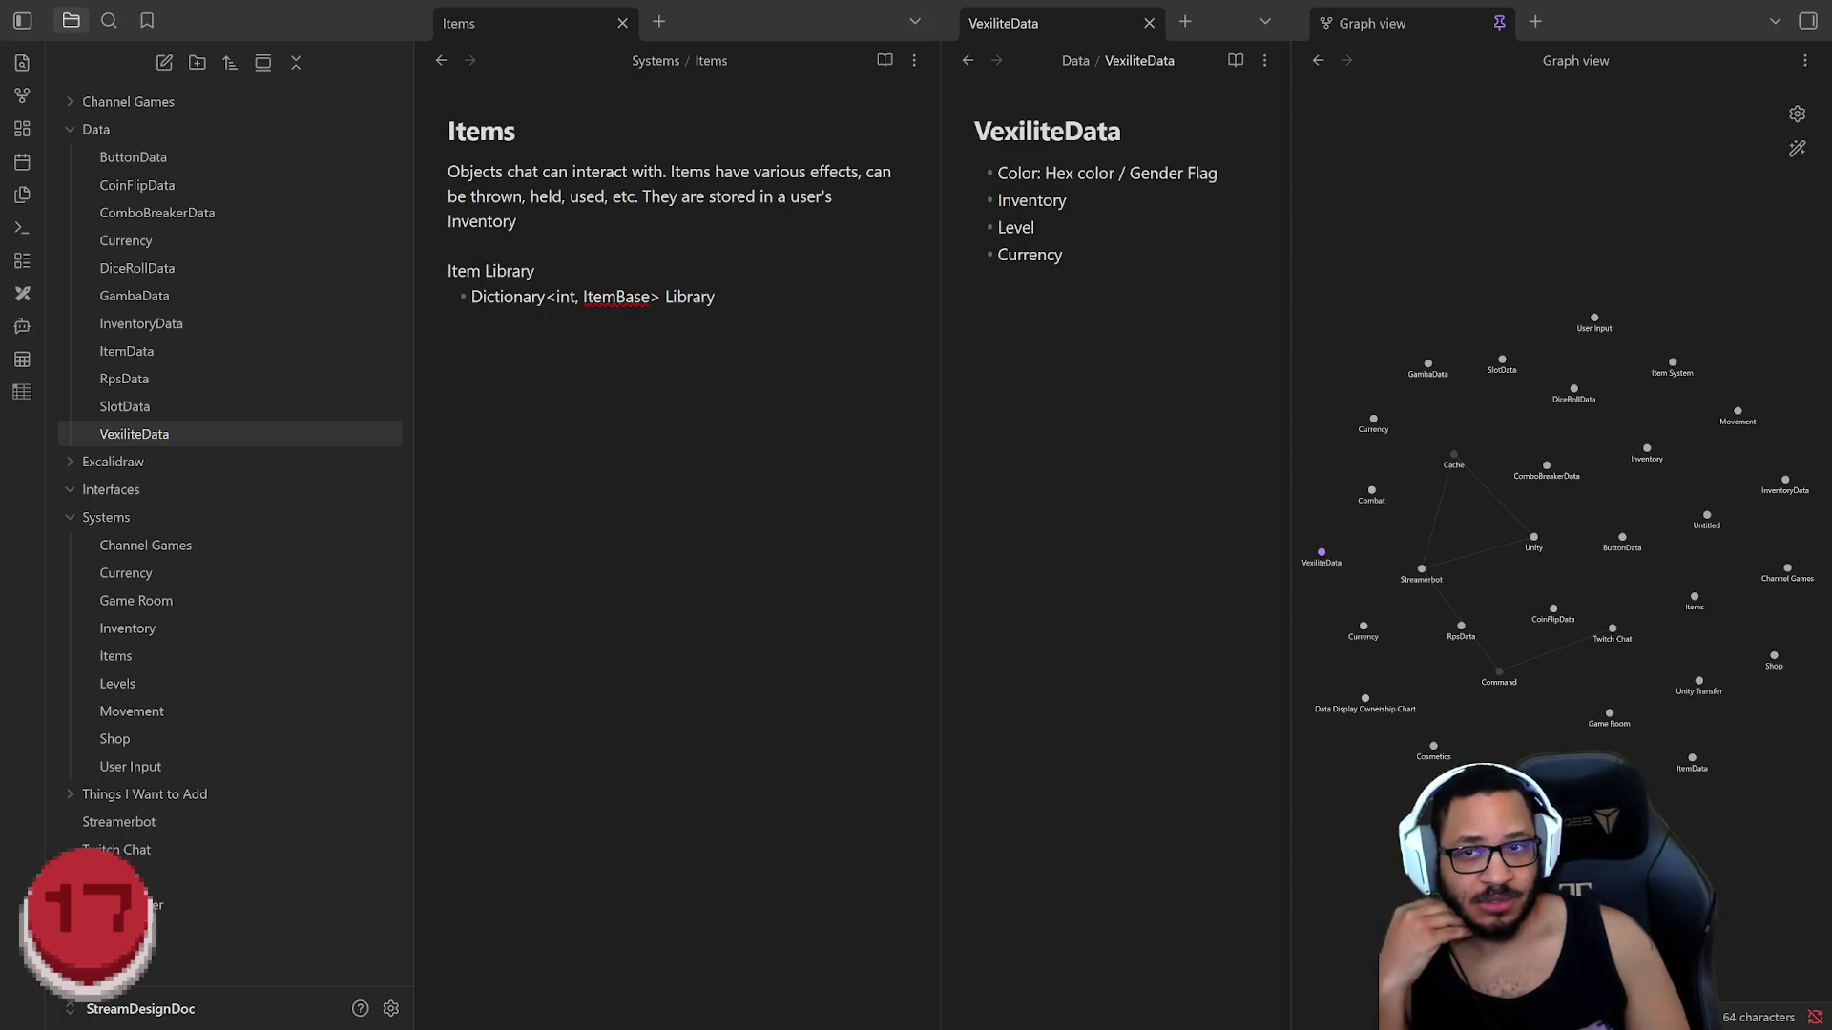
key("ctrl+z")
key("Right")
mouse_move(1068, 201)
left_mouse_down()
mouse_move(890, 163)
mouse_move(898, 202)
left_mouse_up()
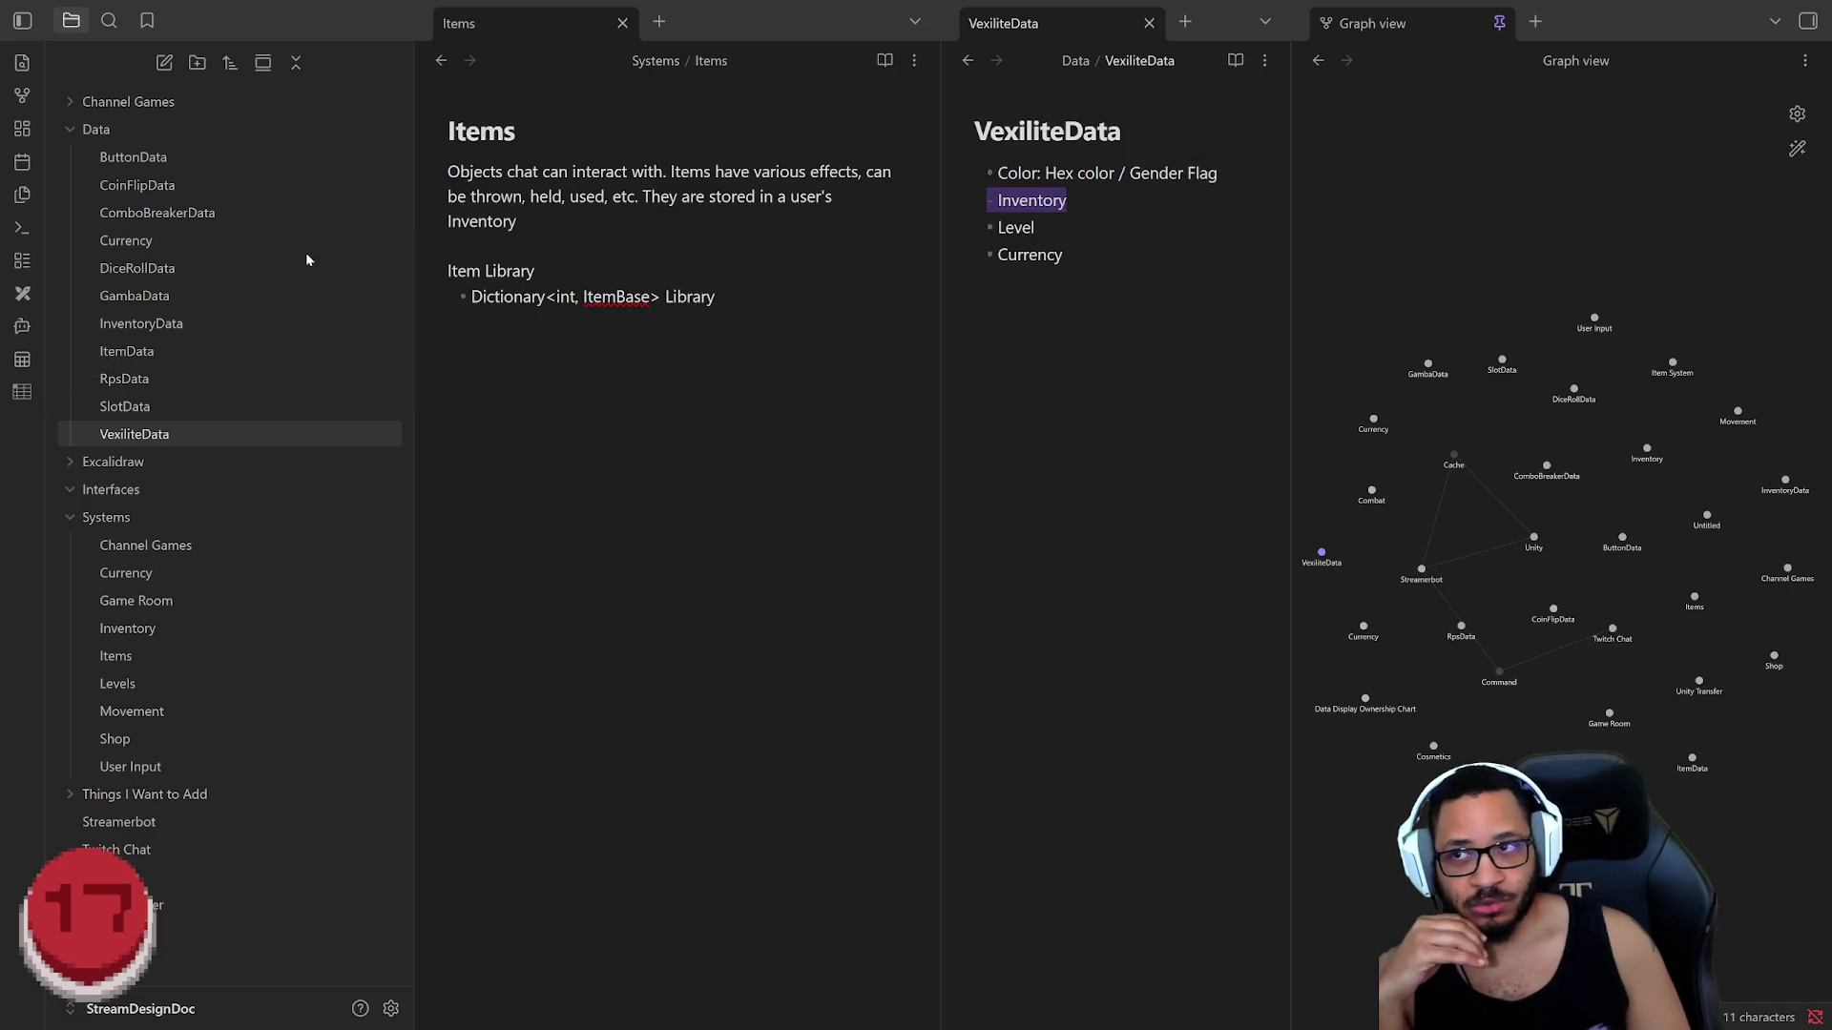
left_click(132, 323)
key("ctrl+a")
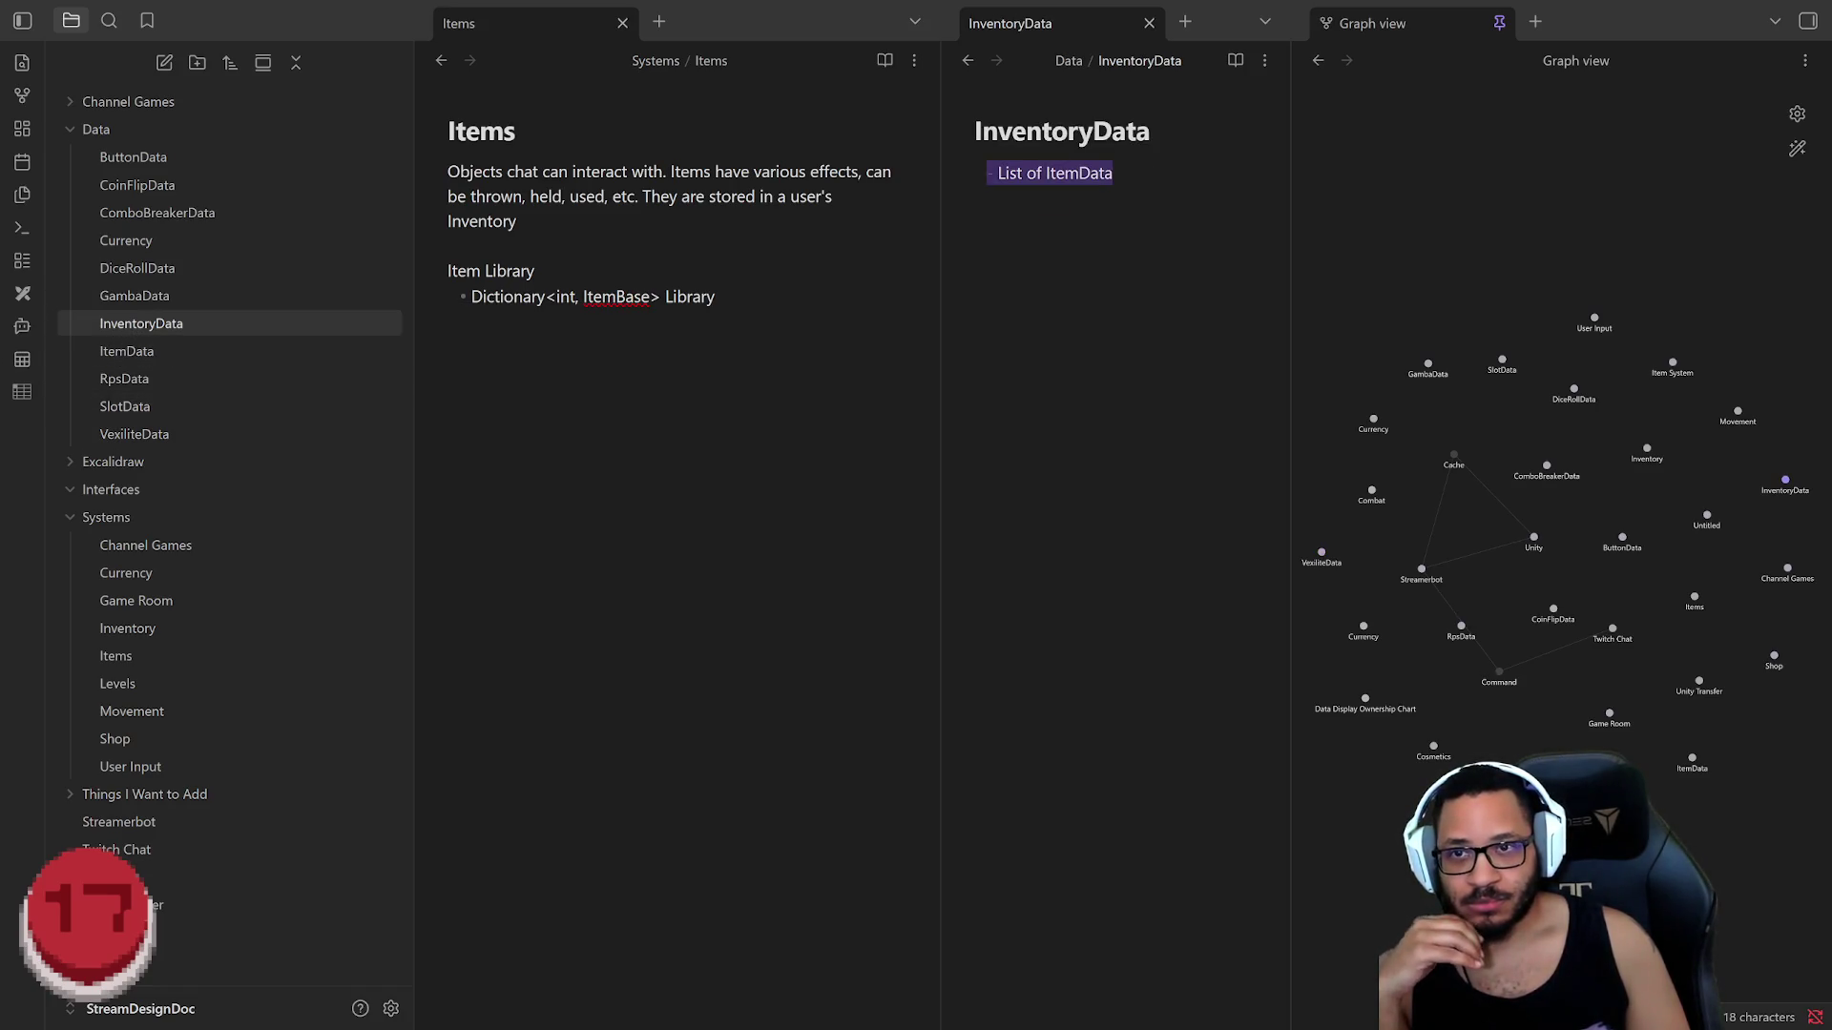
Step: Review the ItemId entry in the ItemData note, then switch to the StreamCore code
left_click(126, 351)
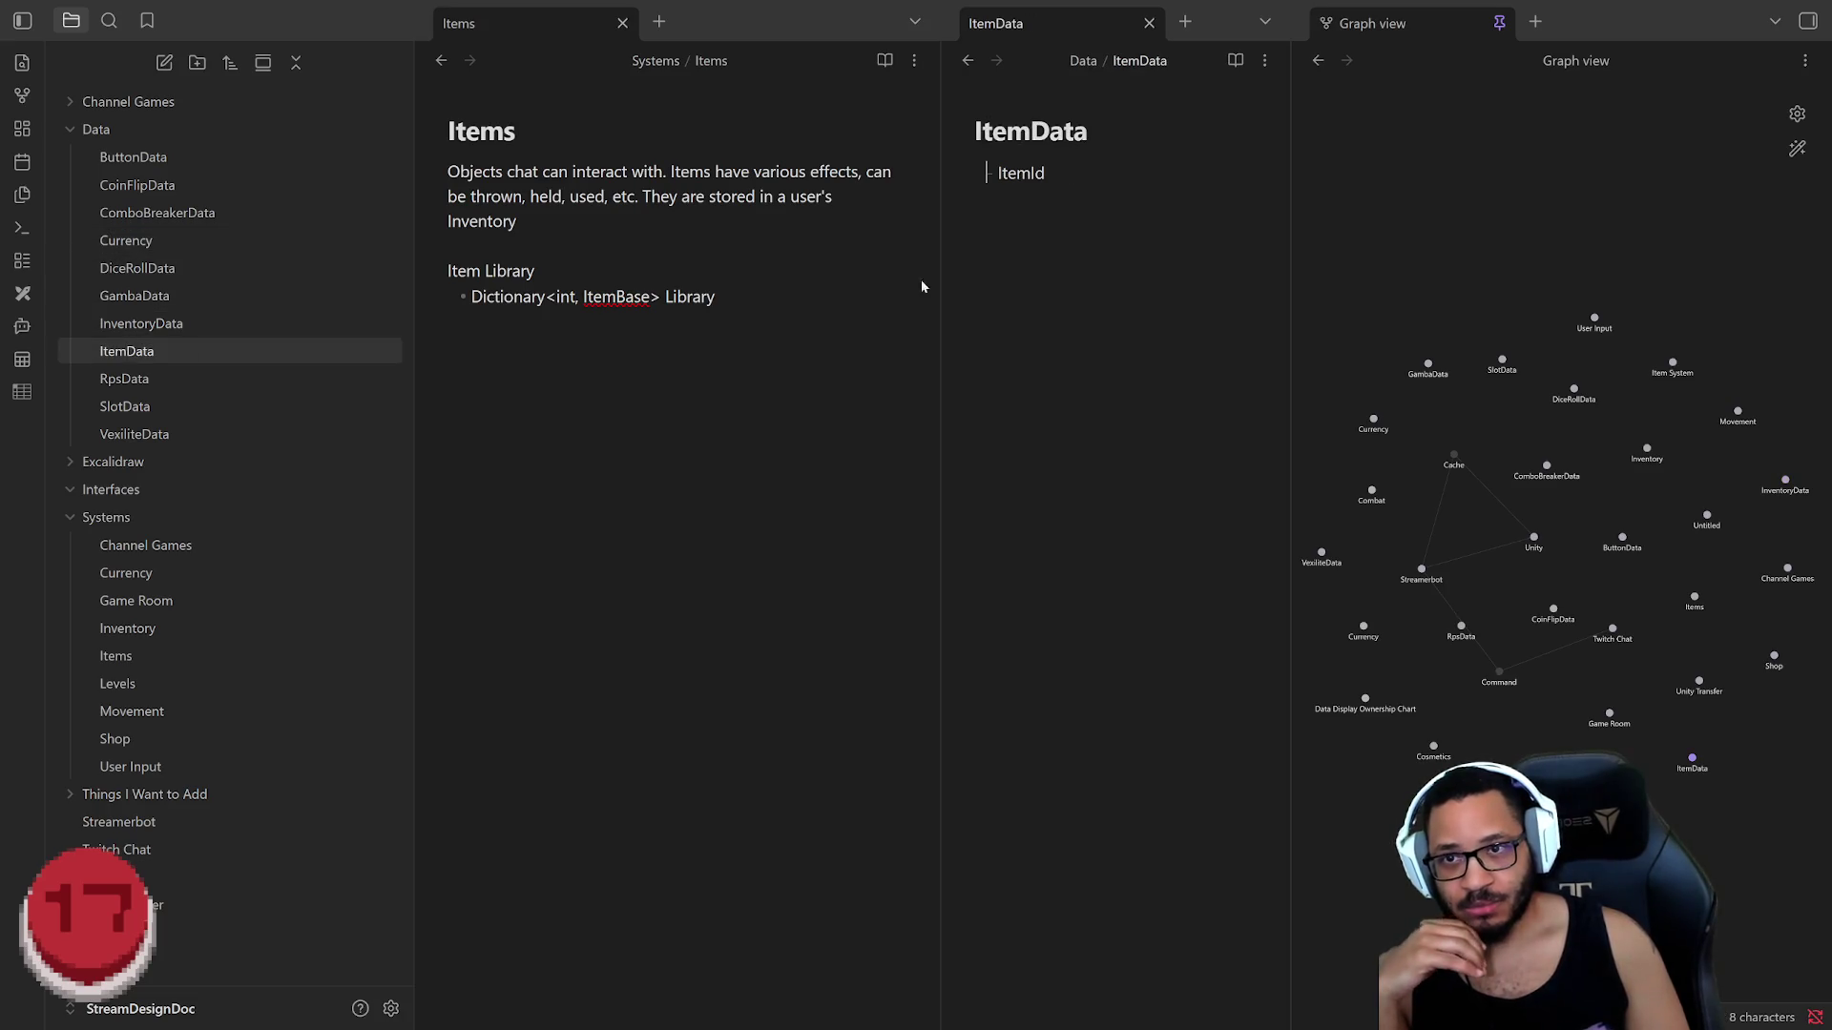
key("shift+Home")
key("End")
key("shift+Home")
key("End")
key("shift+Home")
key("End")
key("shift+Home")
key("End")
key("shift+Home")
key("End")
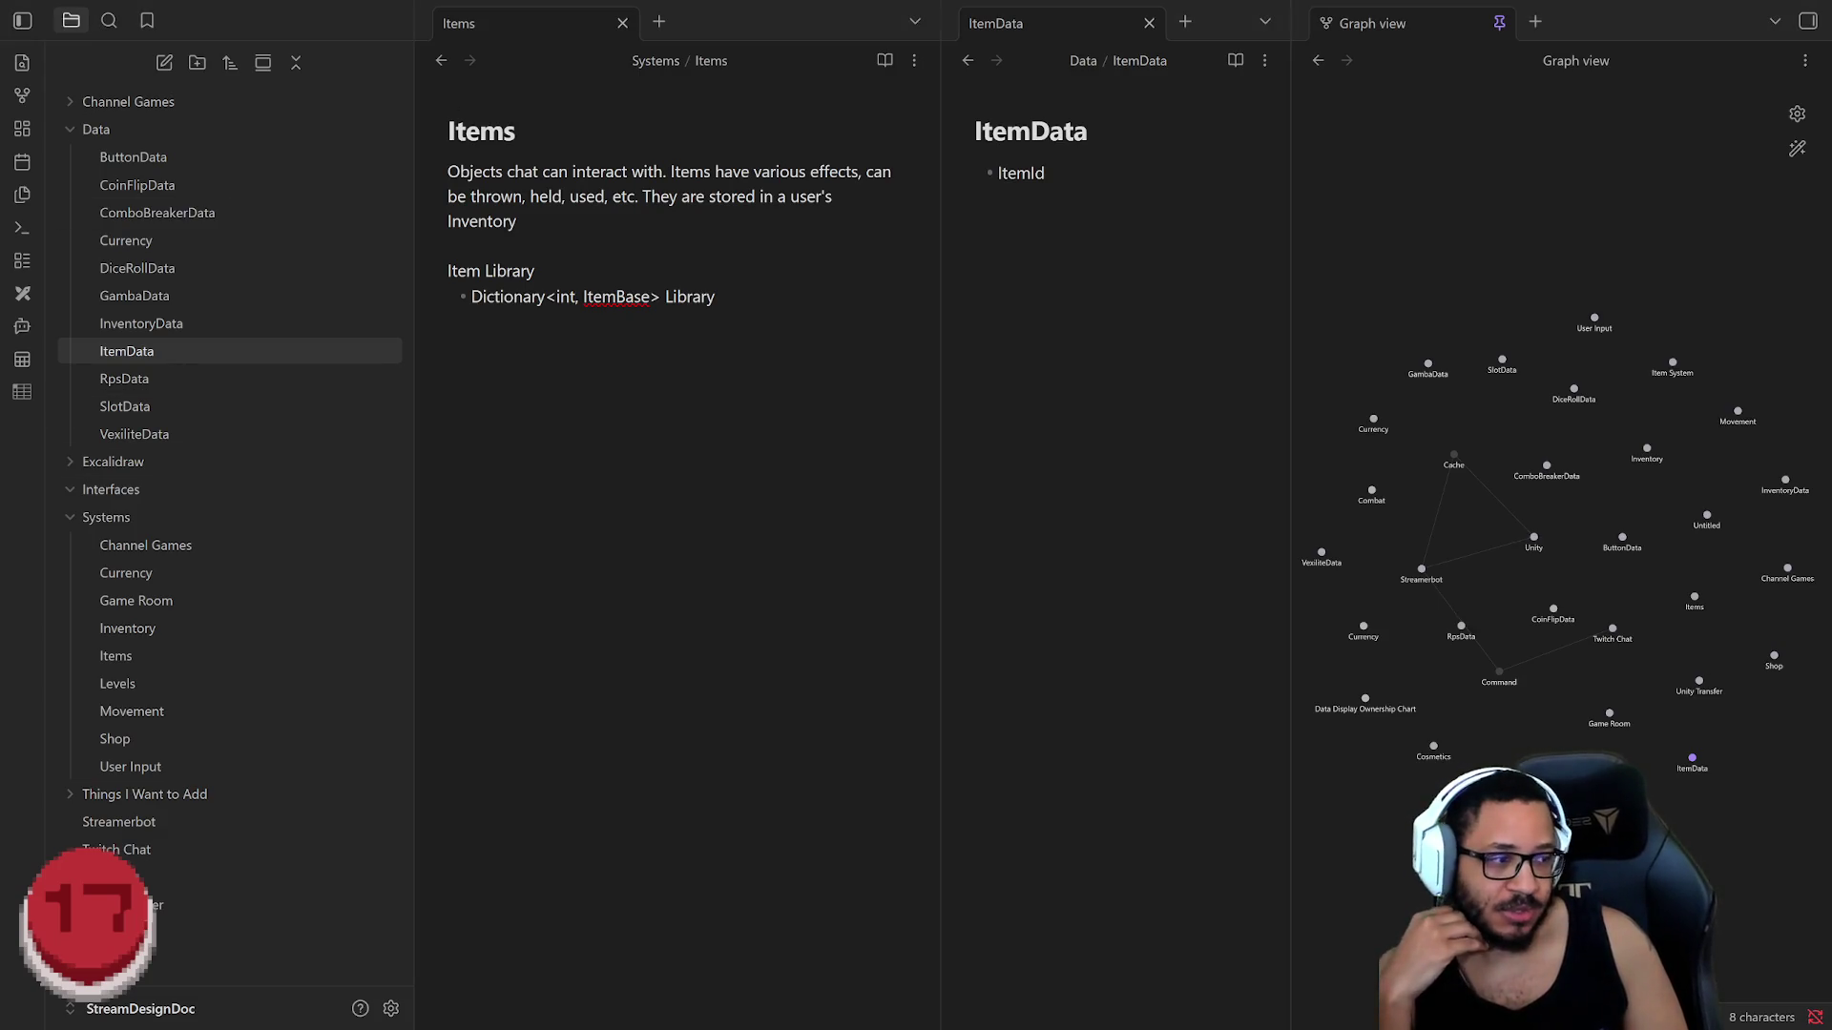
key("alt+Tab")
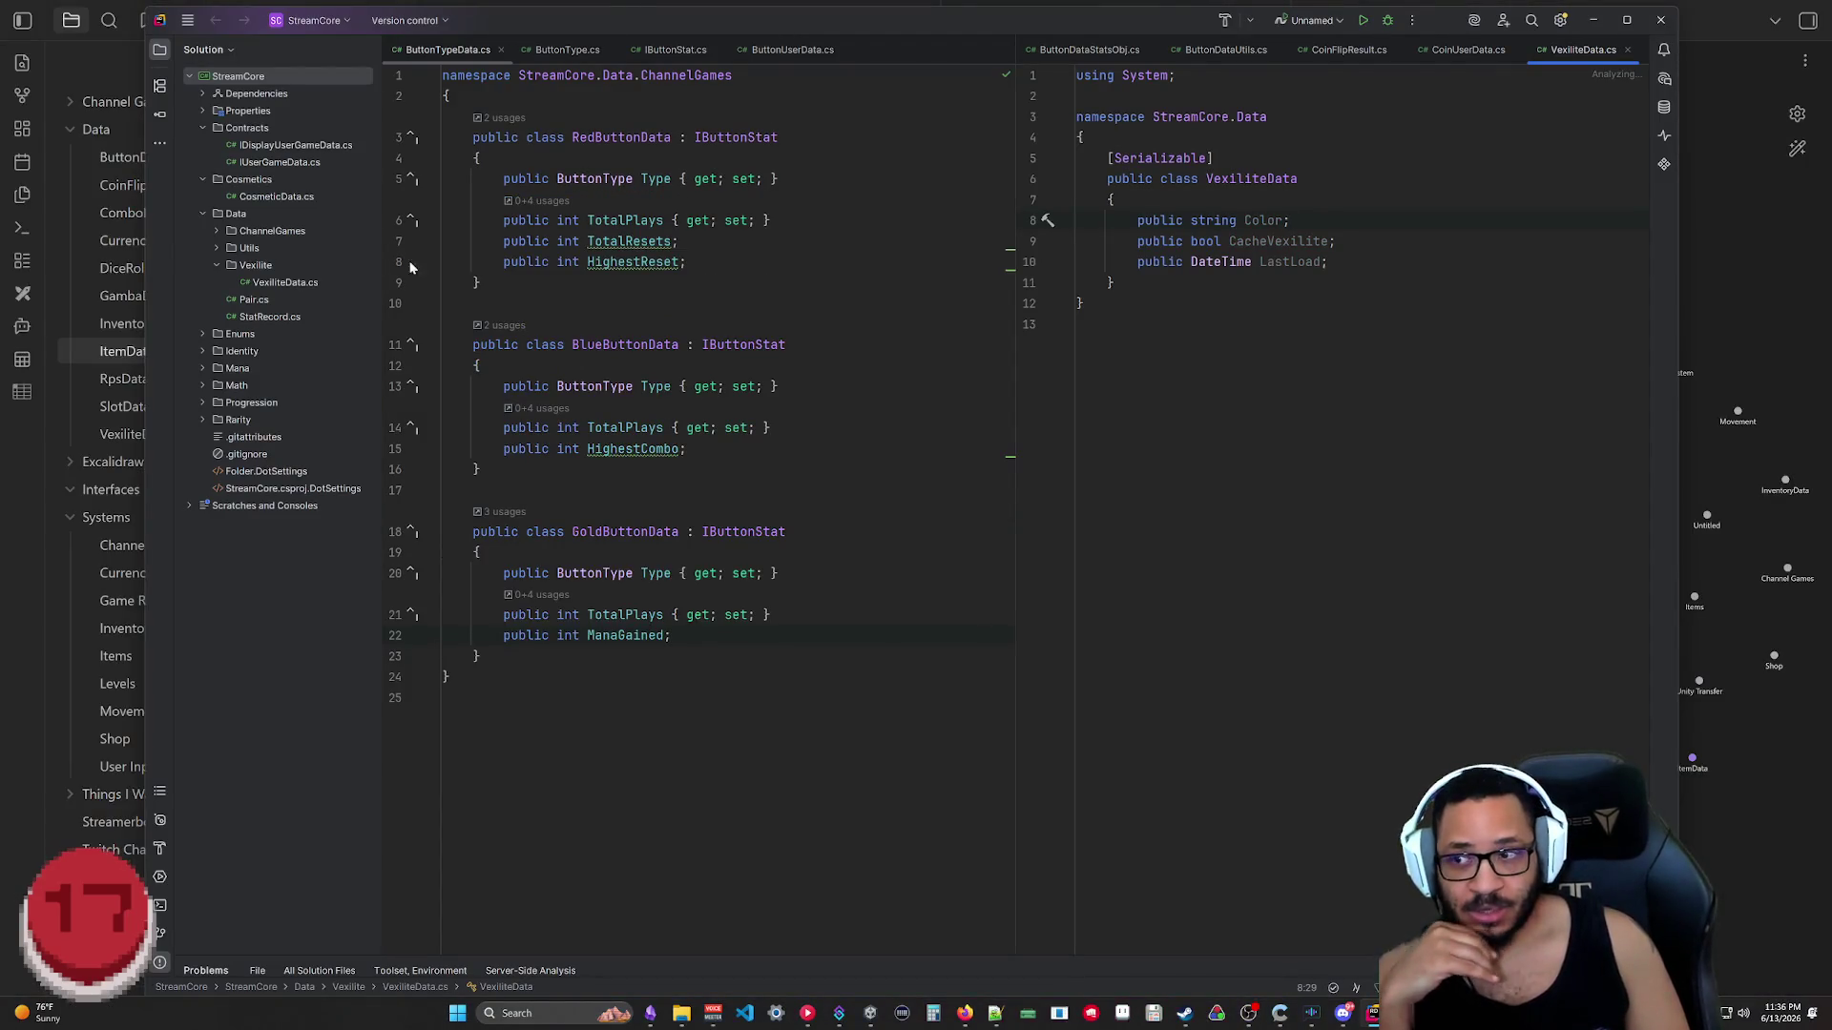
mouse_move(286, 286)
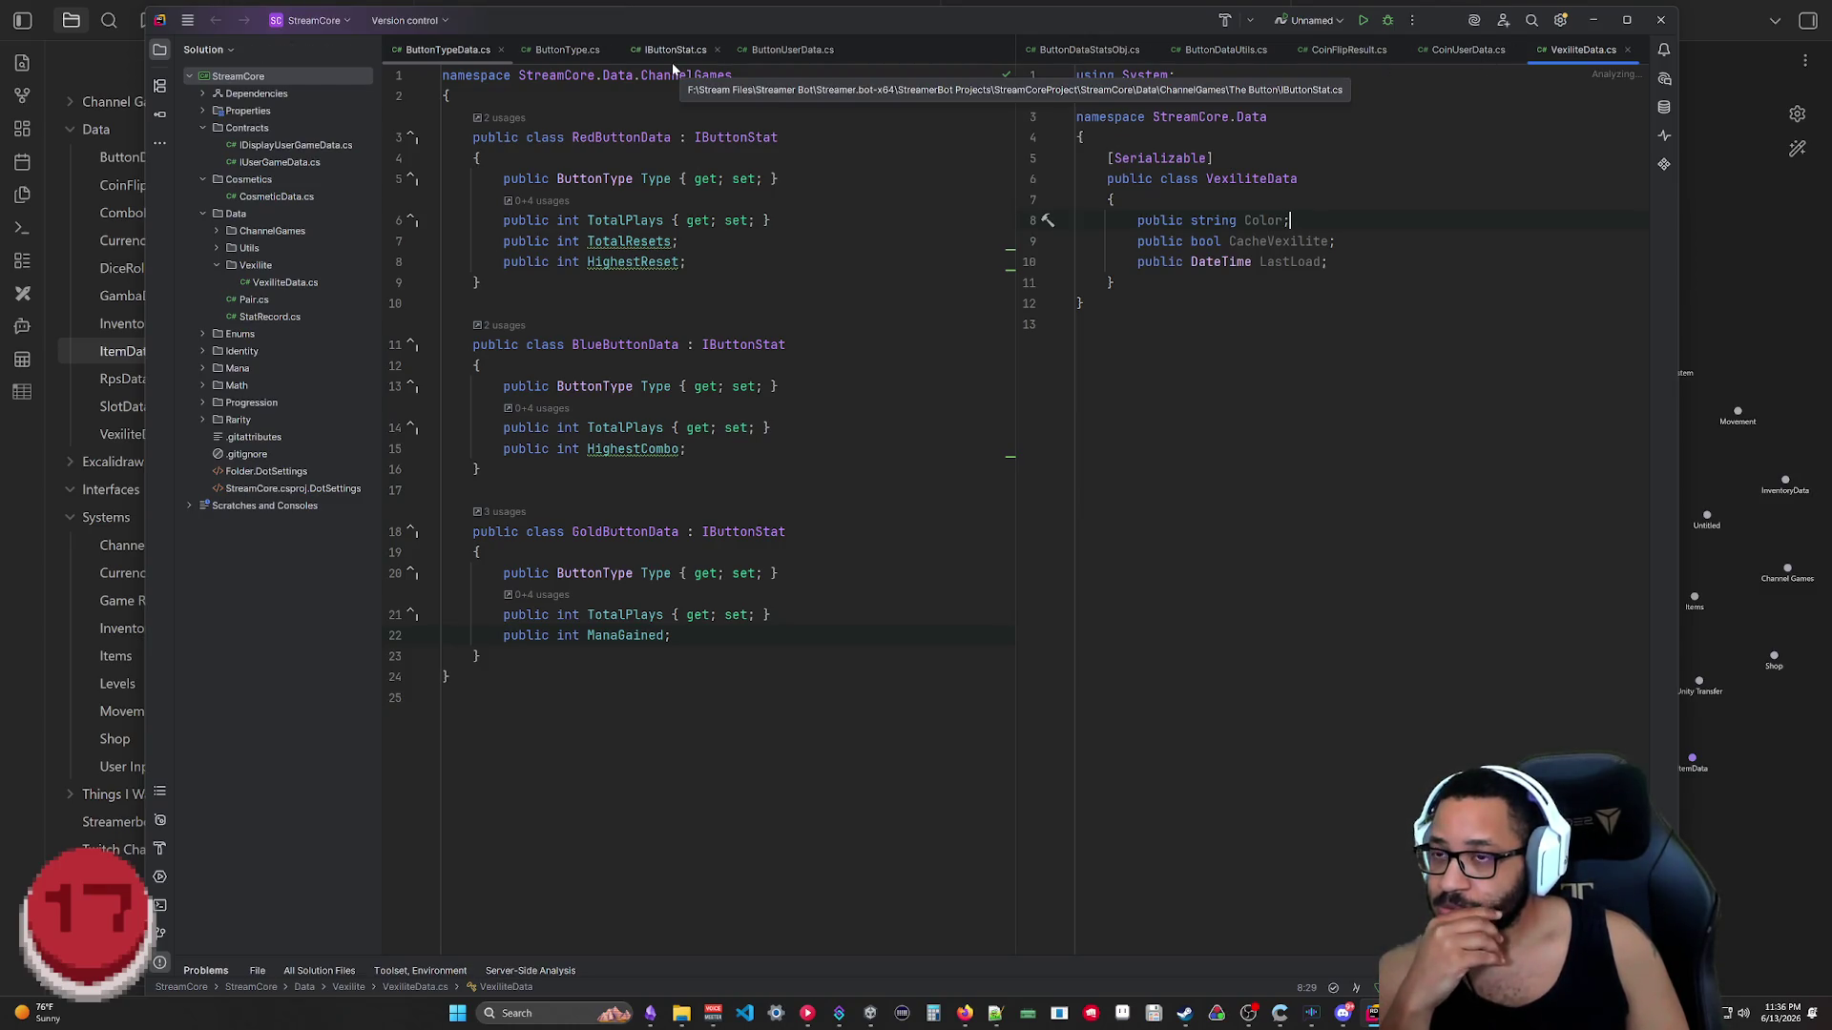
Step: View ButtonDataStatsObj.cs and ButtonUserData.cs side by side, then minimize Rider
left_click(1091, 54)
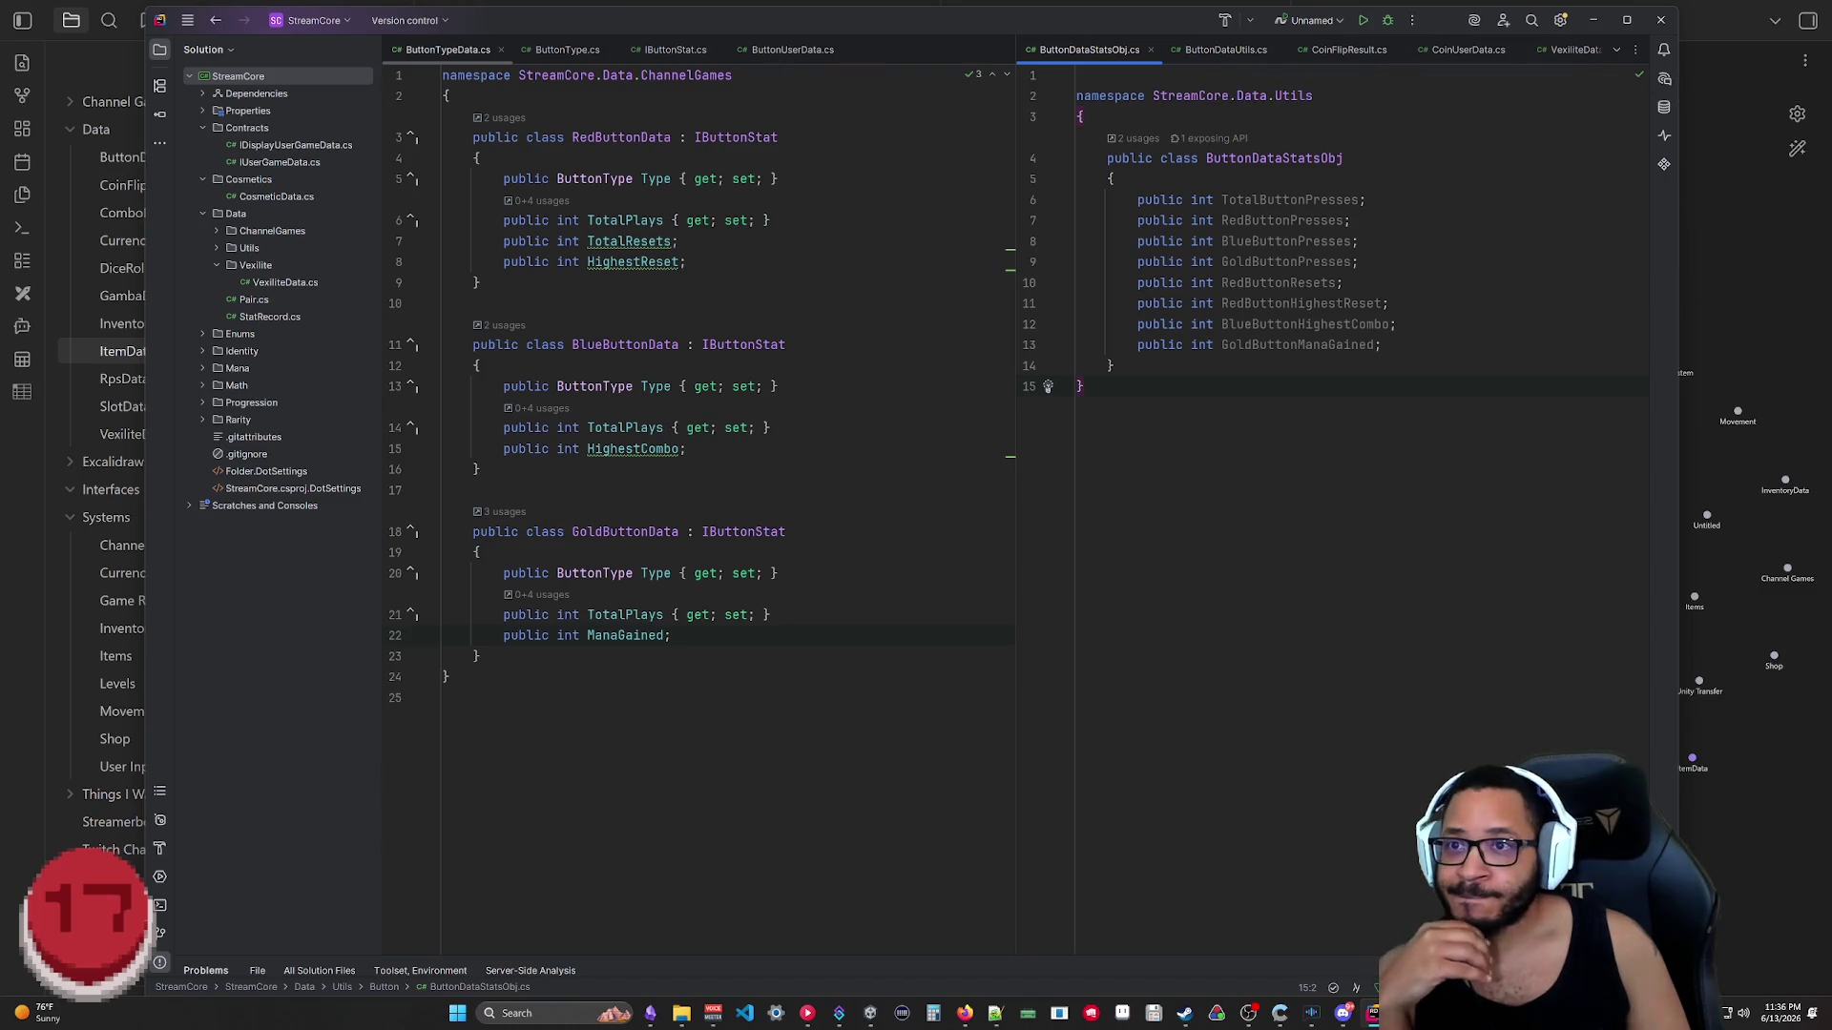
left_click(791, 50)
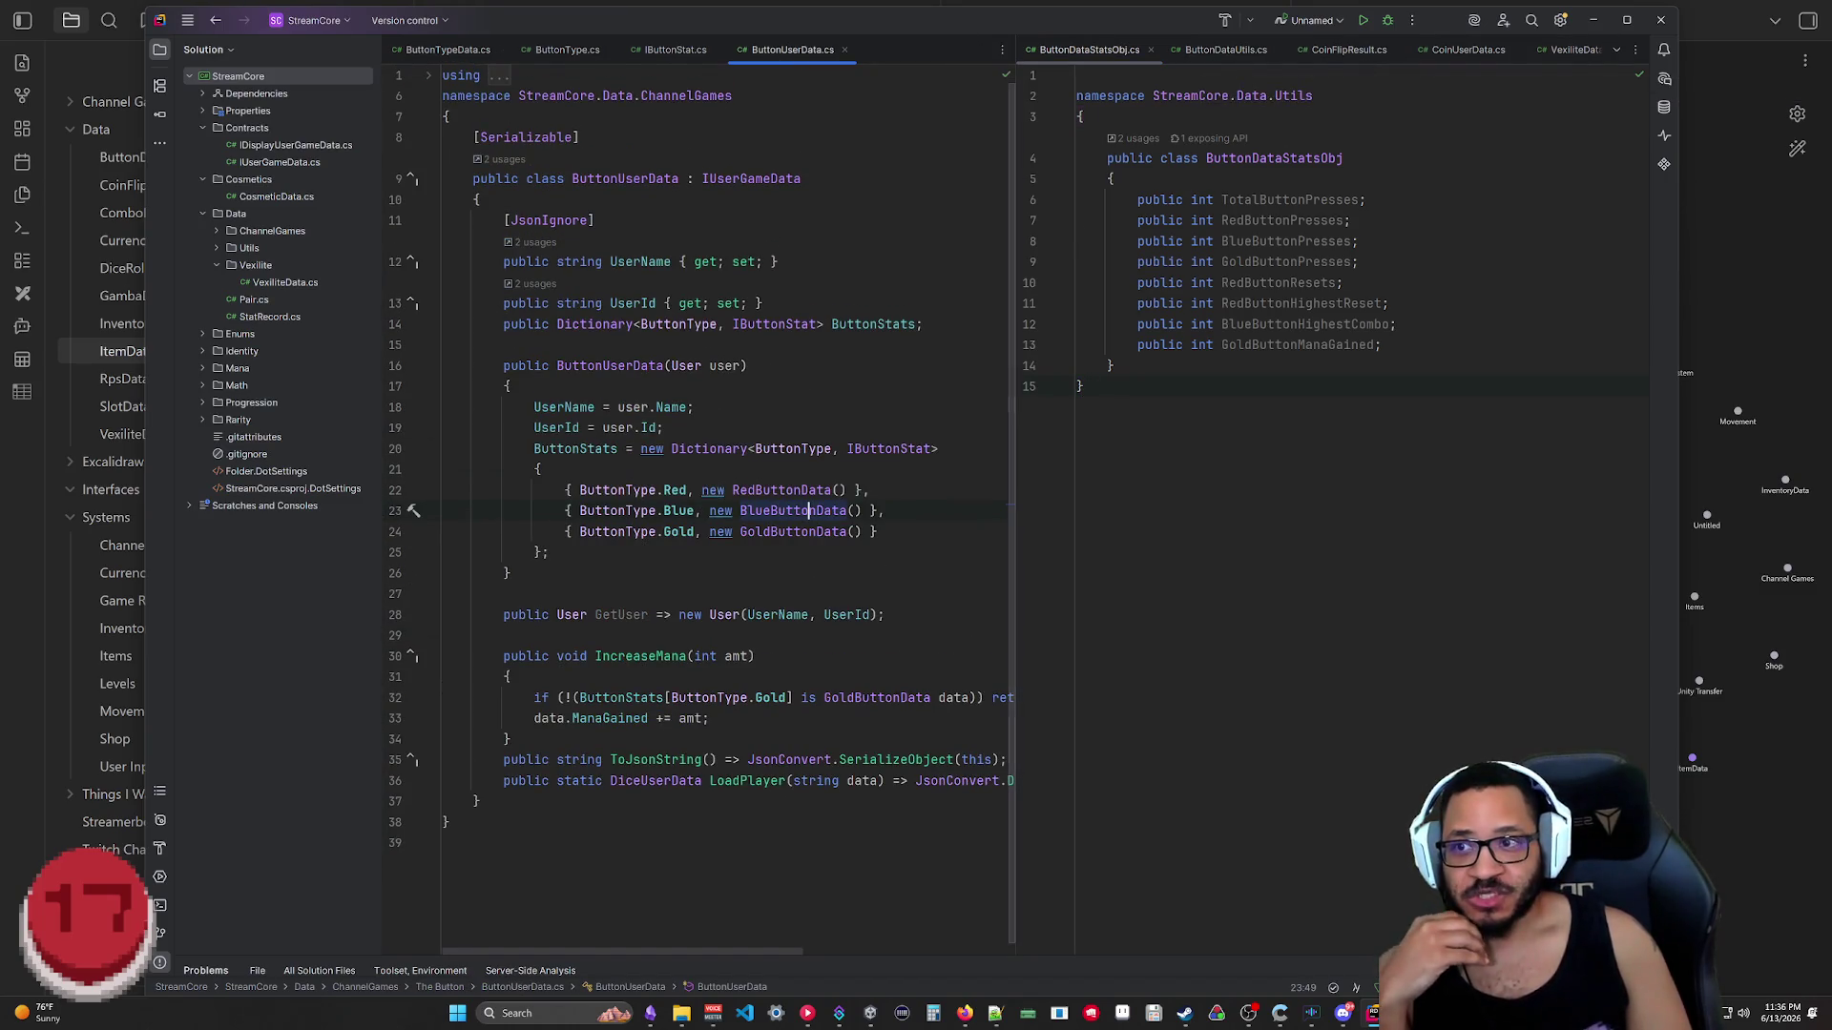
scroll(711, 957, "right", 2)
scroll(710, 958, "left", 2)
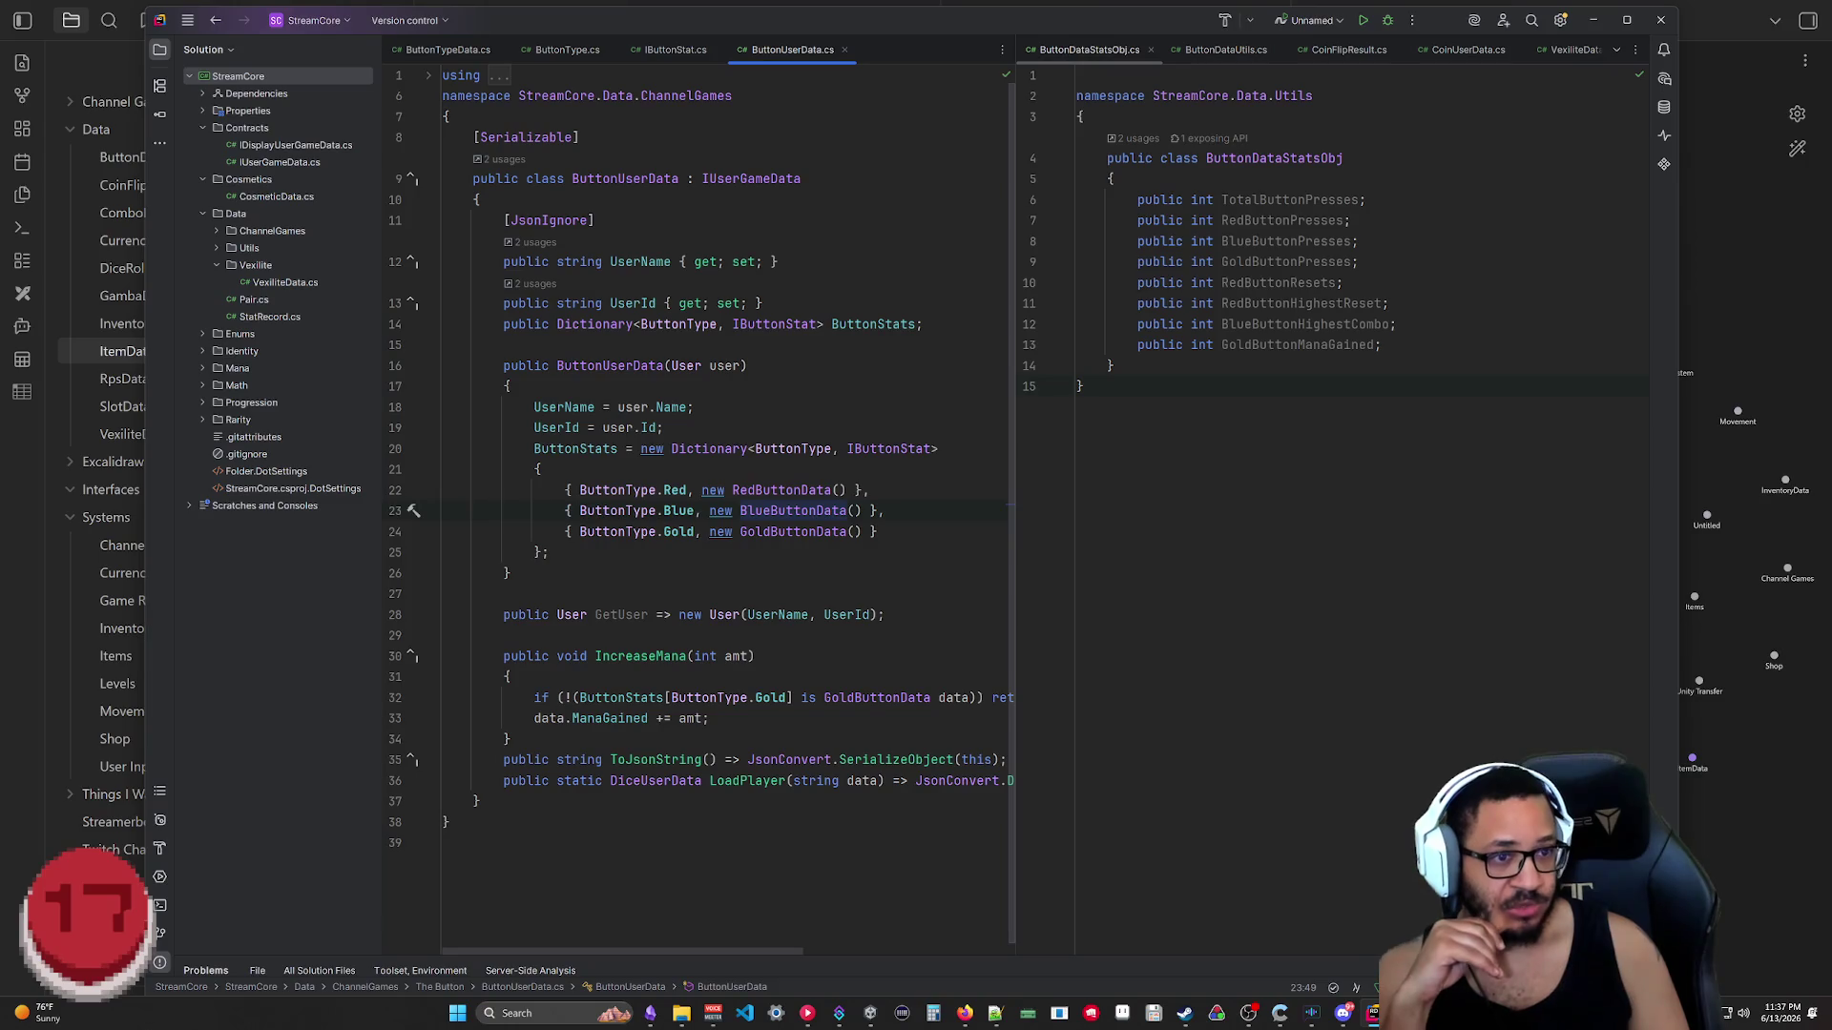
left_click(1593, 22)
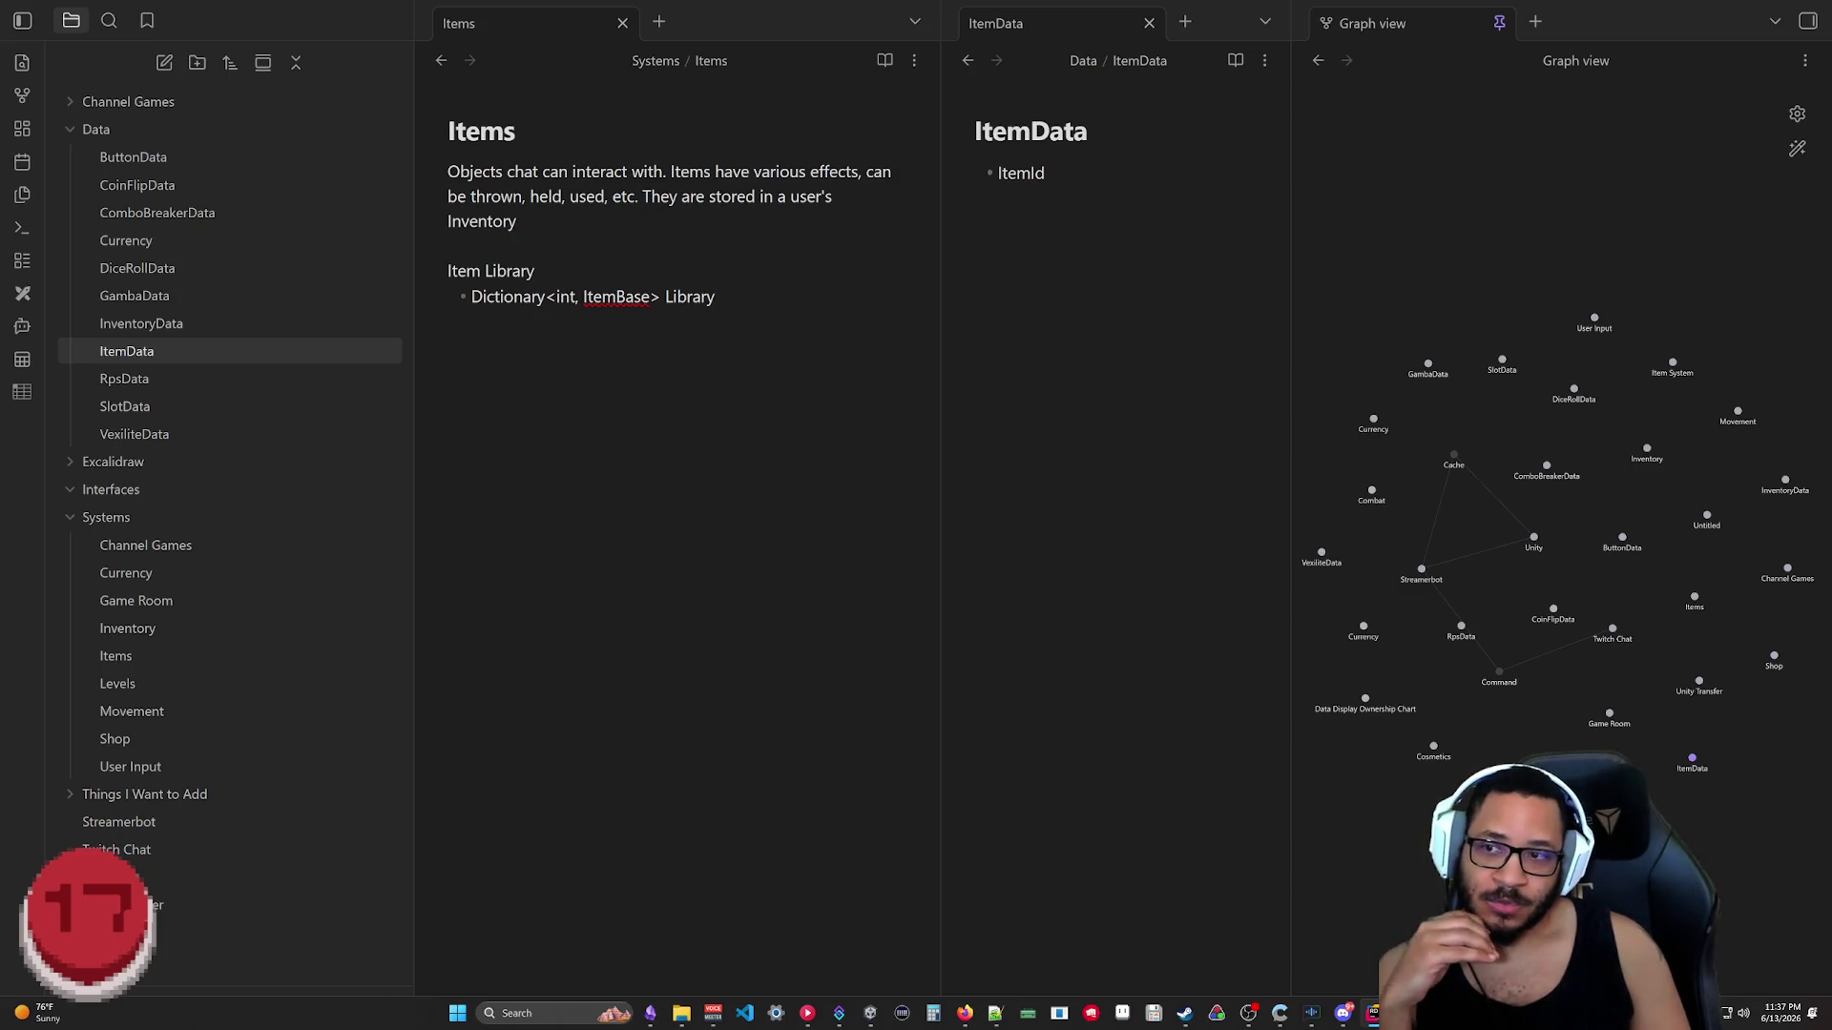
left_click_drag(440, 318, 442, 294)
key("shift+Up")
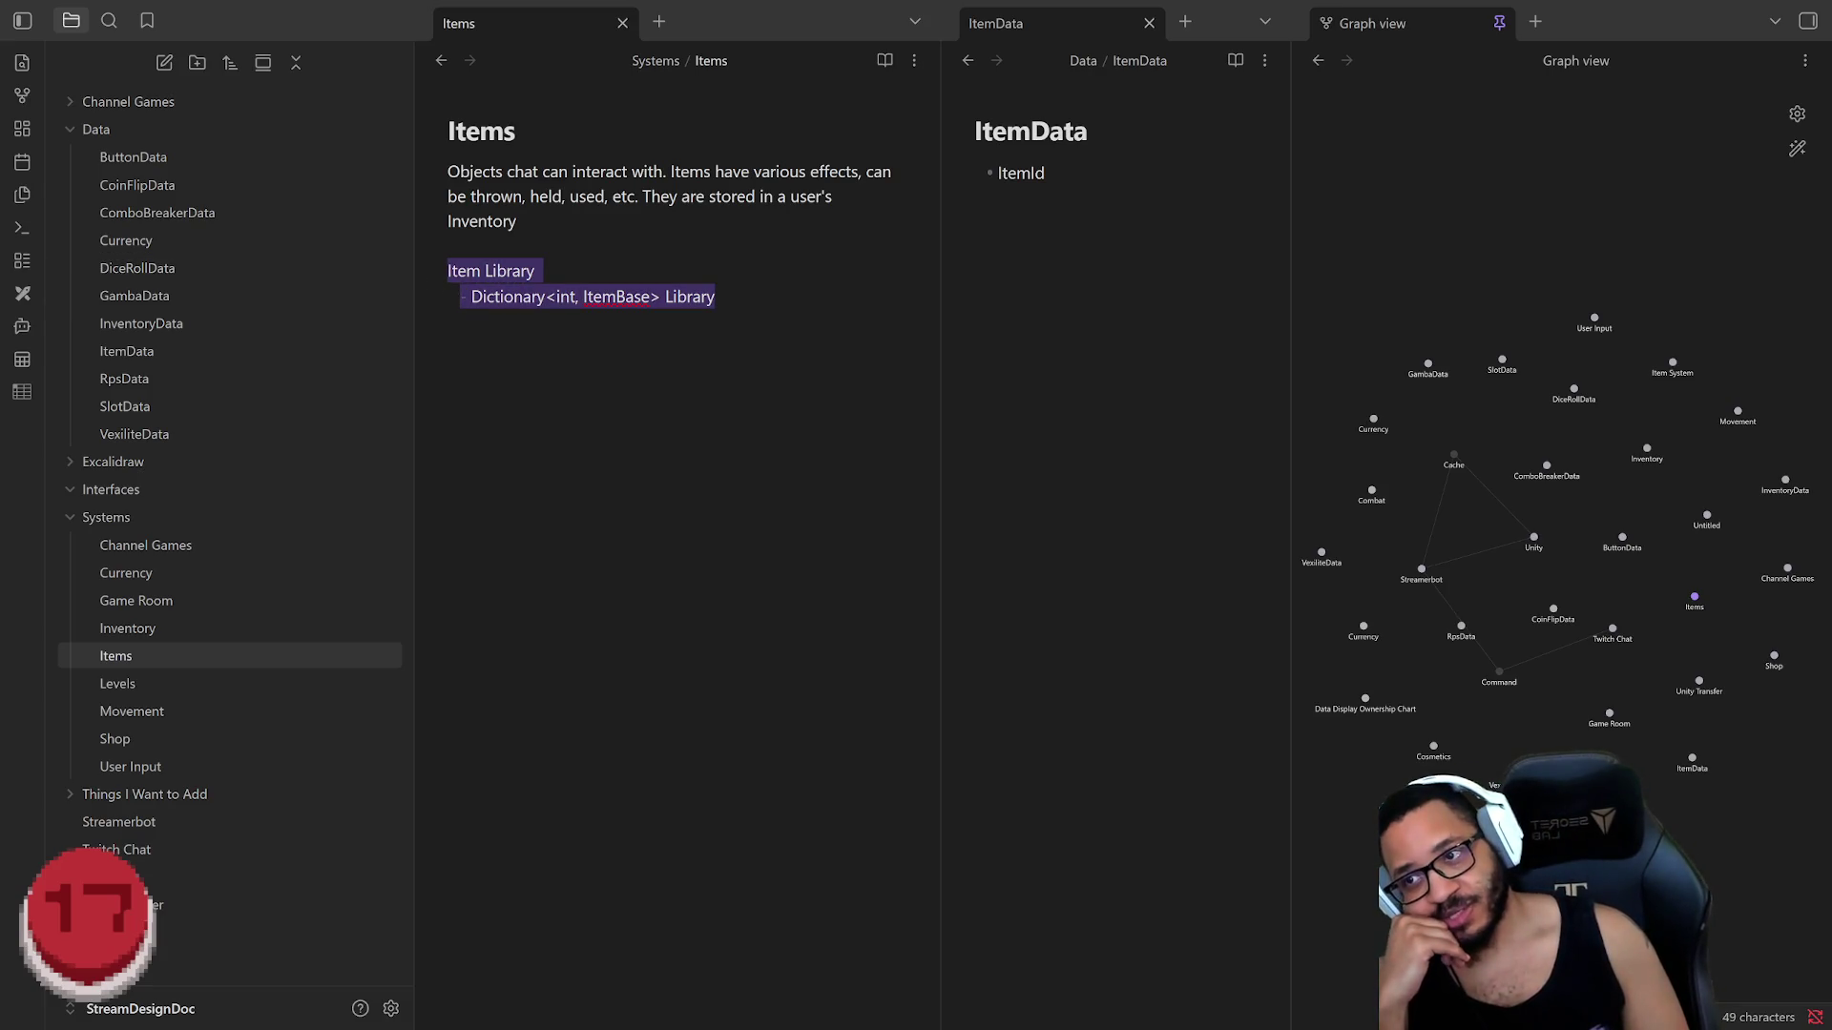
key("Right")
key("shift+Home")
key("shift+Home")
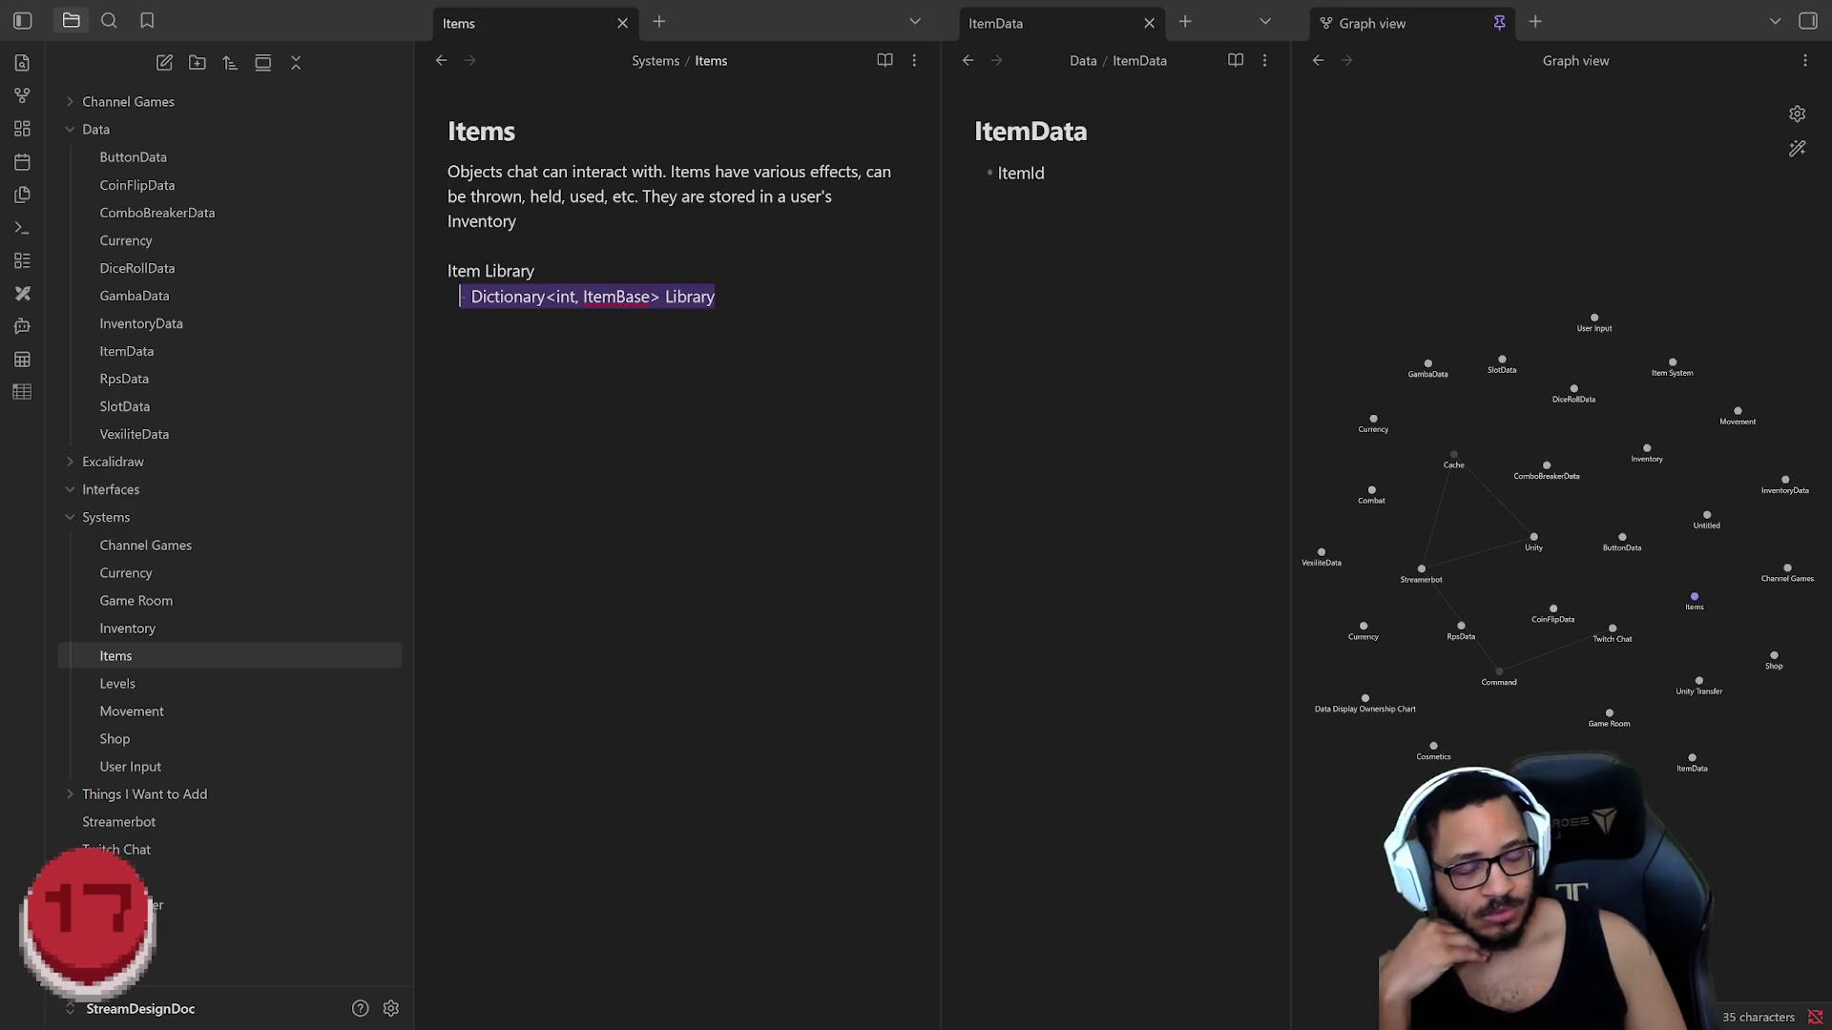
mouse_move(715, 297)
left_mouse_down()
mouse_move(402, 272)
mouse_move(470, 295)
left_mouse_up()
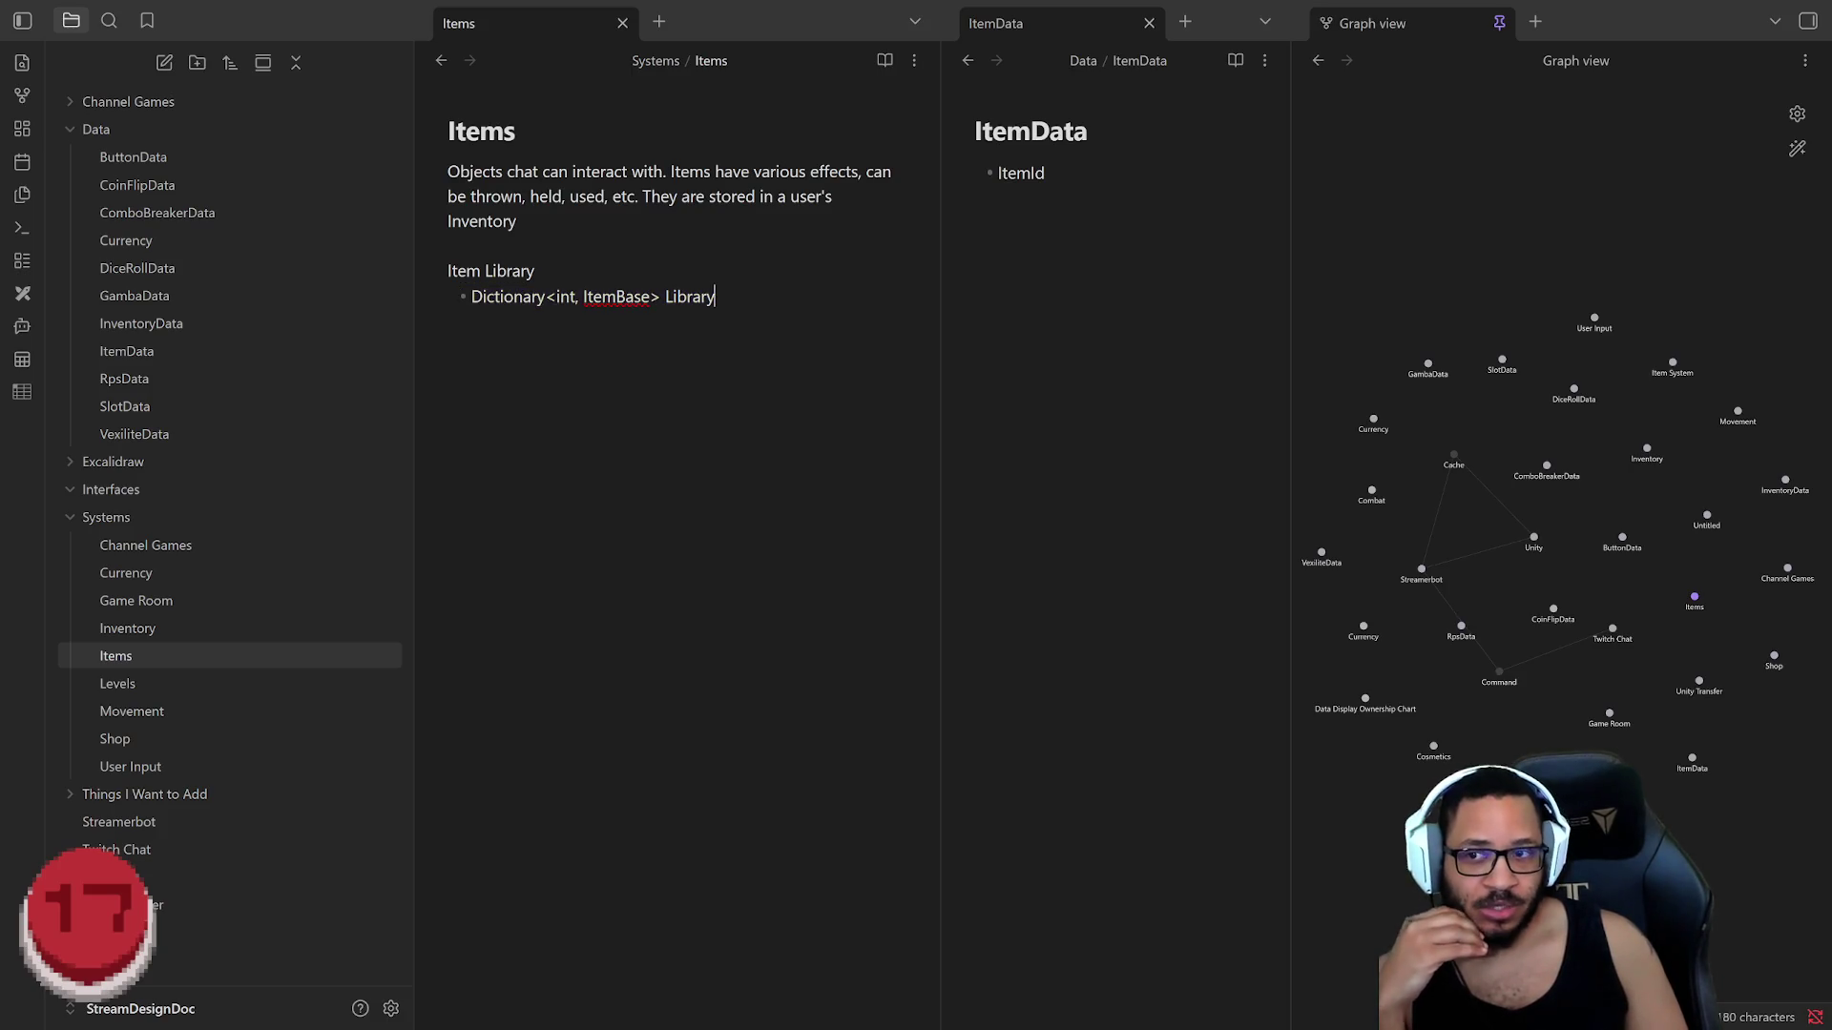
left_click_drag(716, 296, 472, 297)
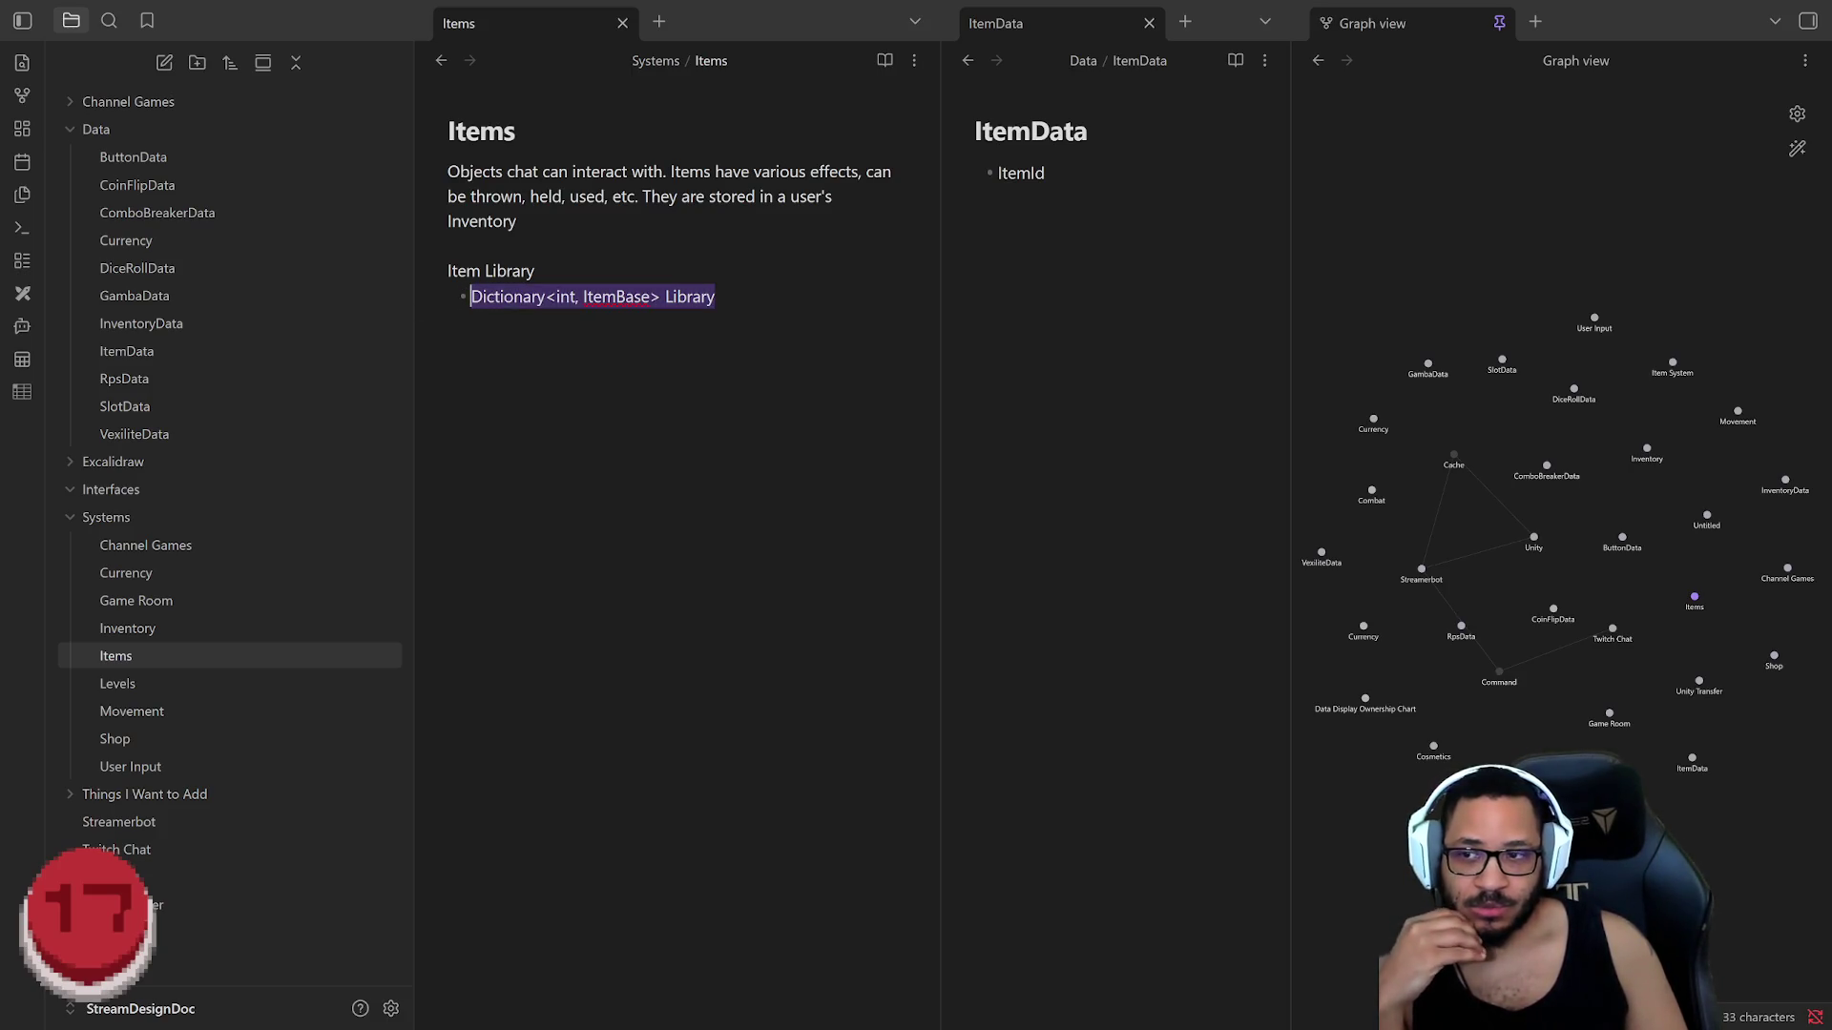
key("Right")
key("shift+Home")
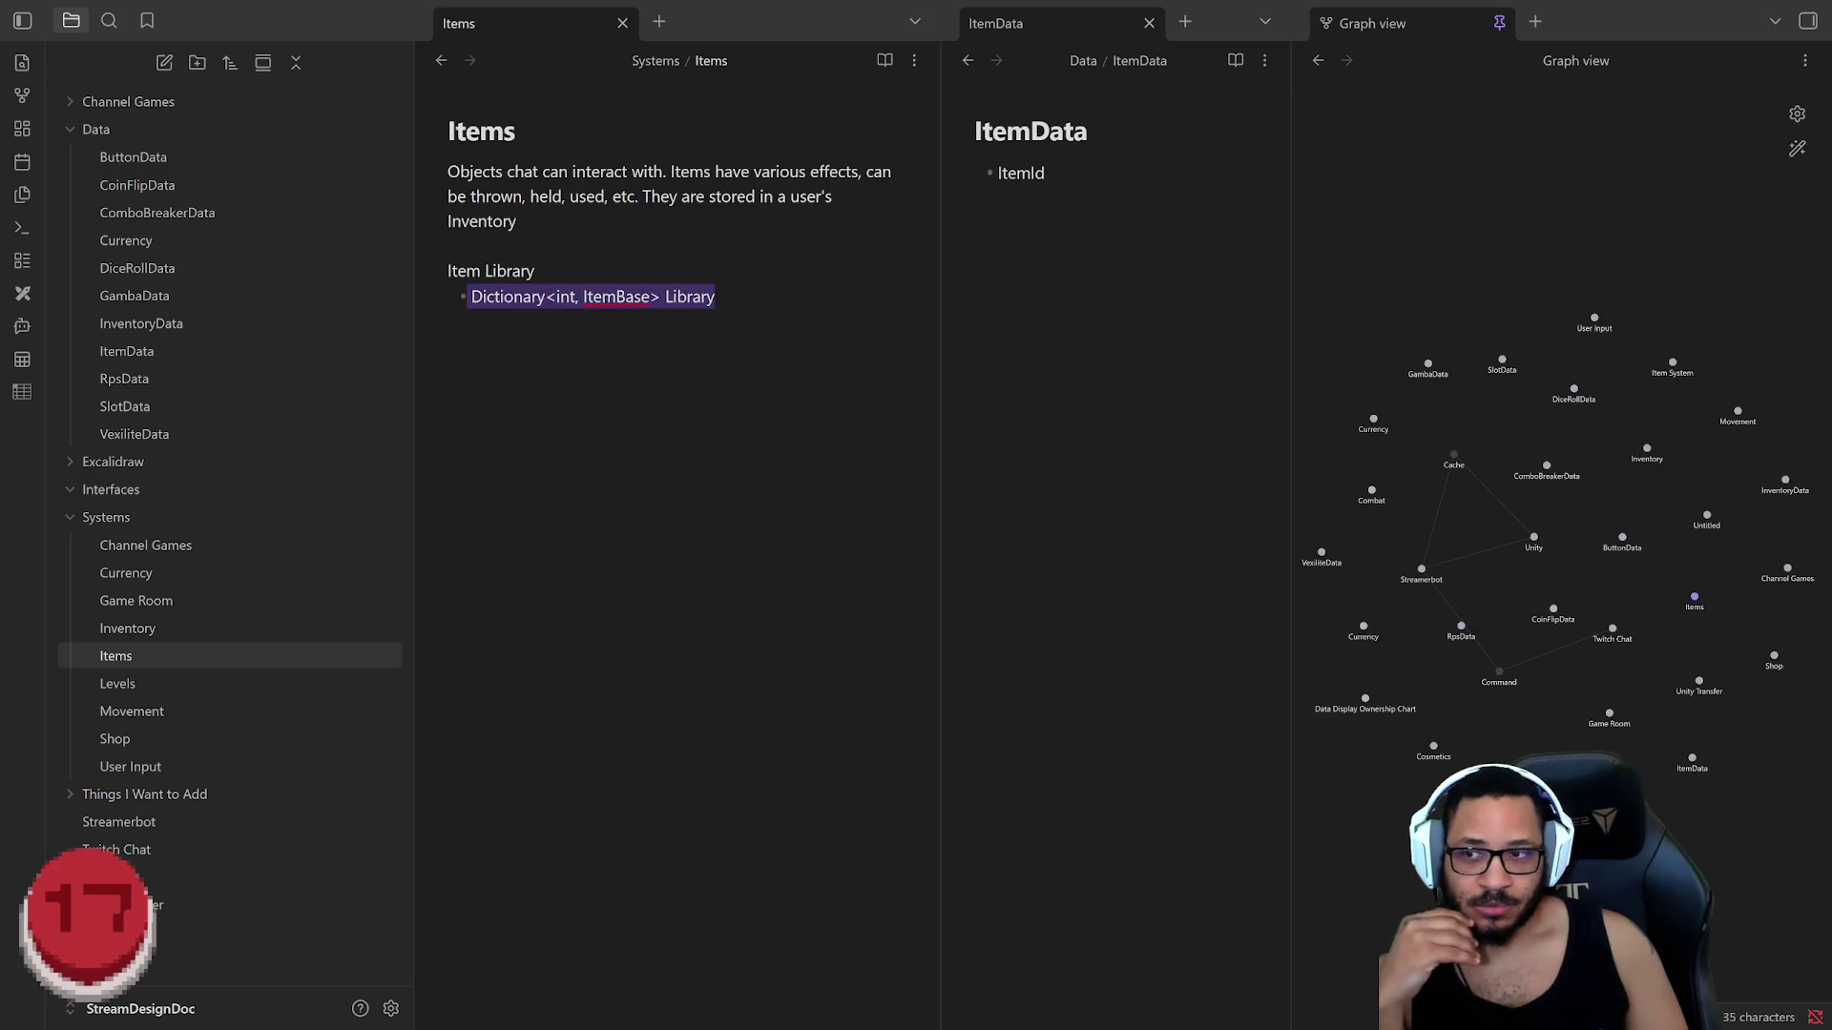
key("End")
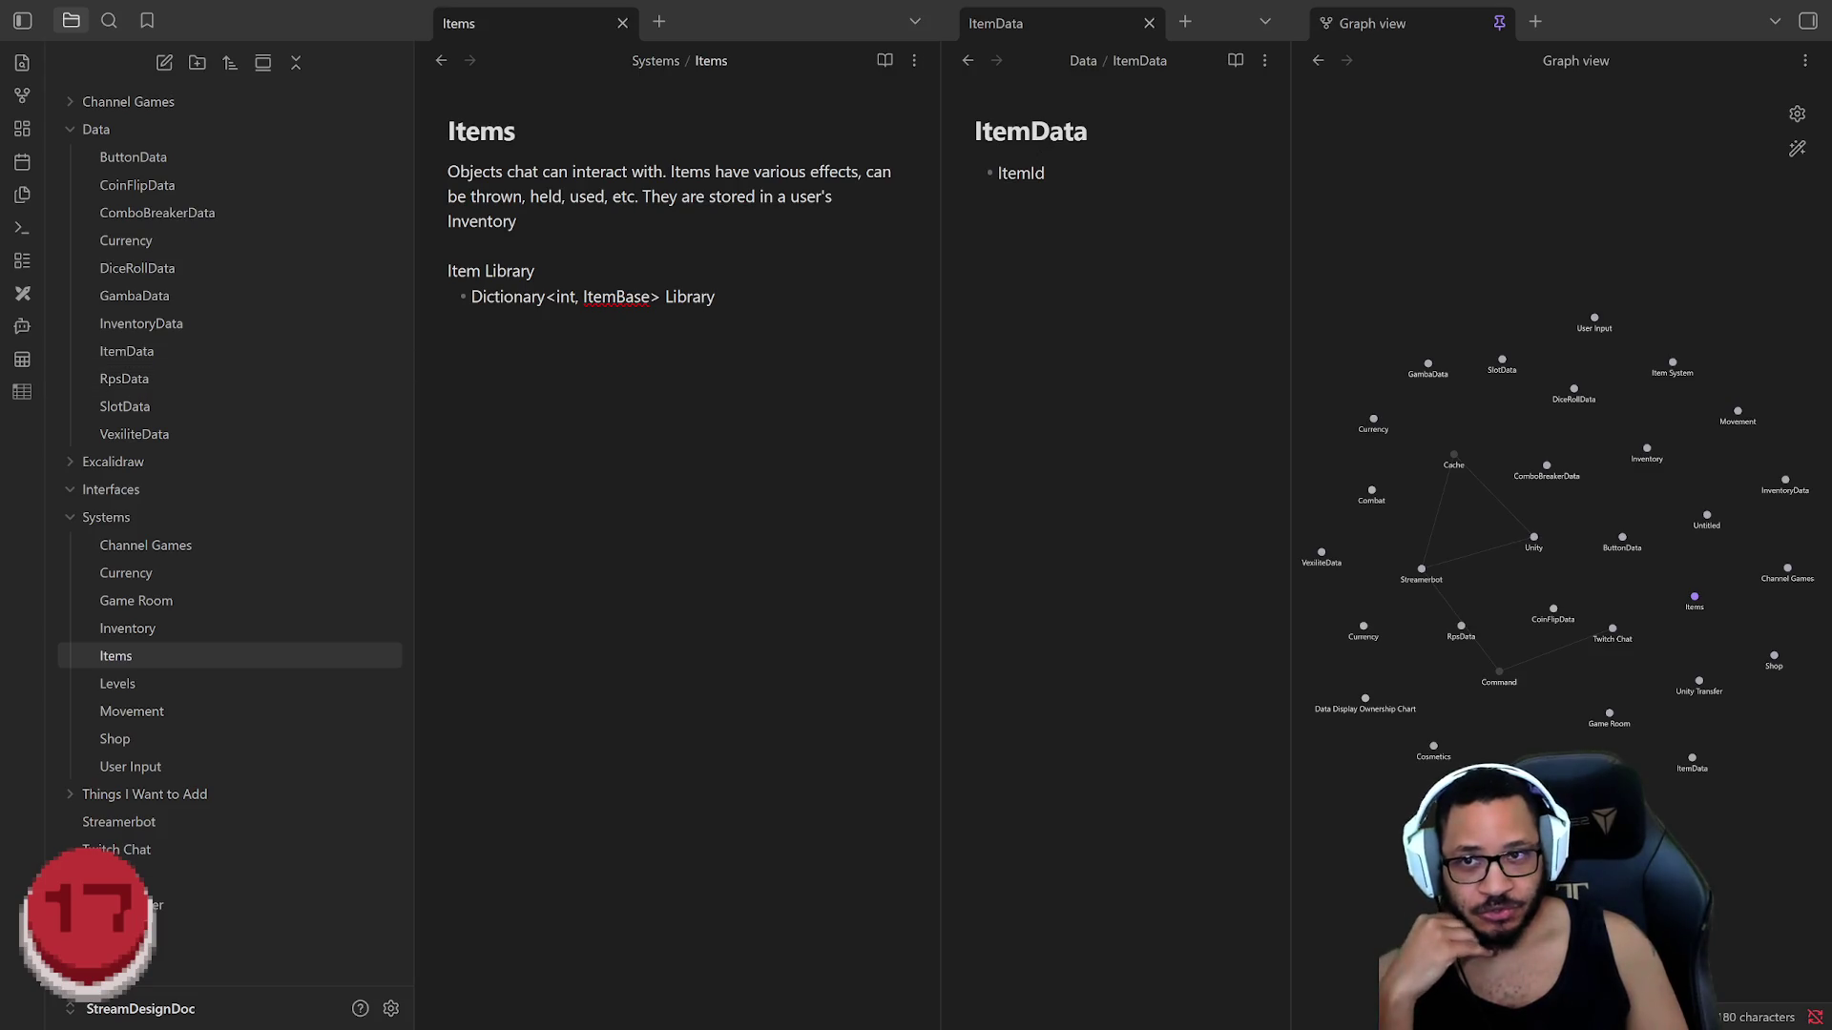
left_click(1183, 158)
key("shift+Home")
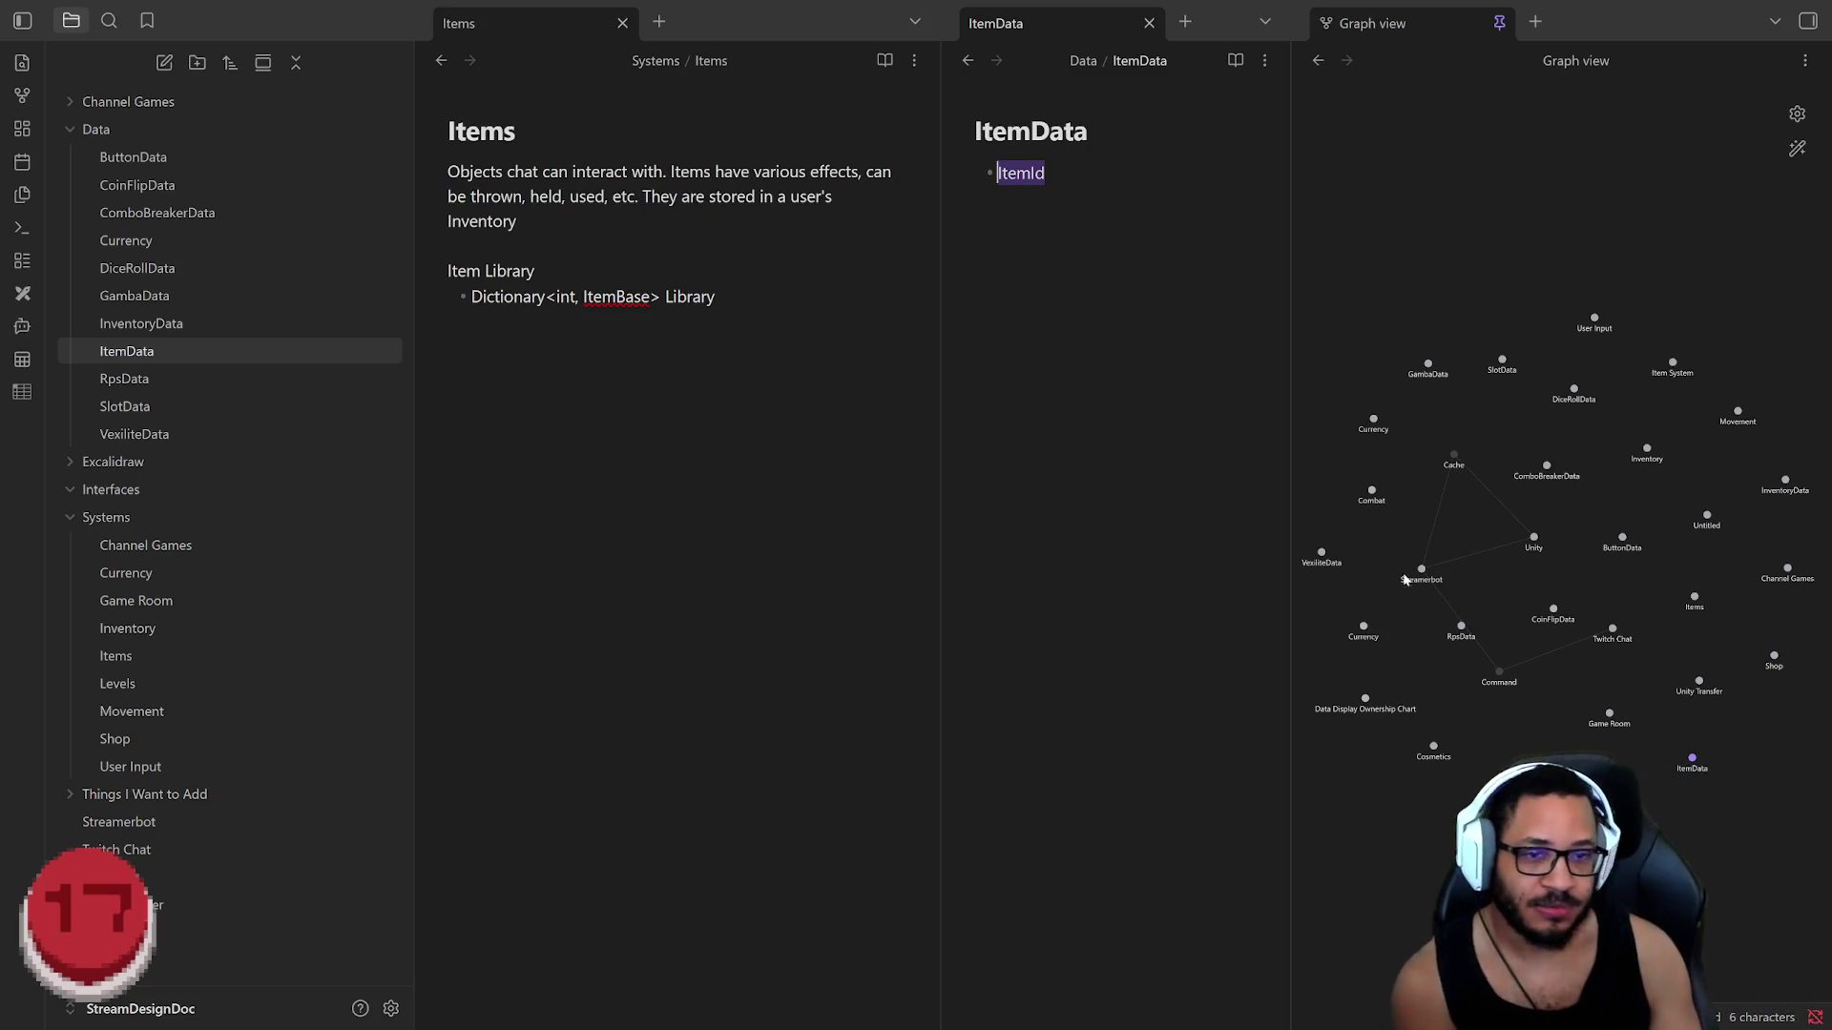
left_click(937, 308)
left_click(1002, 308)
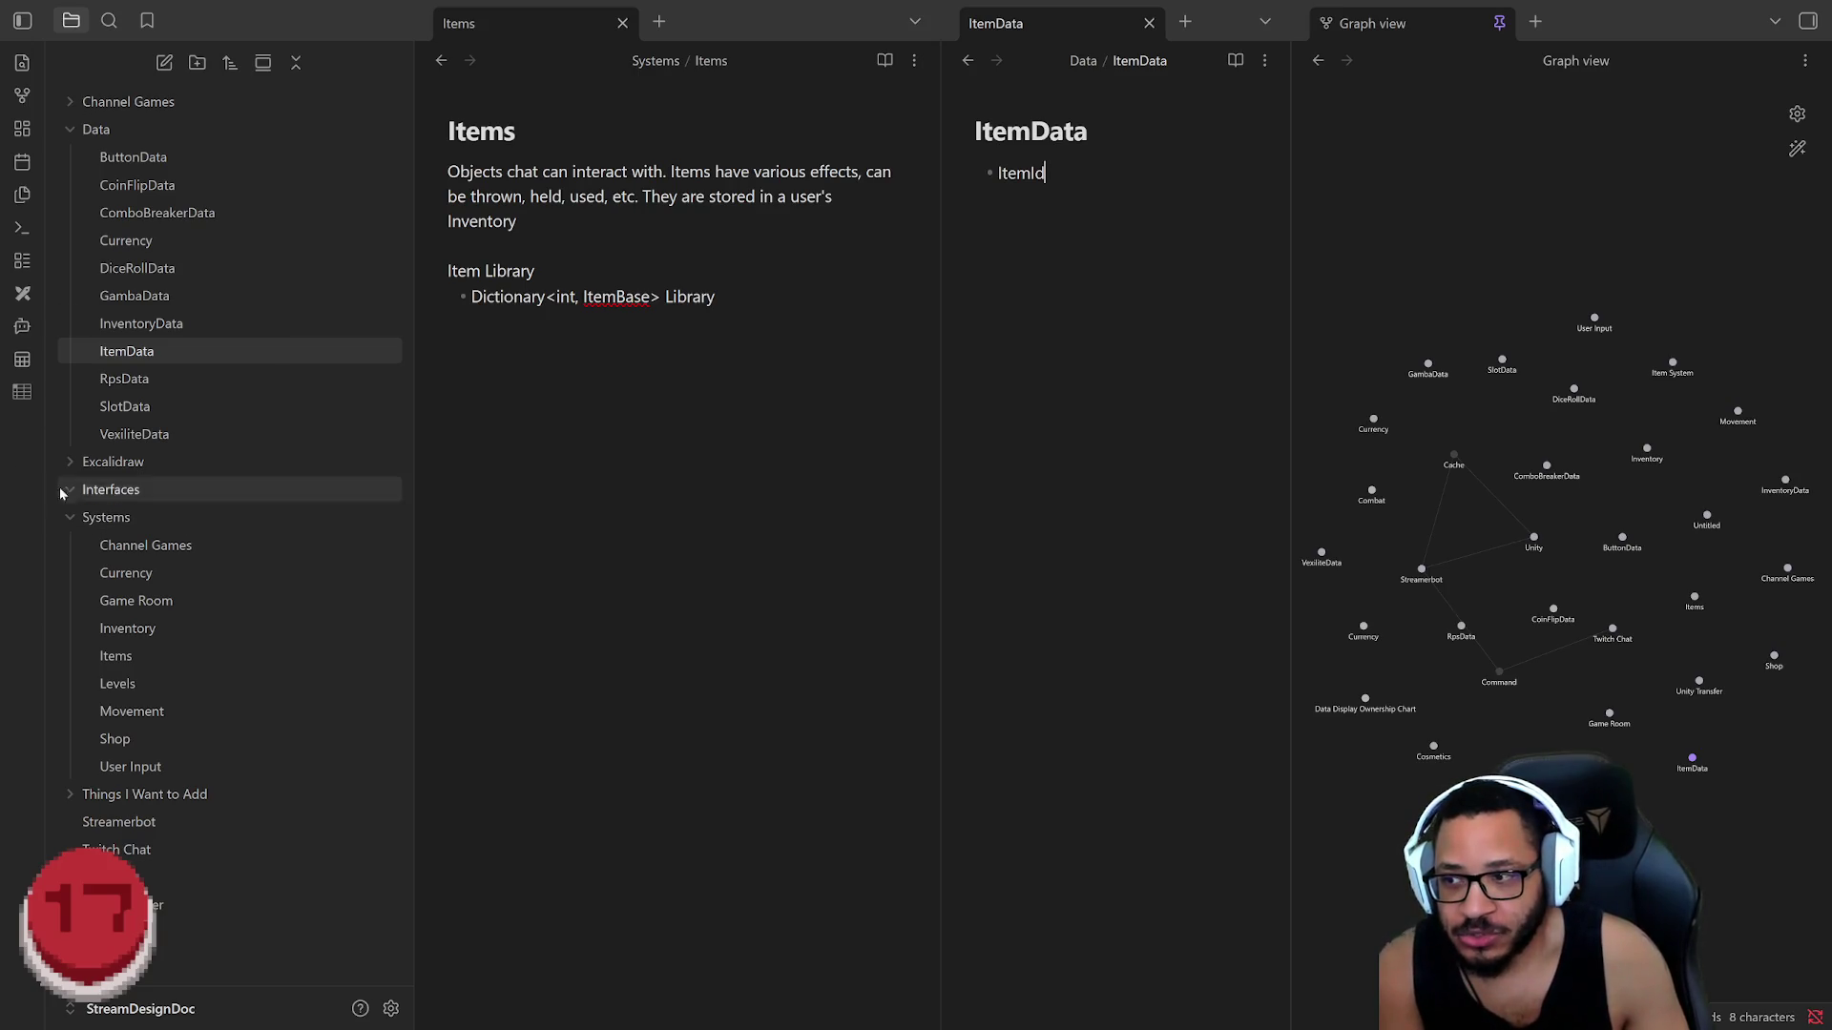
left_click(117, 662)
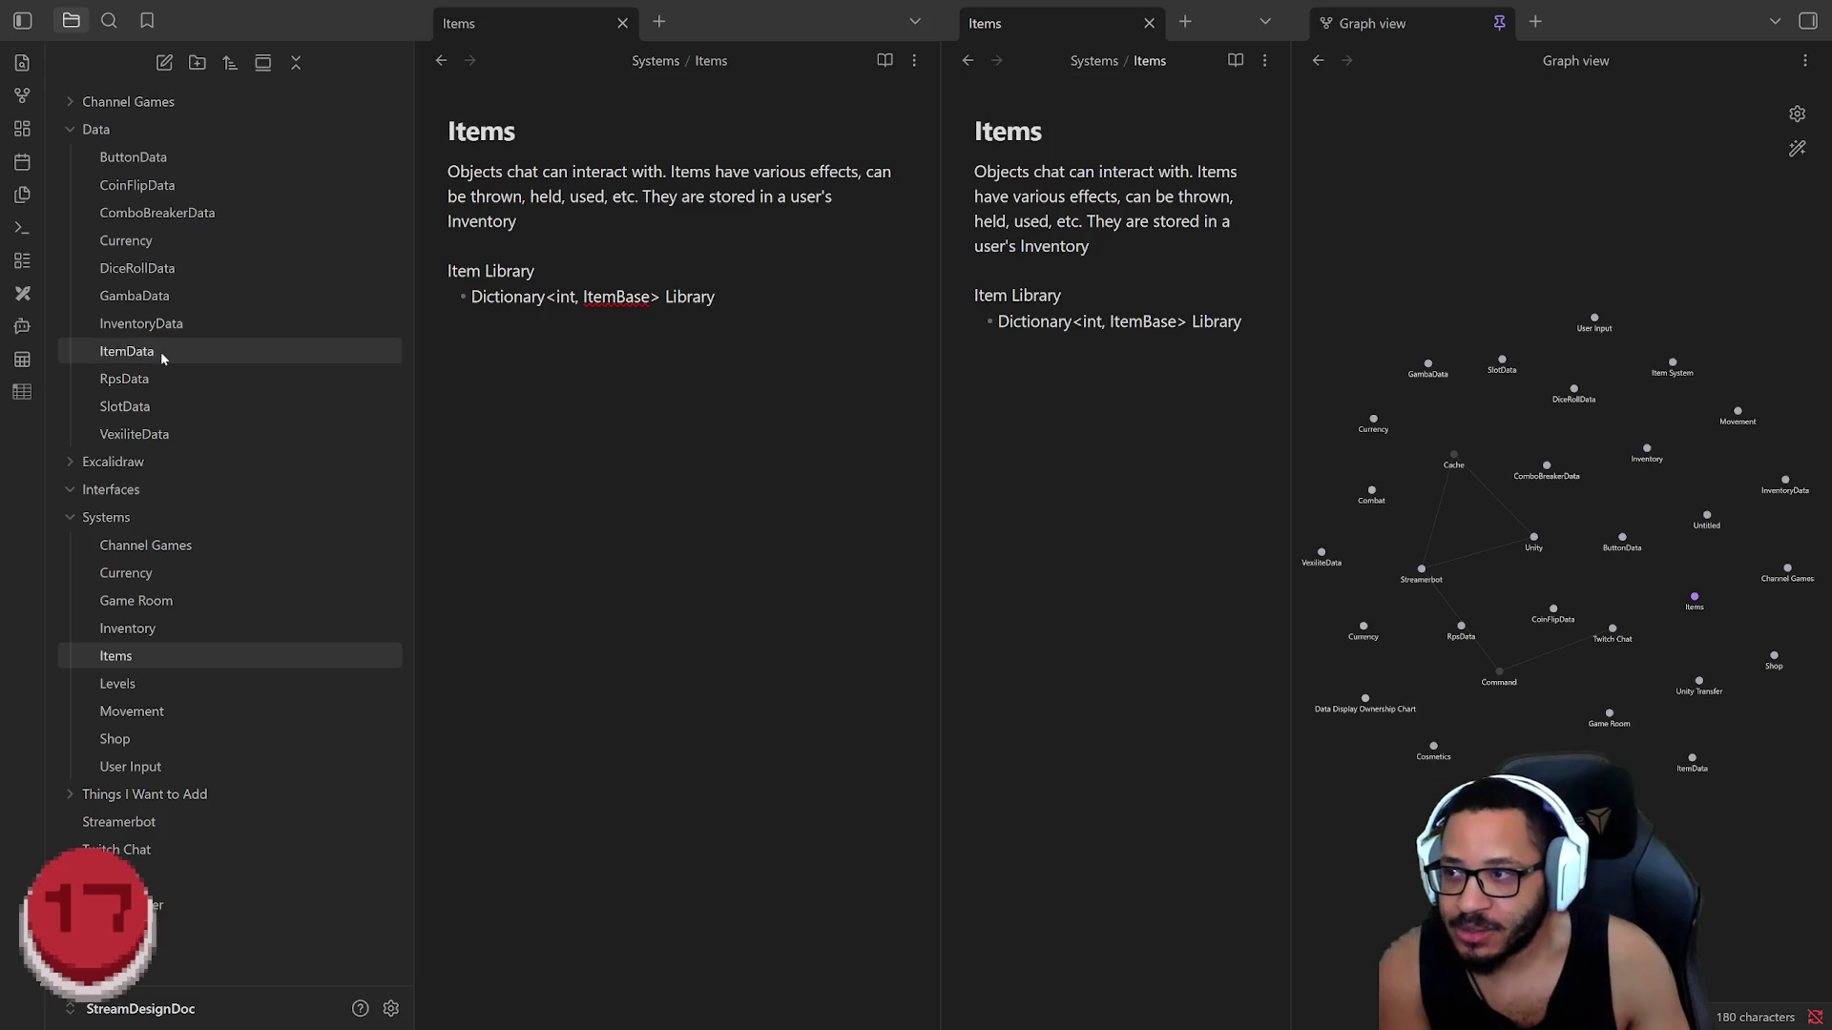
left_click(126, 351)
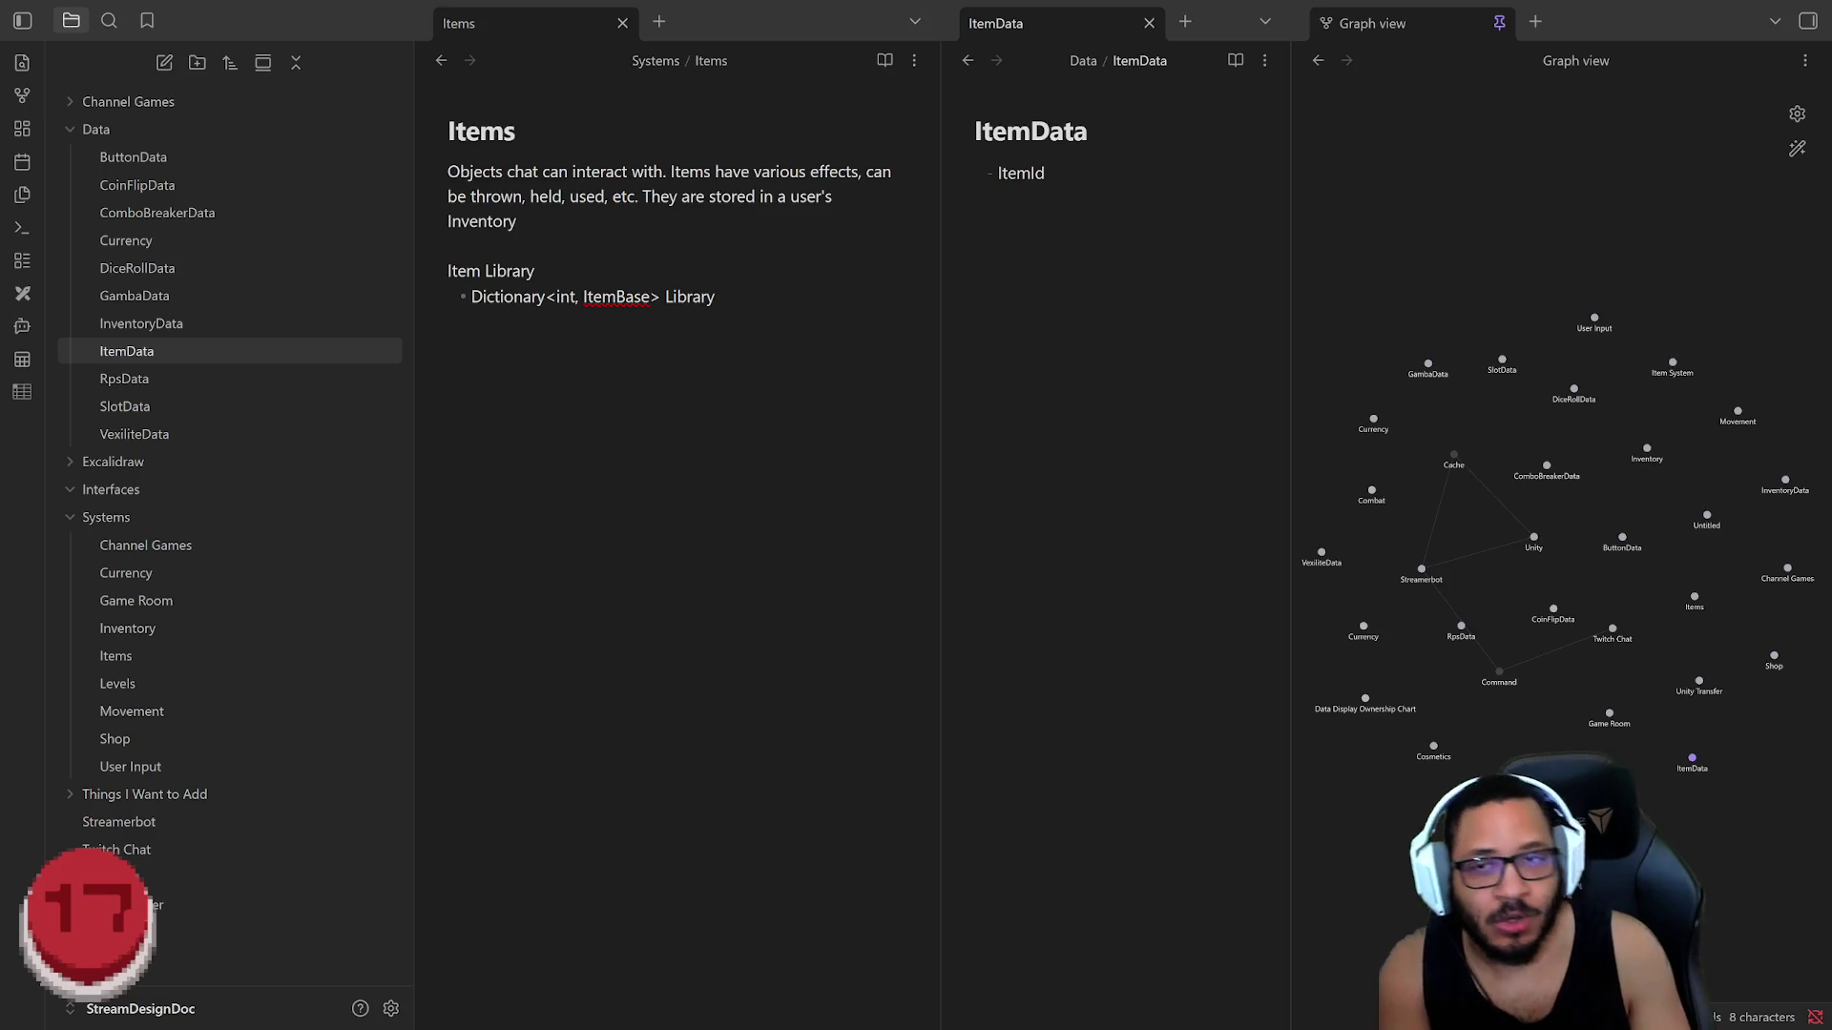
Step: Review the Inventory entry in VexiliteData, then return to the Items note
left_click(230, 433)
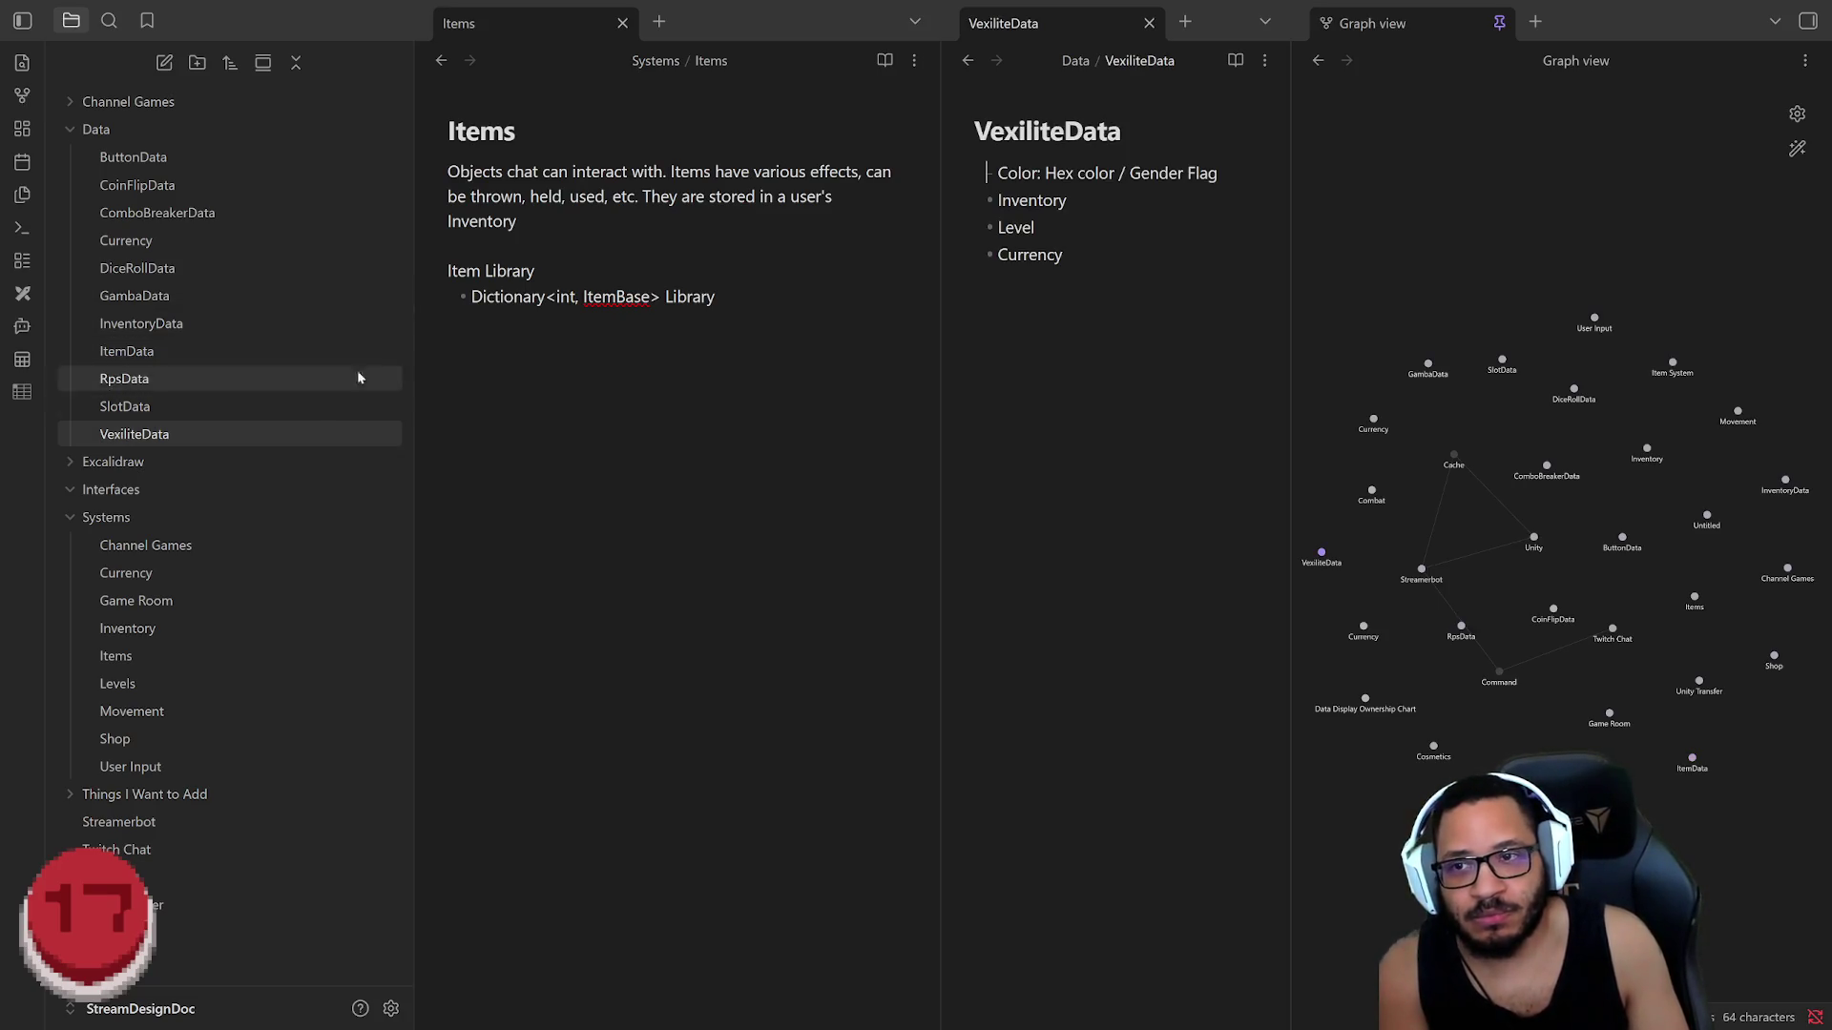
left_click_drag(1069, 200, 991, 200)
left_click(1067, 200)
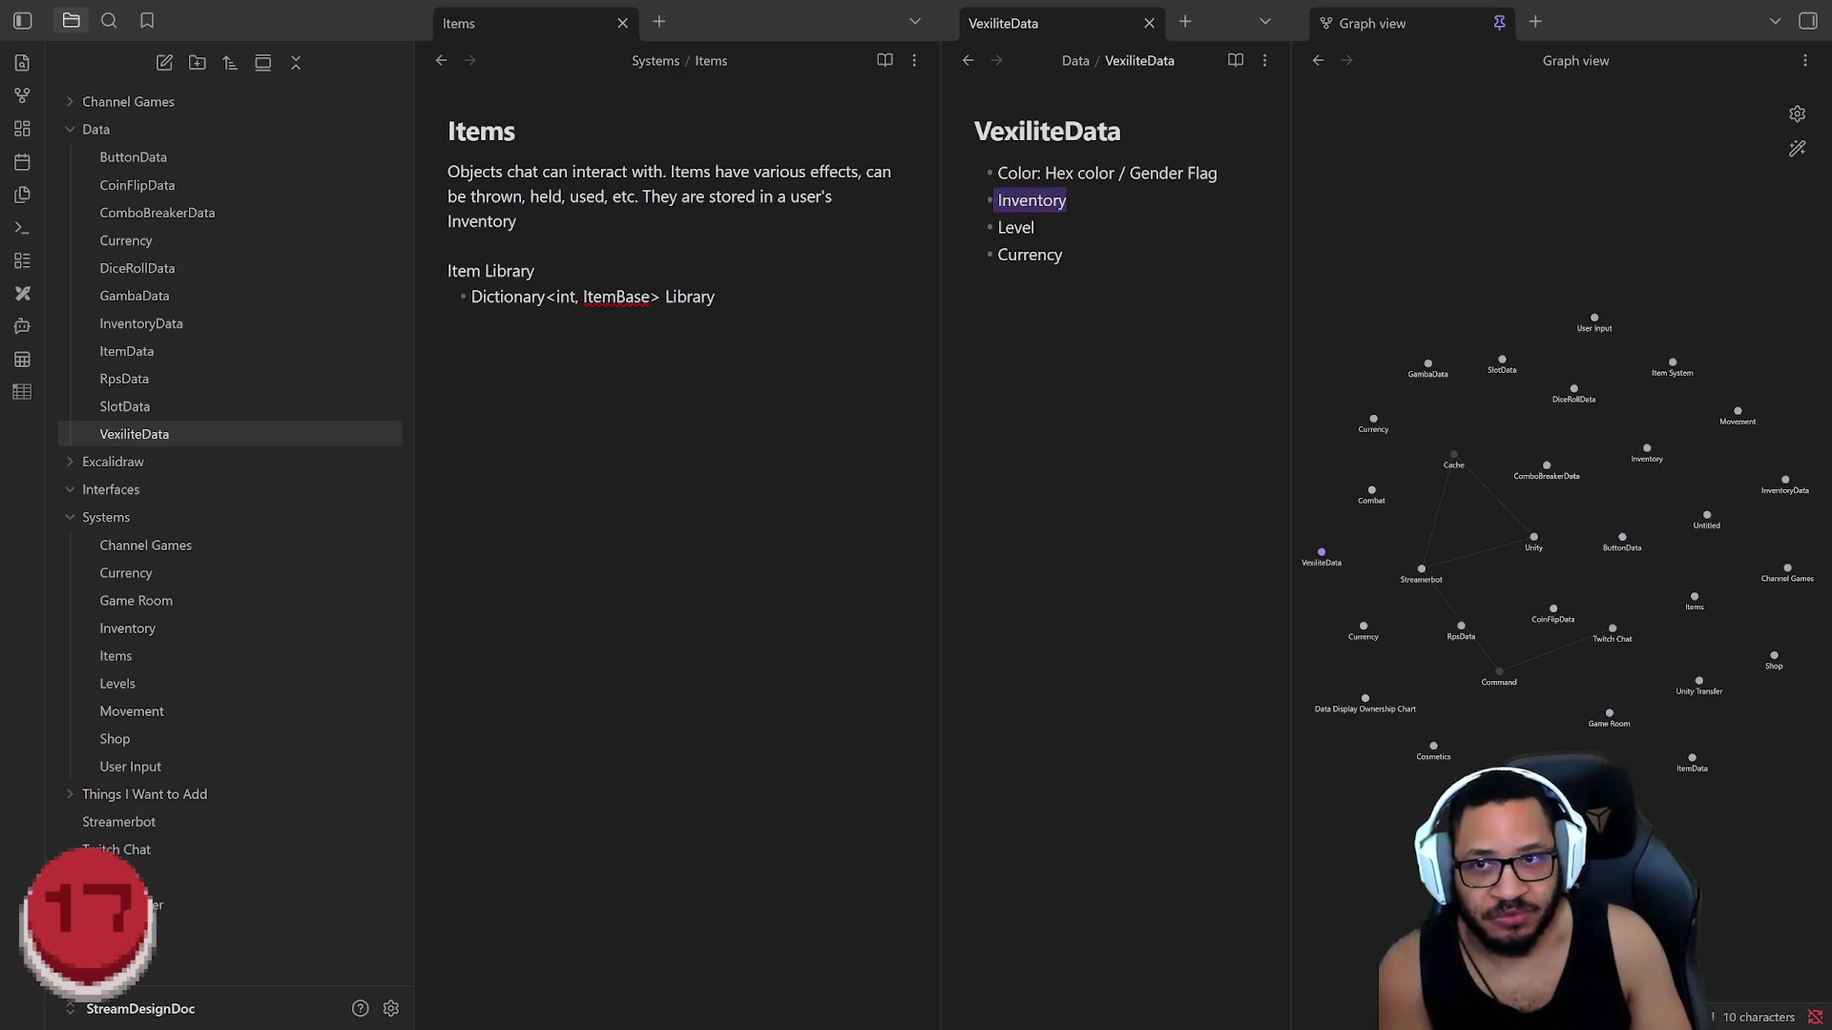
key("Right")
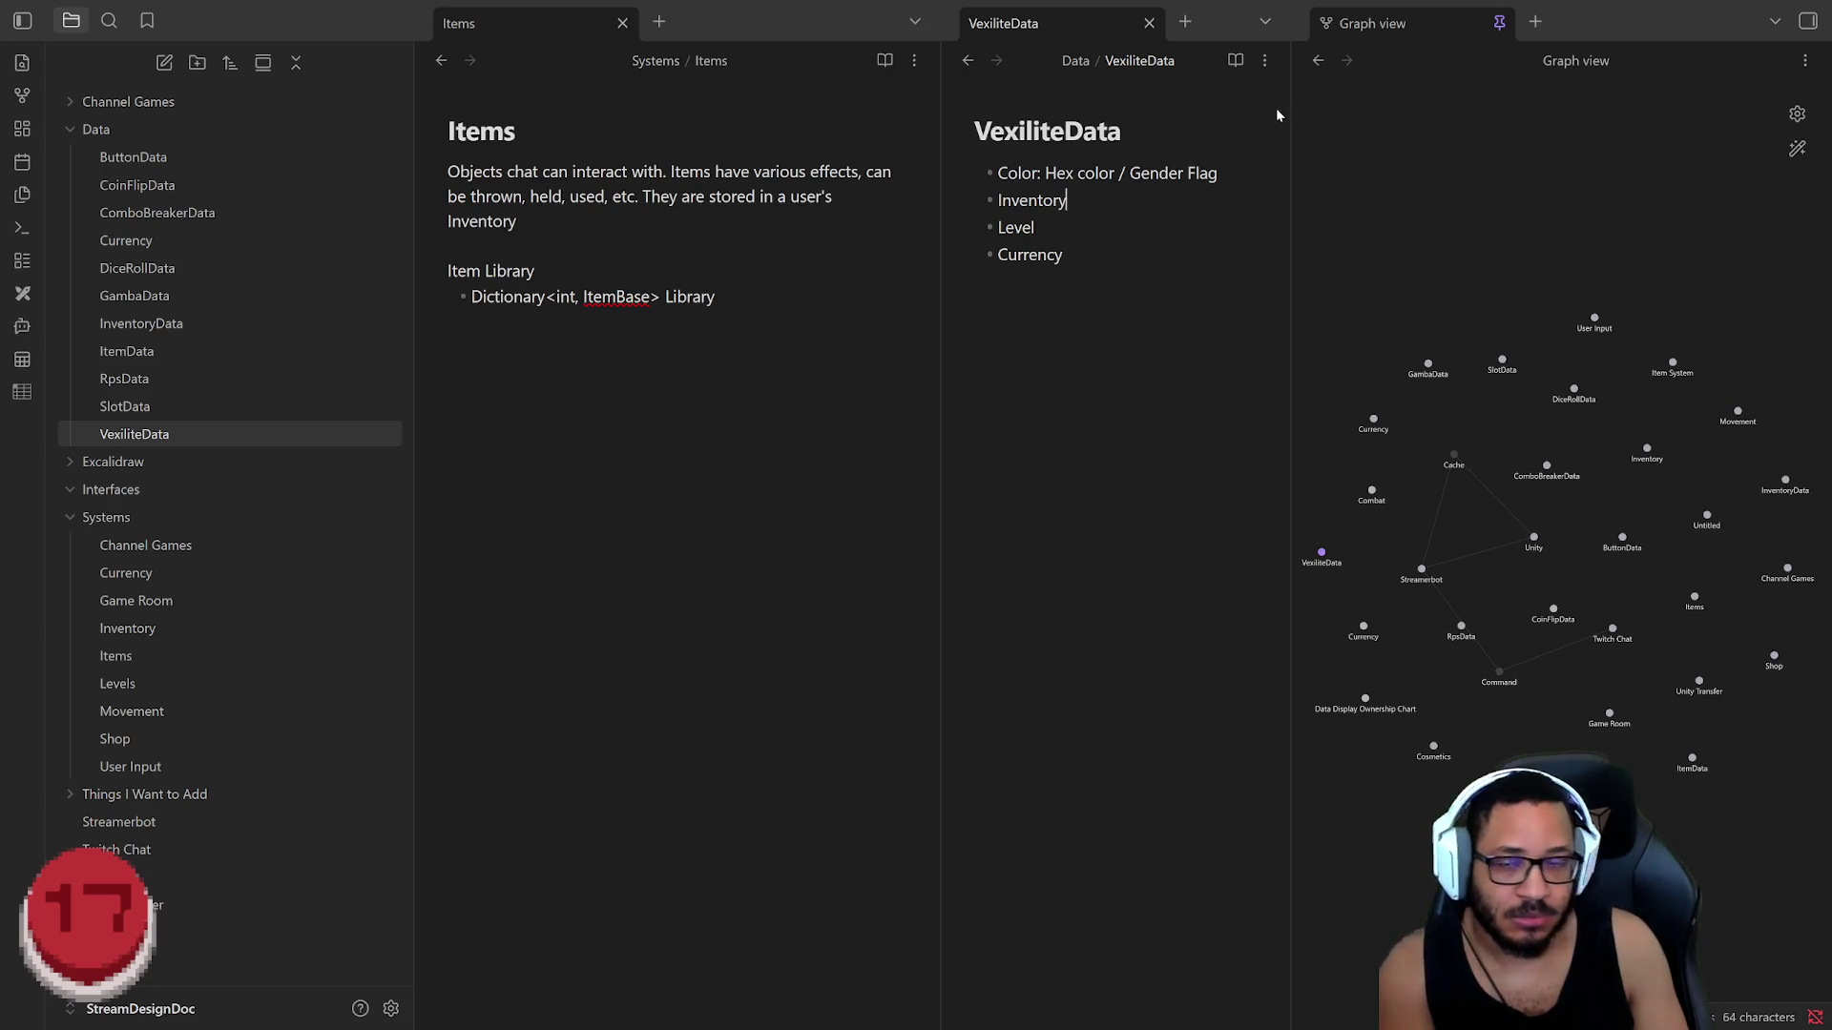
left_click(716, 296)
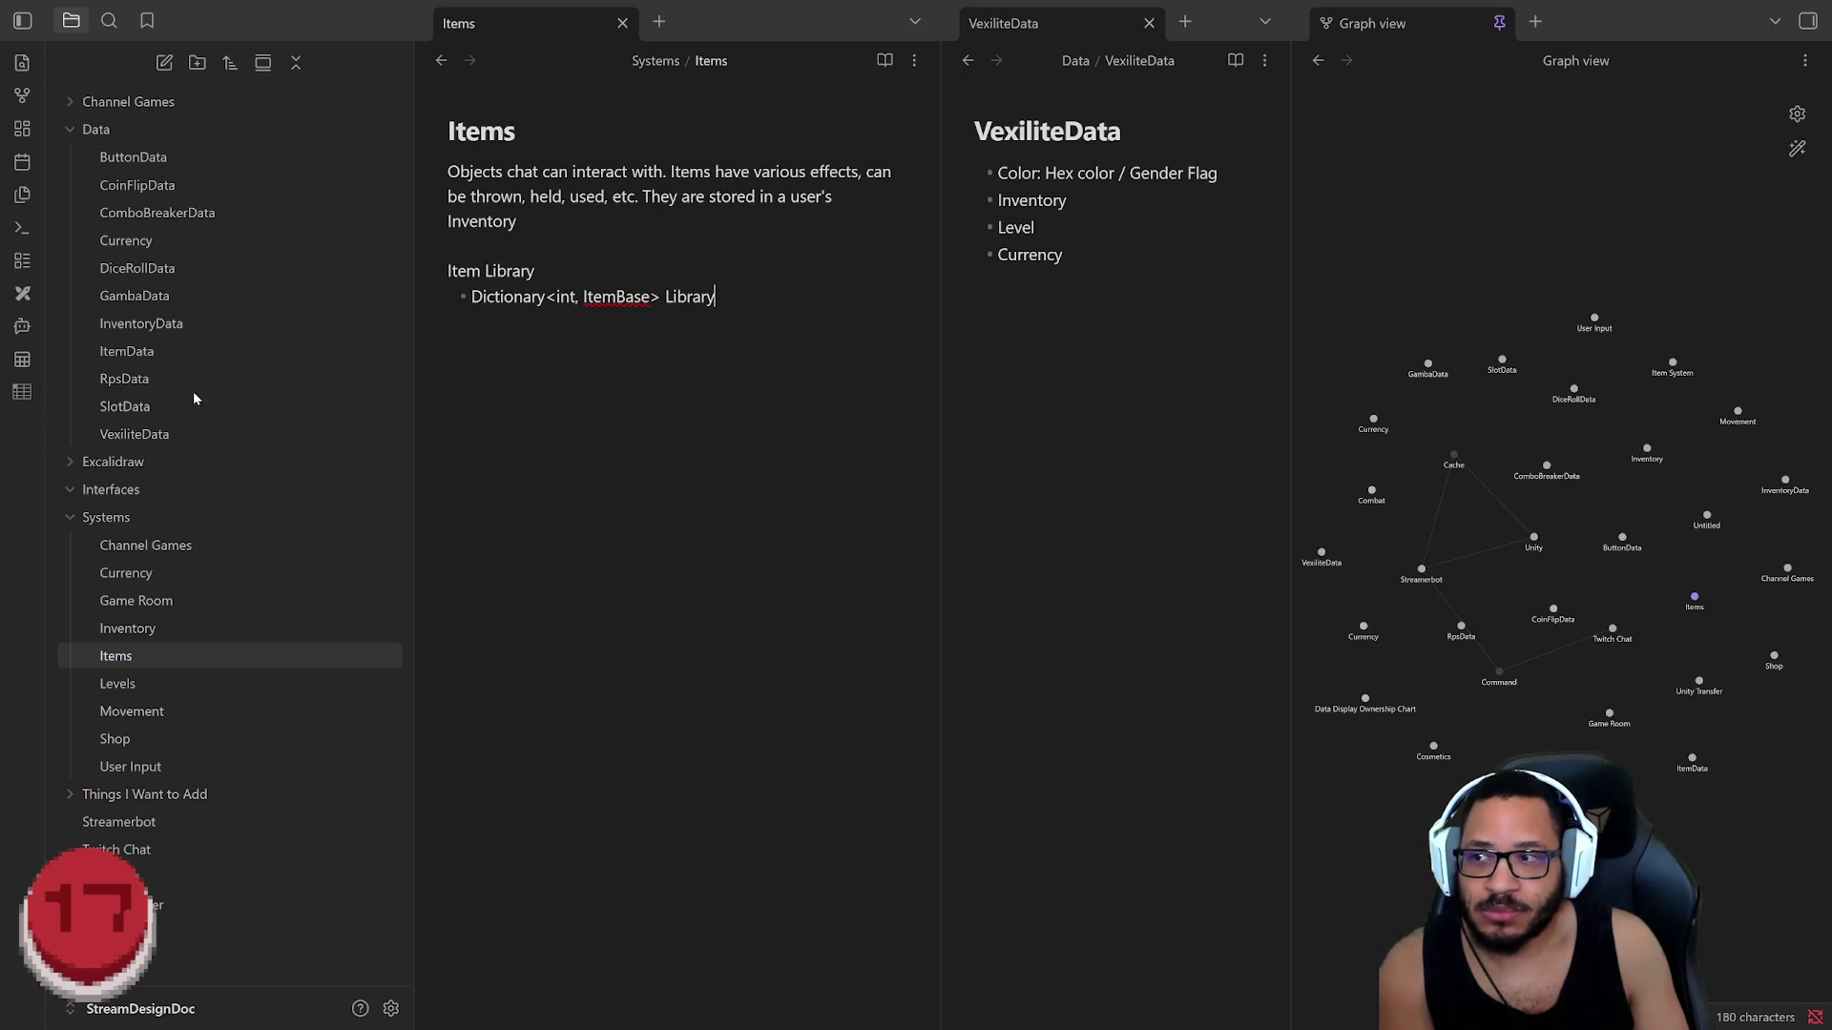
Step: Browse the InventoryData and ItemData notes before returning to Items
left_click(142, 324)
left_click_drag(588, 174, 465, 172)
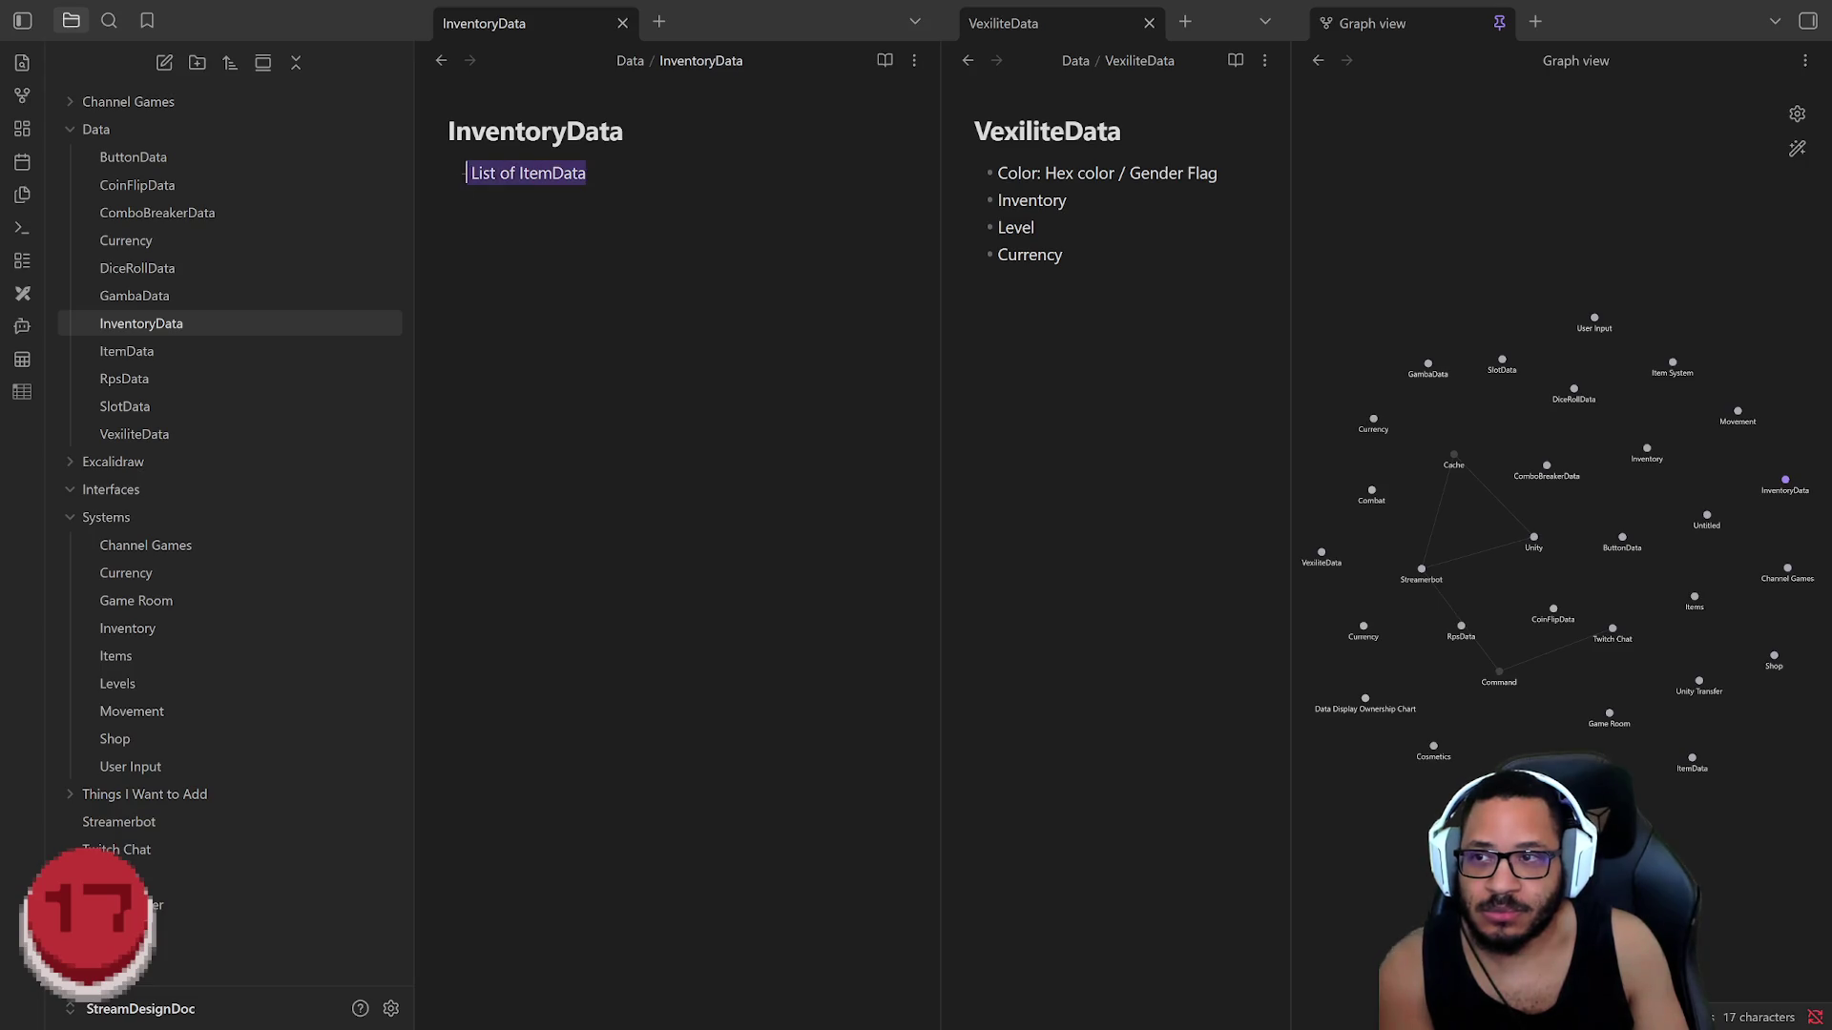
left_click(587, 174)
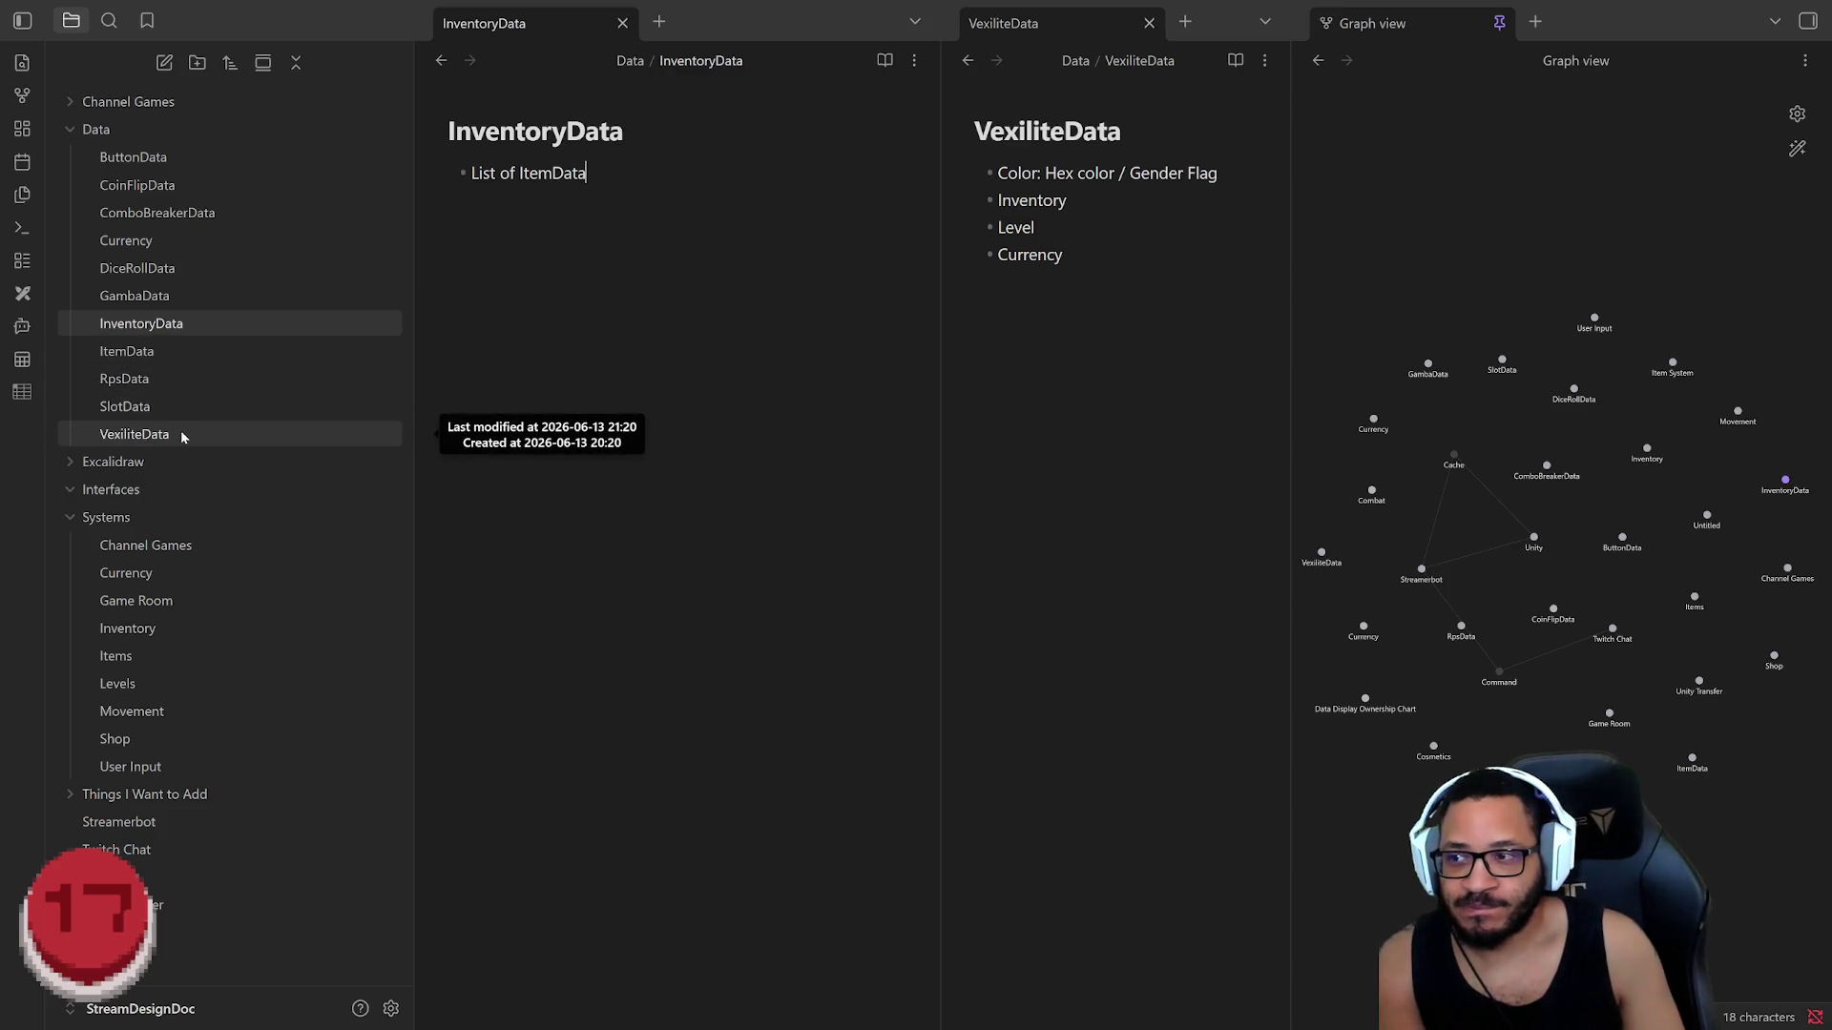
left_click(122, 656)
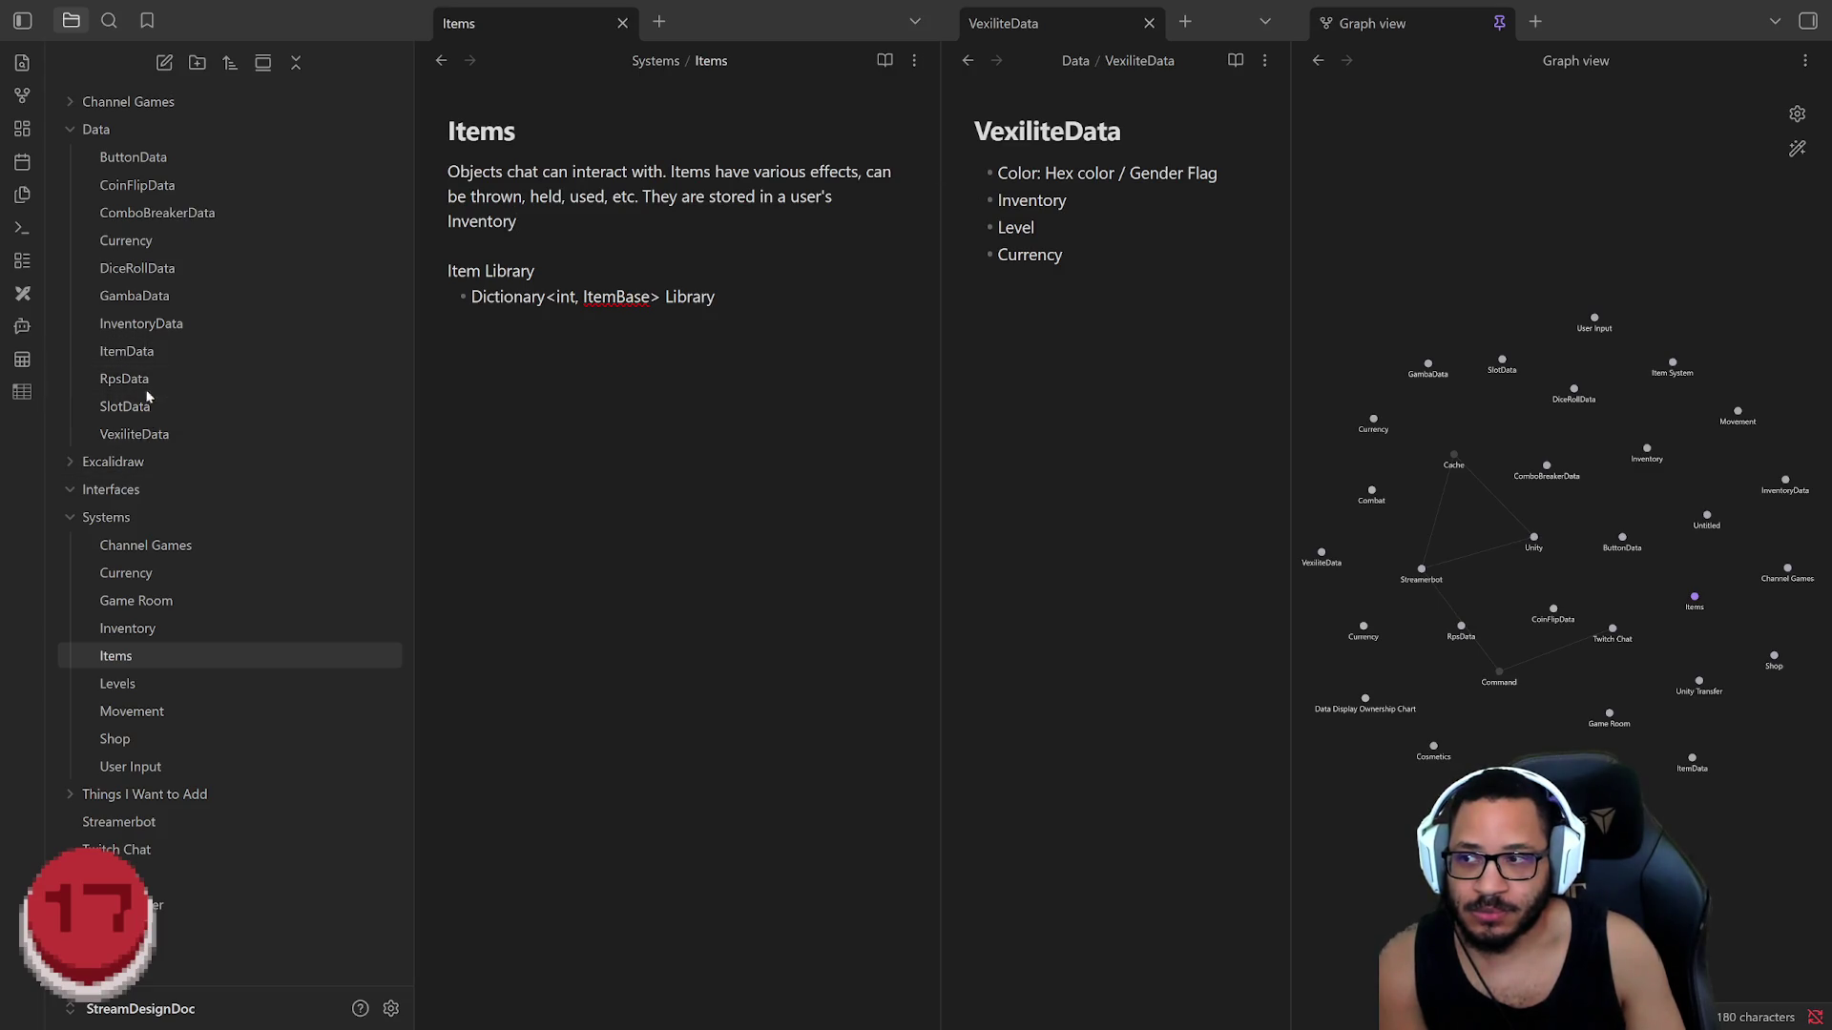
left_click(157, 356)
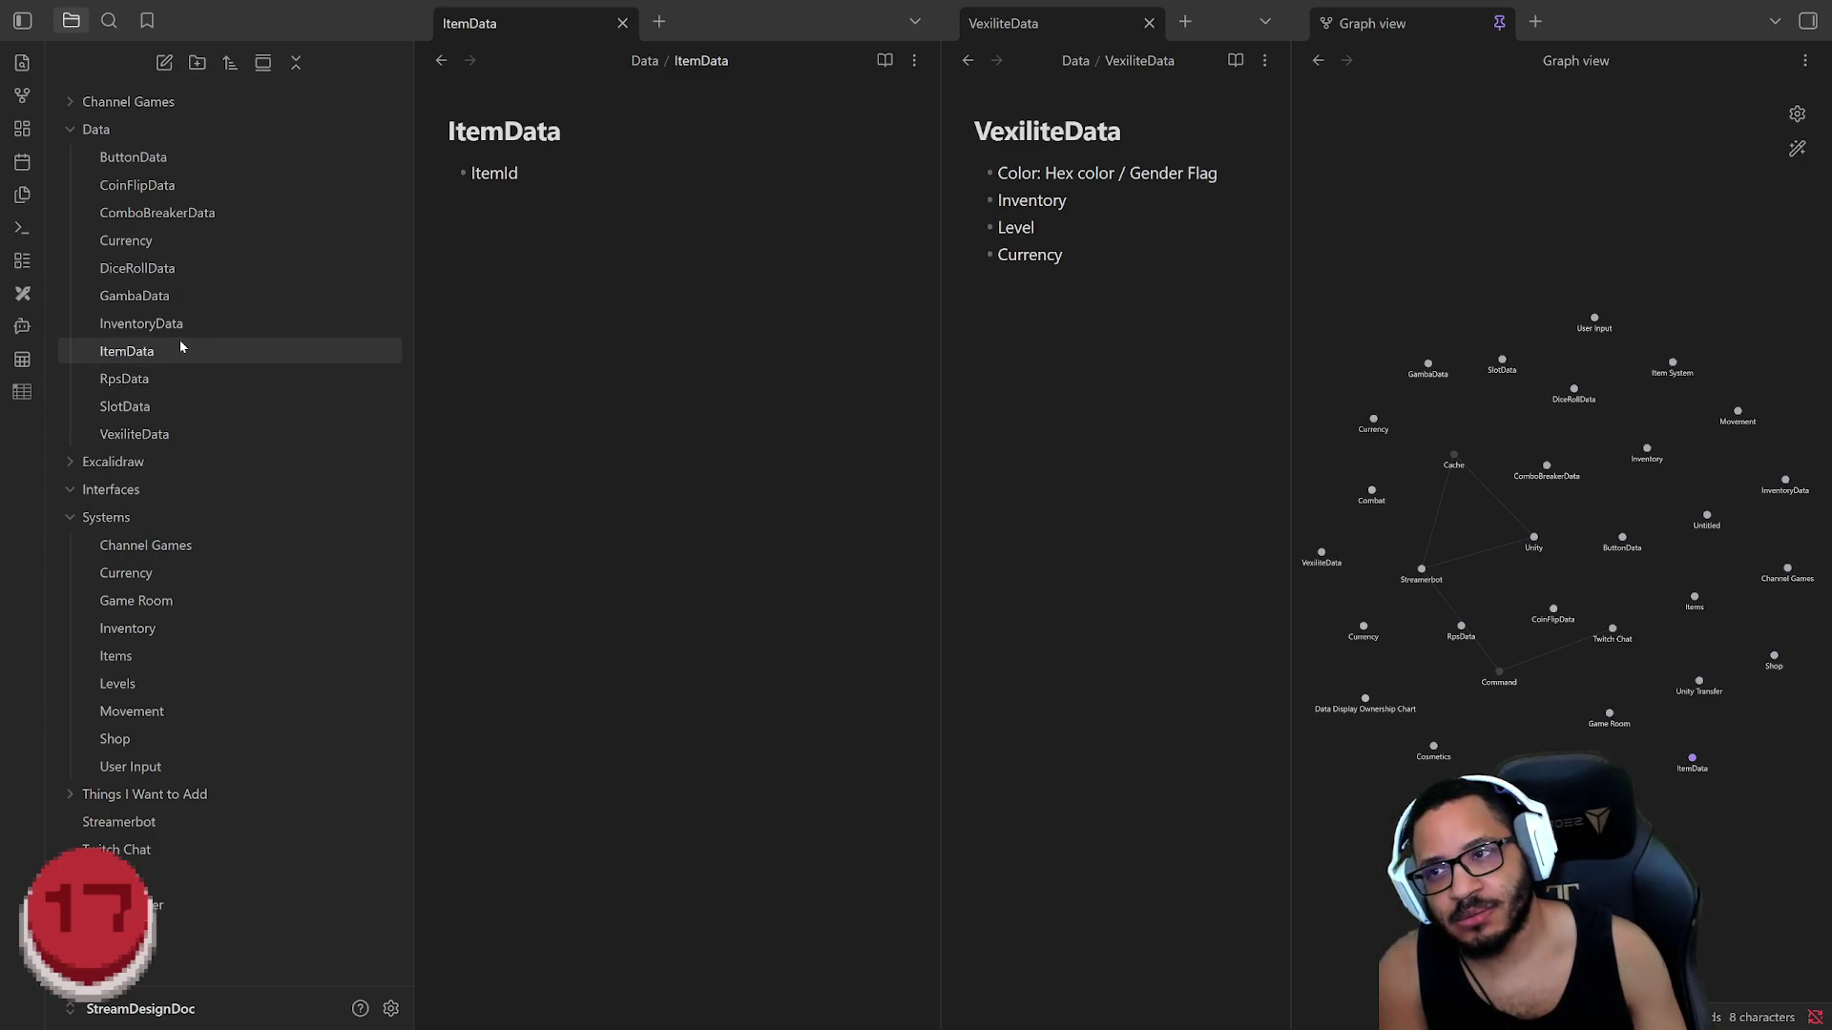
left_click(149, 657)
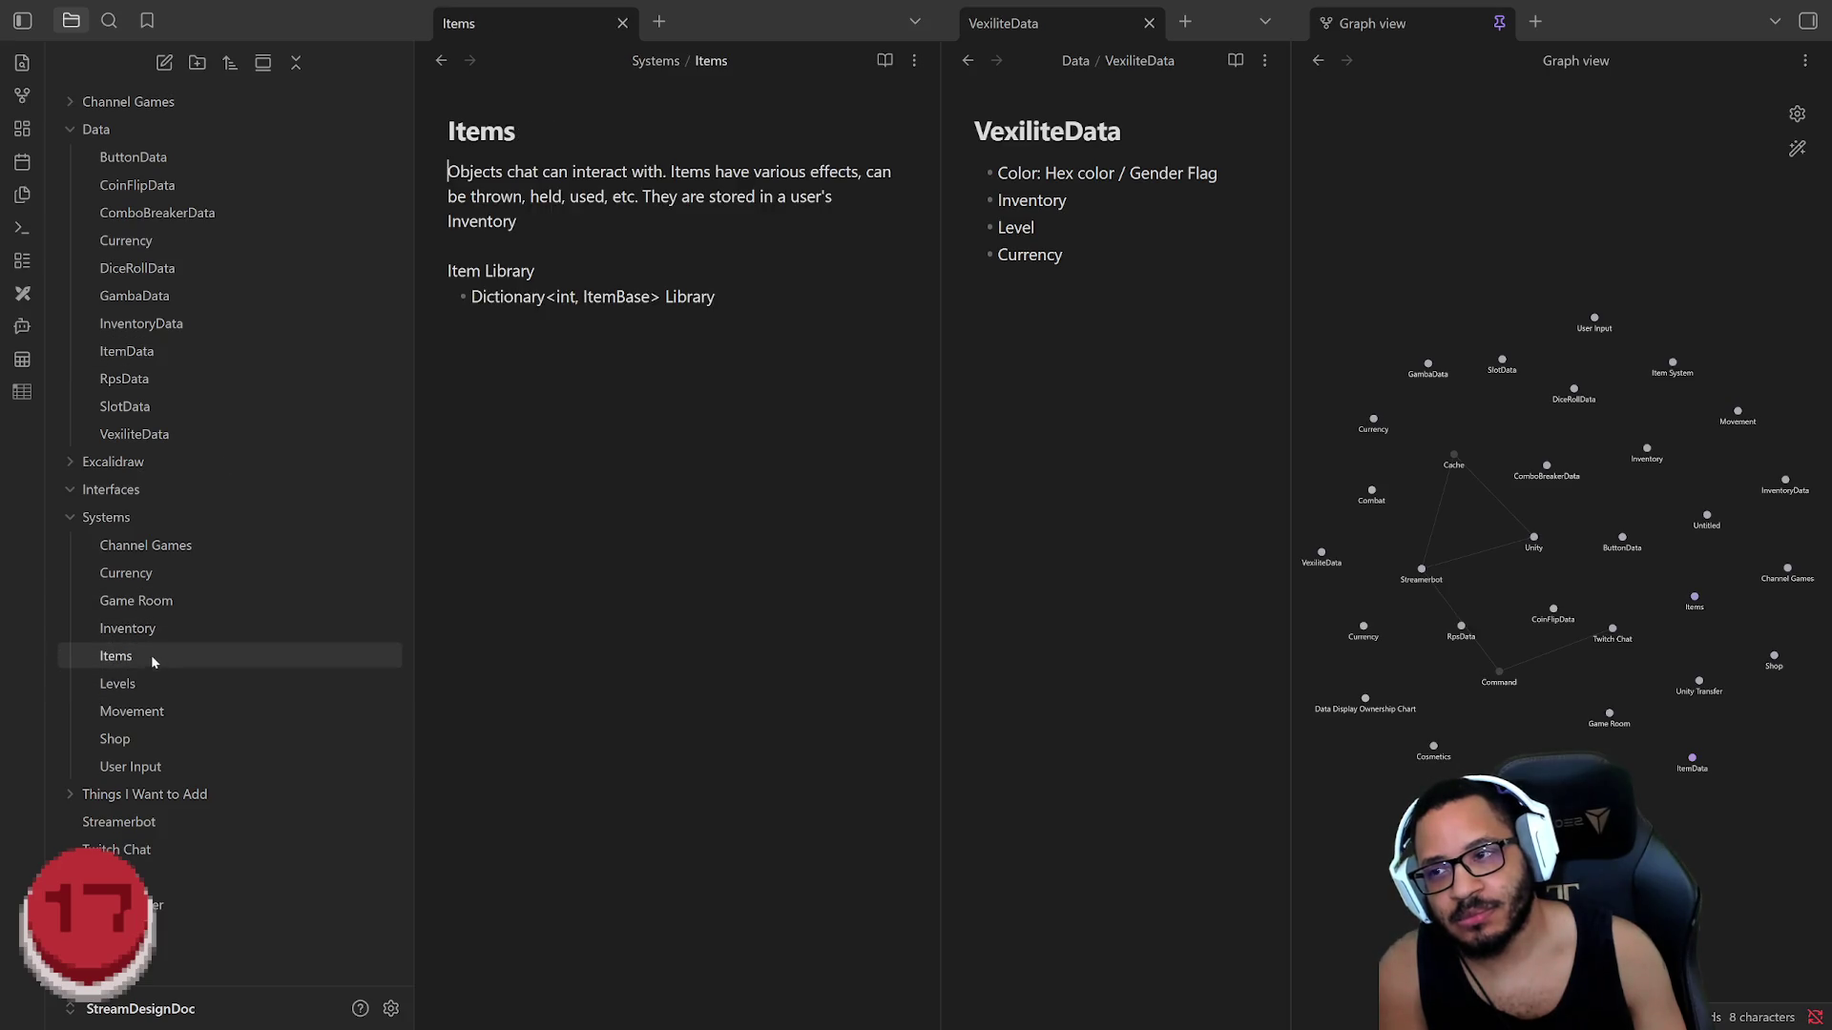
Step: Replace the Dictionary library line with List<ItemBase> and delete Inventory from VexiliteData
left_click_drag(716, 297, 471, 297)
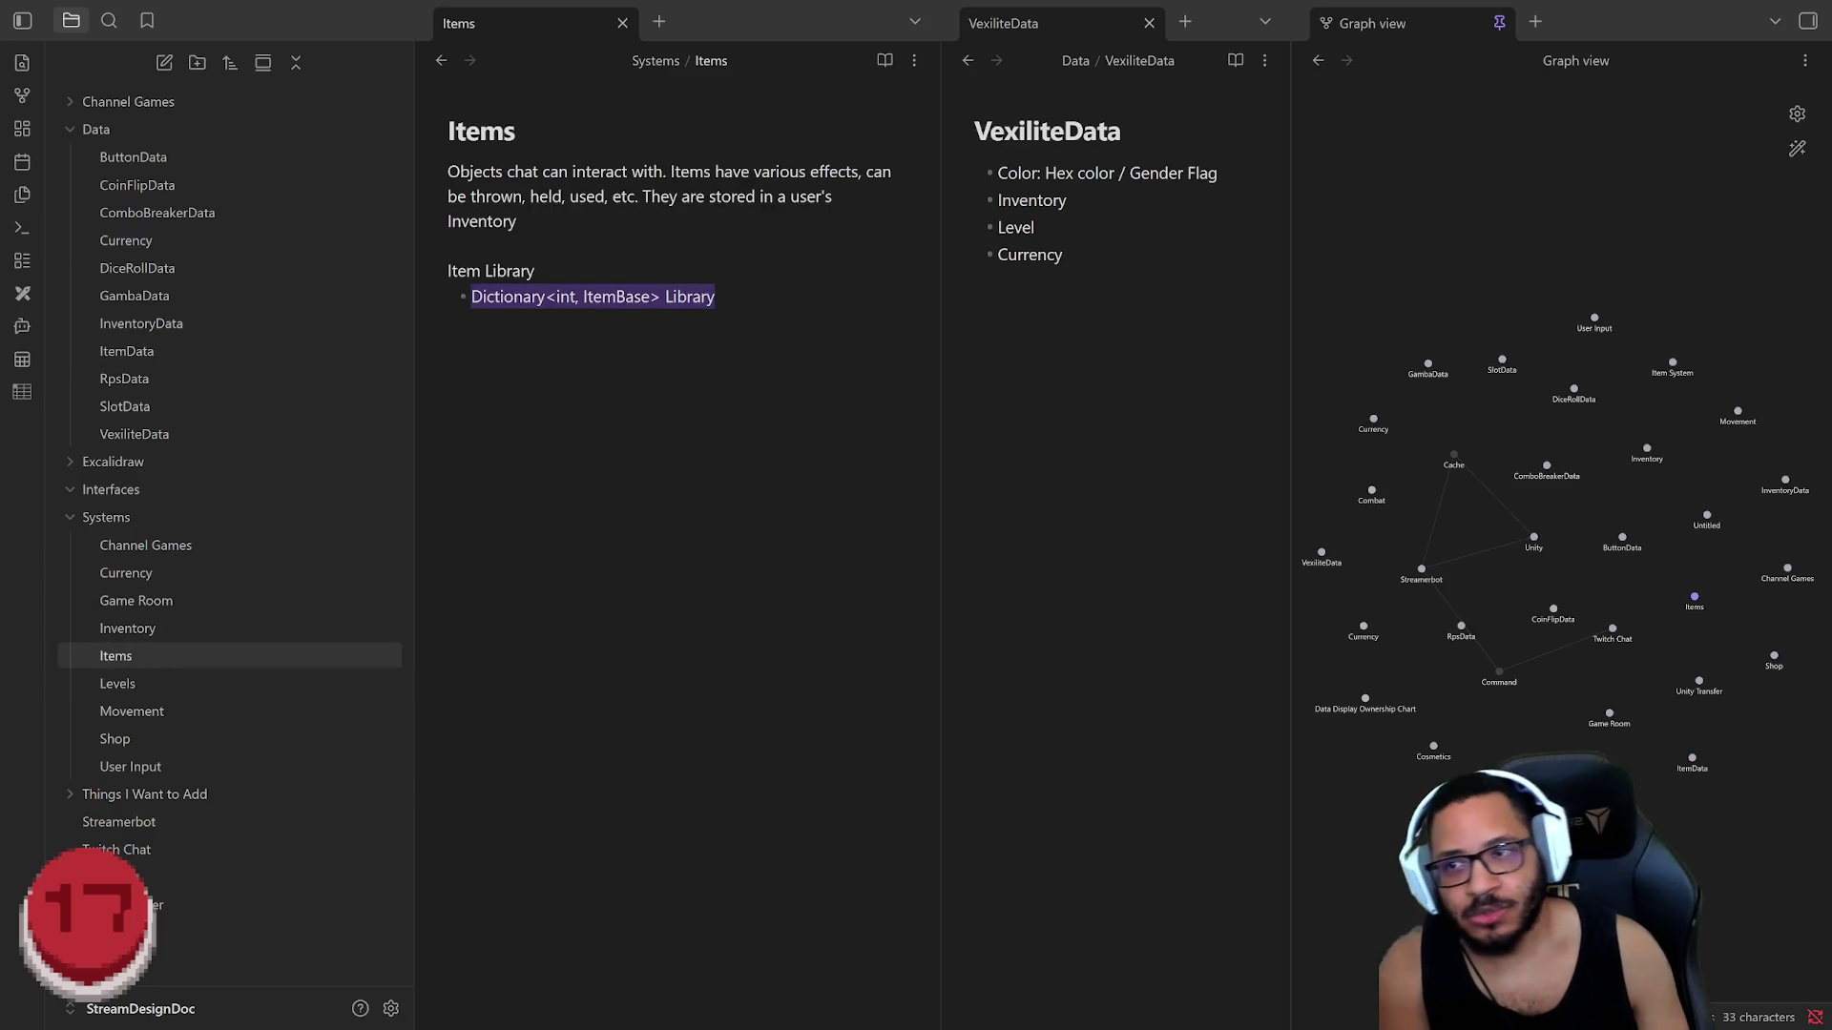
type("List")
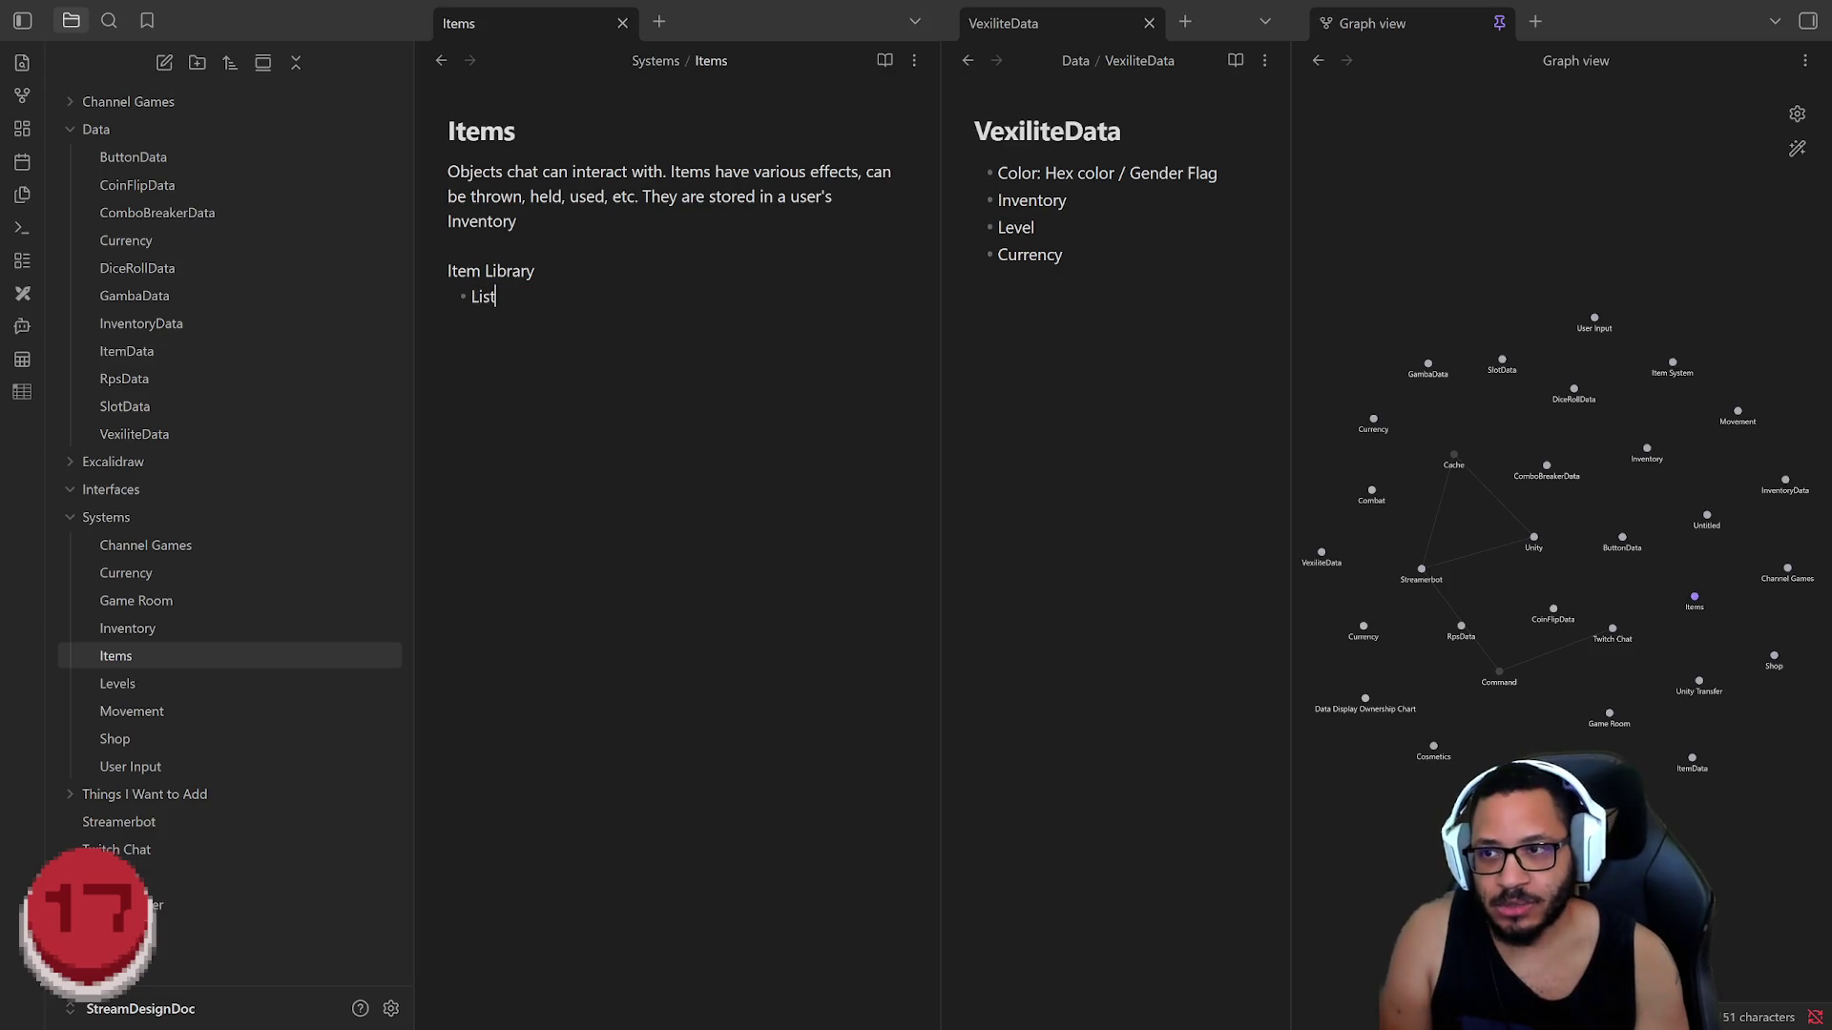
type("<It")
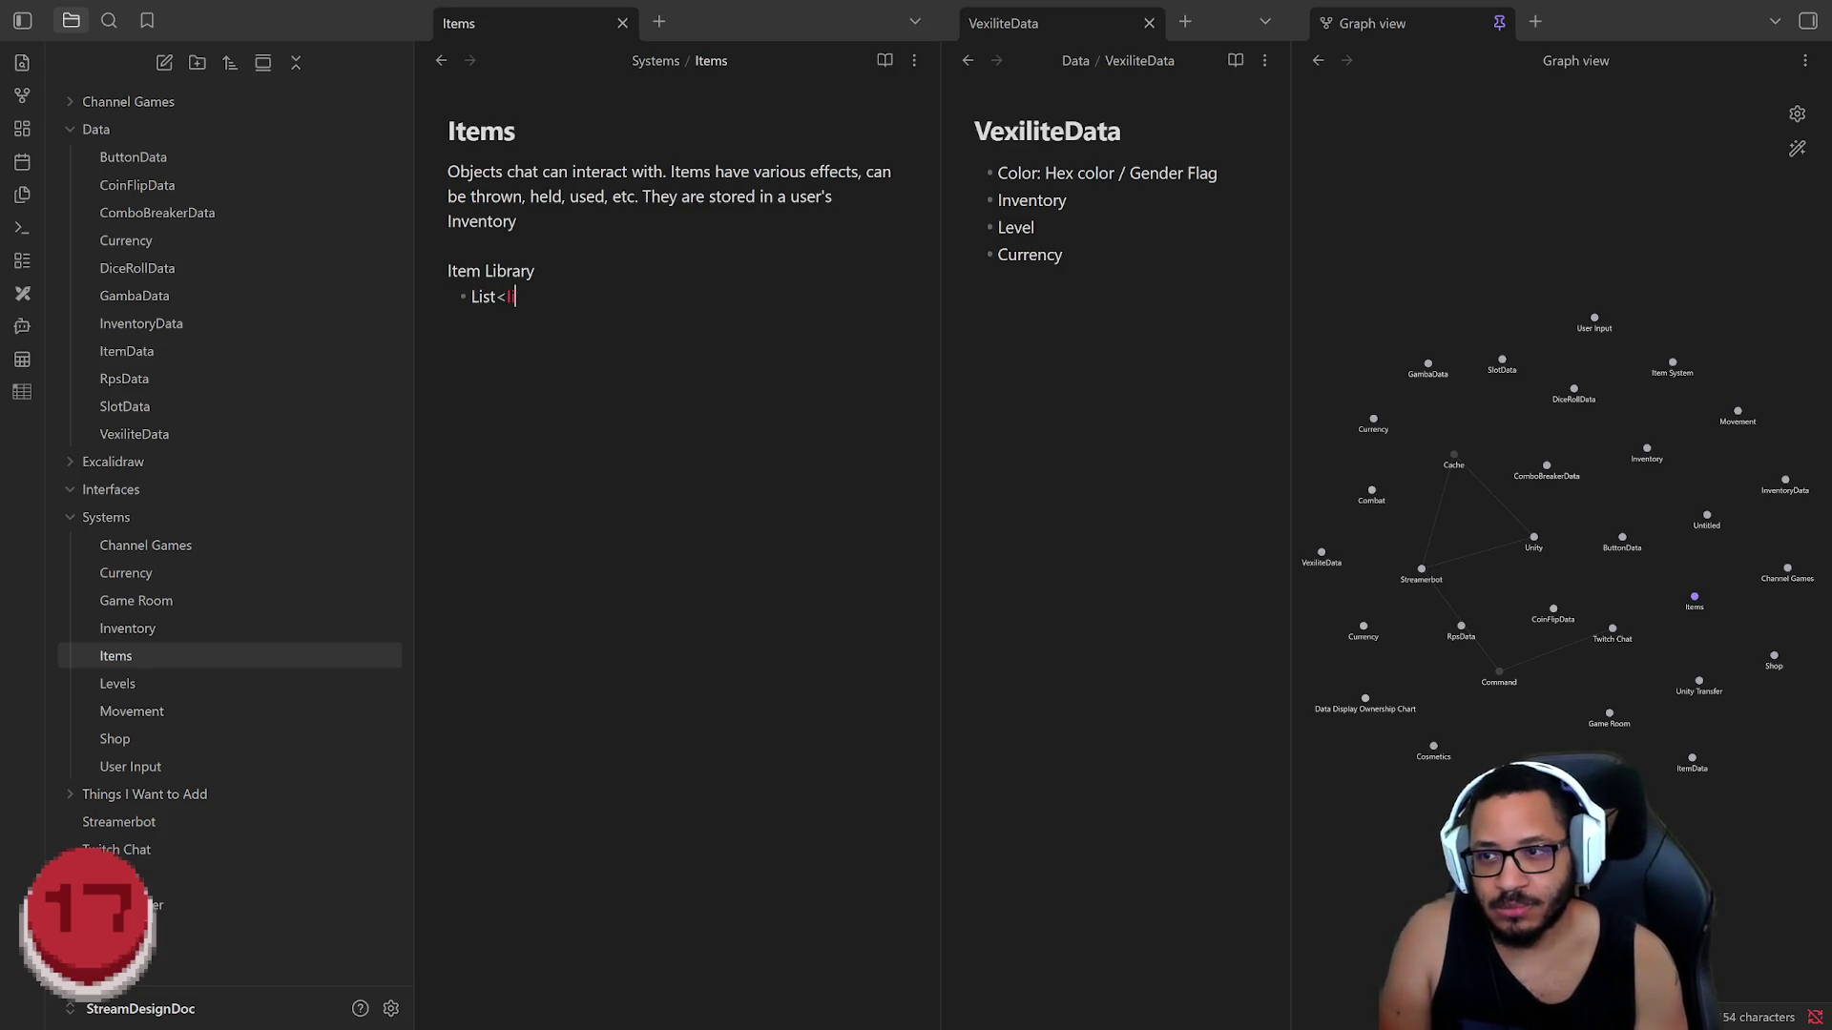
type("emBase>")
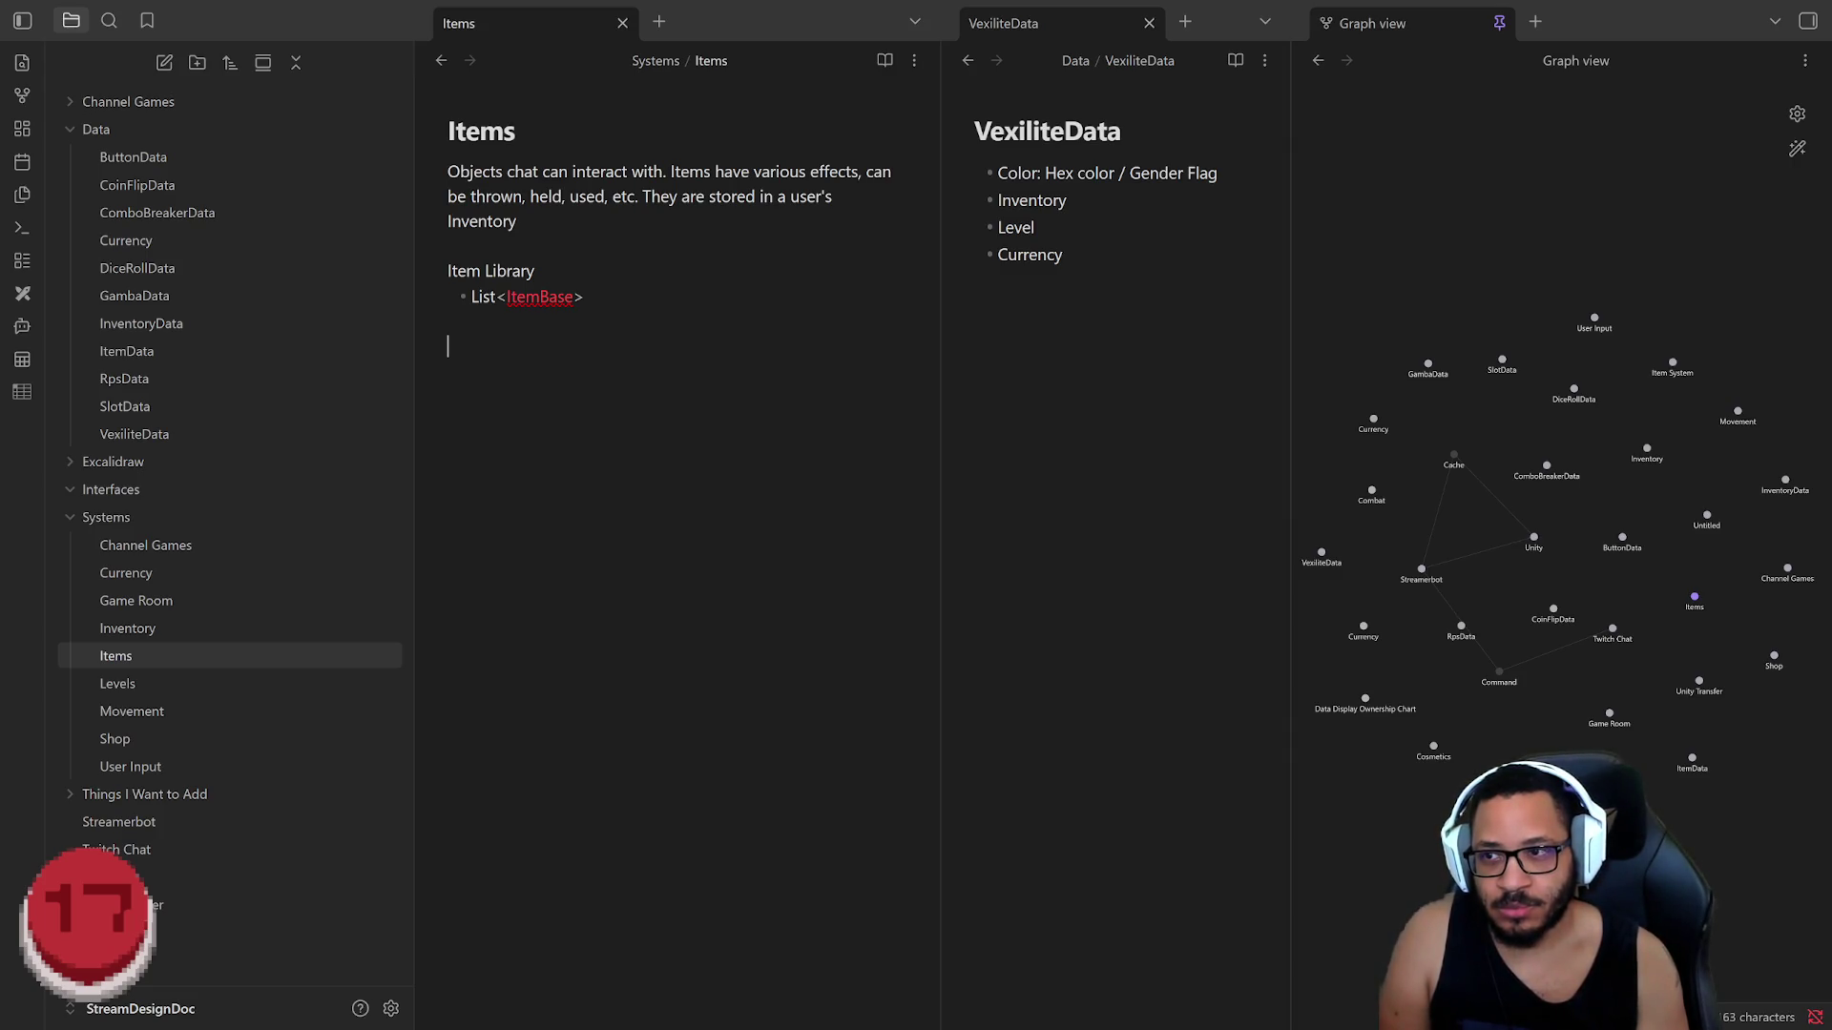
type("Iibrary.S")
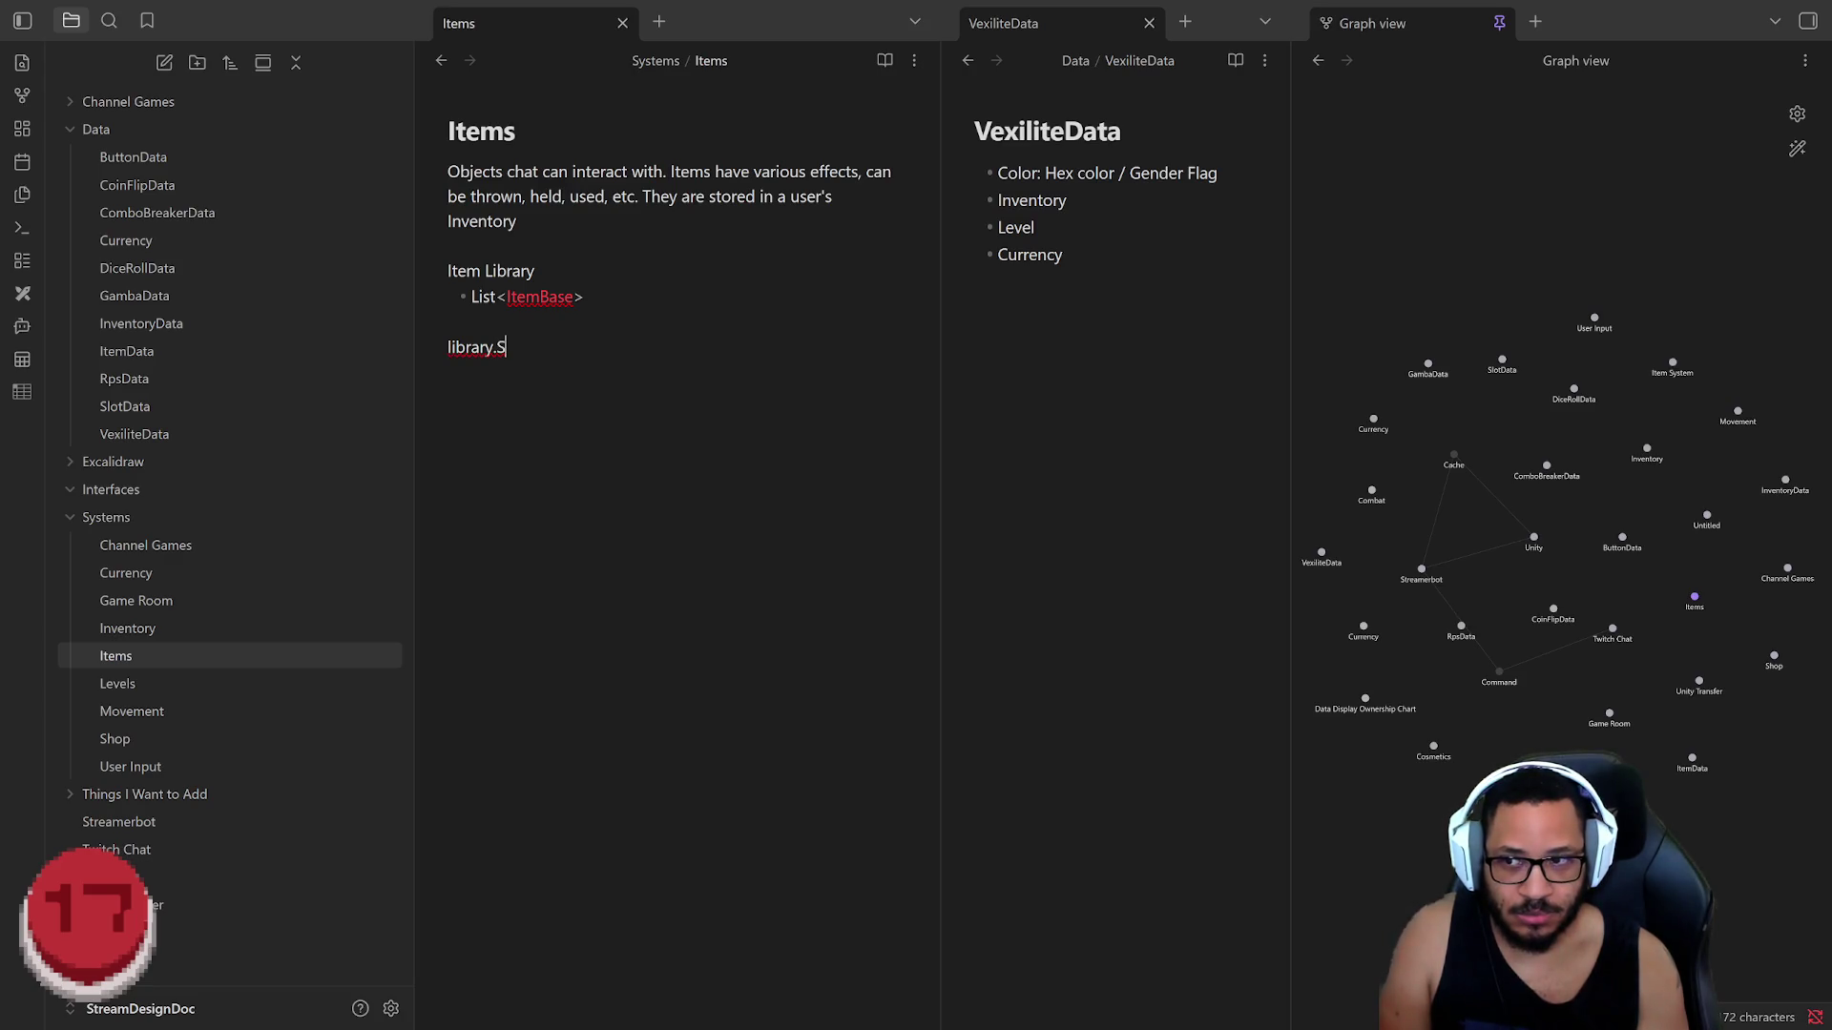
type("lect()i")
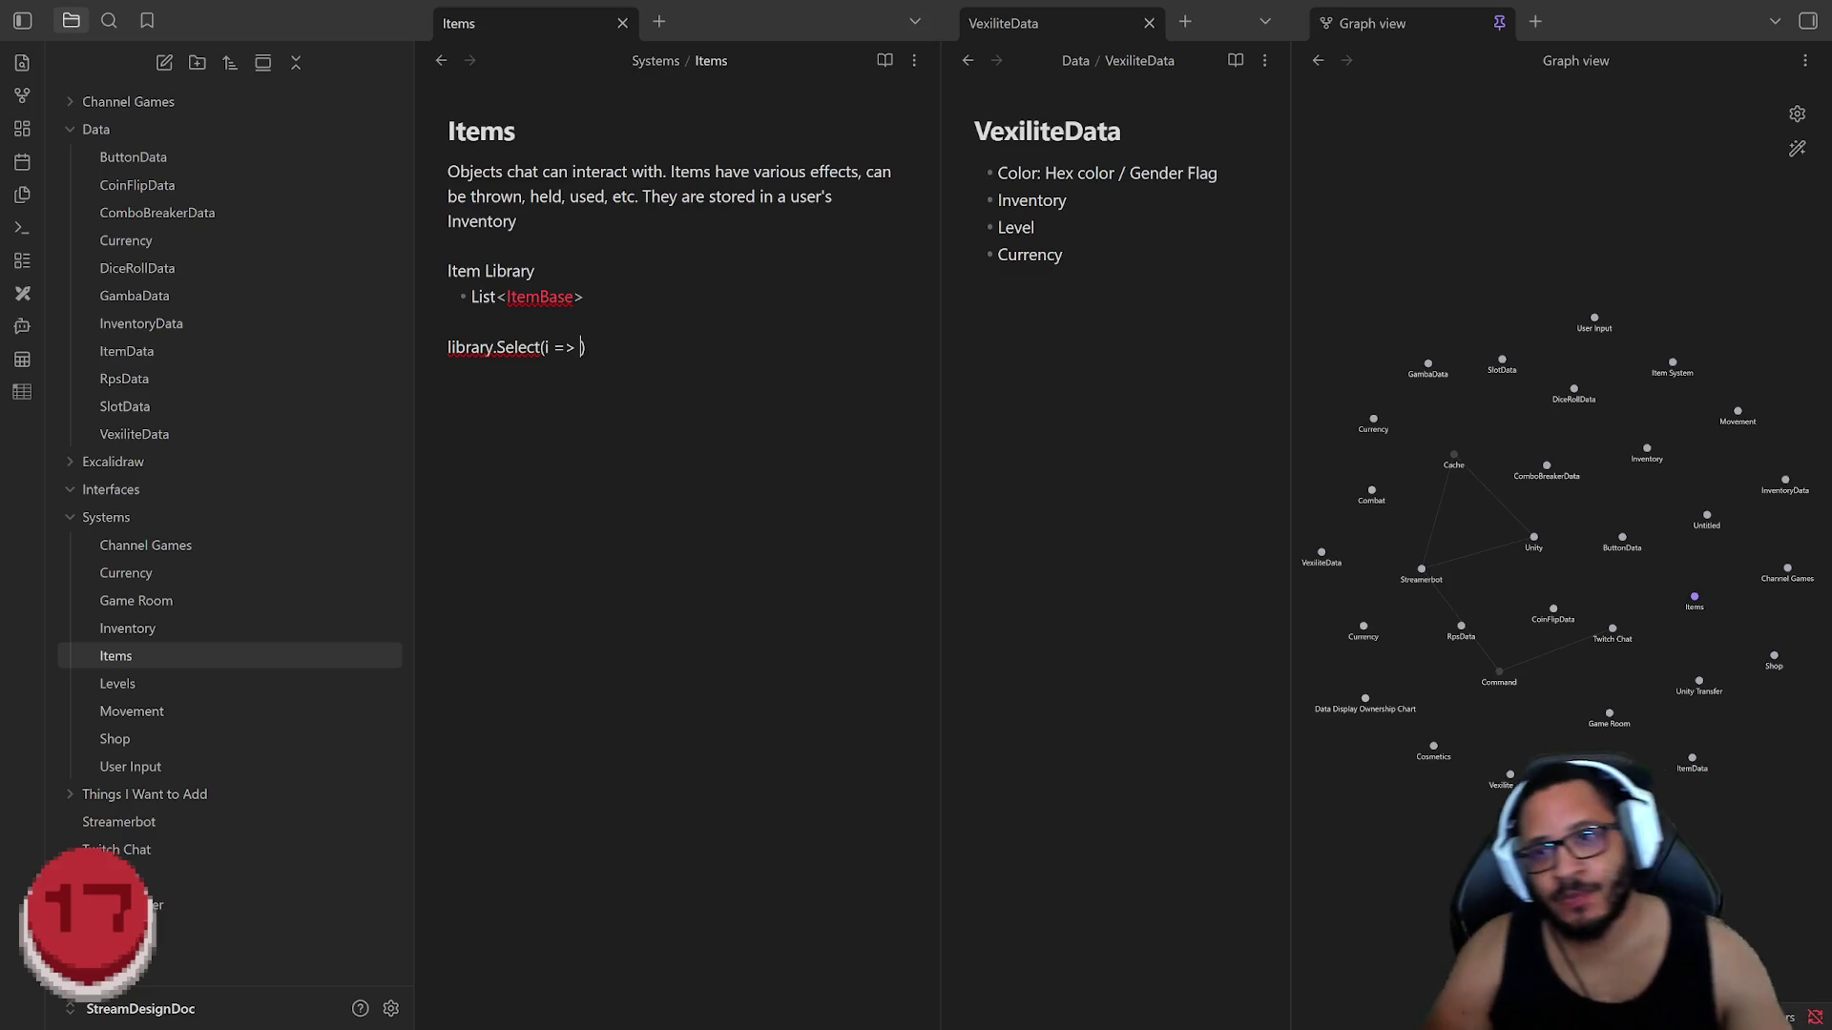
double_click(1030, 201)
key("BackSpace")
key("BackSpace")
key("BackSpace")
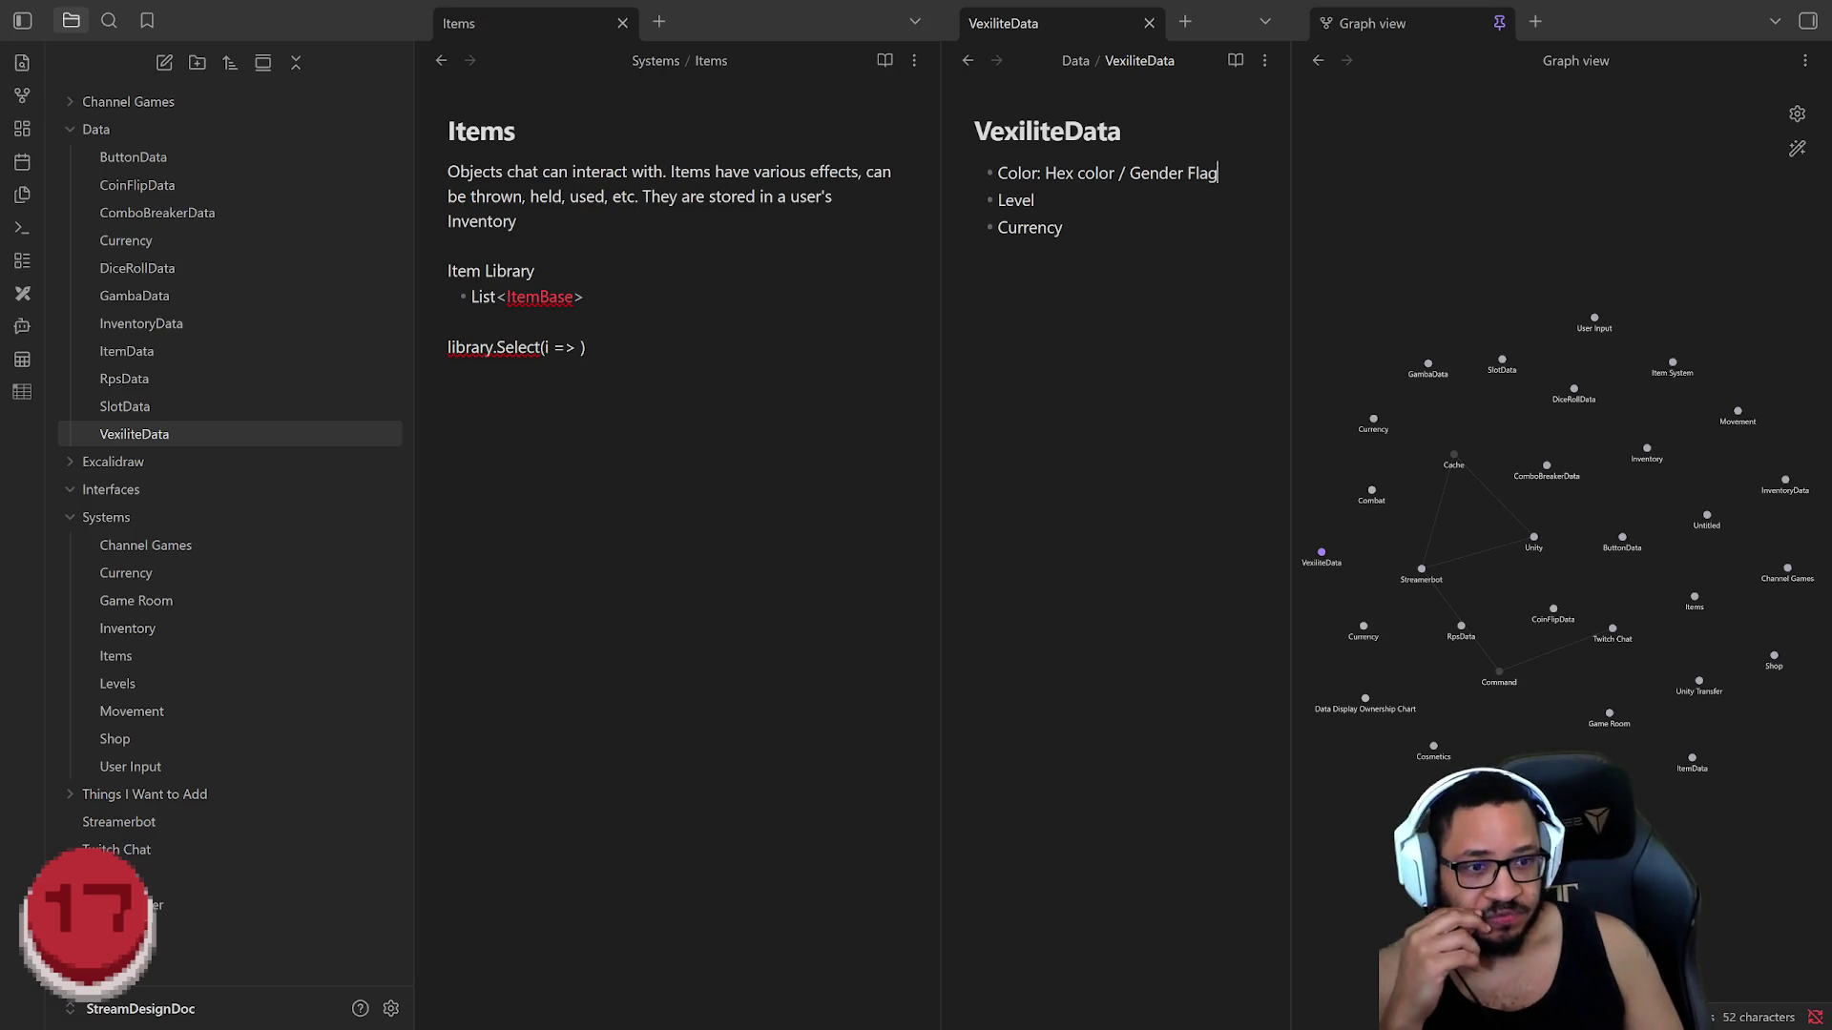
Step: Review the List<ItemBase> Item Library lines in the Items note
left_click_drag(587, 347, 448, 245)
left_click(449, 322)
left_click_drag(584, 296, 457, 296)
mouse_move(584, 297)
left_mouse_down()
mouse_move(449, 270)
mouse_move(435, 304)
left_mouse_up()
left_click(586, 297)
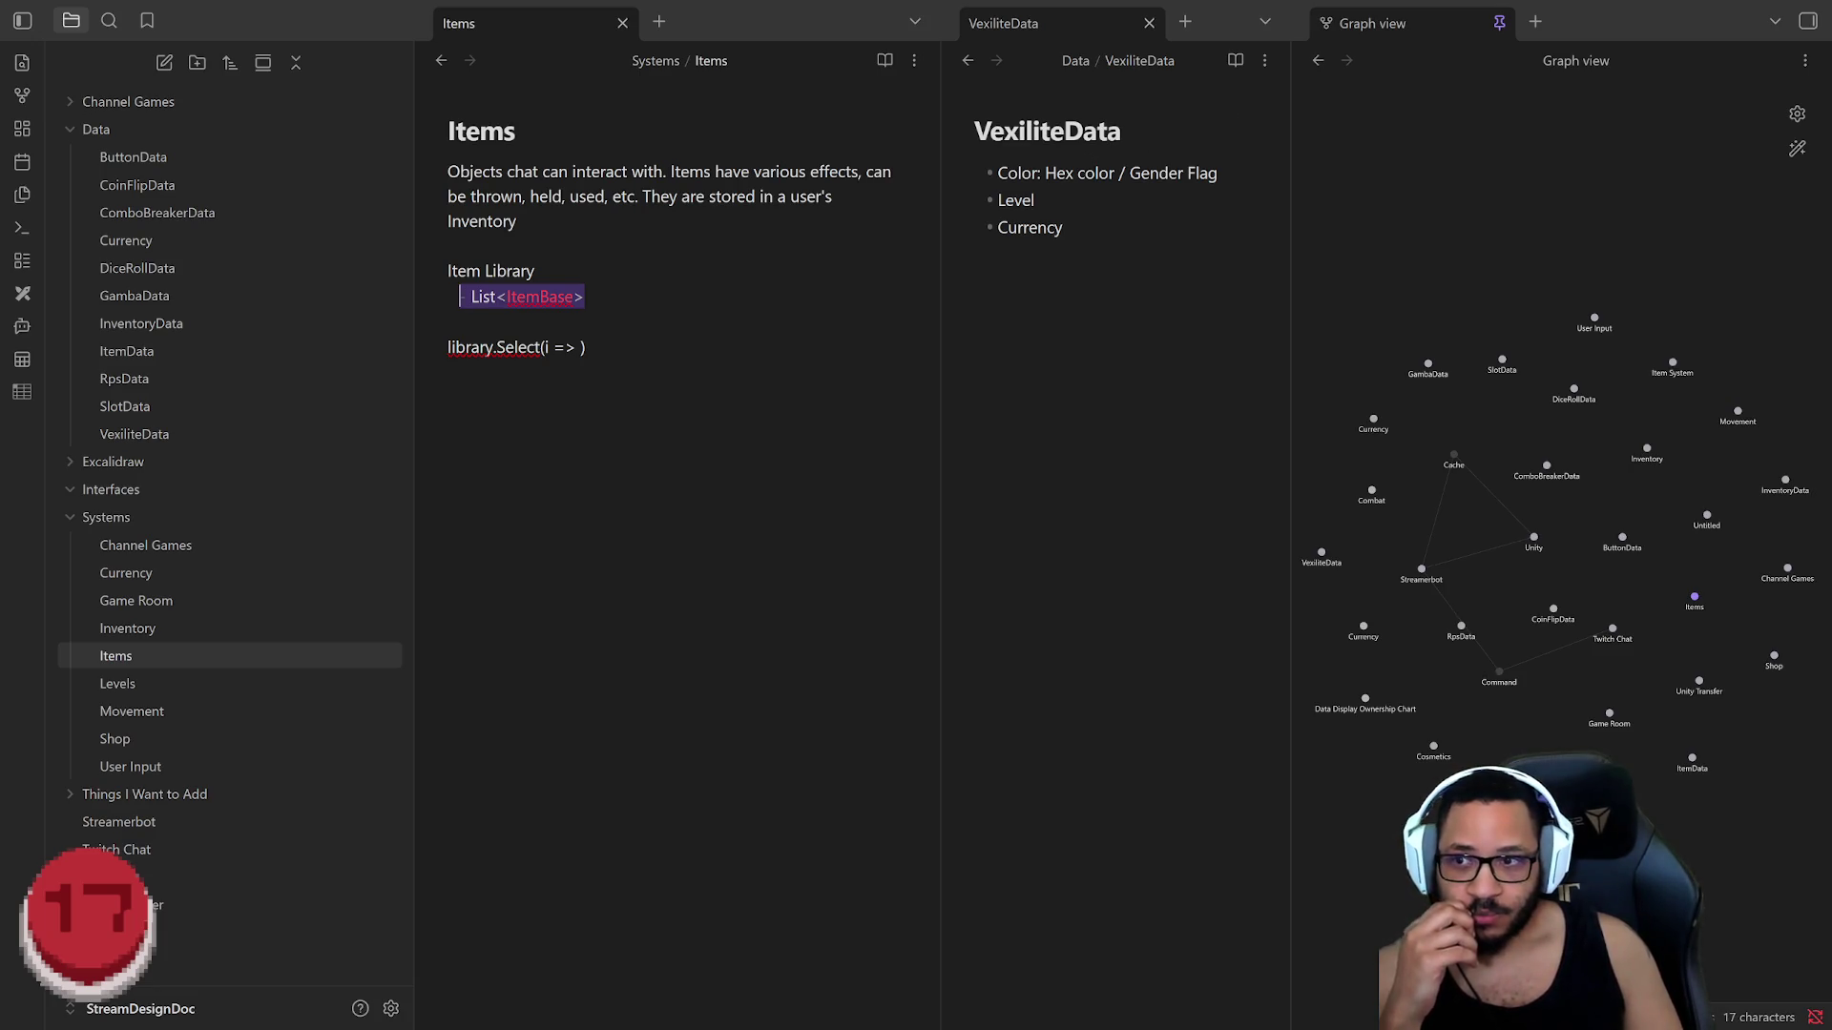
key("Right")
type("i.")
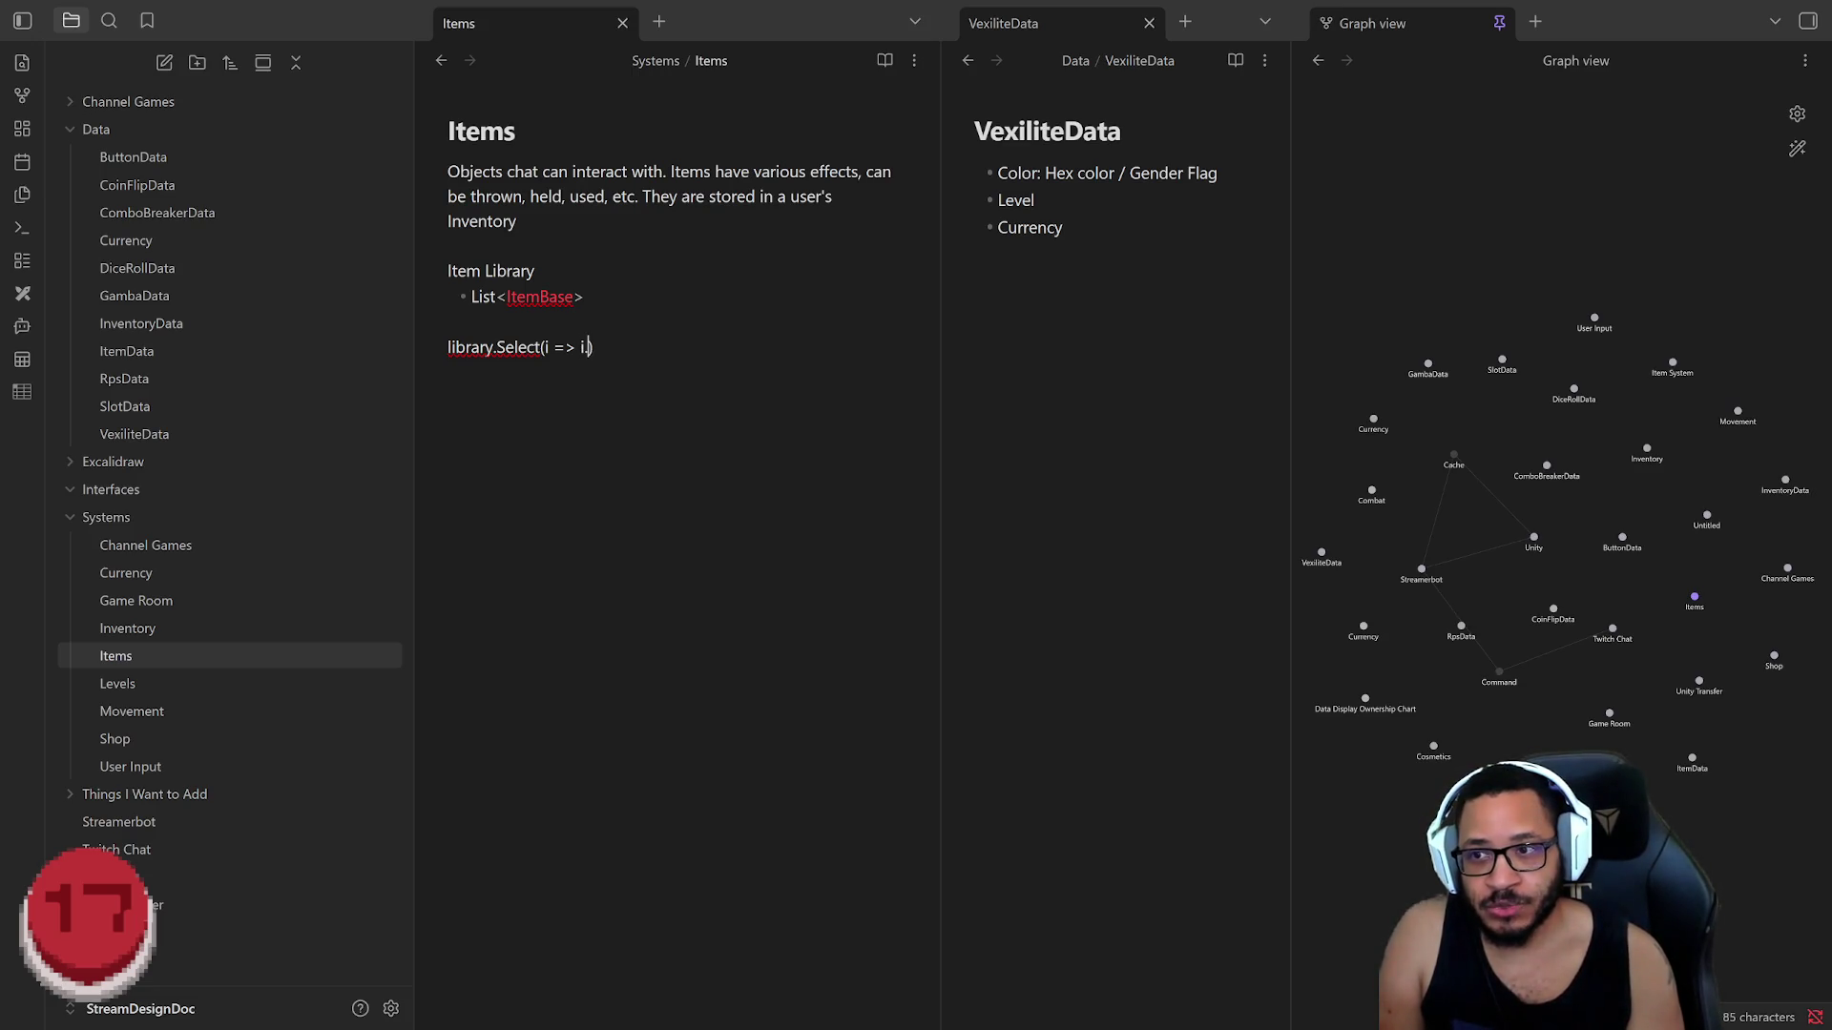
type("Owner")
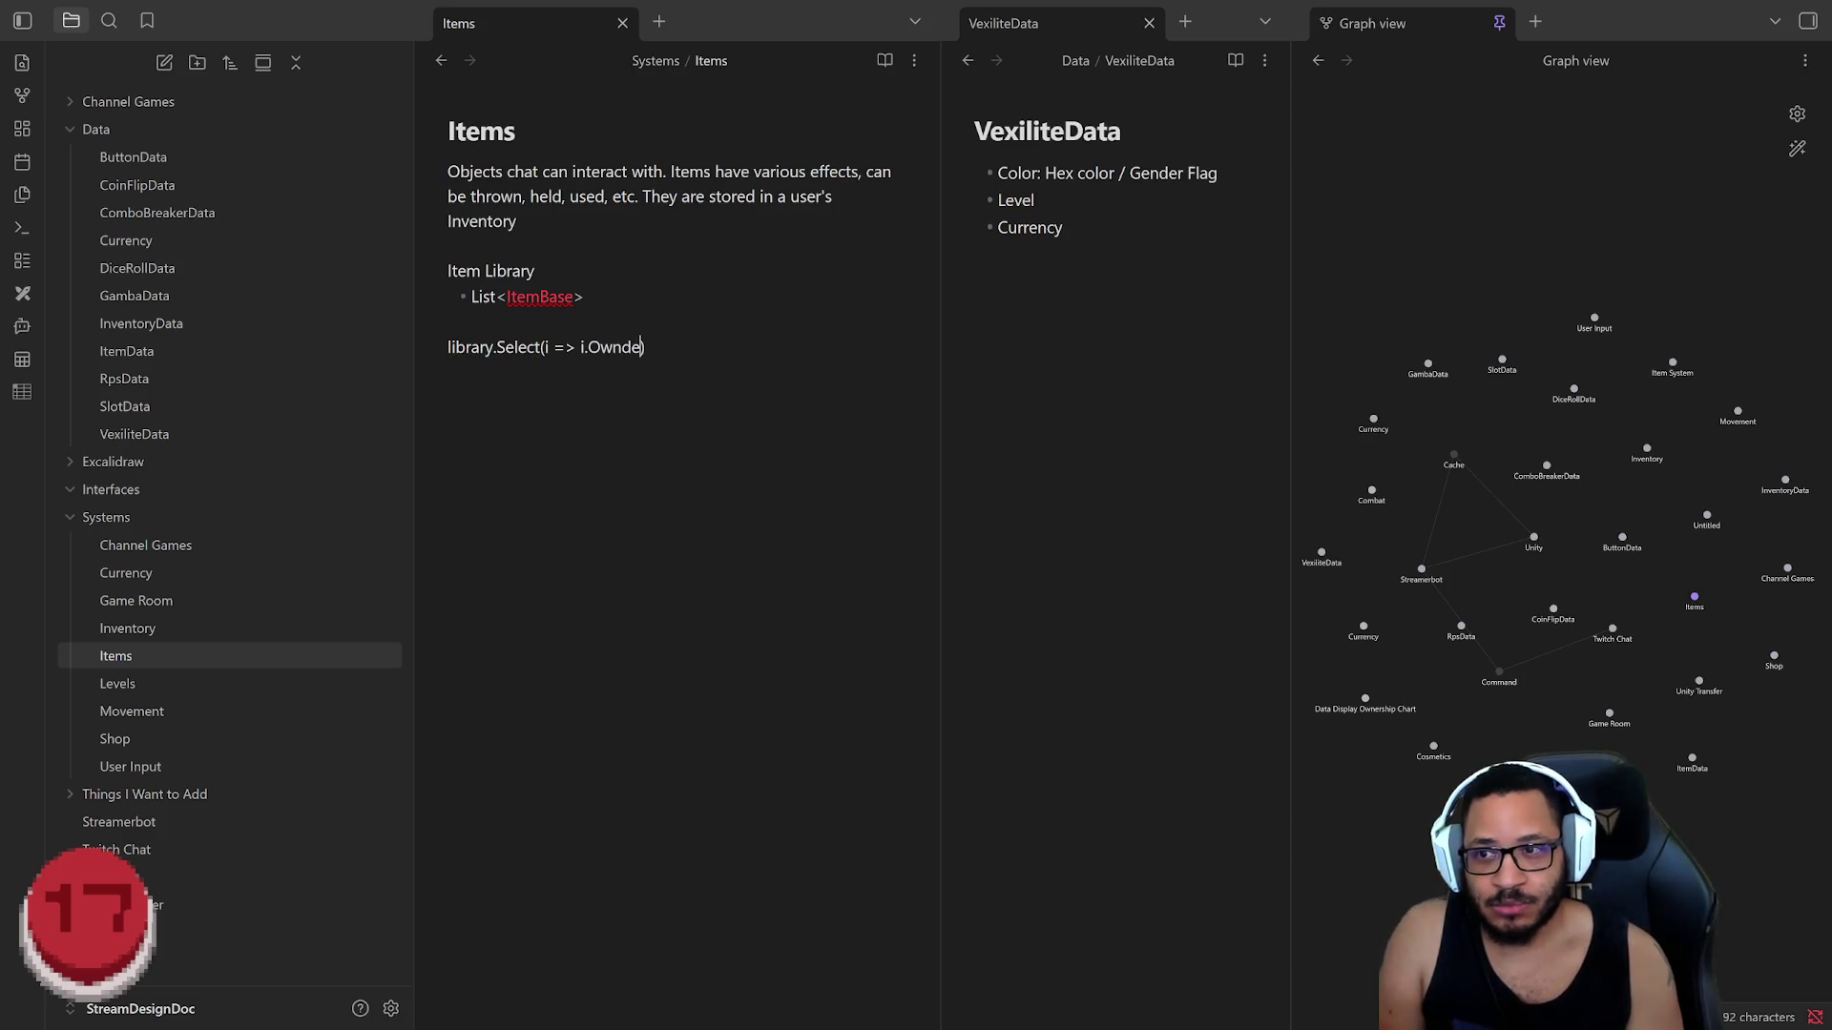
type("ID")
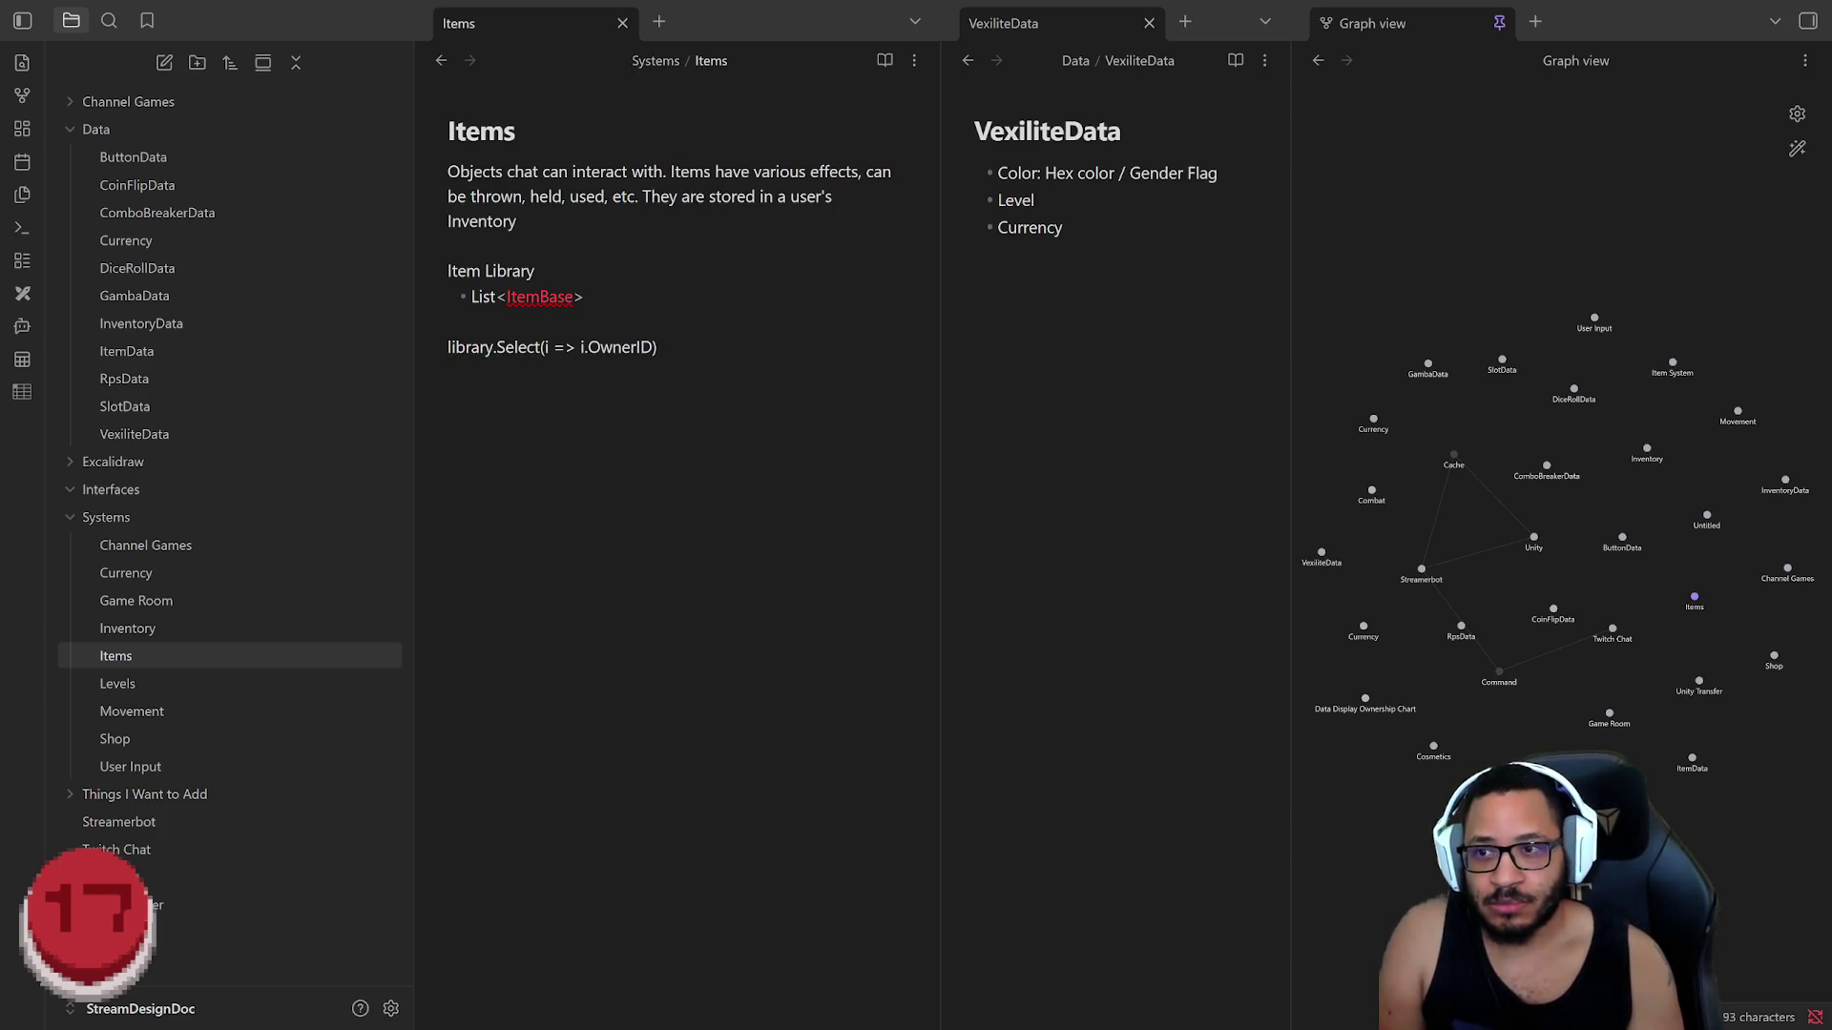
type(" == ")
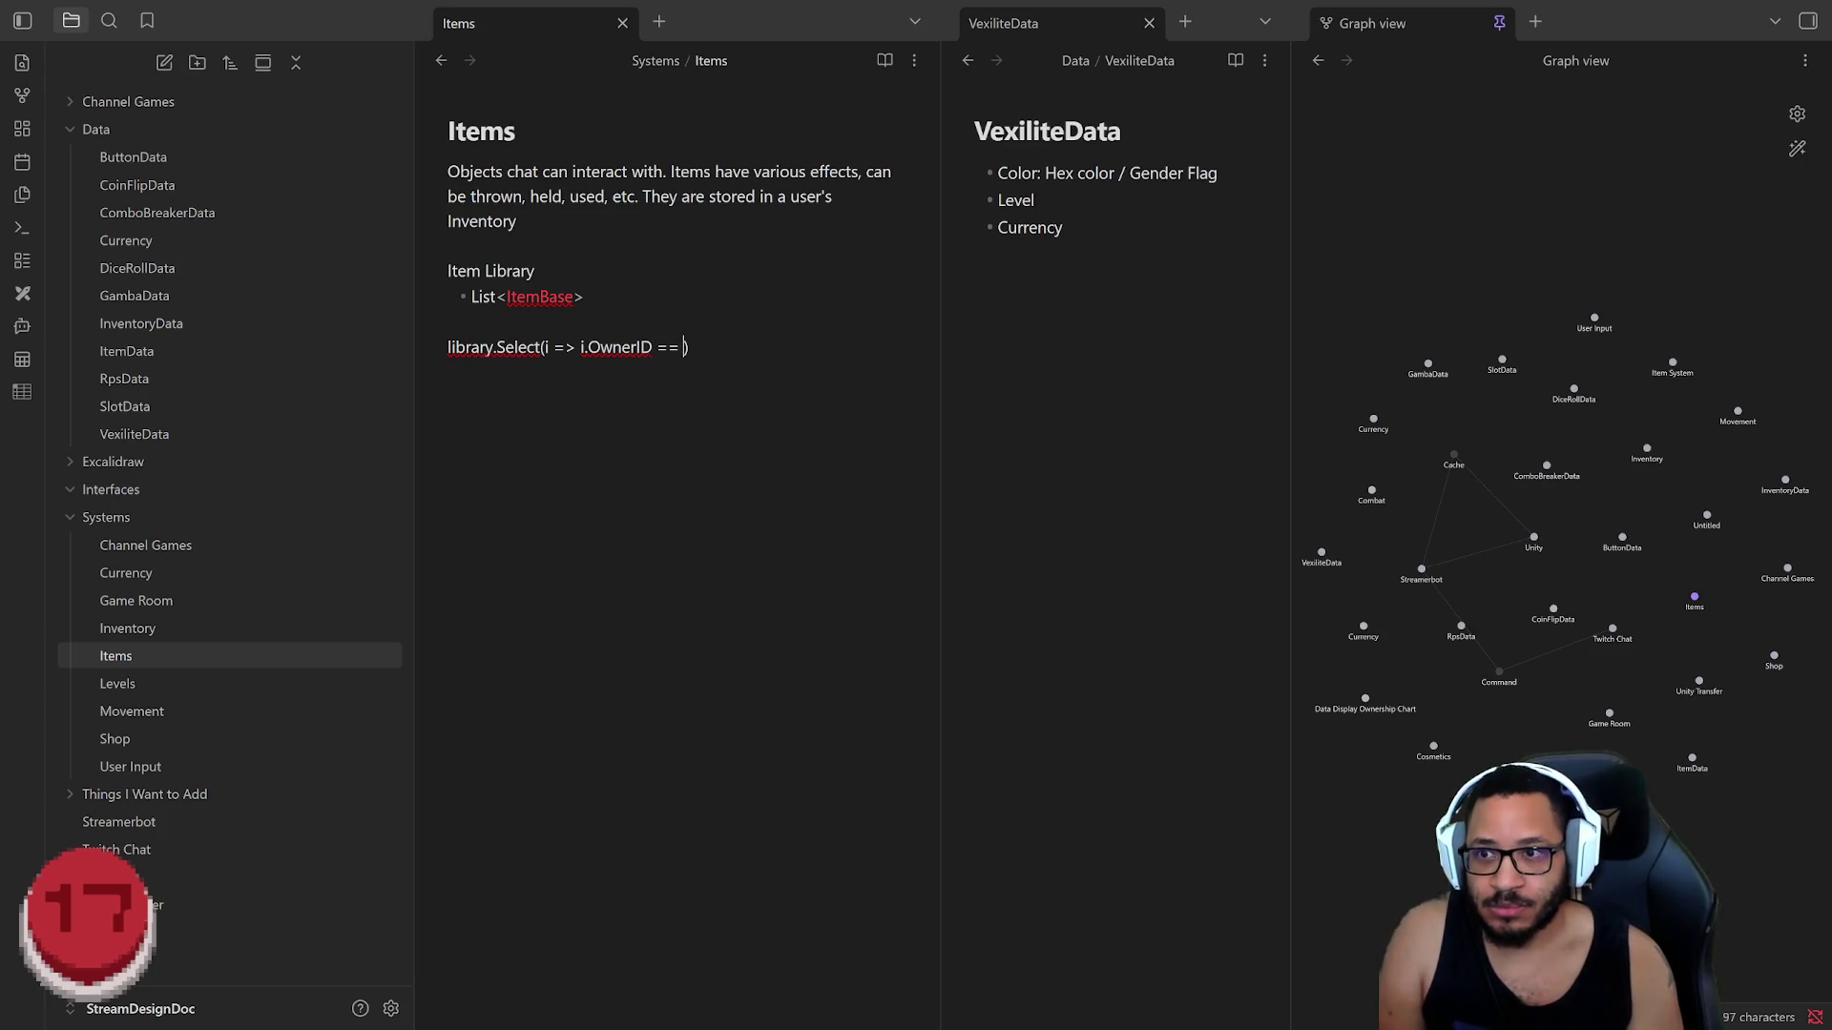
type("userID")
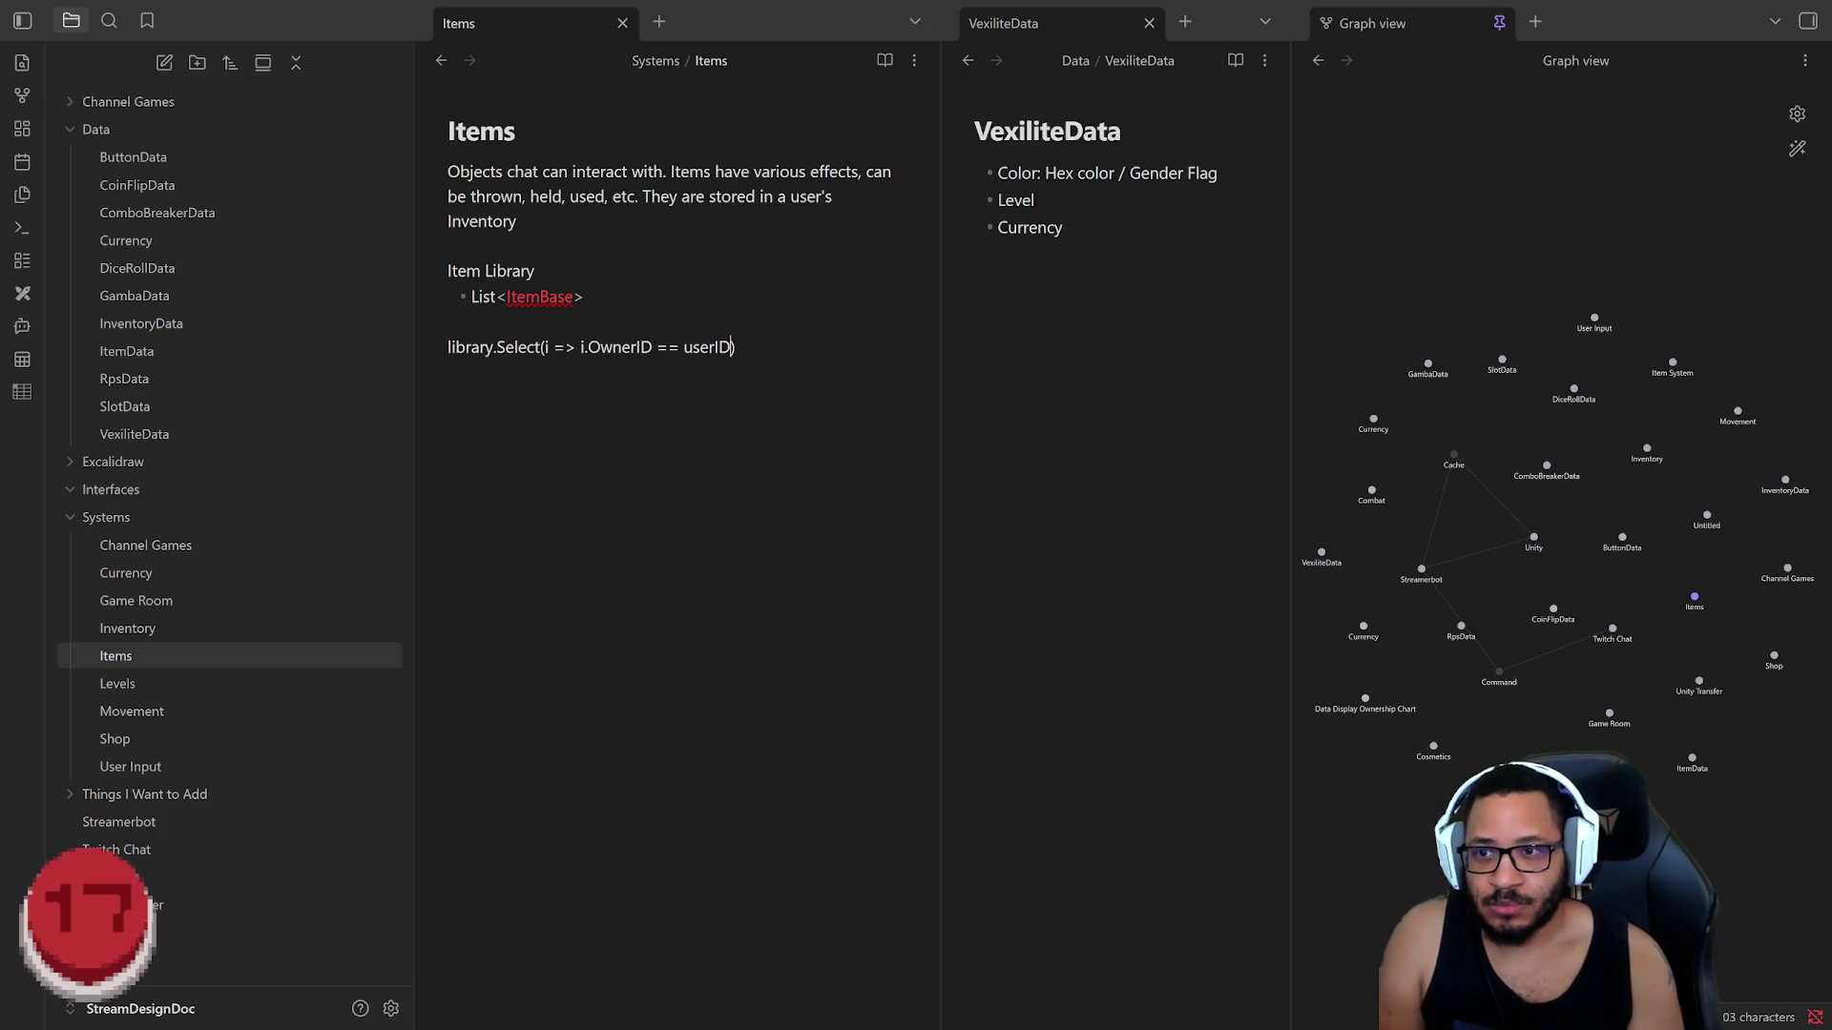
Step: Finish the query as library.Select(i => i.OwnerID == userID).ToList(), then bring up ItemData
key("Right")
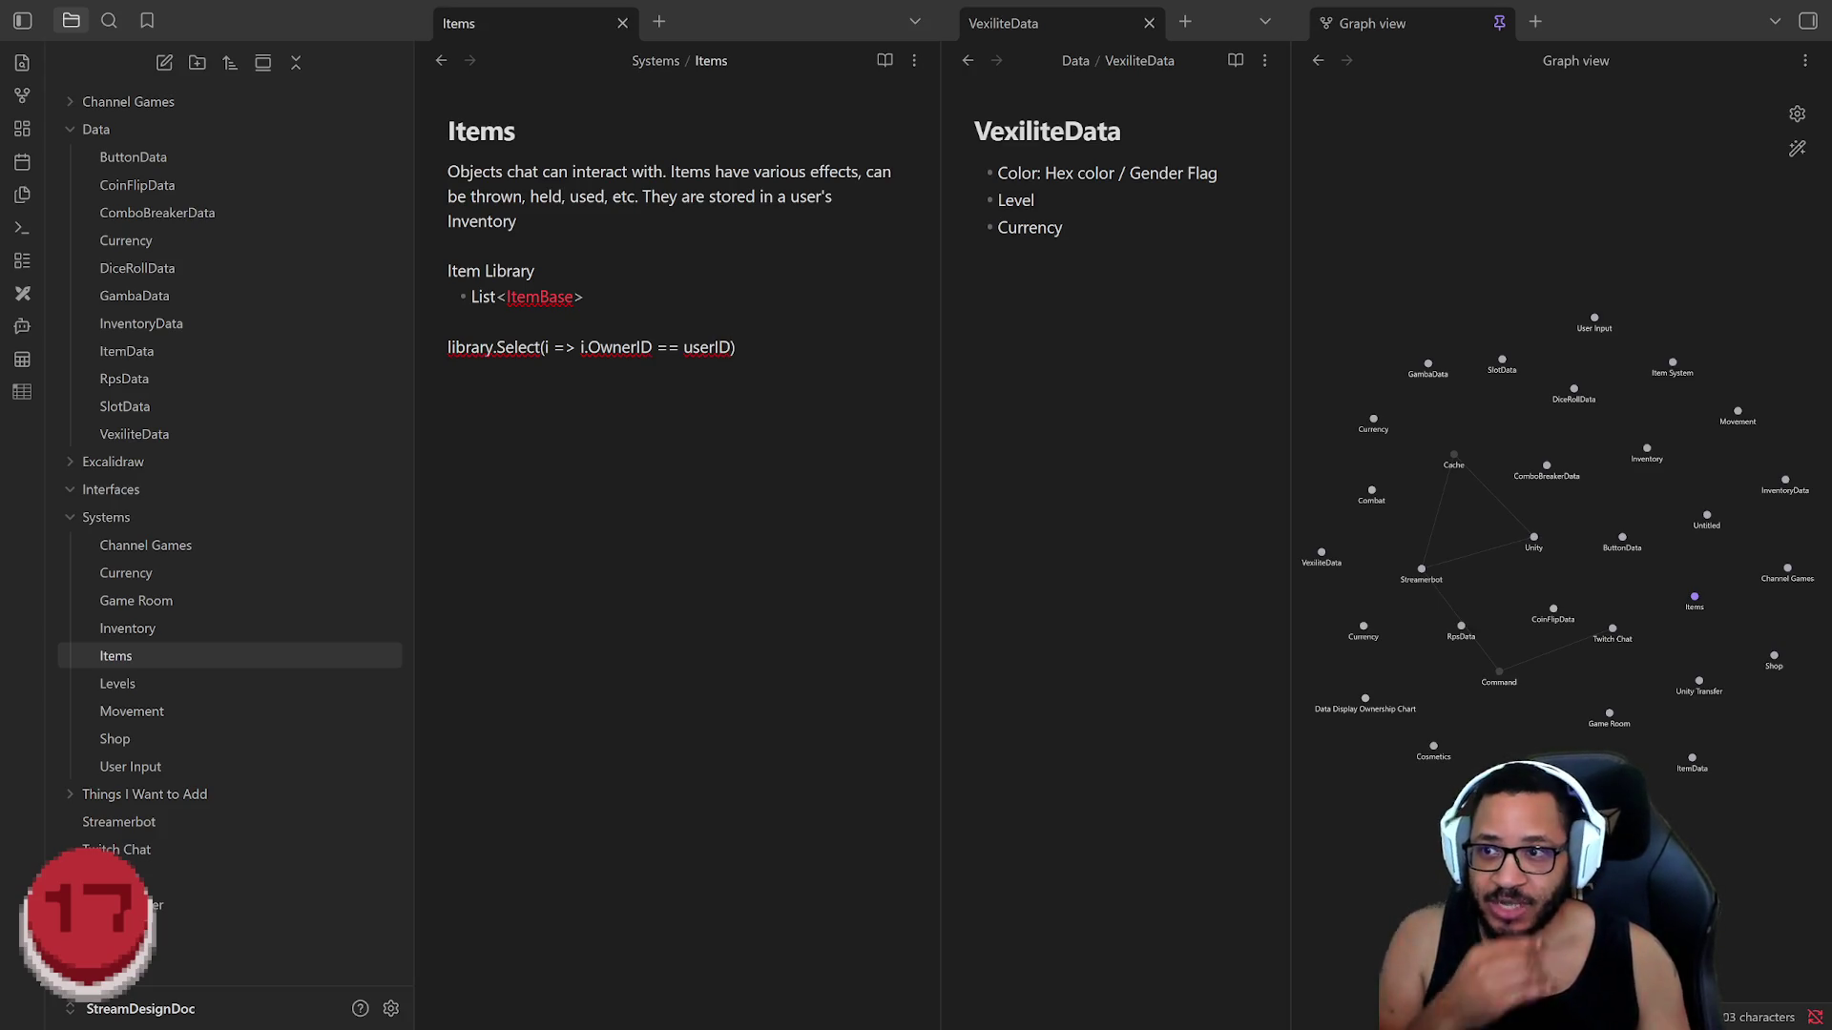
key("shift+Up")
key("shift+Down")
key("ctrl+shift+Left")
key("ctrl+shift+Left")
key("ctrl+shift+Left")
key("Right")
type(".")
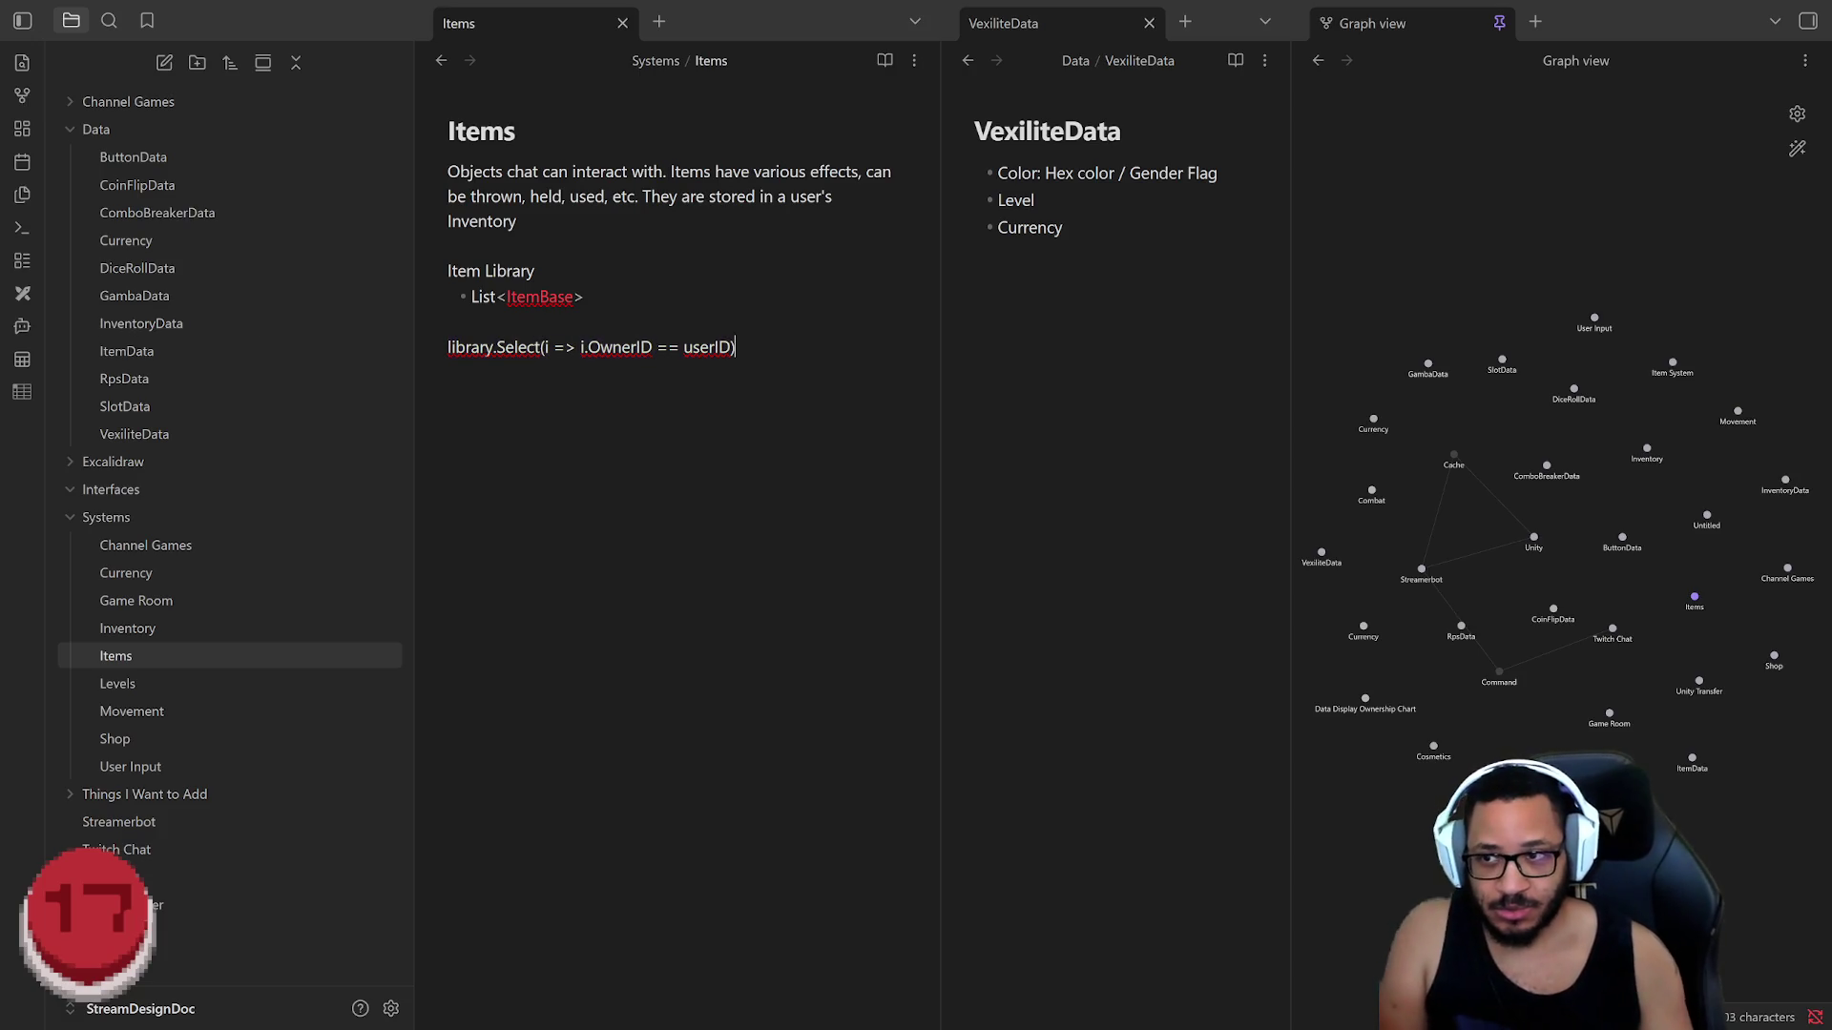
type("ToList()")
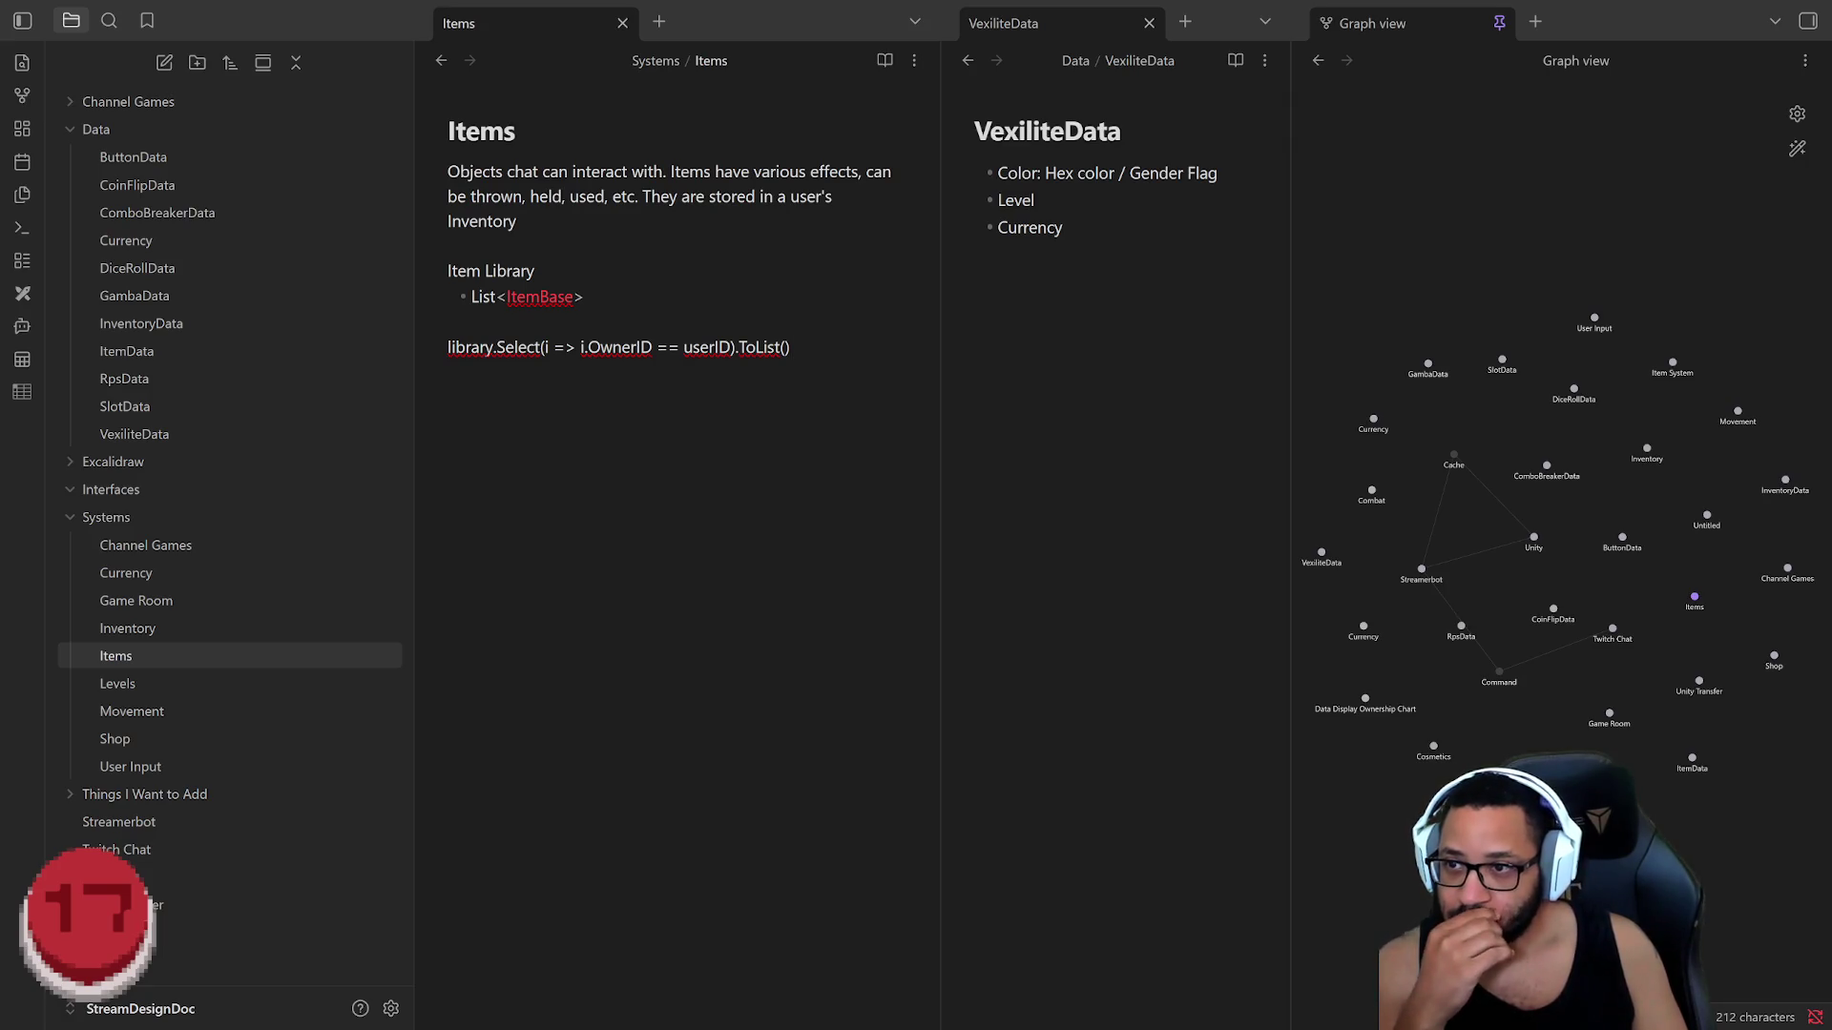
left_click(143, 355)
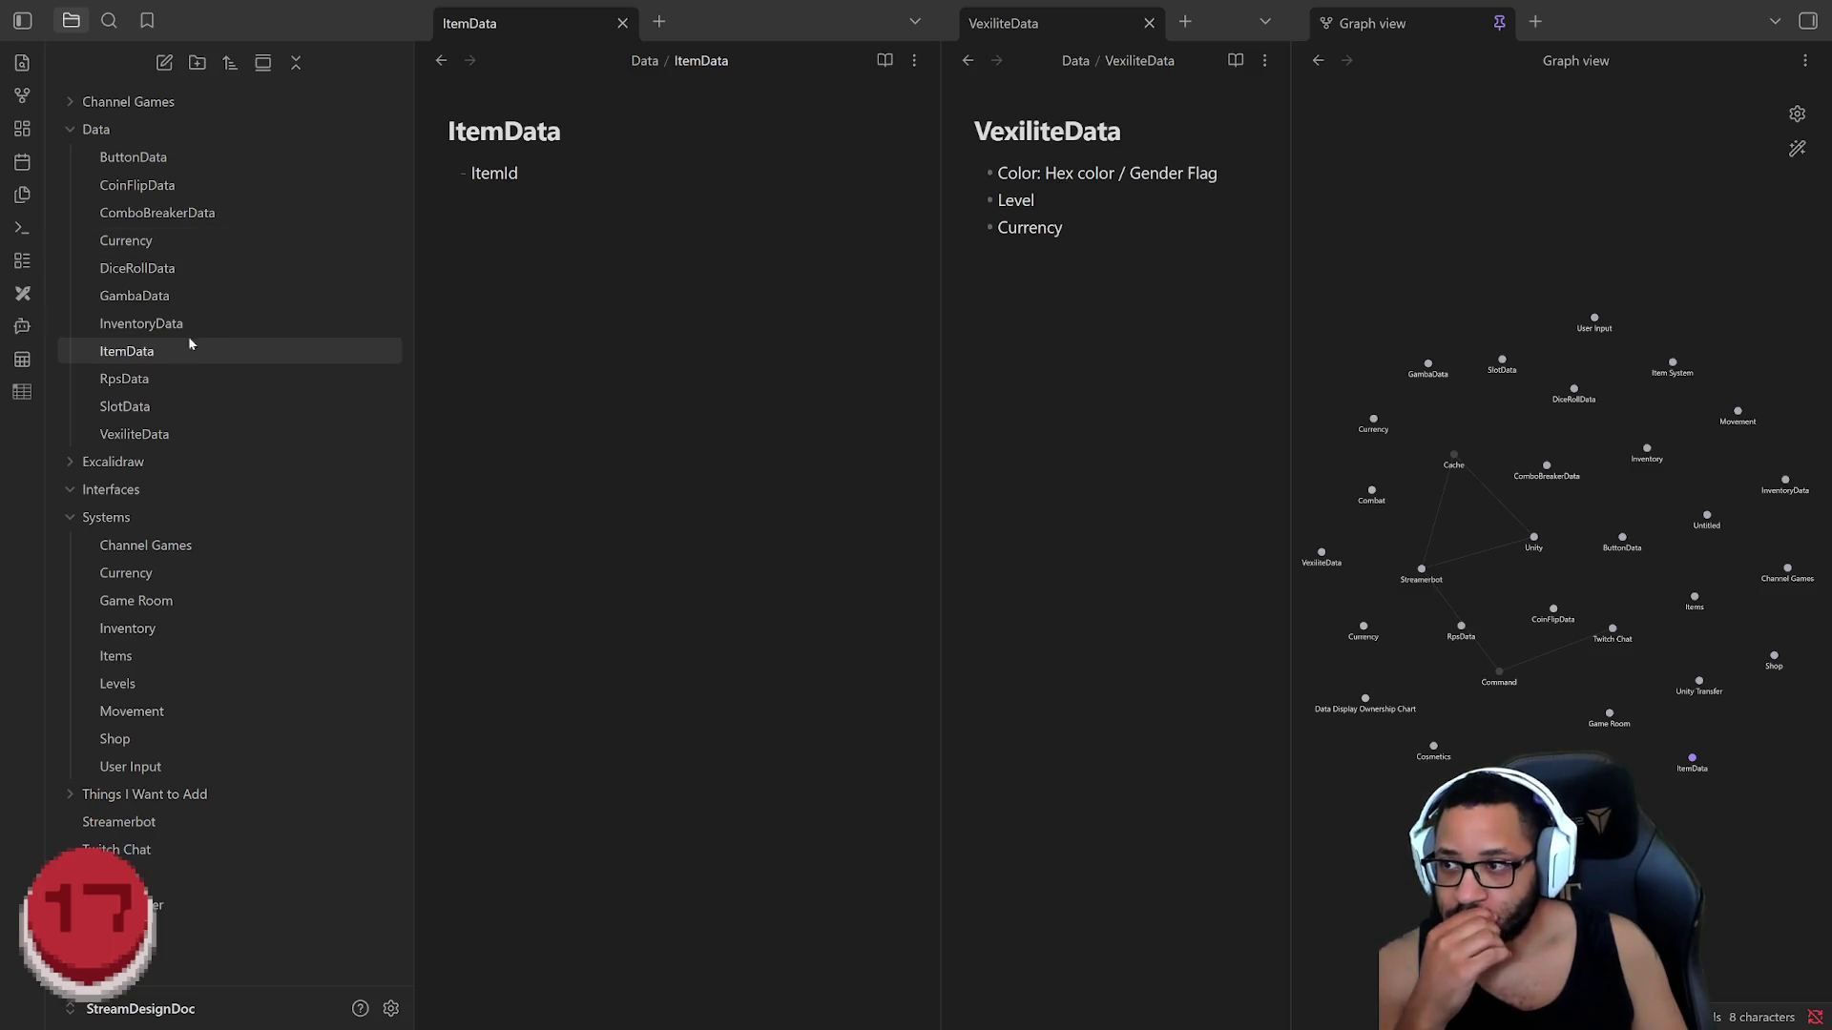
Step: Delete the ItemData note from the Data folder
right_click(131, 354)
left_click(190, 852)
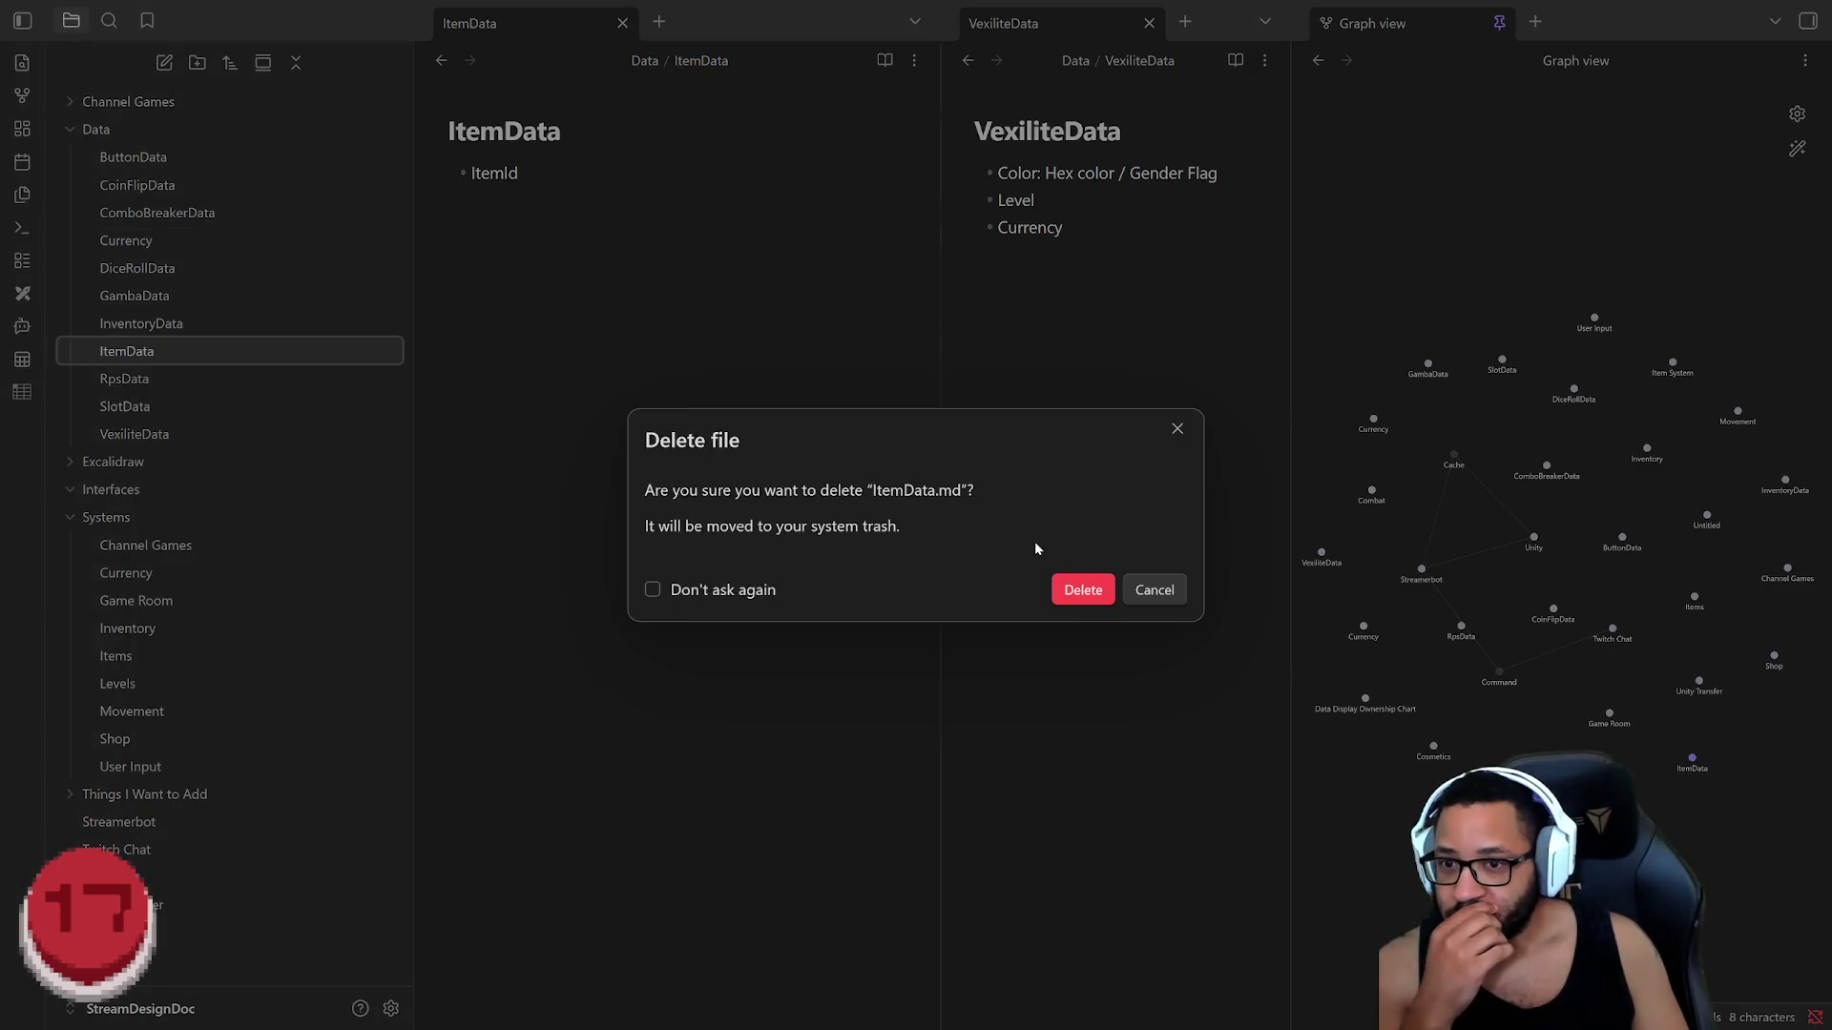
left_click(1094, 602)
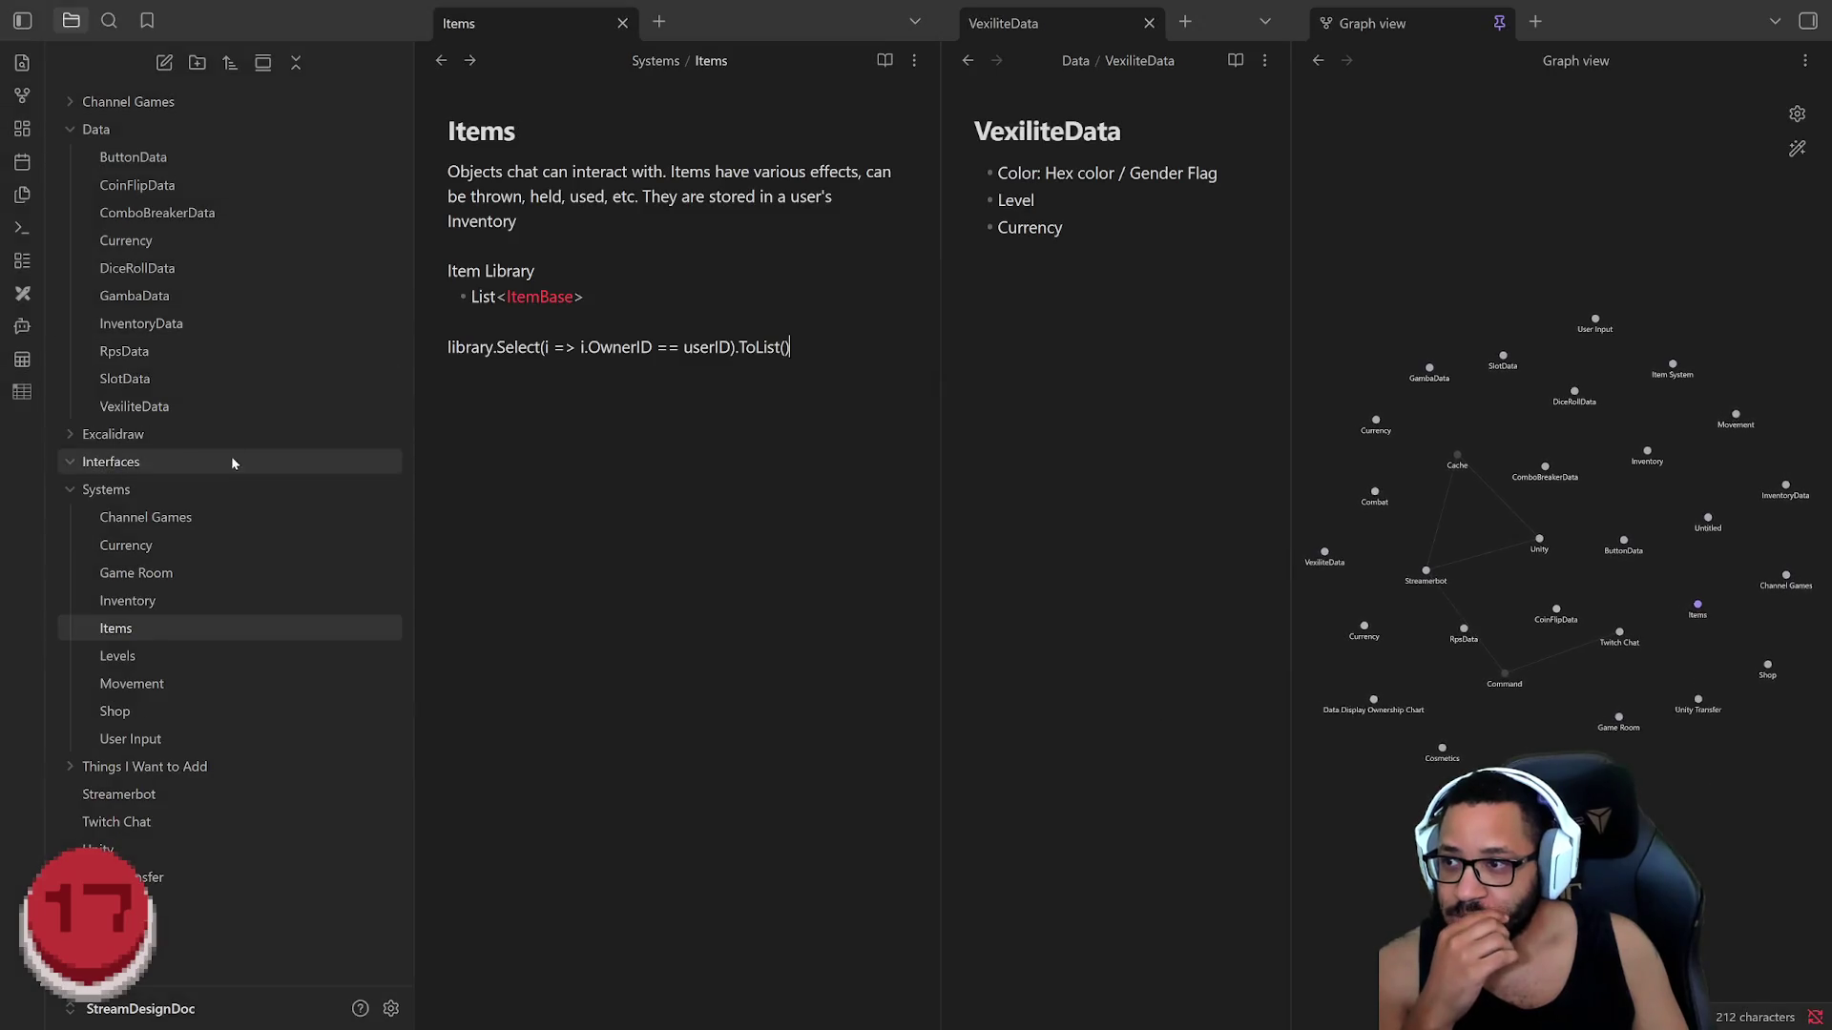
Step: Delete the InventoryData note and return to editing the Items note
left_click(161, 324)
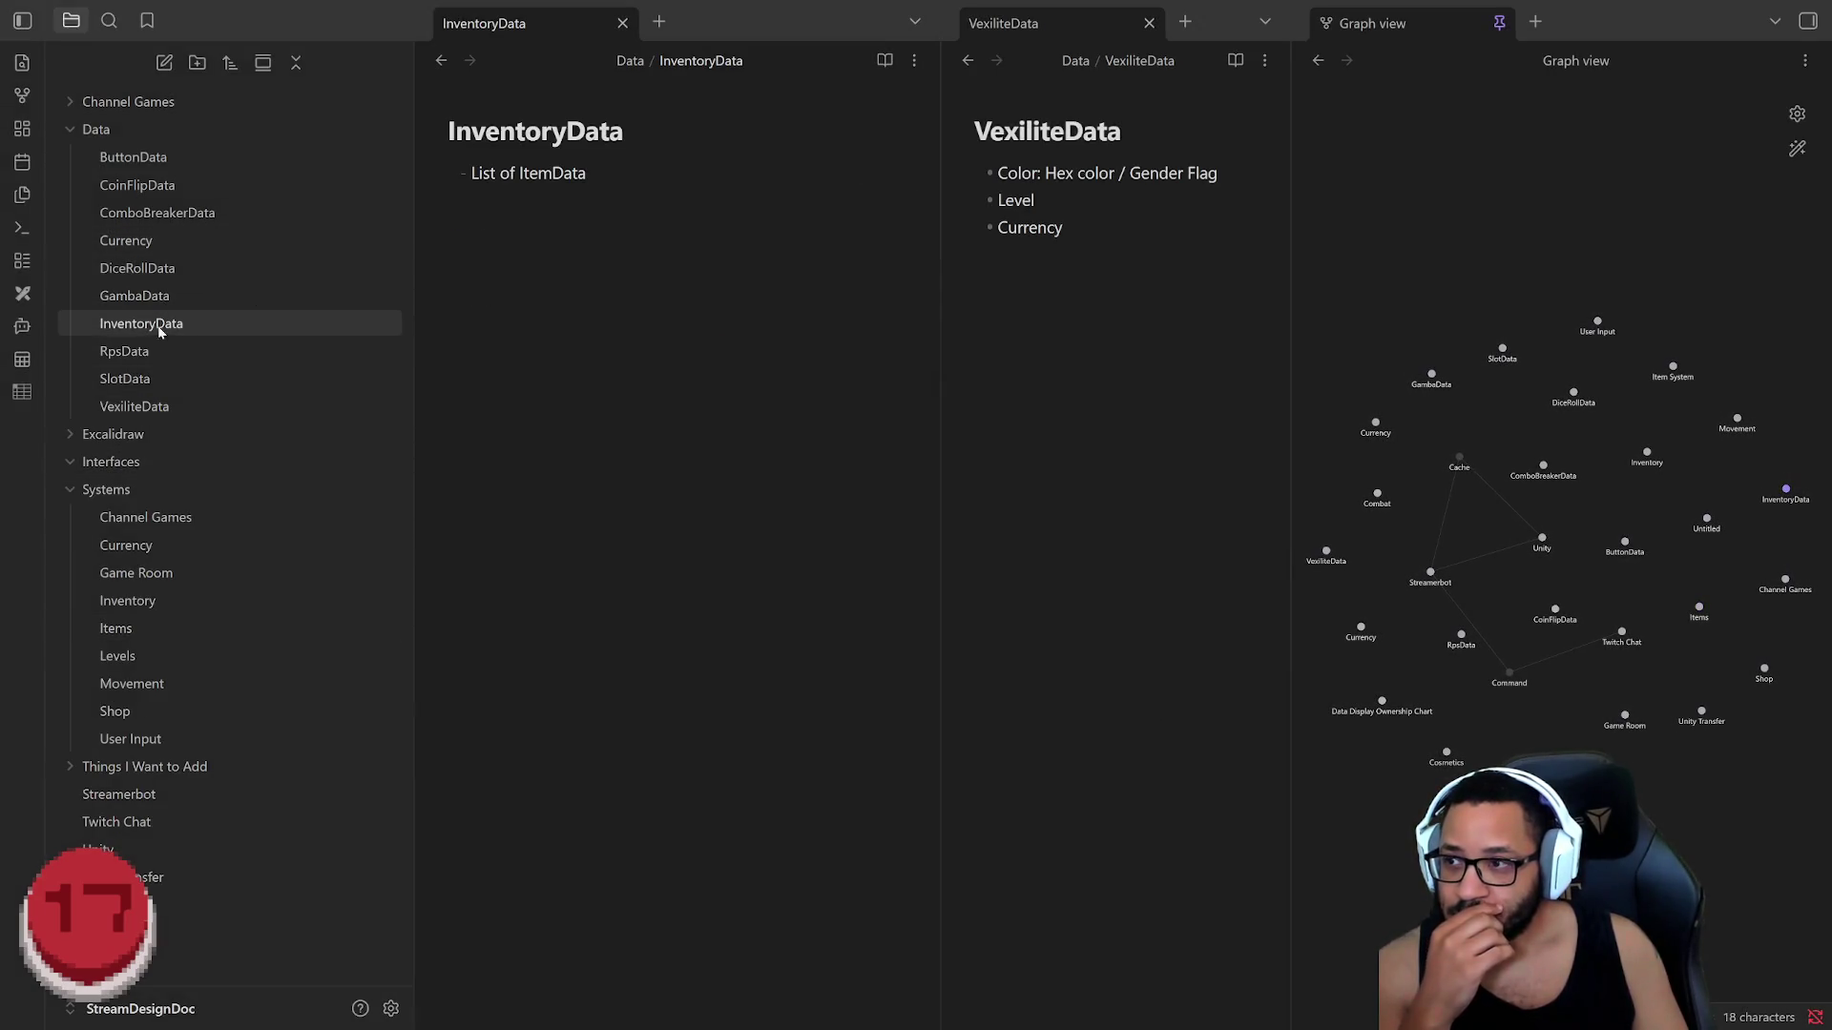
right_click(145, 331)
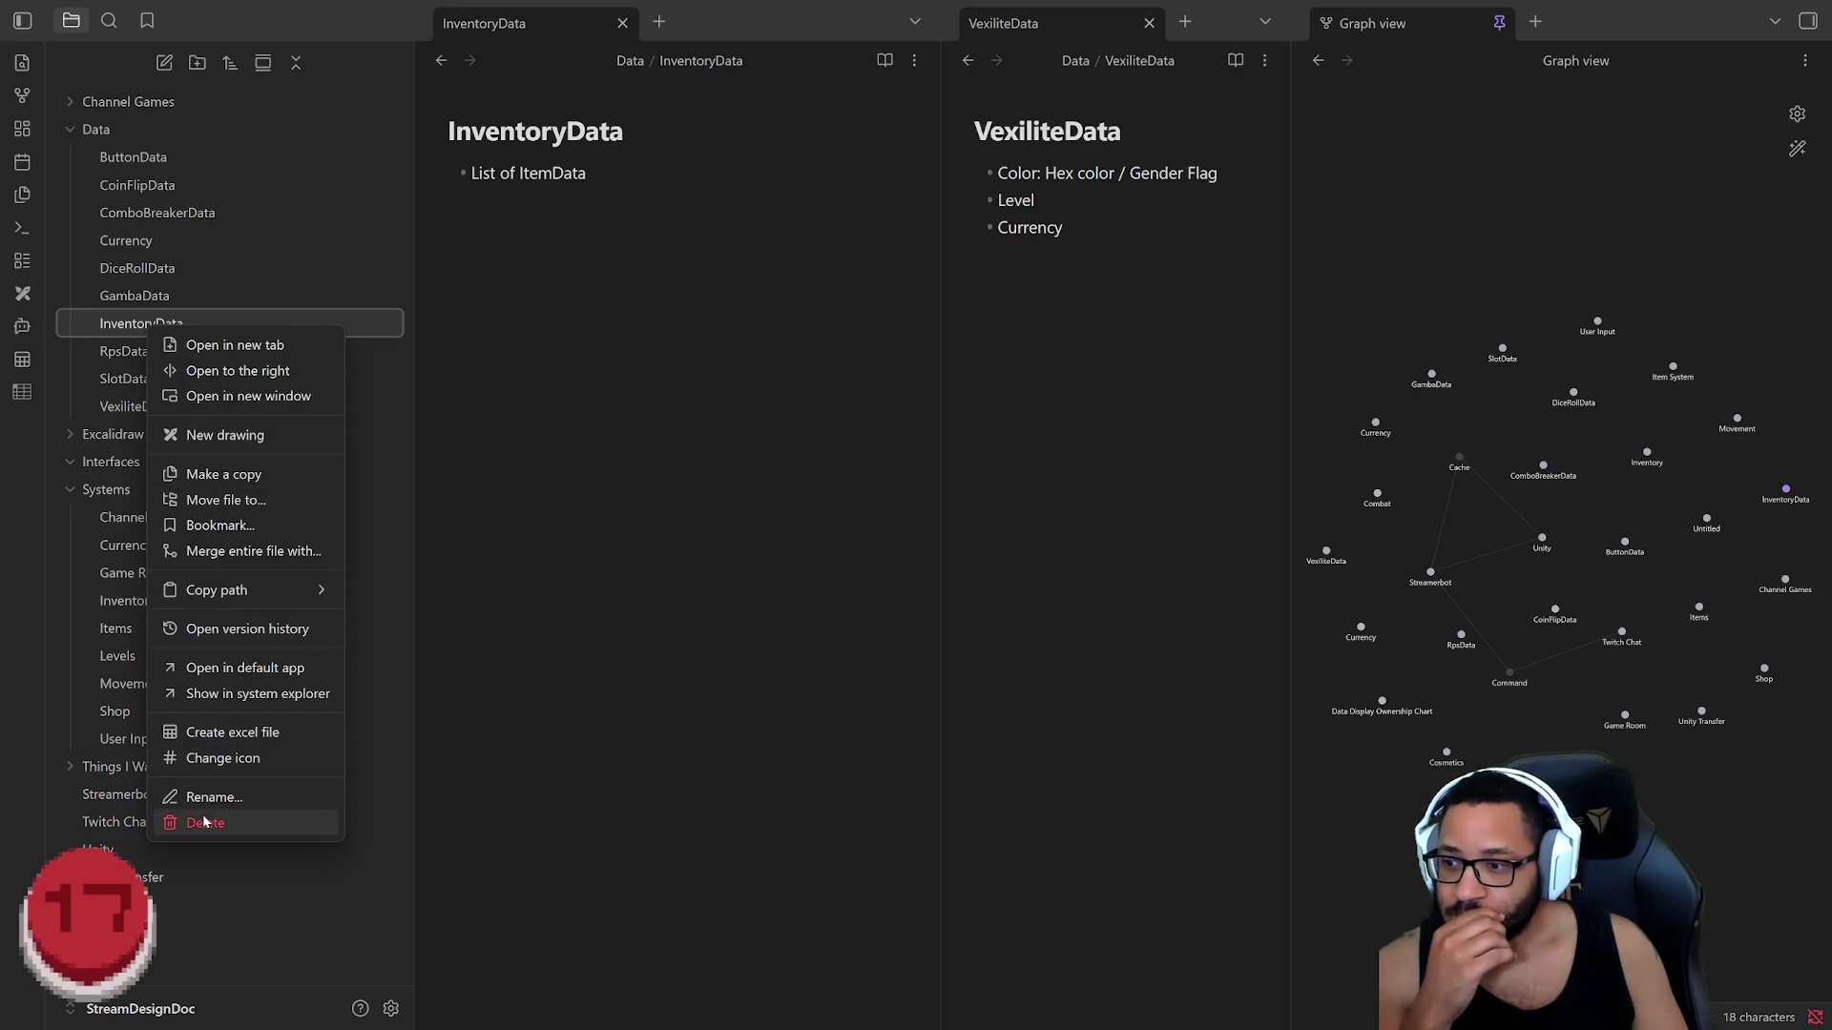
left_click(196, 823)
left_click(1087, 599)
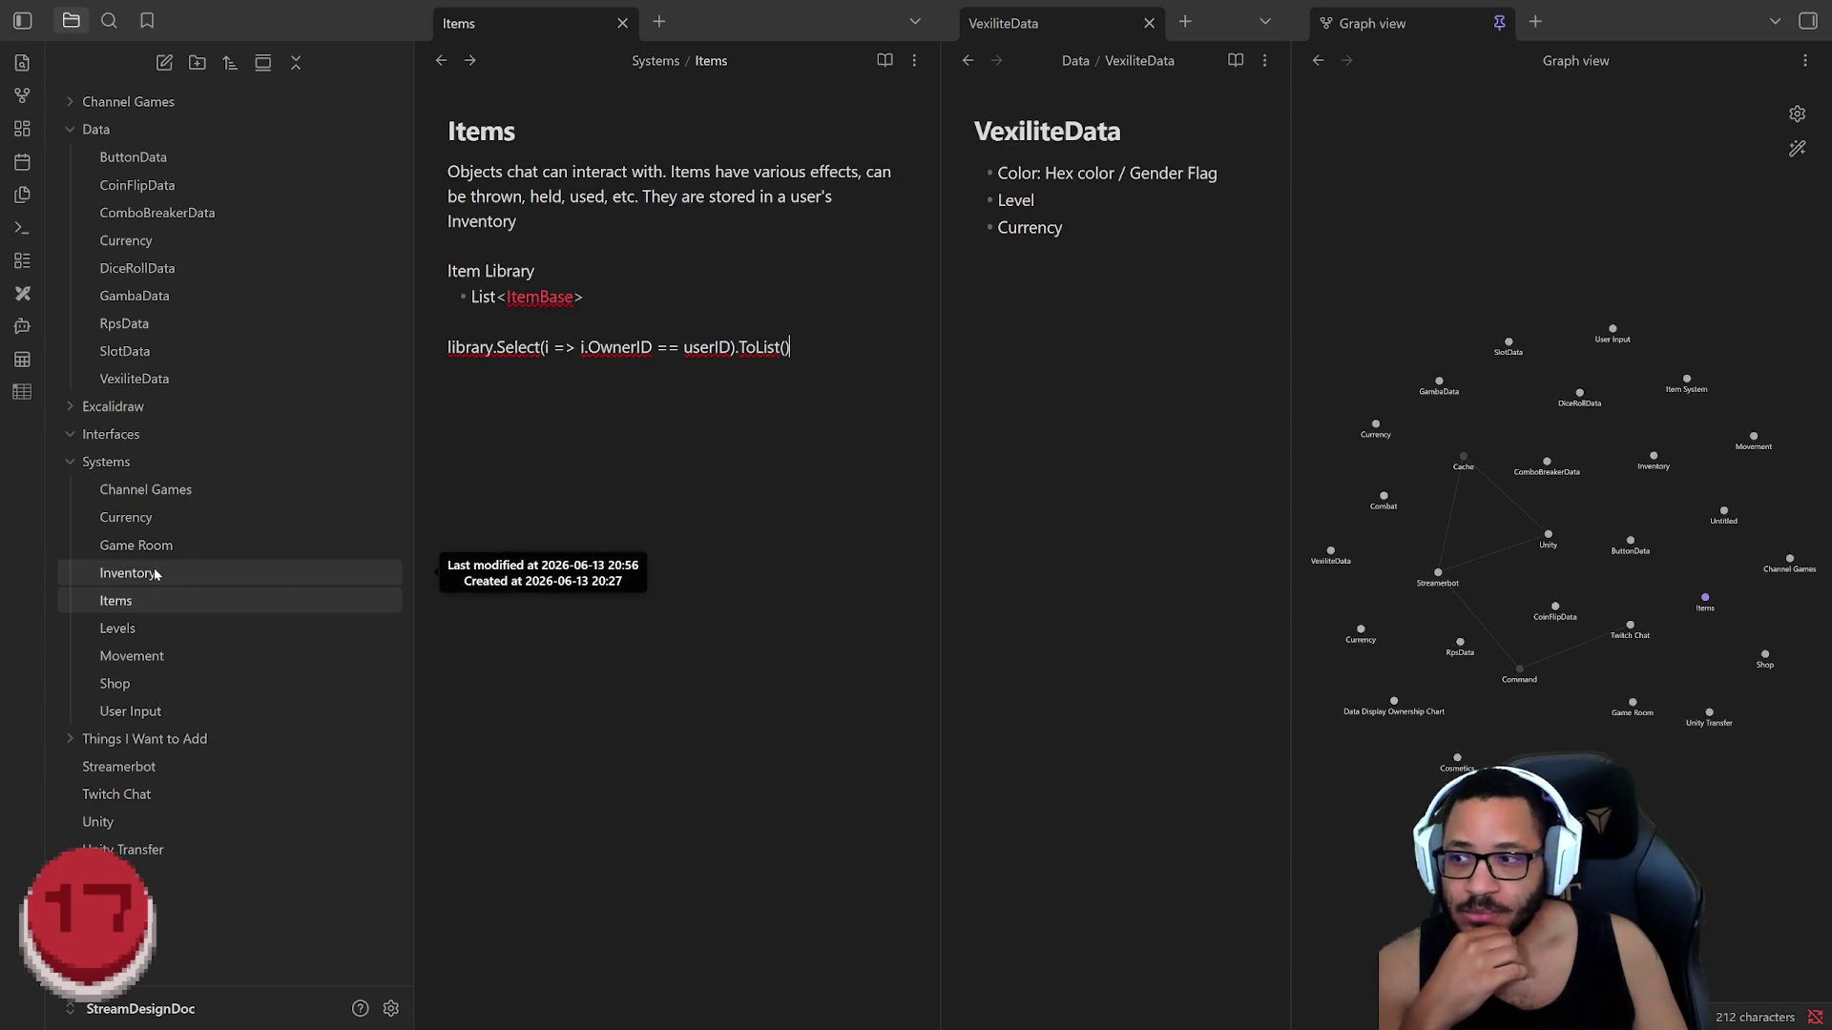
left_click(915, 358)
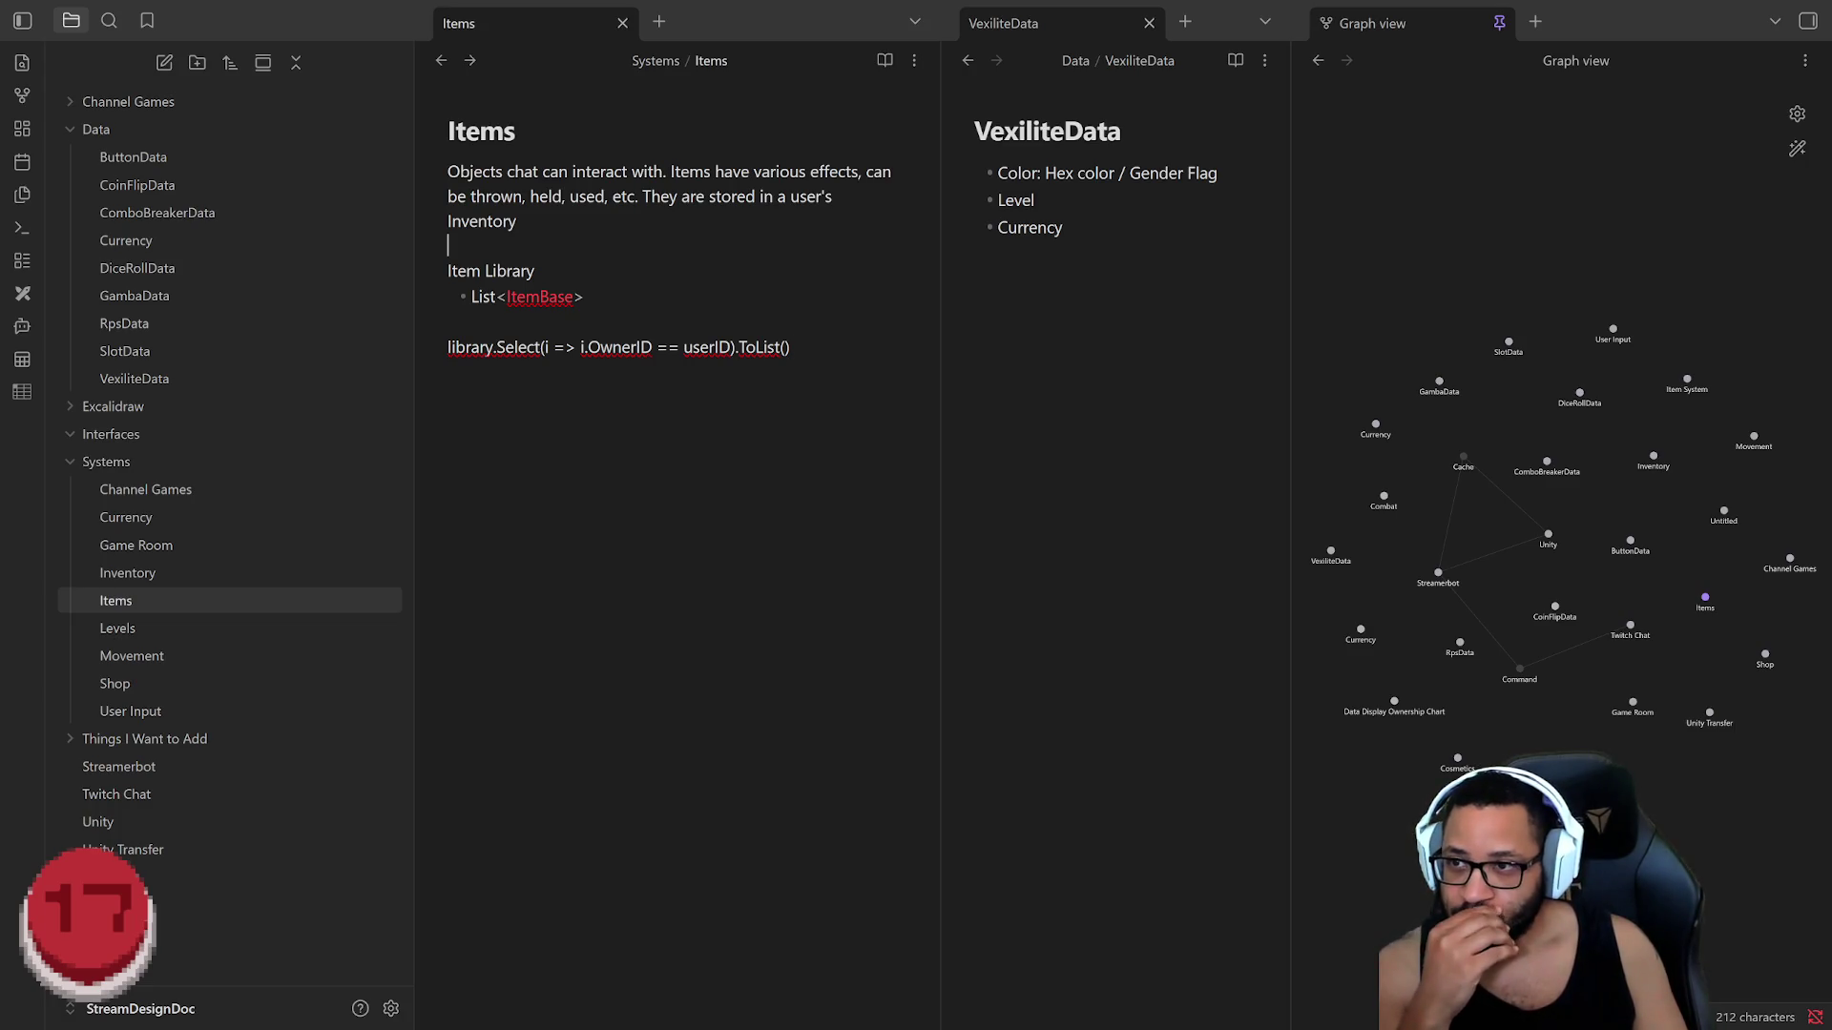
Step: Add bullets on the global Library of item instances and building inventories from matching ownerIDs
key("Return")
type("- ")
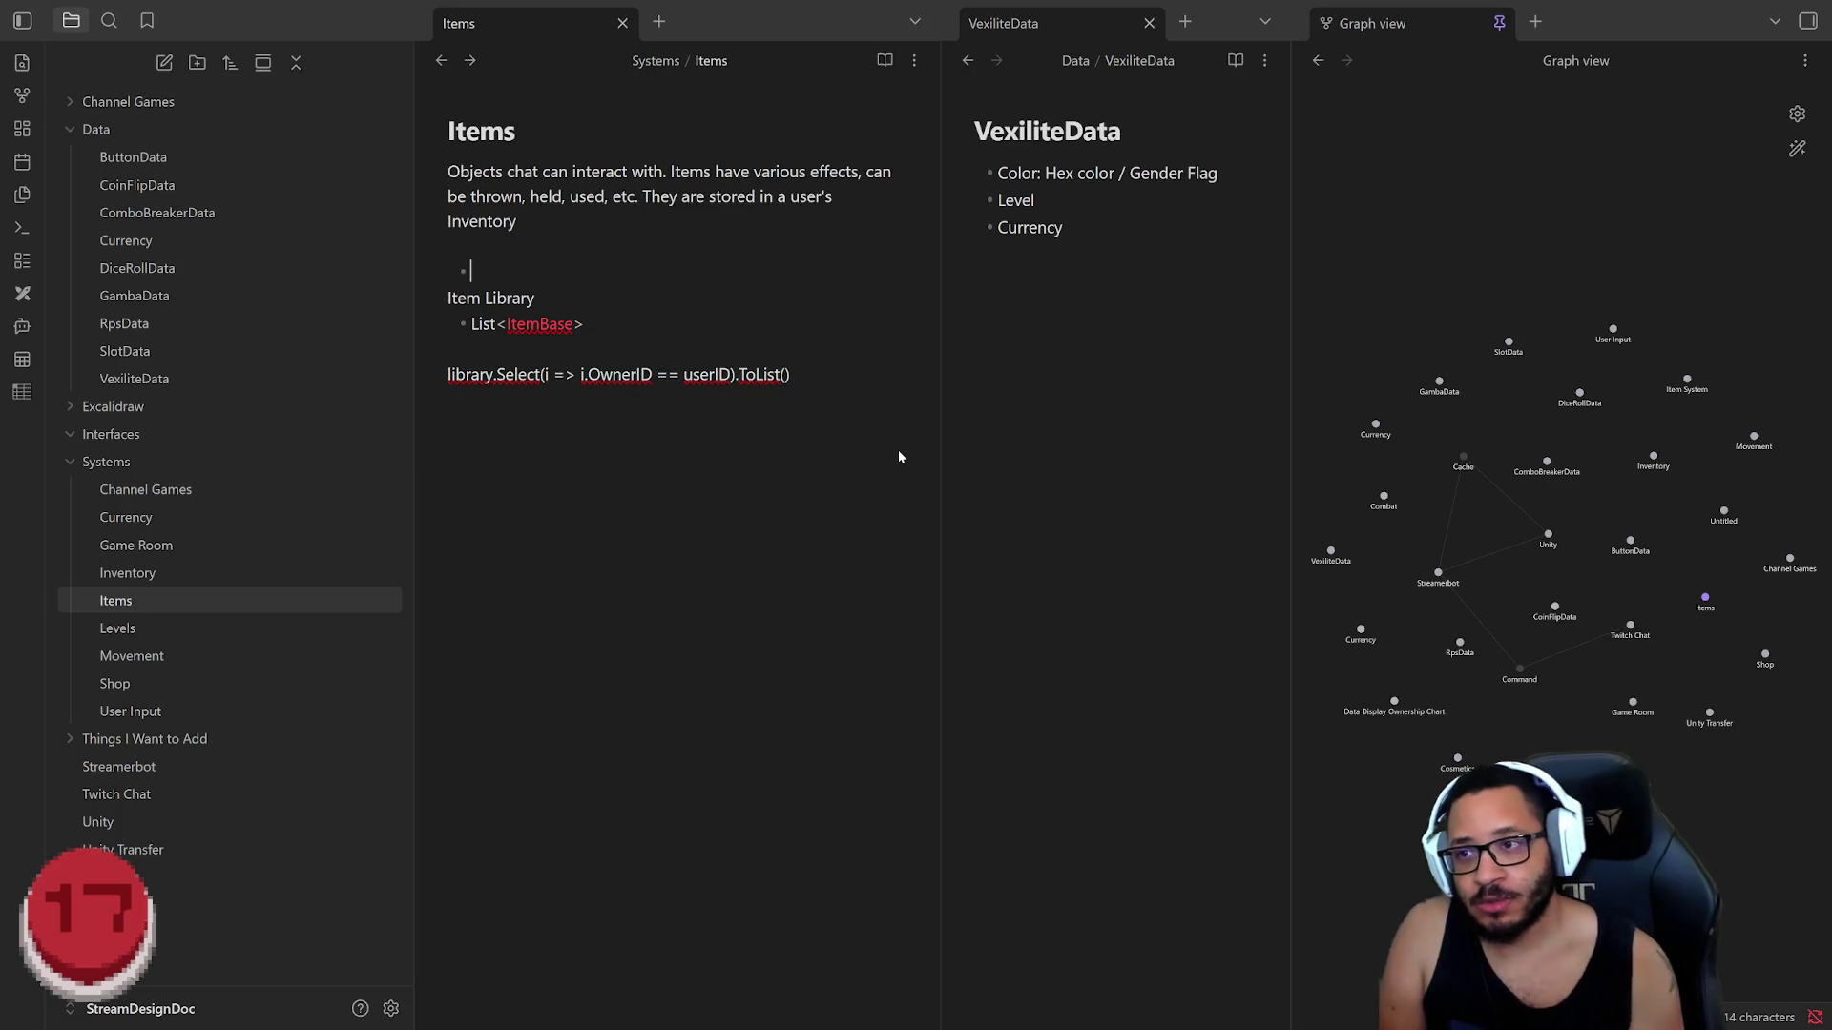
type("tore ")
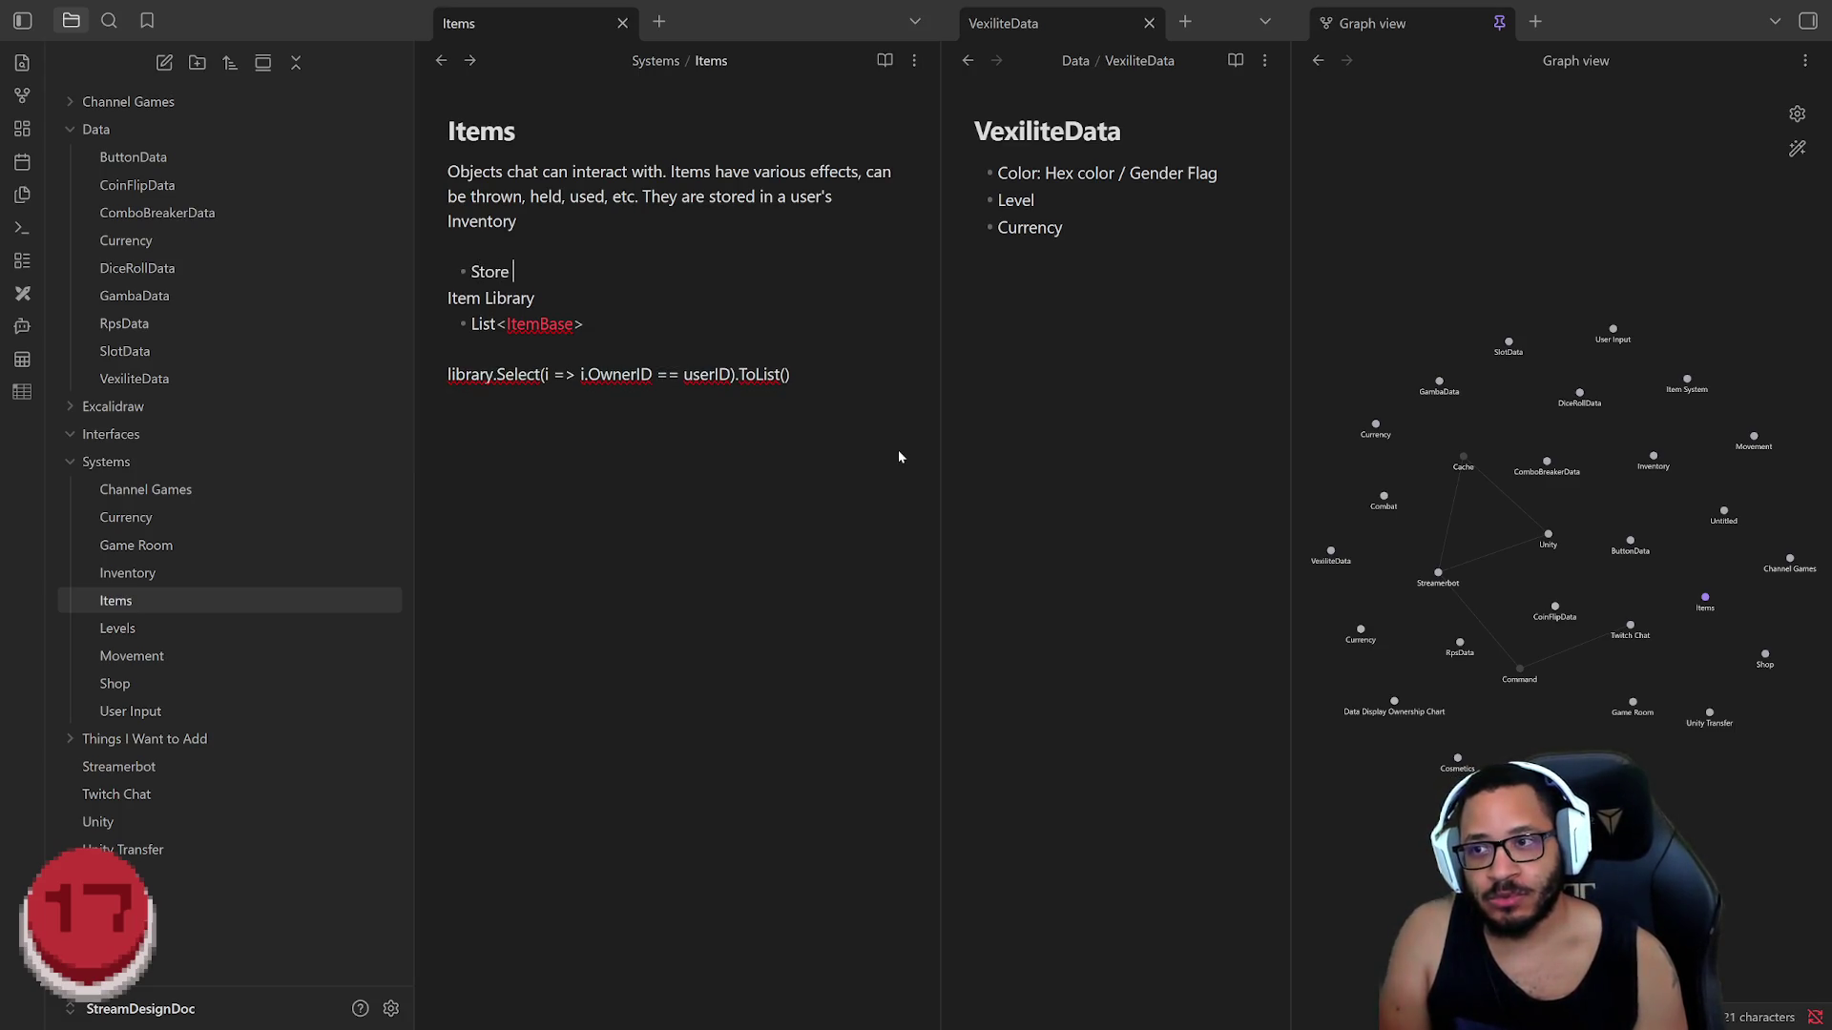
type("every item instance in a global Library")
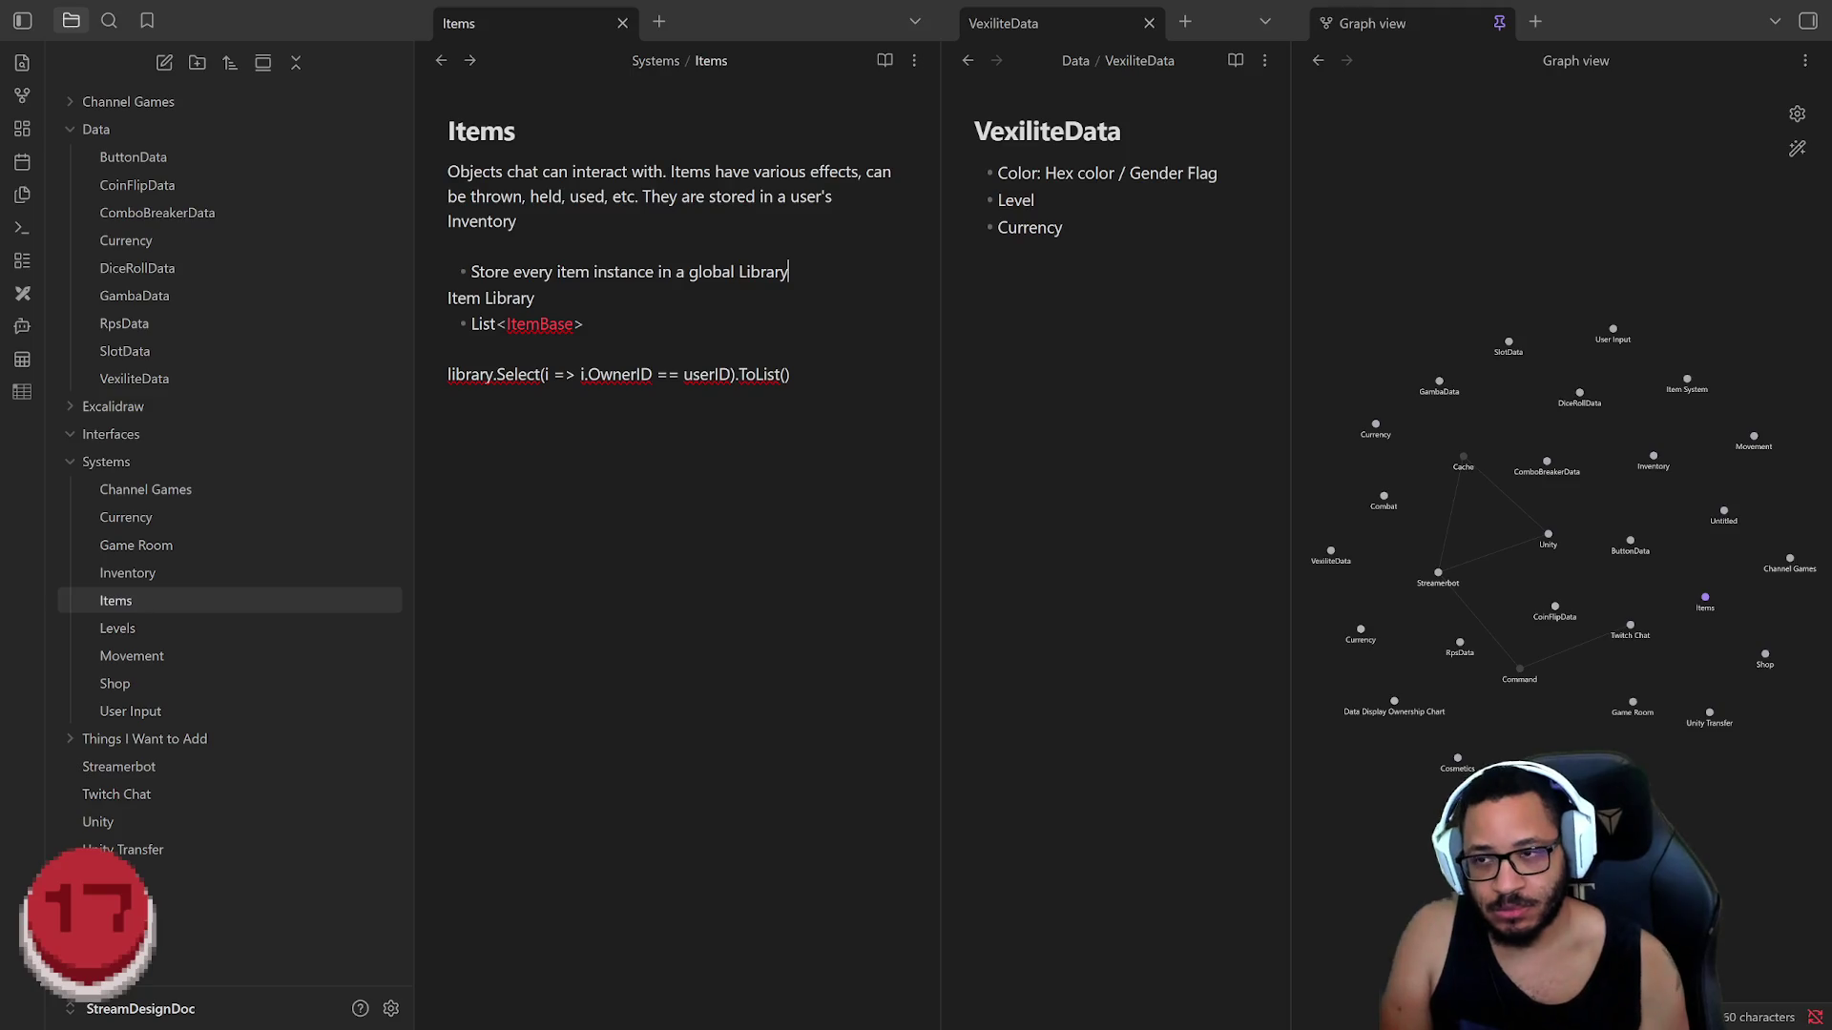
key("Return")
key("BackSpace")
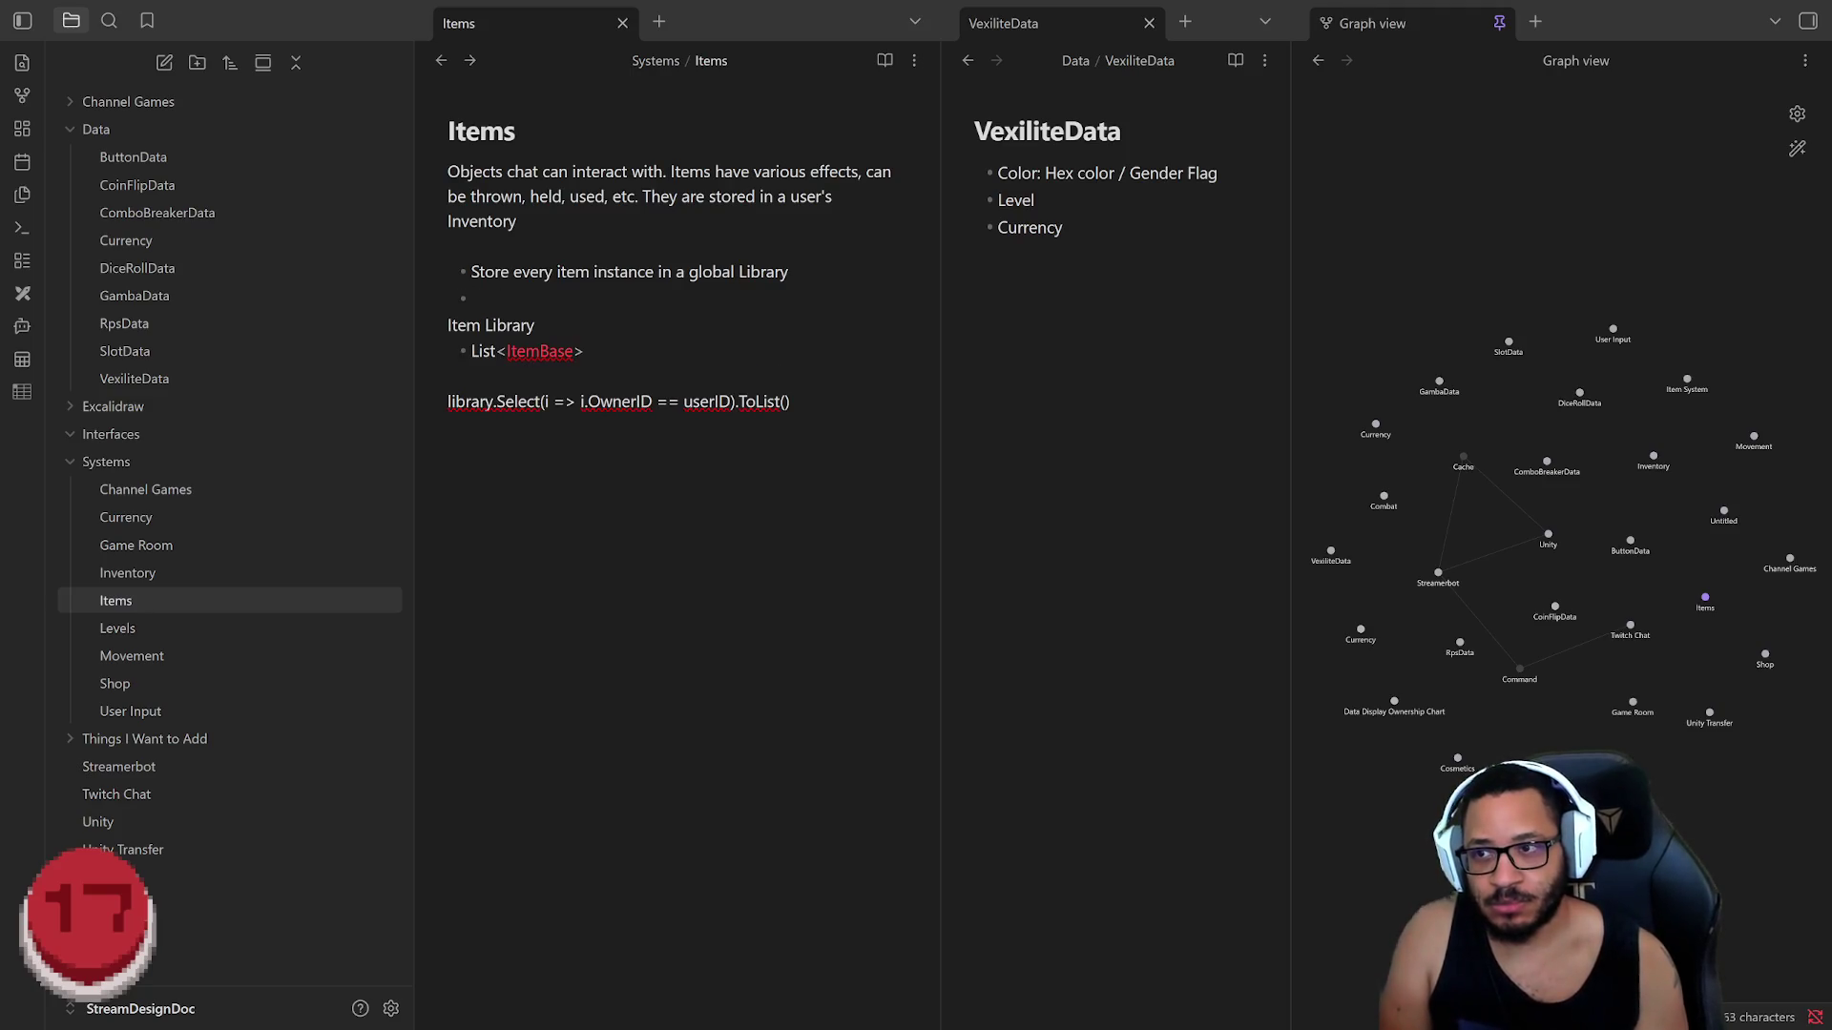
type("Build")
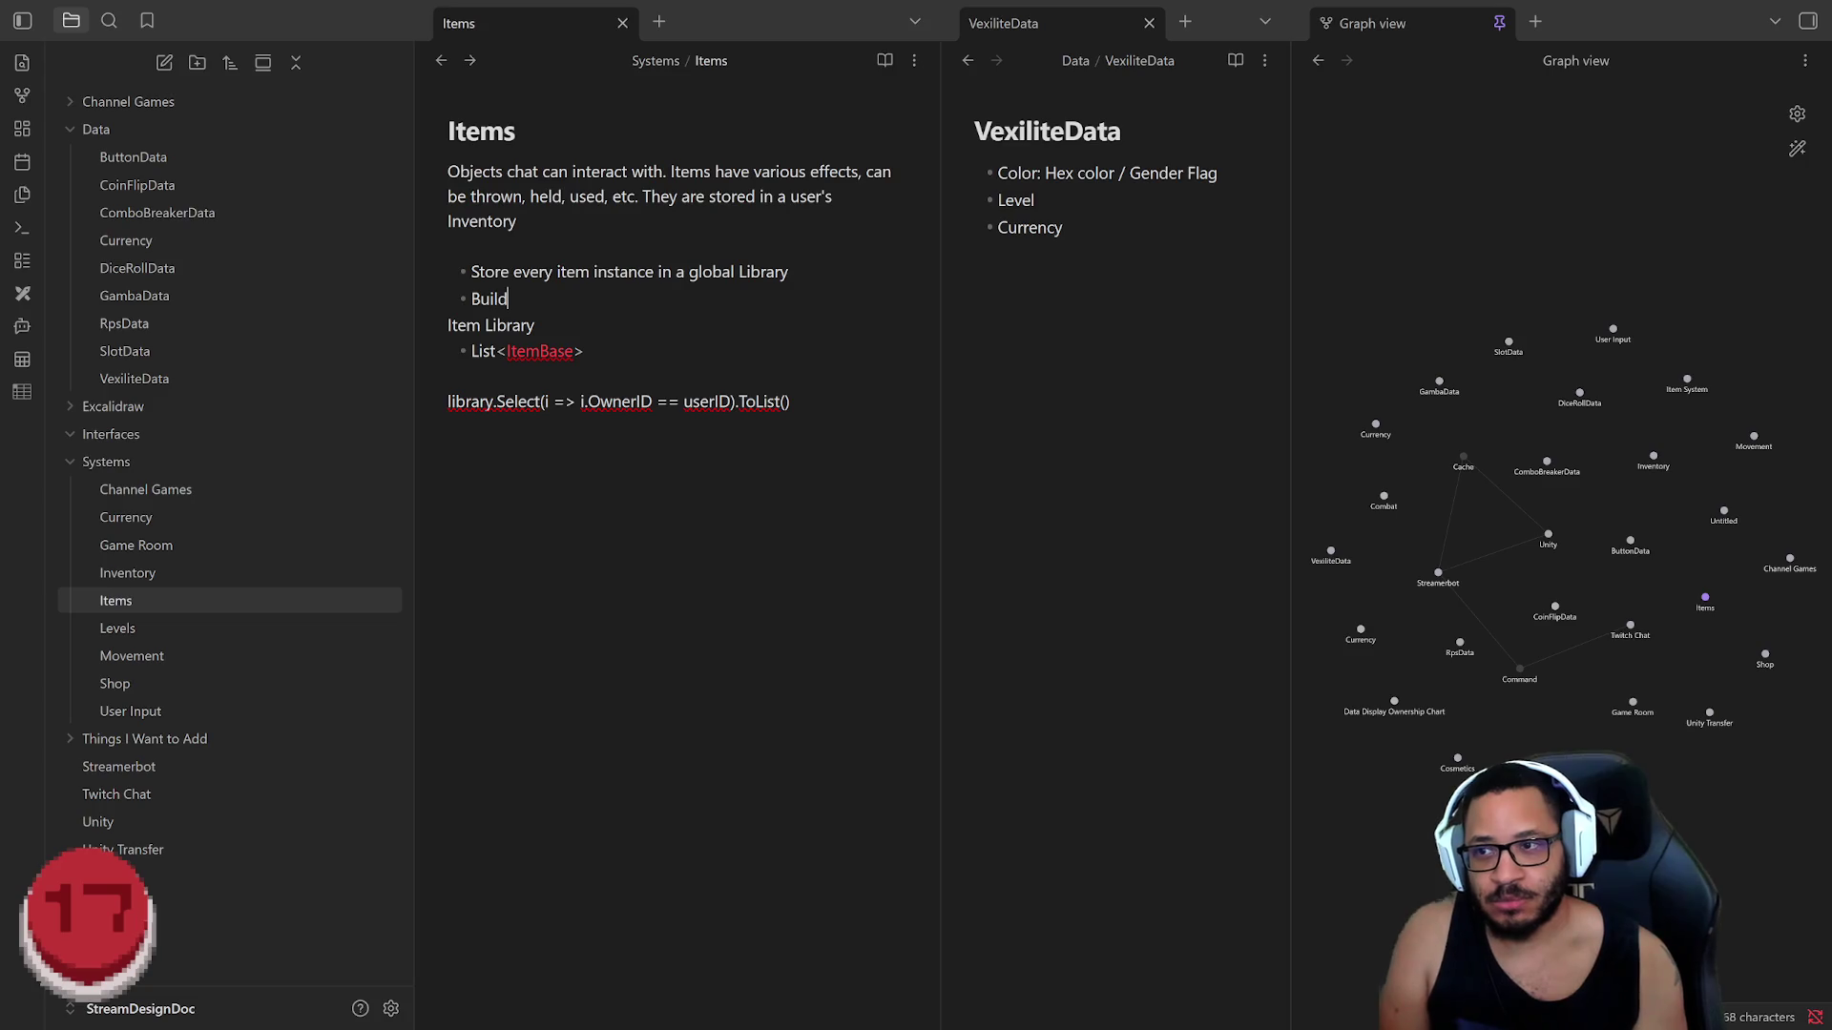
type(" user inventory by")
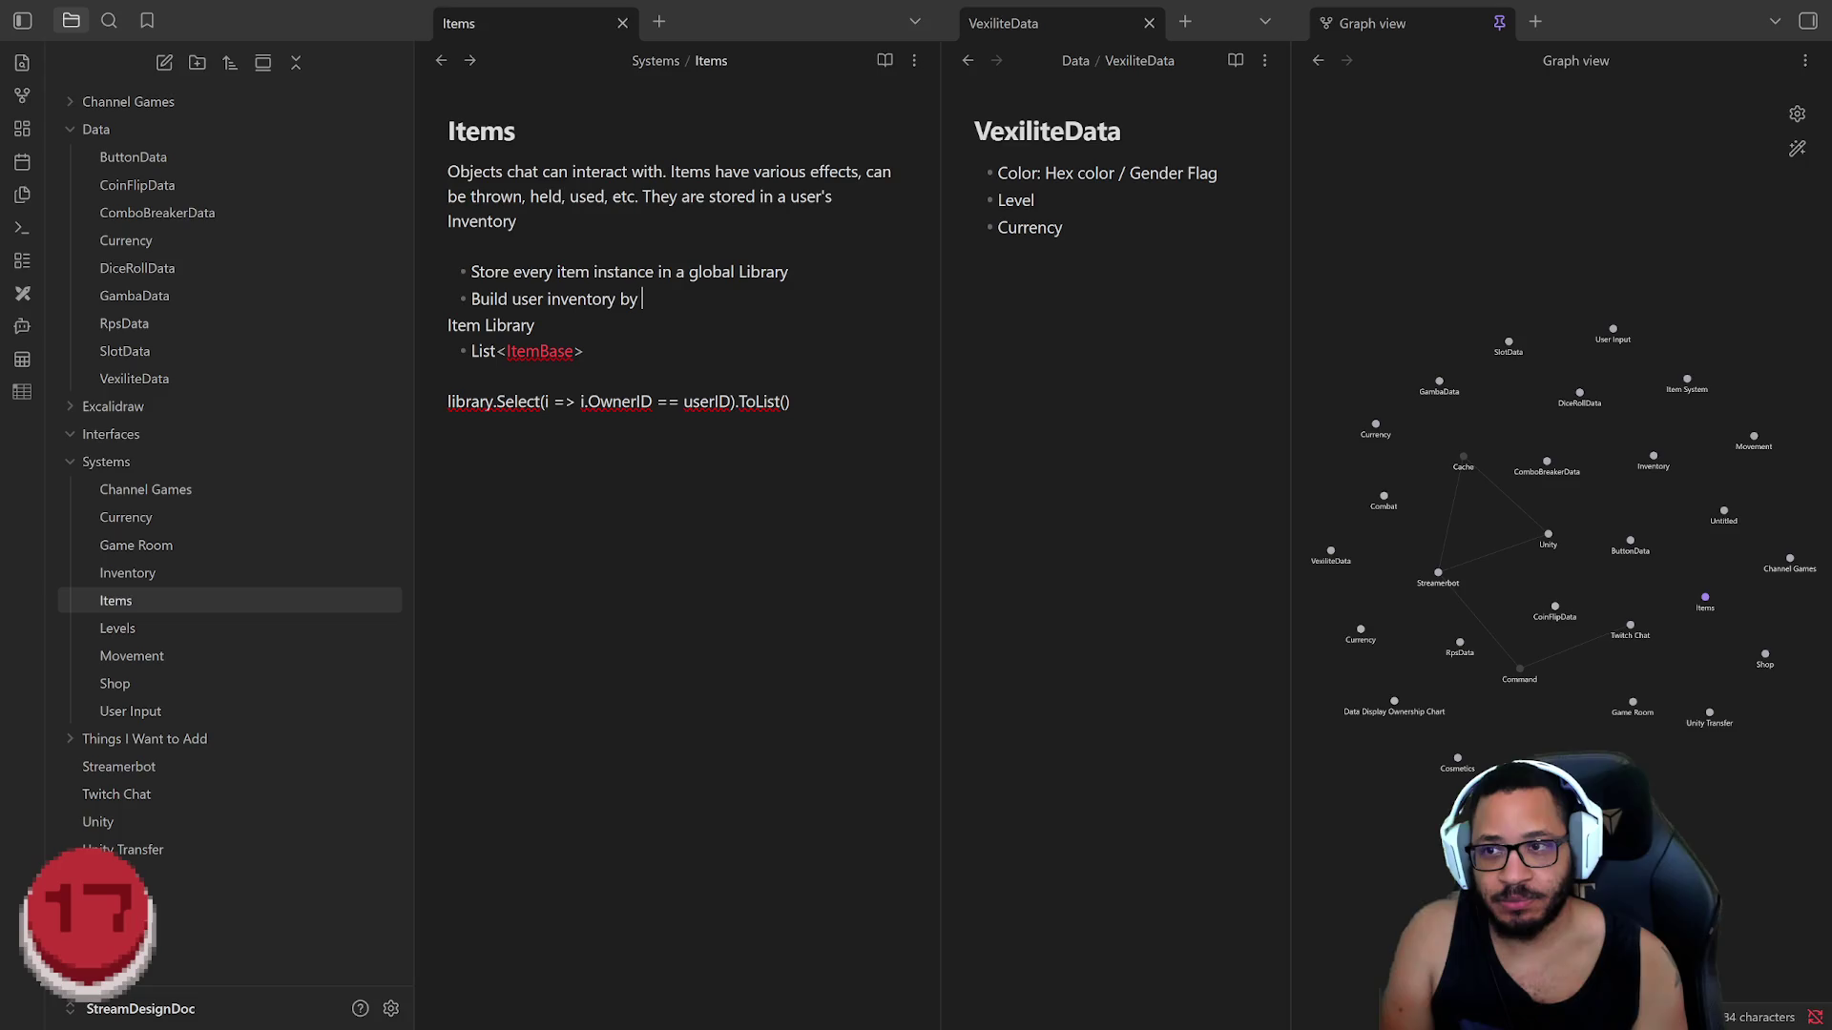
type(" Sele")
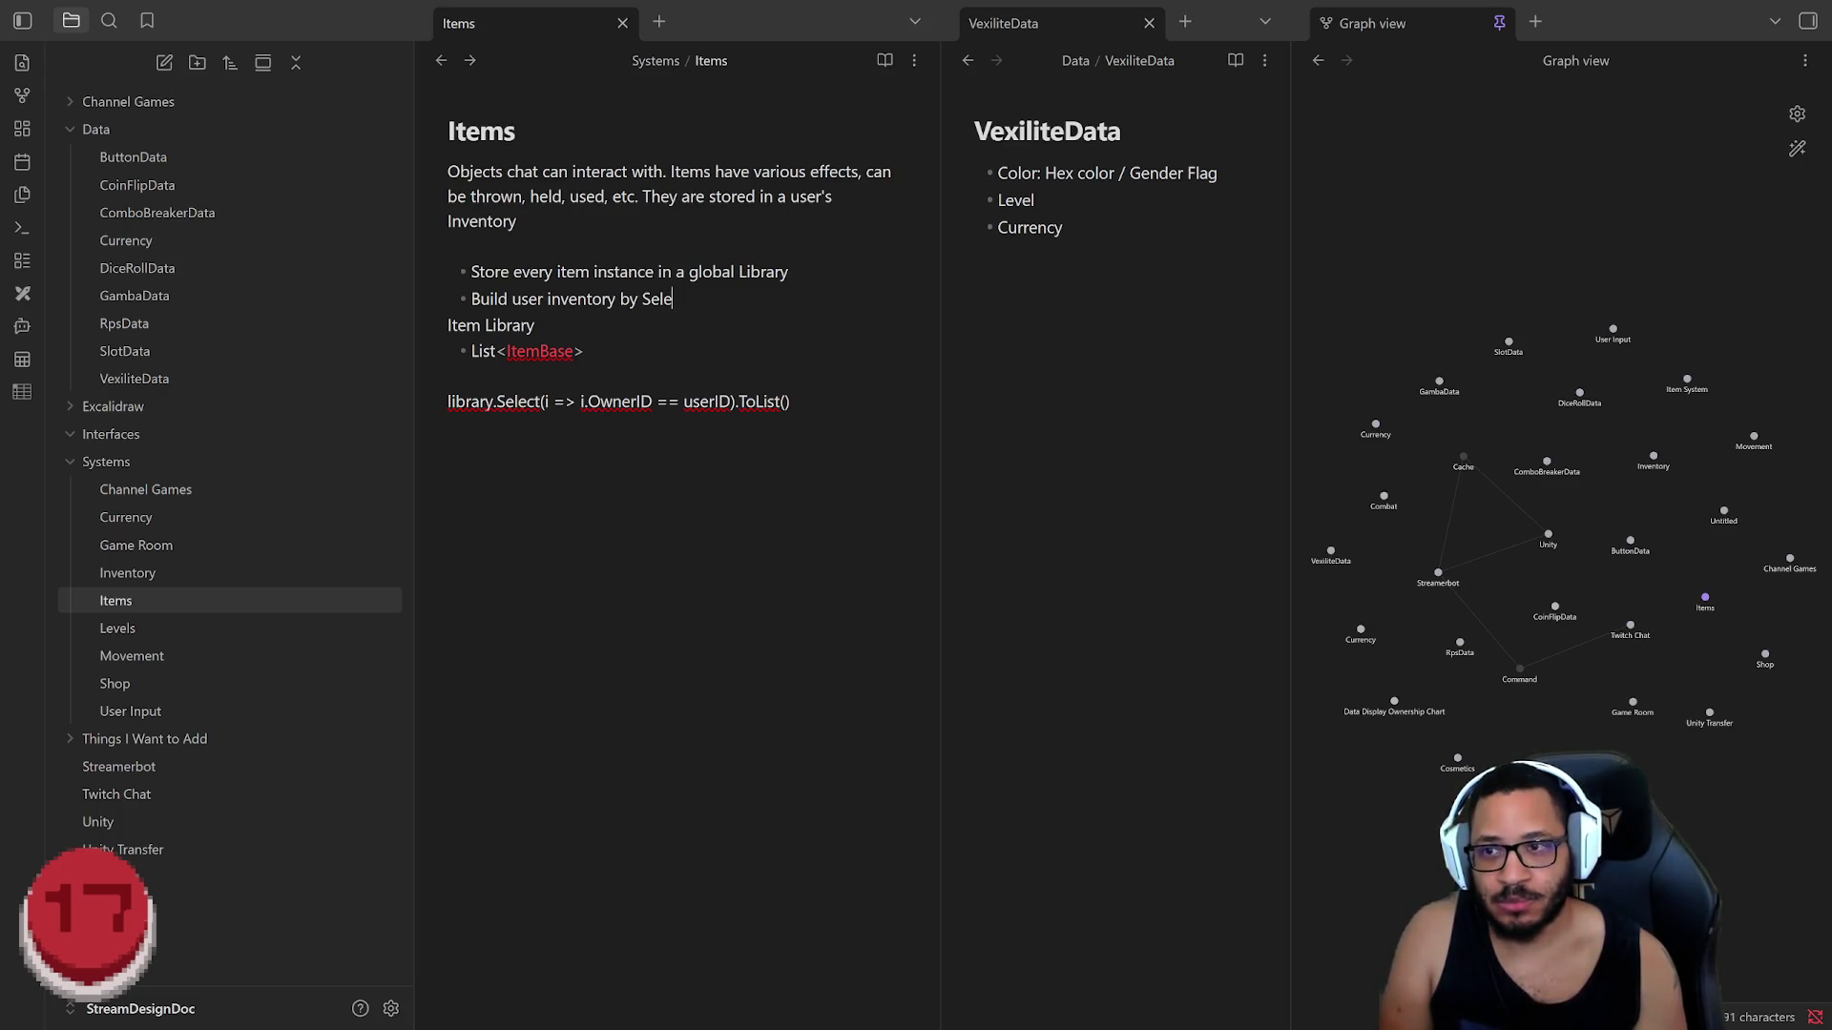
type("cting ")
type("all I")
type("tems")
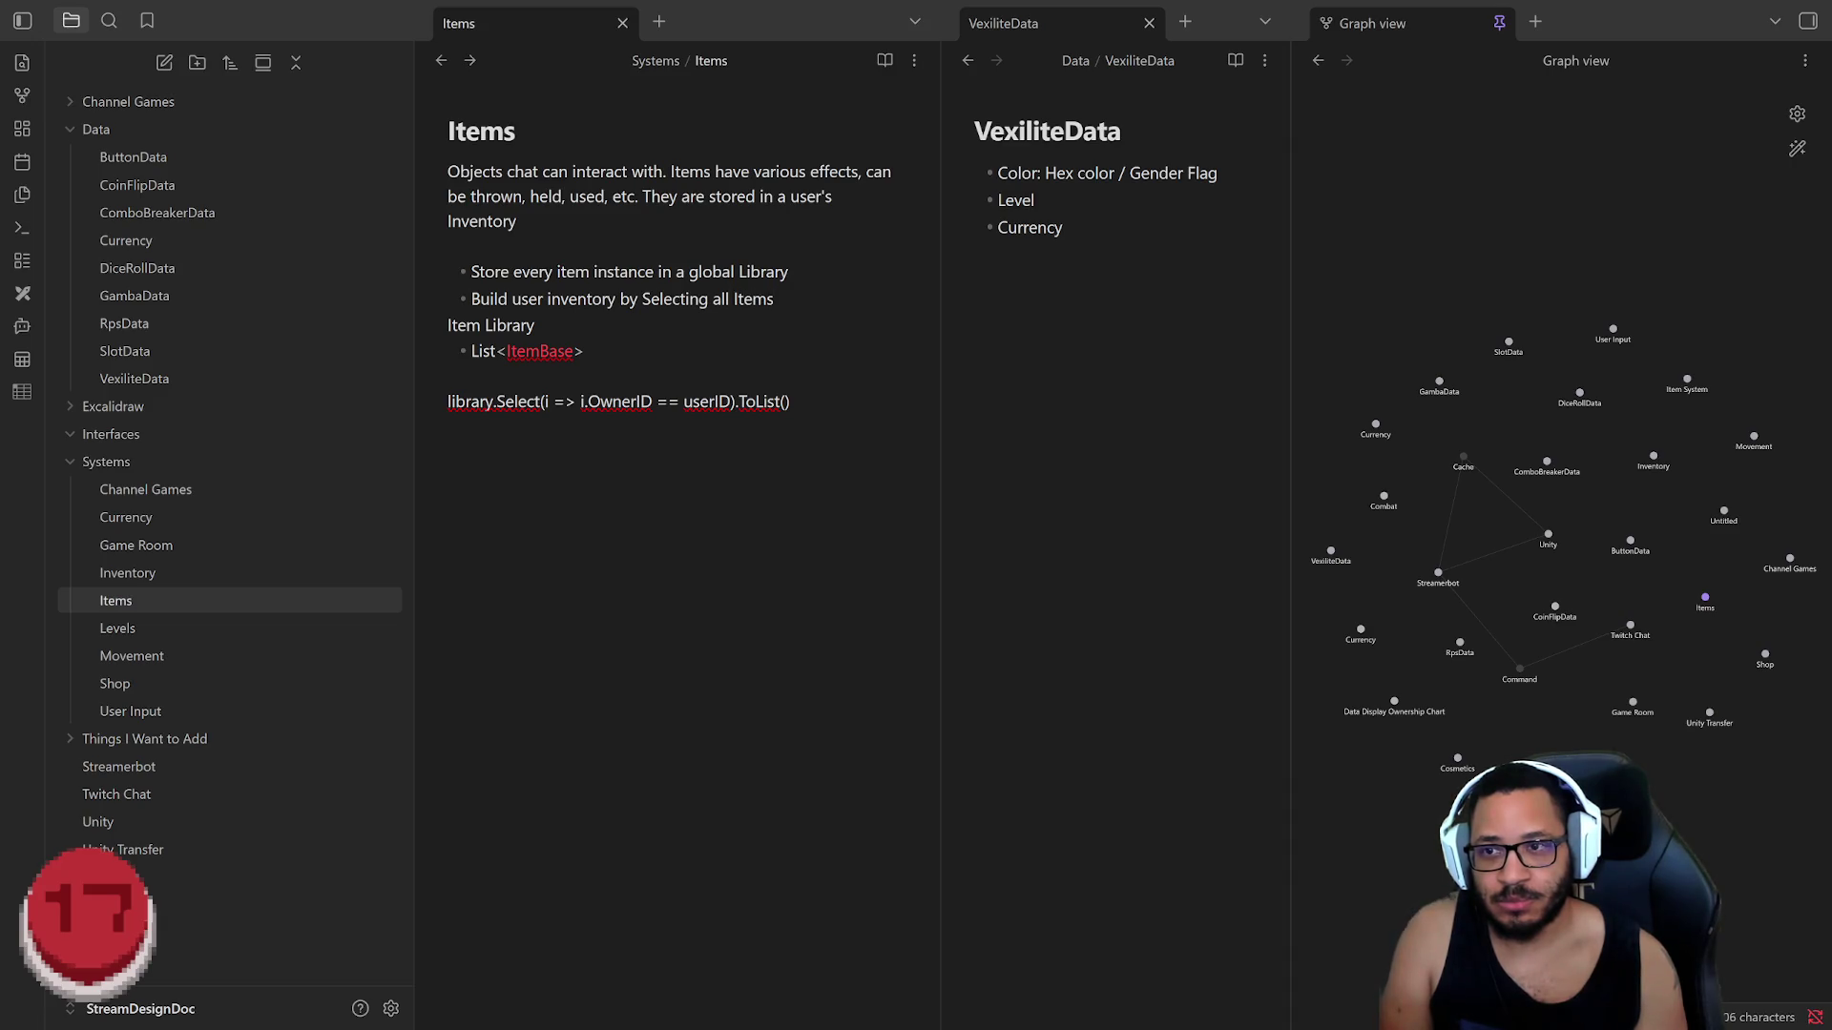
type(" with mathing")
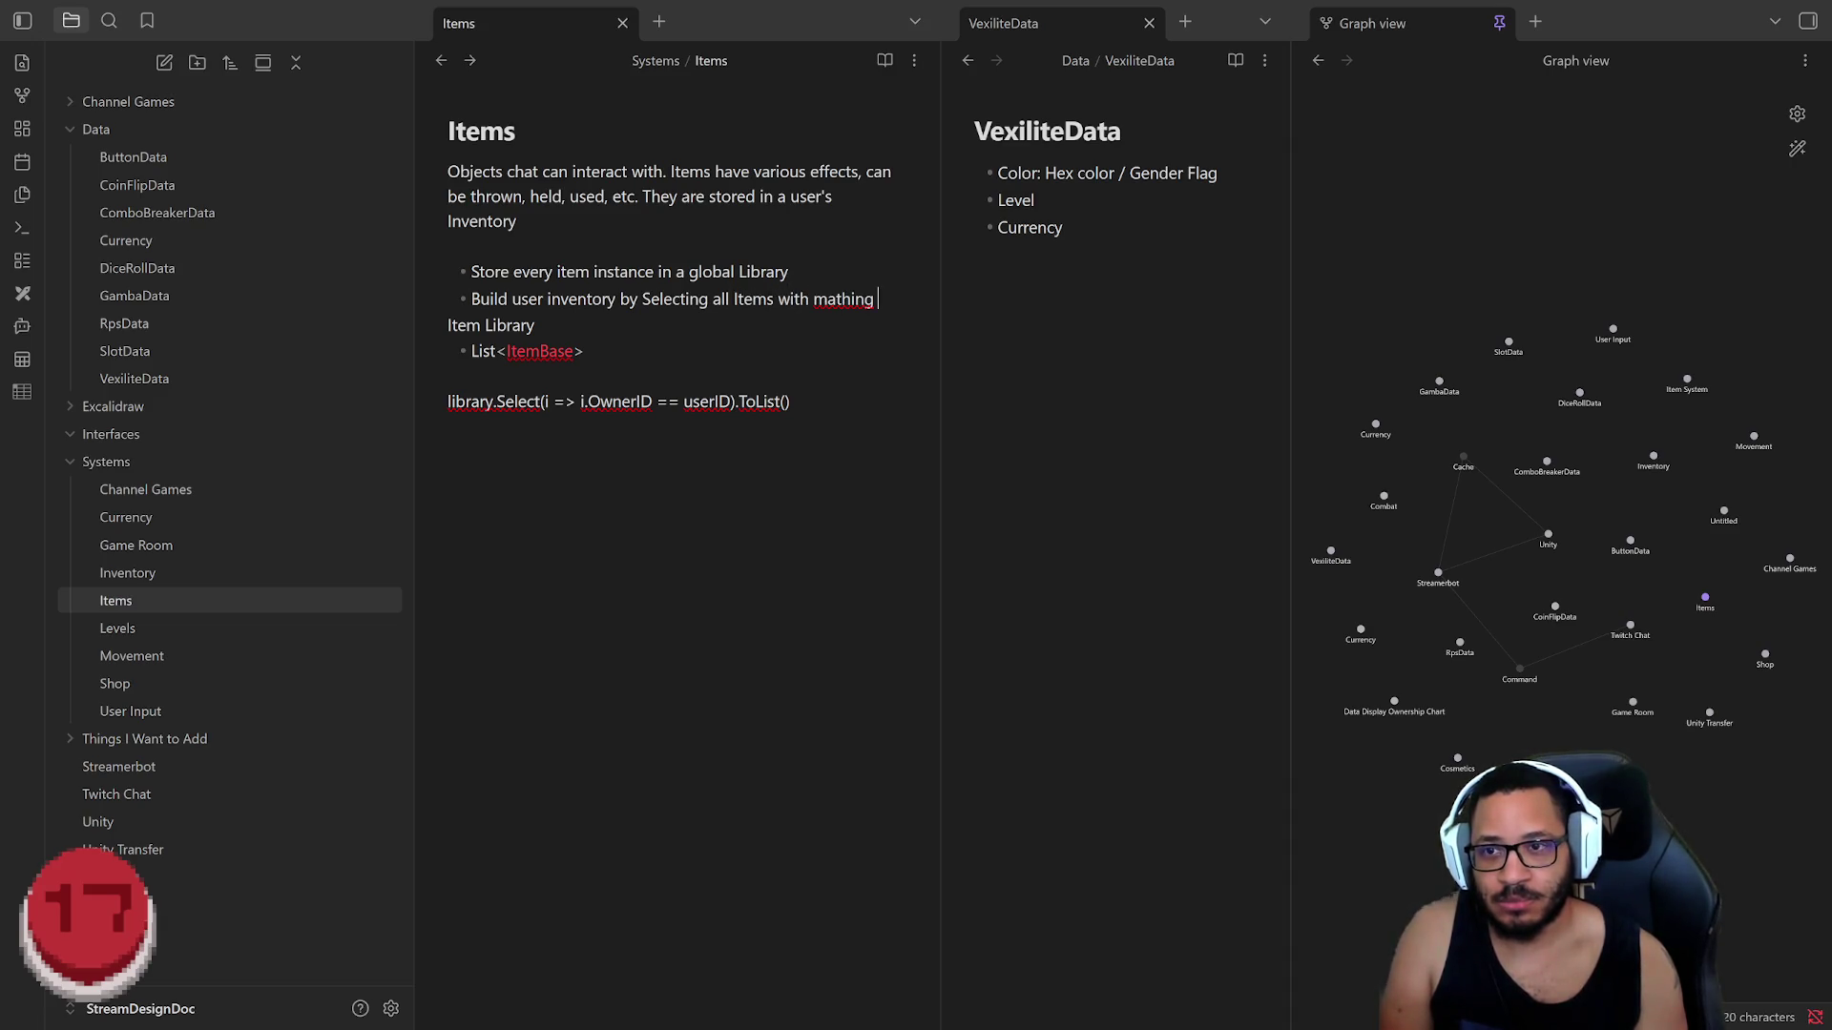
key("BackSpace")
key("BackSpace")
key("BackSpace")
key("BackSpace")
key("BackSpace")
type("ching ")
type("ownerID")
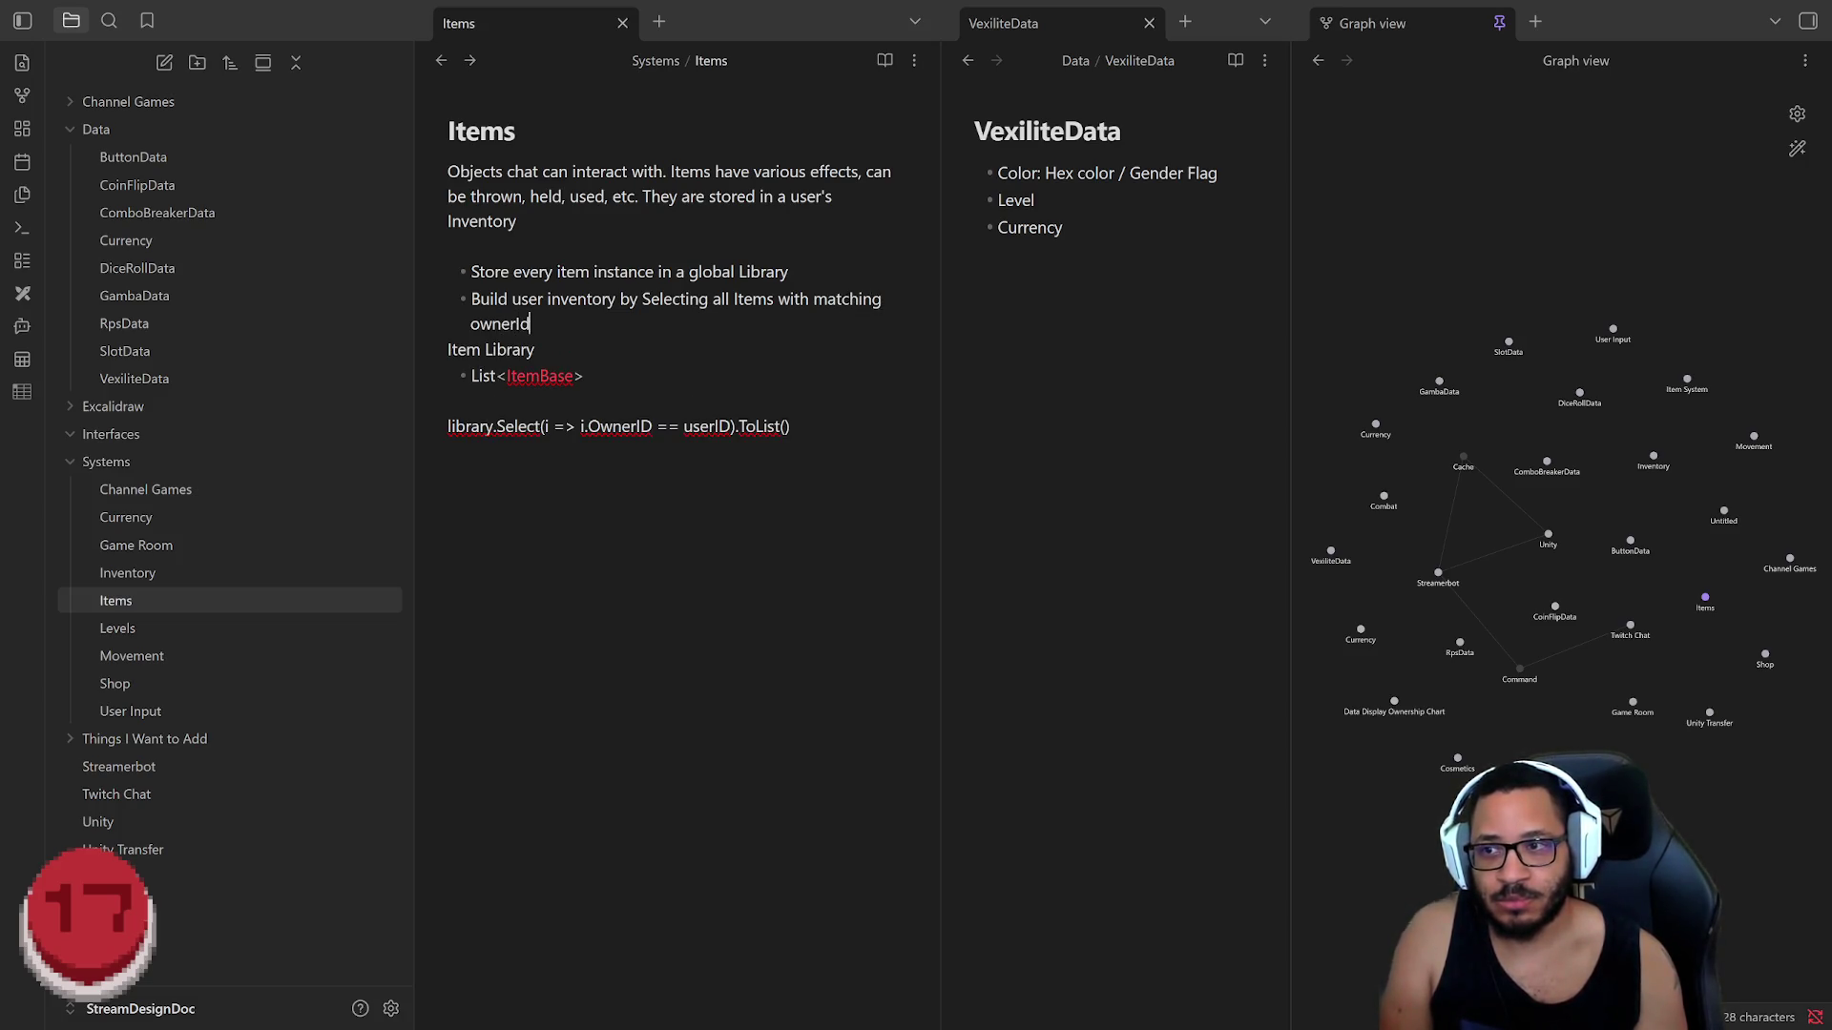
type("s")
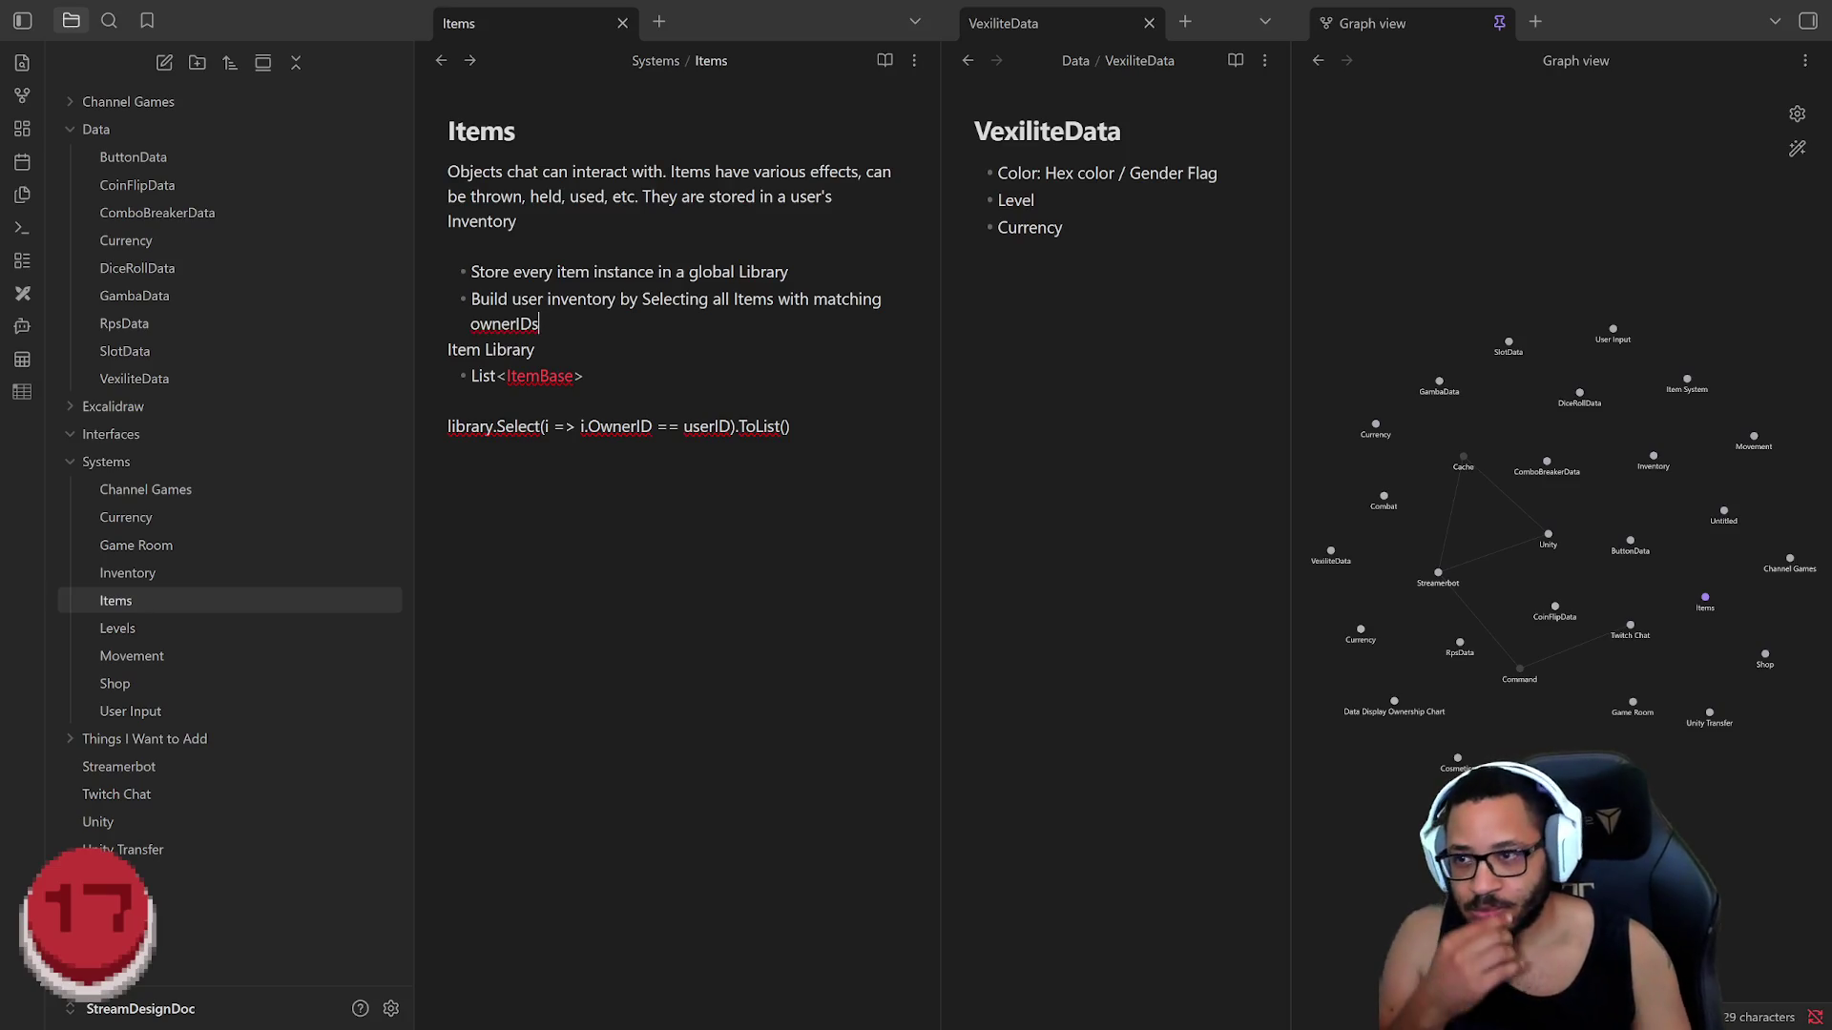
key("Return")
key("Return")
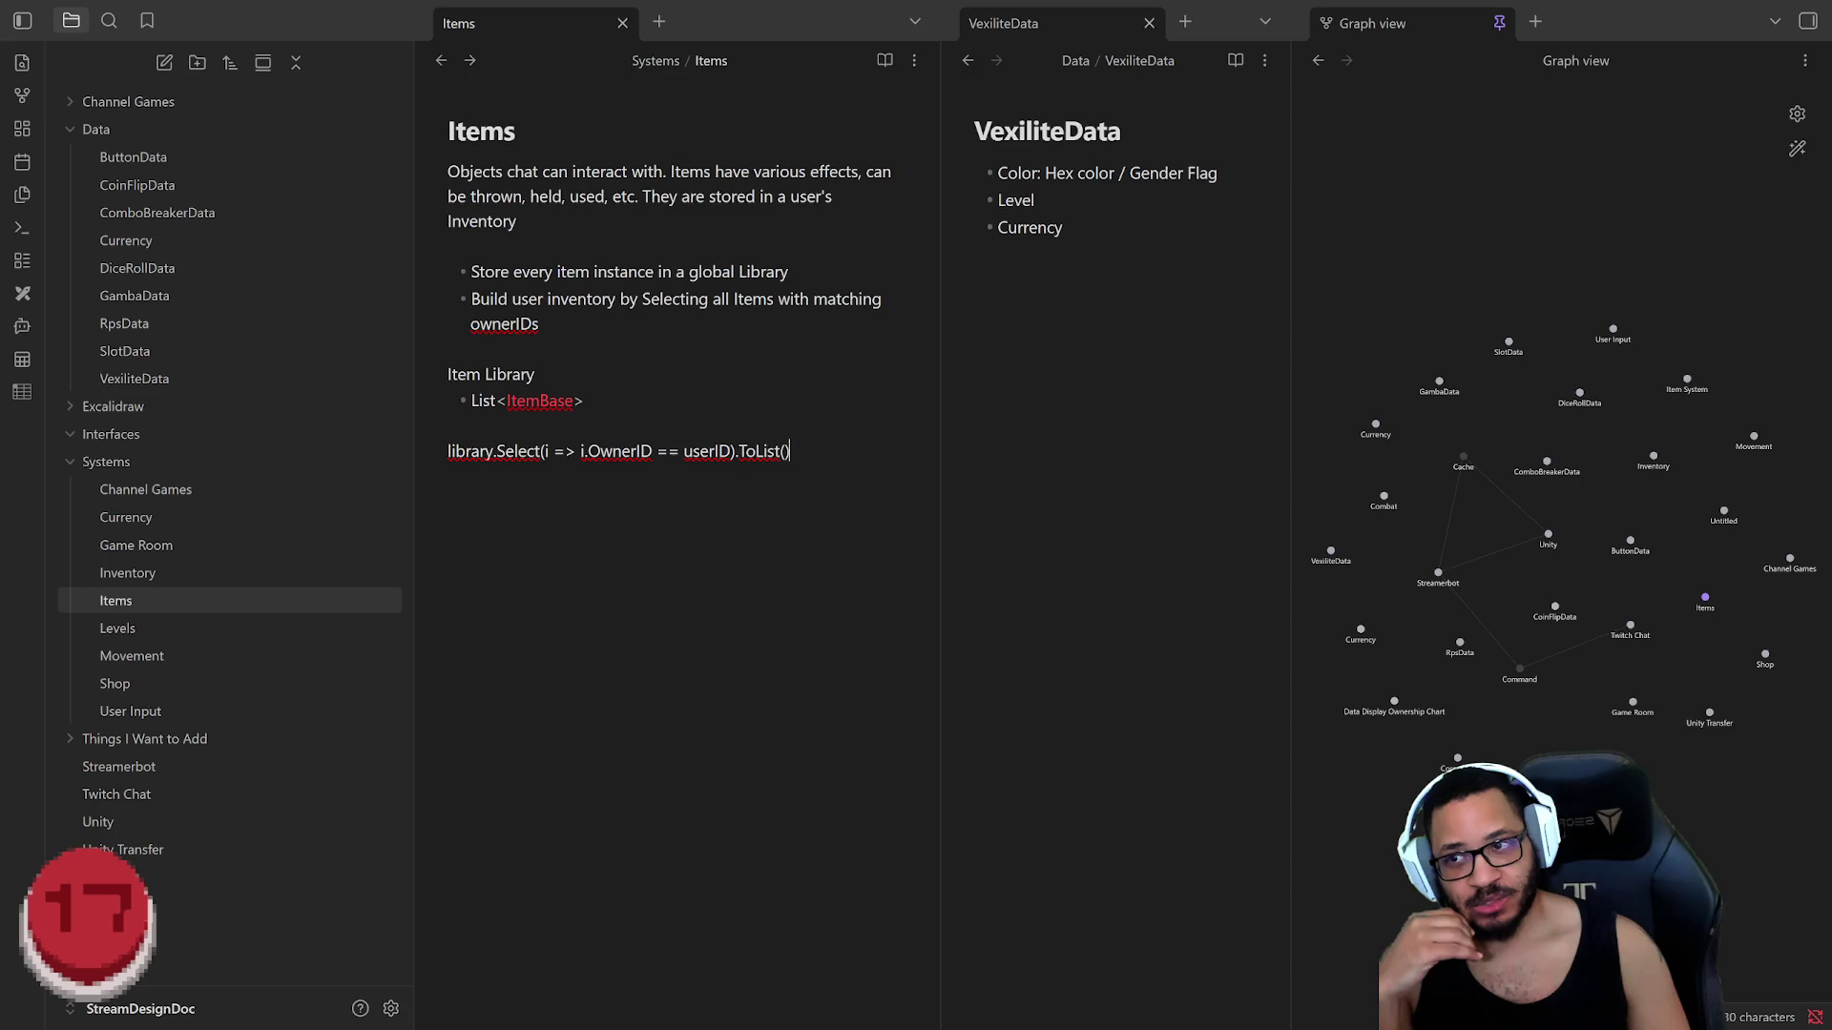
Step: Browse SlotData, show the Shop note in place of VexiliteData, and close the Items note
left_click(1088, 287)
key("ctrl+a")
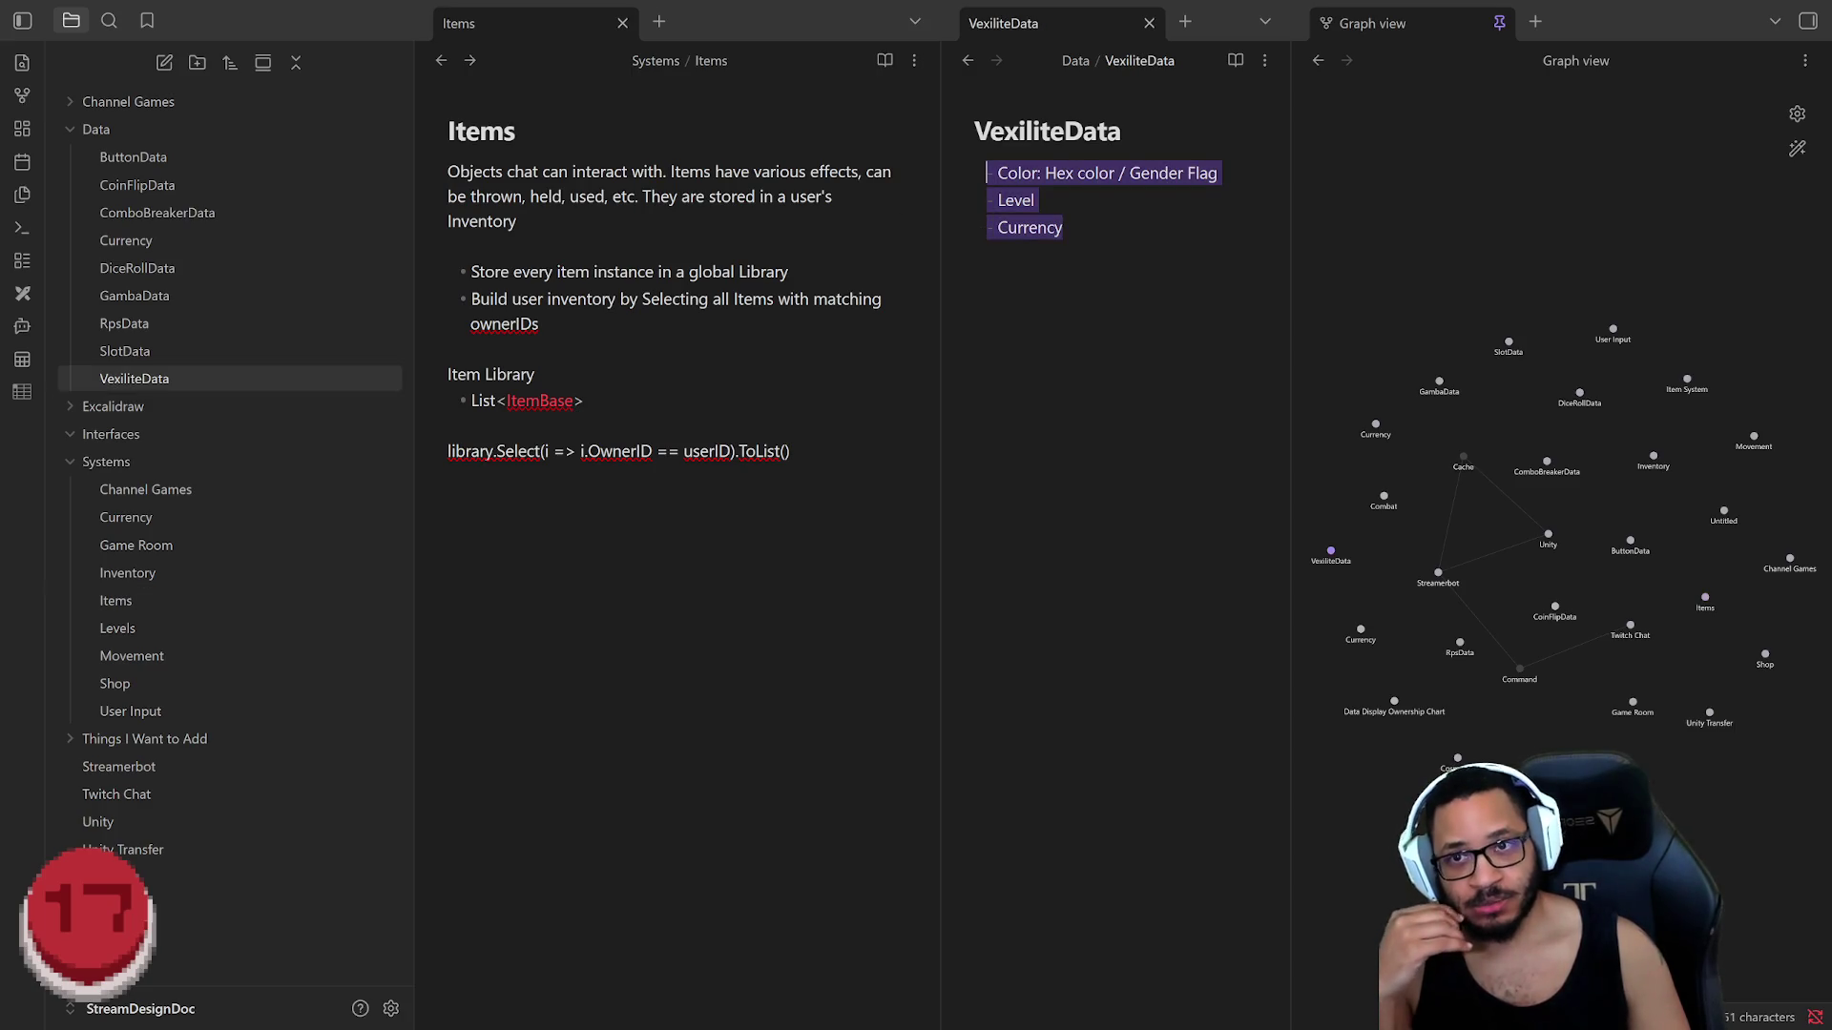
left_click(313, 352)
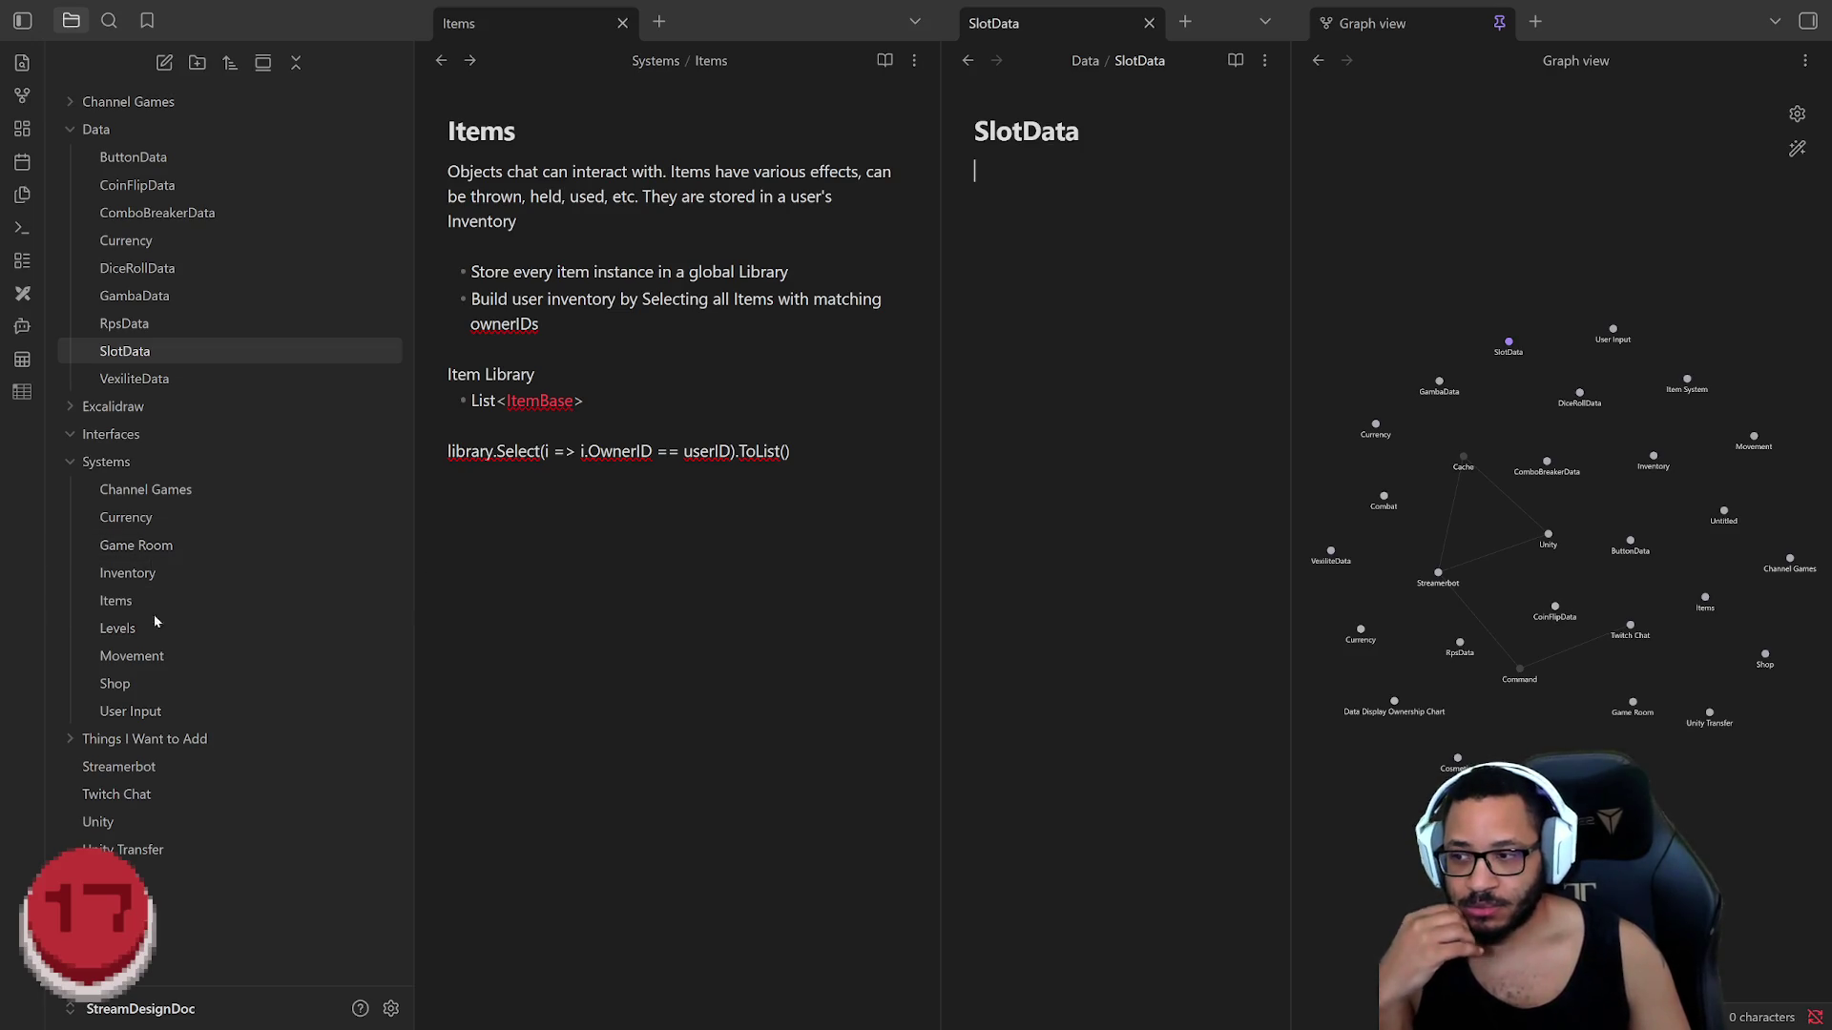
left_click(181, 695)
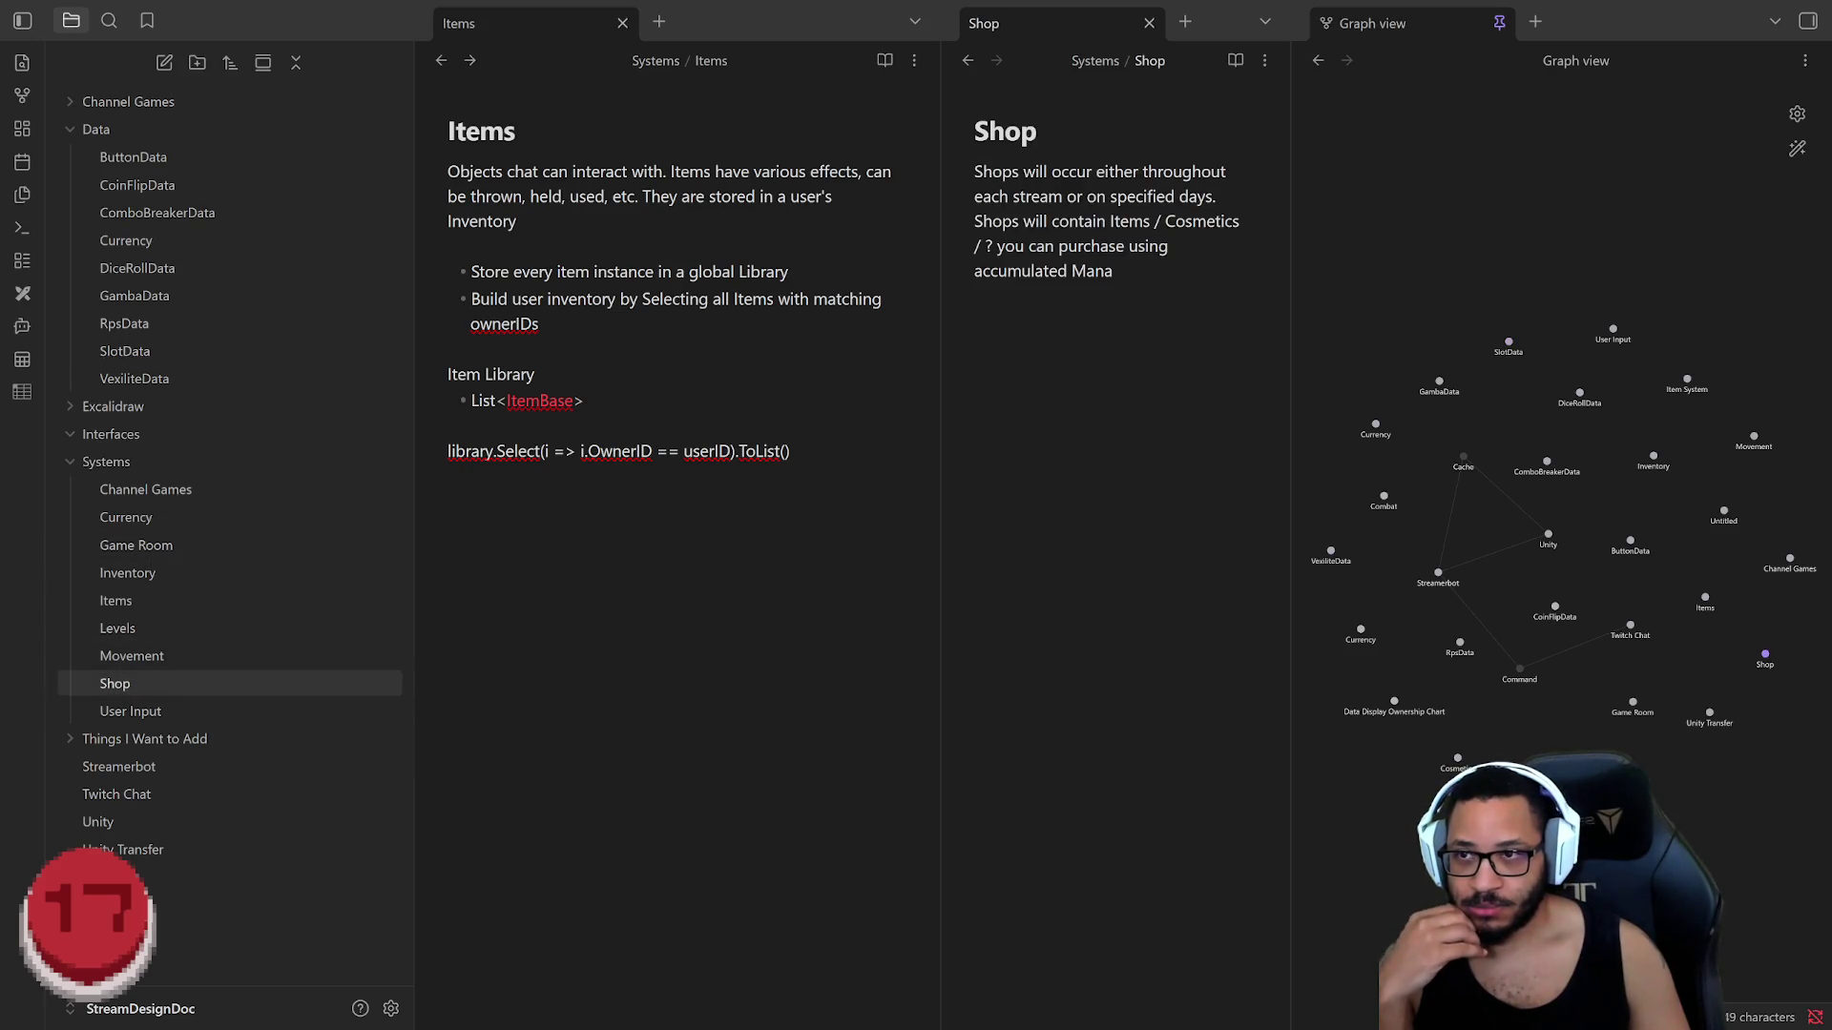
left_click(623, 23)
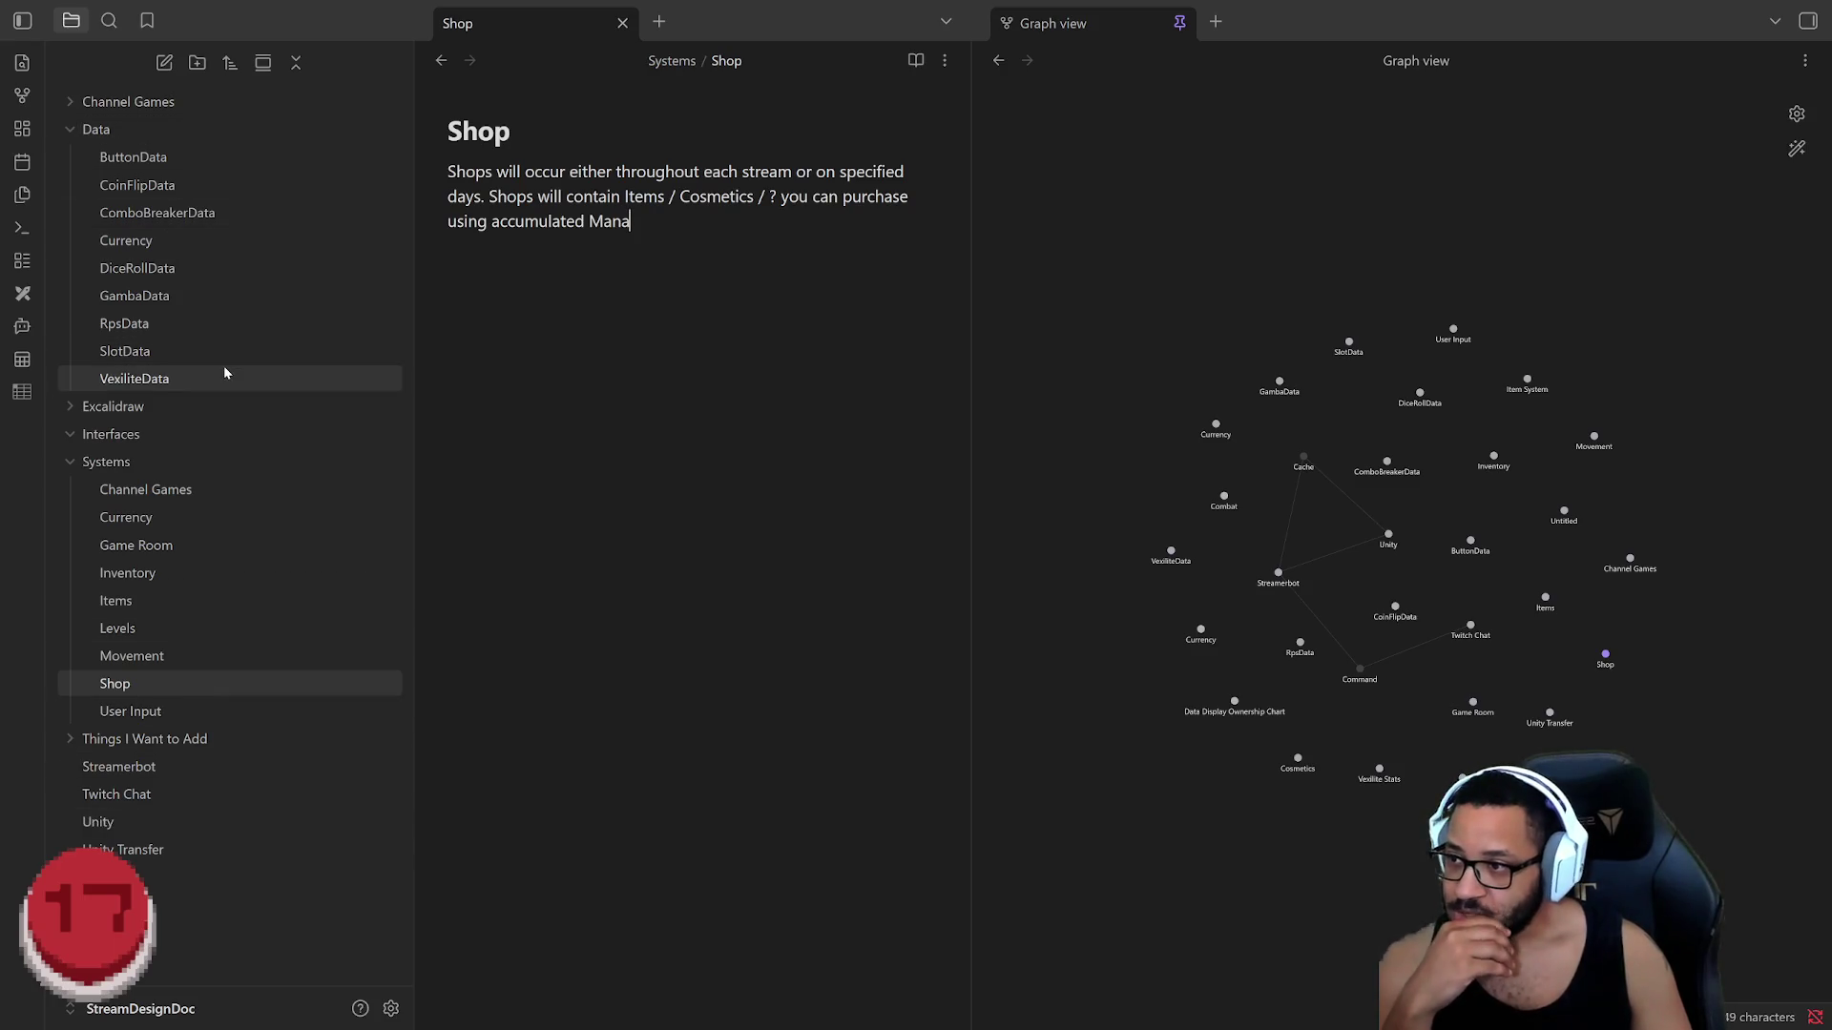
Step: Browse VexiliteData, the Data Display Ownership Chart drawing and the Levels note, then switch to Rider
left_click(159, 378)
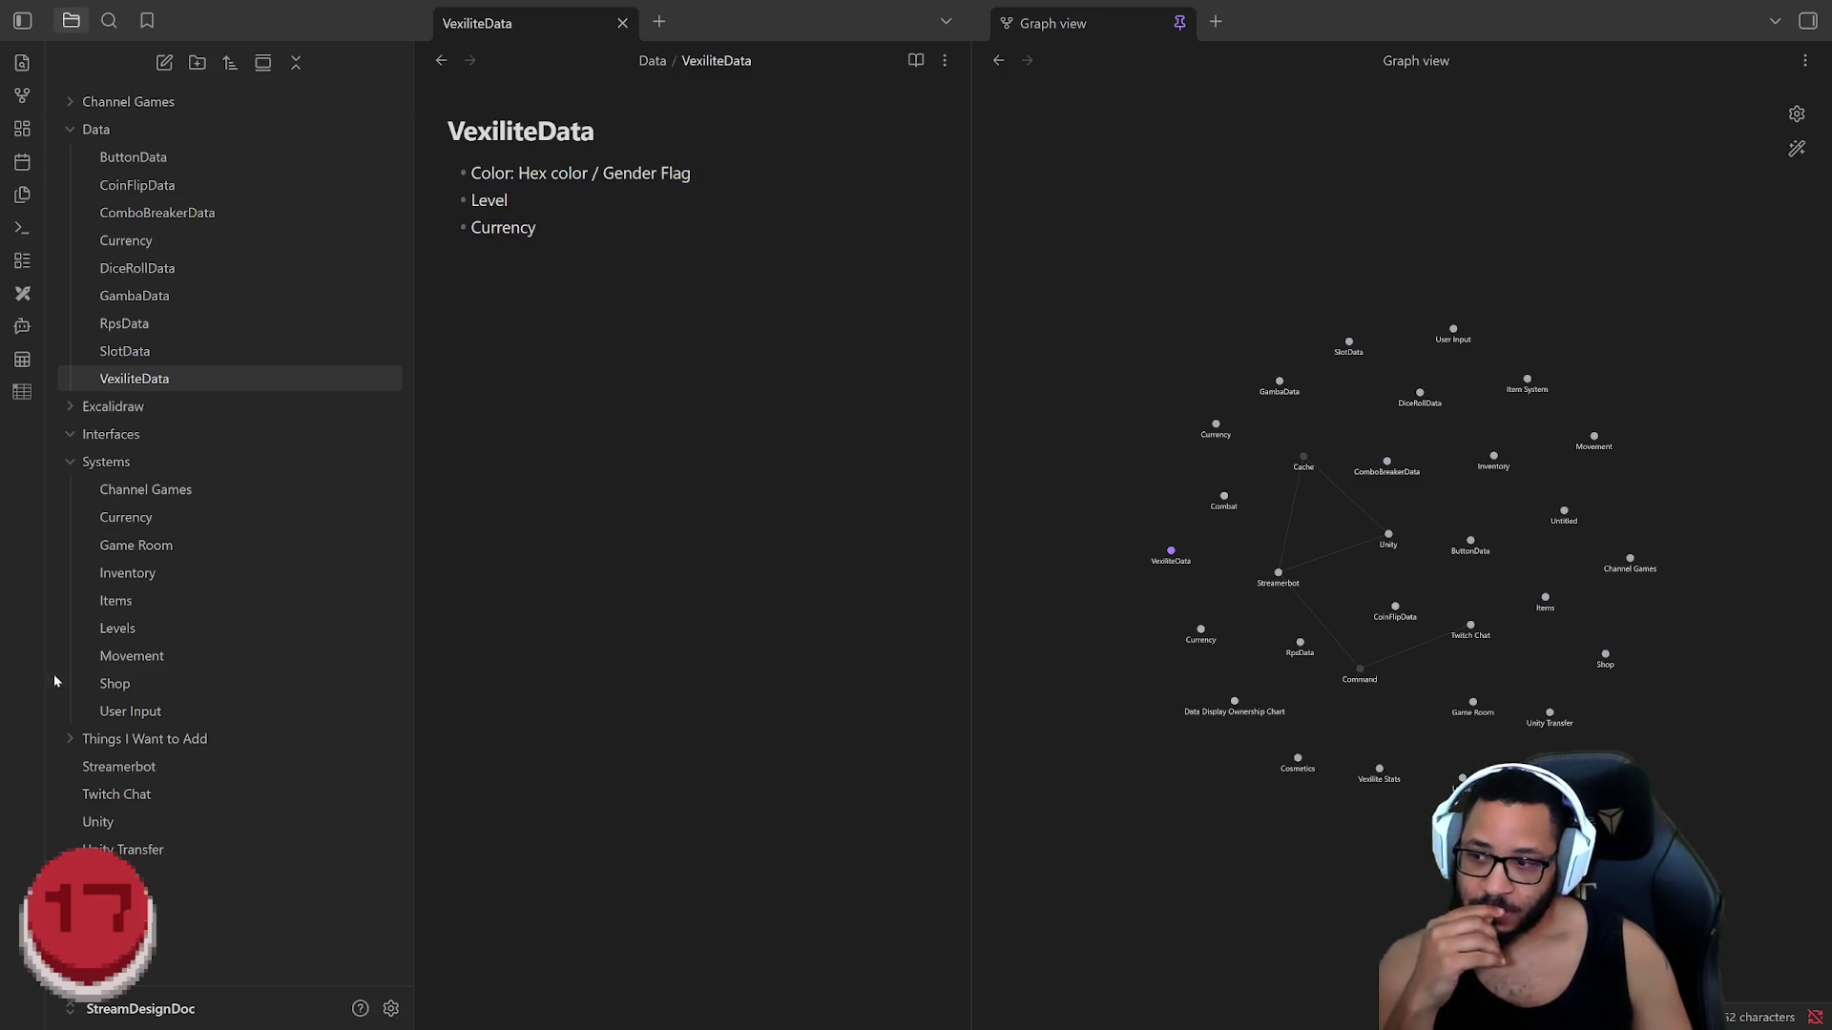
left_click(70, 407)
left_click(258, 438)
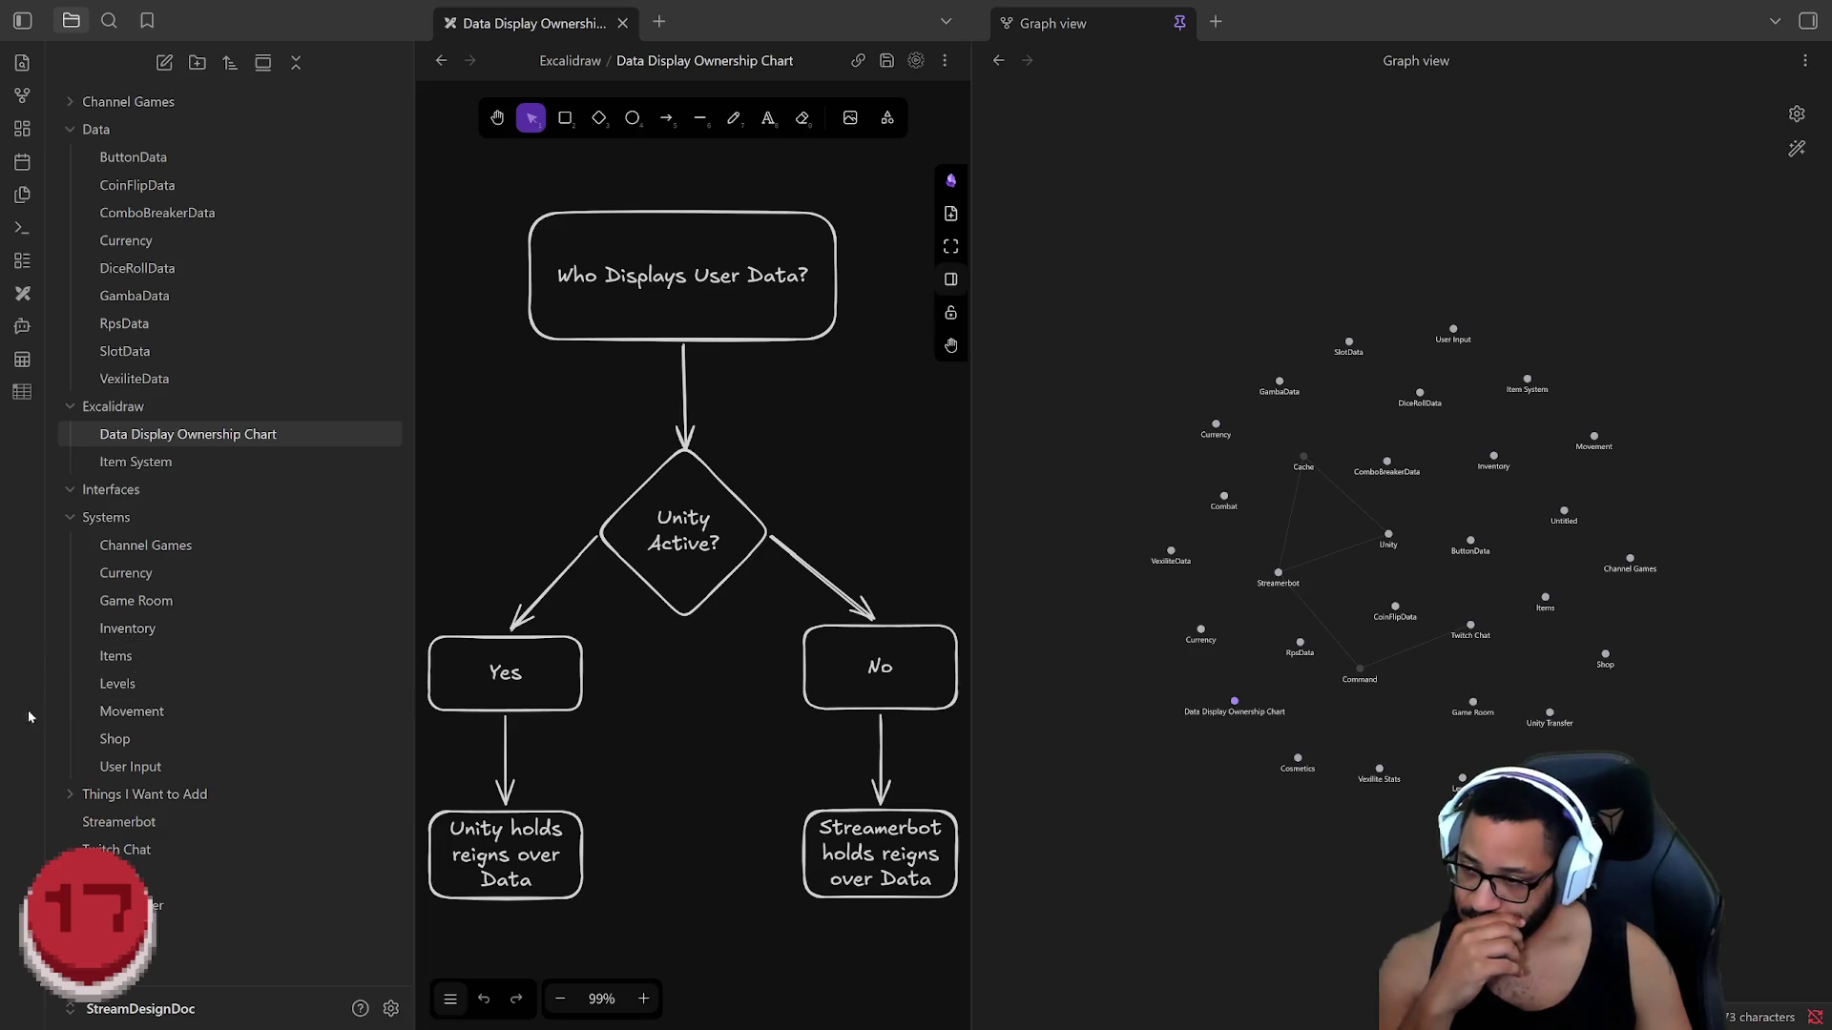
left_click(136, 682)
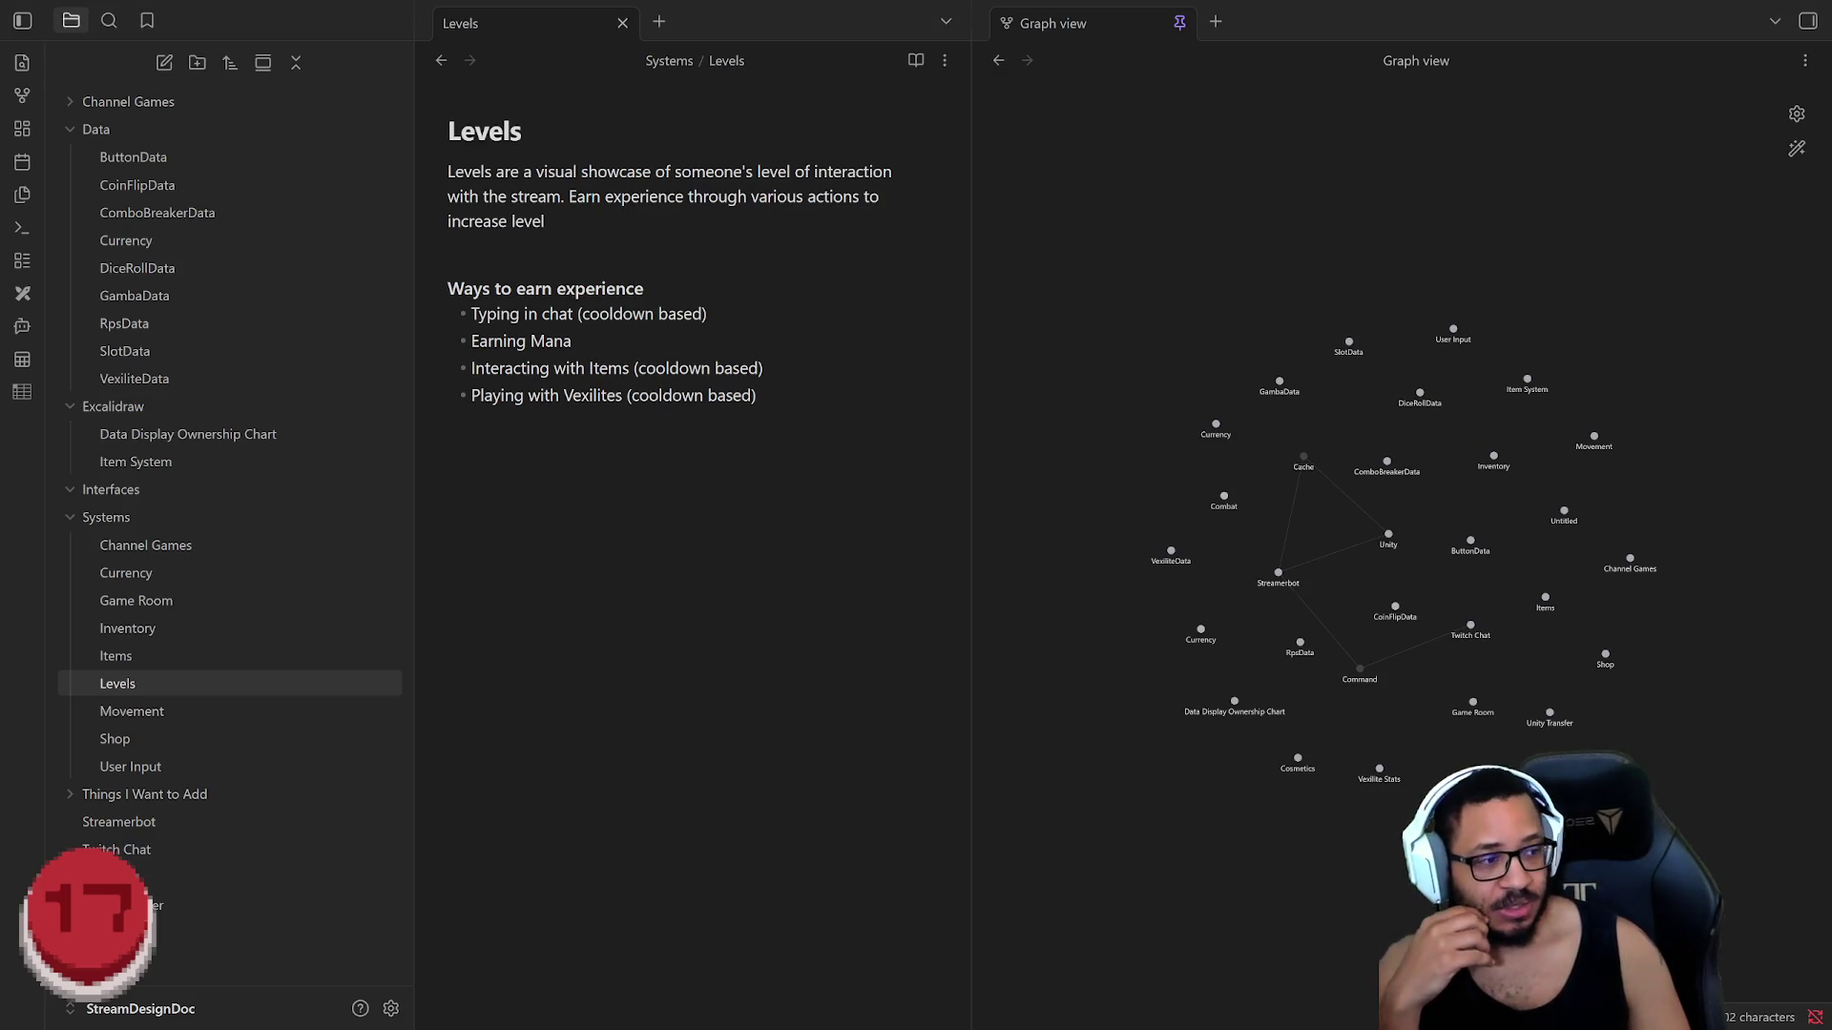
key("alt+Tab")
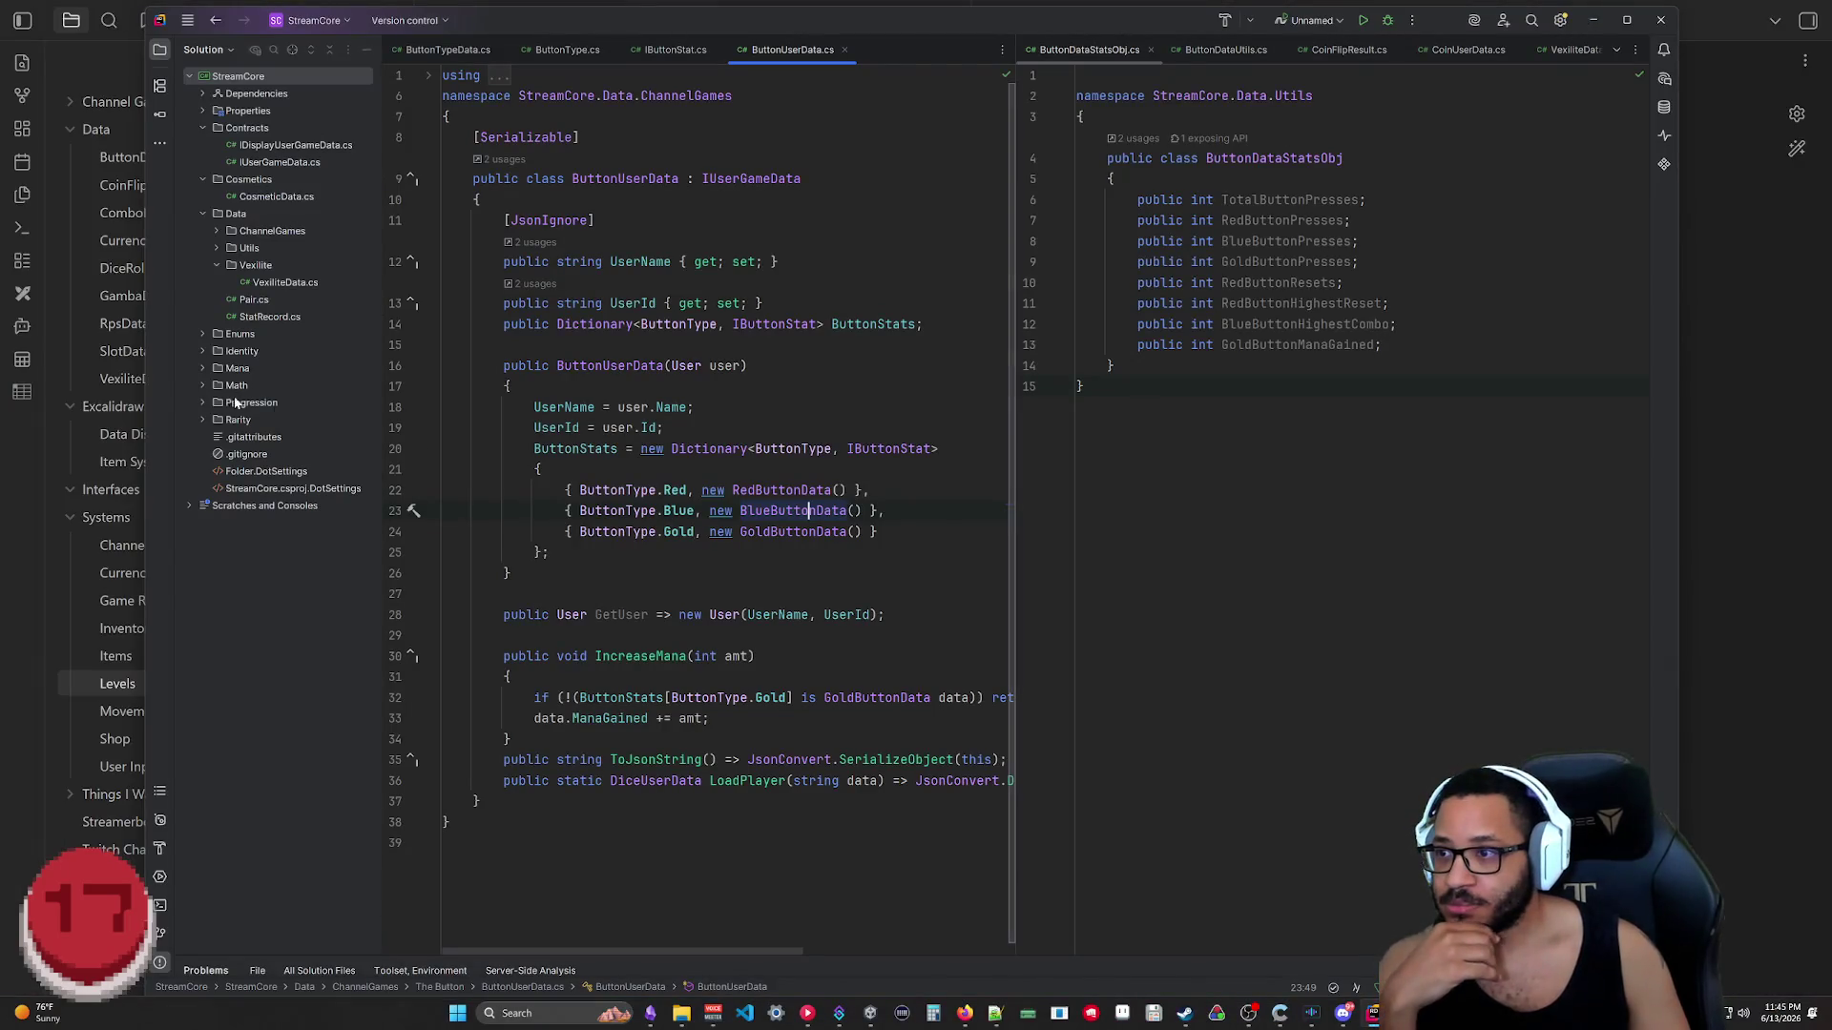
Step: Collapse Data, Cosmetics and Contracts, then open Level.cs from the Progression folder
left_click(202, 214)
left_click(201, 179)
left_click(202, 127)
left_click(202, 249)
double_click(258, 265)
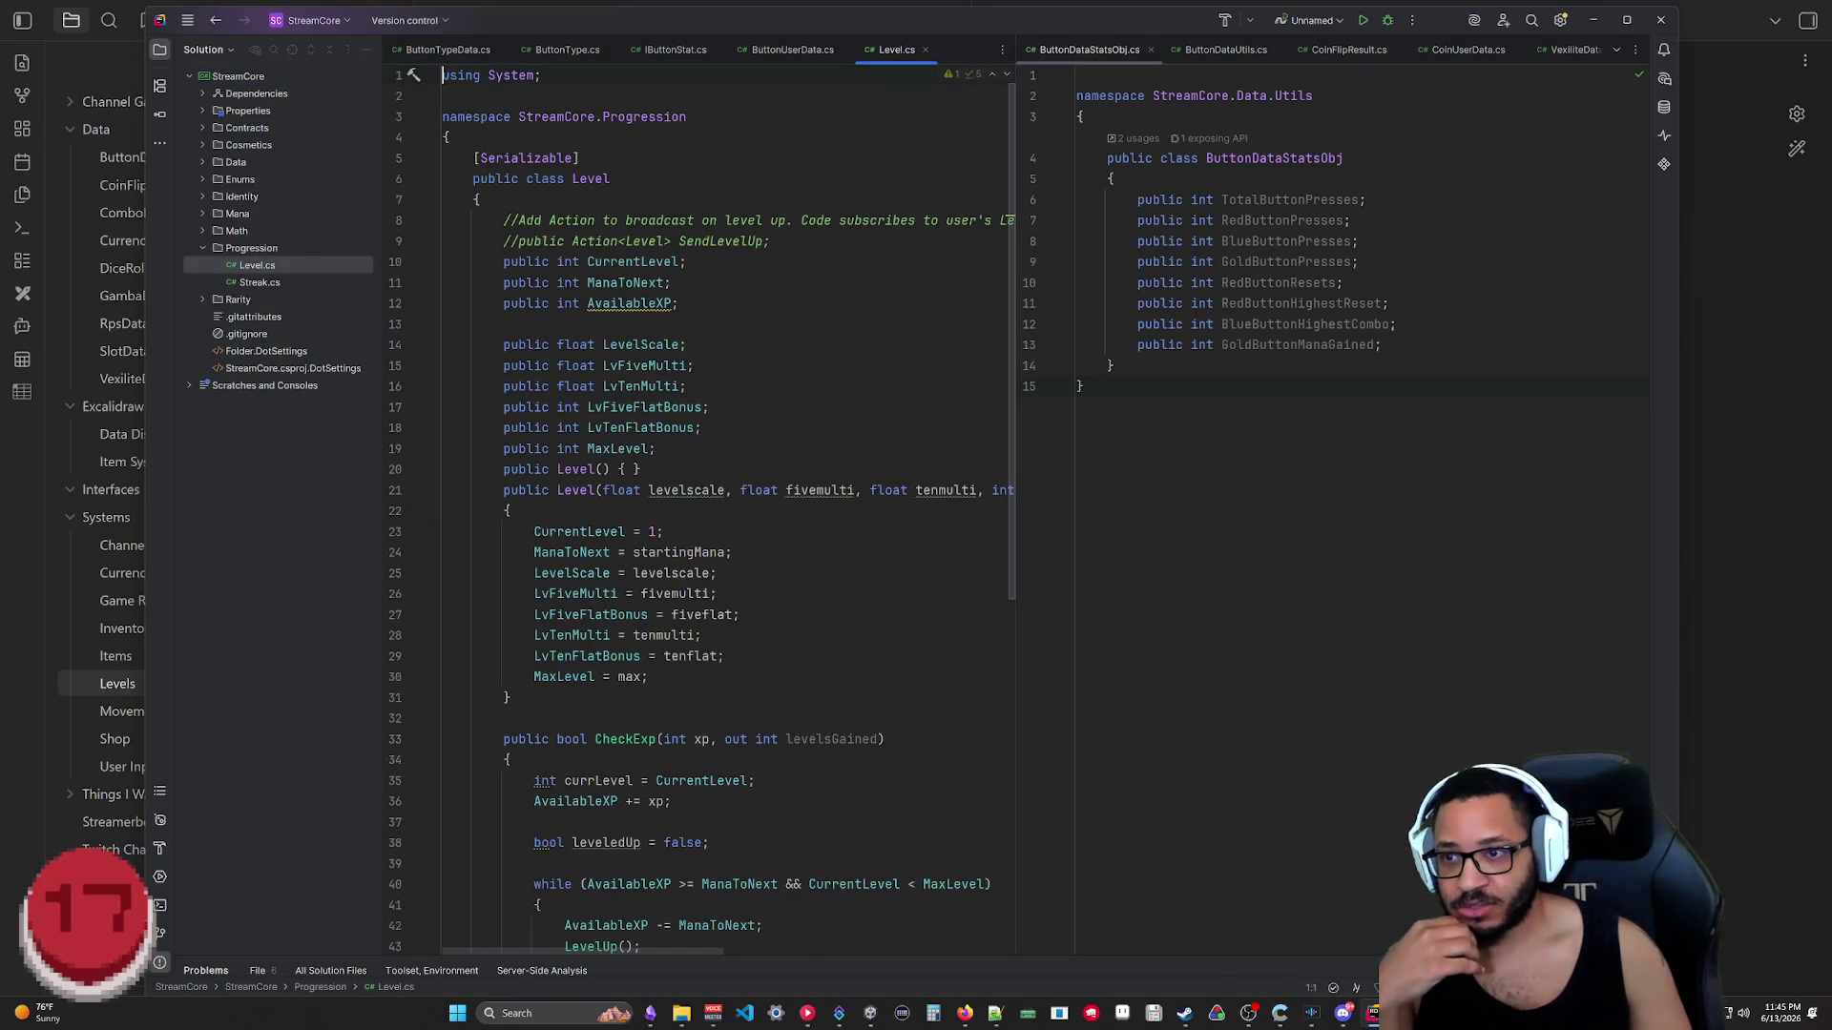
scroll(702, 501, "down", 5)
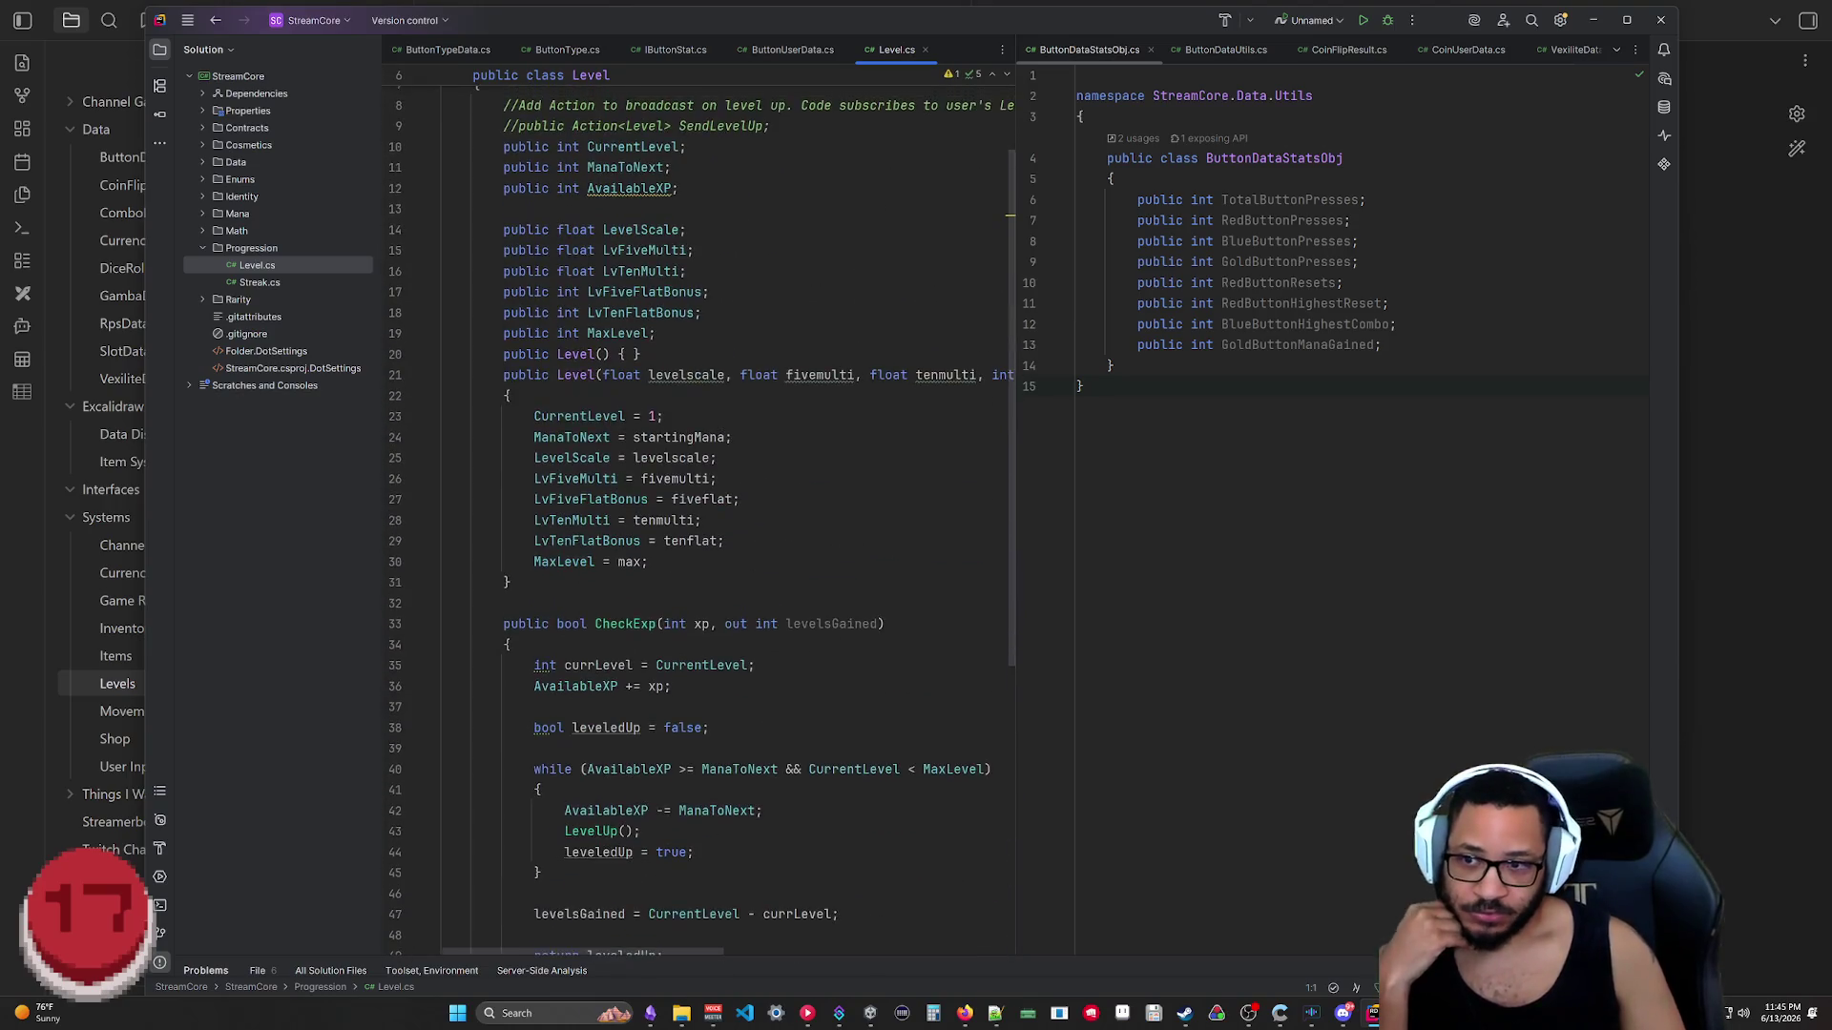
scroll(702, 501, "up", 10)
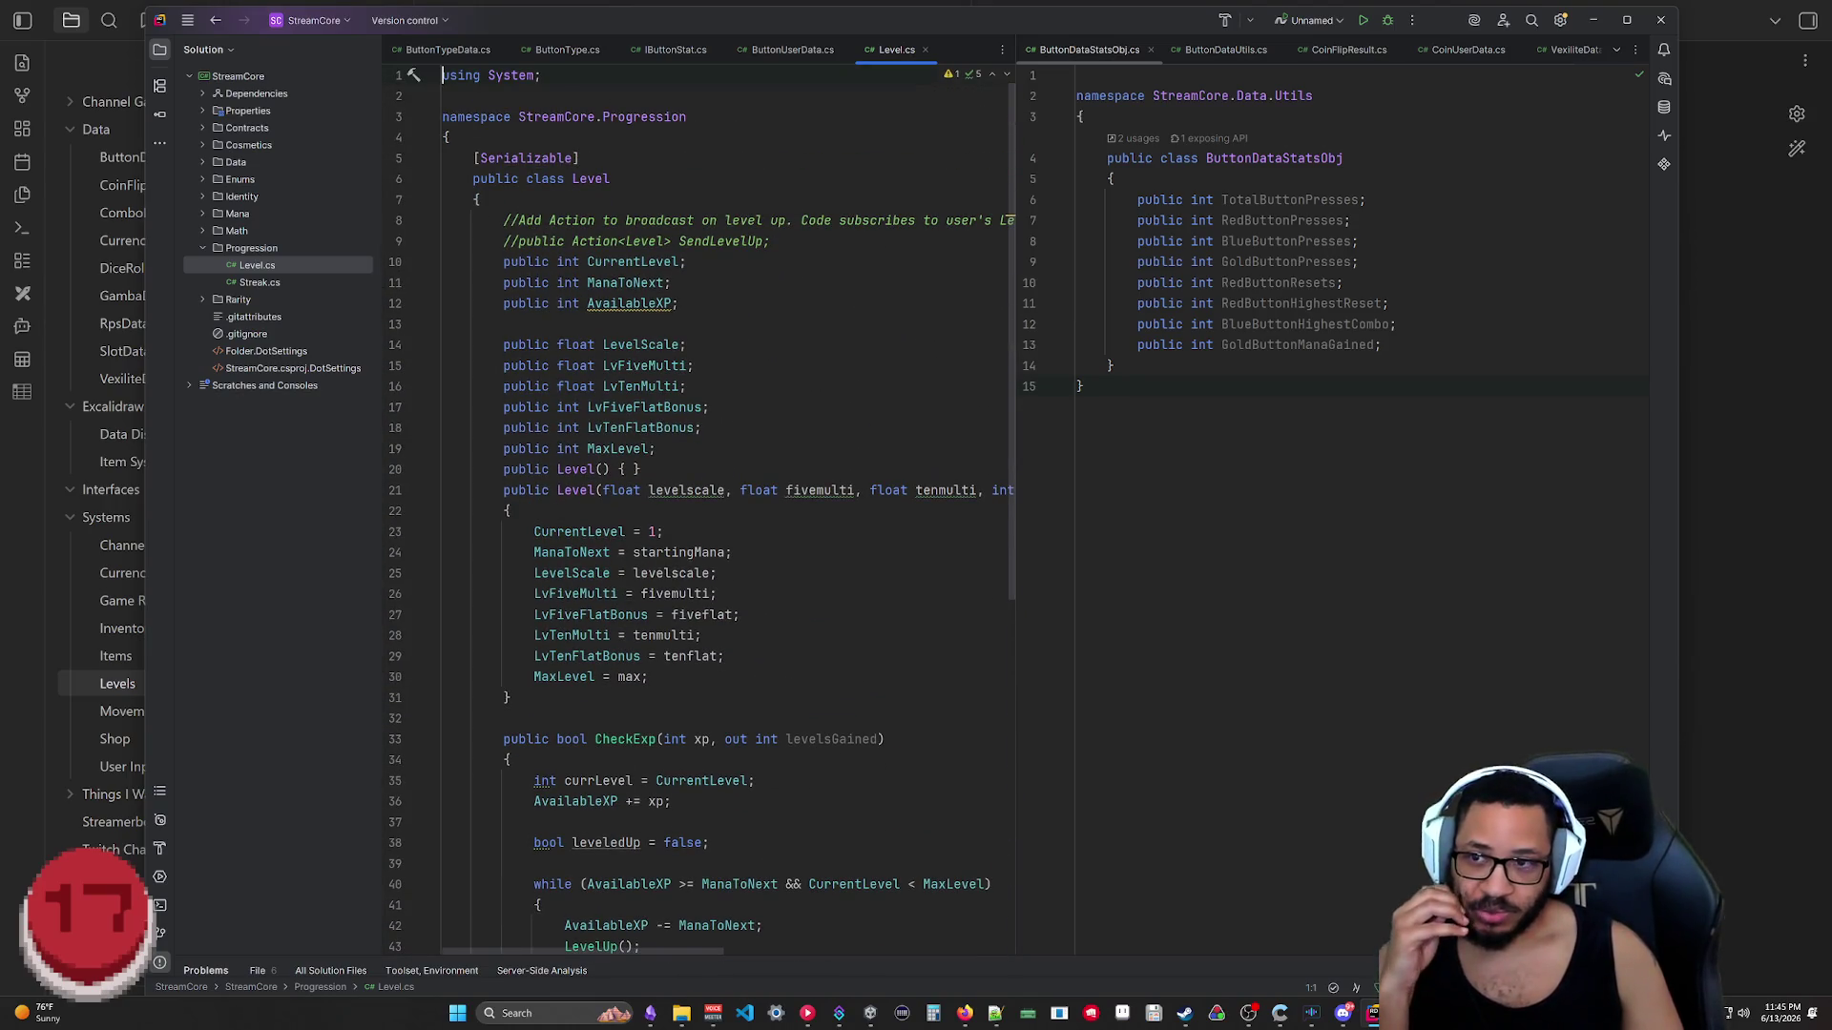
scroll(702, 509, "down", 1)
scroll(702, 509, "down", 5)
scroll(702, 507, "down", 4)
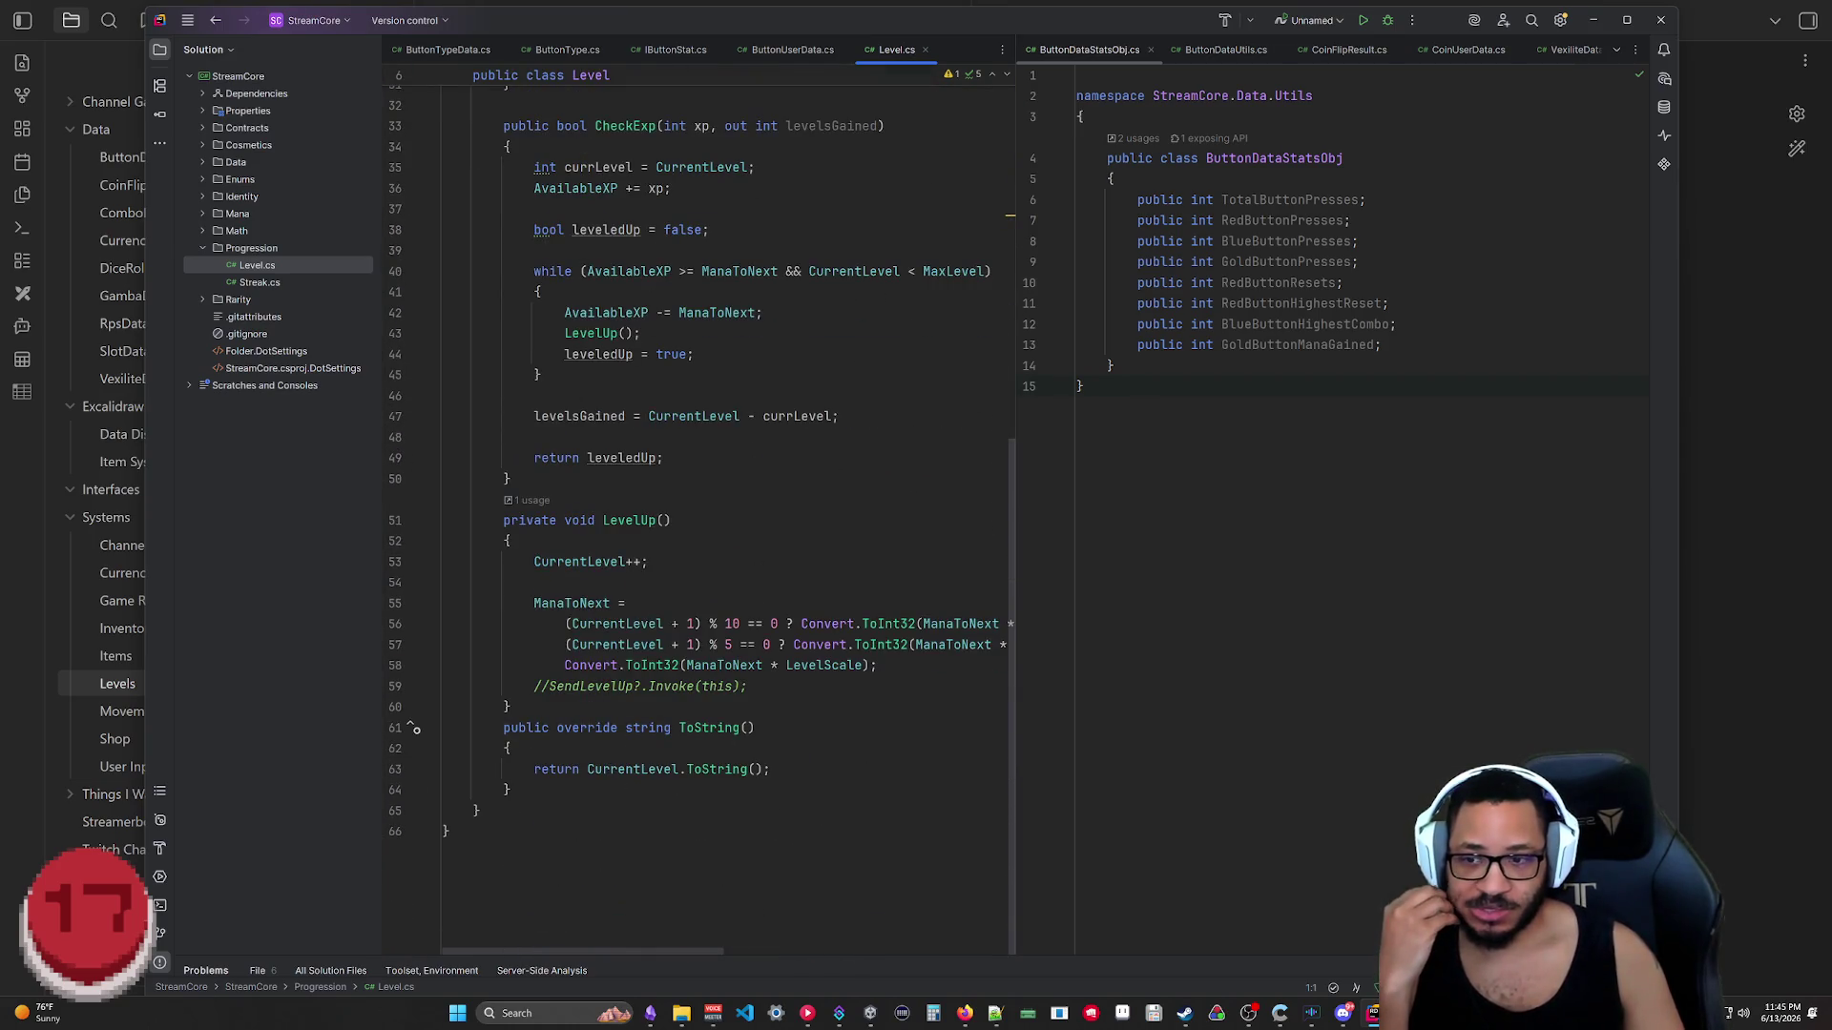
left_click_drag(458, 859, 443, 188)
scroll(442, 187, "up", 7)
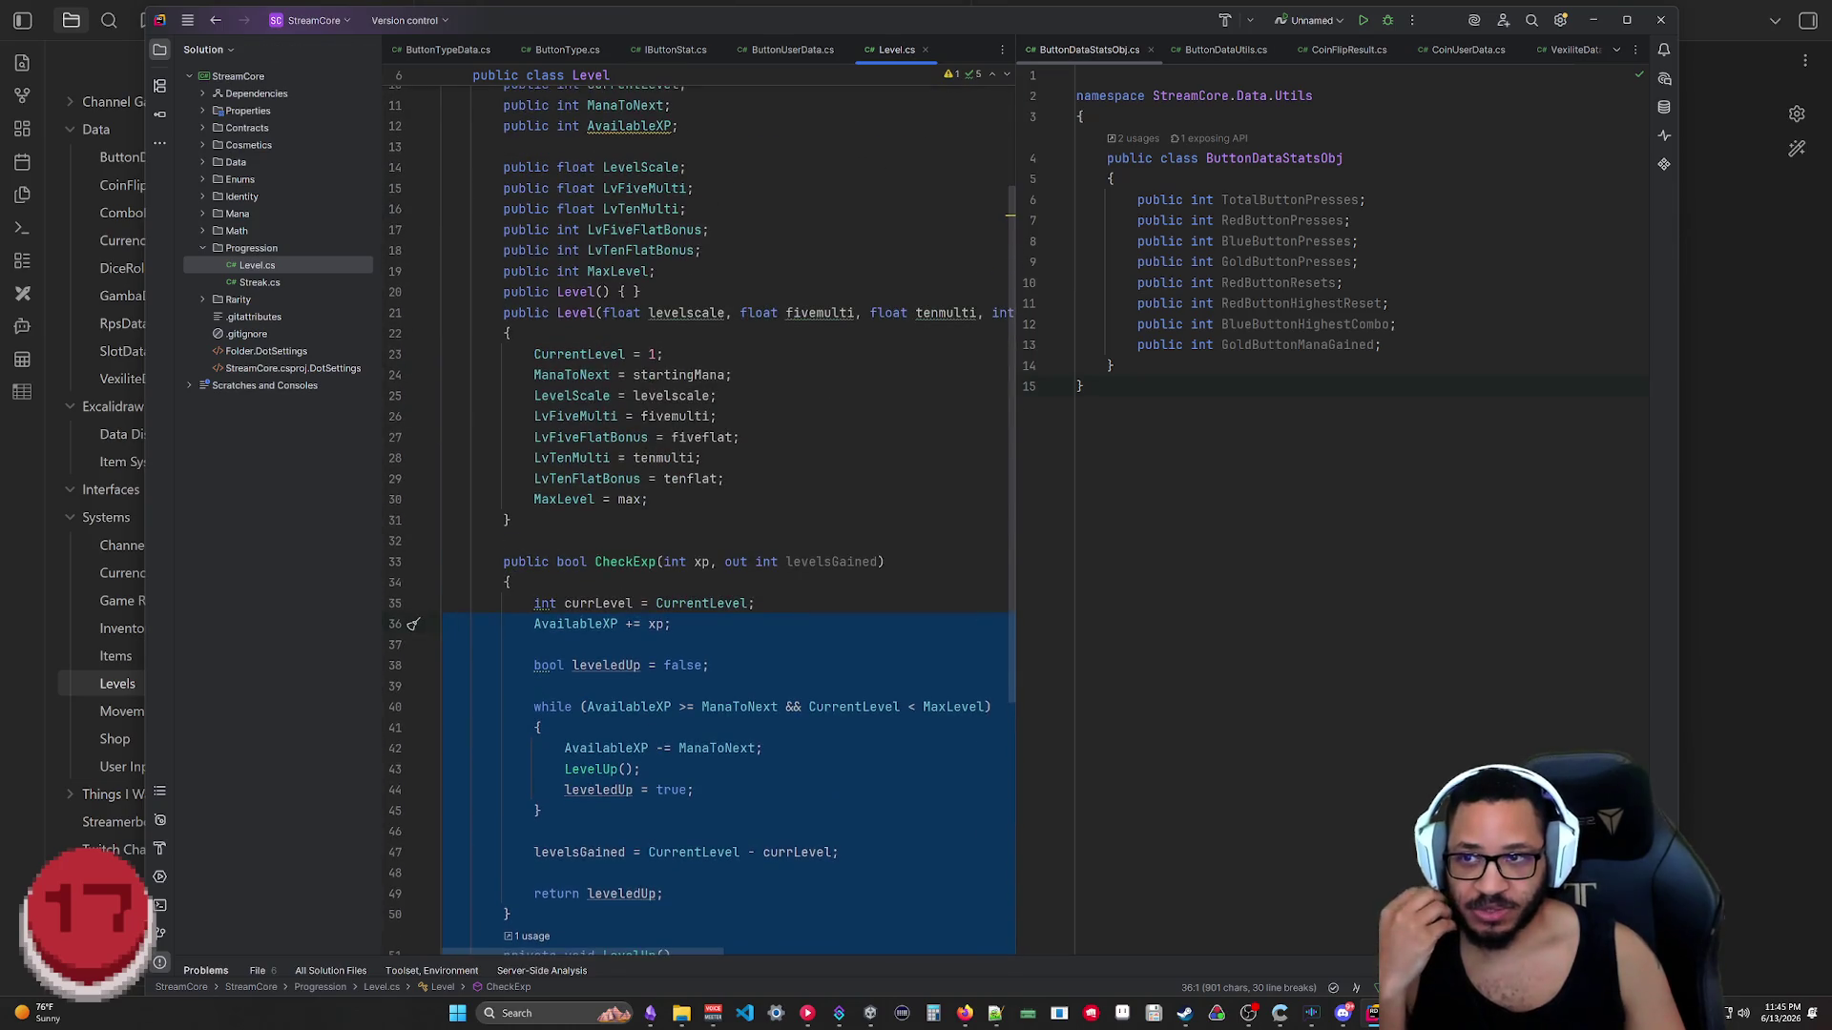
scroll(701, 508, "up", 3)
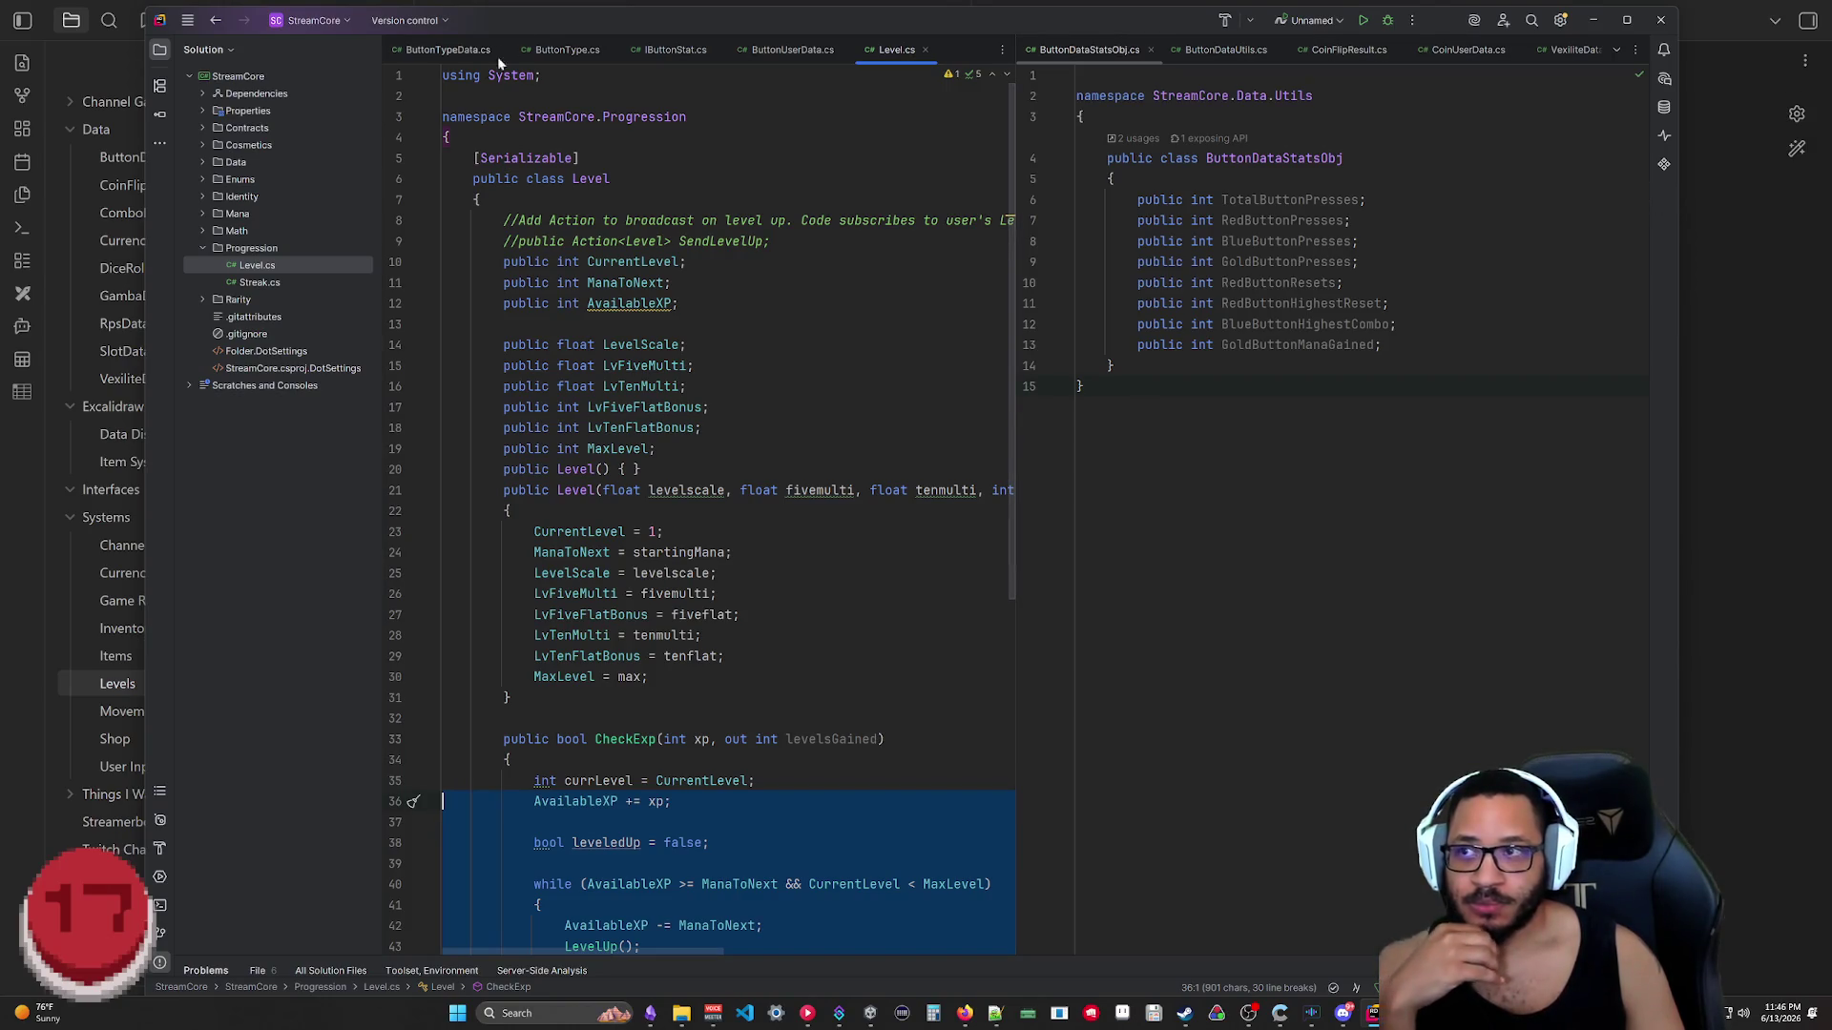
Step: Un-maximize and resize the Rider window so the notes show behind it
left_click_drag(550, 20, 562, 53)
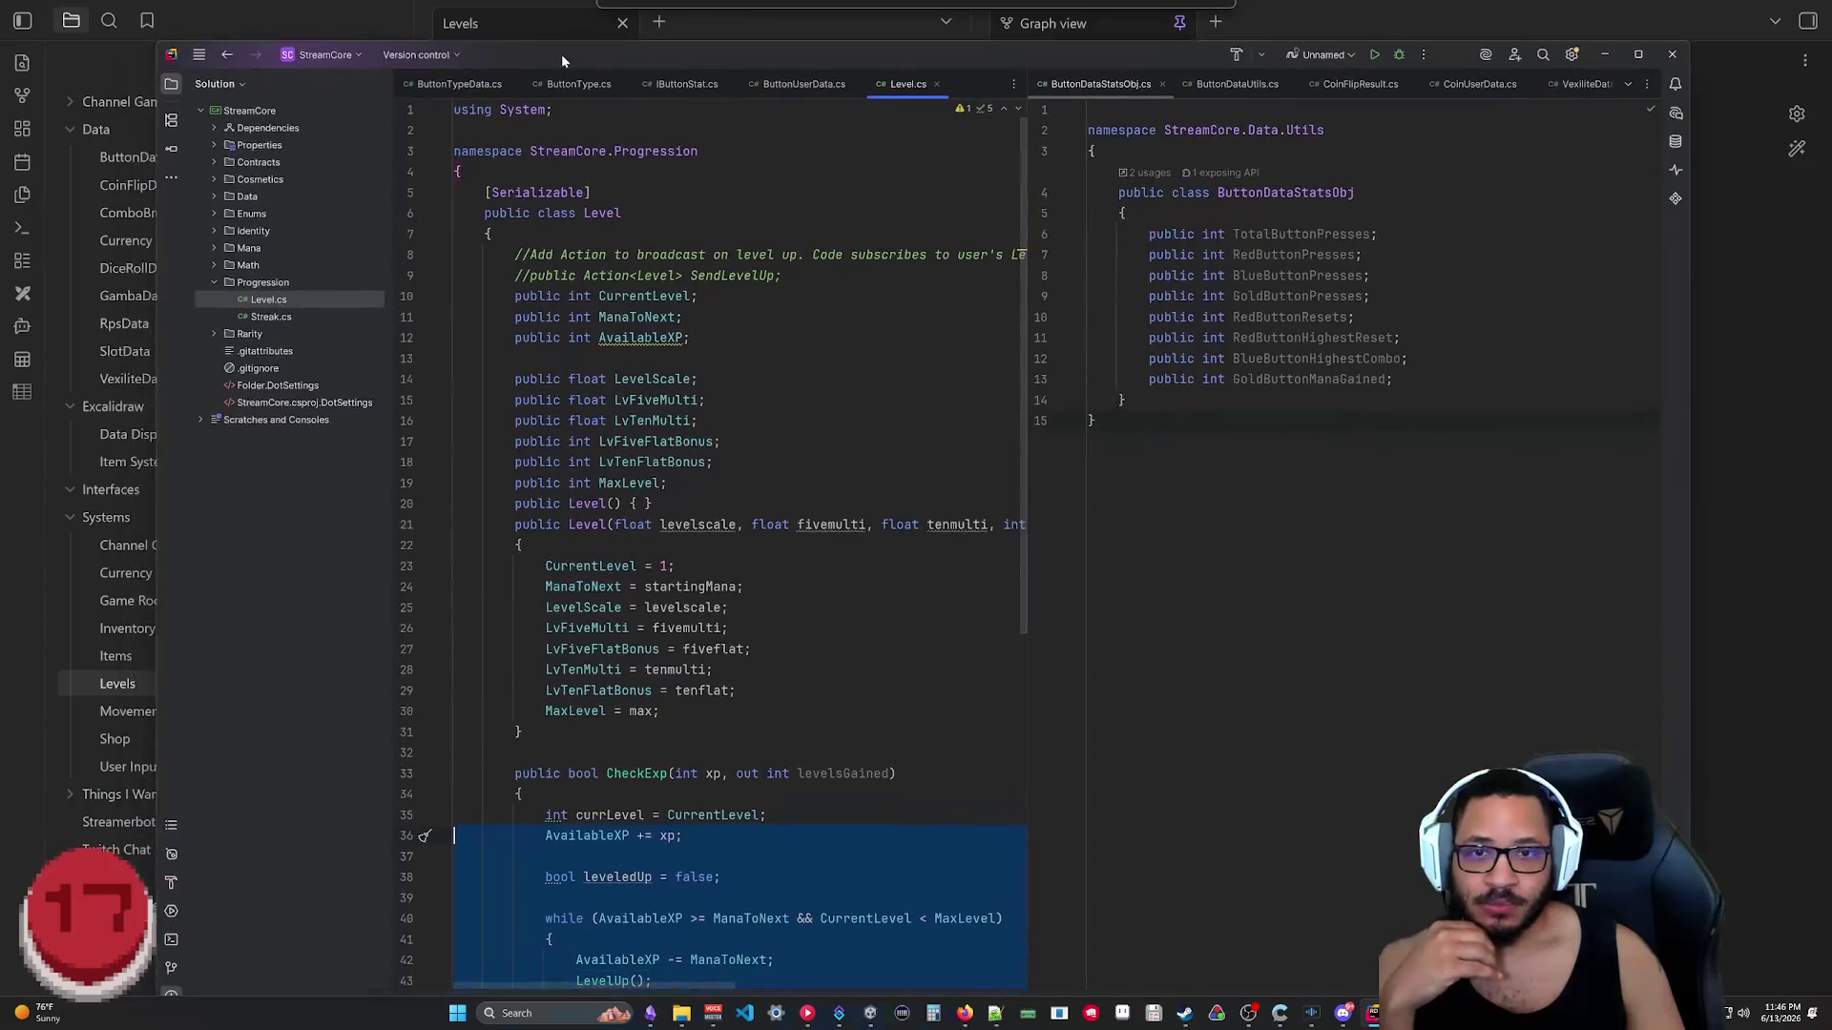
left_click_drag(884, 44, 815, 31)
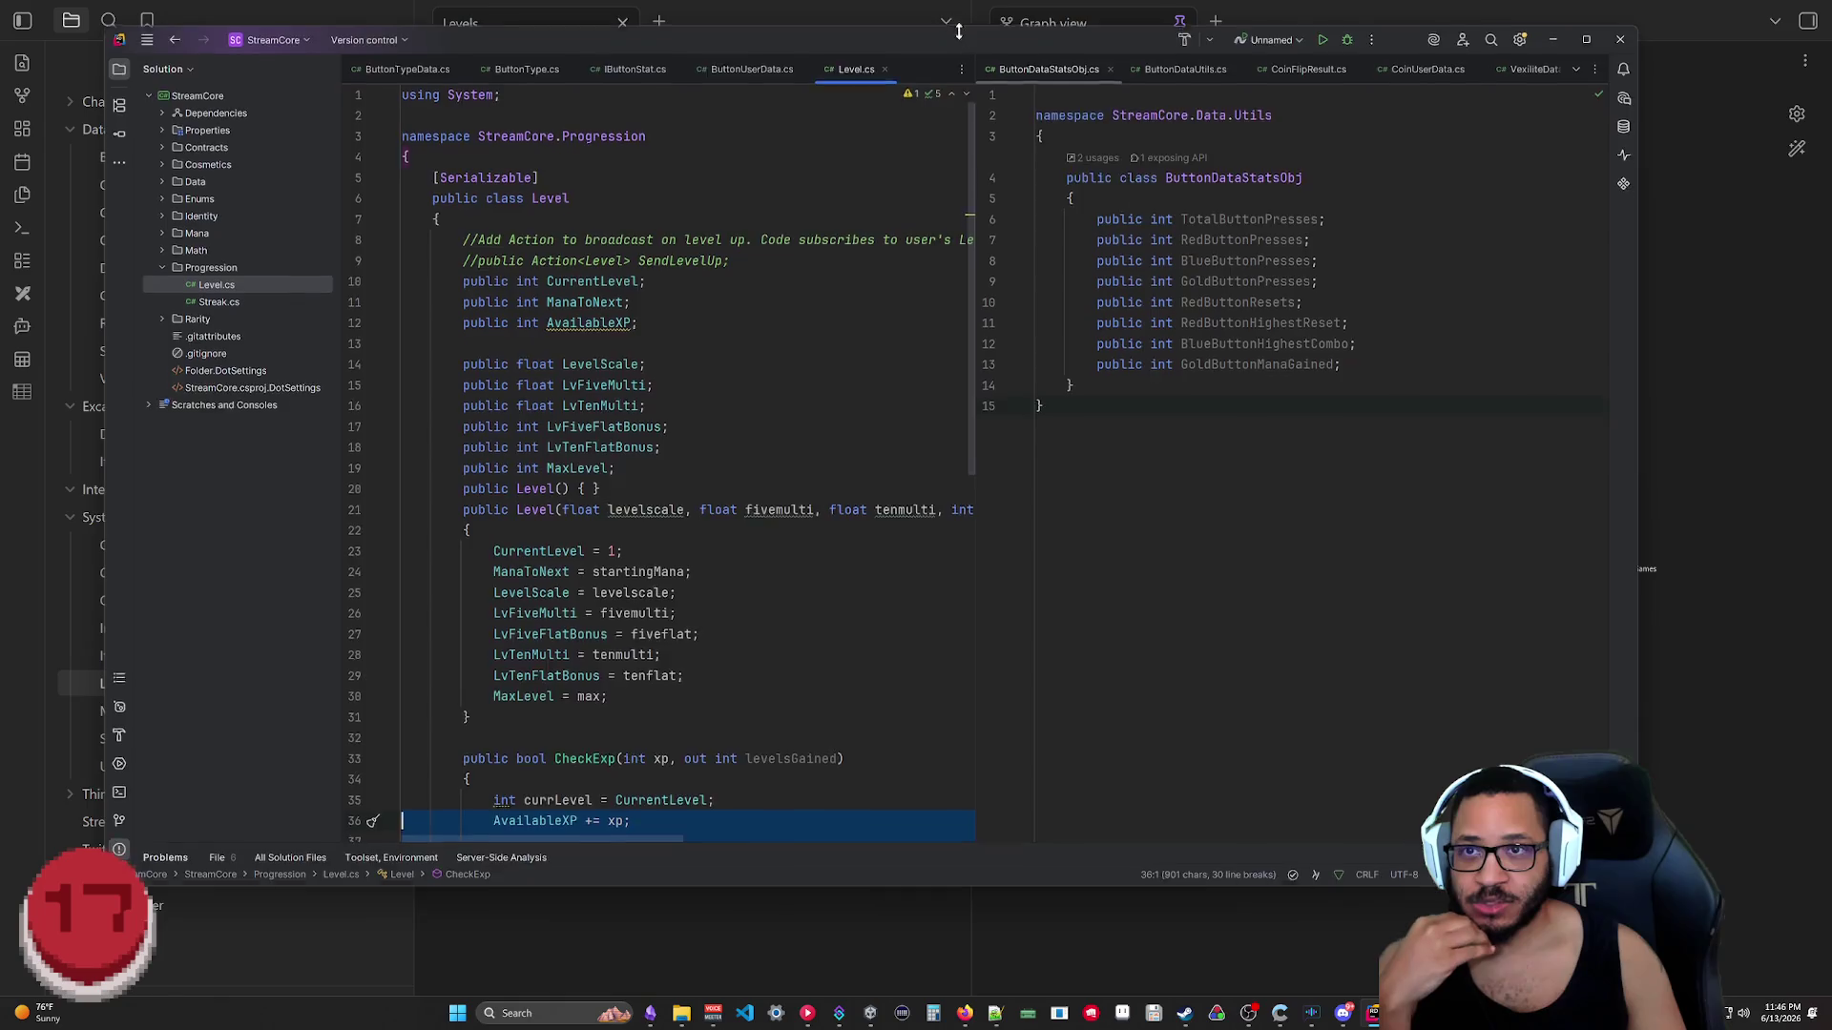
scroll(687, 472, "down", 5)
scroll(687, 472, "down", 3)
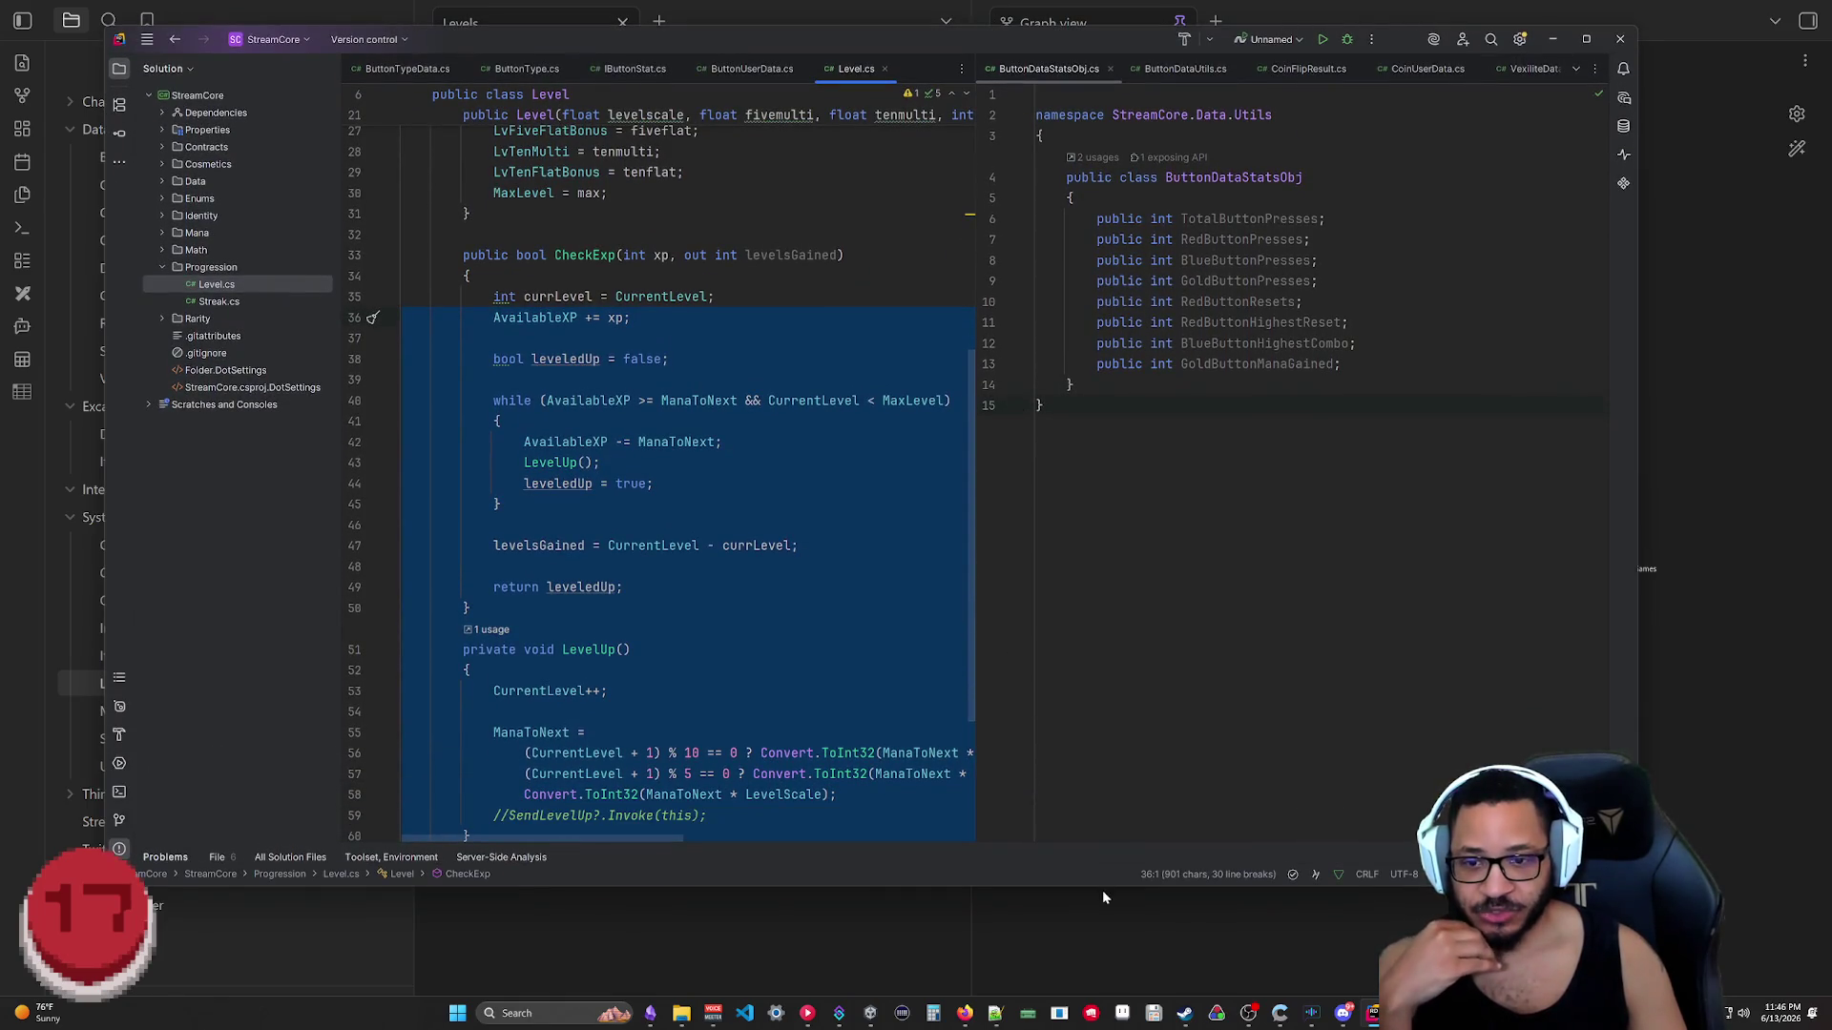
left_click_drag(1113, 882, 1105, 979)
Step: Collapse the Progression folder and expand the Data folder in the Solution tree
left_click(712, 504)
left_click(167, 268)
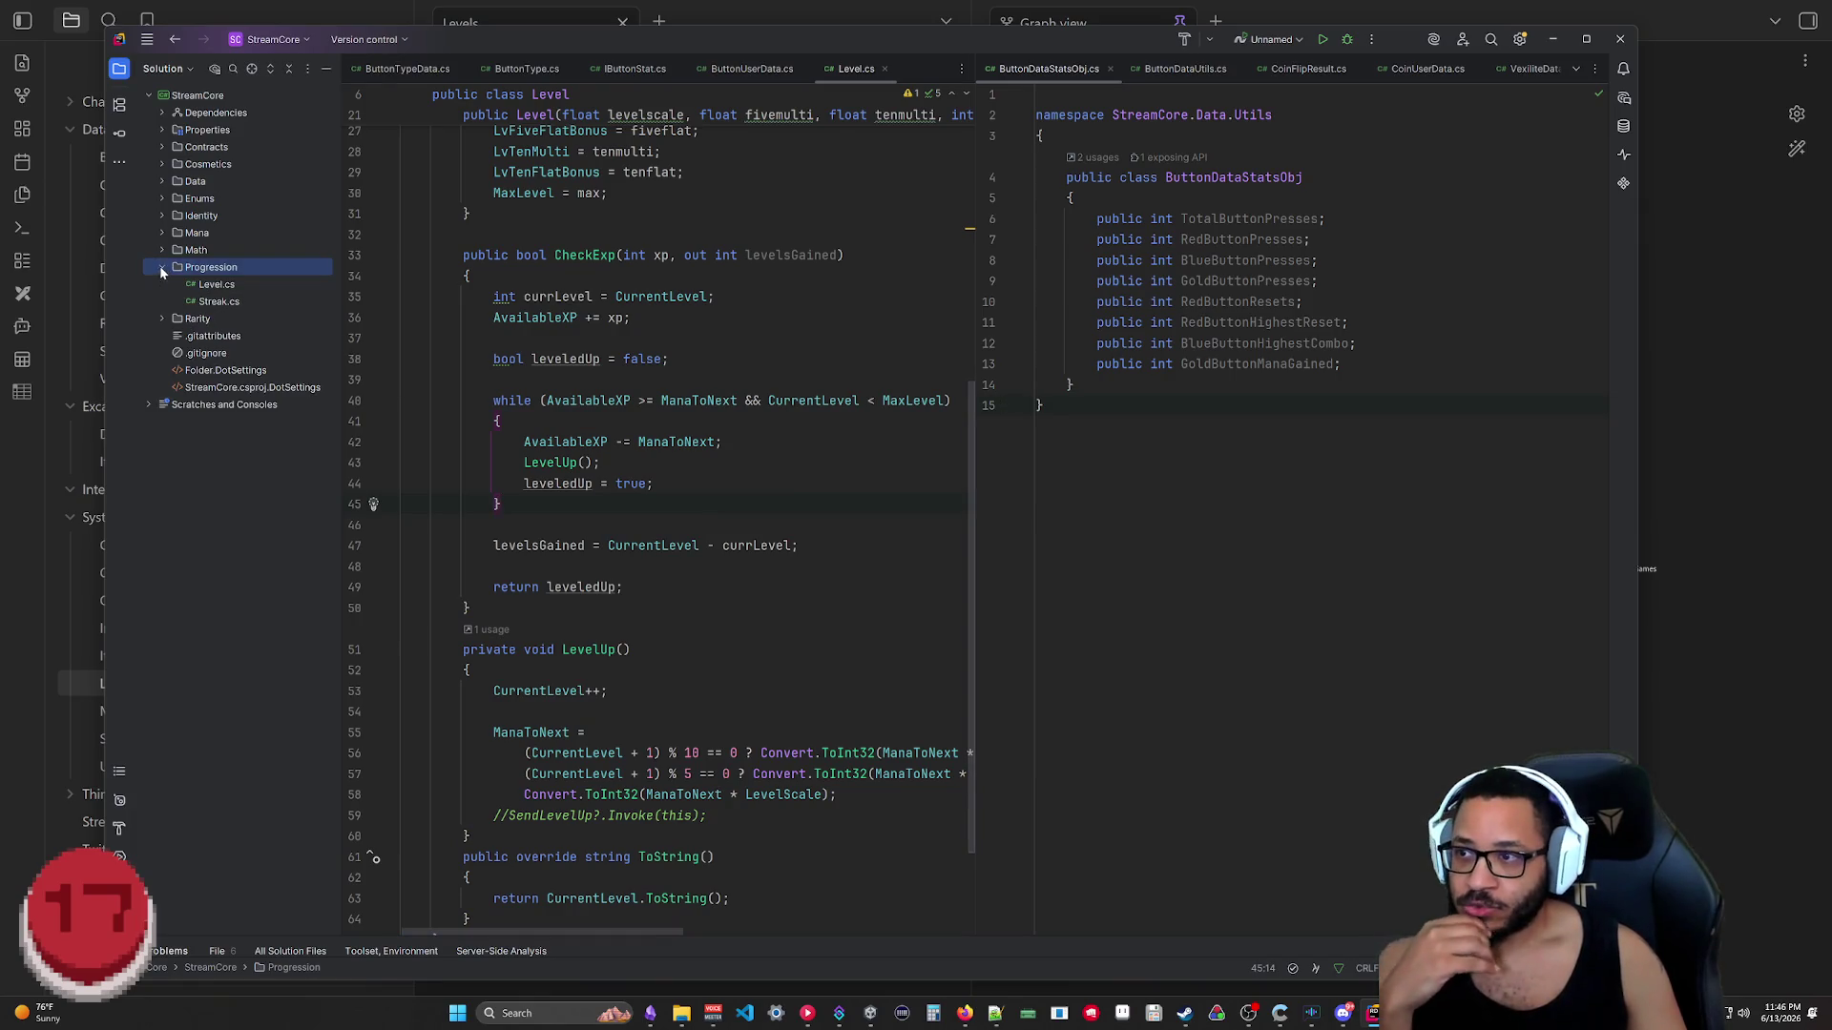
left_click(163, 268)
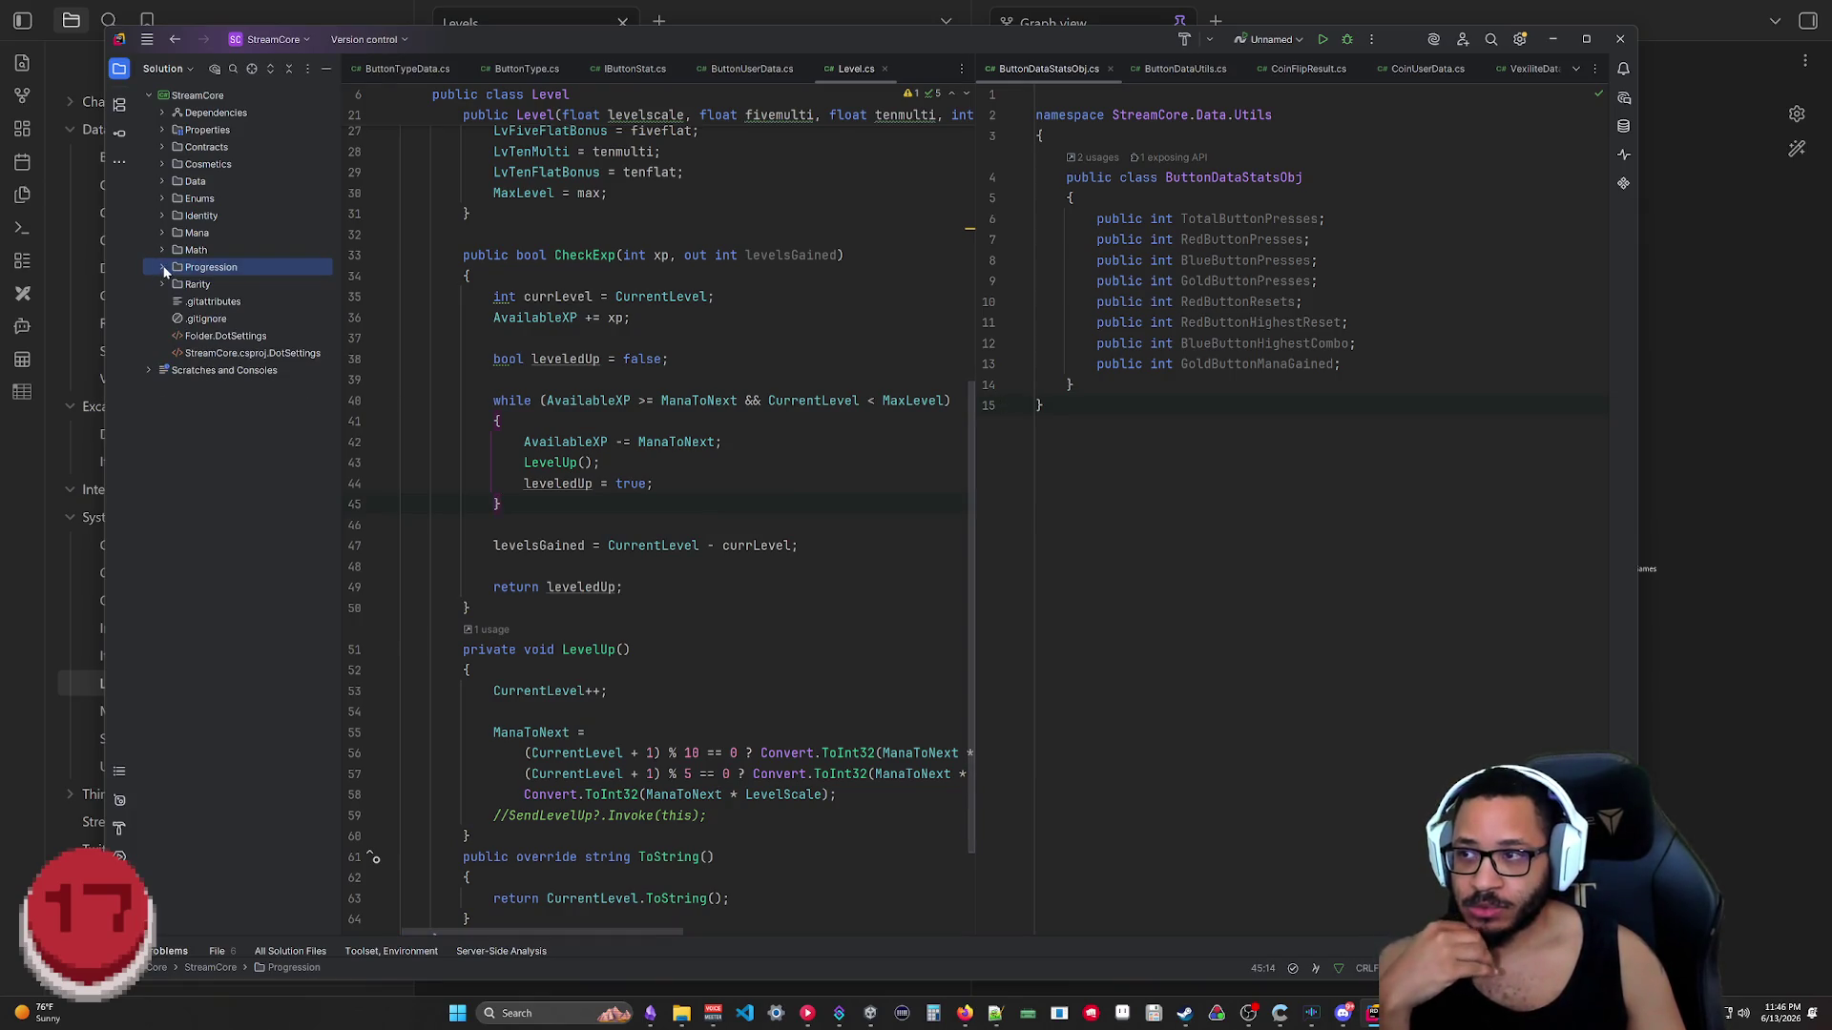
left_click(164, 166)
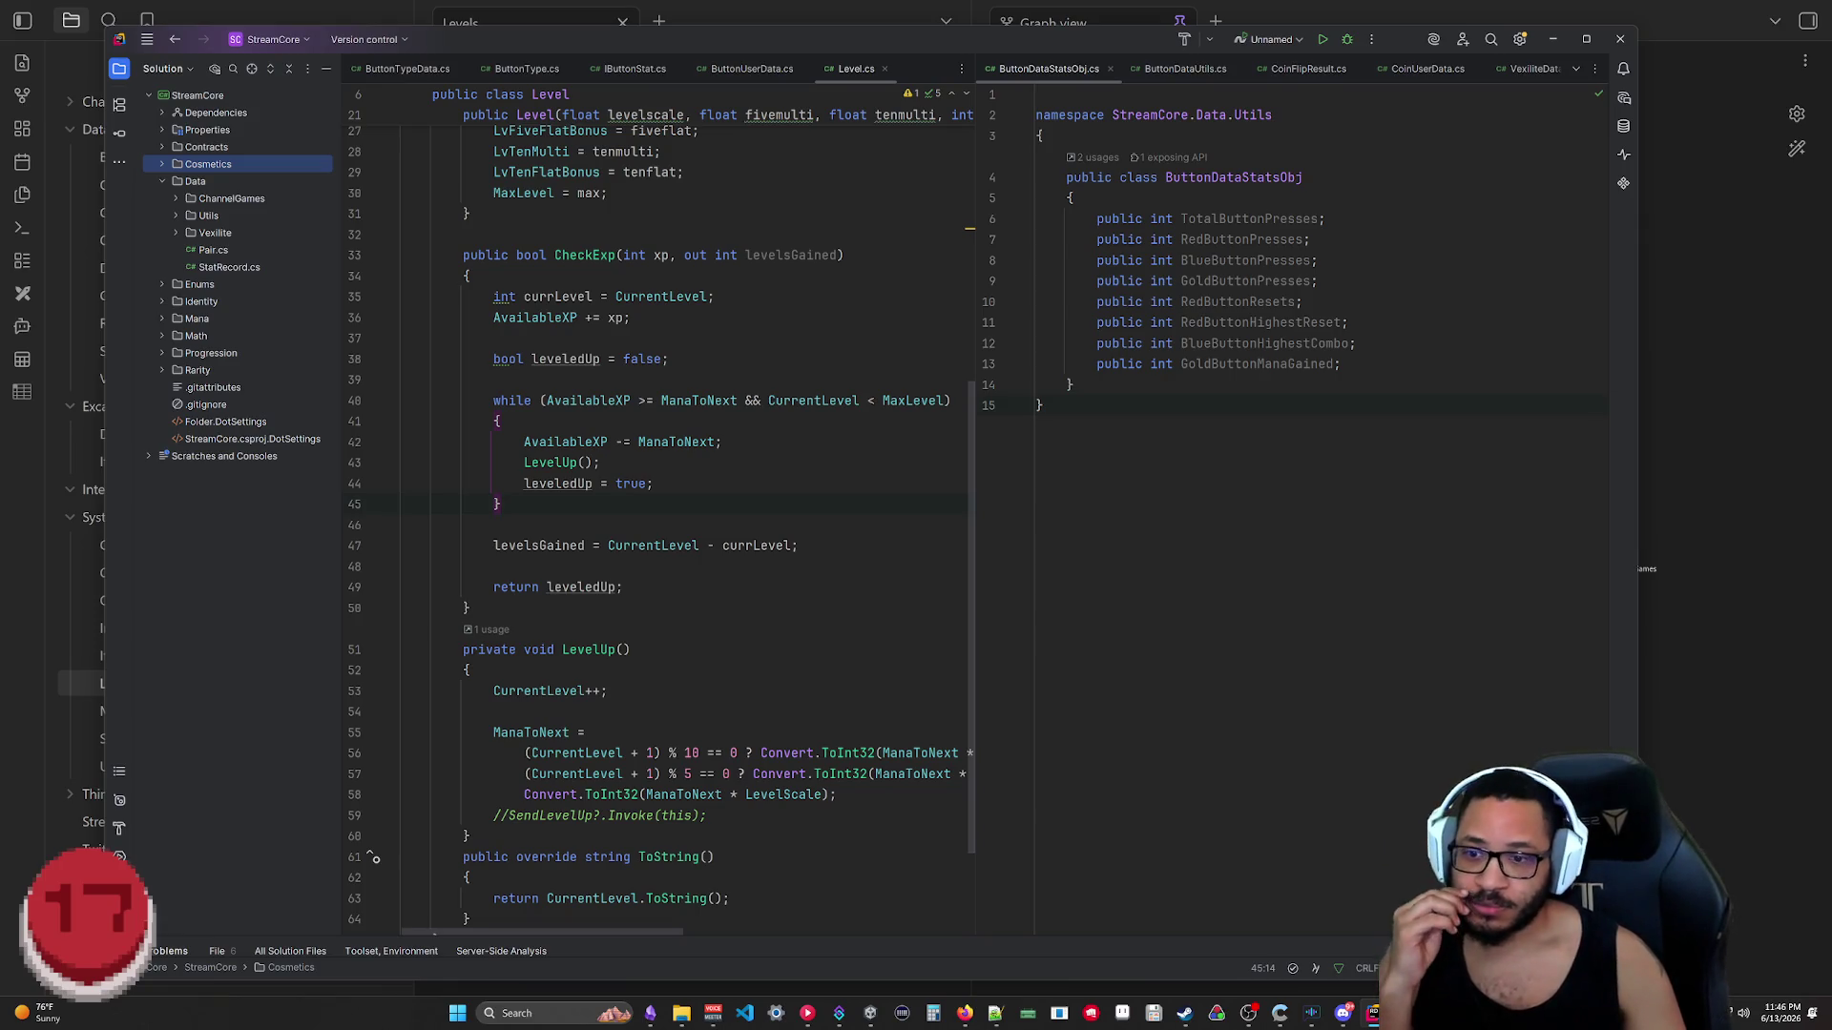
Step: Peek into the Identity, Enums and Mana folders, then minimize Rider to return to the notes
left_click(160, 302)
left_click(163, 285)
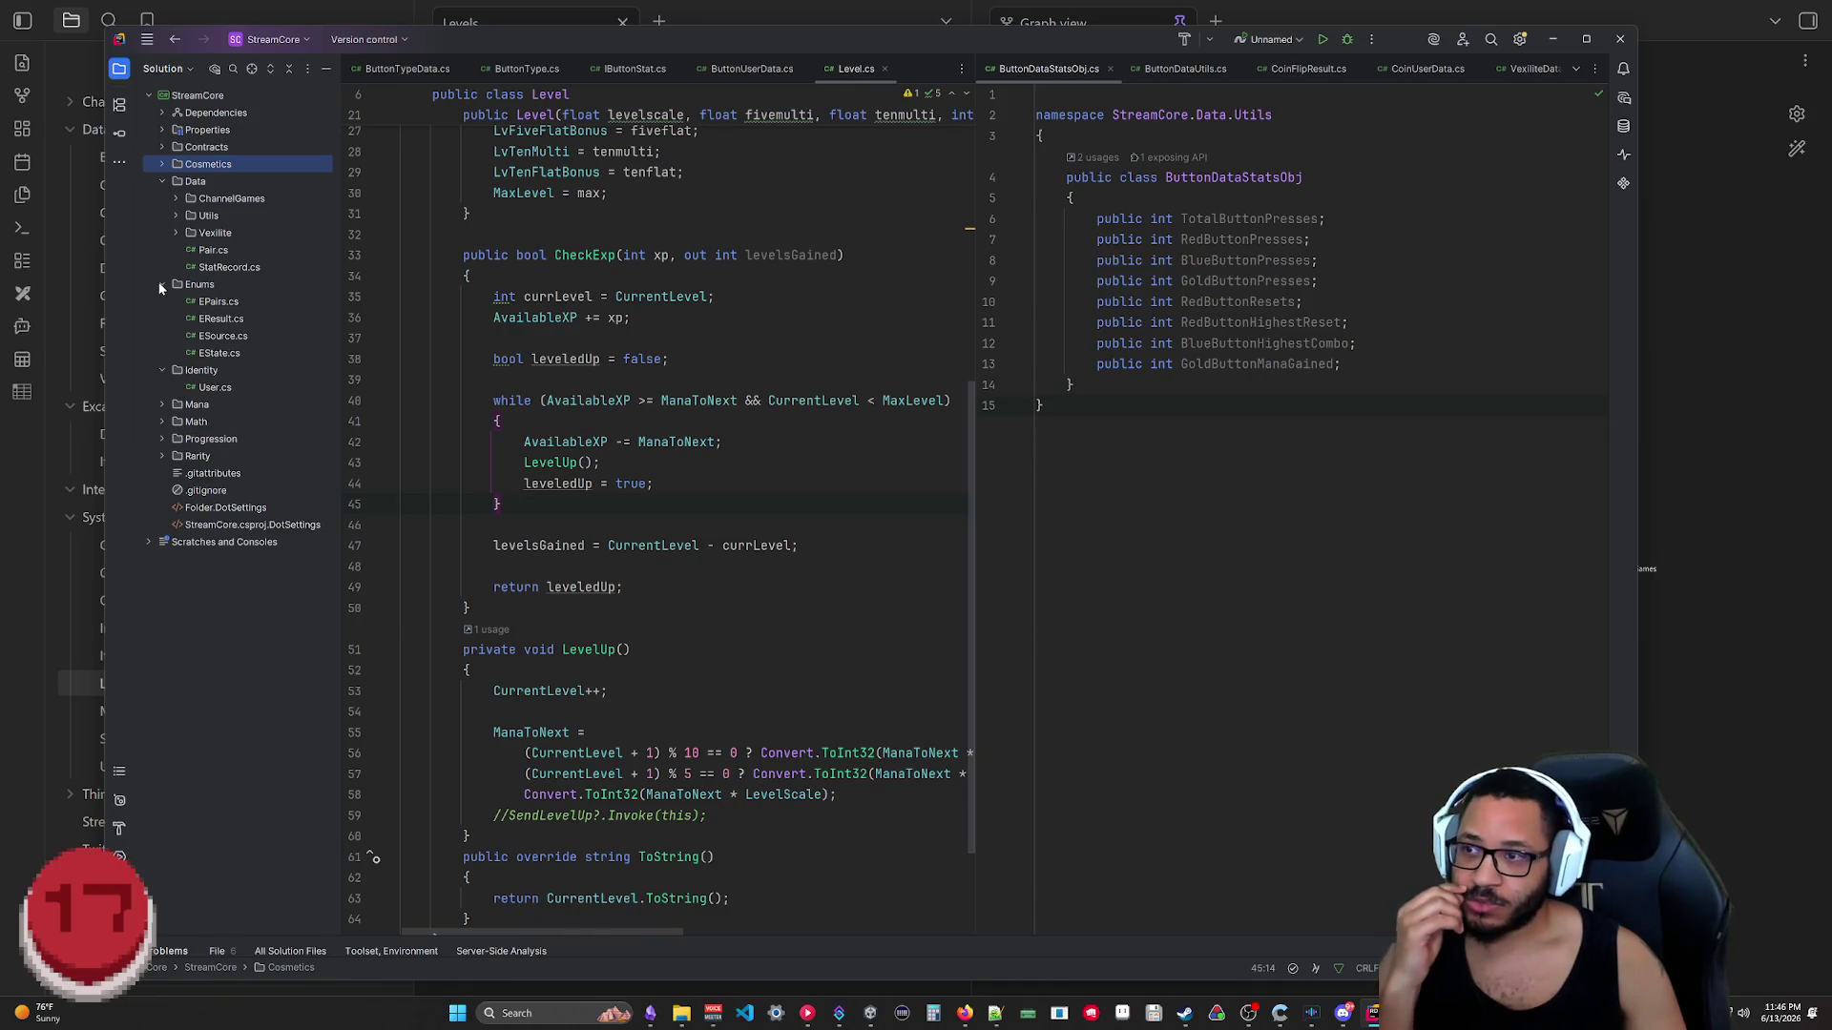
left_click(162, 302)
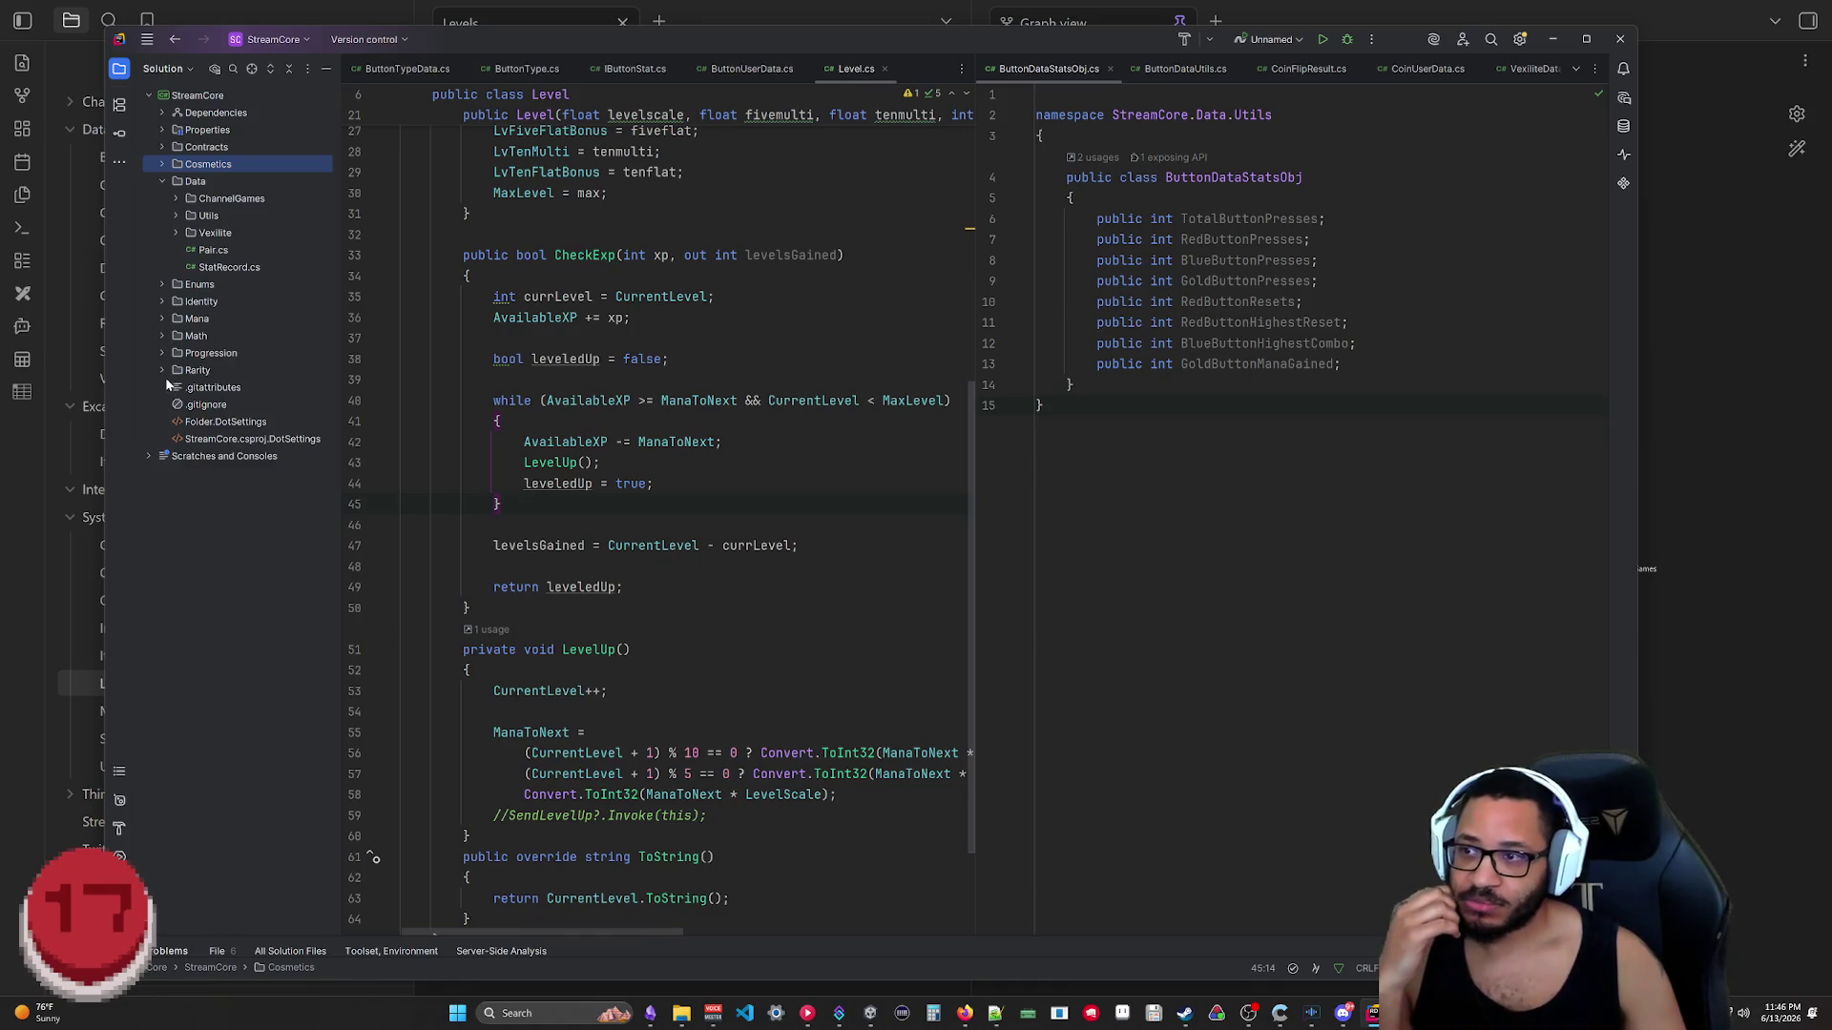
left_click(161, 317)
left_click(160, 320)
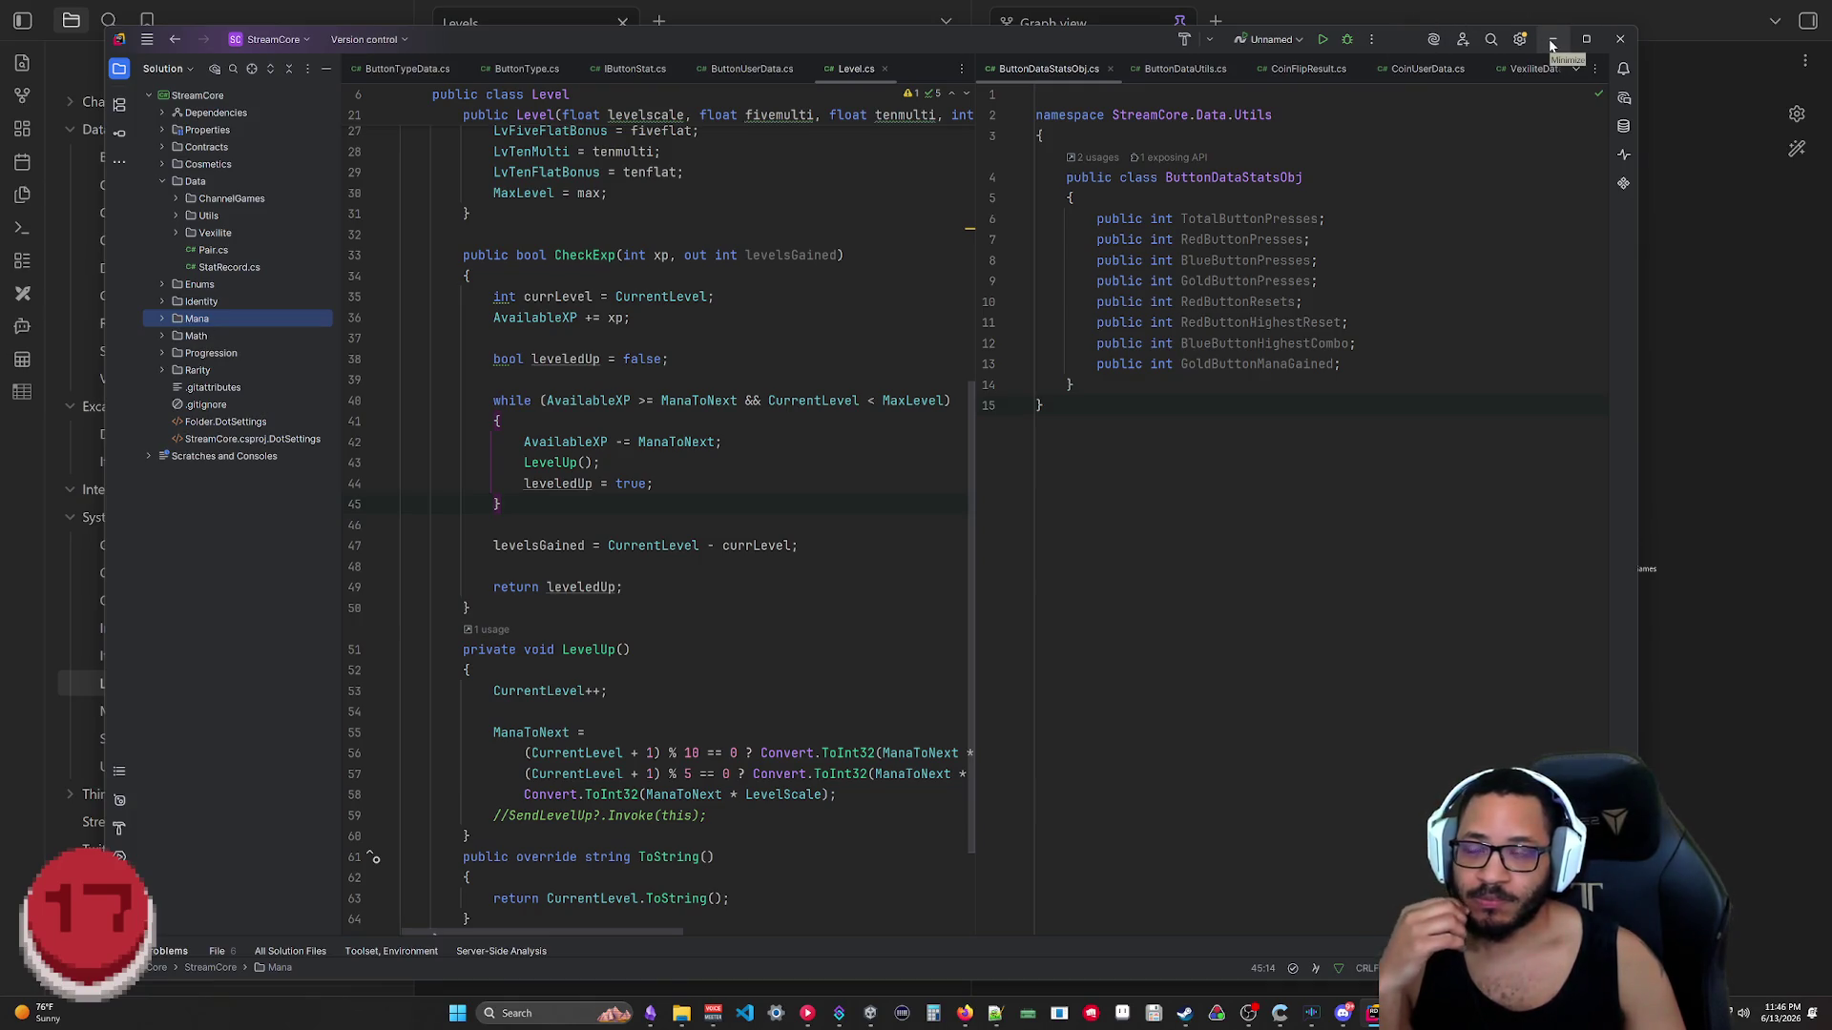
left_click(1549, 38)
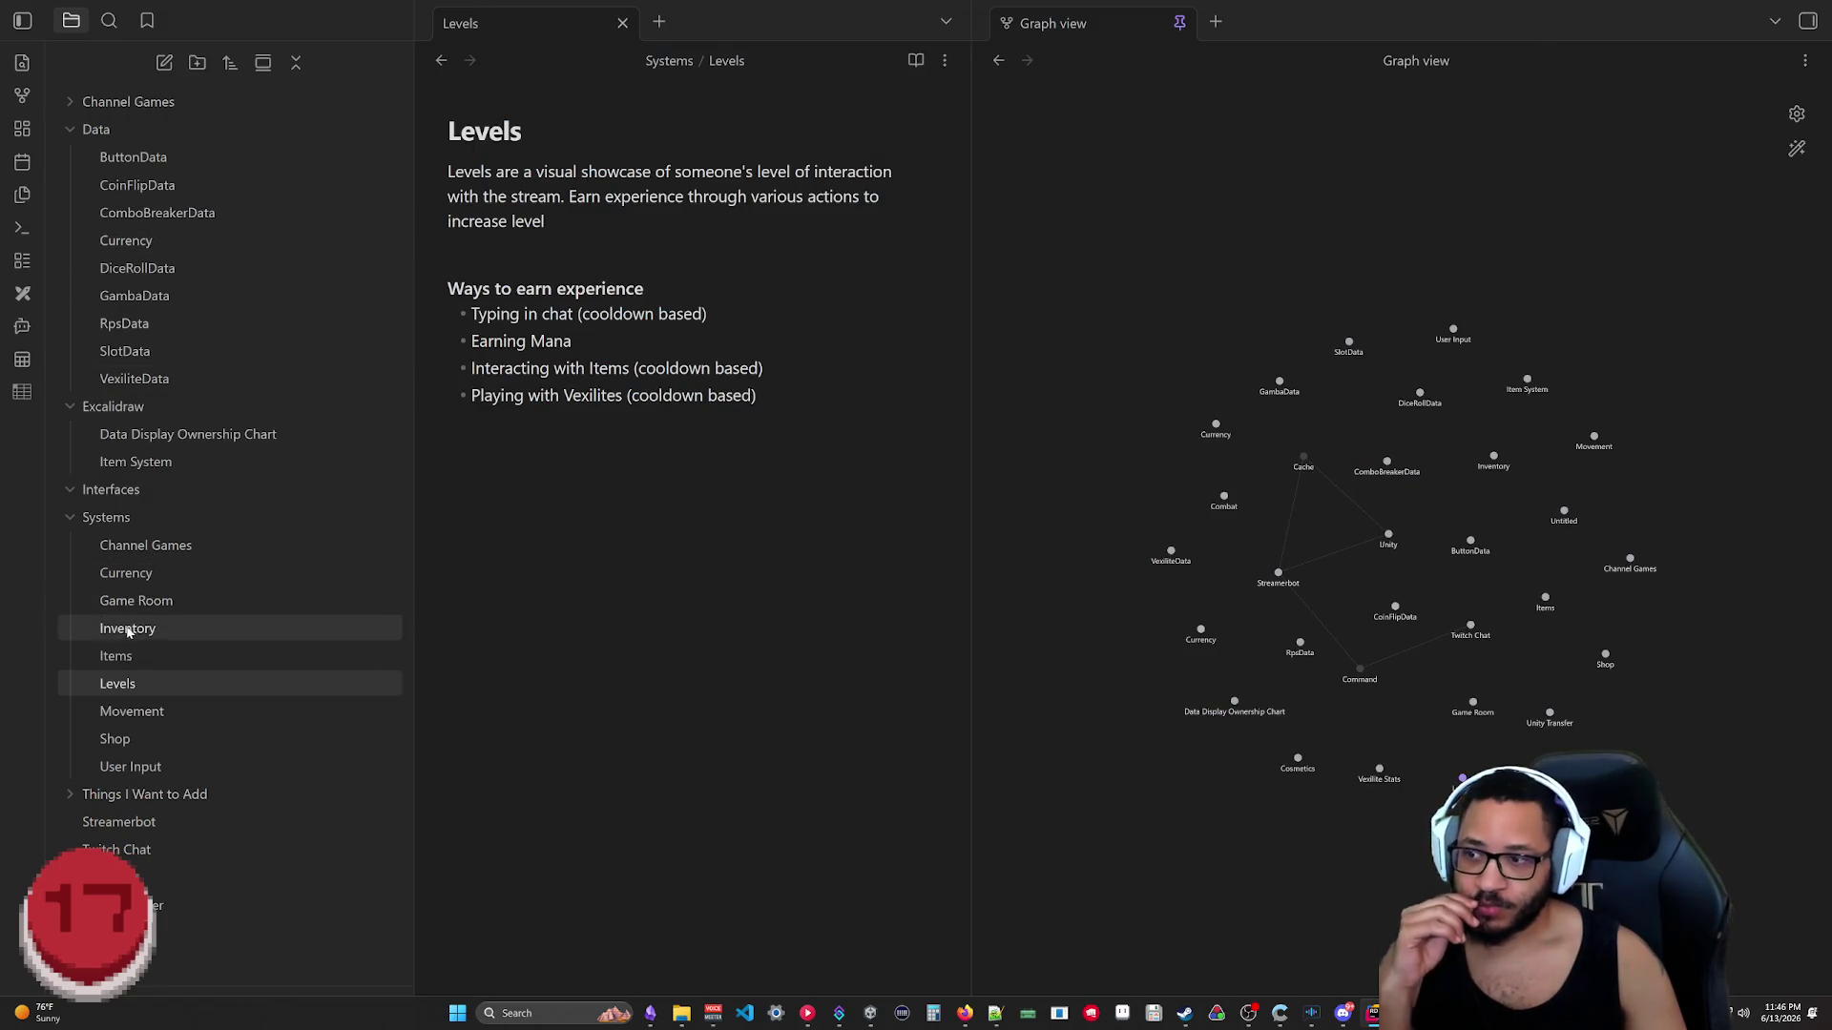
Step: Open the Currency note and start a new line at its end, removing a stray character
left_click(172, 572)
key("ctrl+End")
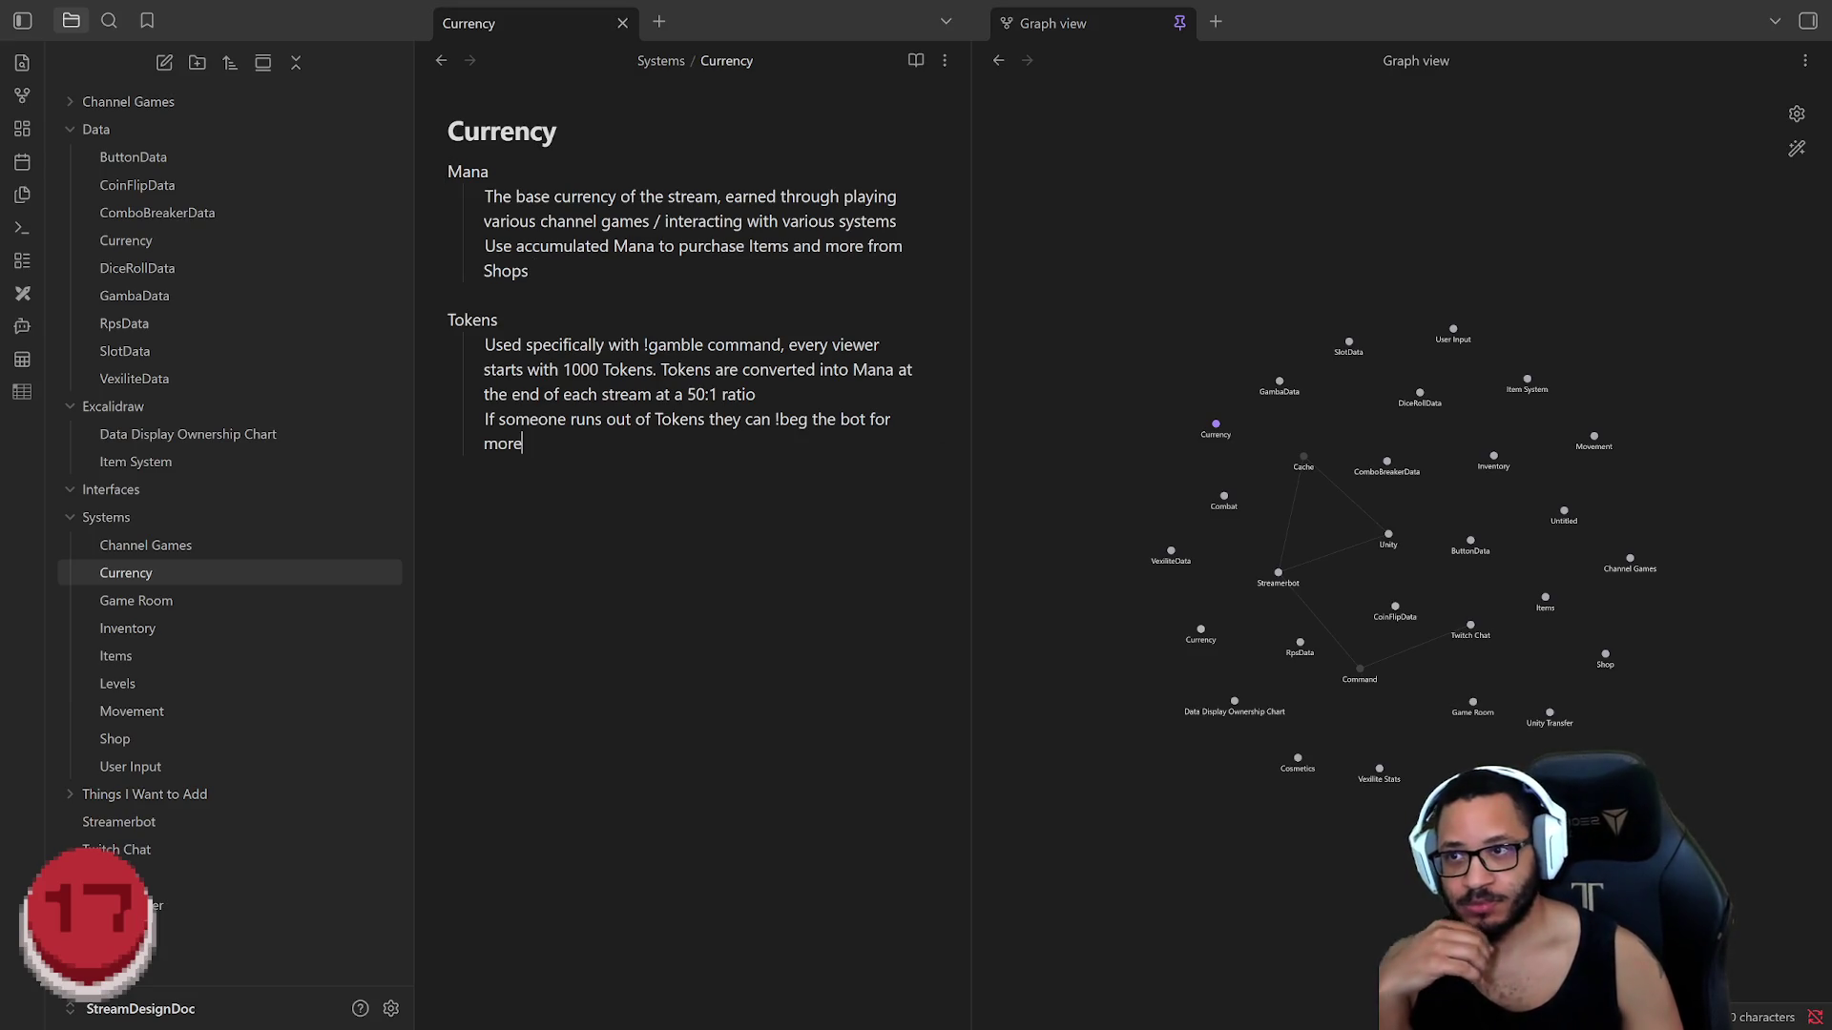
key("Return")
type("/cs")
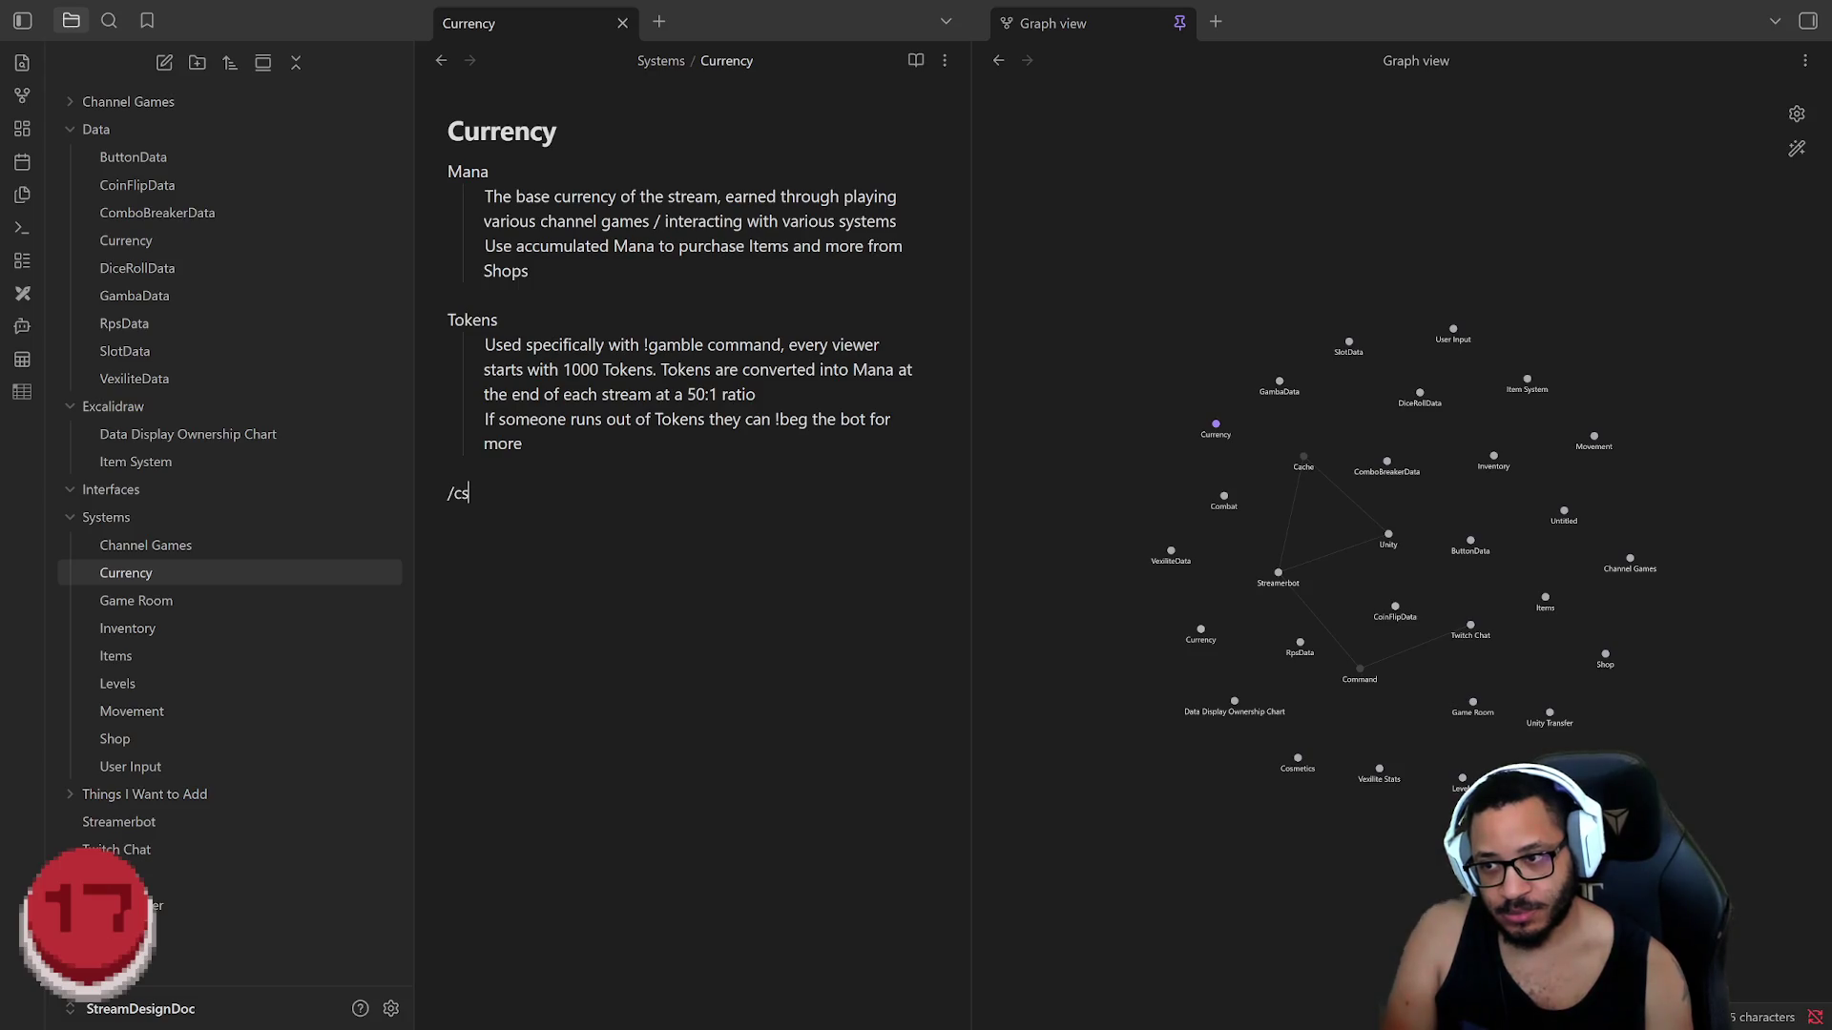
key("BackSpace")
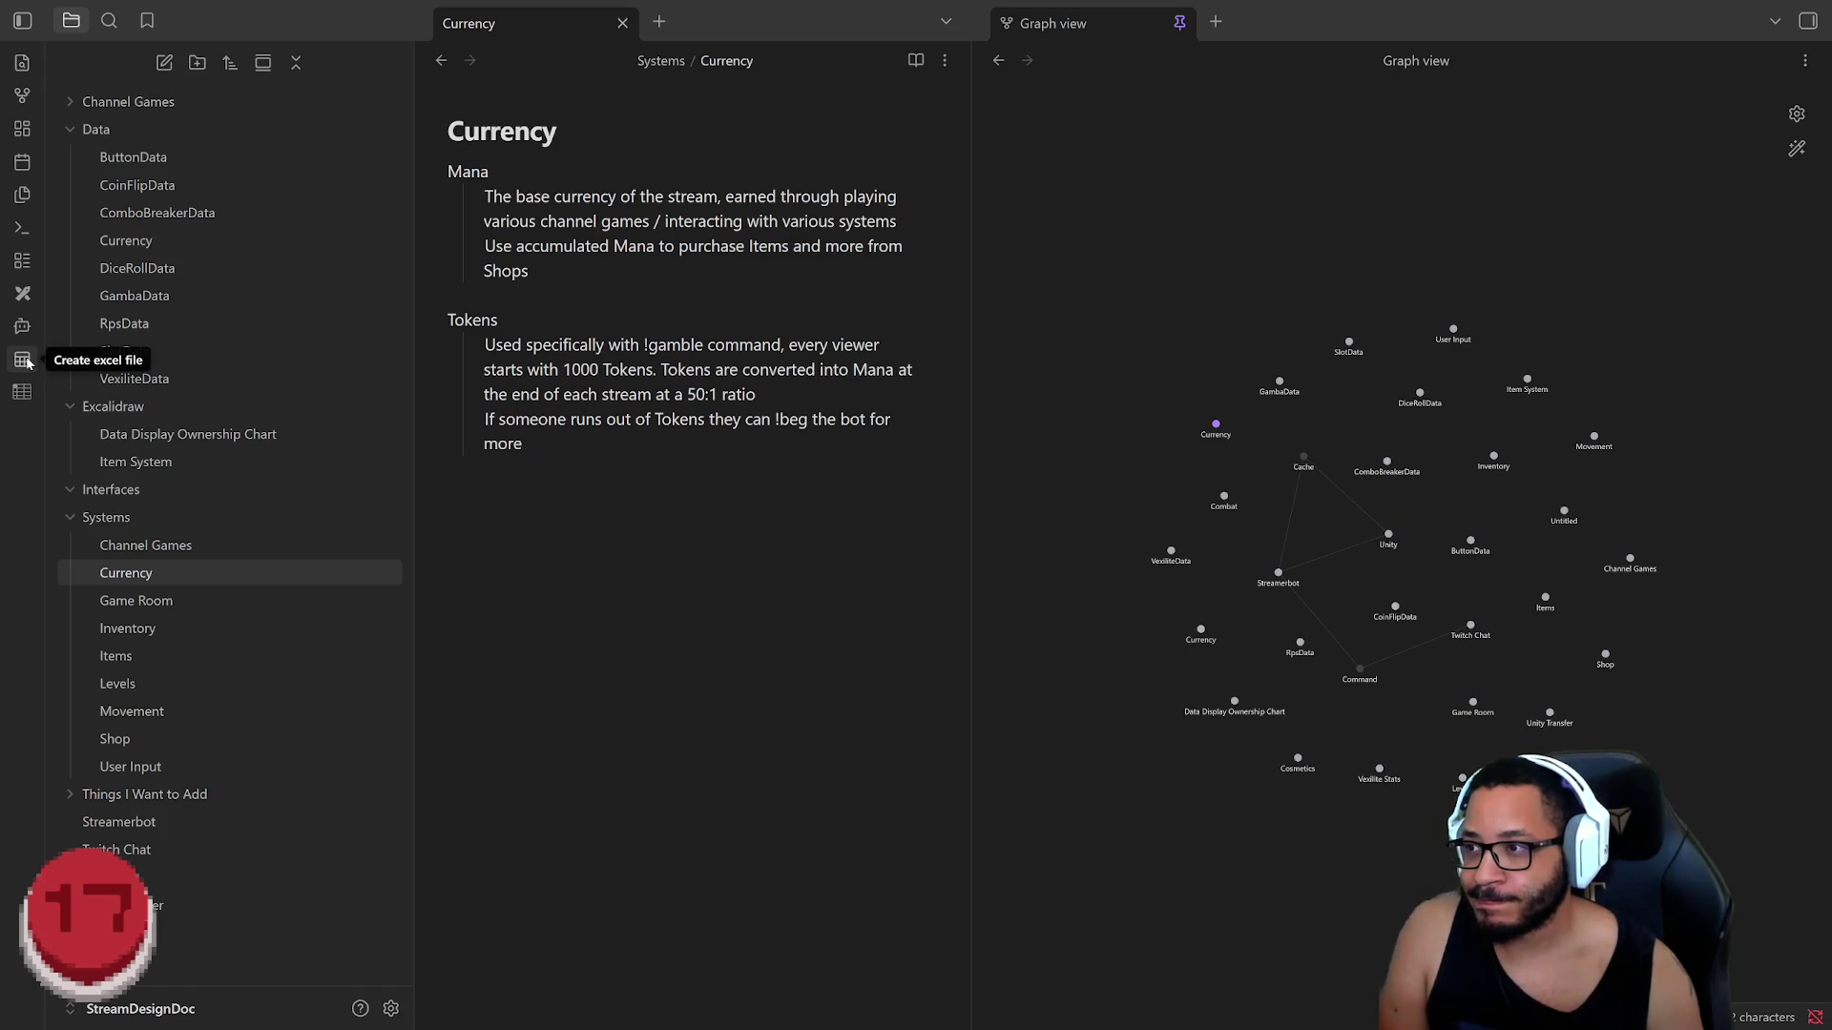
left_click(1798, 114)
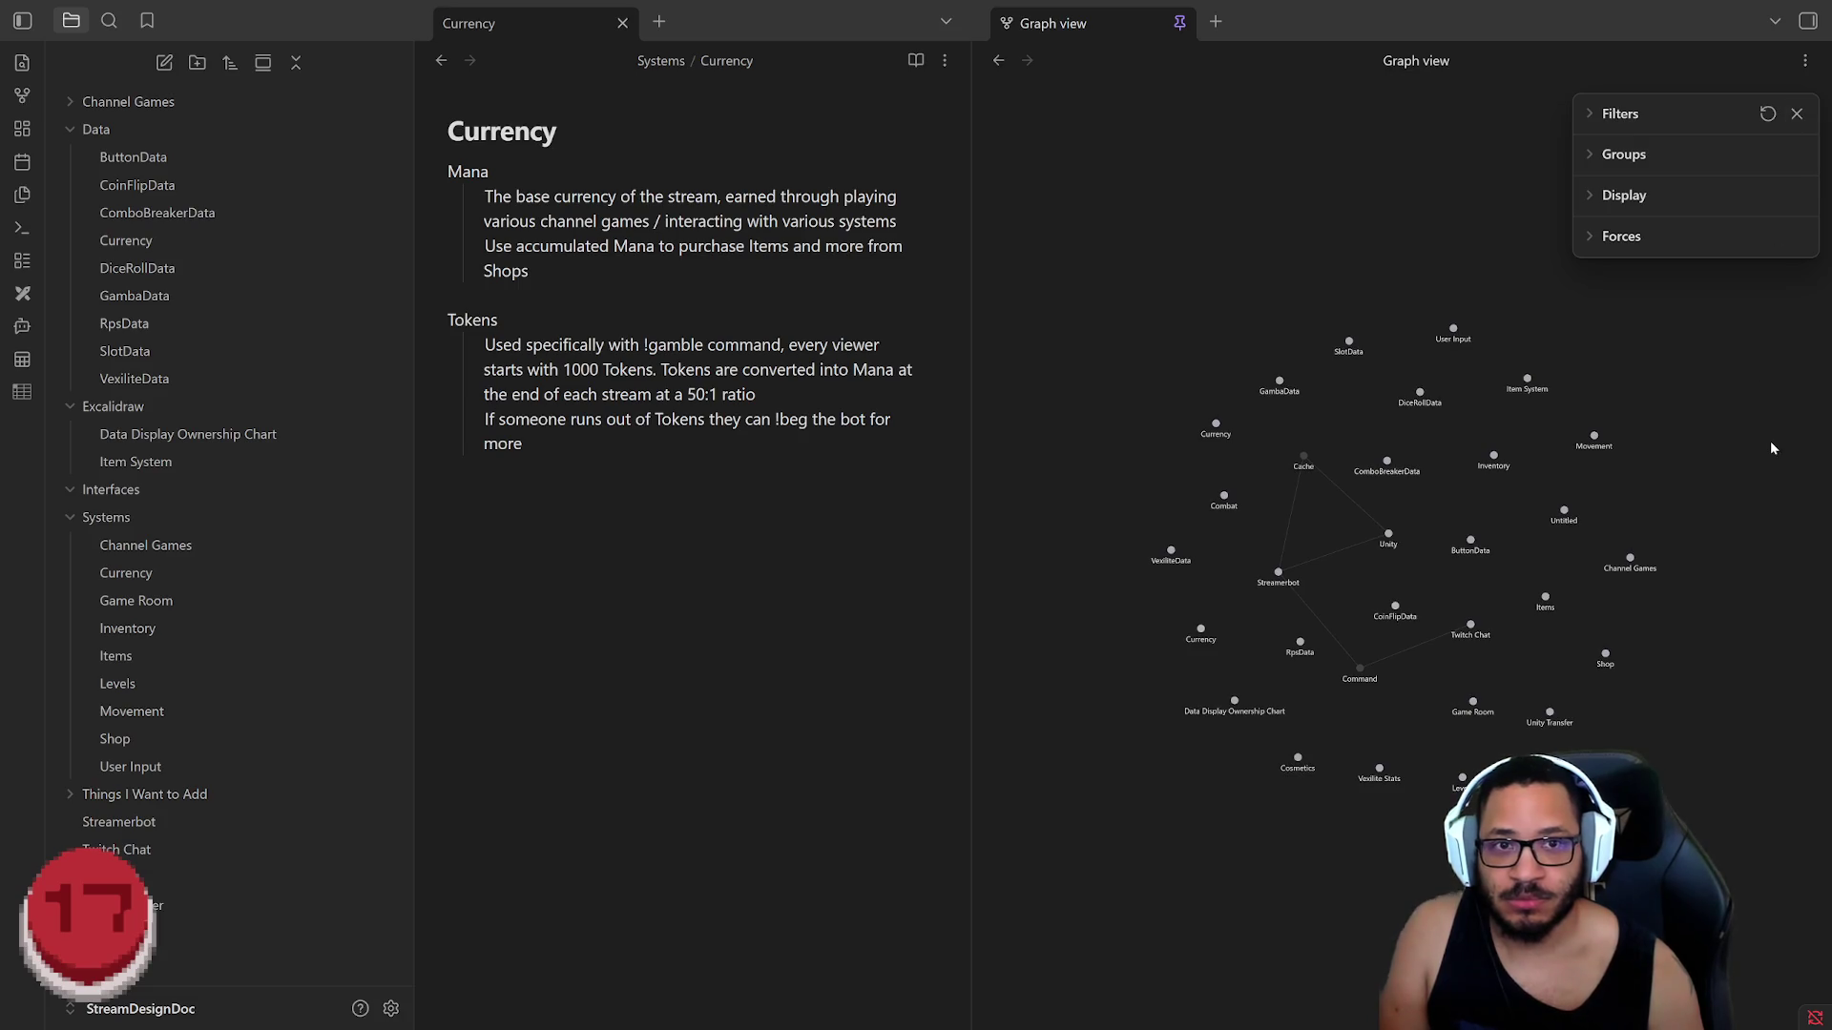
left_click(1624, 195)
left_click(1796, 113)
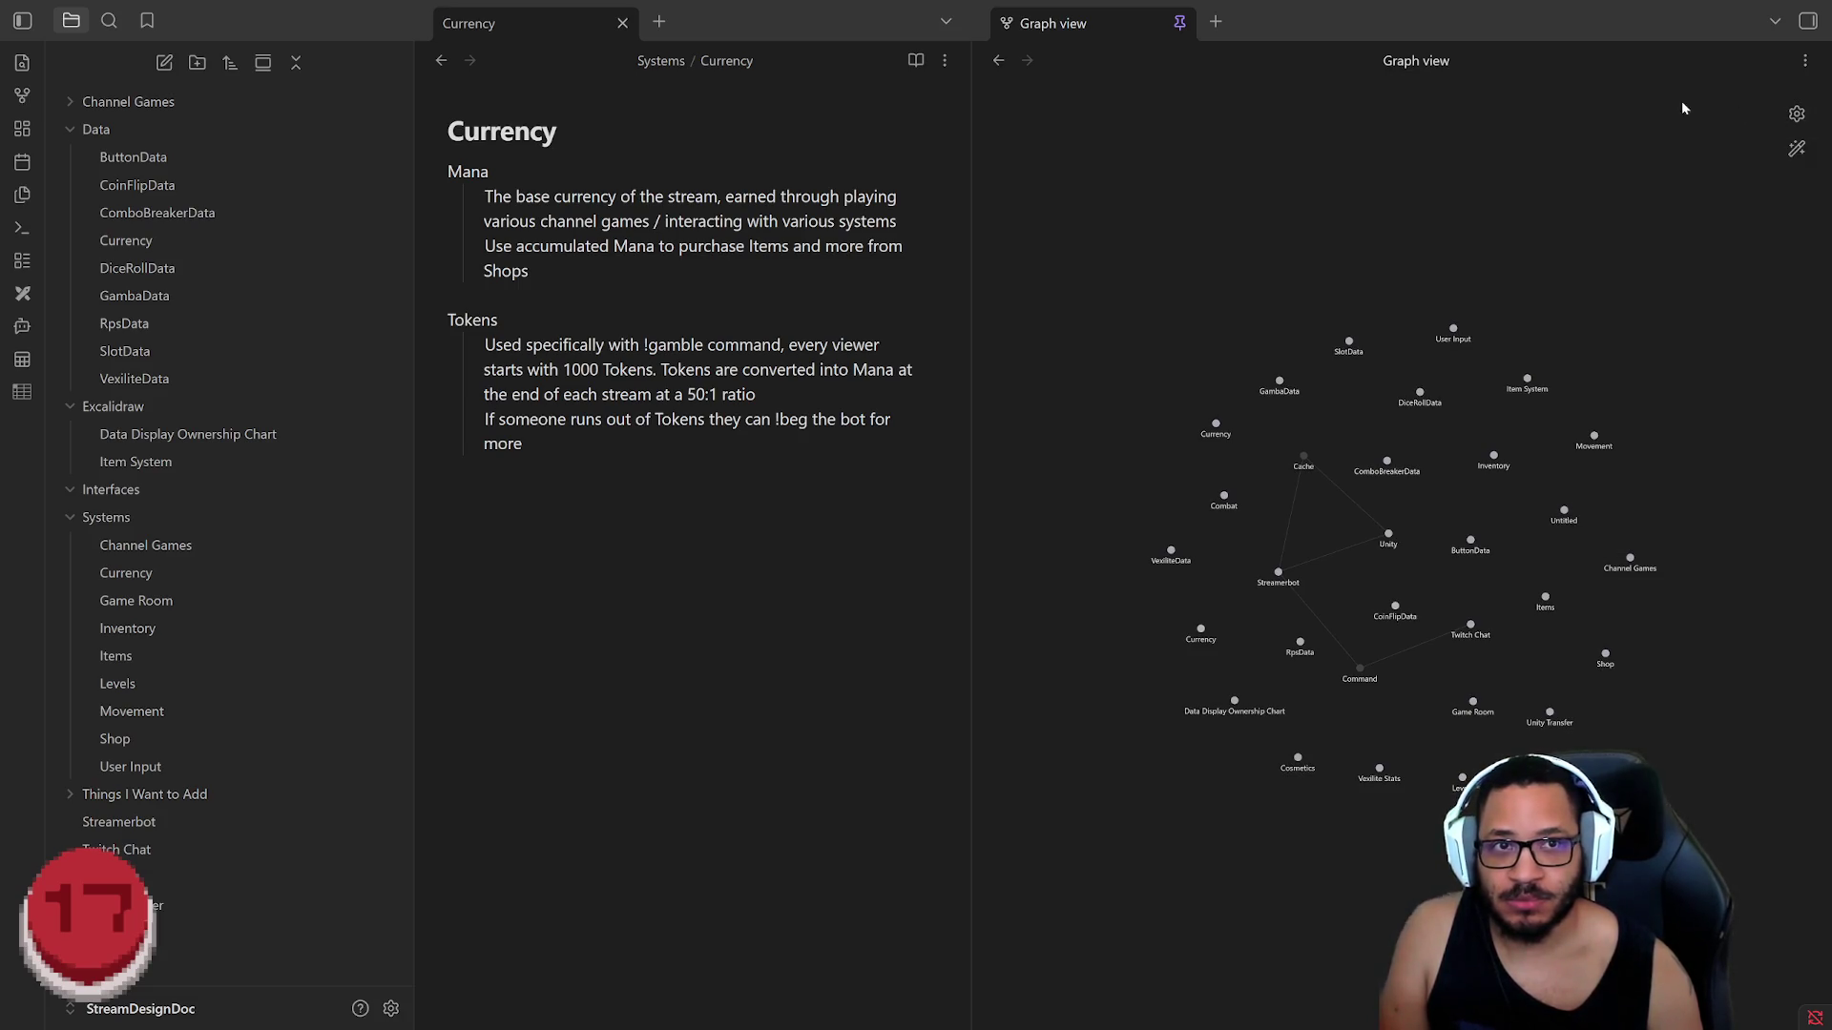
left_click(391, 1009)
scroll(429, 676, "down", 1)
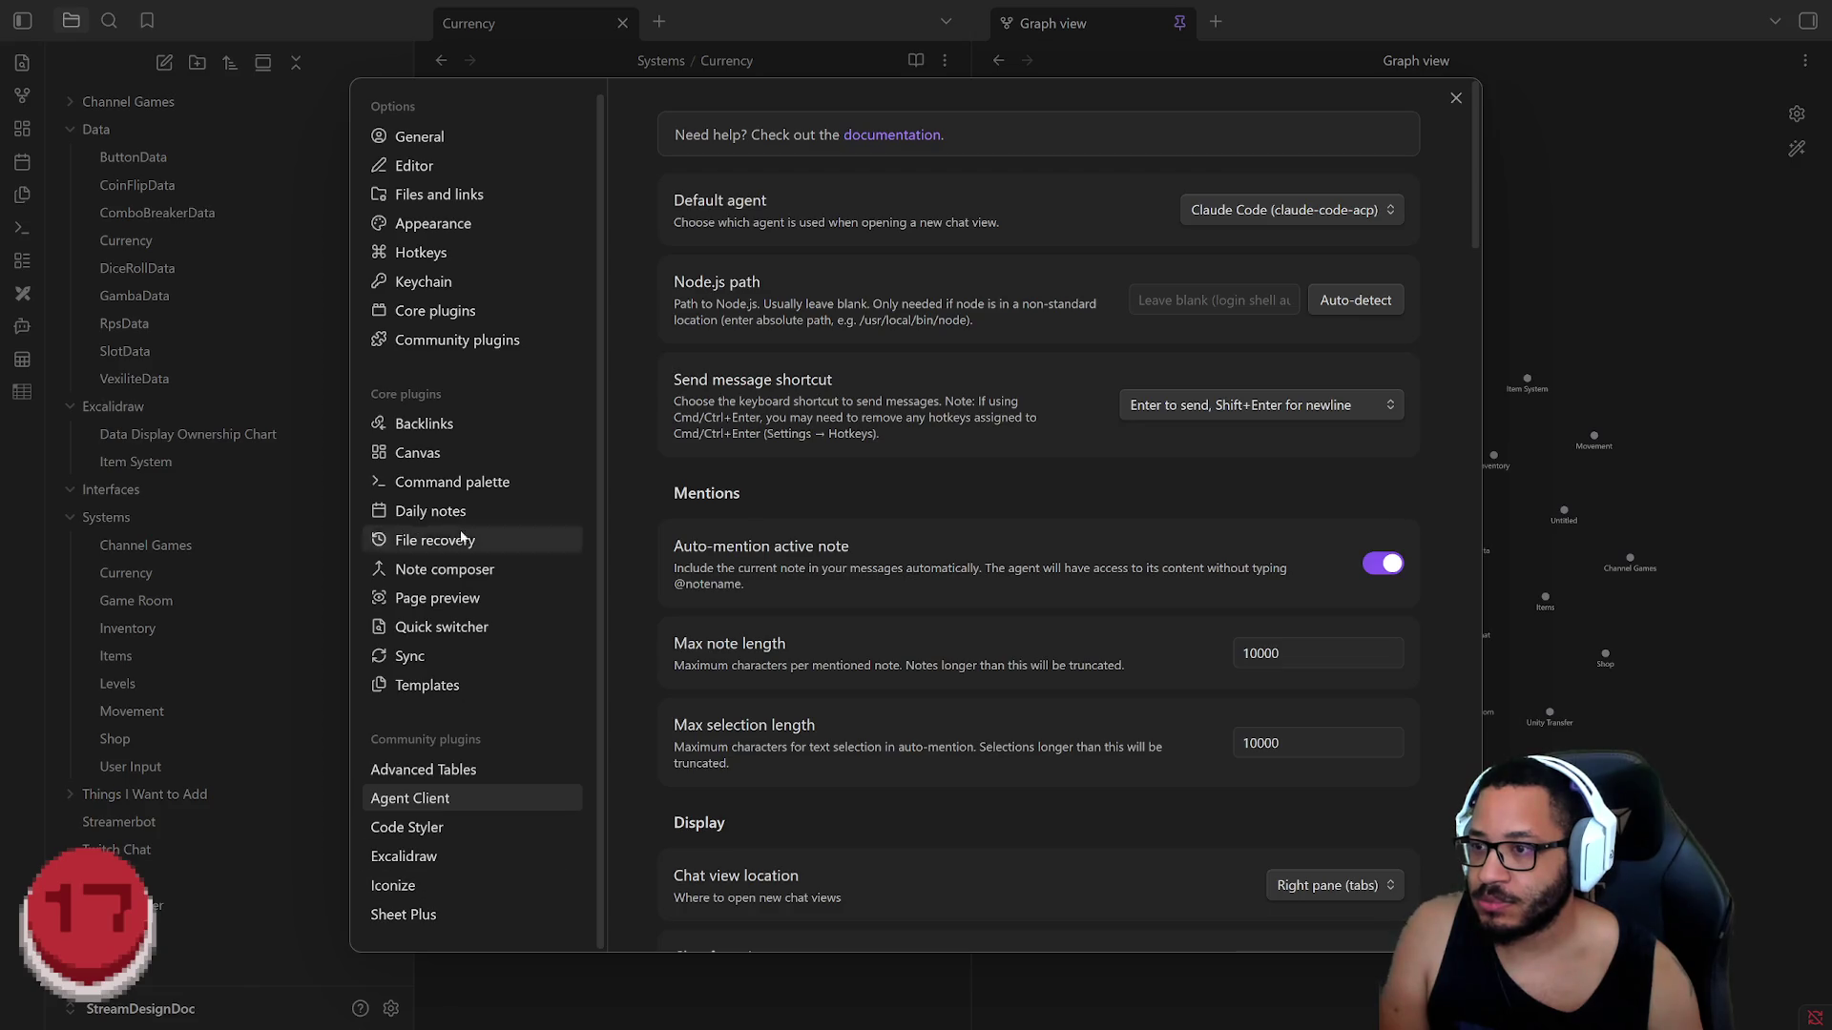
left_click(457, 340)
scroll(787, 628, "down", 2)
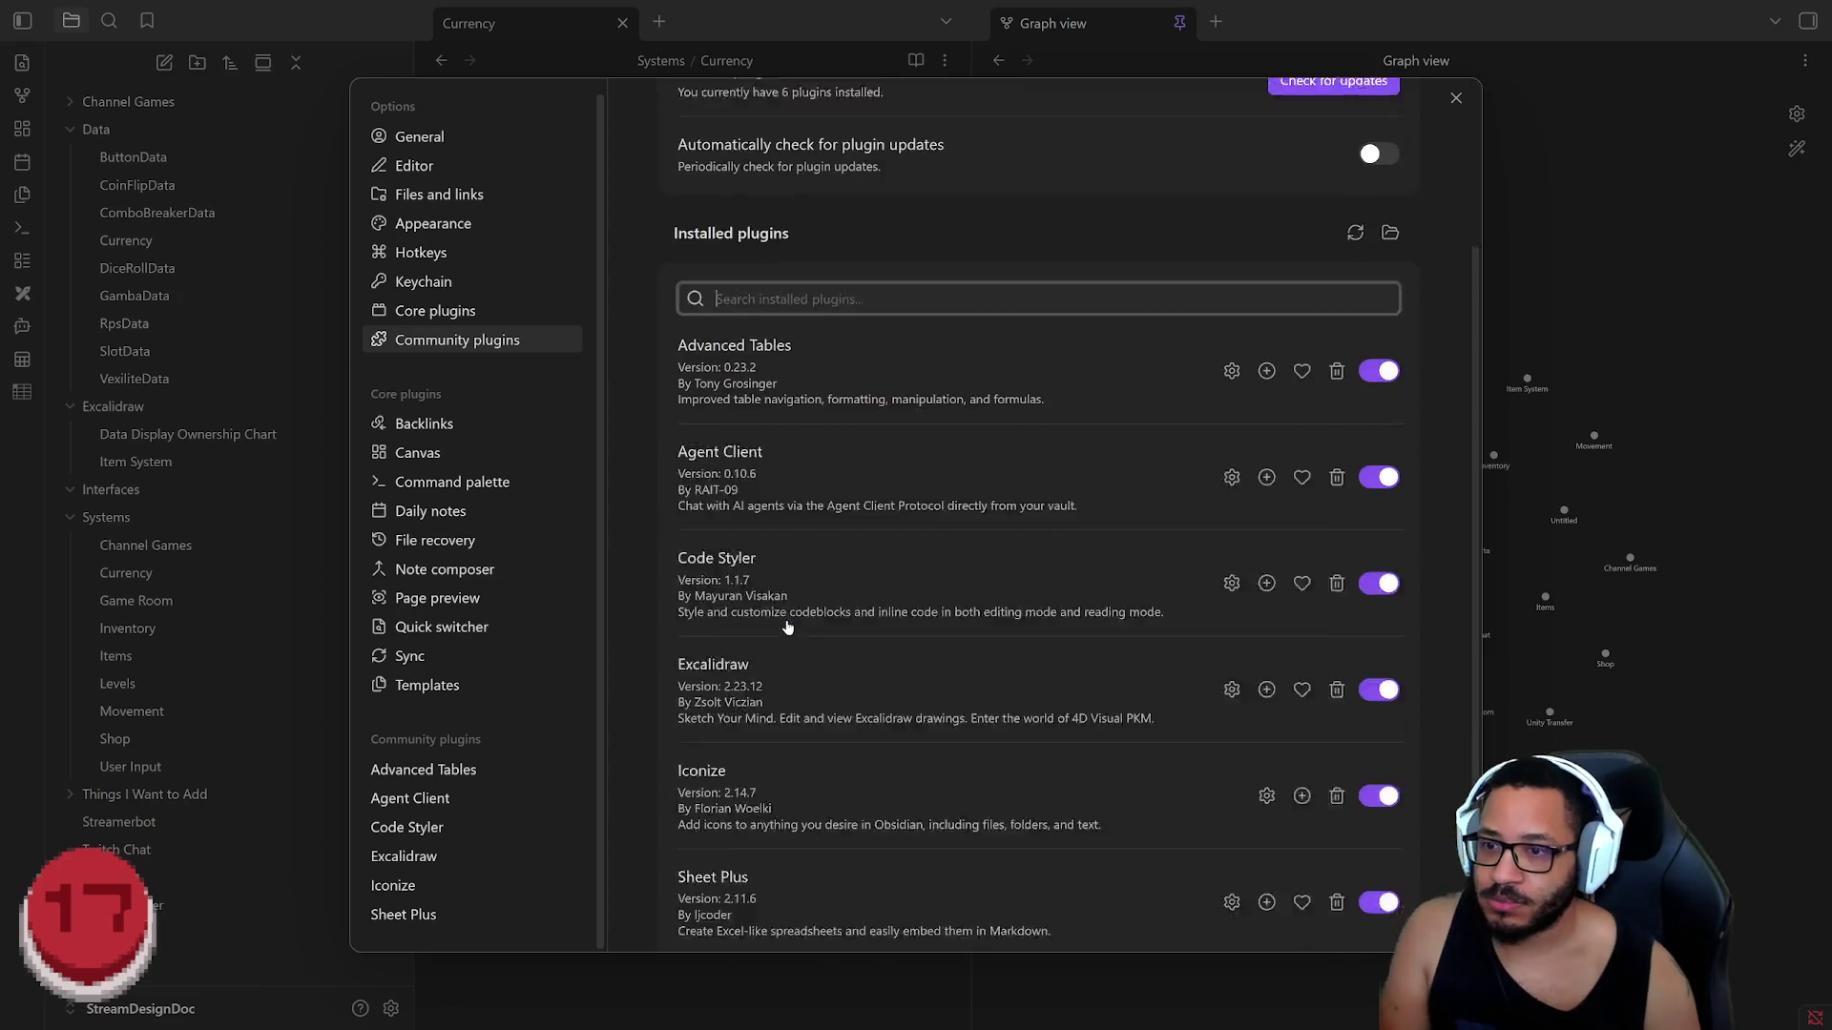
scroll(786, 627, "down", 1)
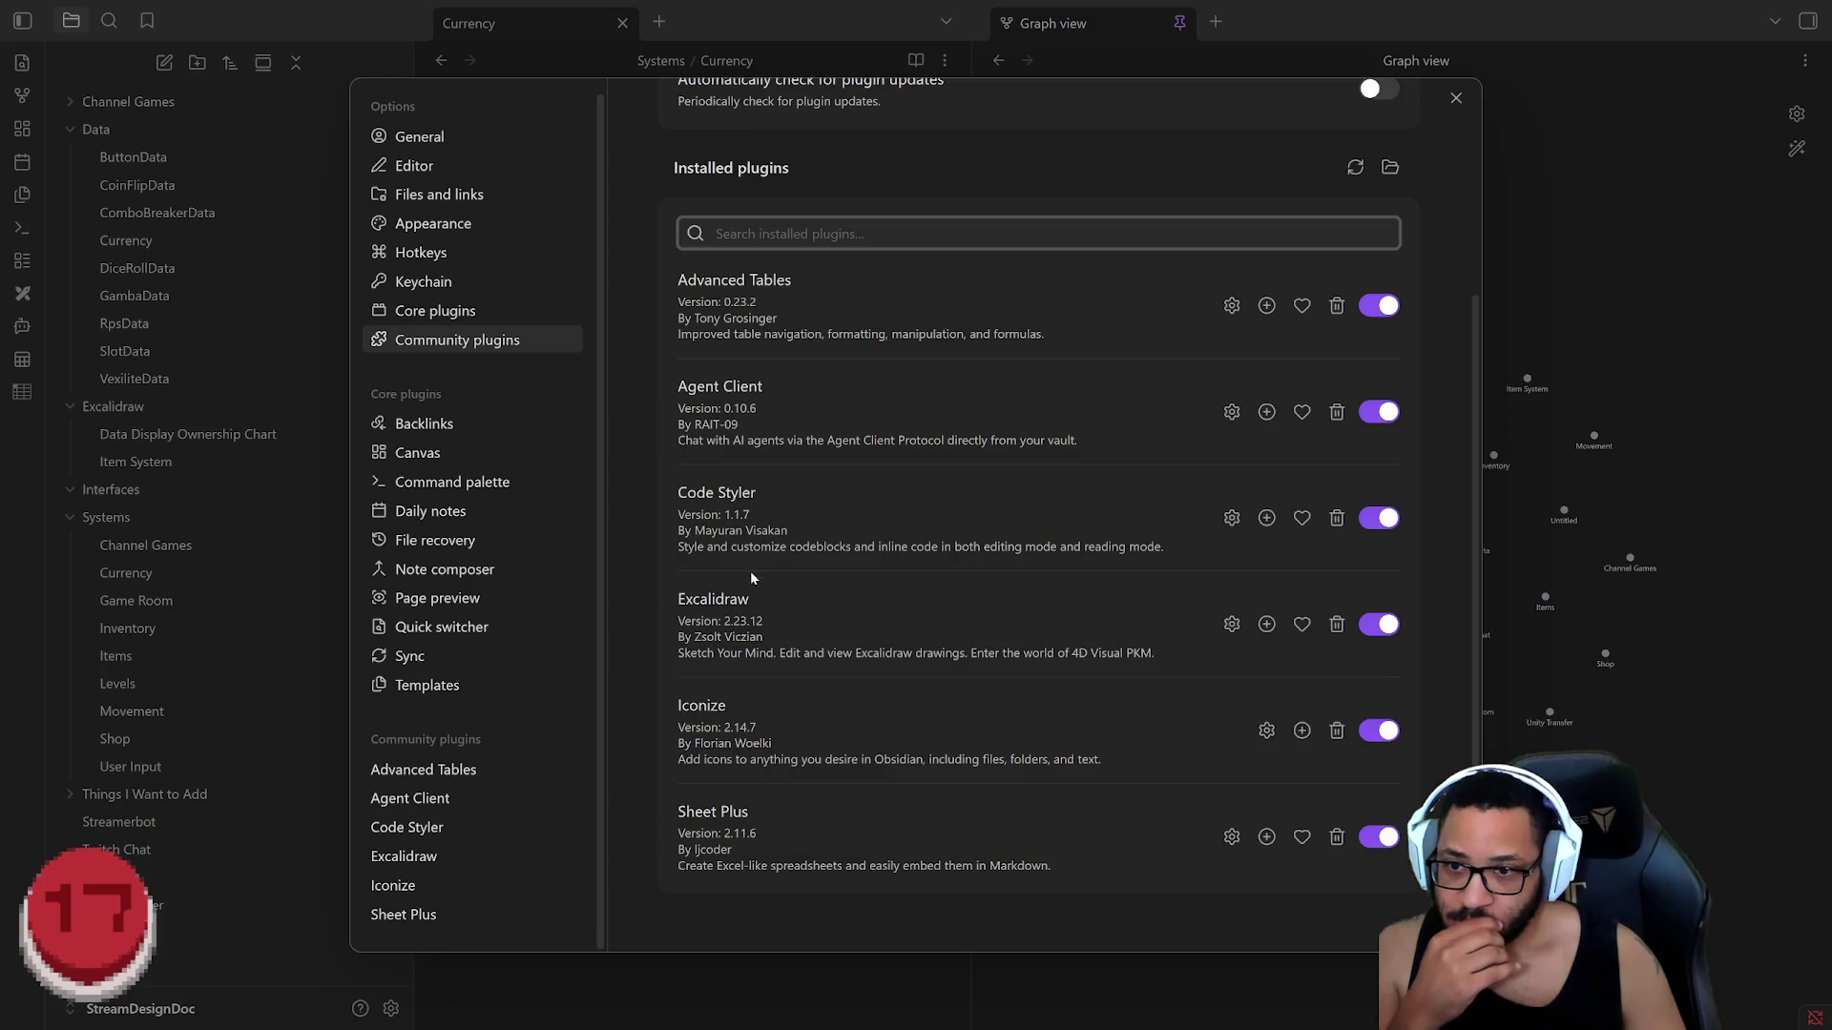
left_click(945, 528)
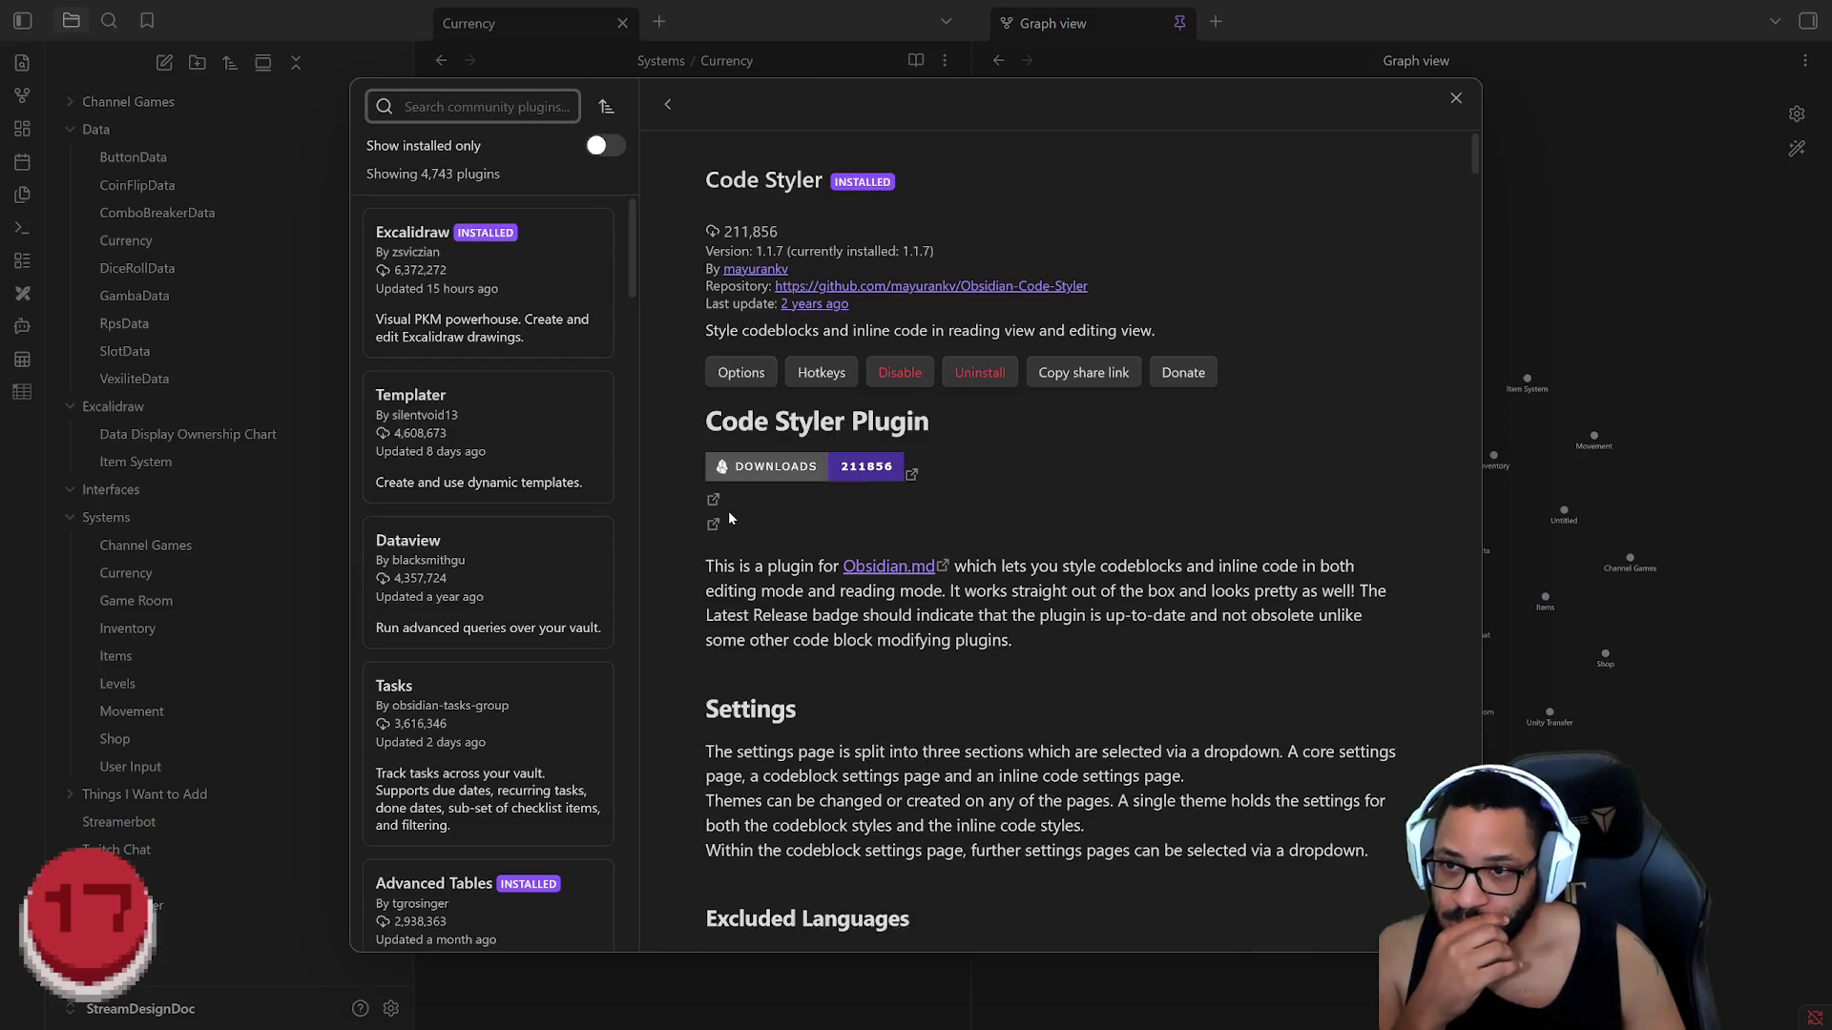
scroll(1133, 516, "down", 5)
scroll(1159, 471, "down", 5)
scroll(1121, 492, "down", 5)
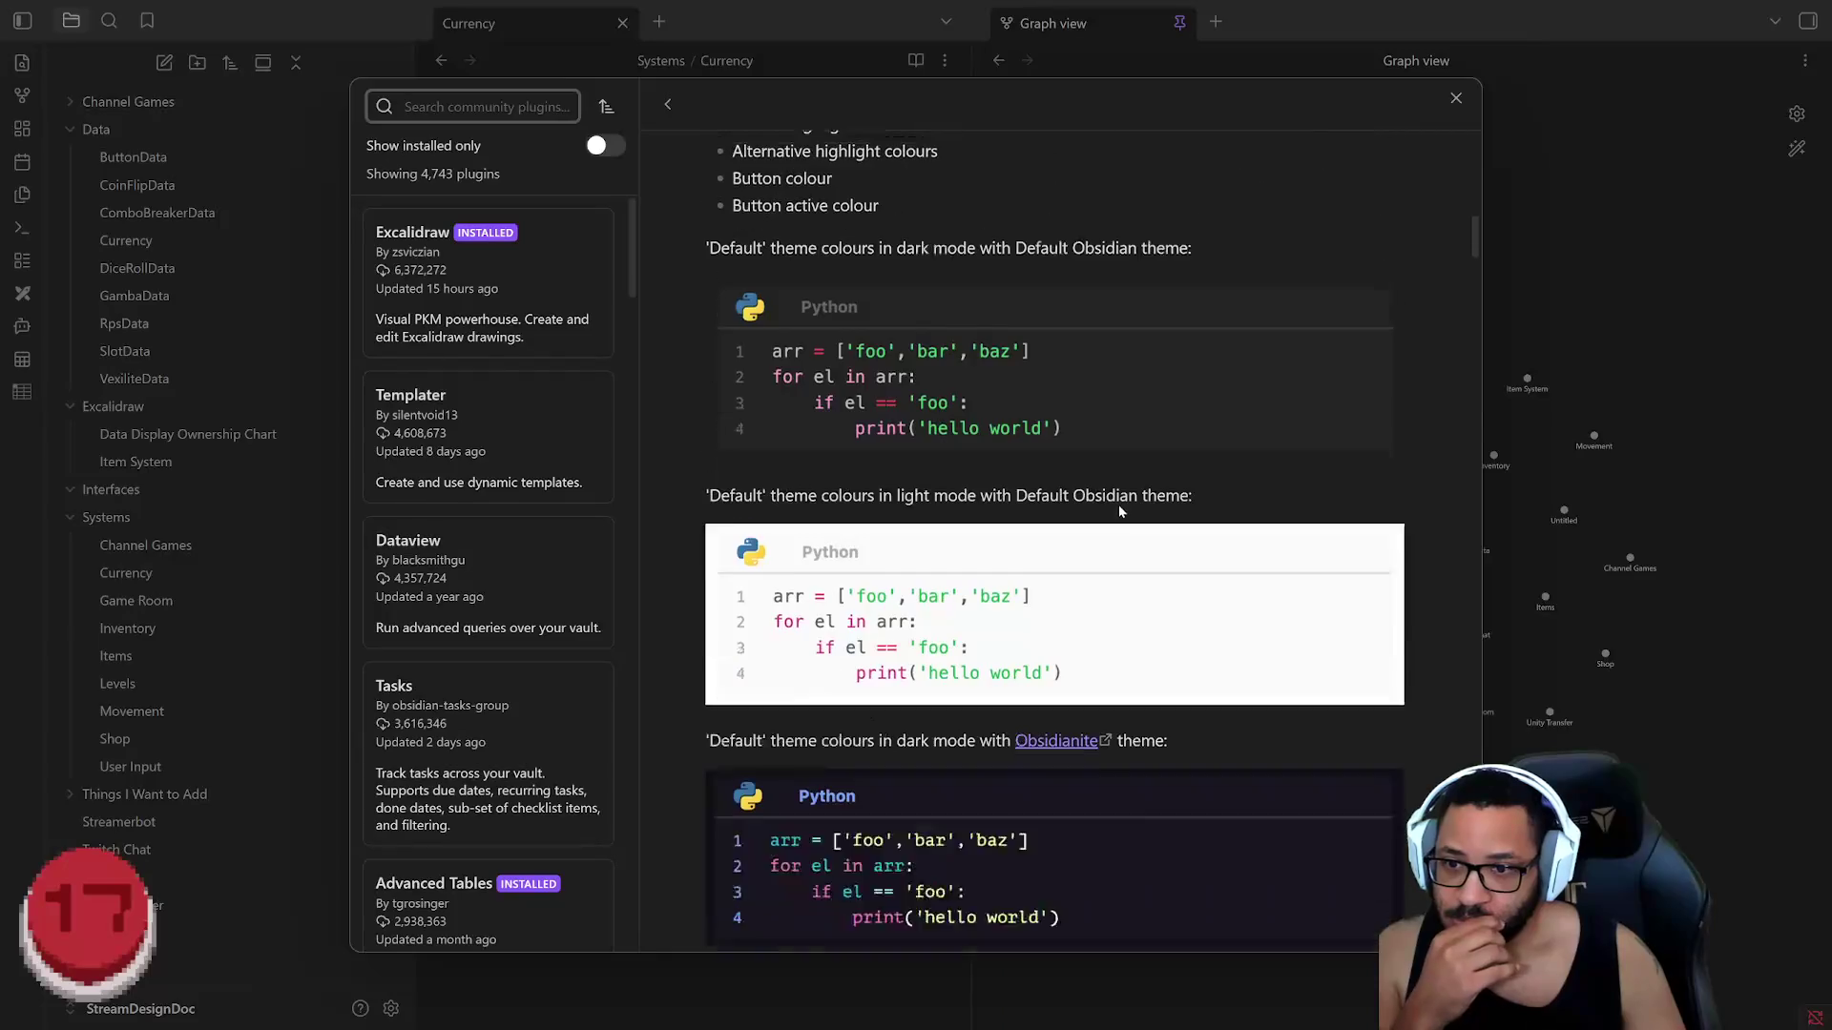
scroll(1043, 497, "up", 3)
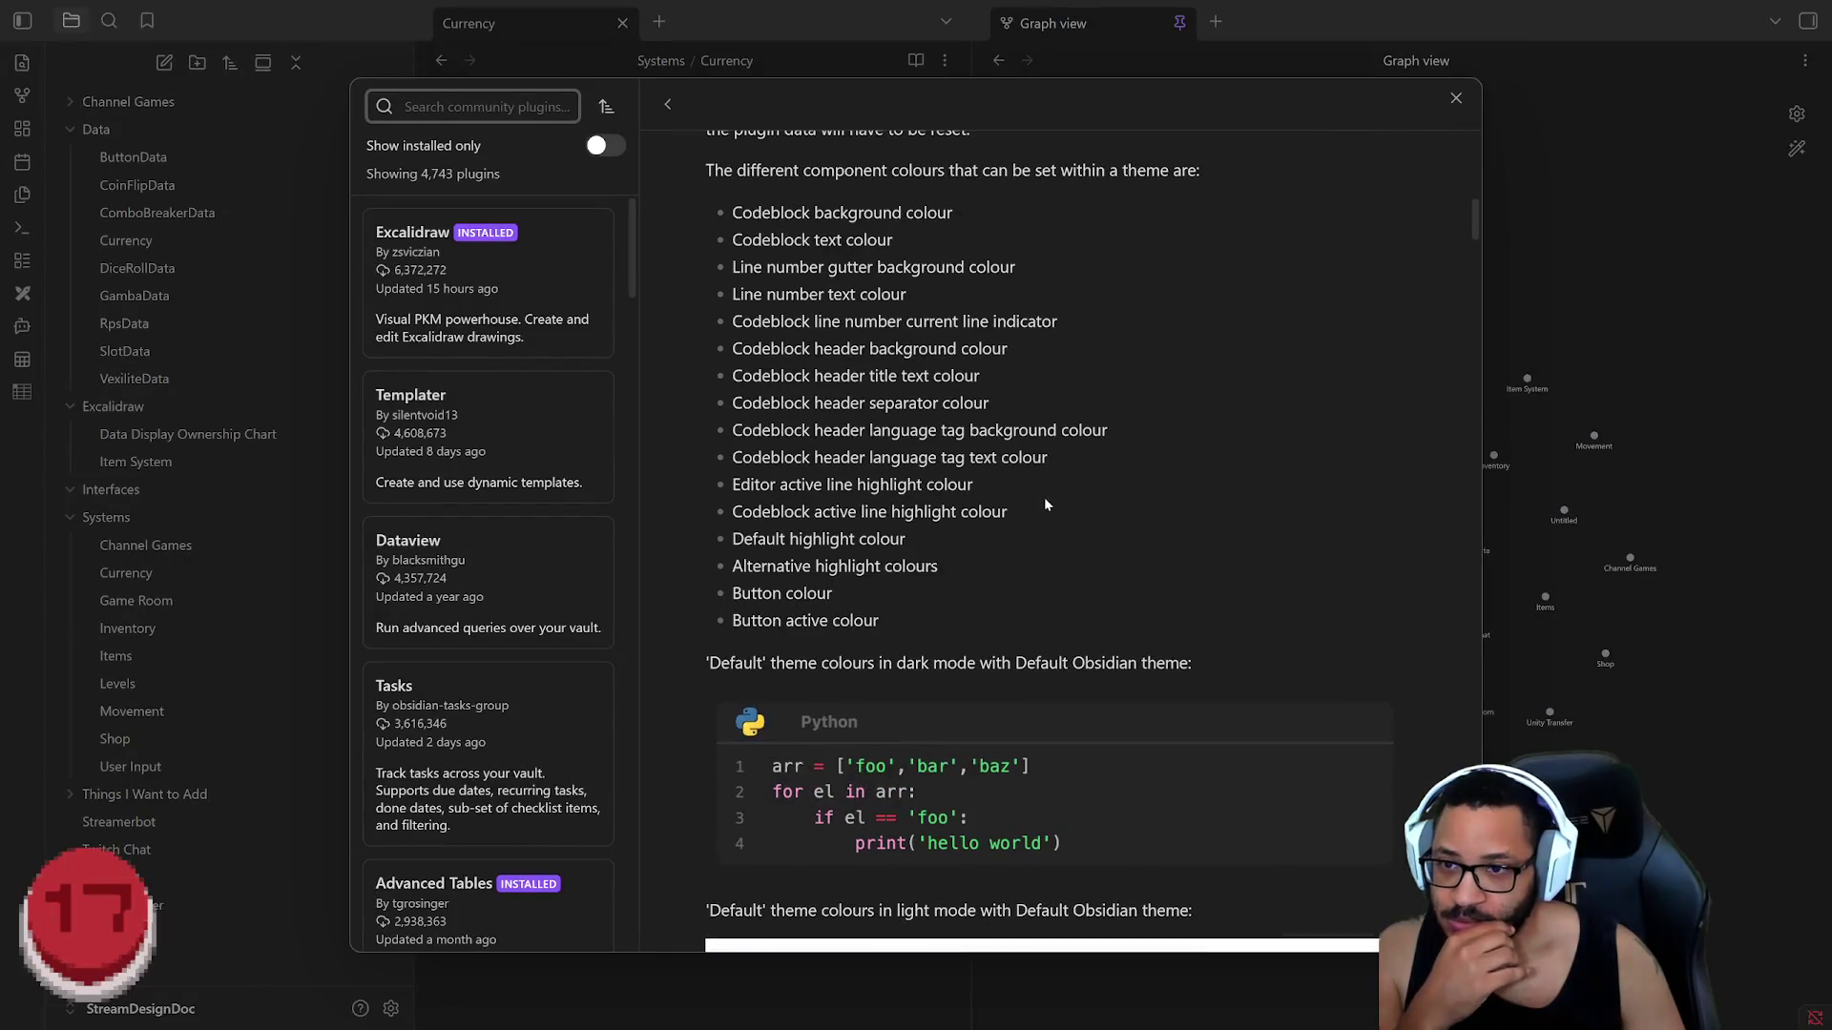
scroll(1075, 515, "up", 4)
scroll(1076, 514, "down", 5)
scroll(1076, 516, "down", 2)
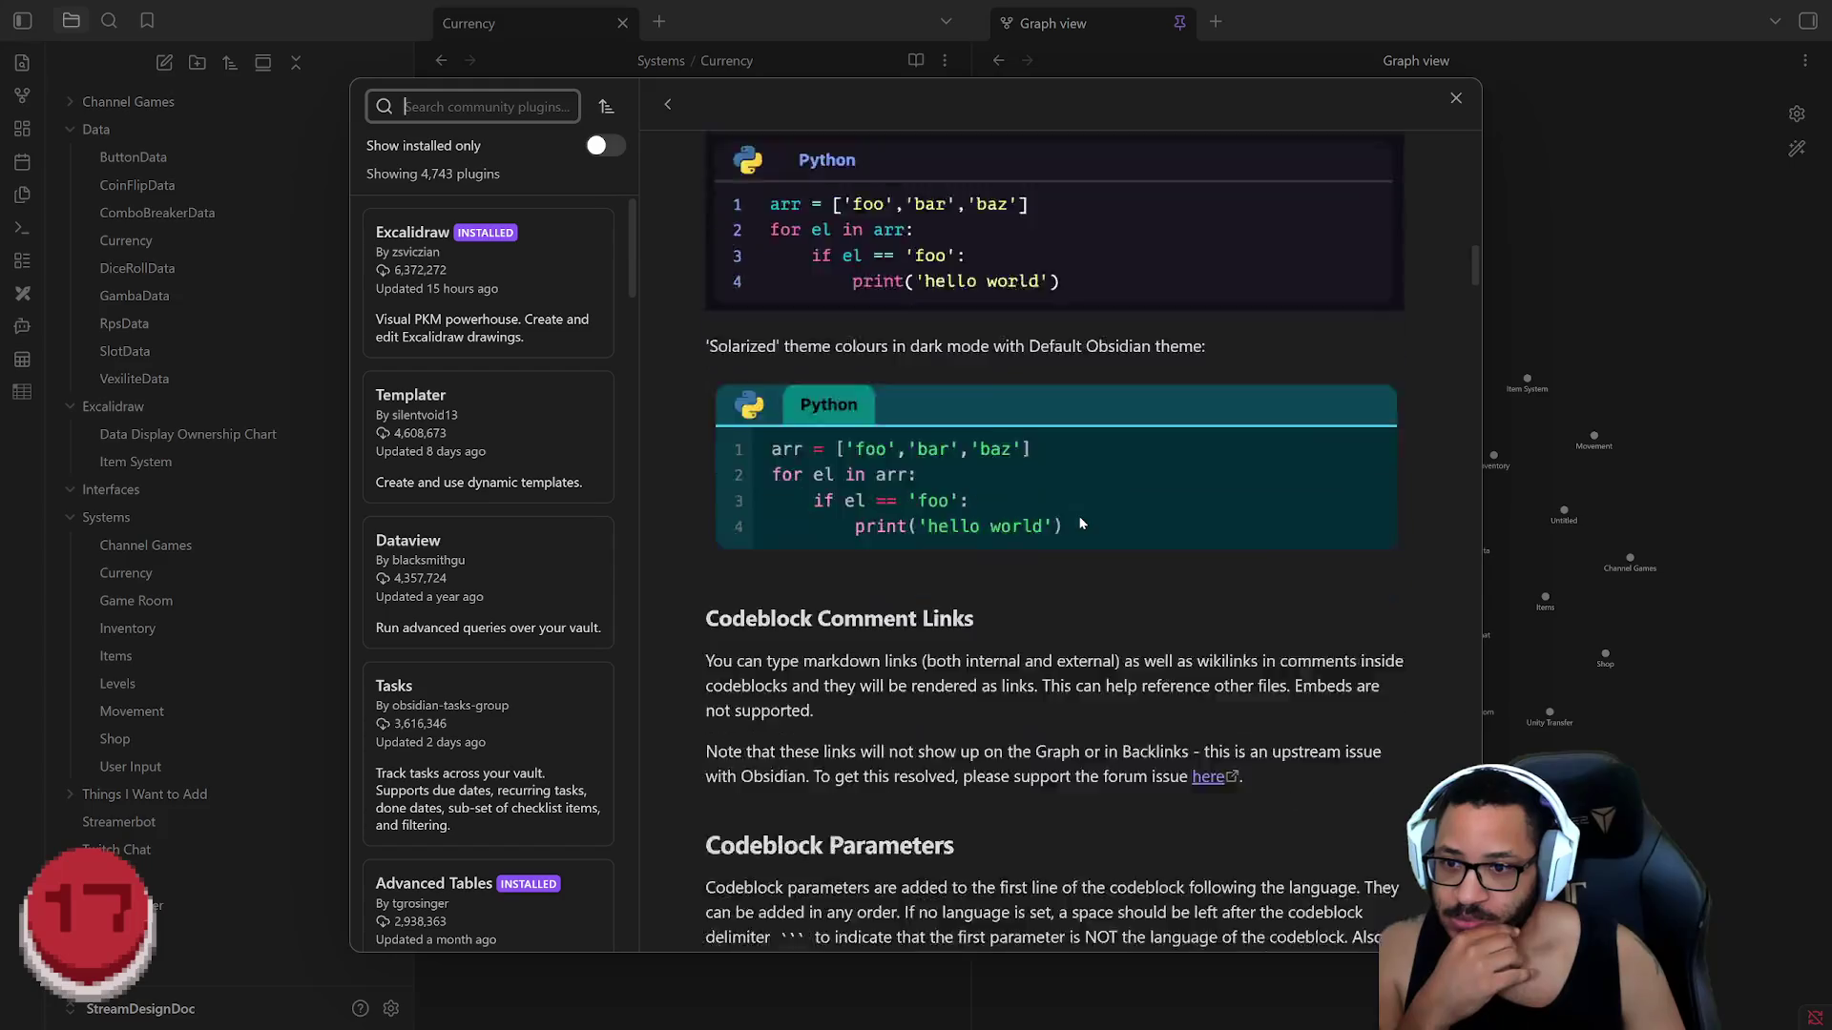
scroll(1079, 522, "down", 3)
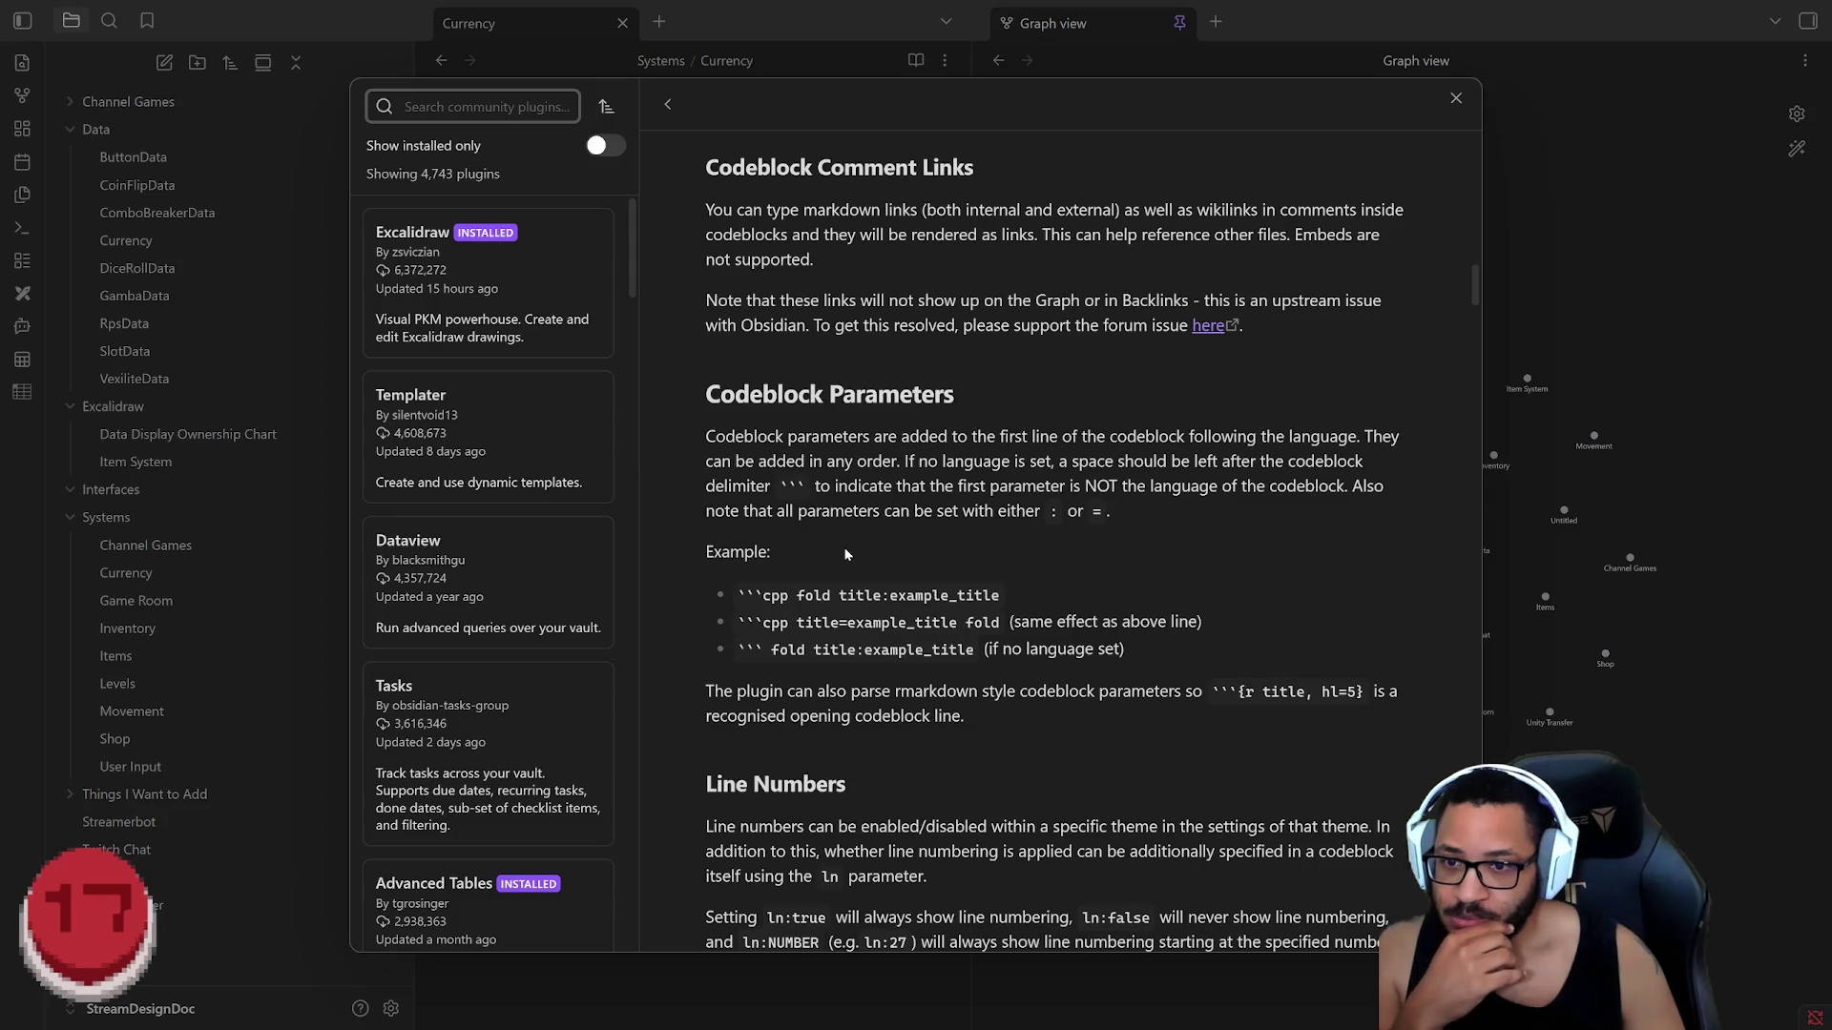
left_click(1456, 98)
left_click(1455, 98)
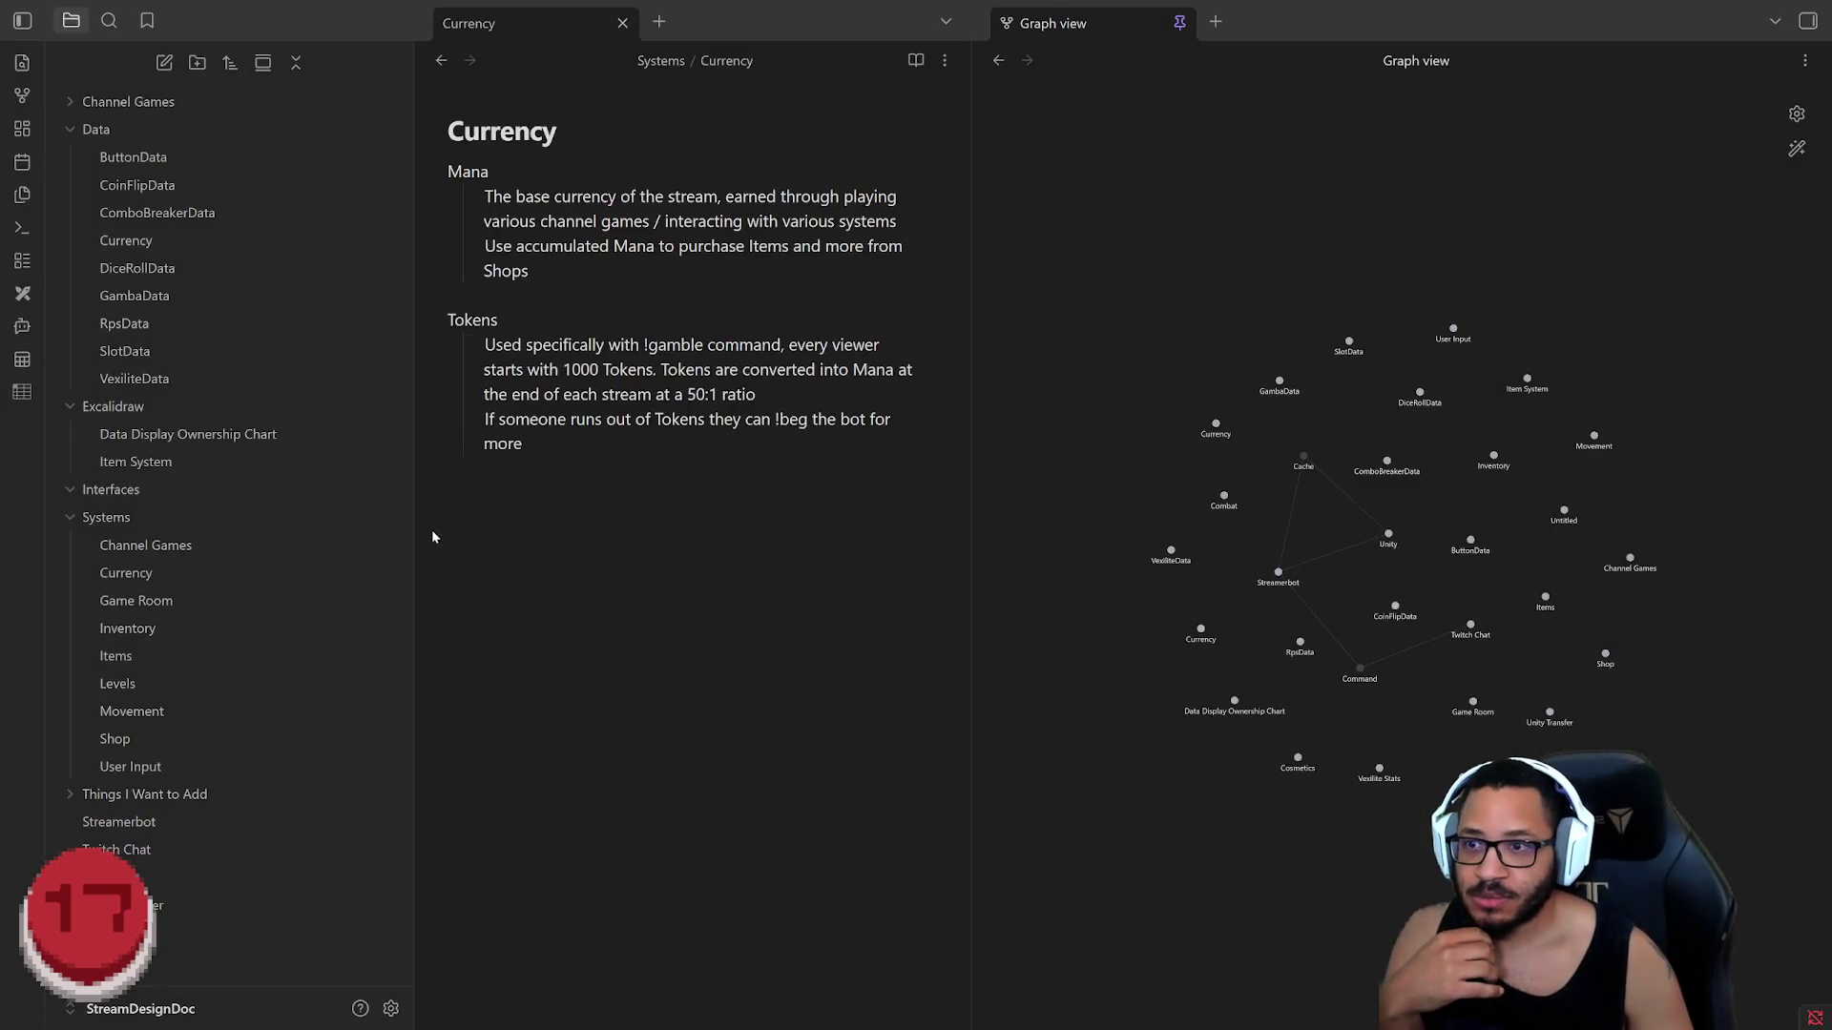
Step: Write the cs Currency class with public int Mana and Tokens fields, then open the Inventory note
key("Return")
type("```cs")
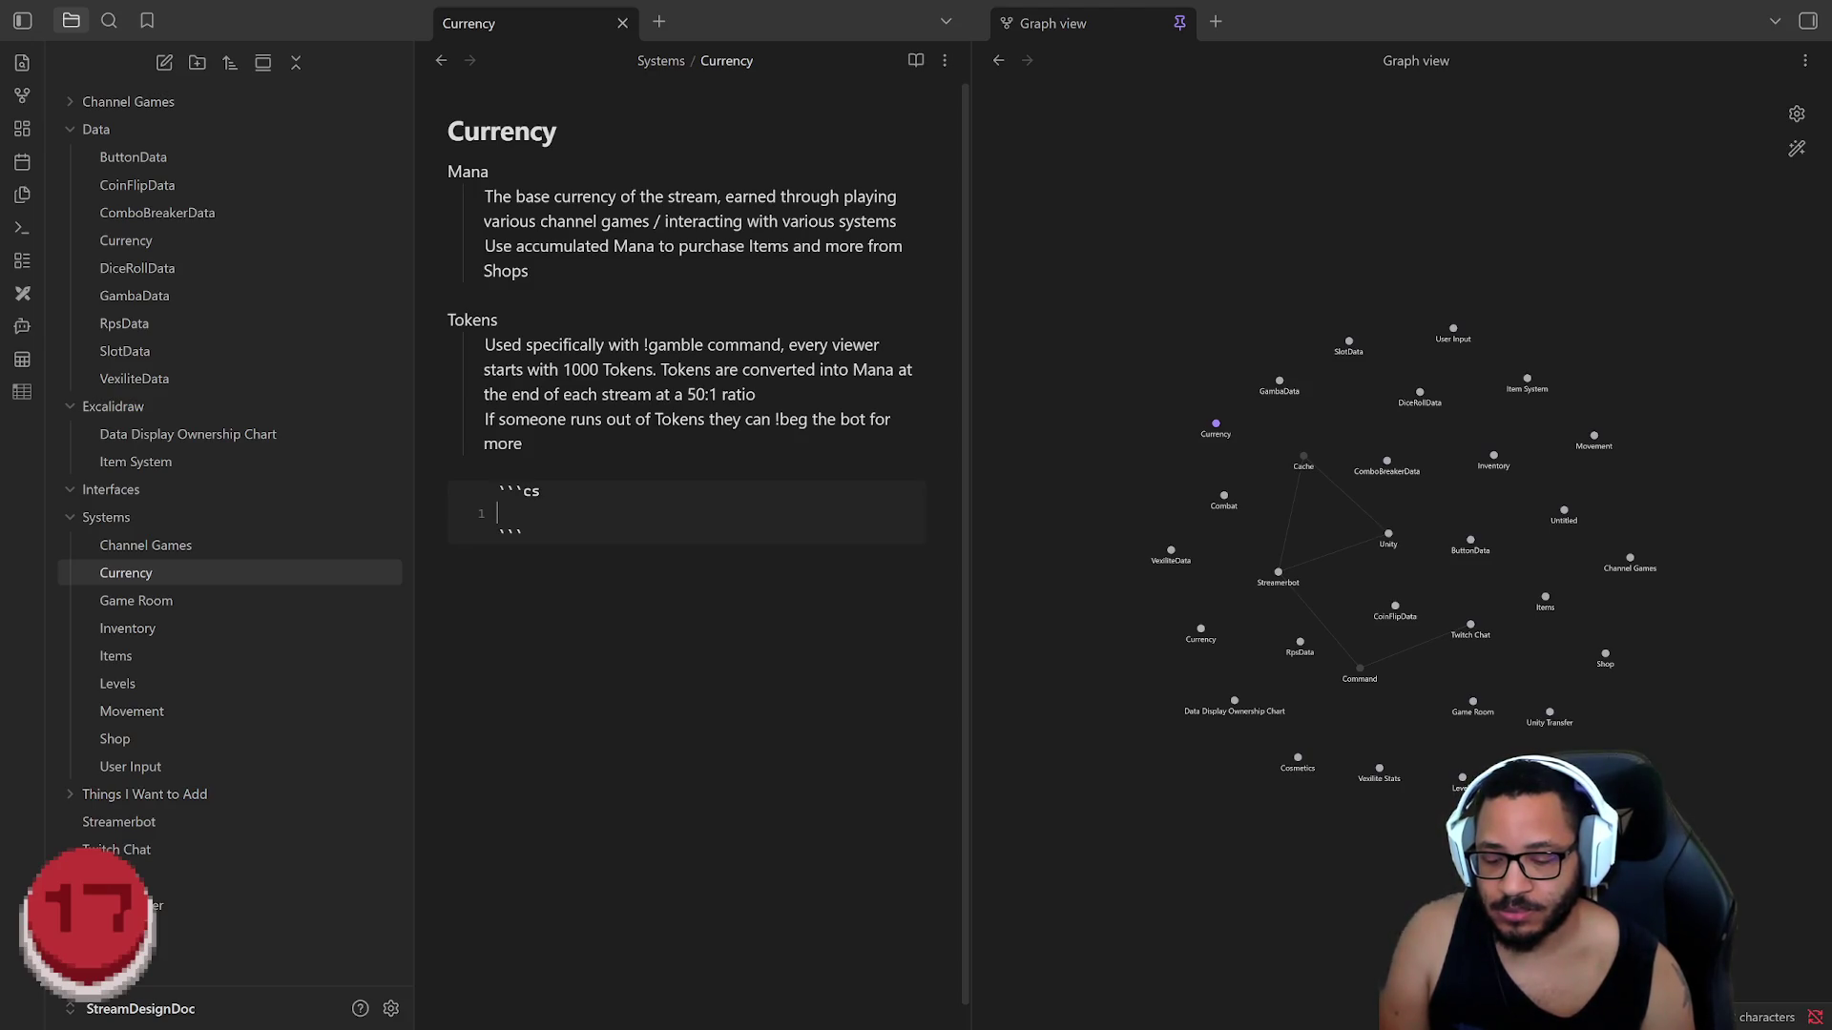
type("public class C")
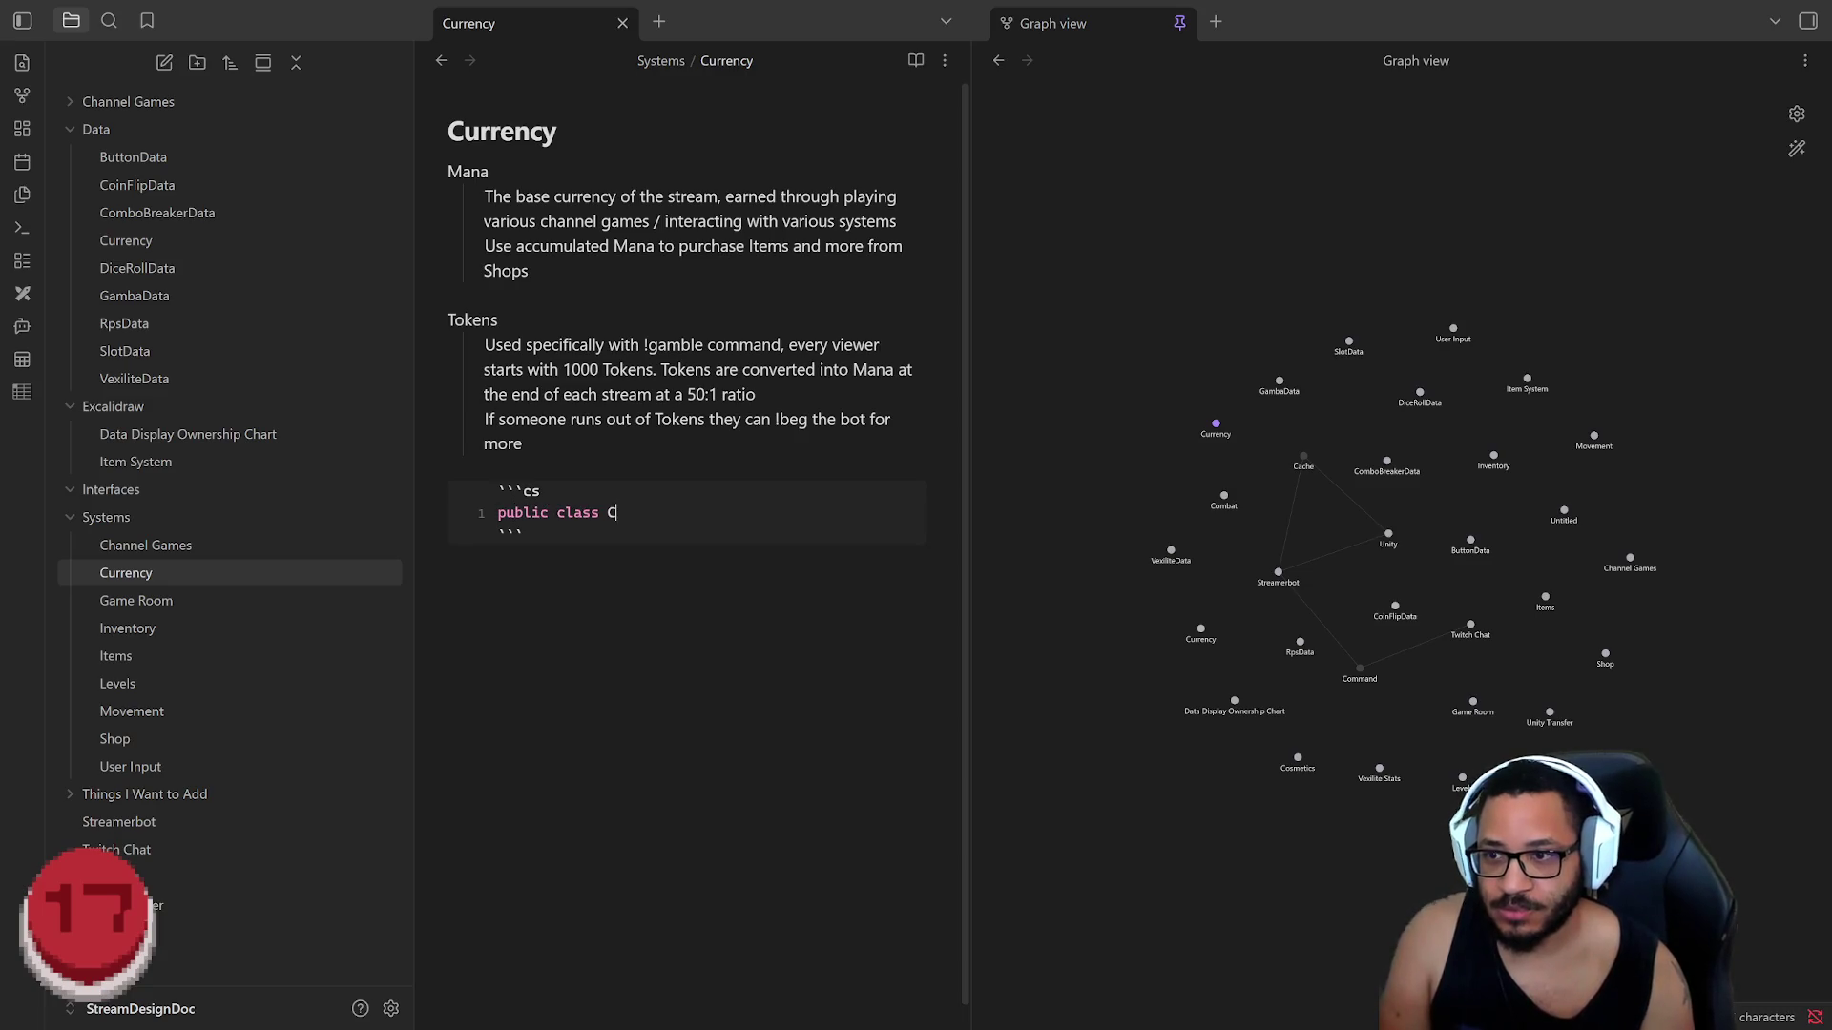
type("urrency")
type("{")
key("Return")
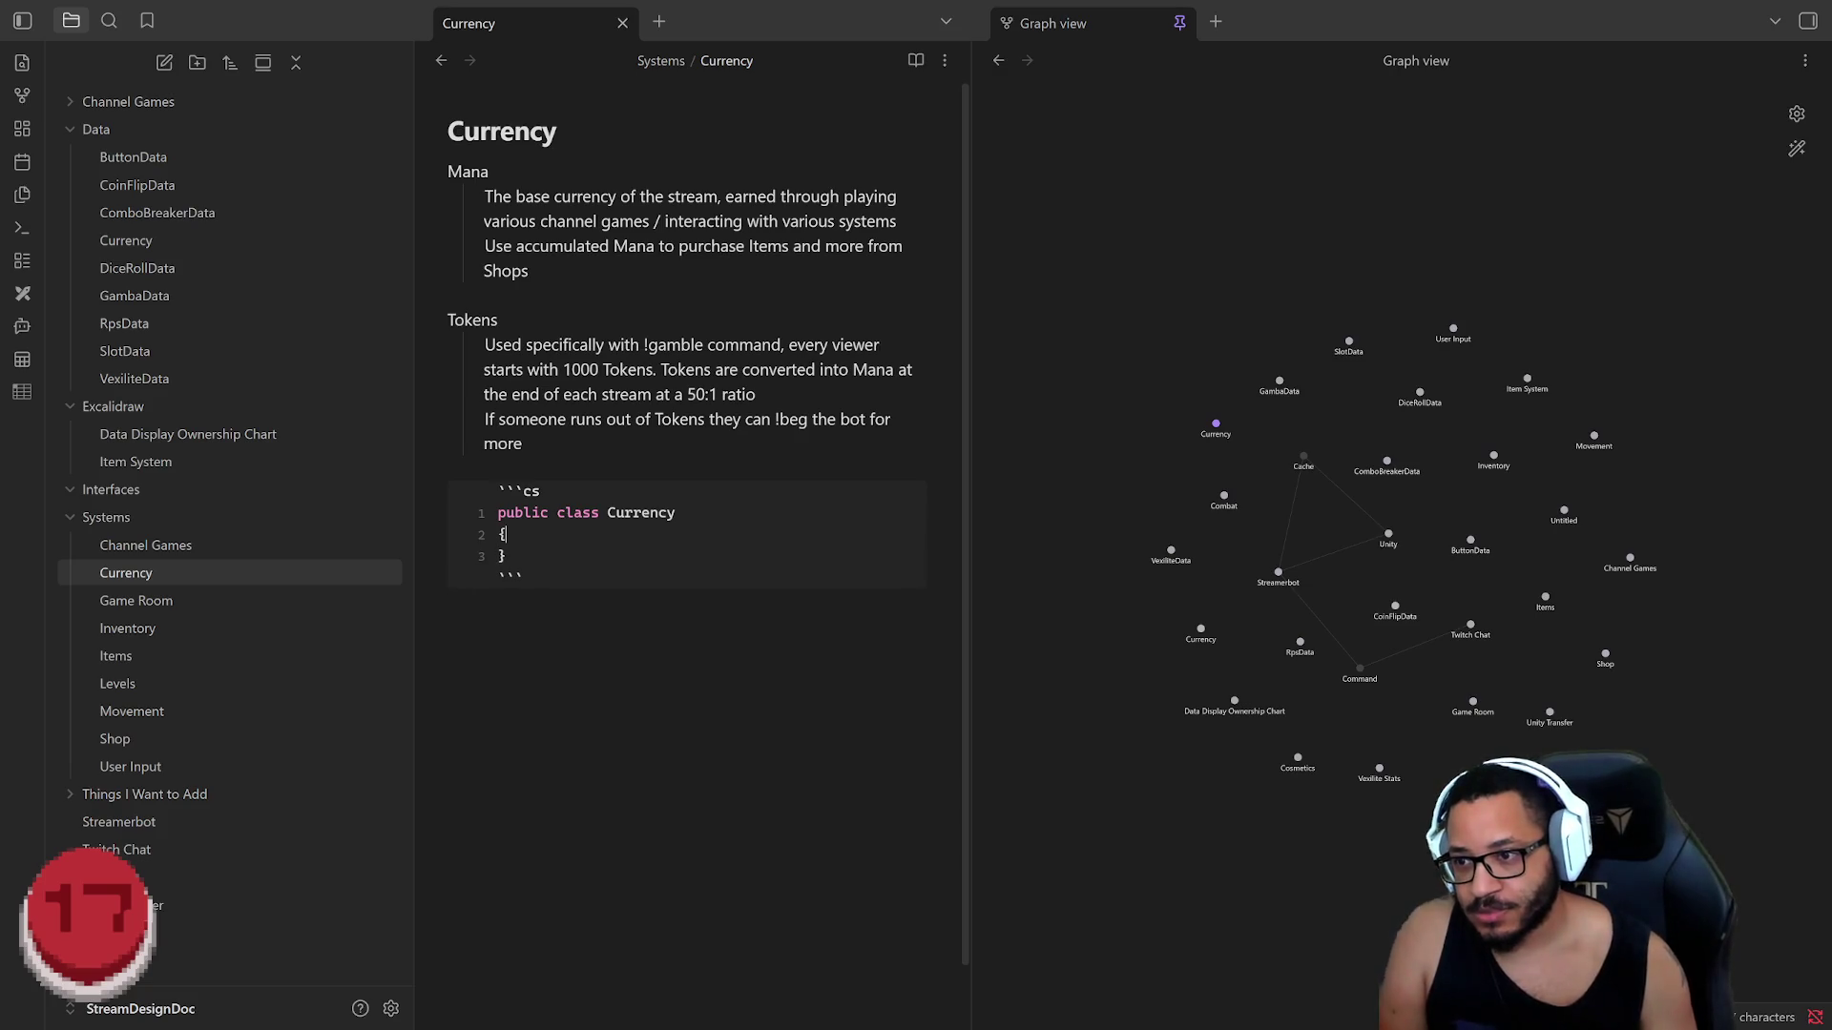
key("Return")
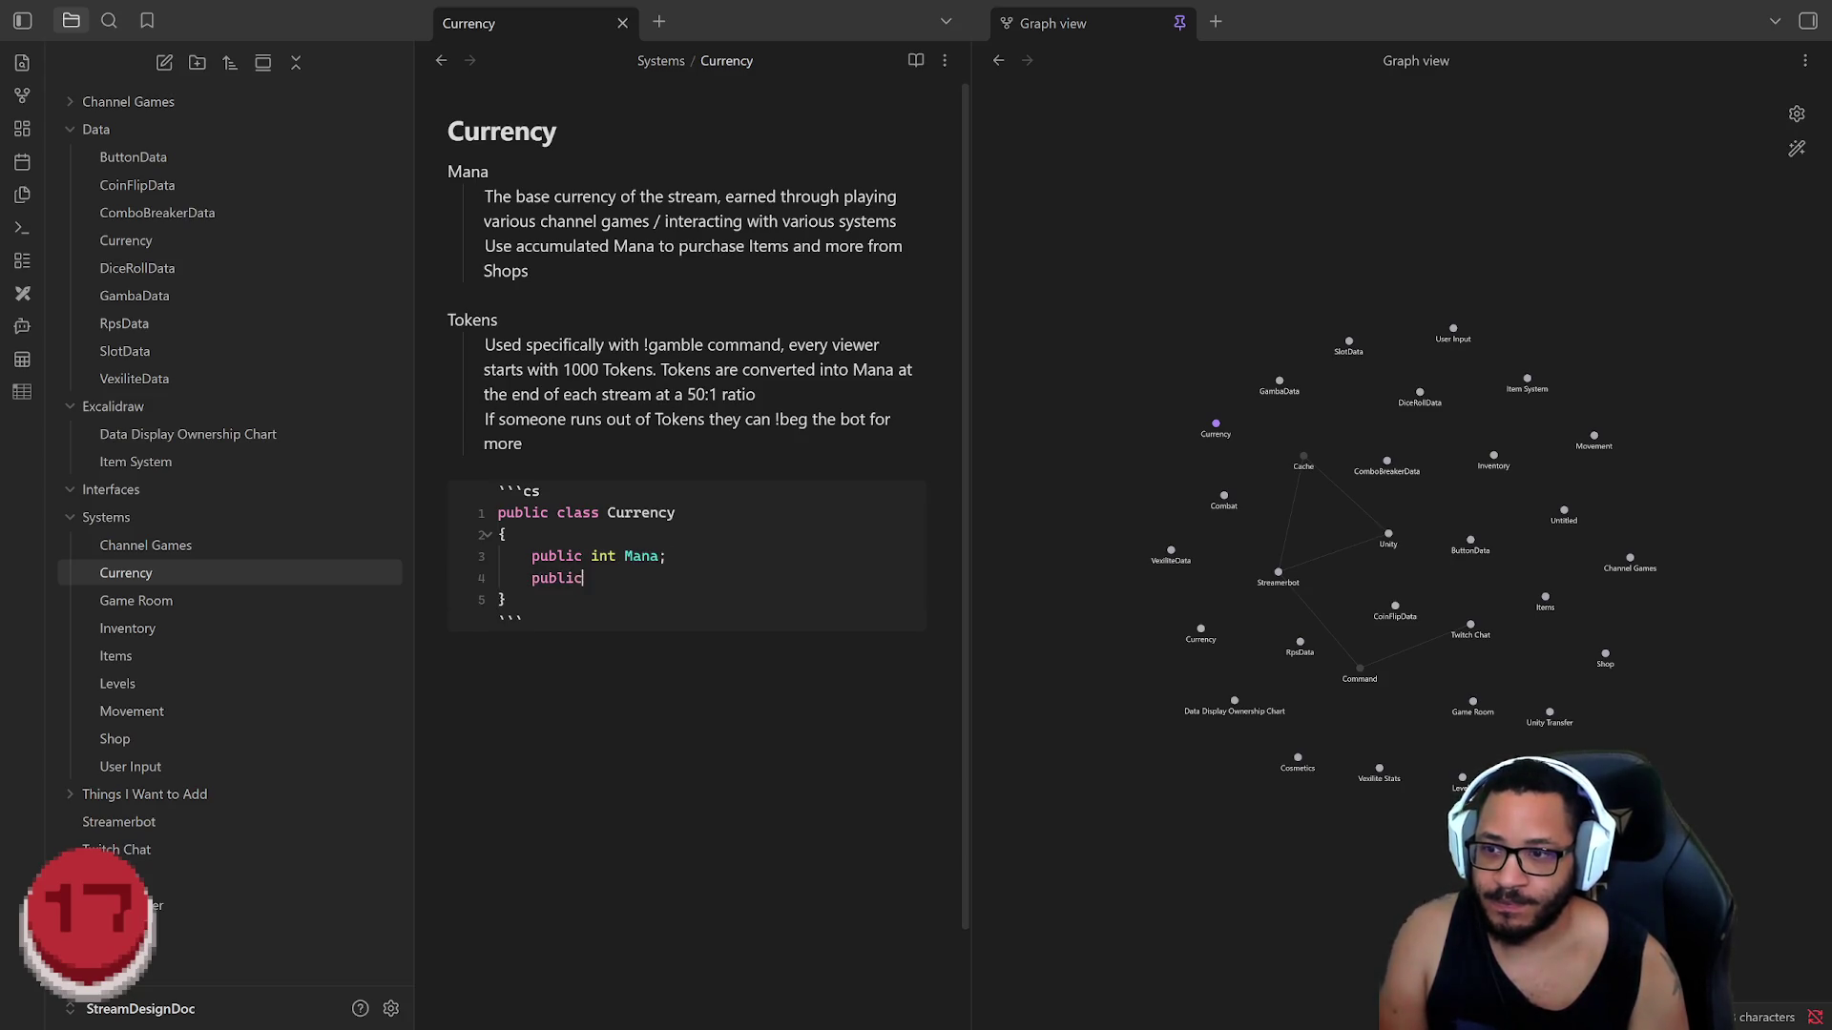
type(" int Tokens;")
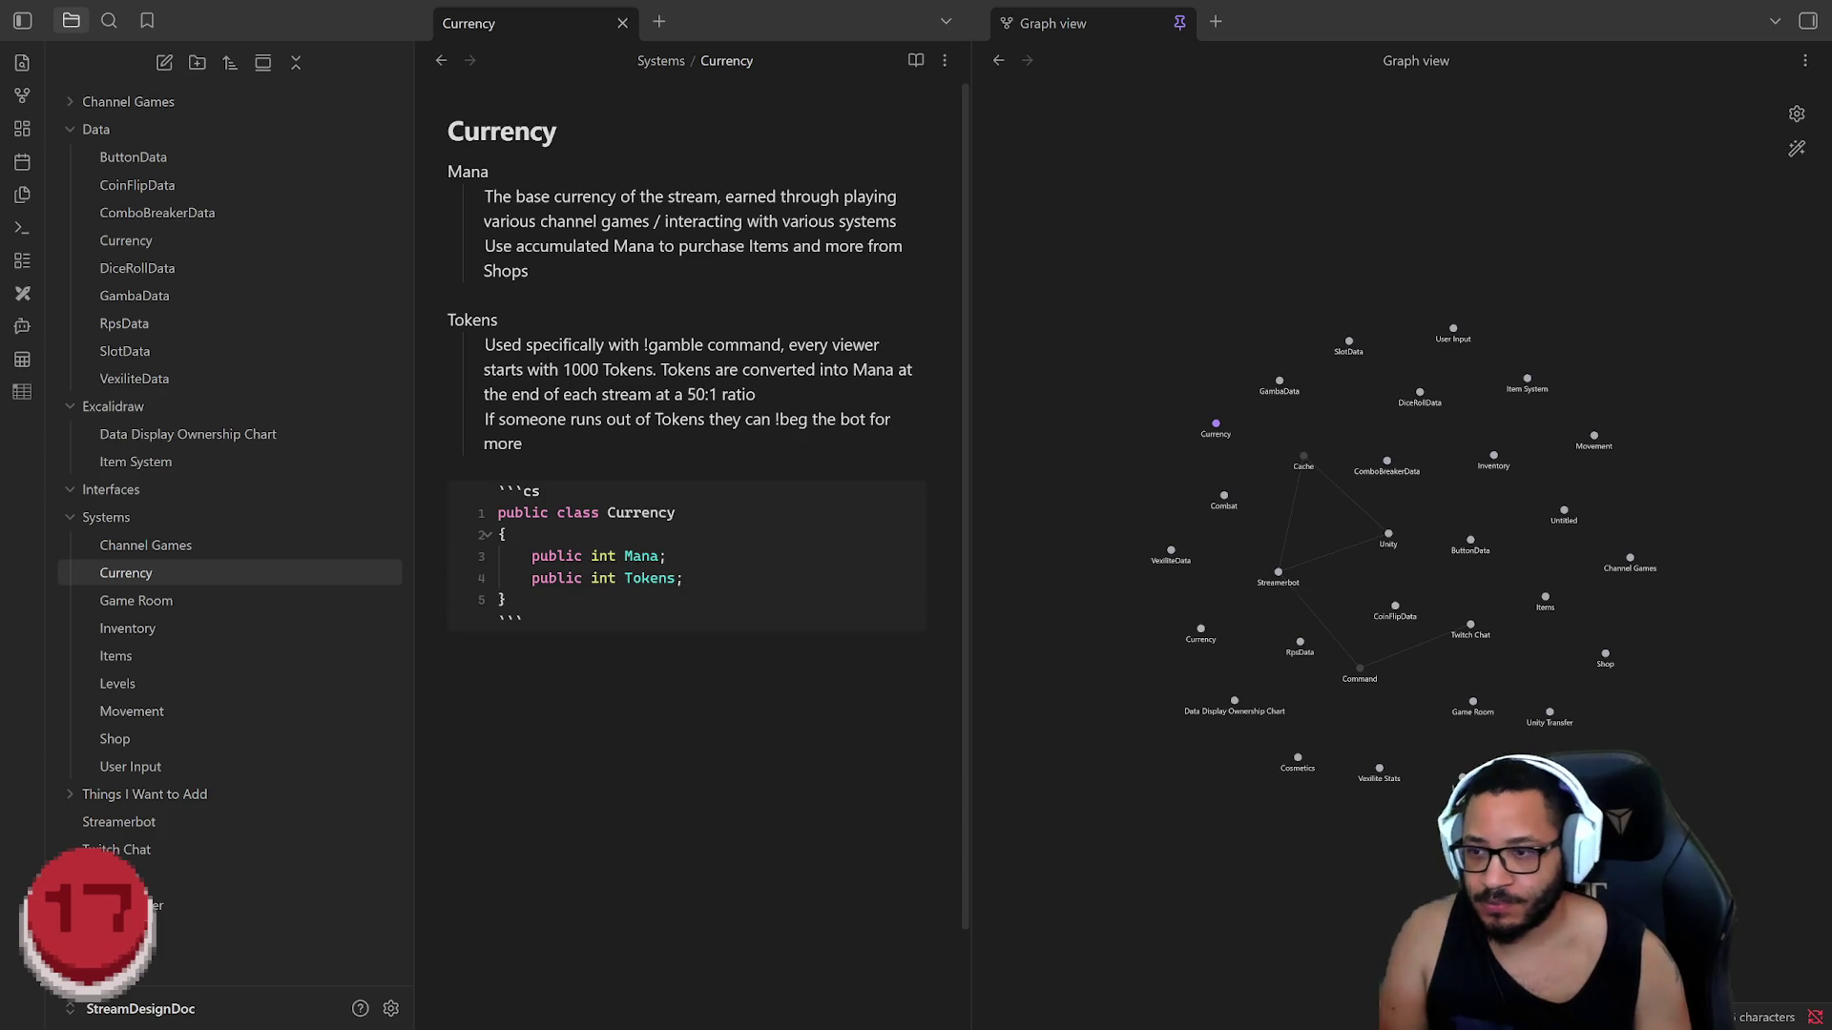
key("Down")
key("Down")
key("shift+Home")
key("Down")
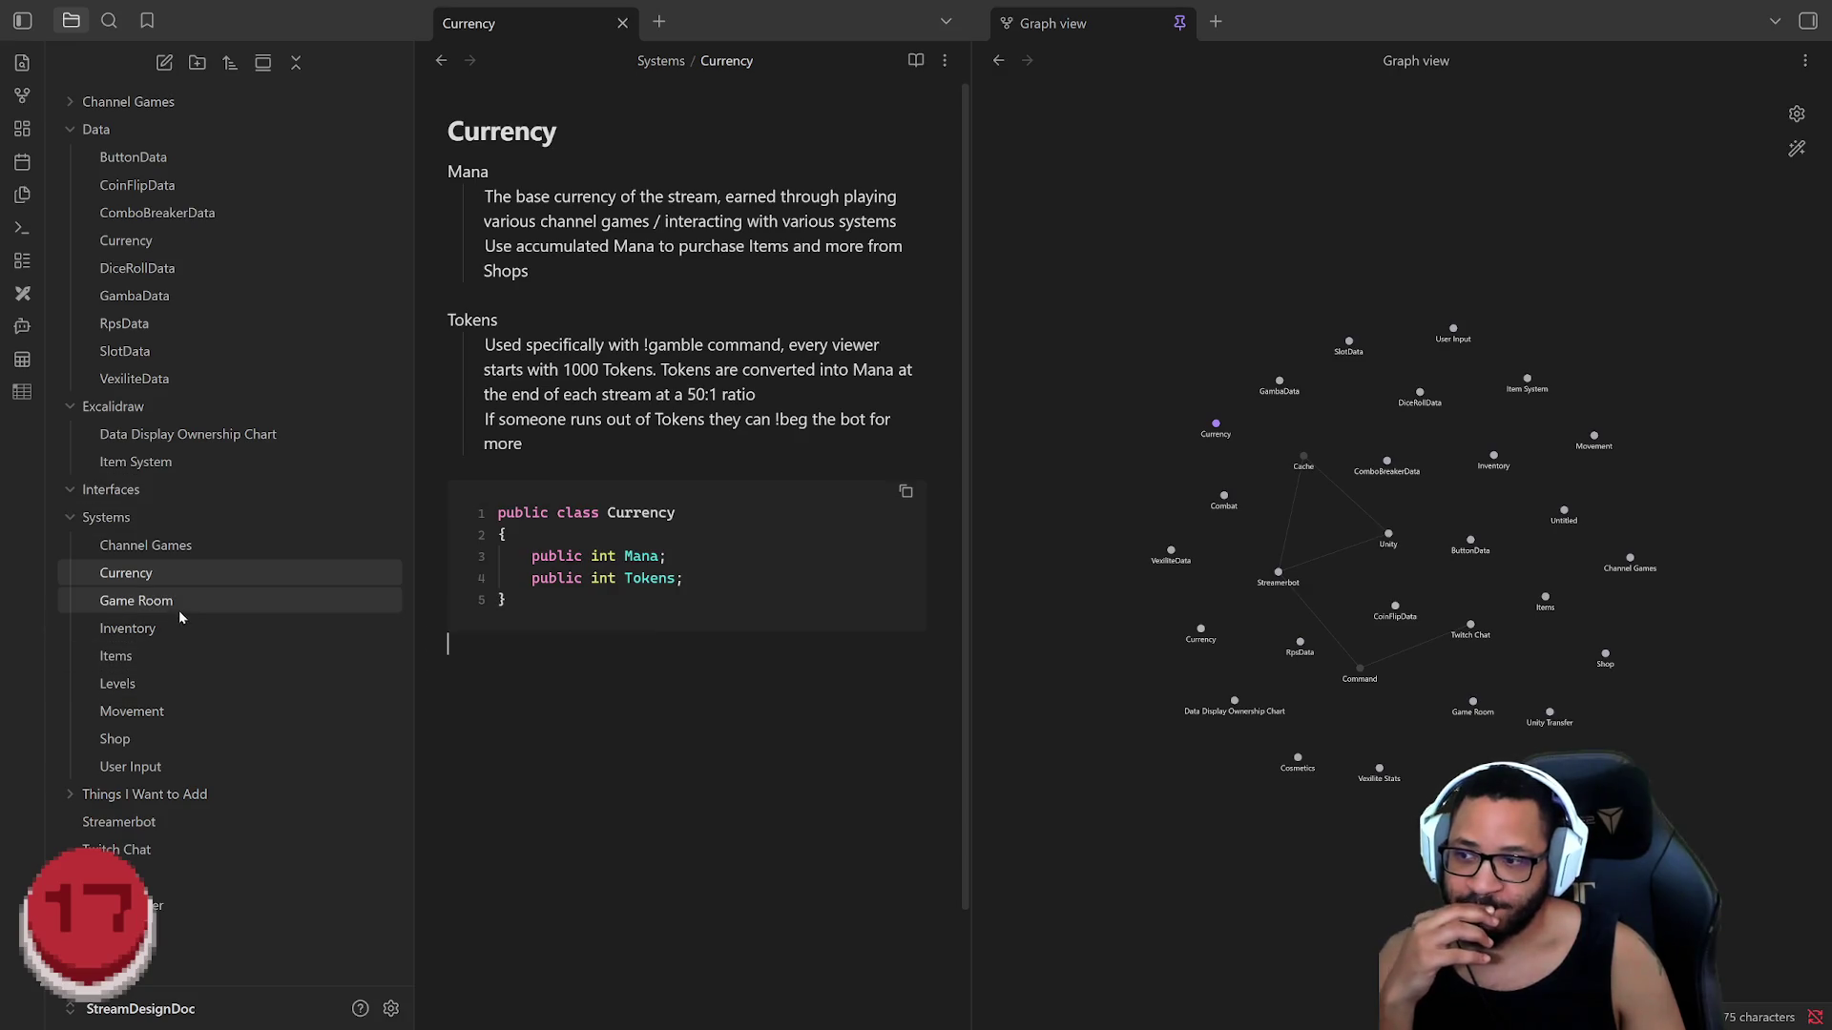
left_click(124, 631)
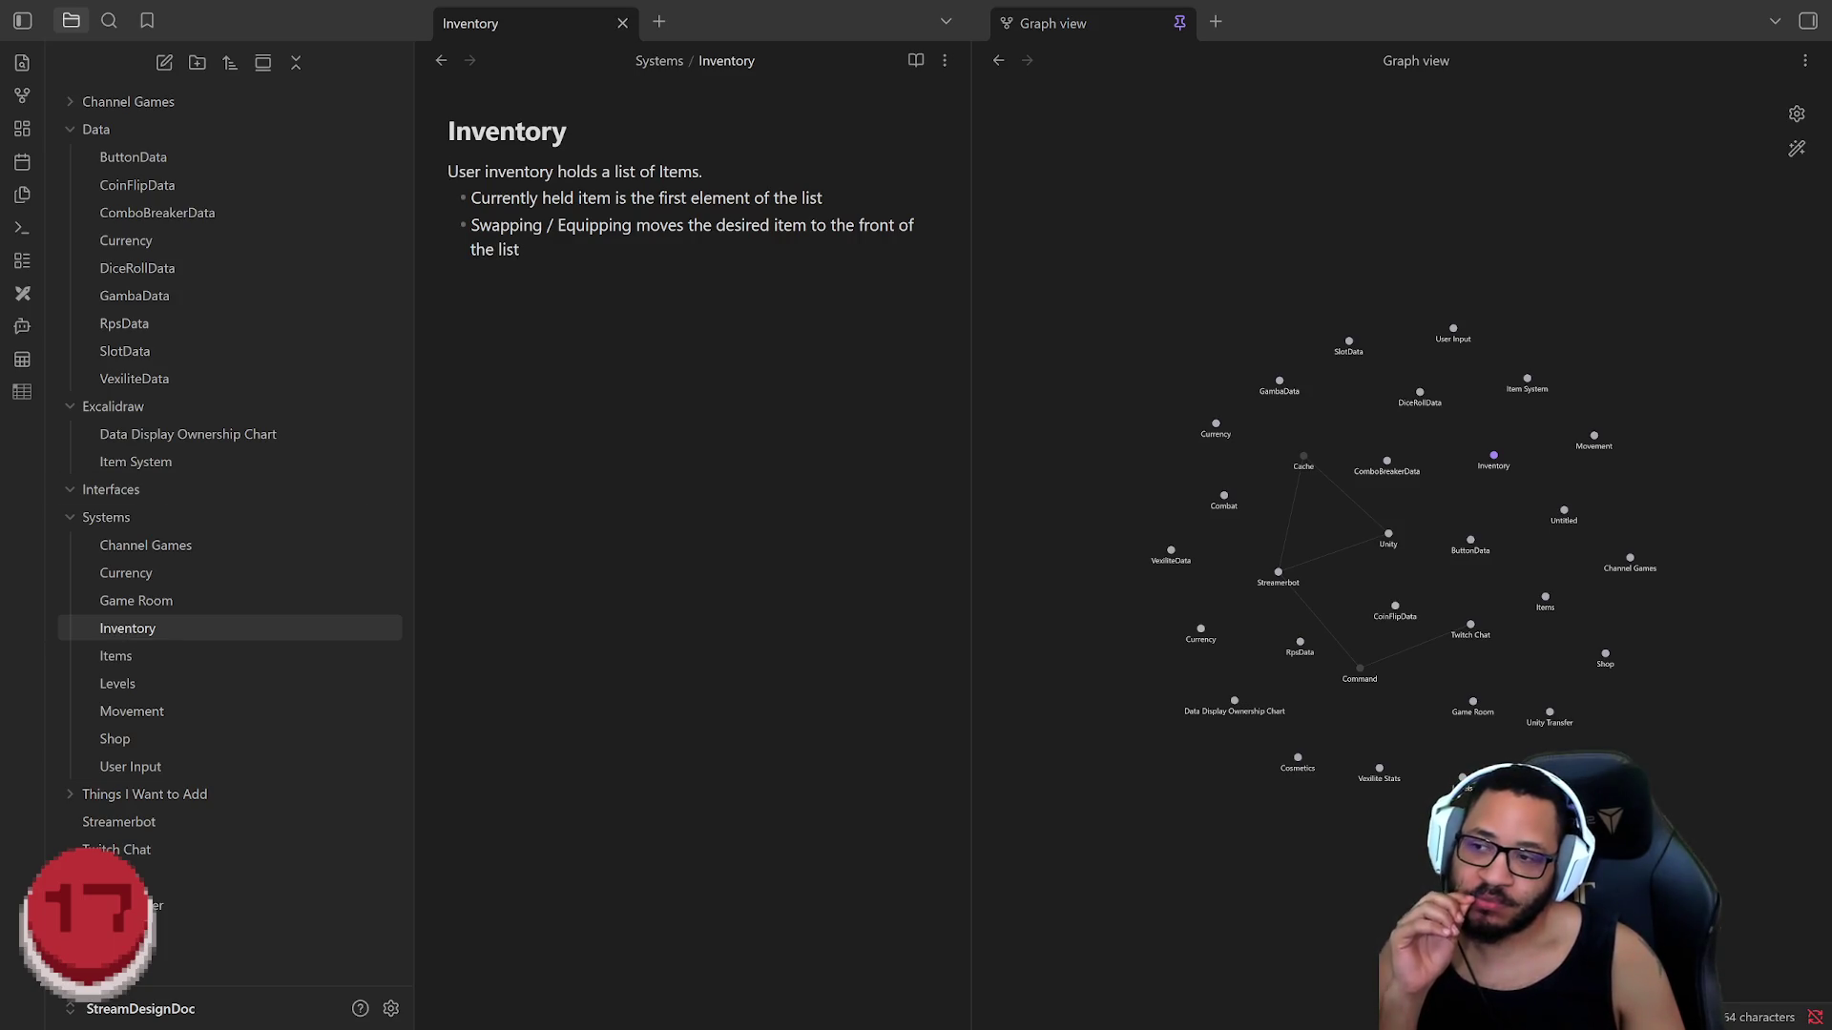
Step: Leave the Inventory note unchanged after a stray bullet and switch to Rider
key("Return")
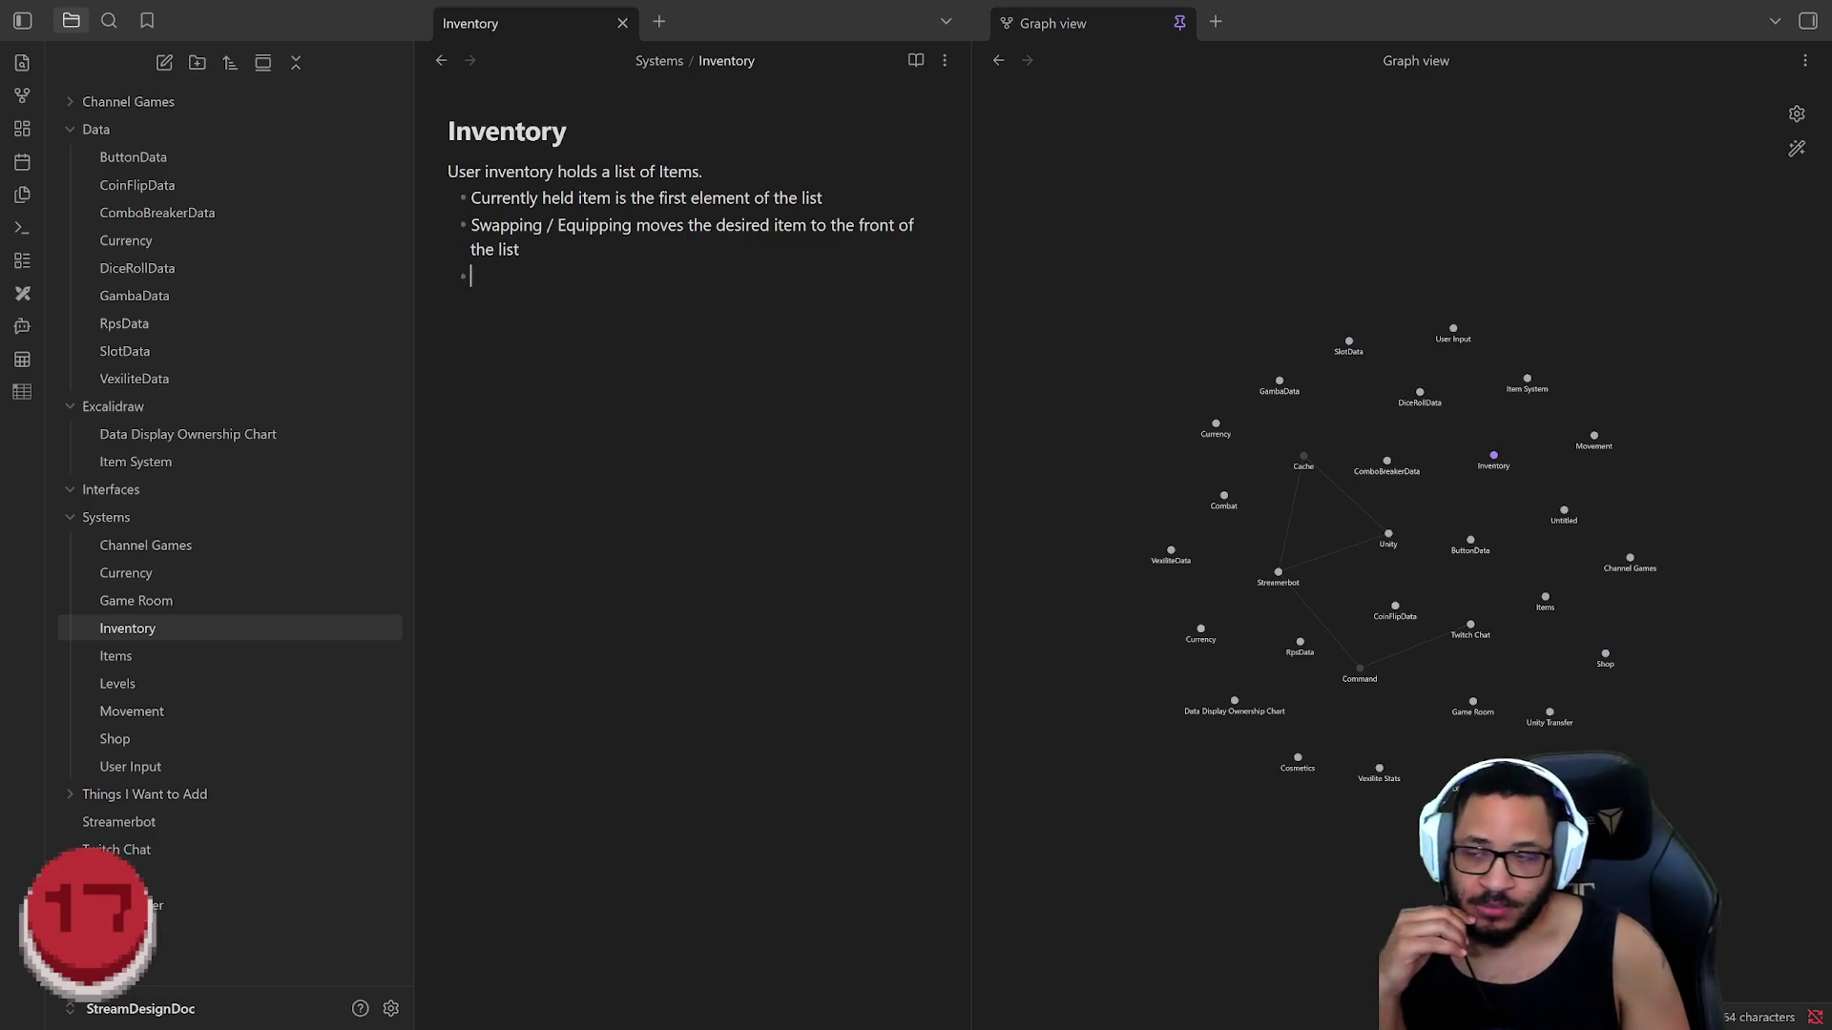
key("Return")
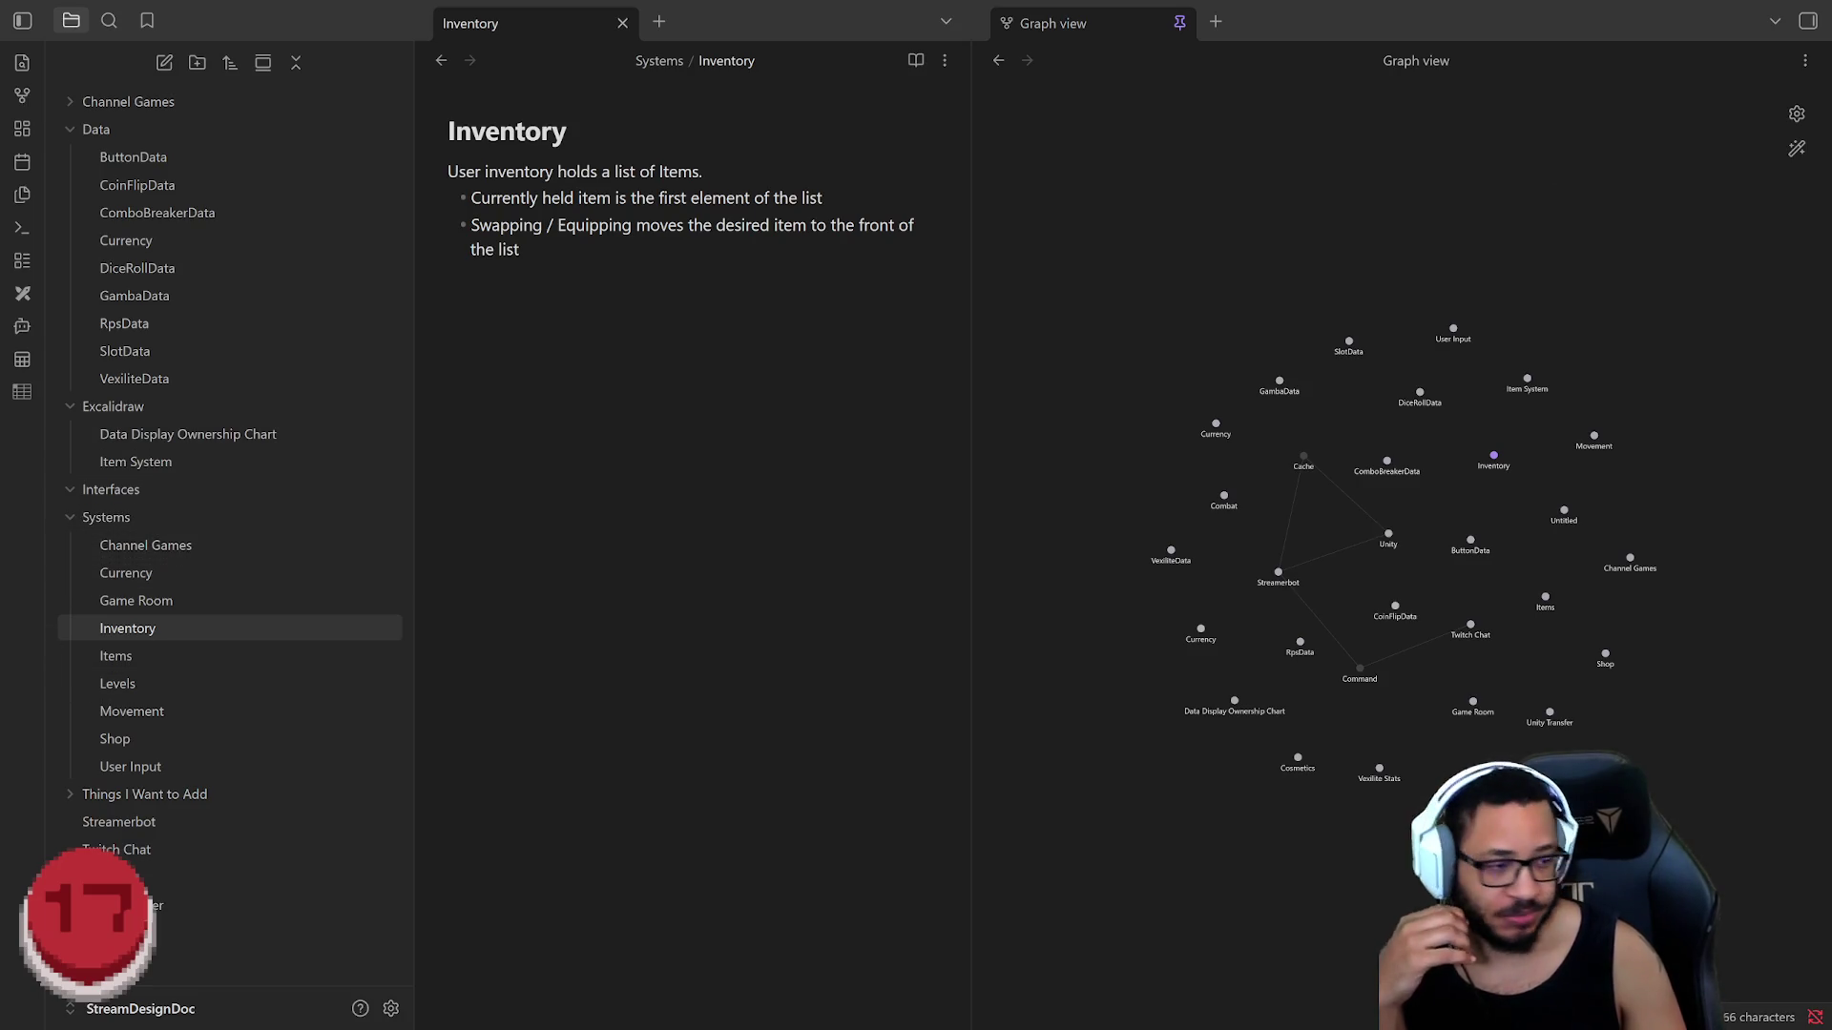
key("alt+Tab")
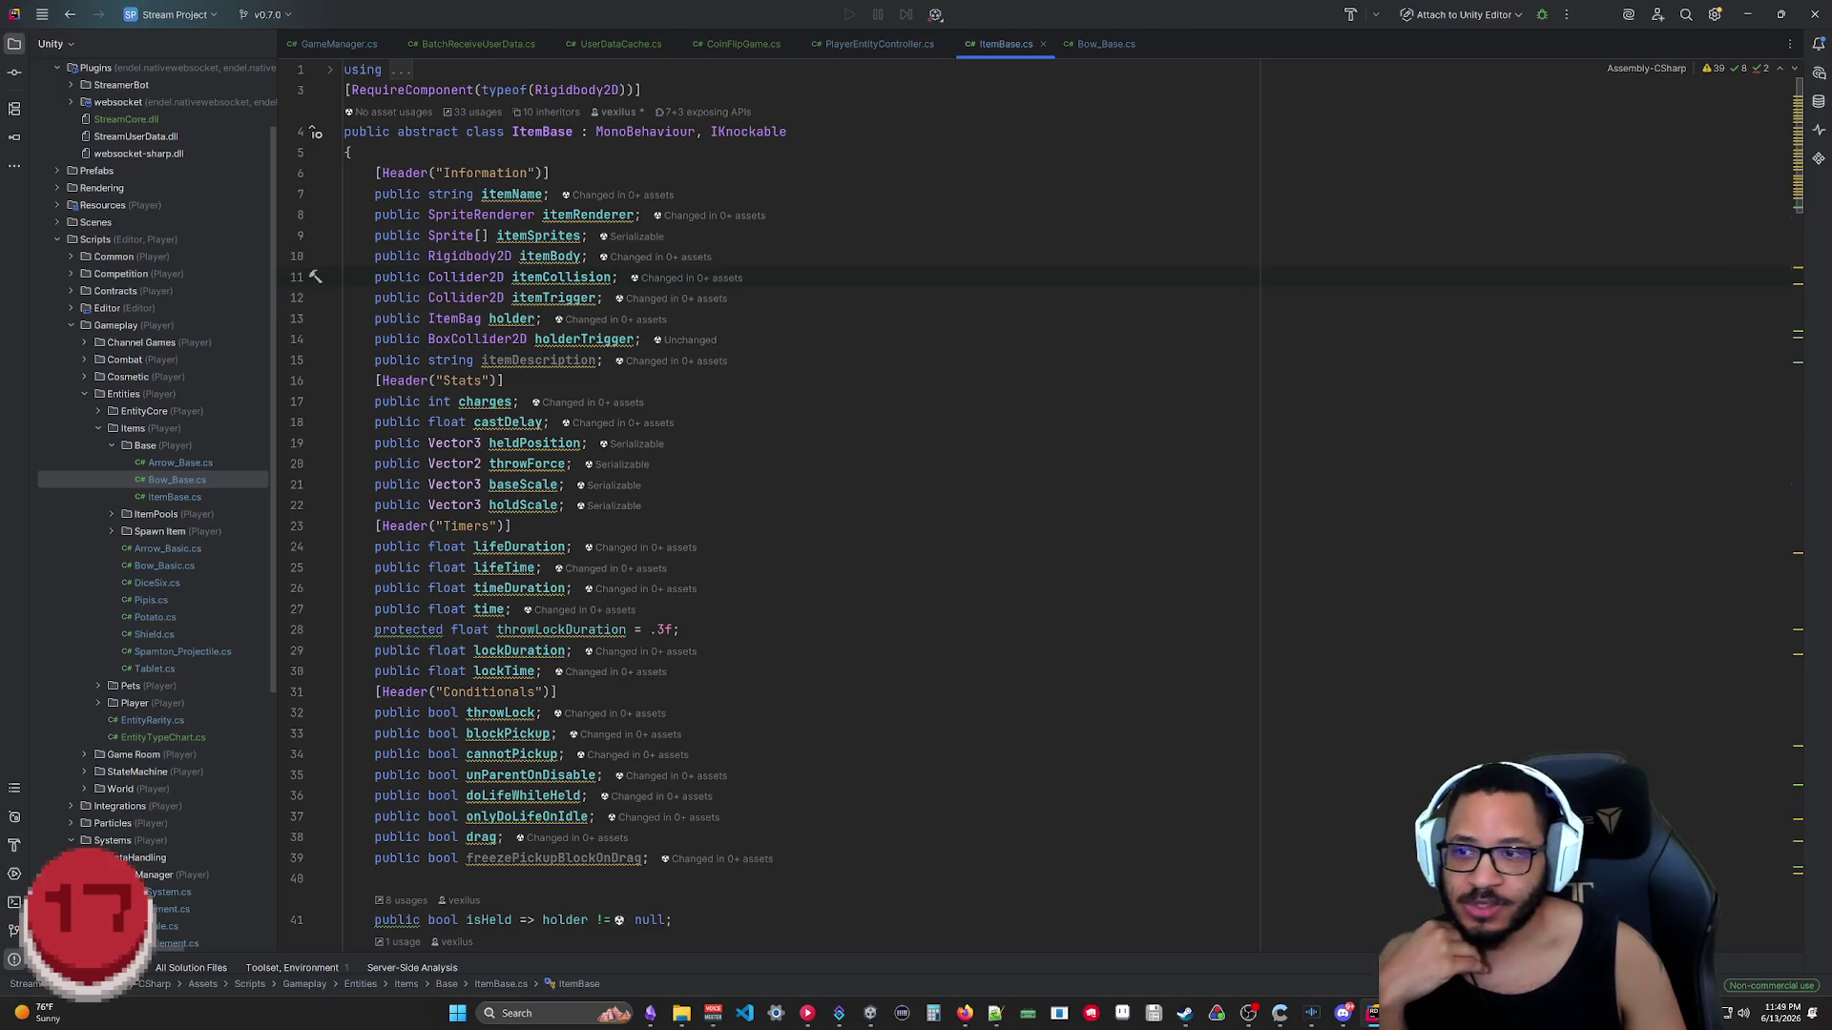
Step: Open ItemBag.cs from Entities > Player > Core in the Solution tree
left_click(99, 427)
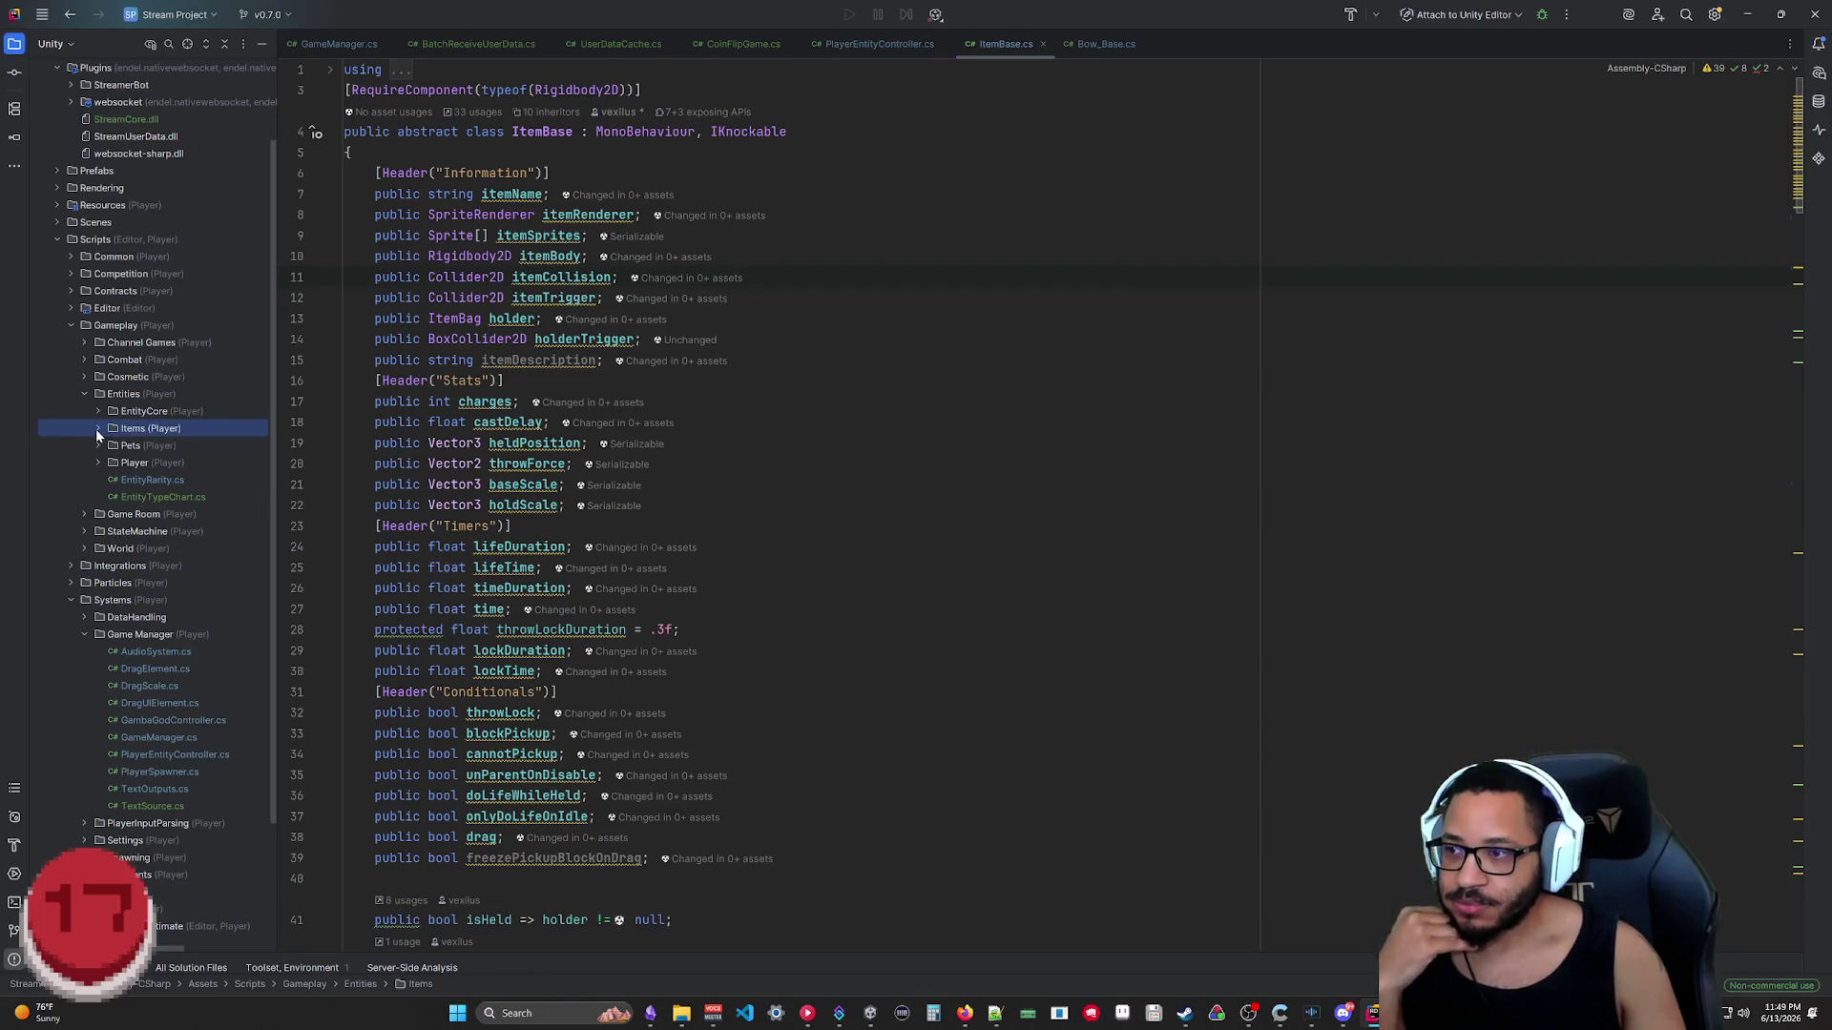
left_click(86, 393)
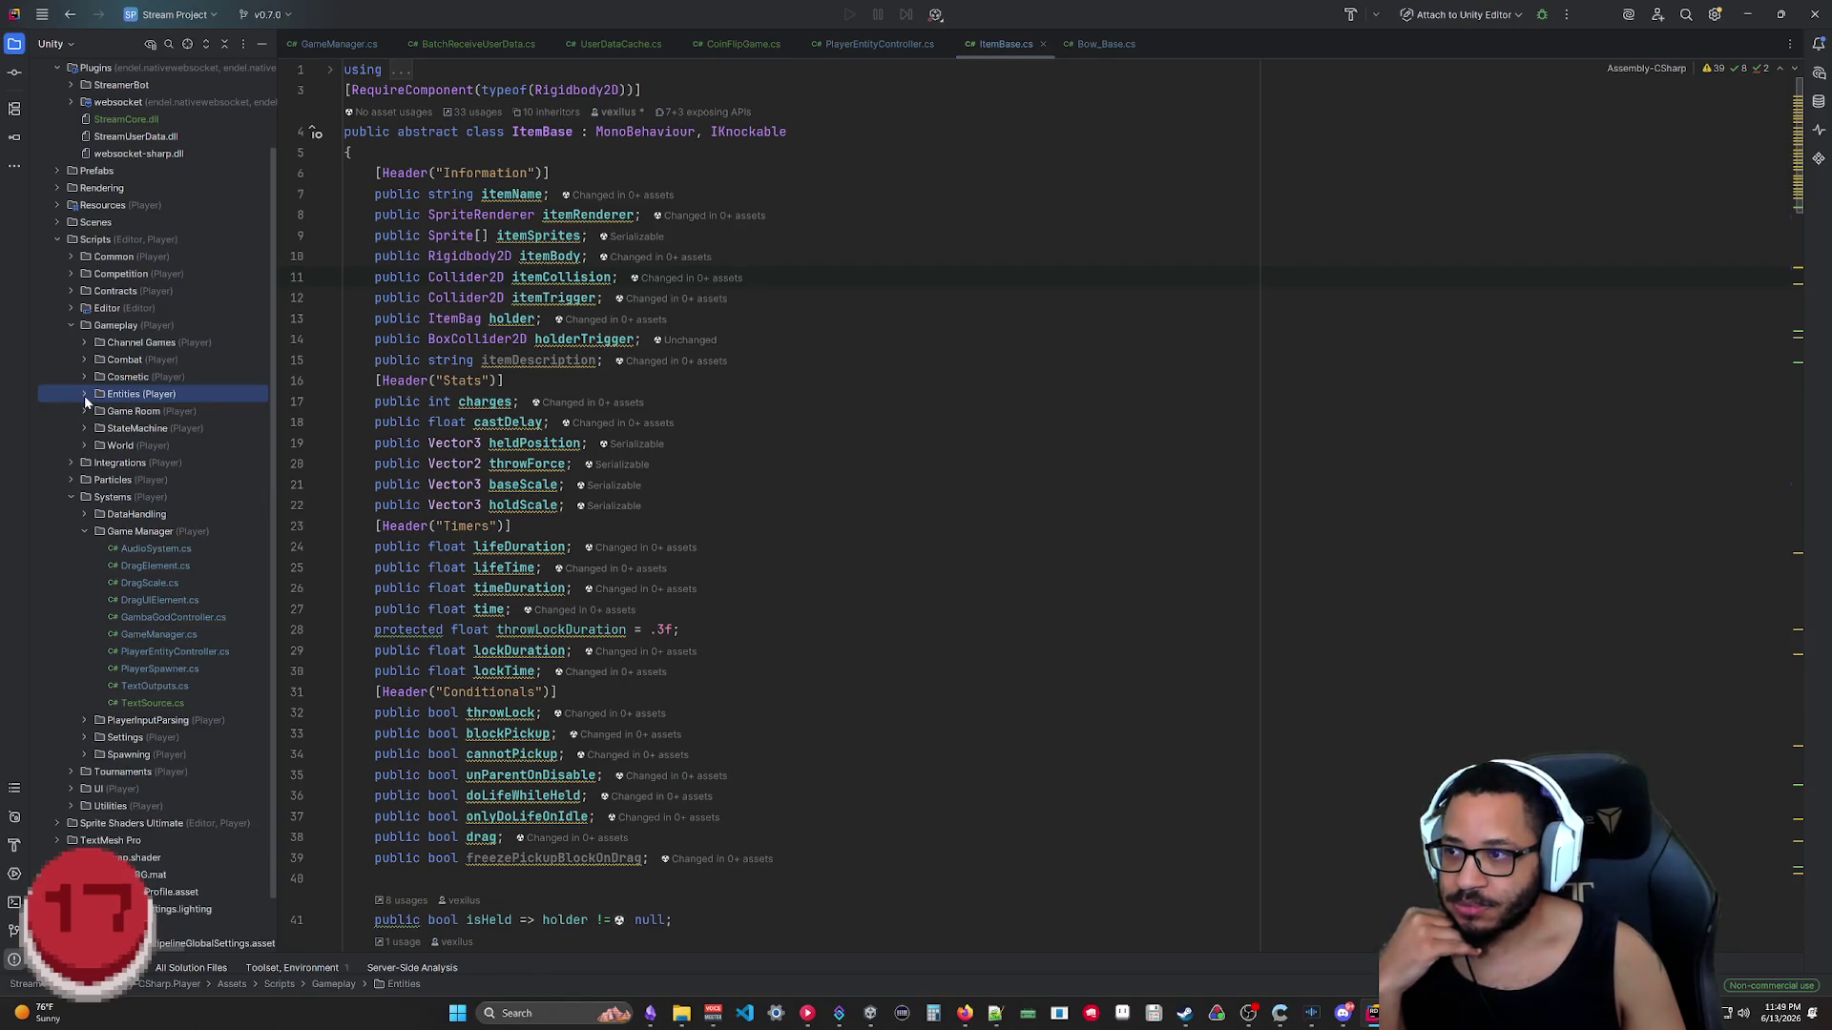
left_click(86, 395)
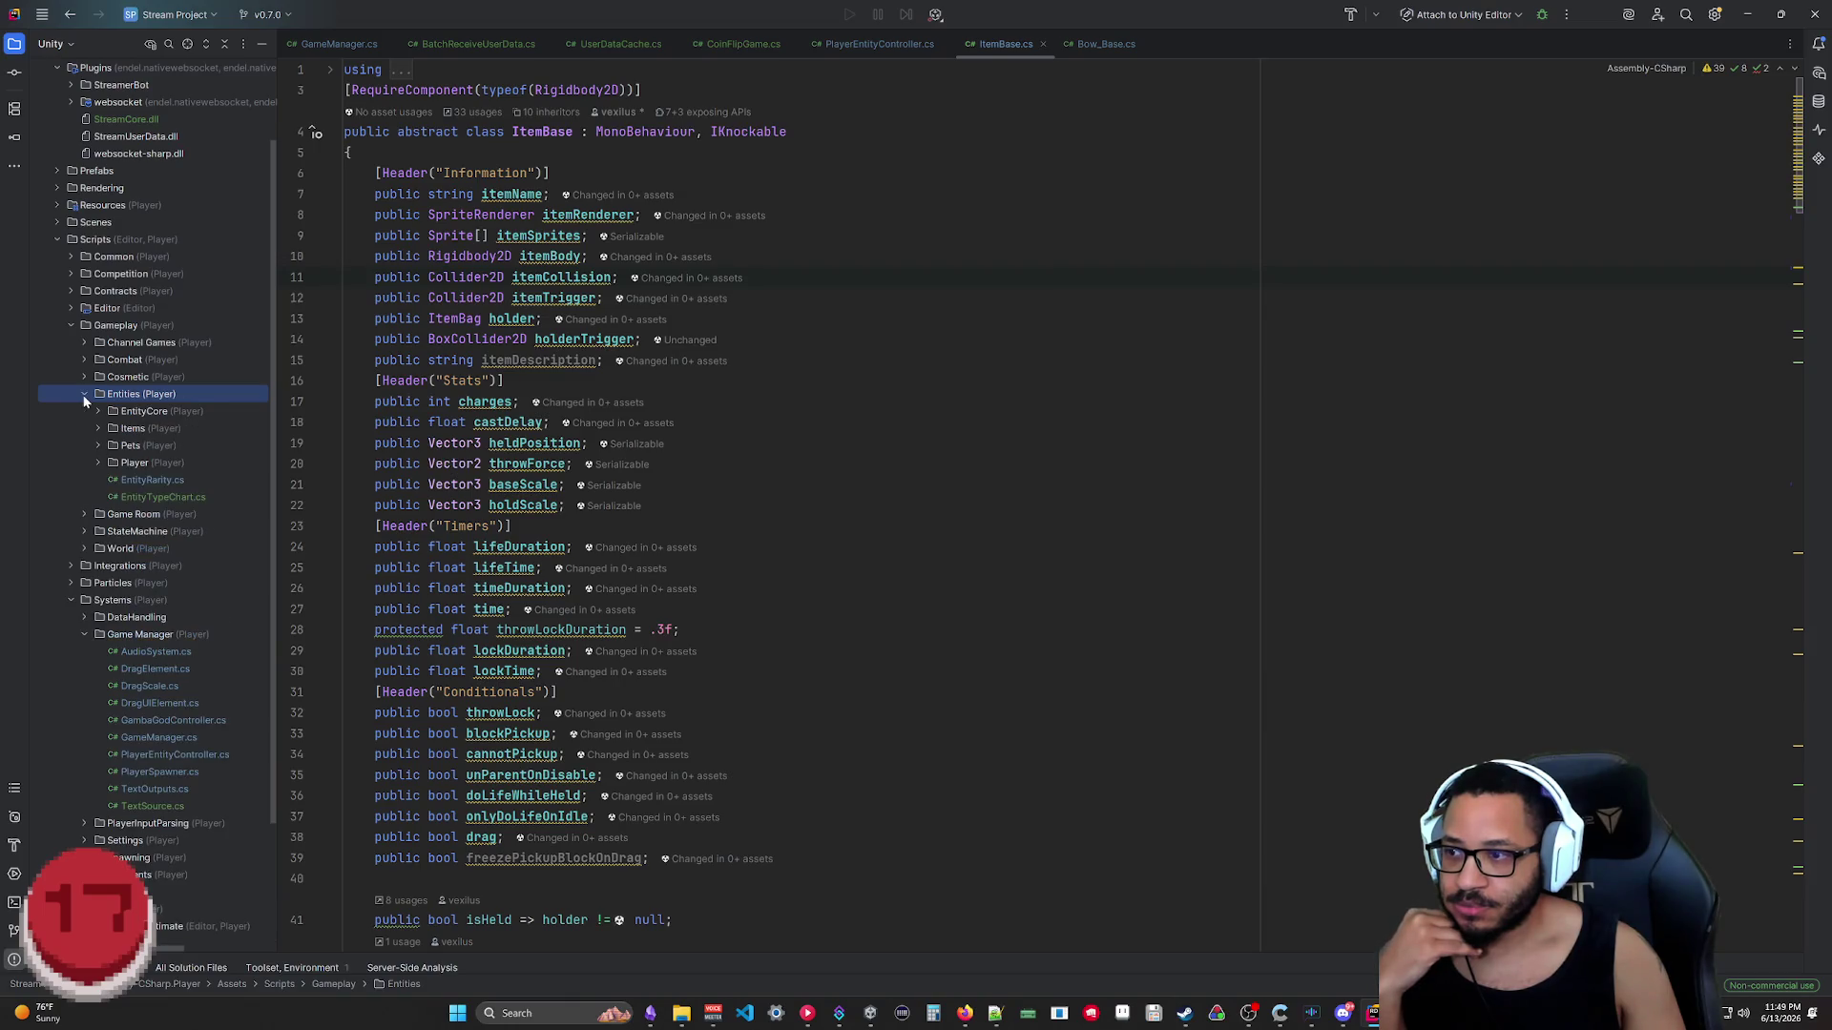
left_click(98, 463)
left_click(109, 480)
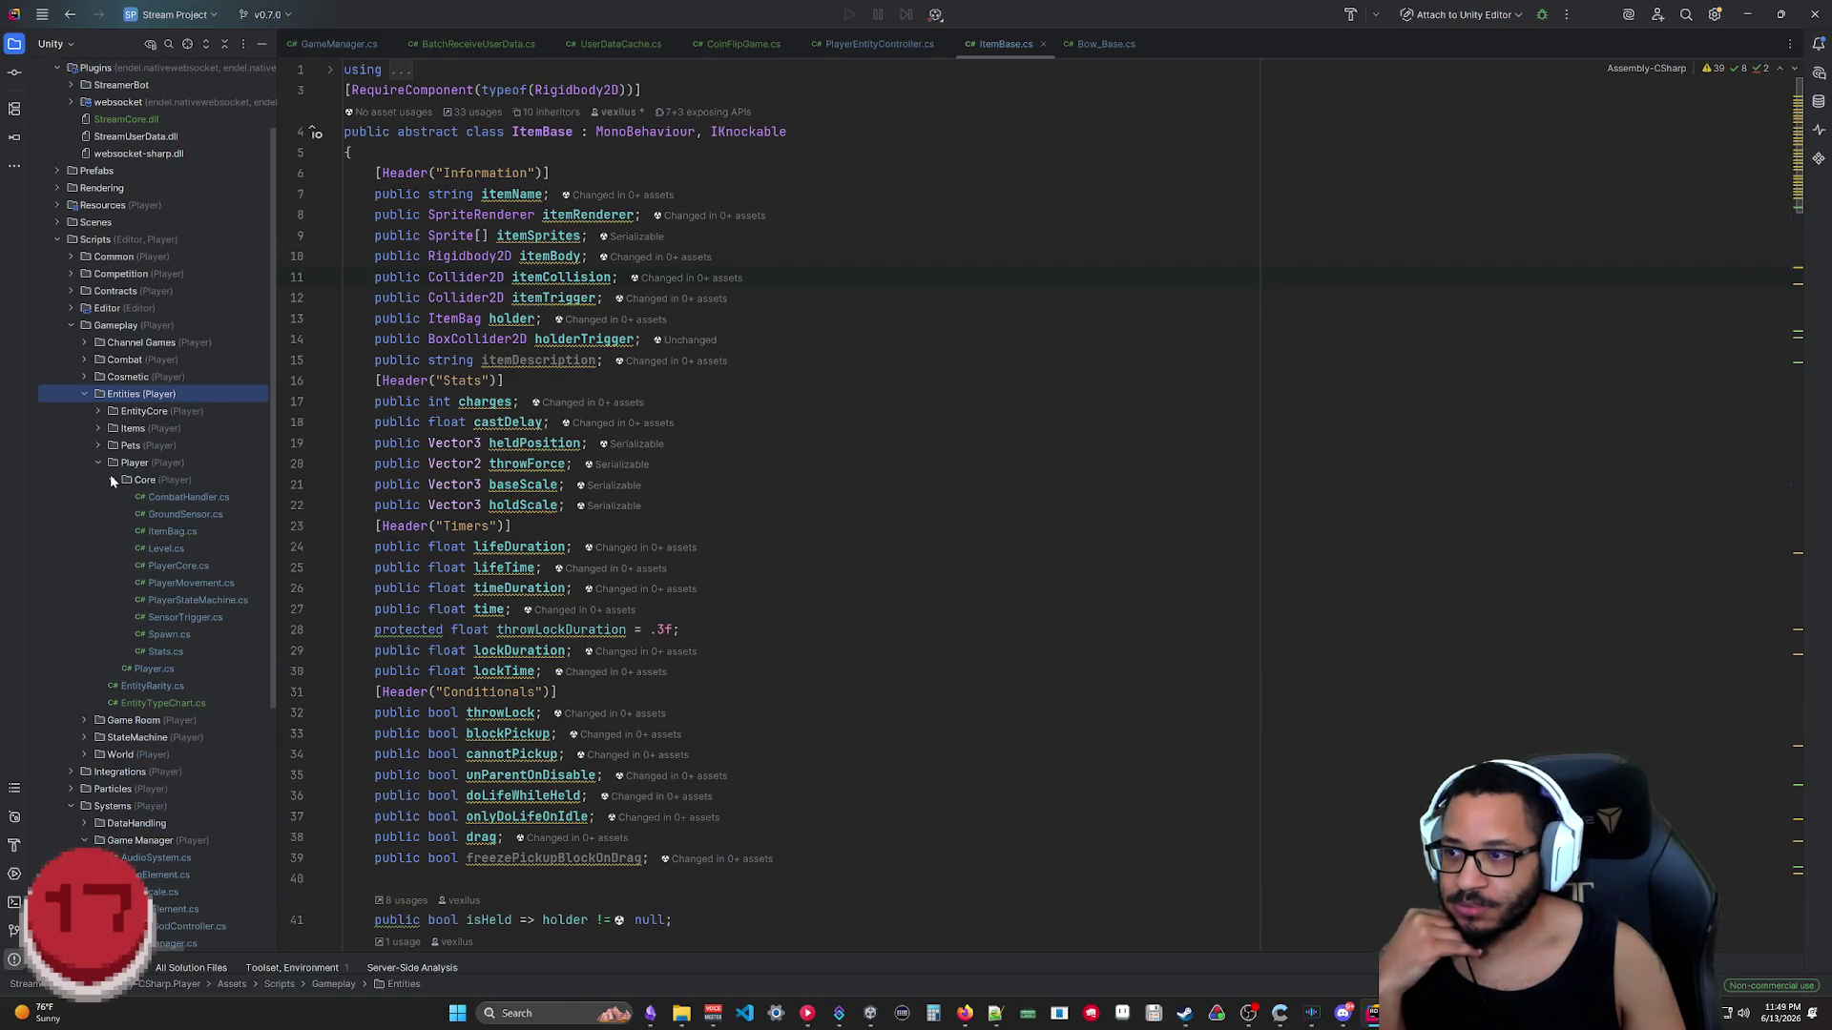
double_click(166, 531)
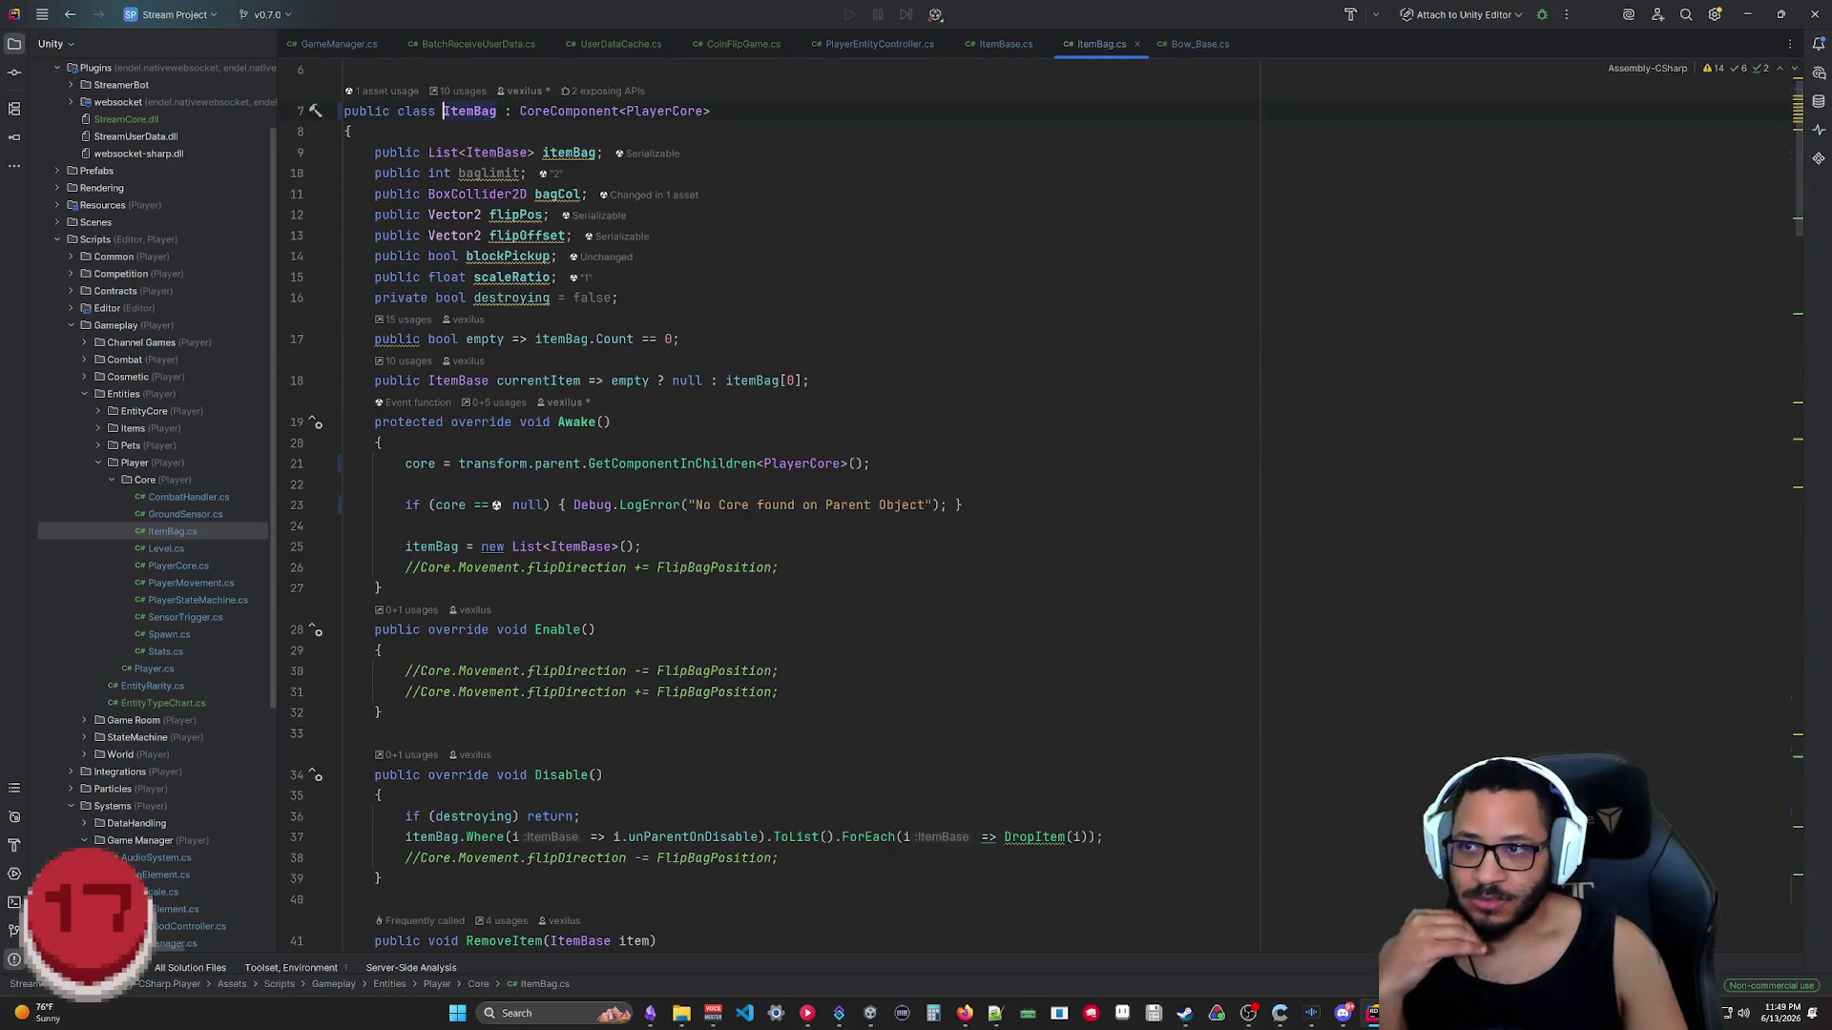
scroll(615, 151, "down", 9)
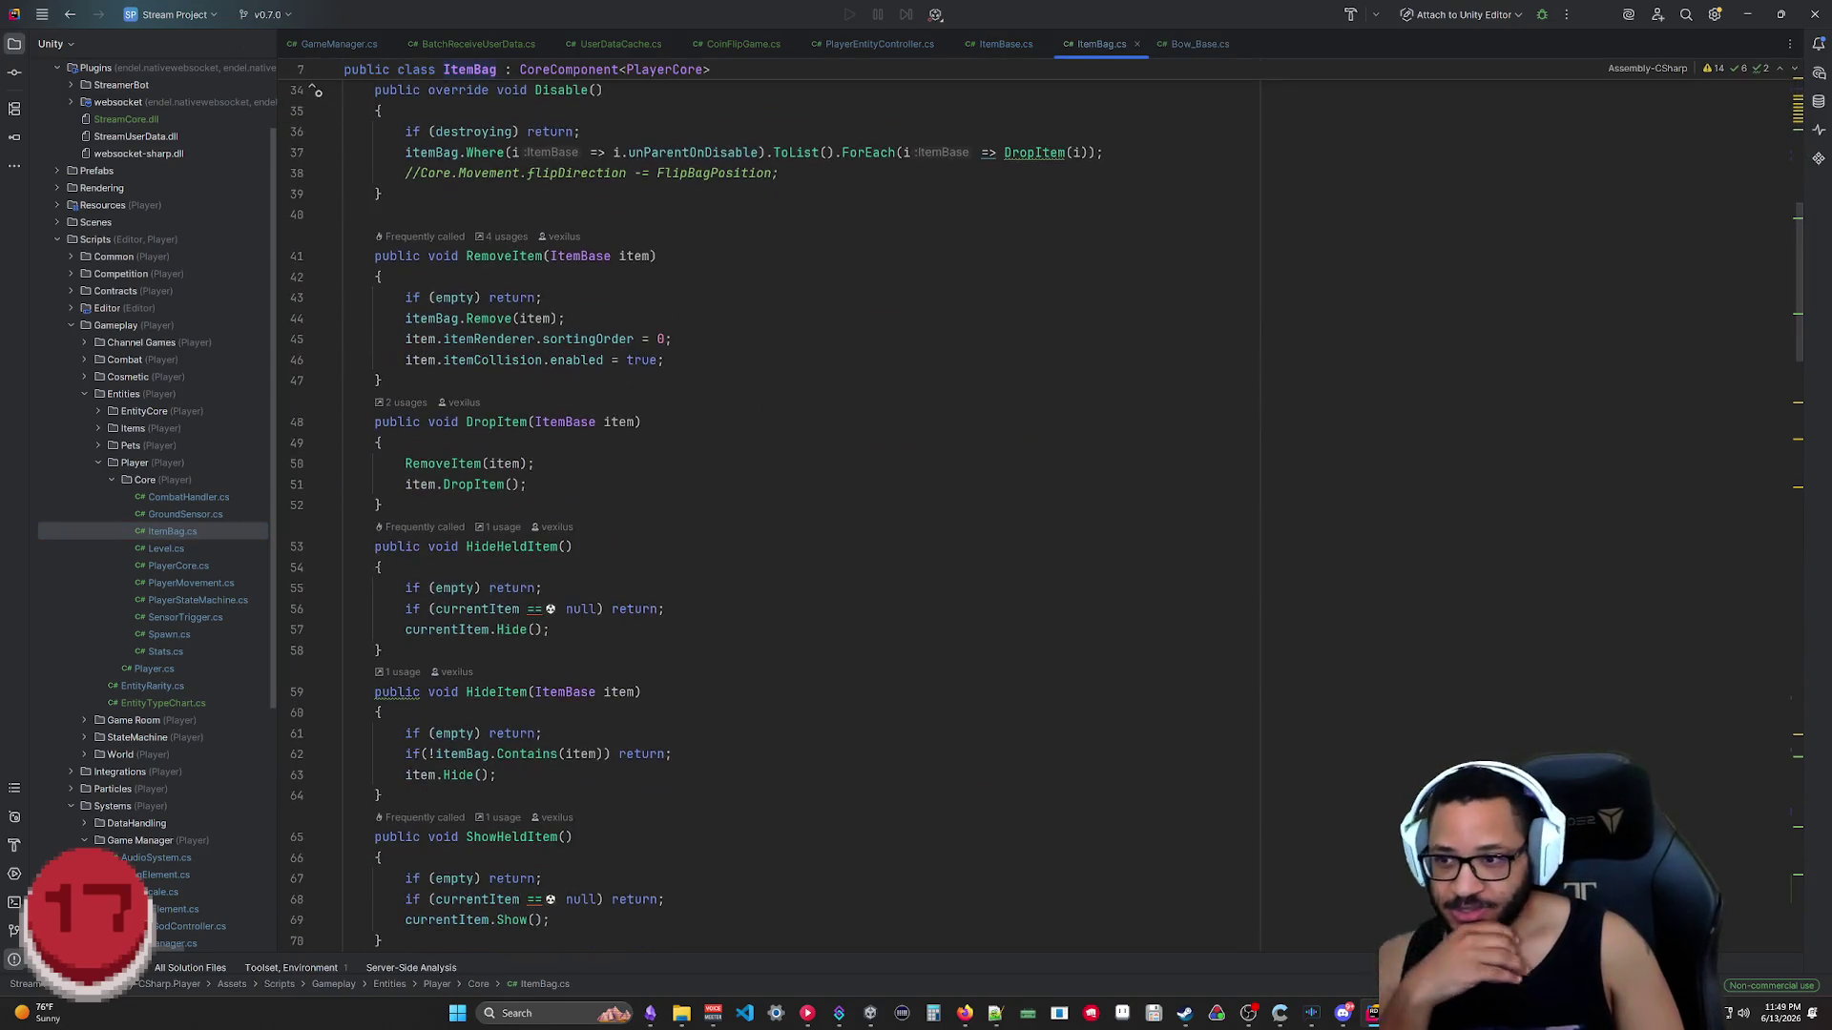
scroll(316, 90, "down", 7)
scroll(317, 90, "down", 7)
scroll(316, 90, "down", 7)
scroll(317, 90, "down", 5)
scroll(916, 515, "up", 5)
scroll(916, 515, "up", 8)
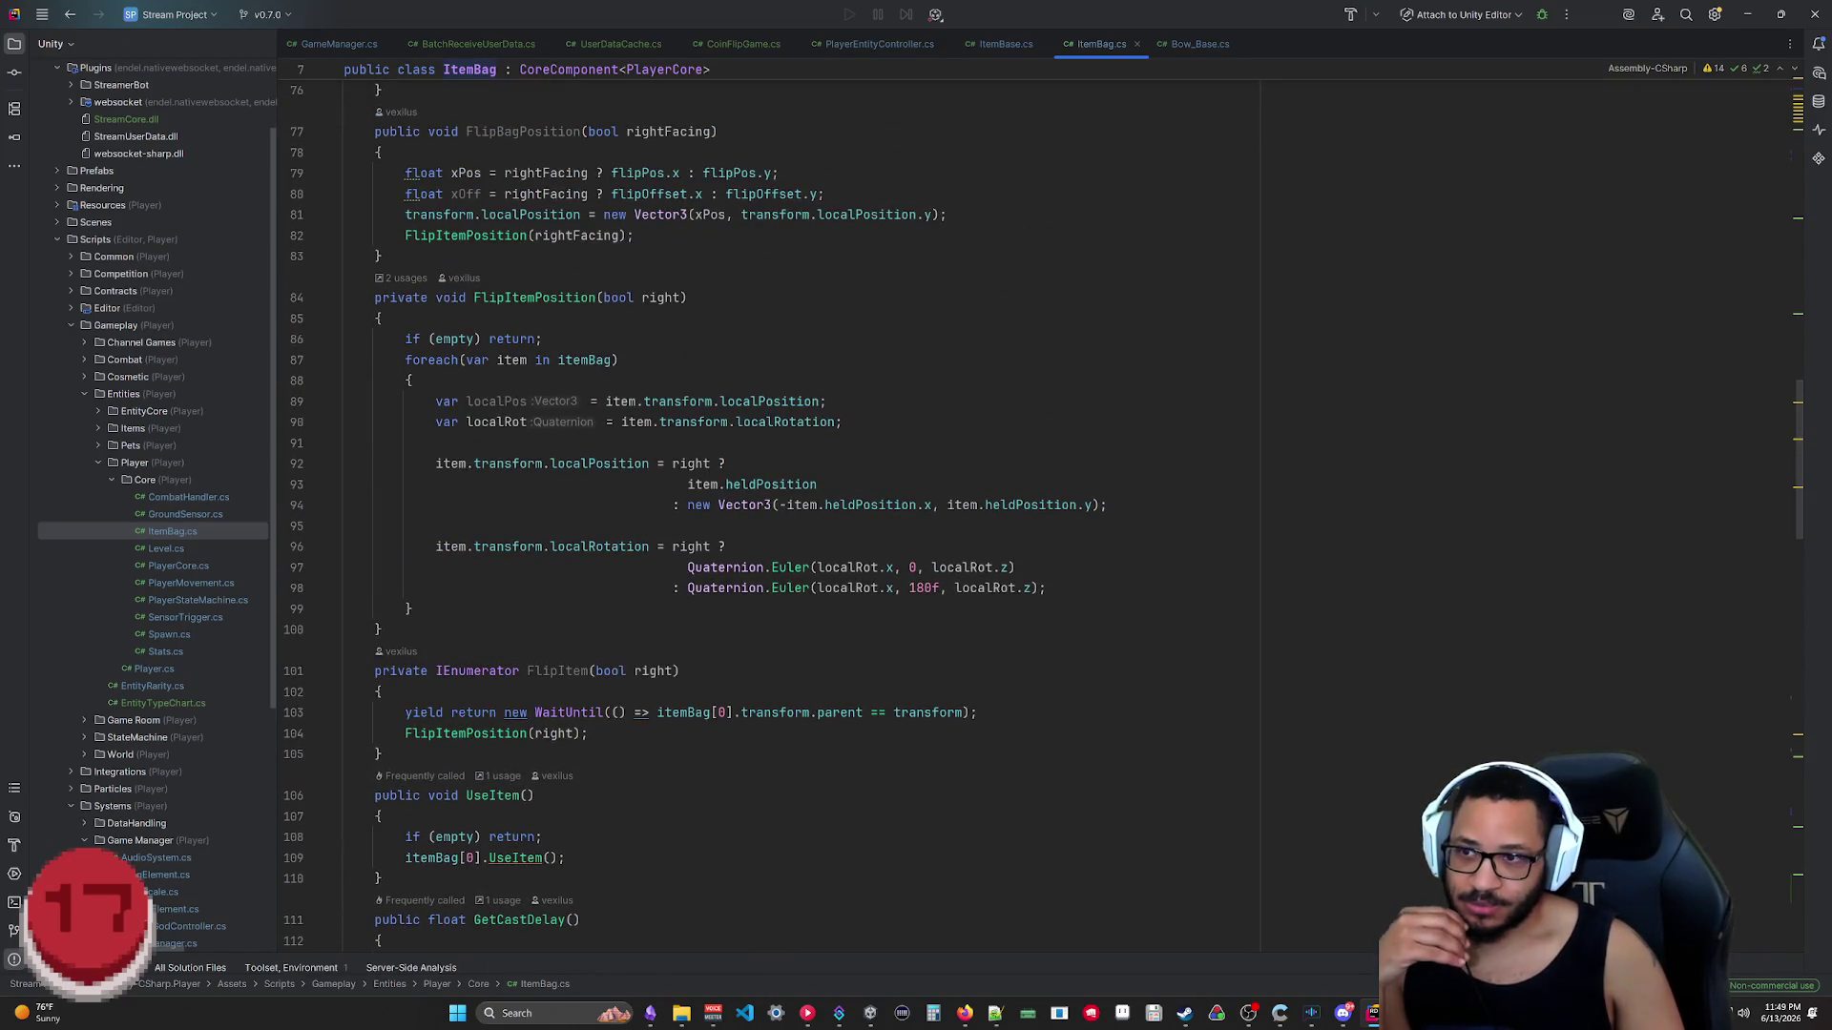
scroll(1036, 543, "up", 2)
scroll(1037, 542, "up", 5)
scroll(1037, 542, "up", 6)
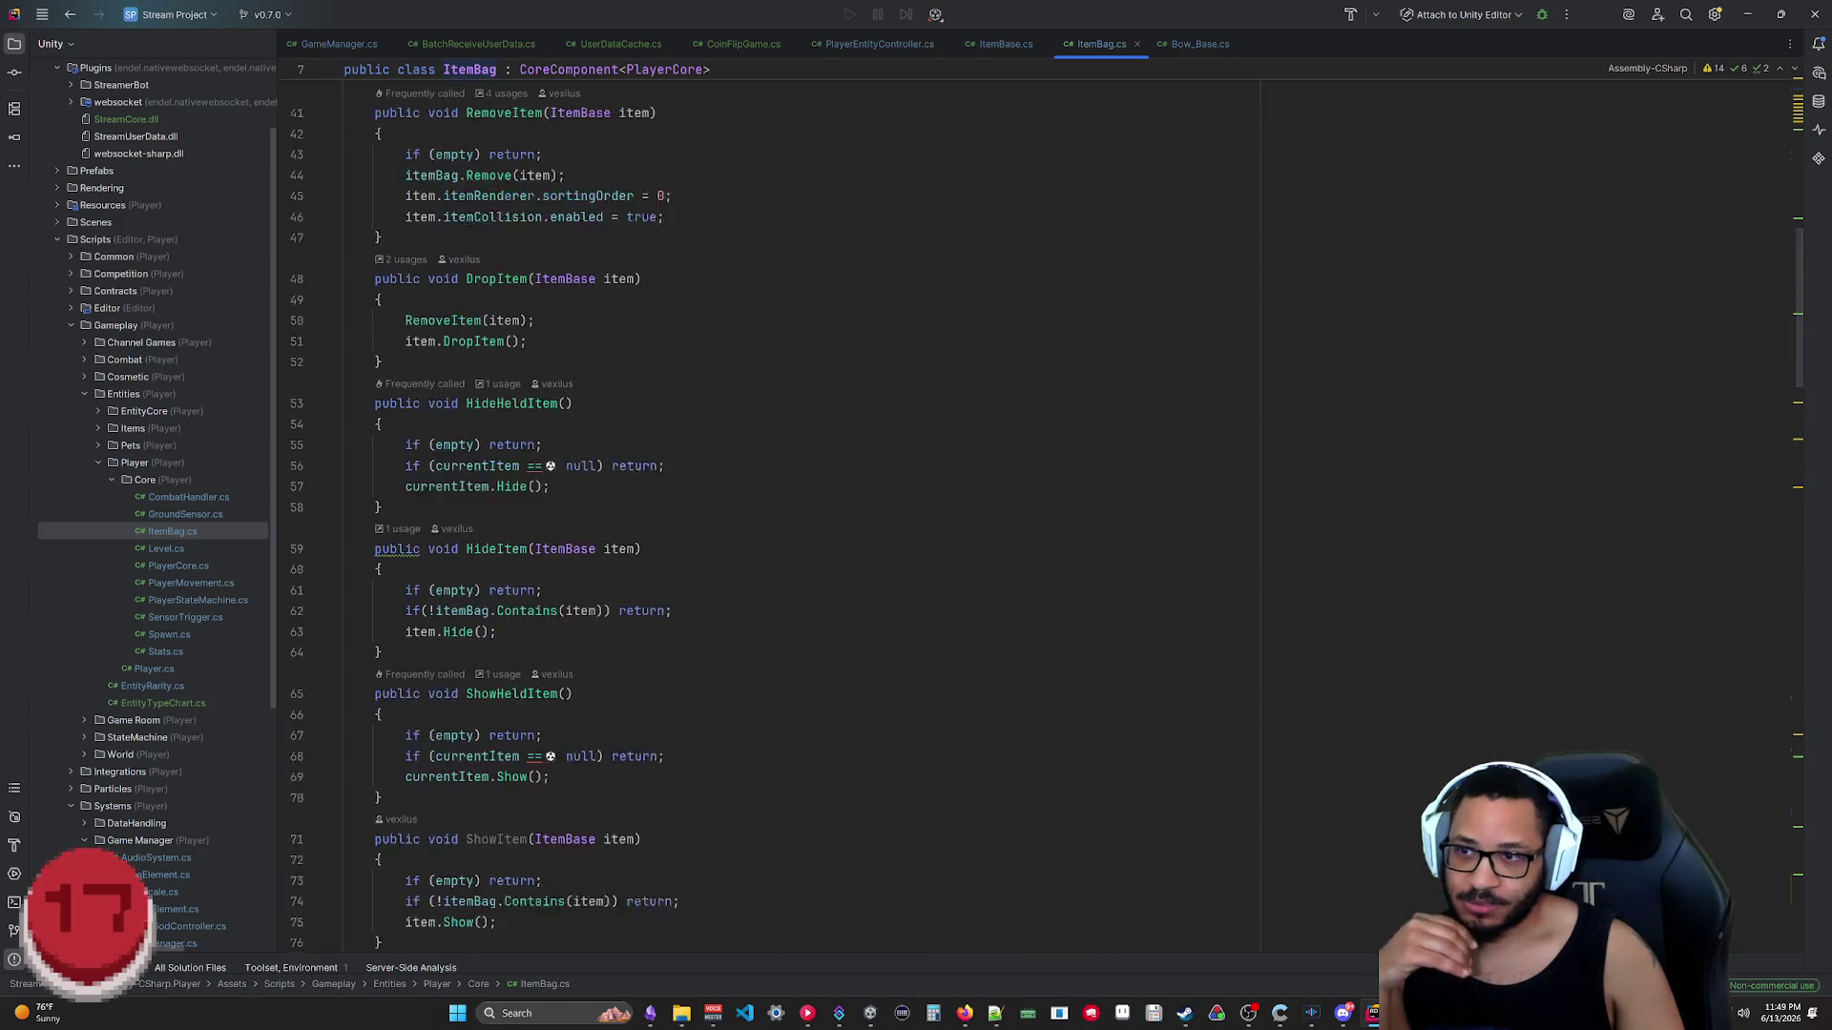
scroll(1037, 542, "up", 5)
scroll(917, 515, "up", 3)
scroll(917, 516, "up", 3)
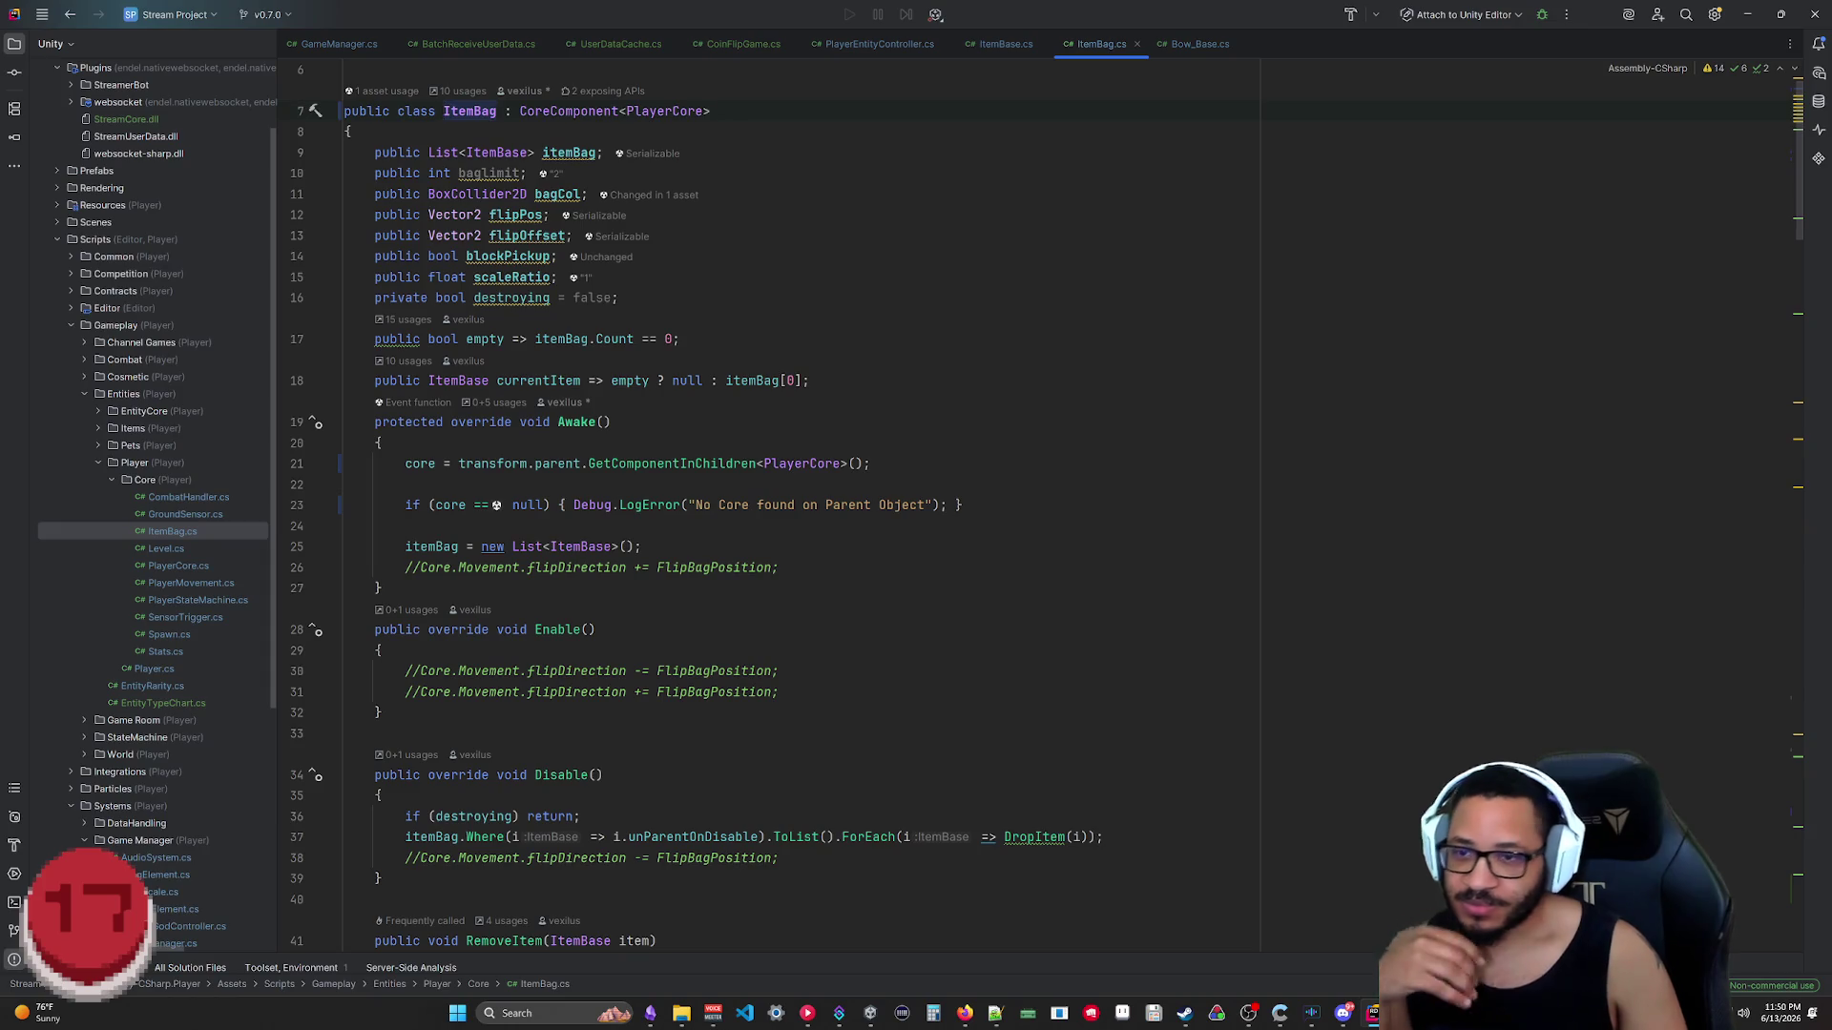
scroll(916, 515, "down", 9)
scroll(917, 515, "down", 10)
scroll(916, 515, "down", 10)
scroll(916, 516, "down", 11)
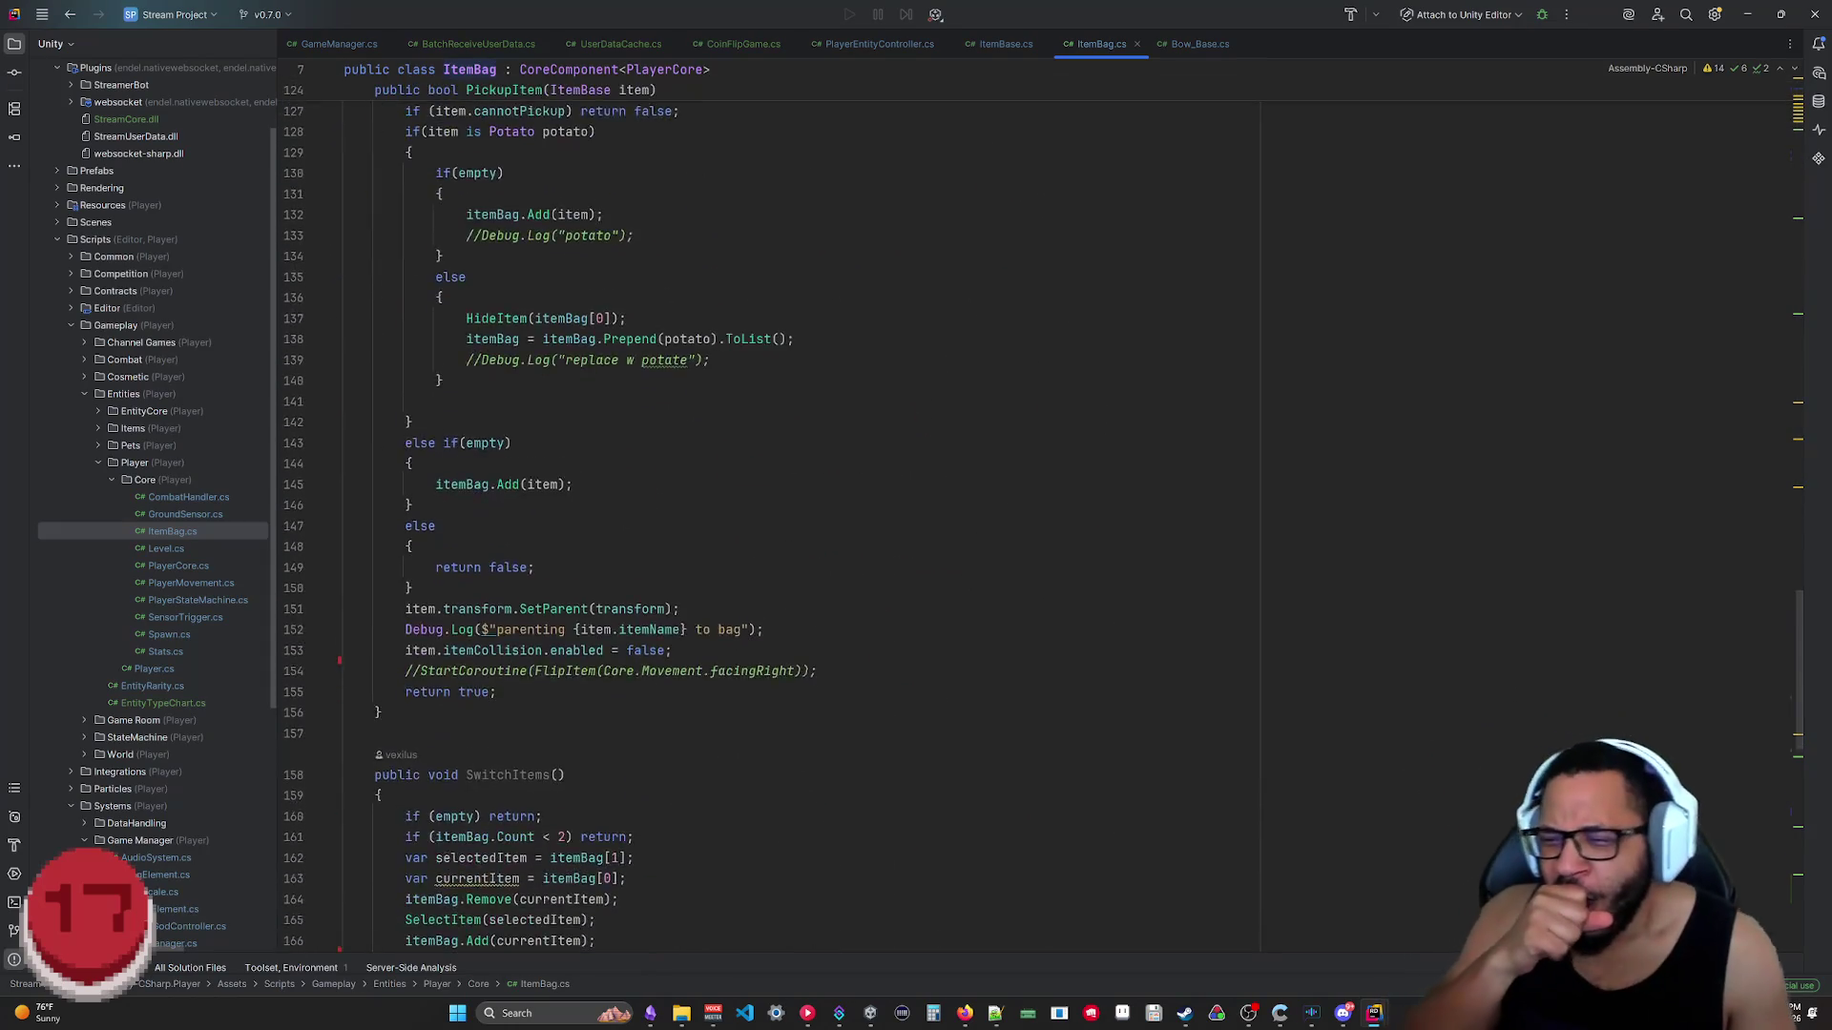
scroll(916, 515, "down", 11)
scroll(916, 516, "down", 7)
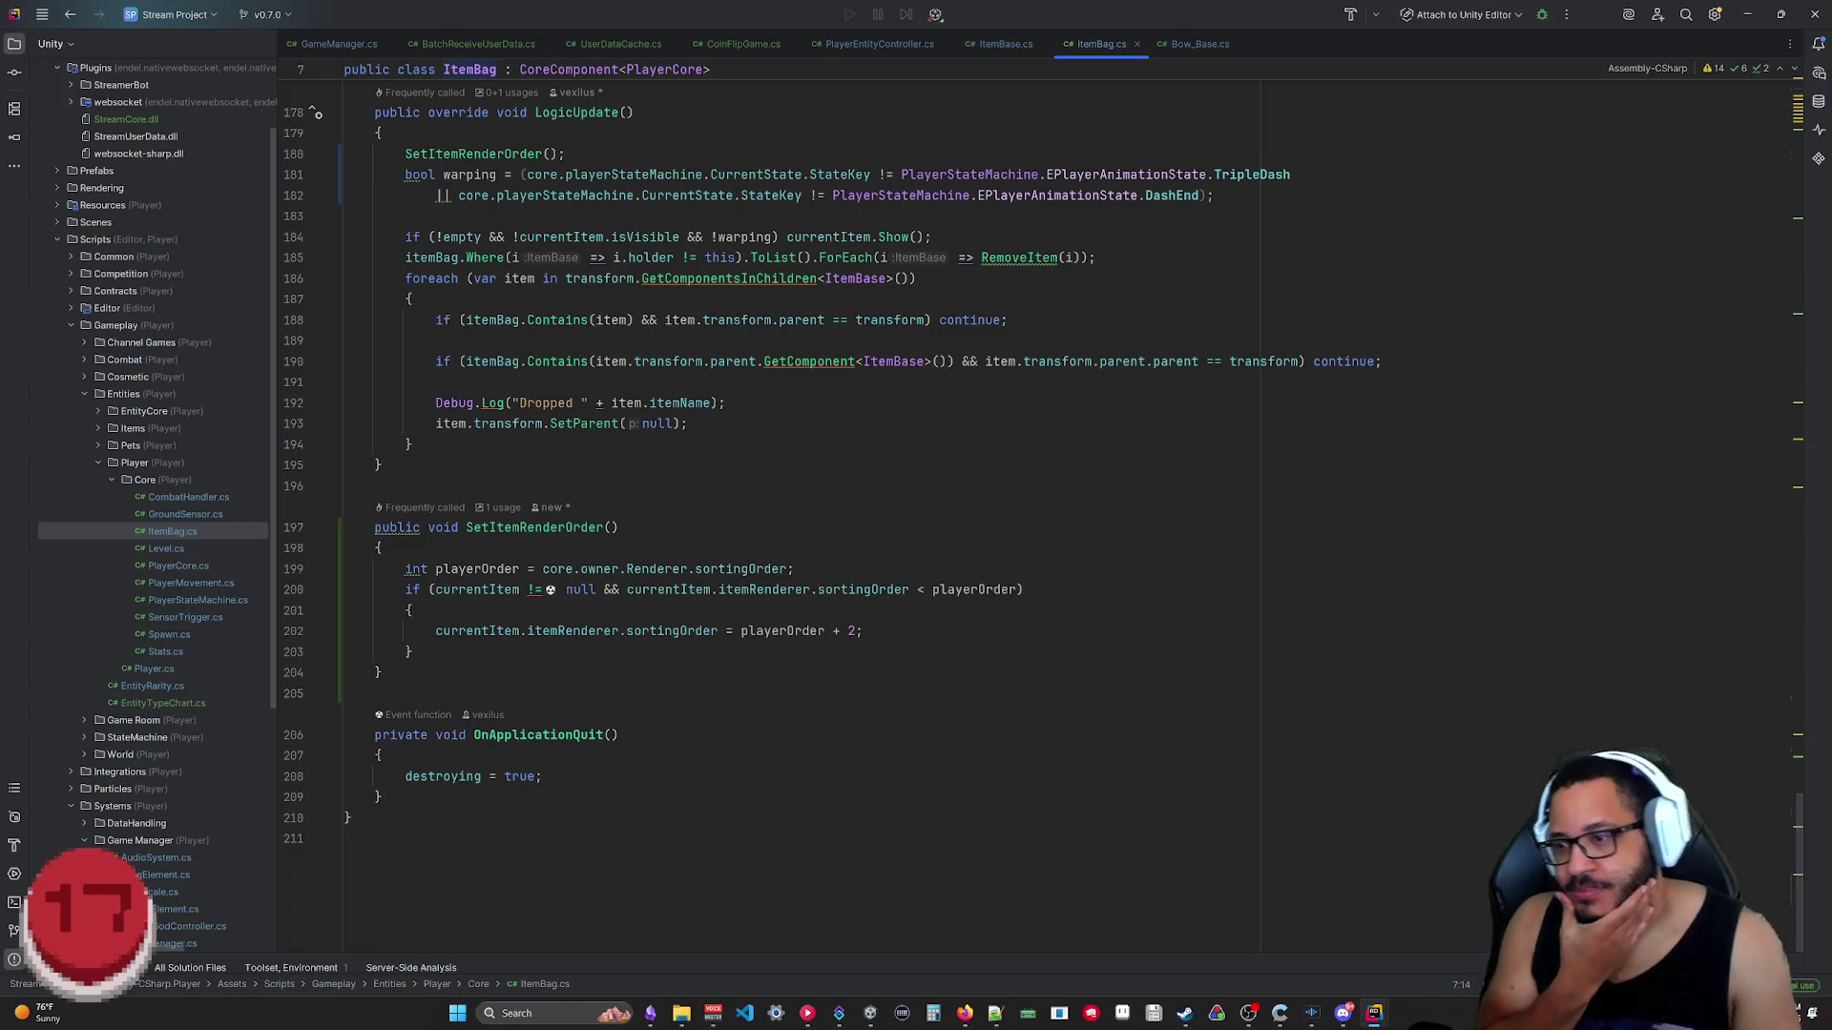
scroll(915, 515, "up", 10)
scroll(916, 515, "up", 7)
scroll(917, 515, "up", 7)
scroll(550, 132, "up", 10)
scroll(550, 132, "up", 3)
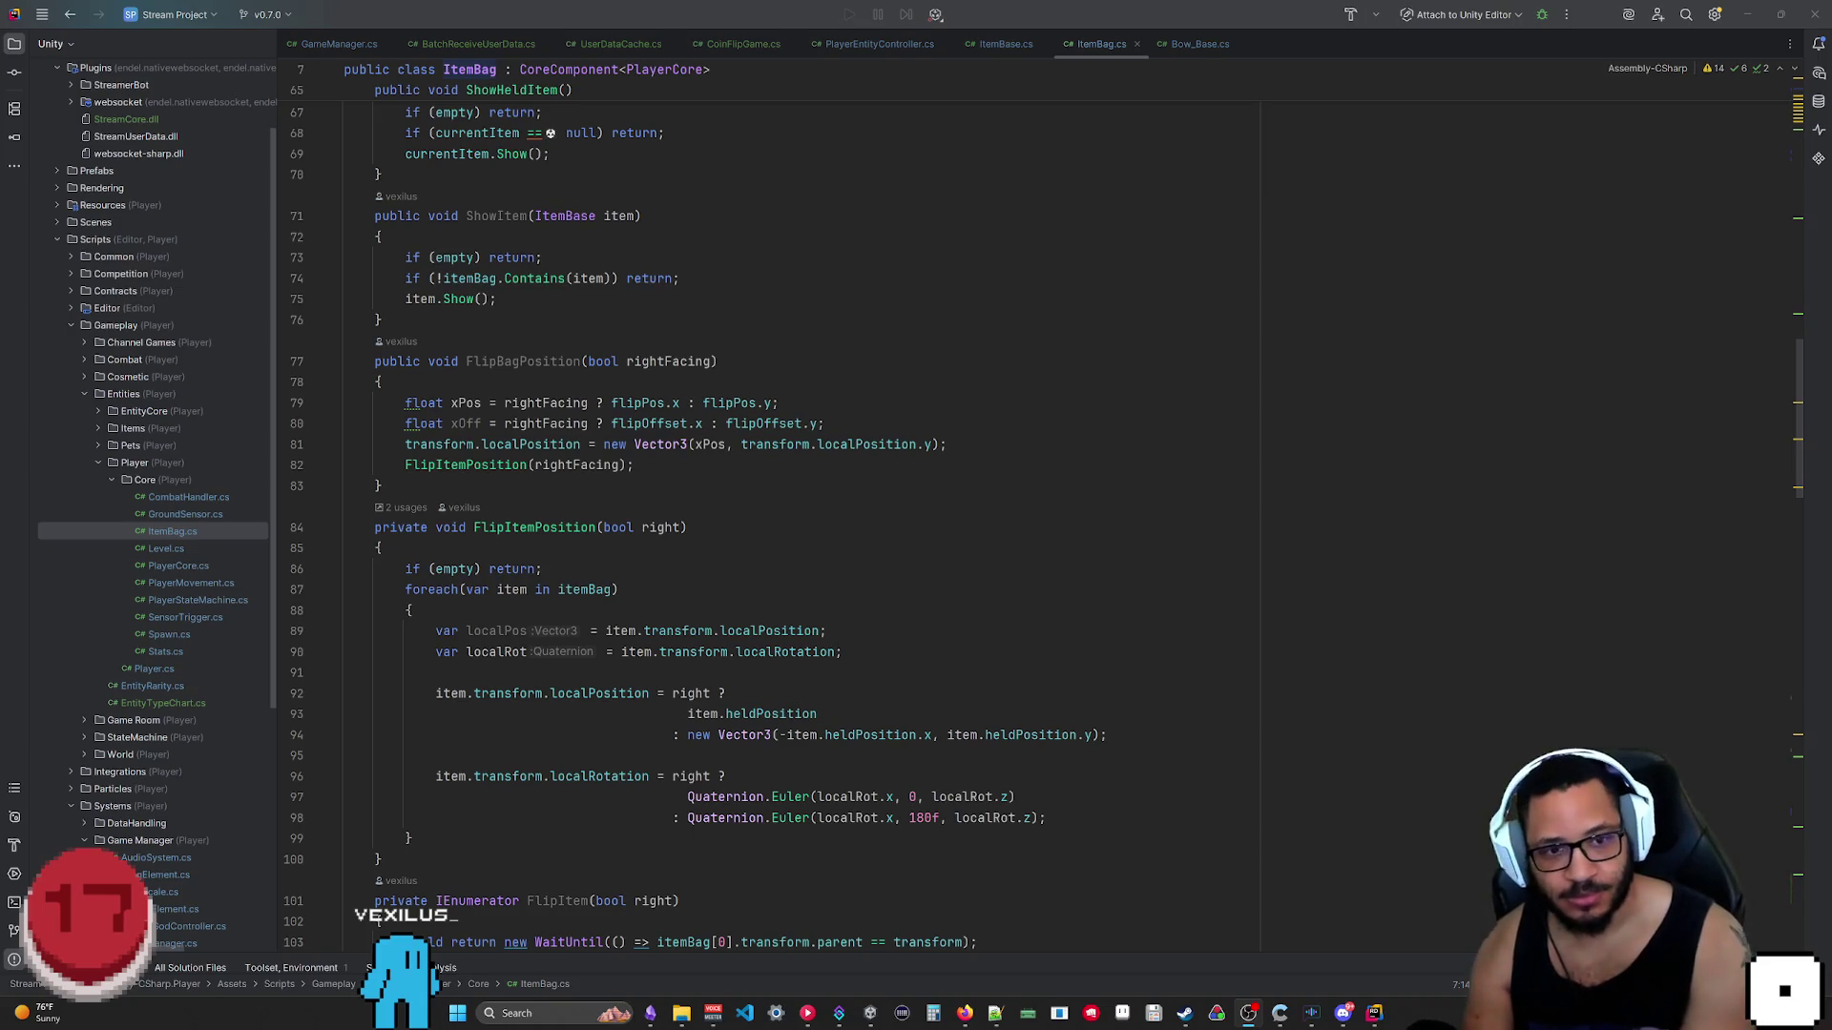
Step: Finish reviewing ItemBag.cs and return to the Obsidian Inventory note via the taskbar
key("alt+Tab")
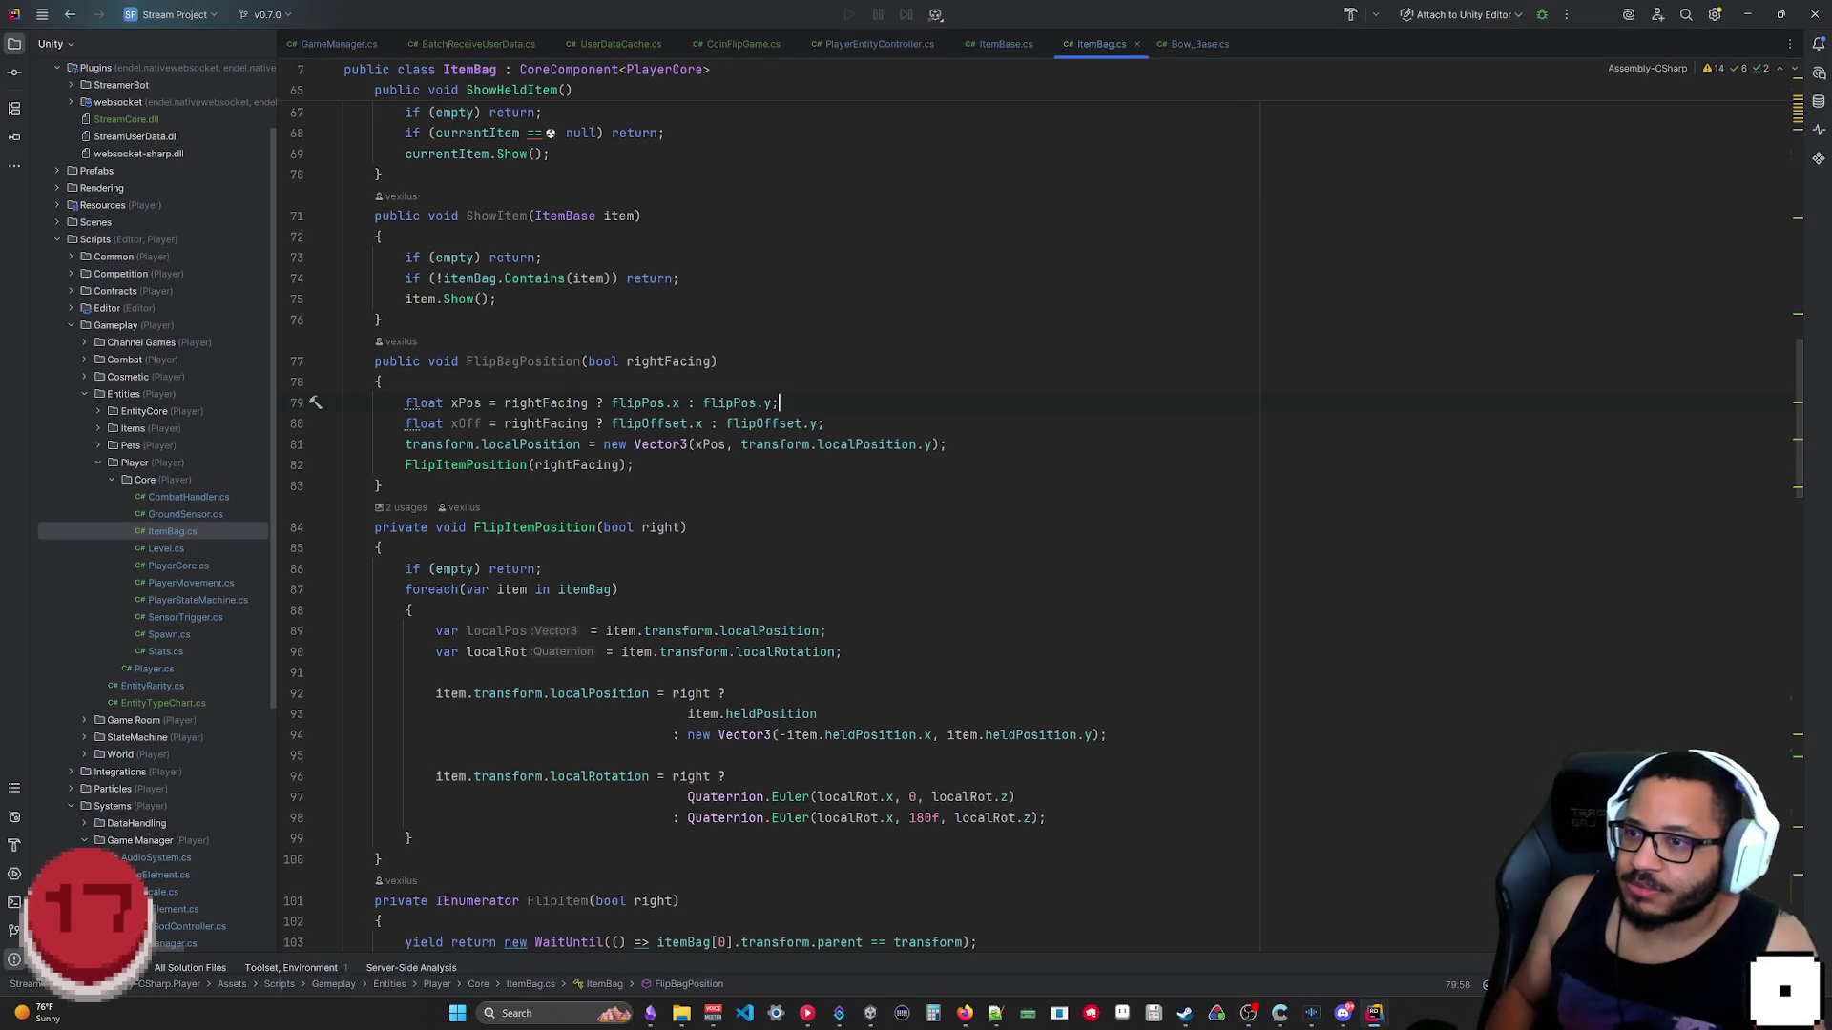
left_click(663, 1013)
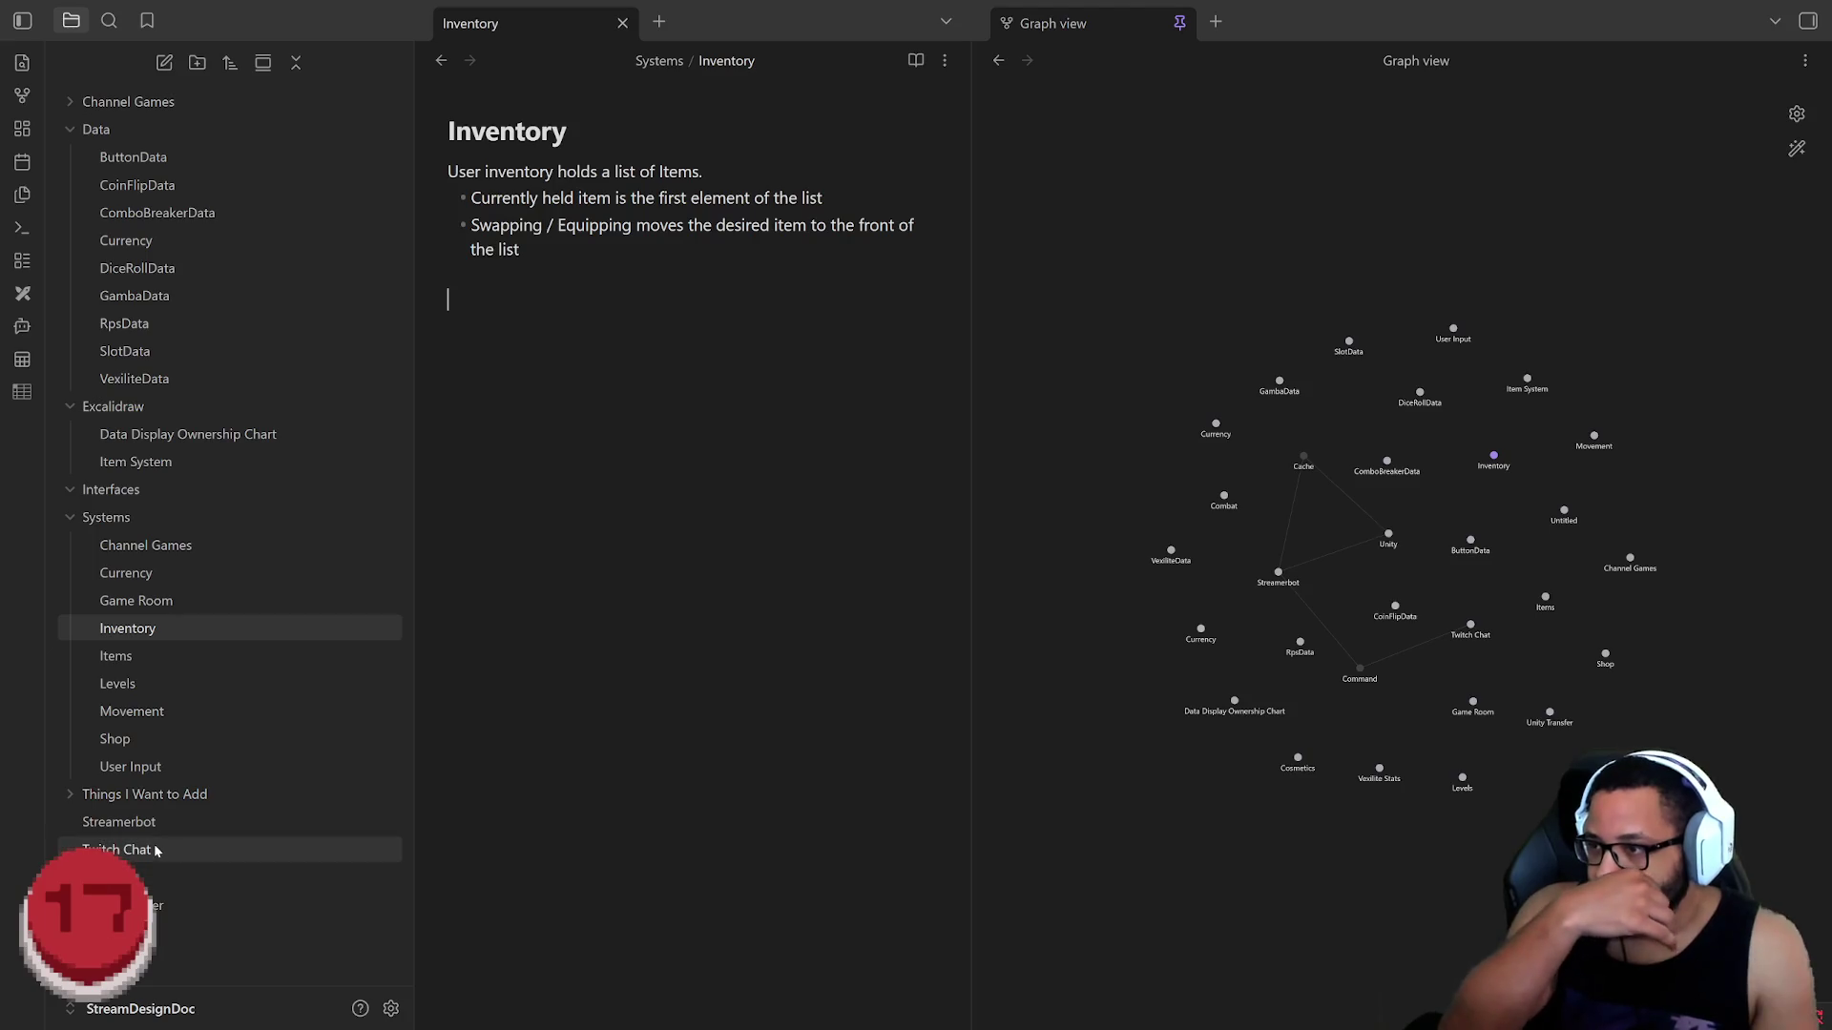
Step: Create the Cache note from its graph node, close it, and start a new Untitled 1 note
left_click(1305, 463)
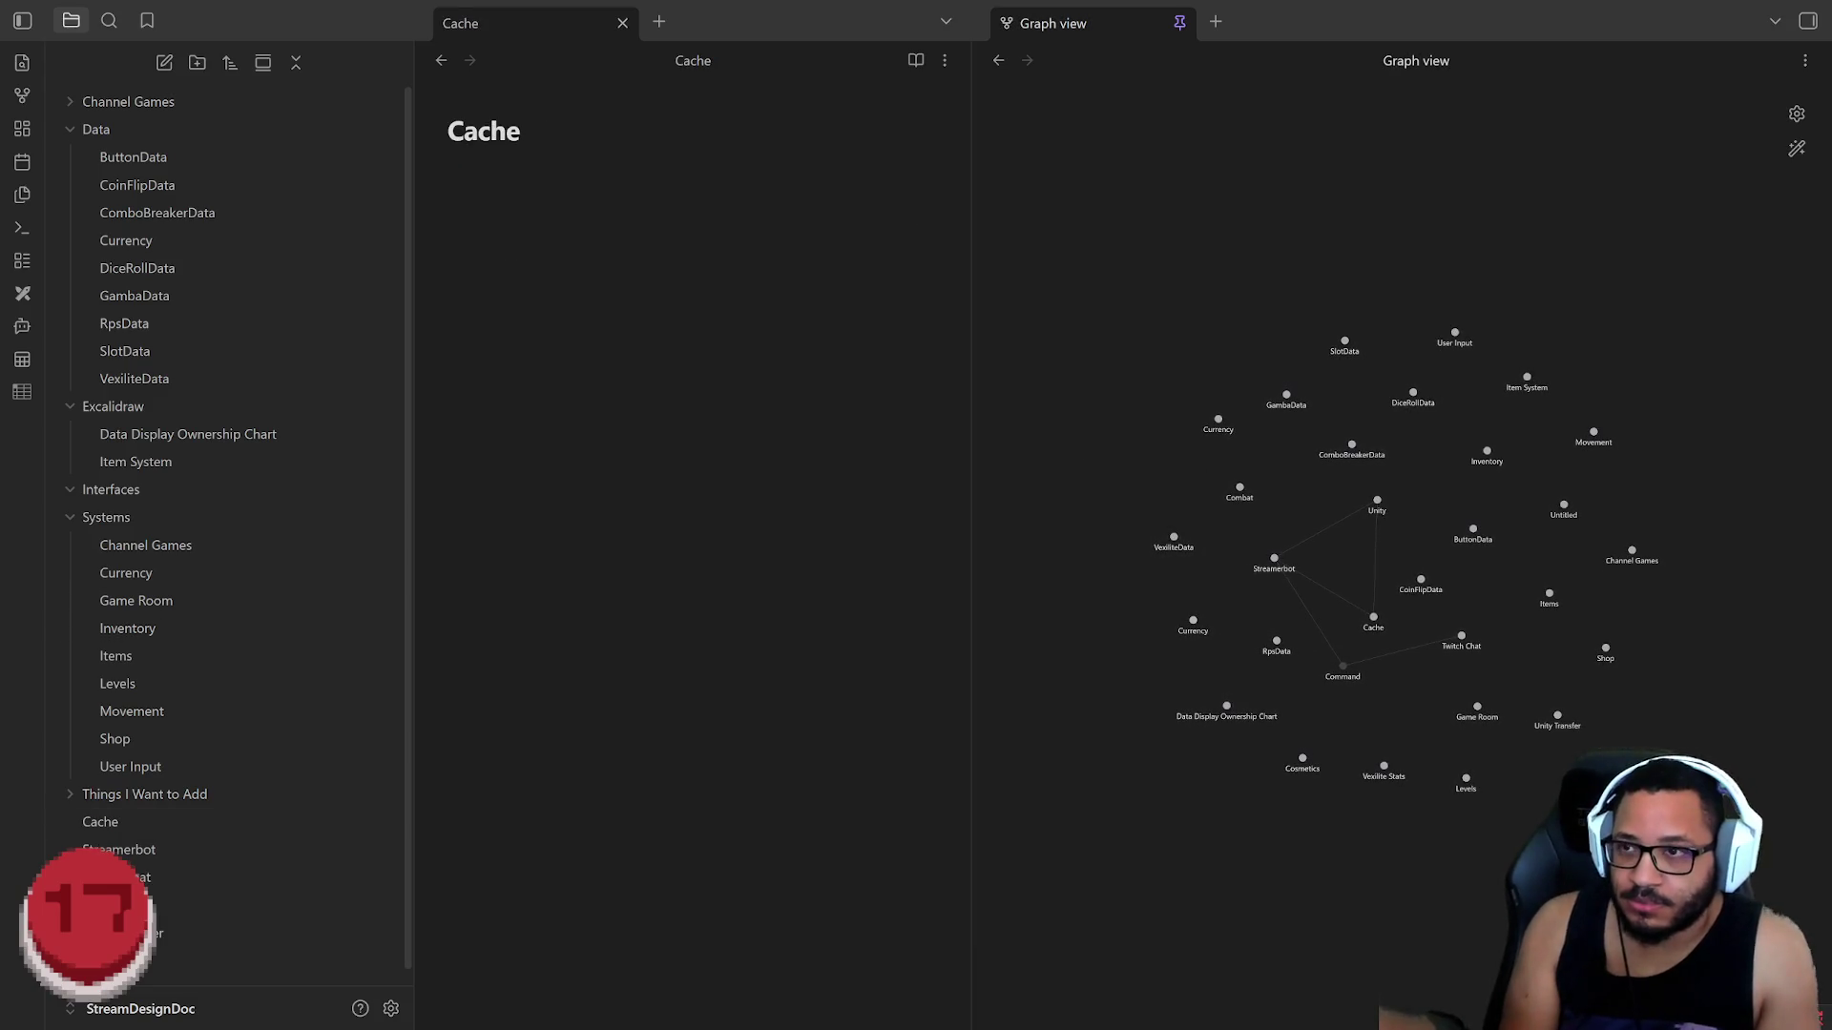
left_click(623, 23)
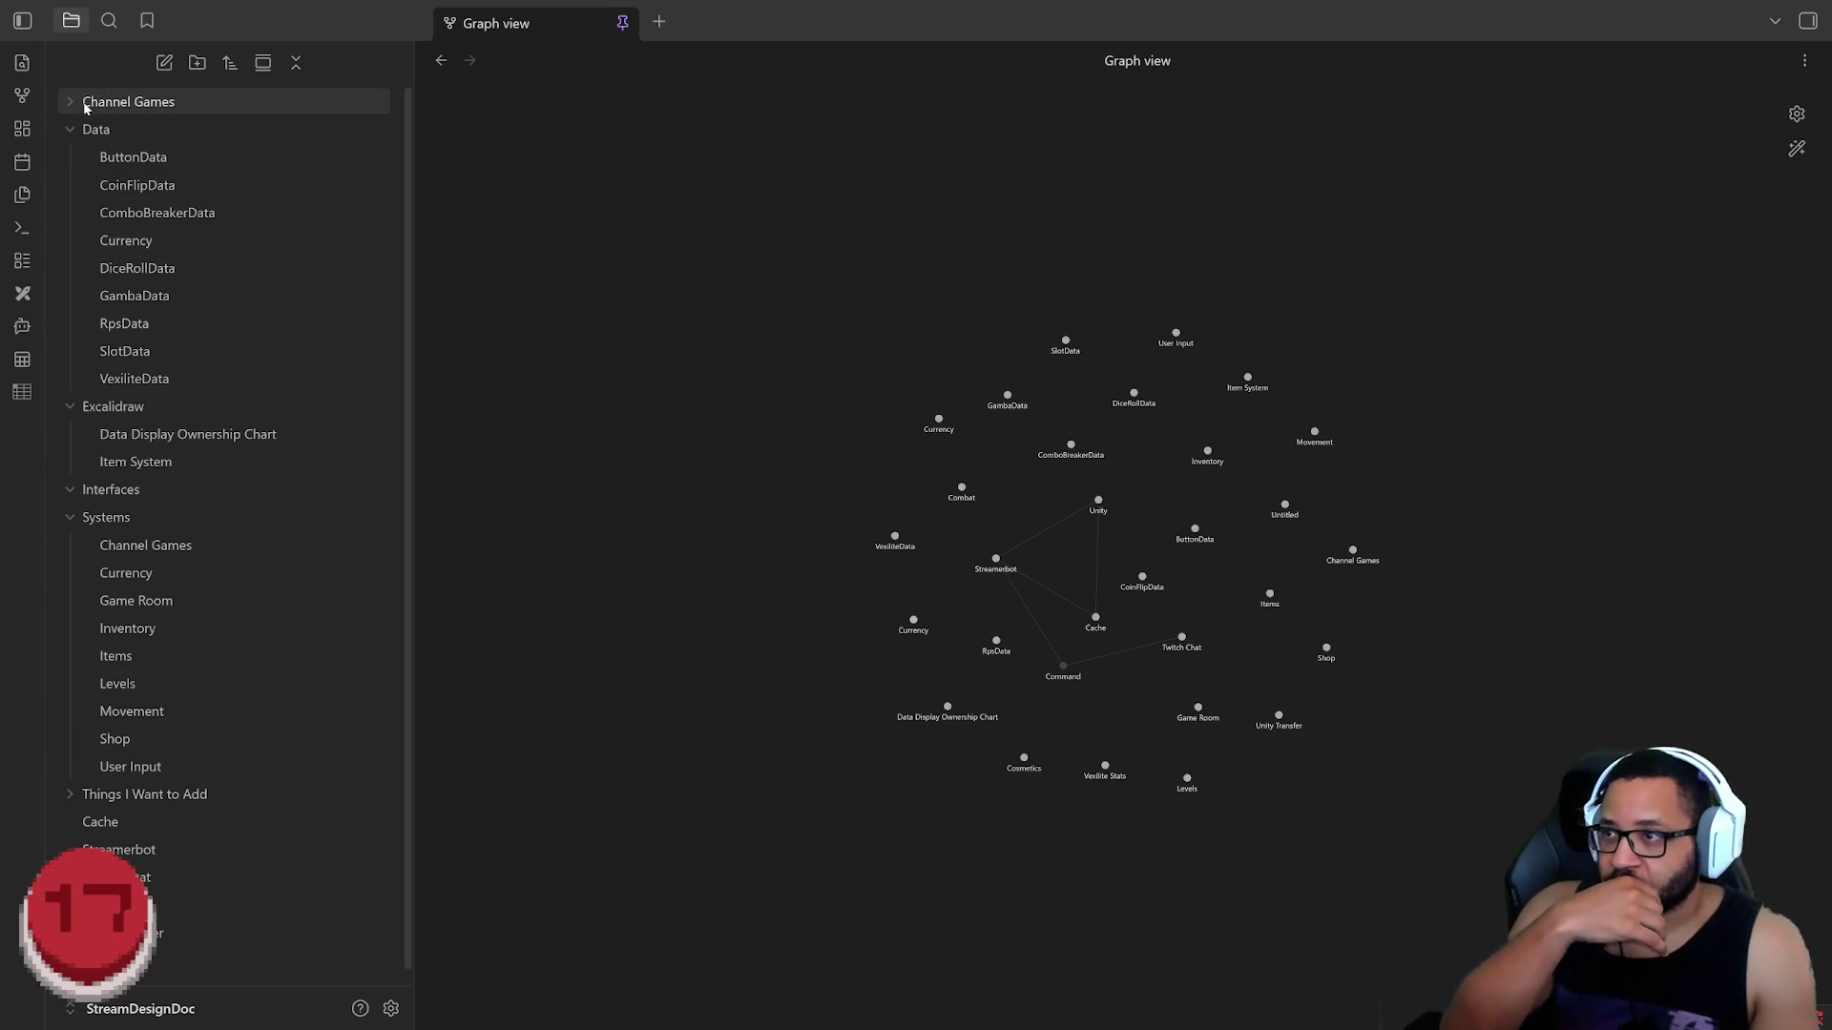
left_click(165, 63)
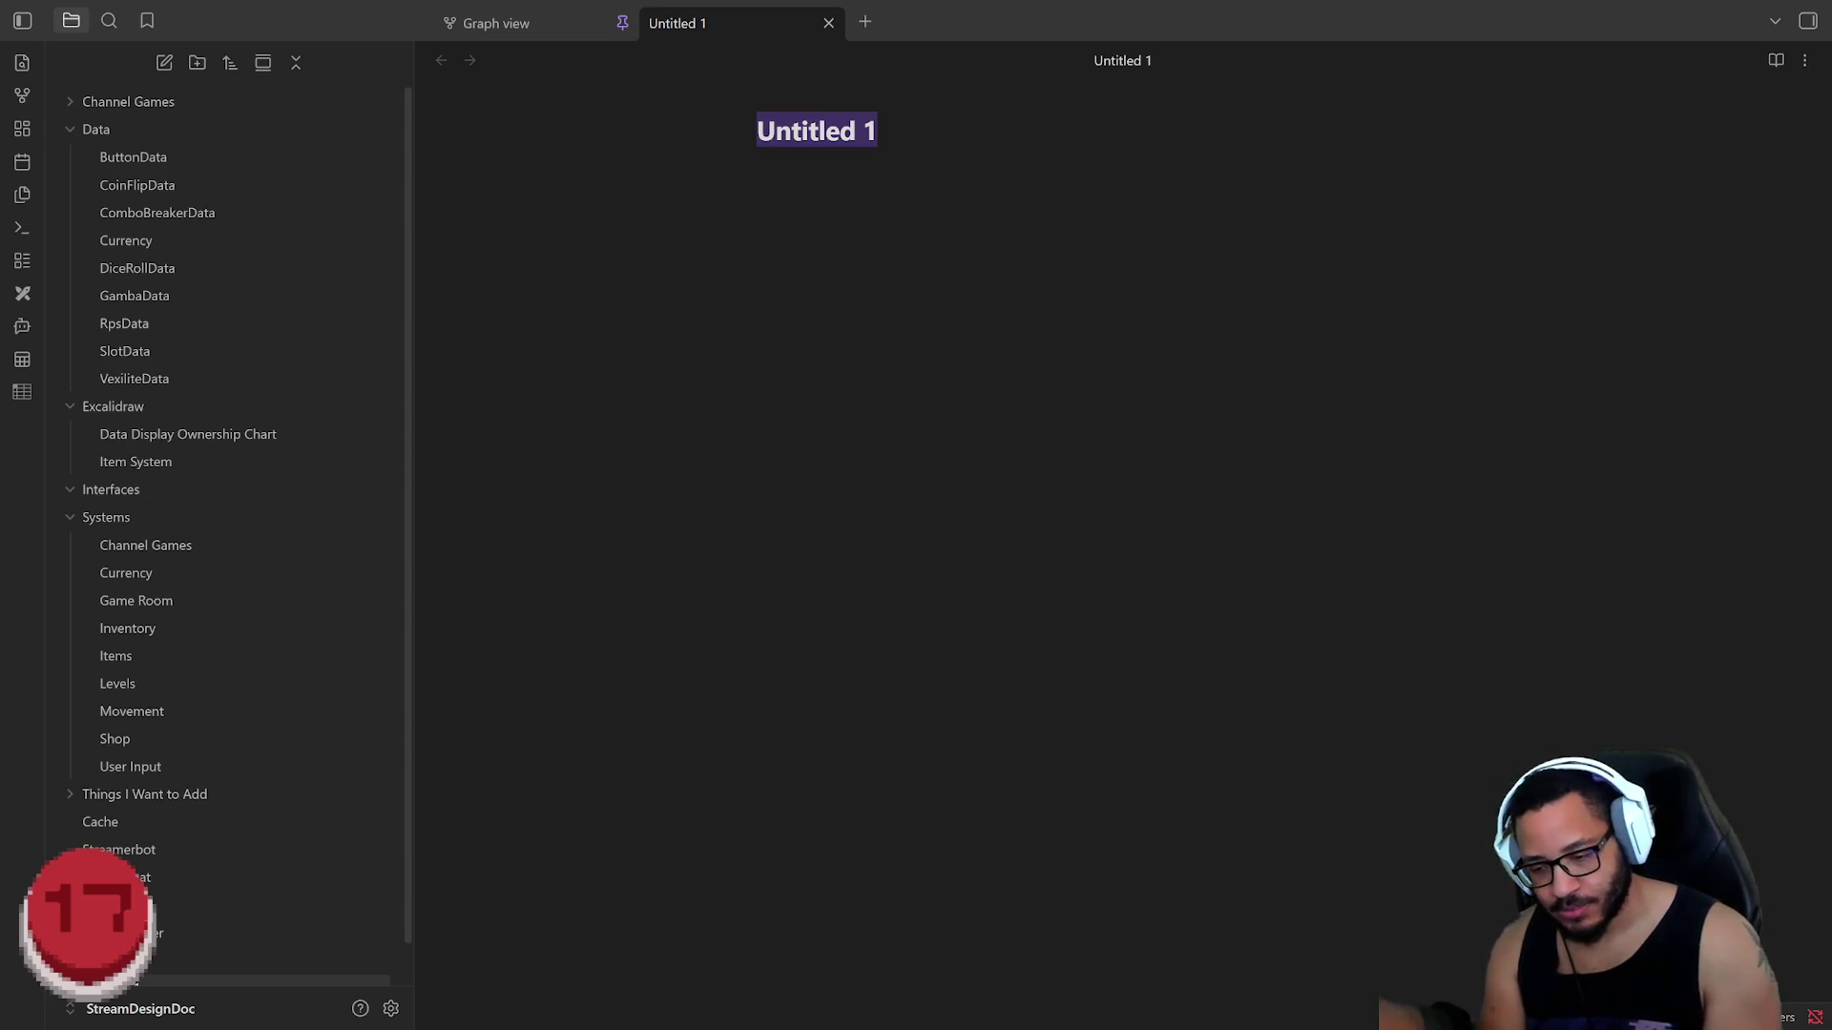
type("Order of Operations")
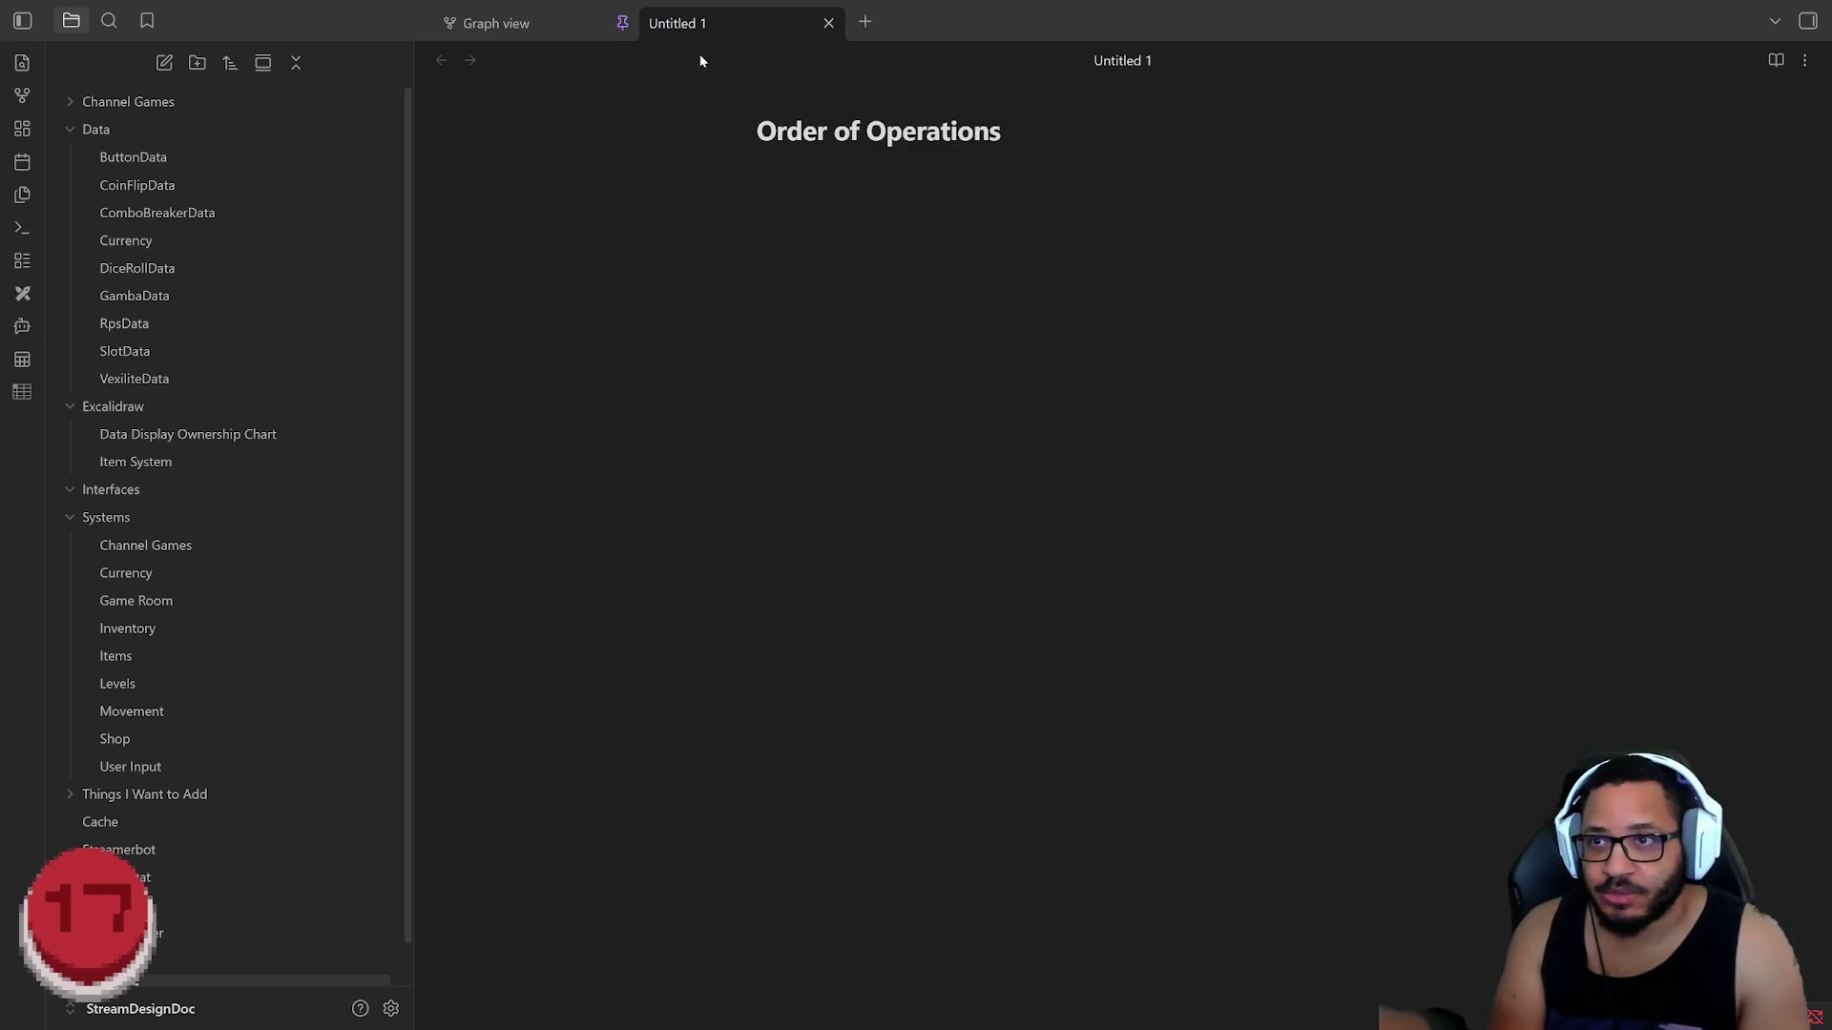
Step: Place the new note beside the graph and add 'Create All Data types' as the first bullet
left_click_drag(687, 24, 466, 115)
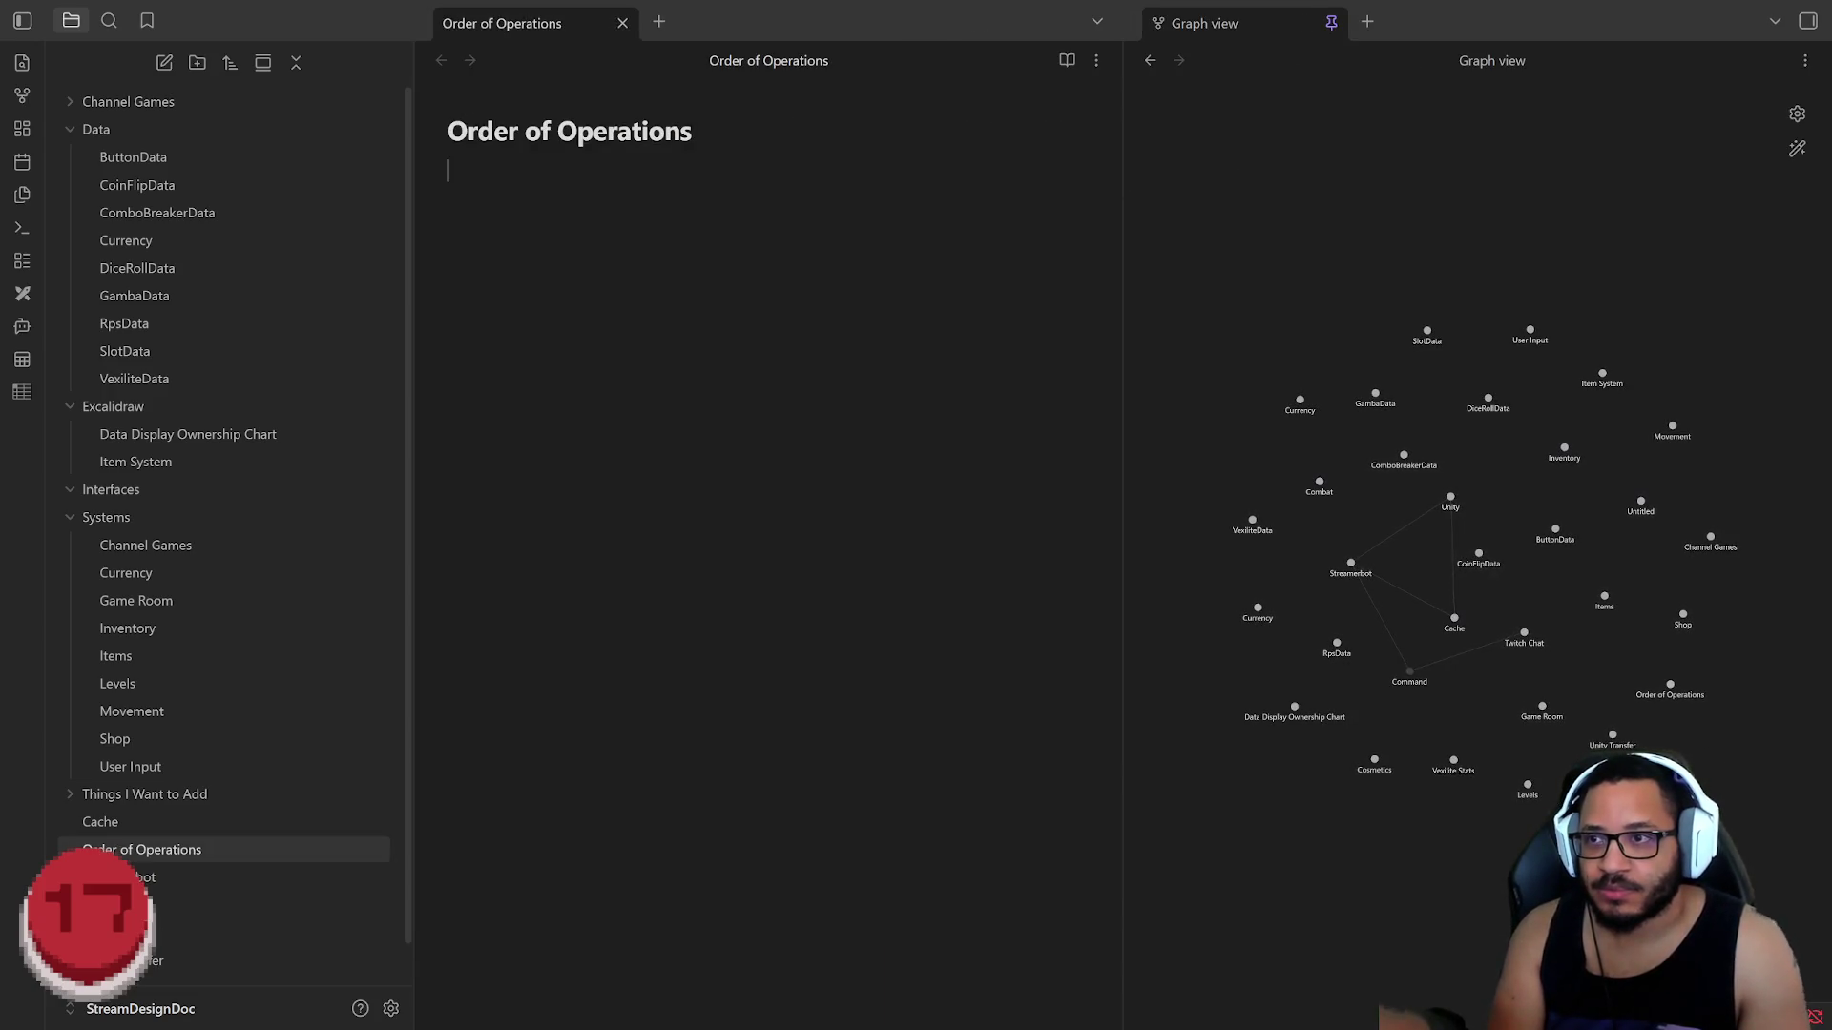
type("-=")
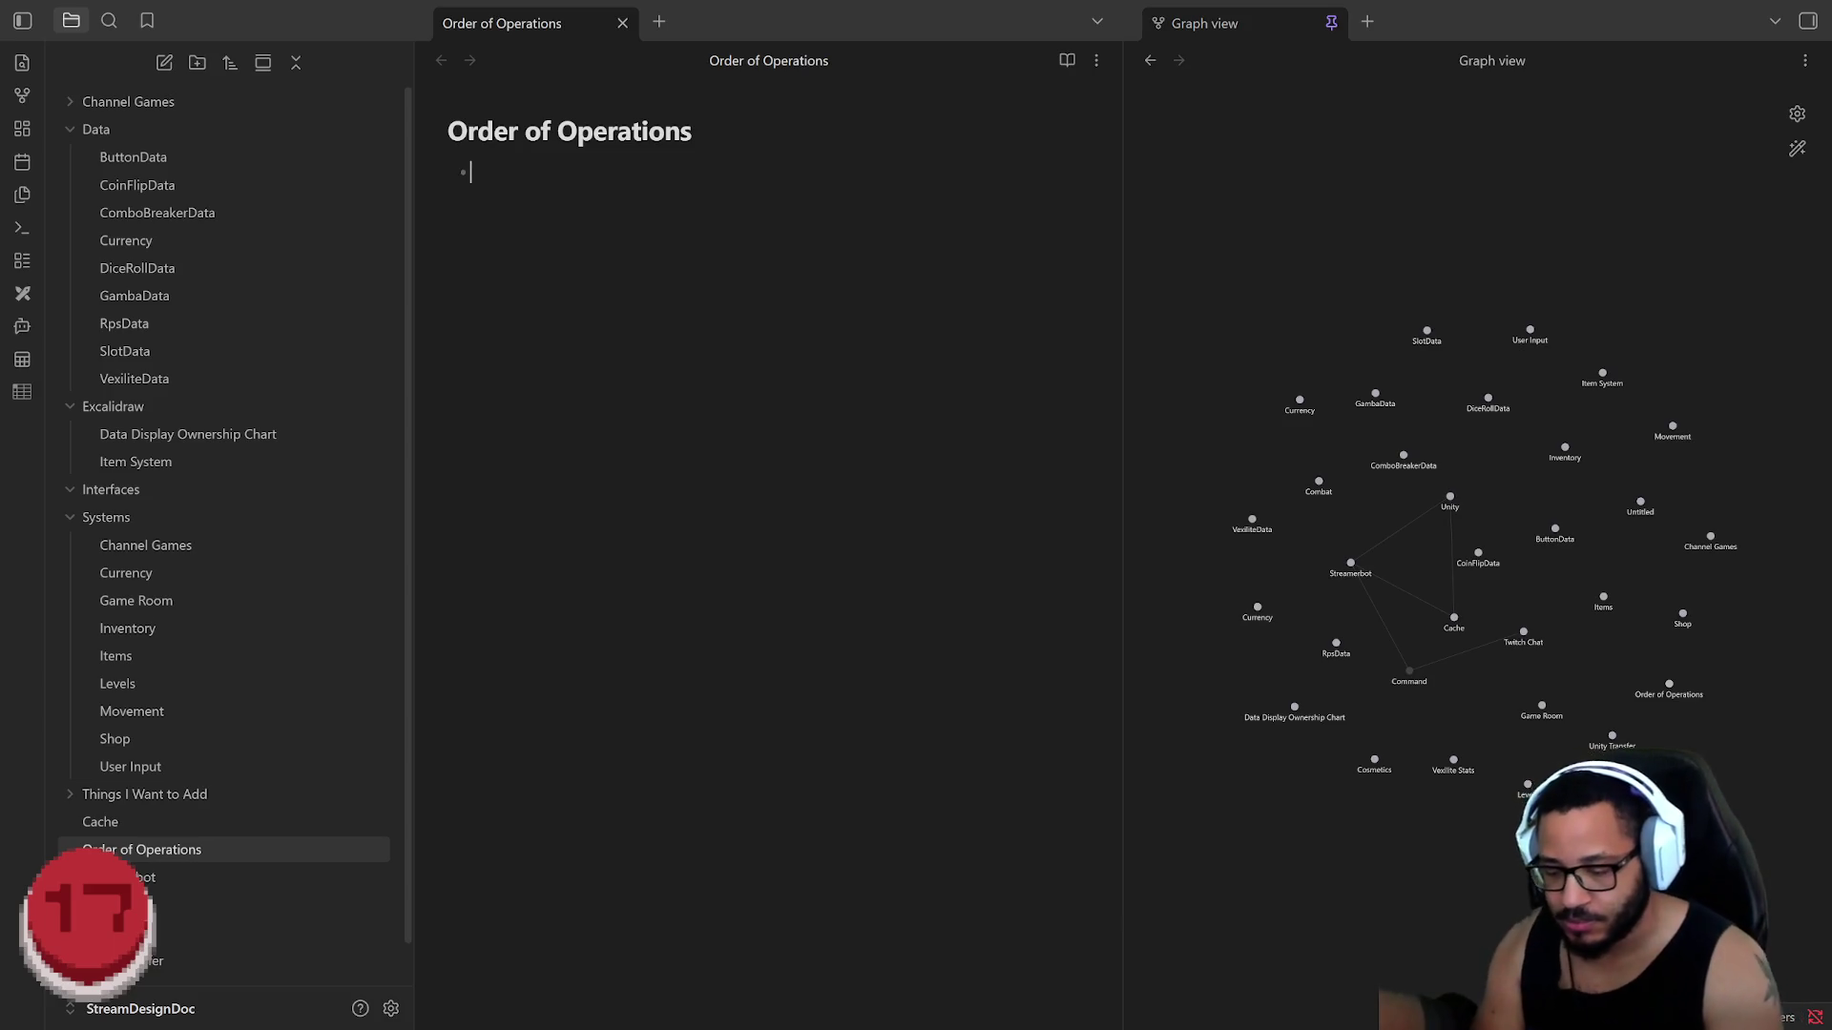
type("Create")
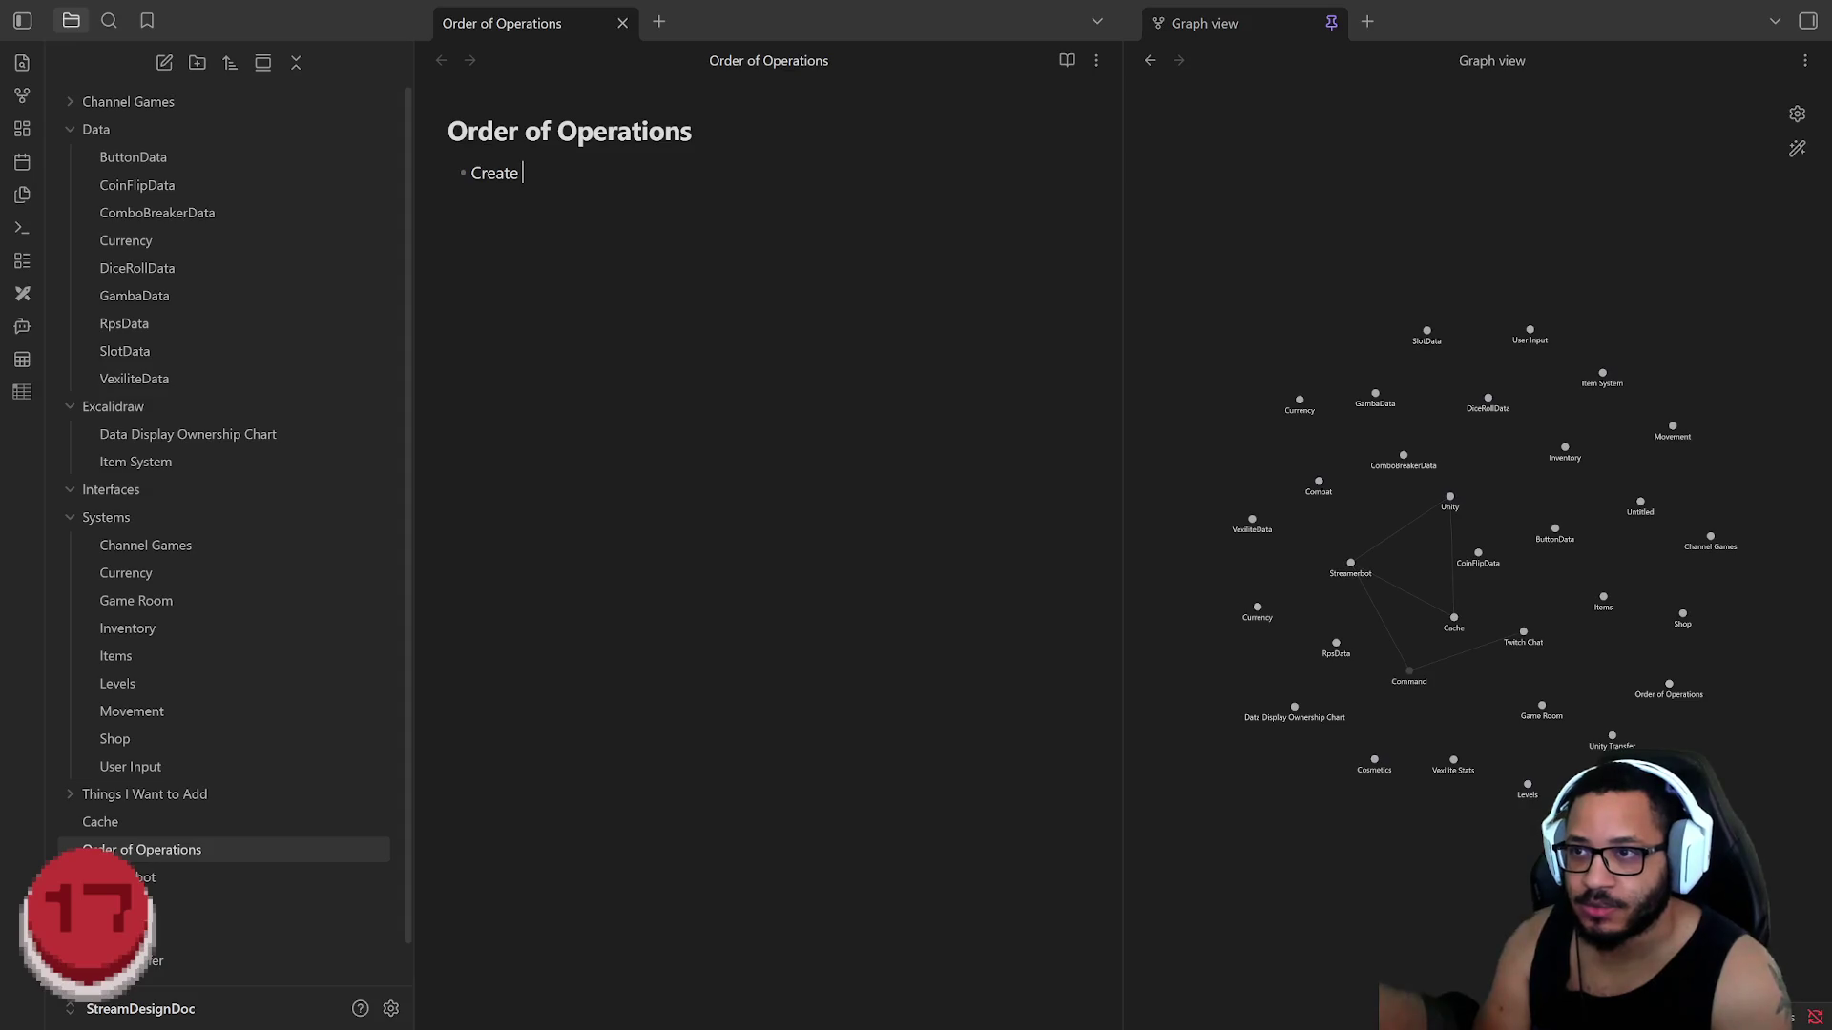
type(" All Data t")
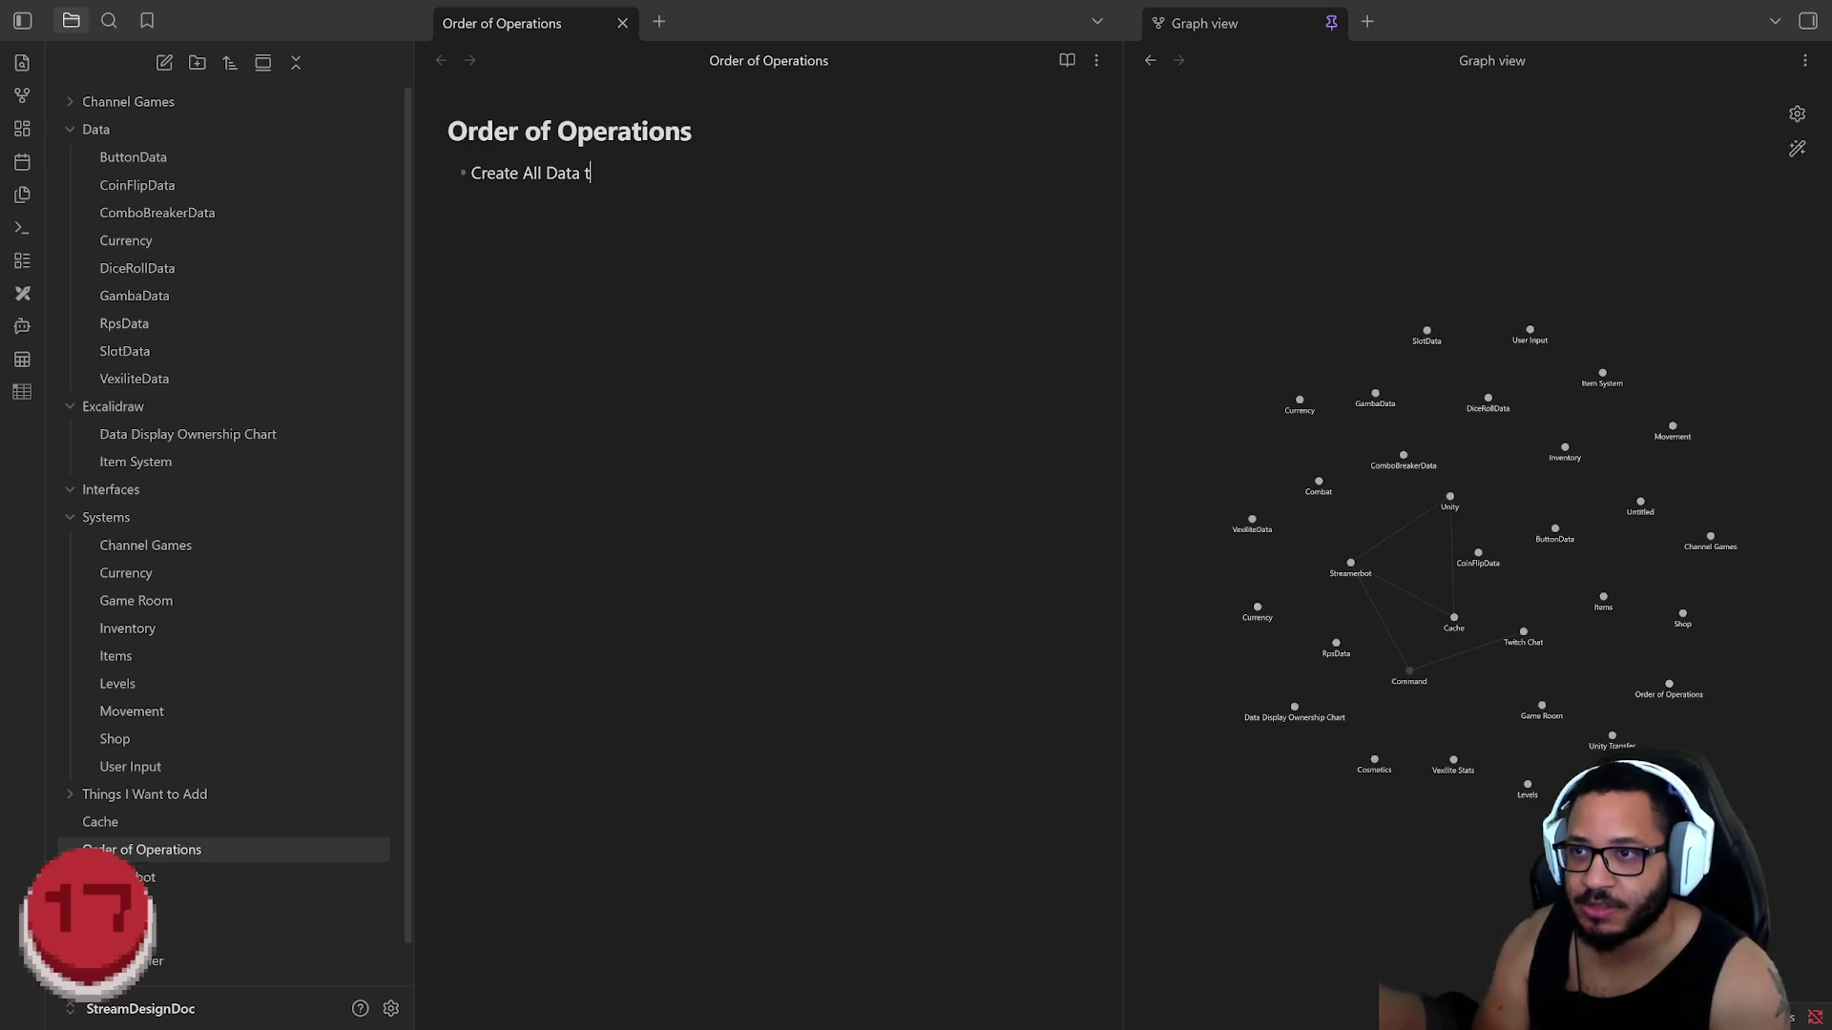
type("ypes")
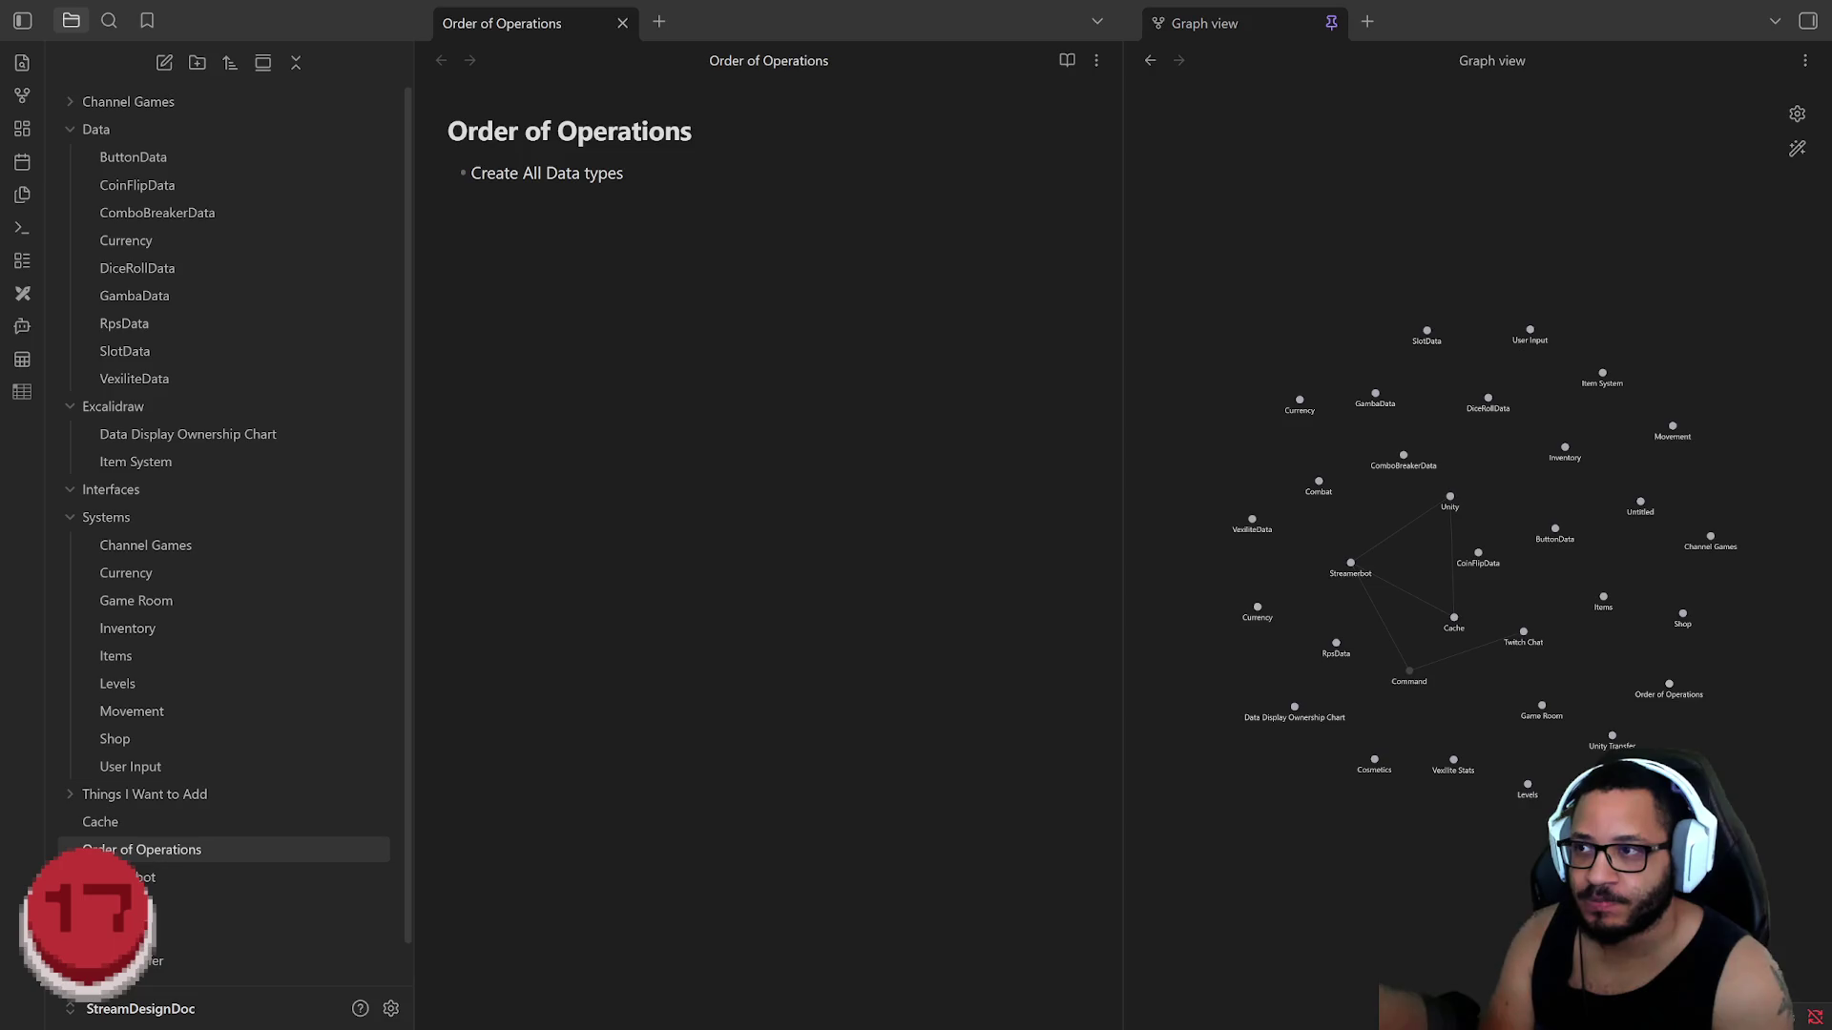
key("Return")
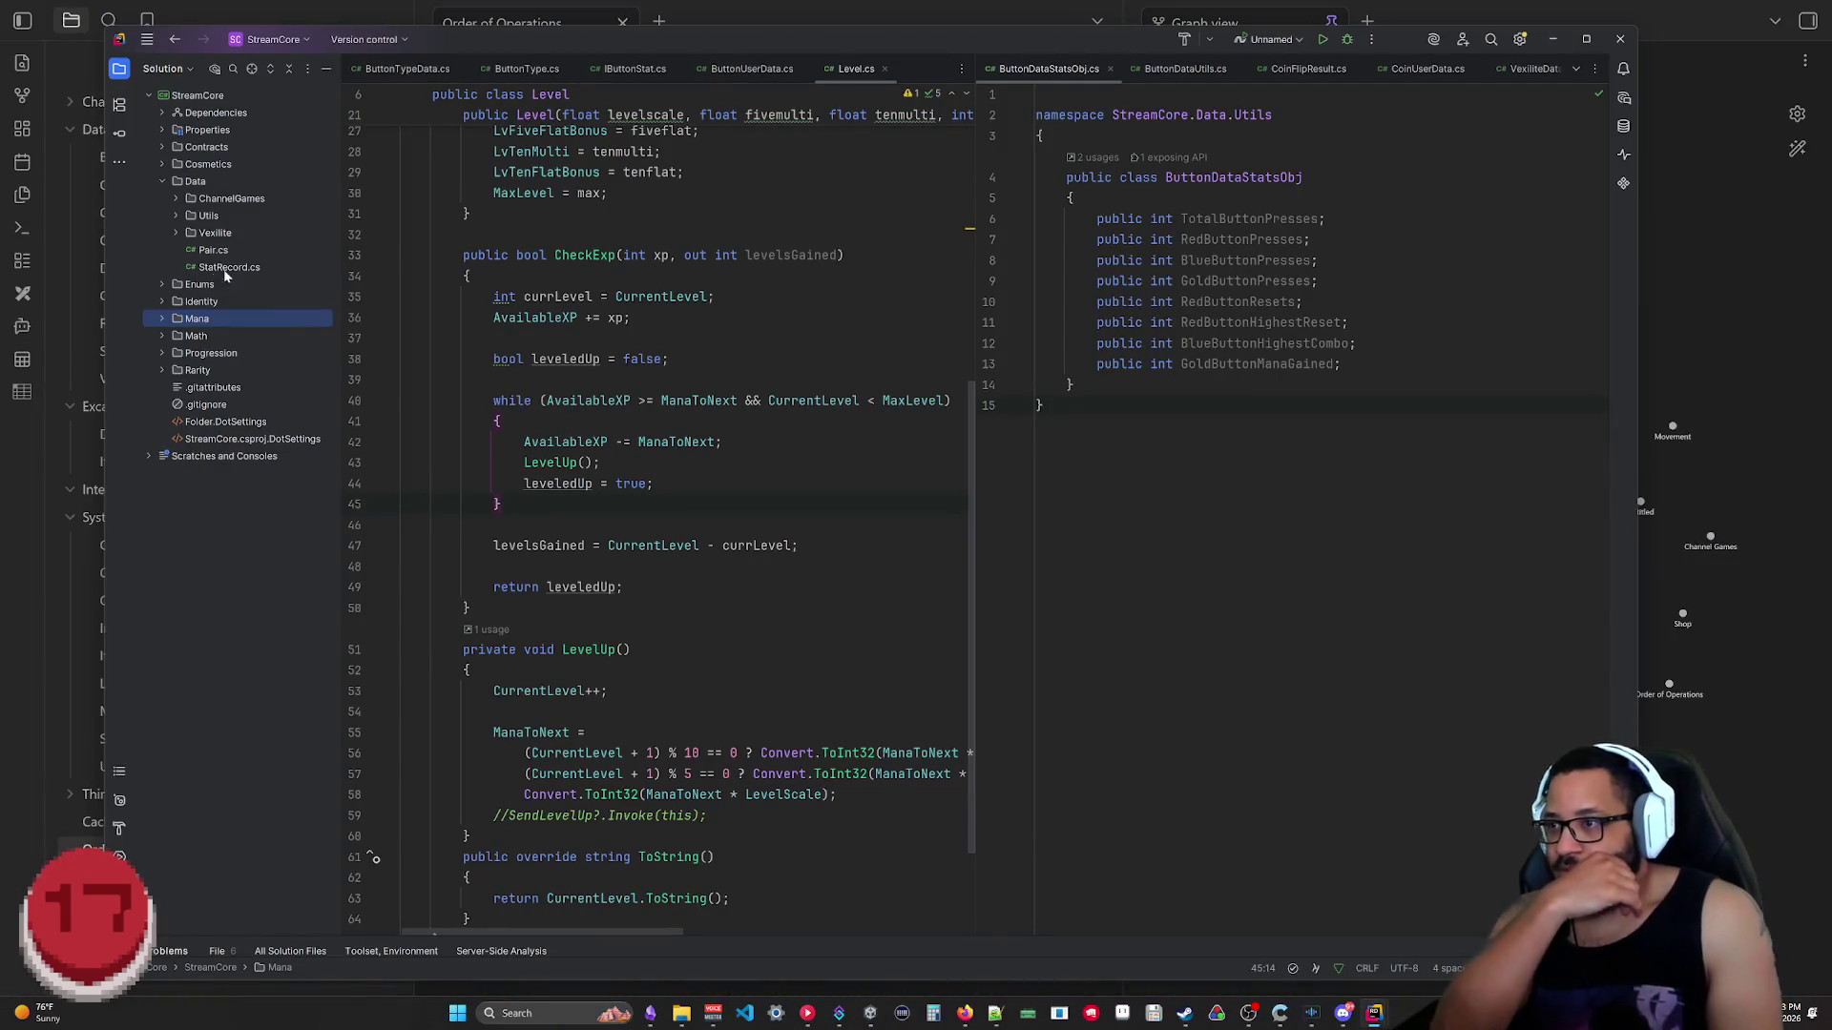
Step: Open VexiliteData.cs from the Data > Vexilite folder in the Solution tree
left_click(177, 234)
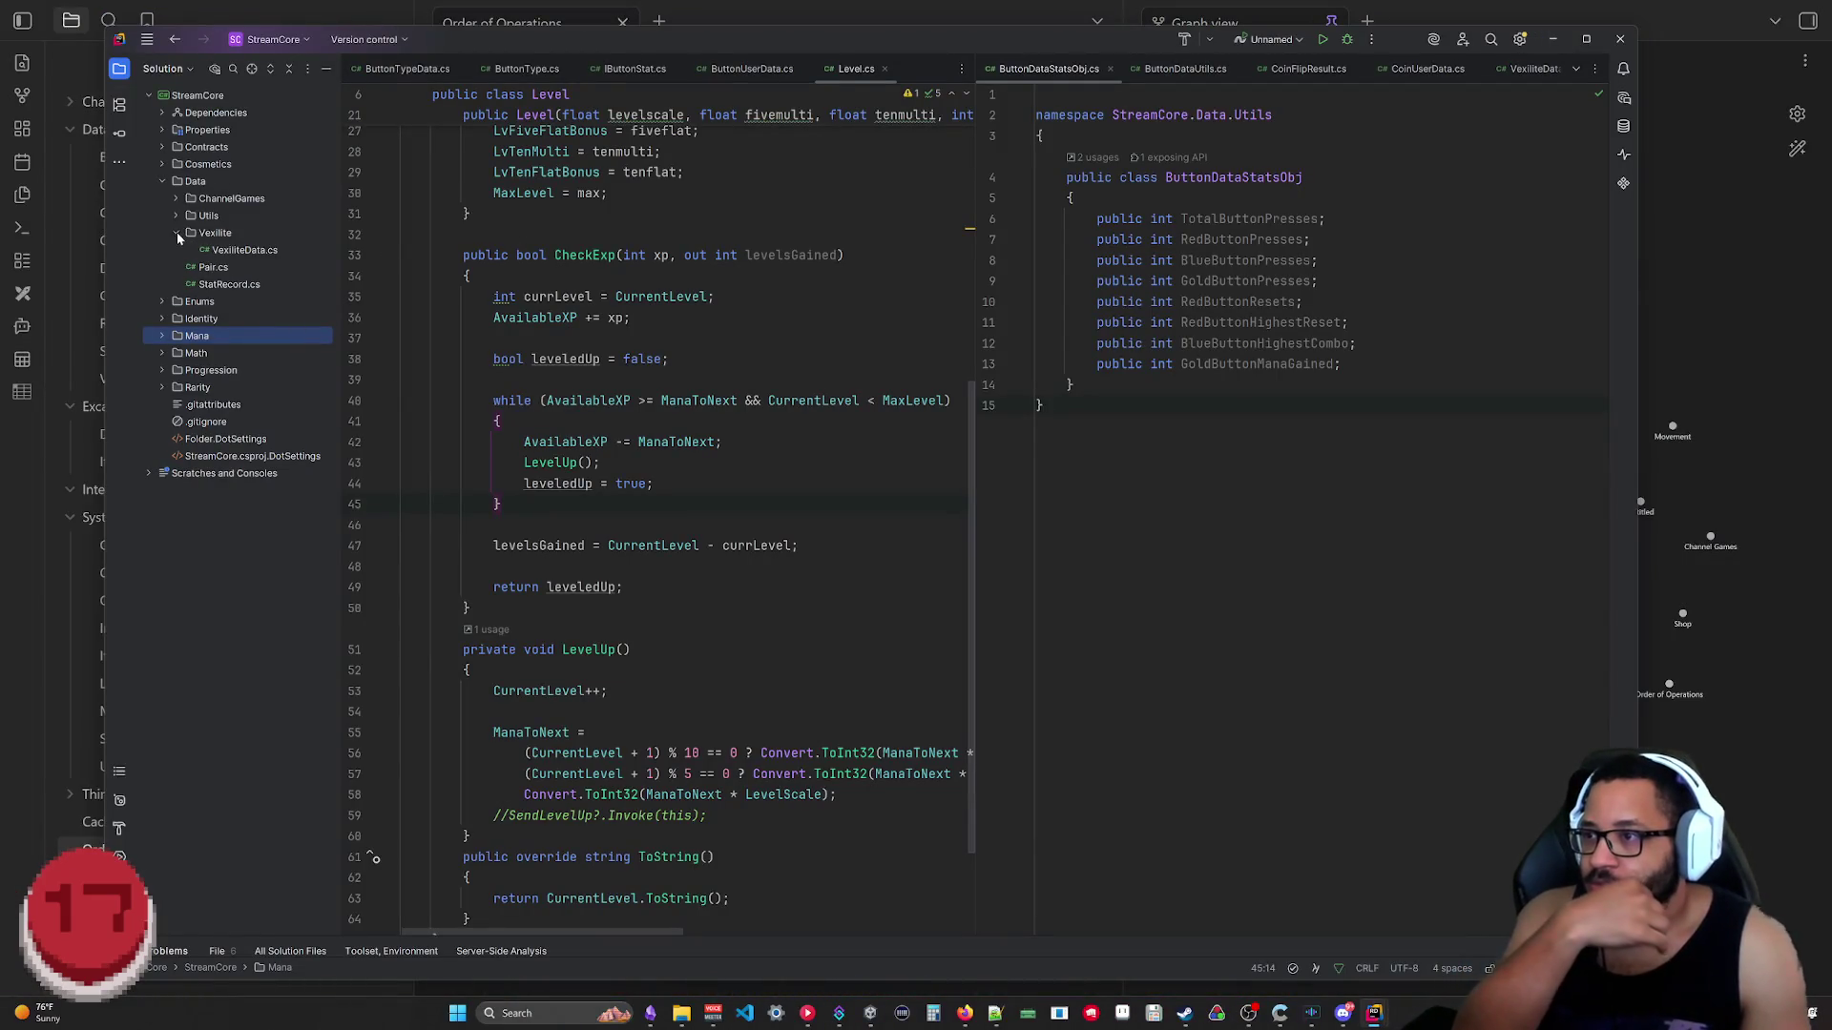
left_click(242, 251)
double_click(241, 252)
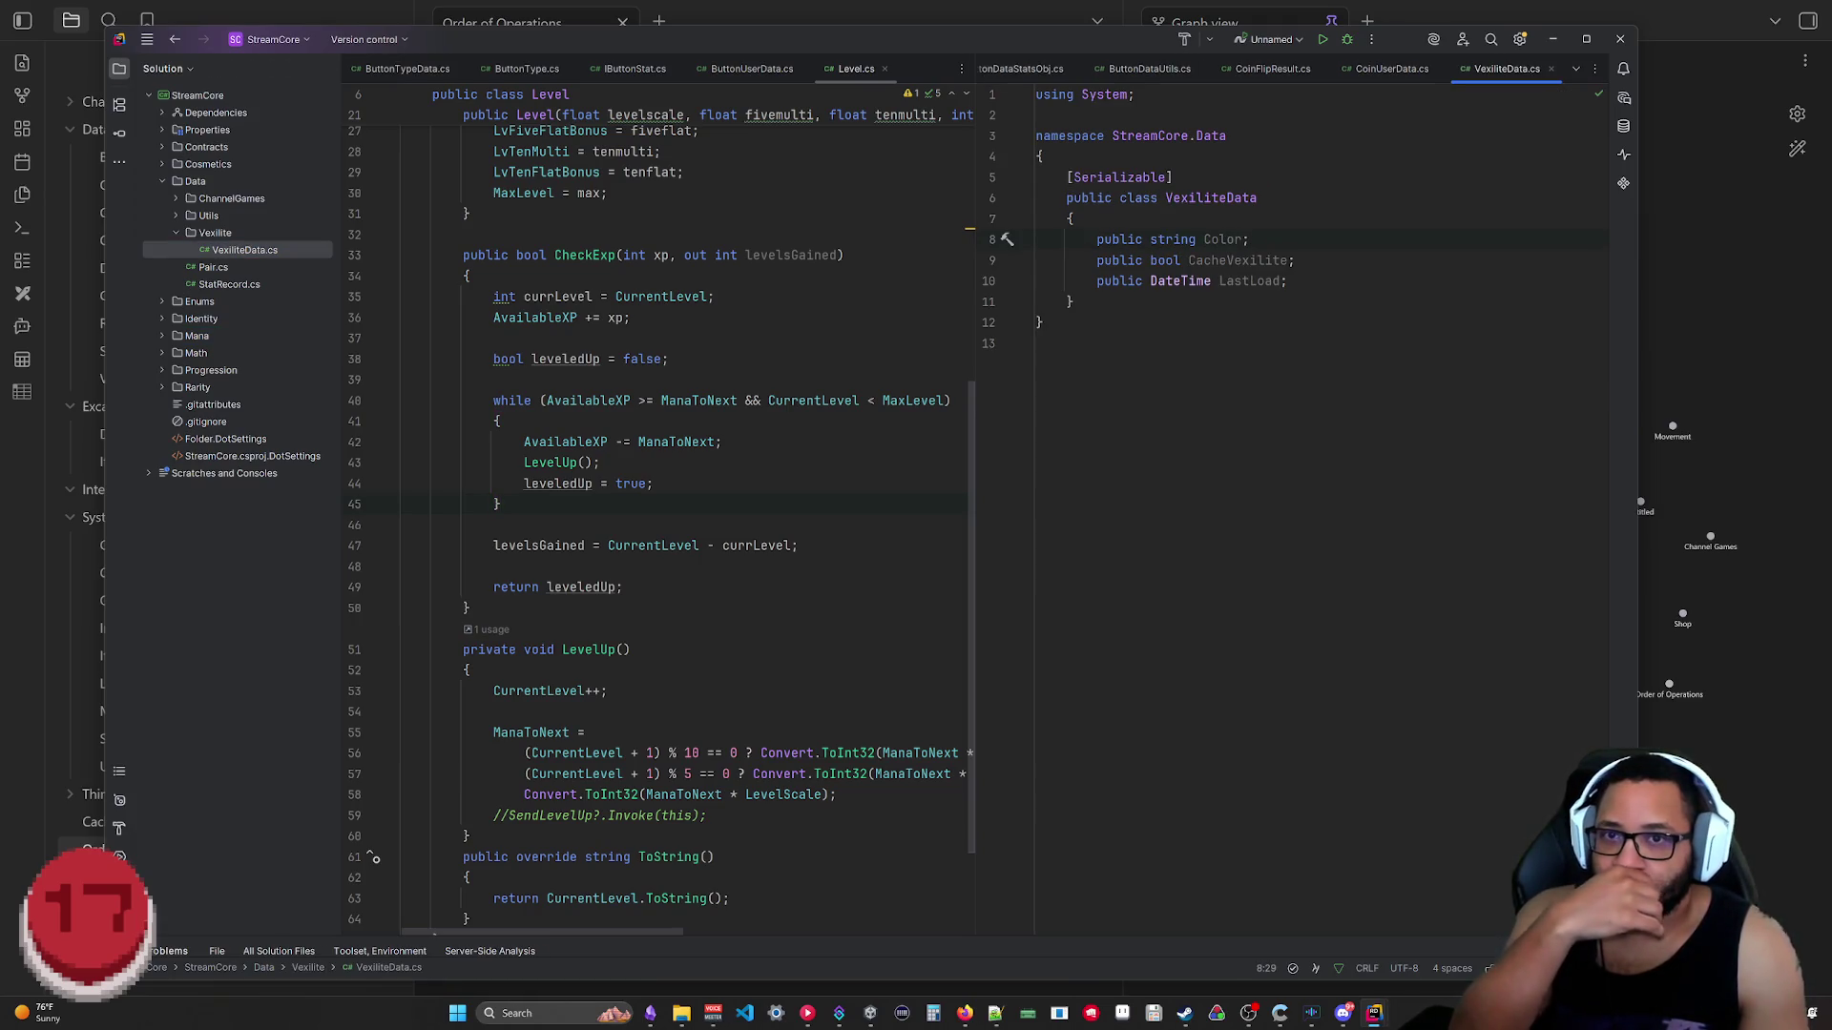
Step: Move Rider aside and minimize it so the Order of Operations note shows again
mouse_move(1248, 40)
left_mouse_down()
mouse_move(1212, 86)
mouse_move(1170, 65)
mouse_move(1175, 80)
left_mouse_up()
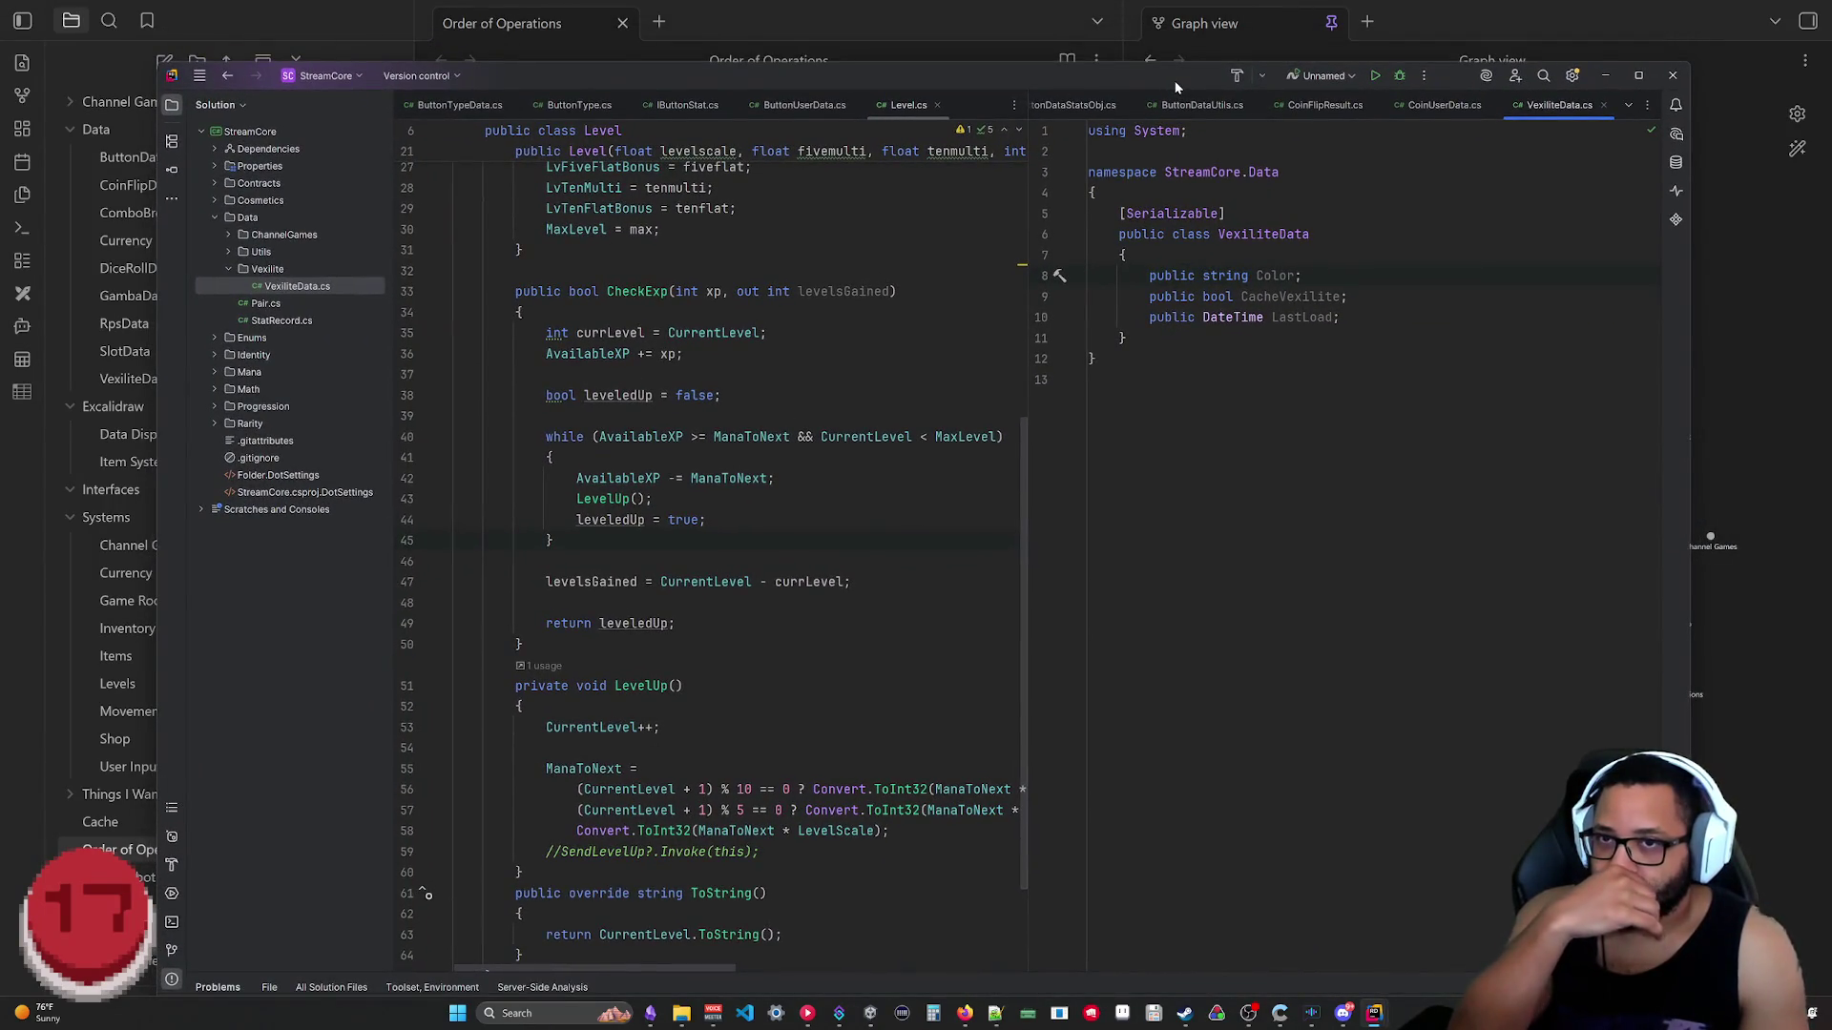
left_click(1610, 75)
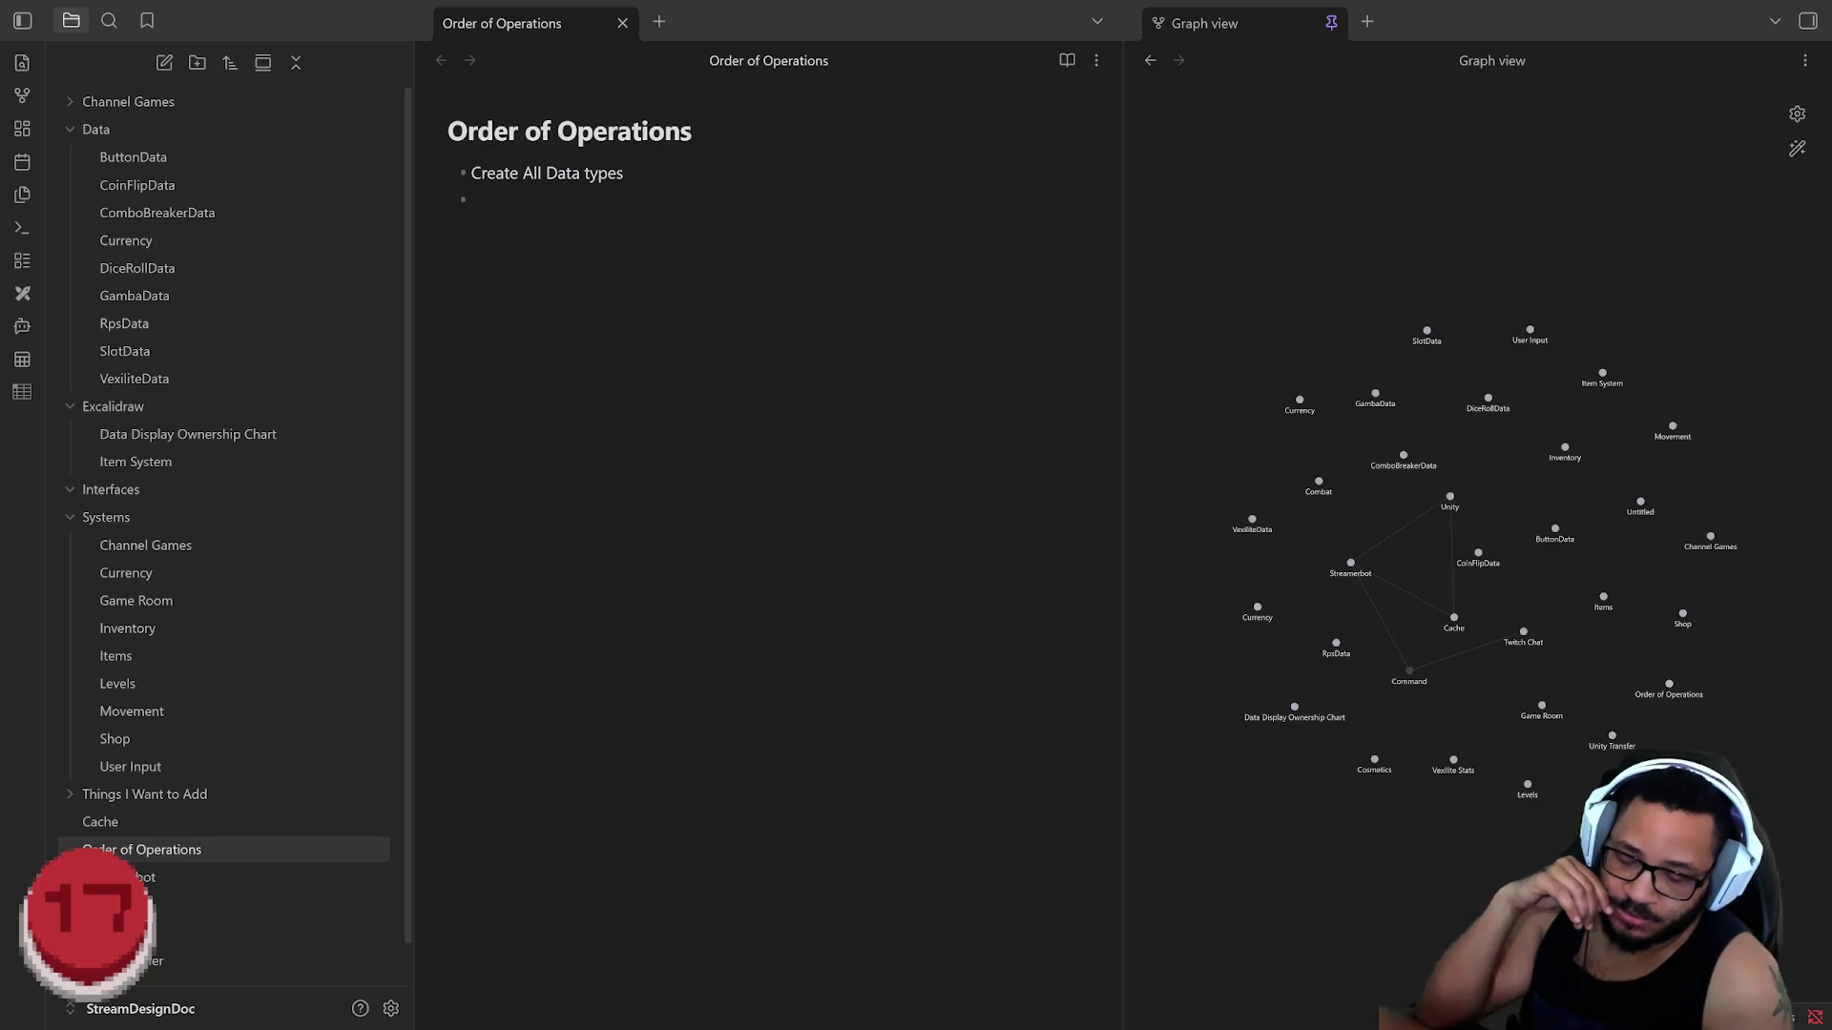
type("Create")
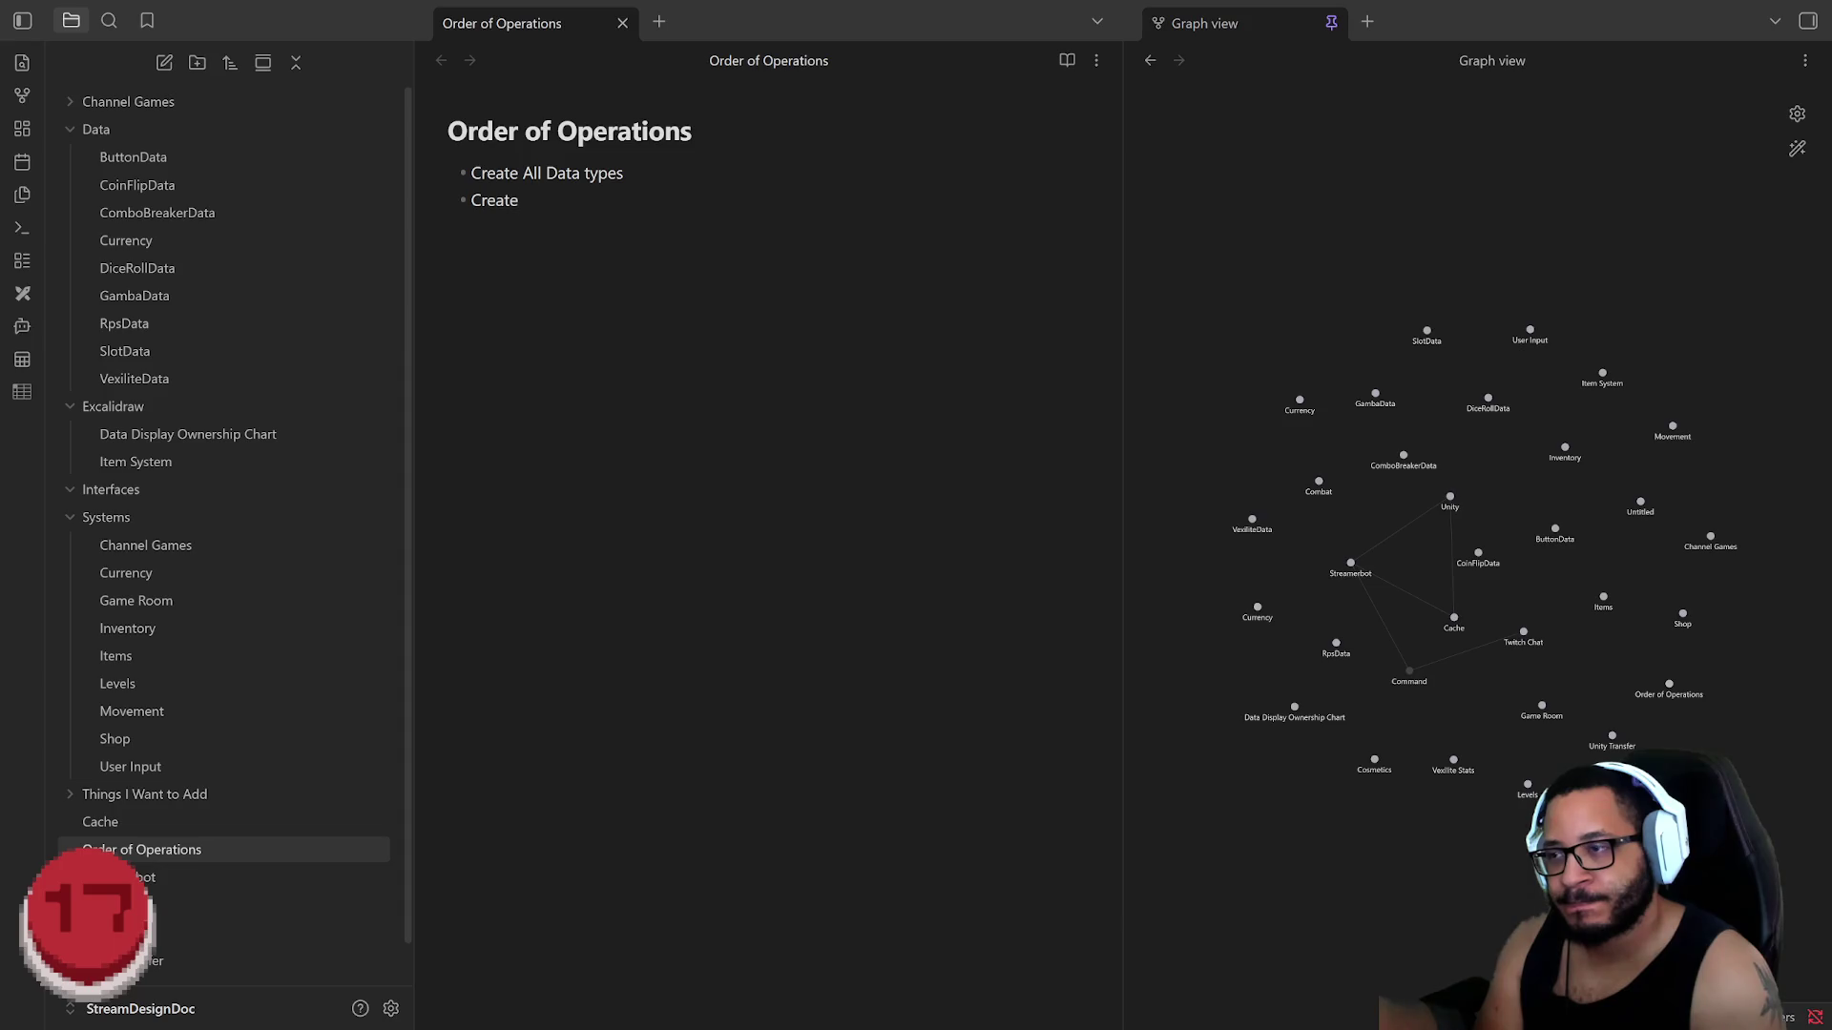
type(" request")
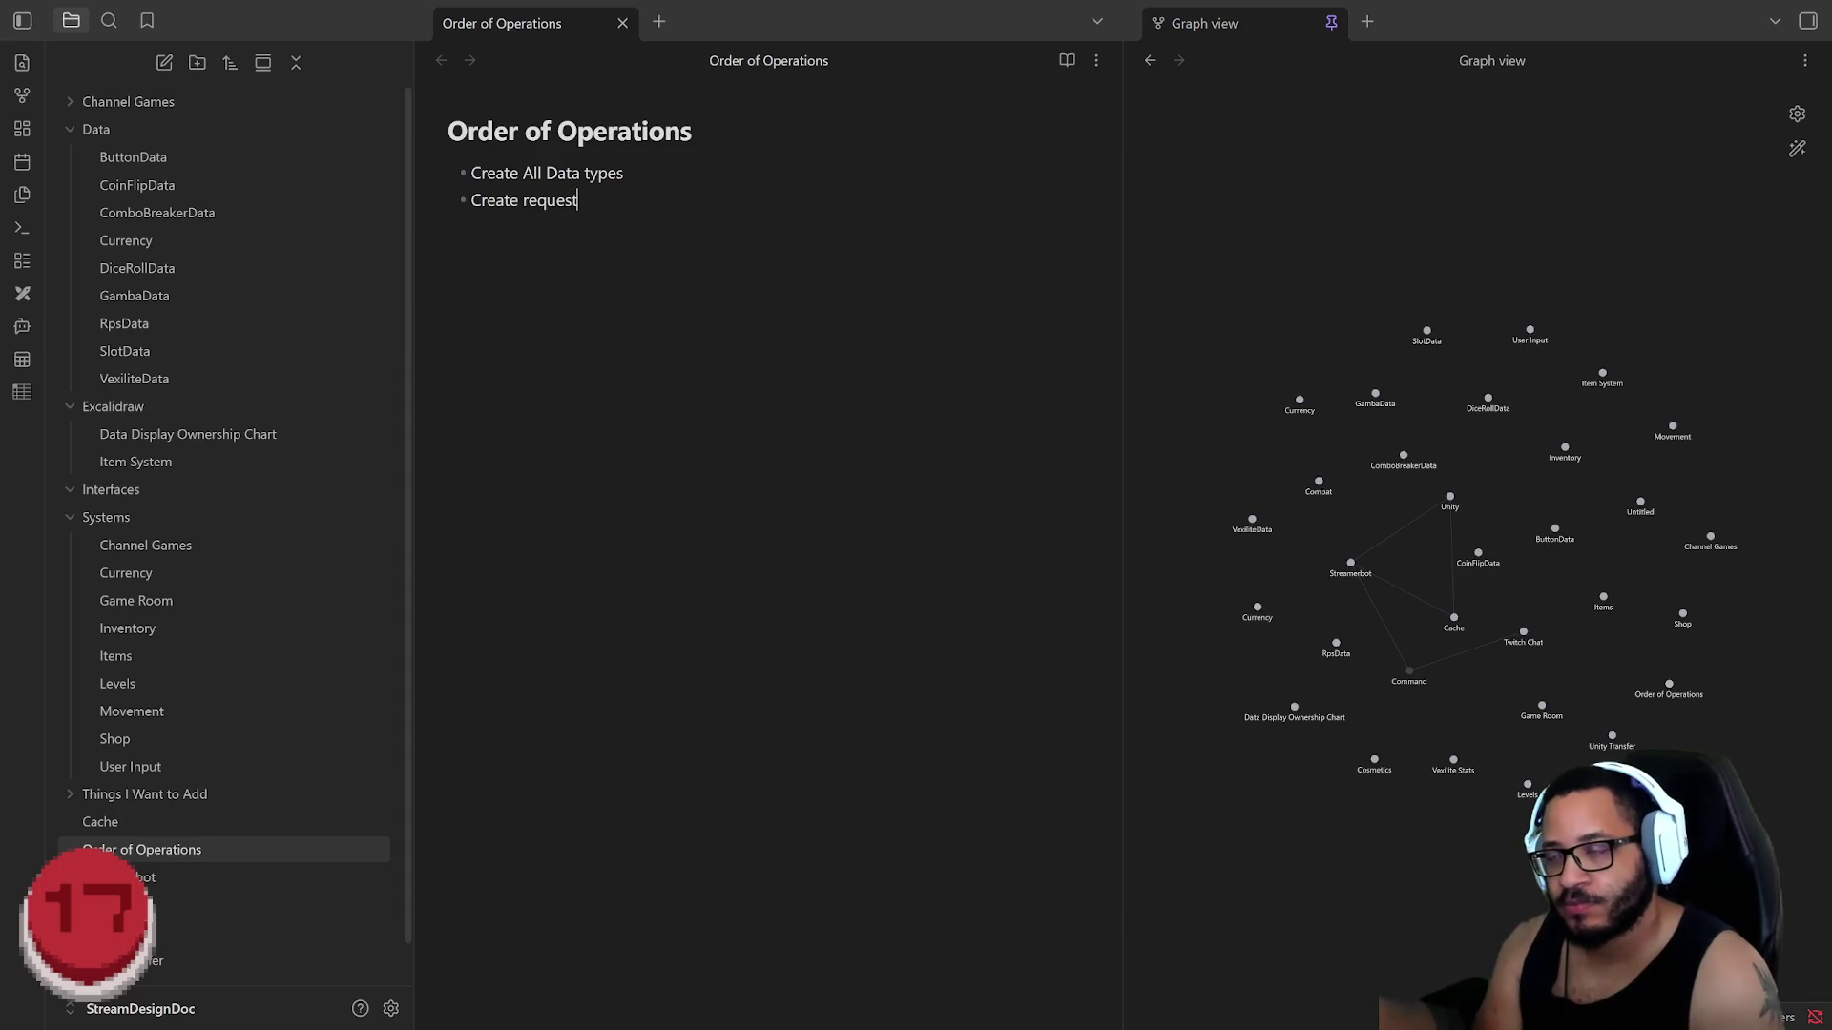
type(" code for Data")
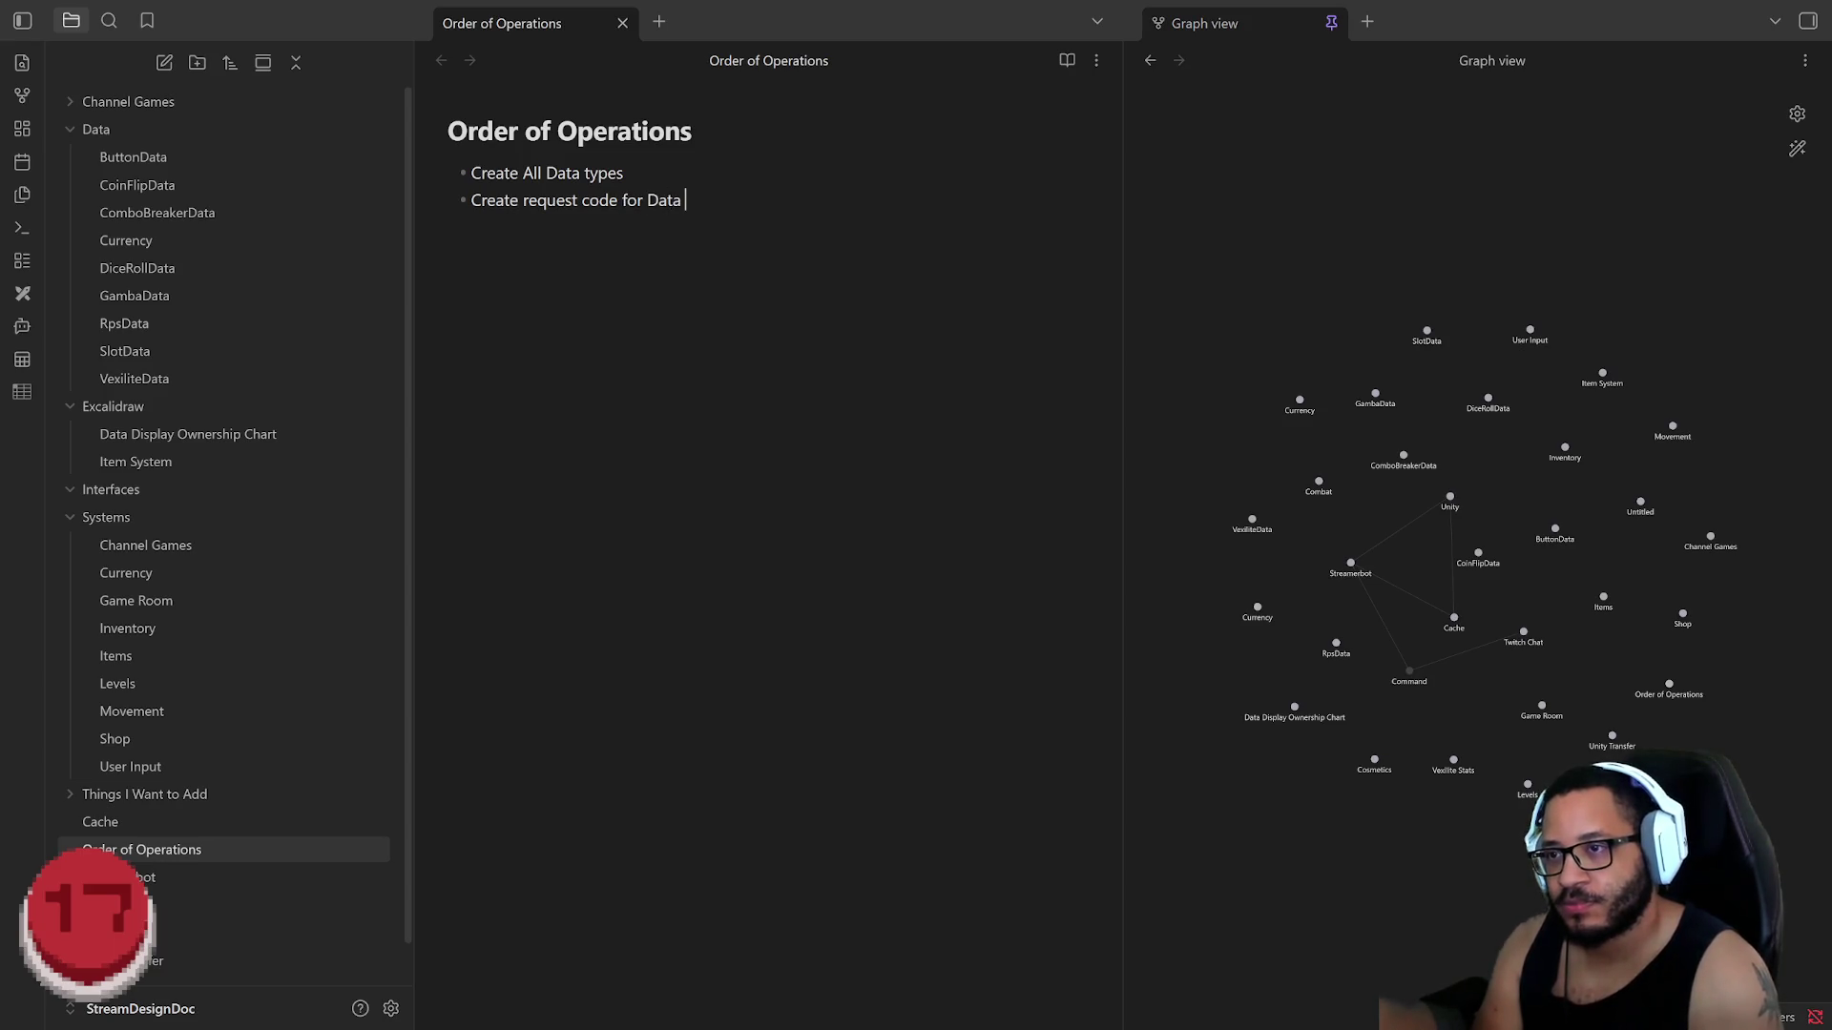
Step: Write step two 'Complete connection of Data Handlers to Cached data' and start a new bullet
key("BackSpace")
key("BackSpace")
key("BackSpace")
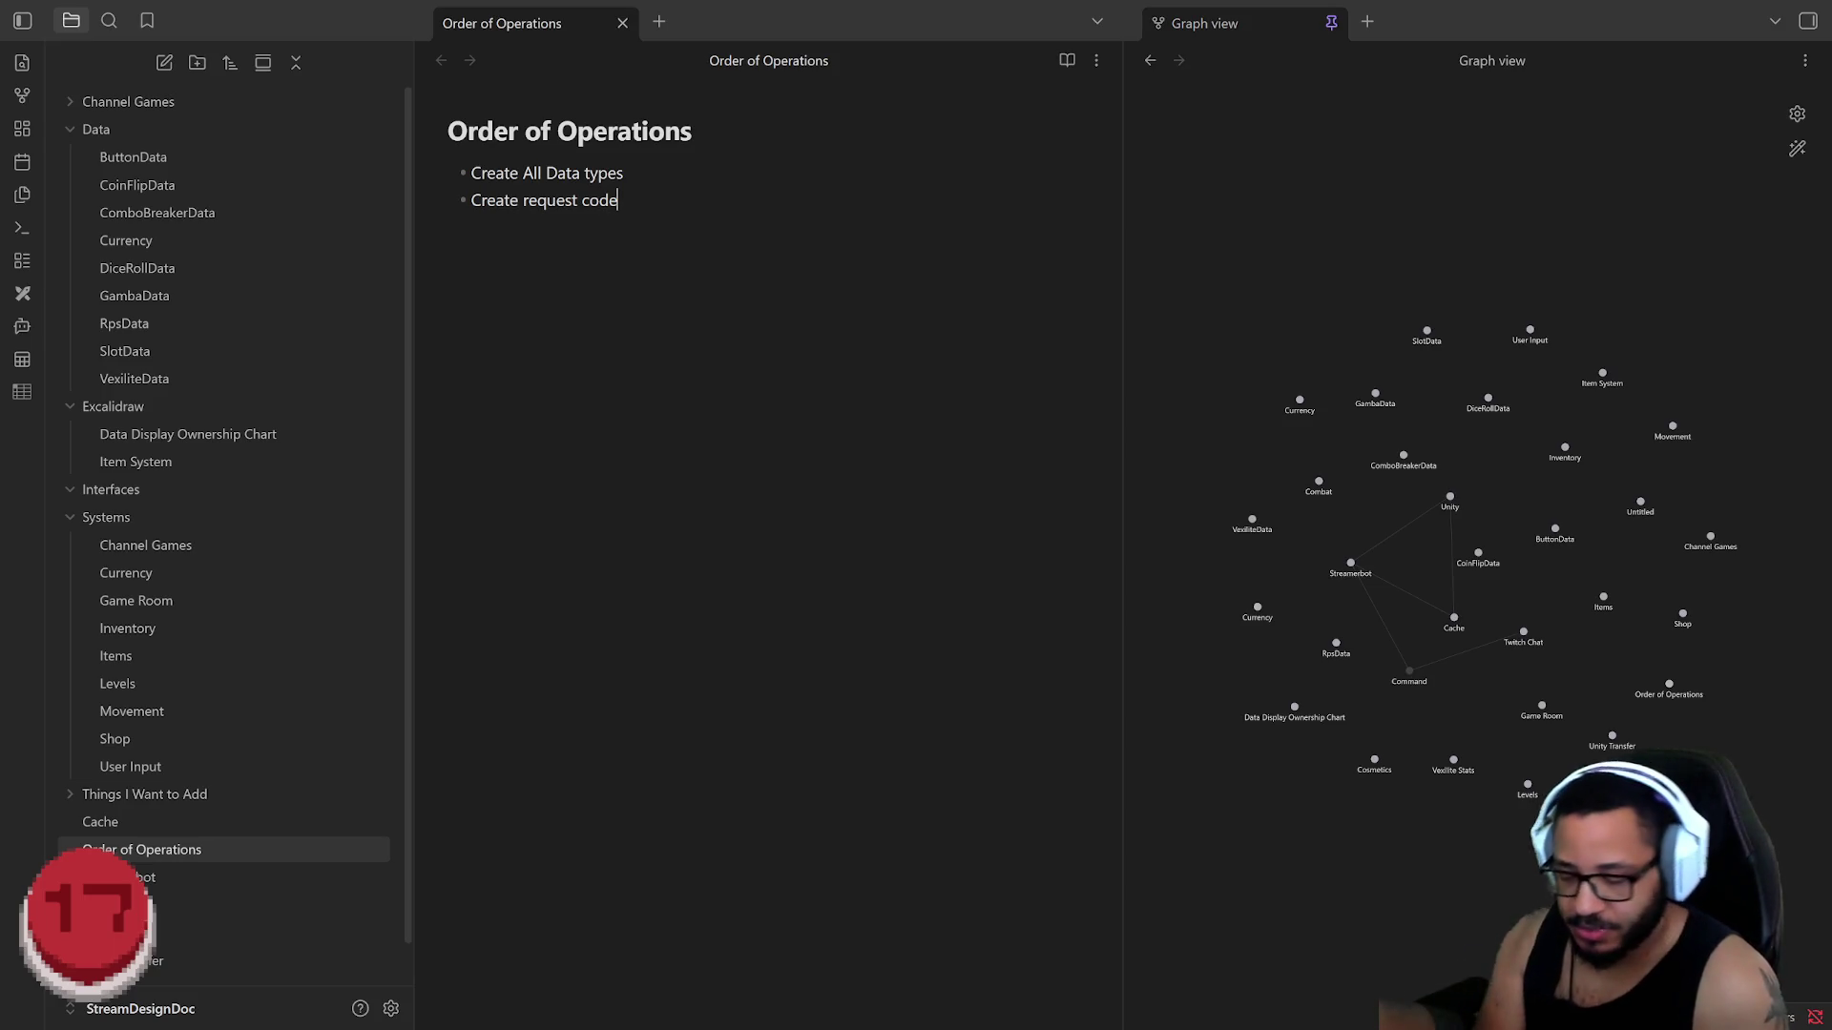
type("co")
key("BackSpace")
key("BackSpace")
type("or ")
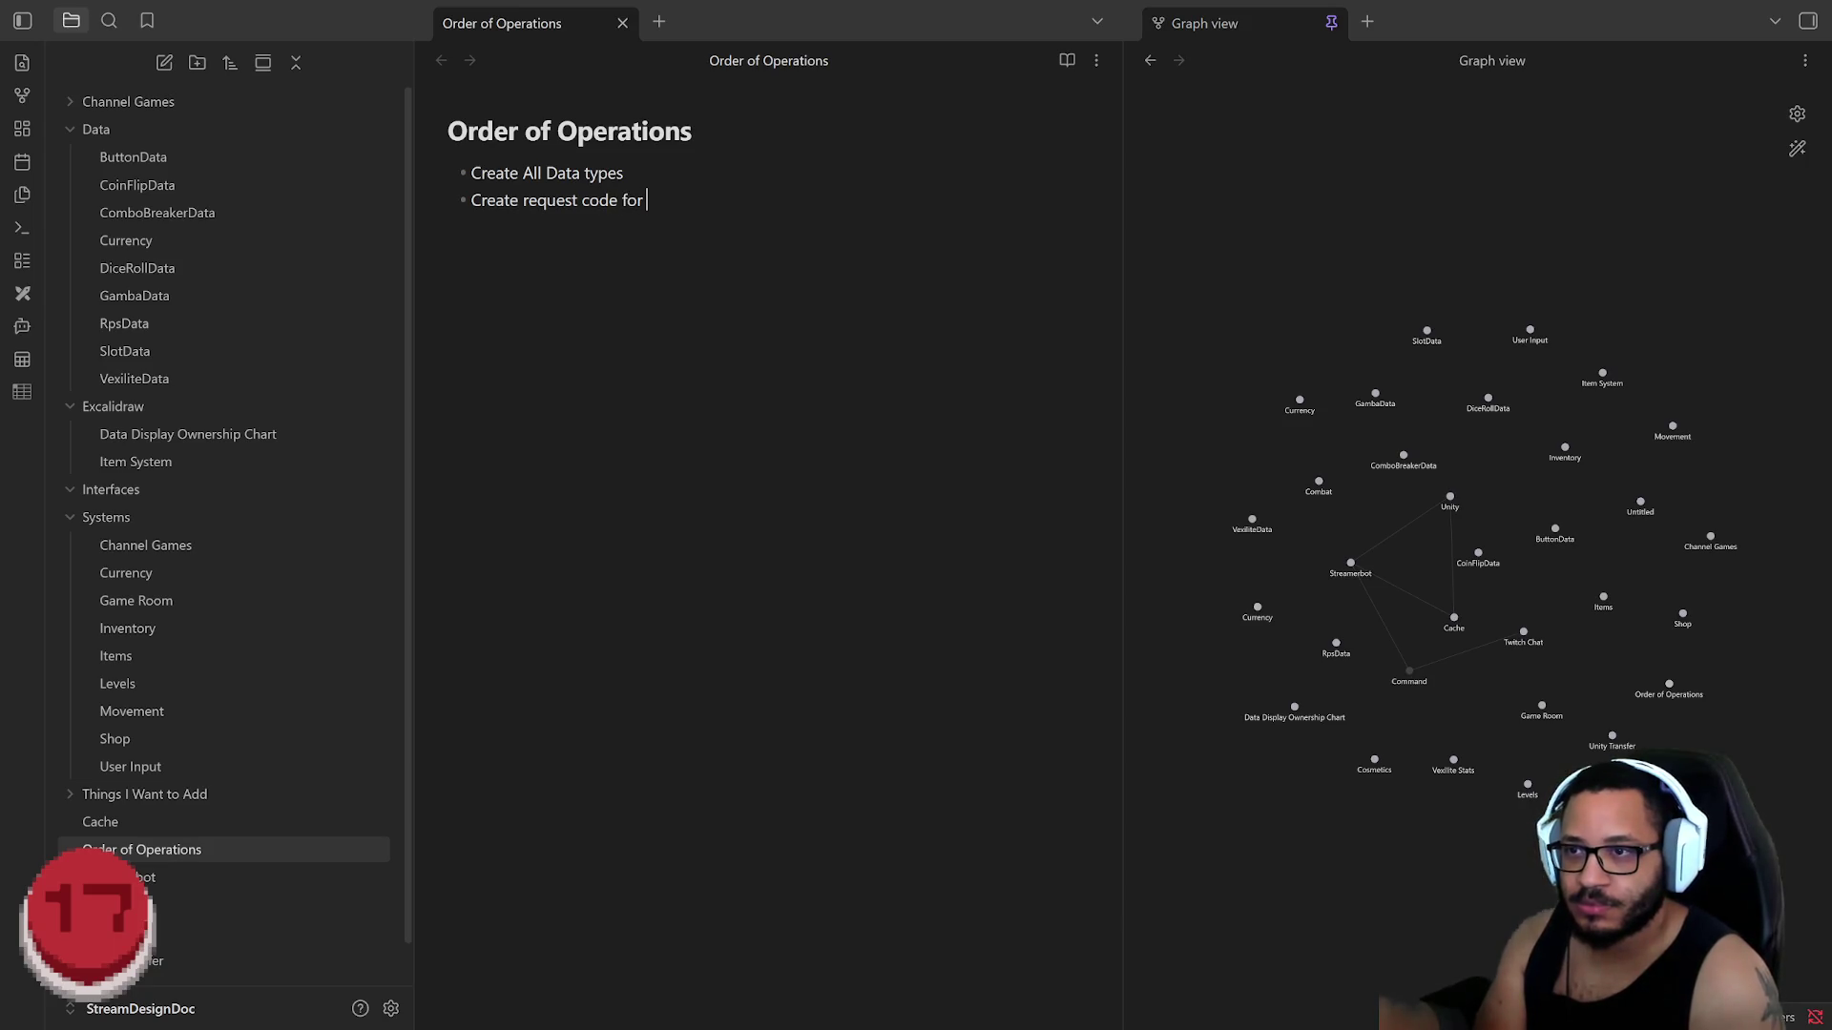
type("data ")
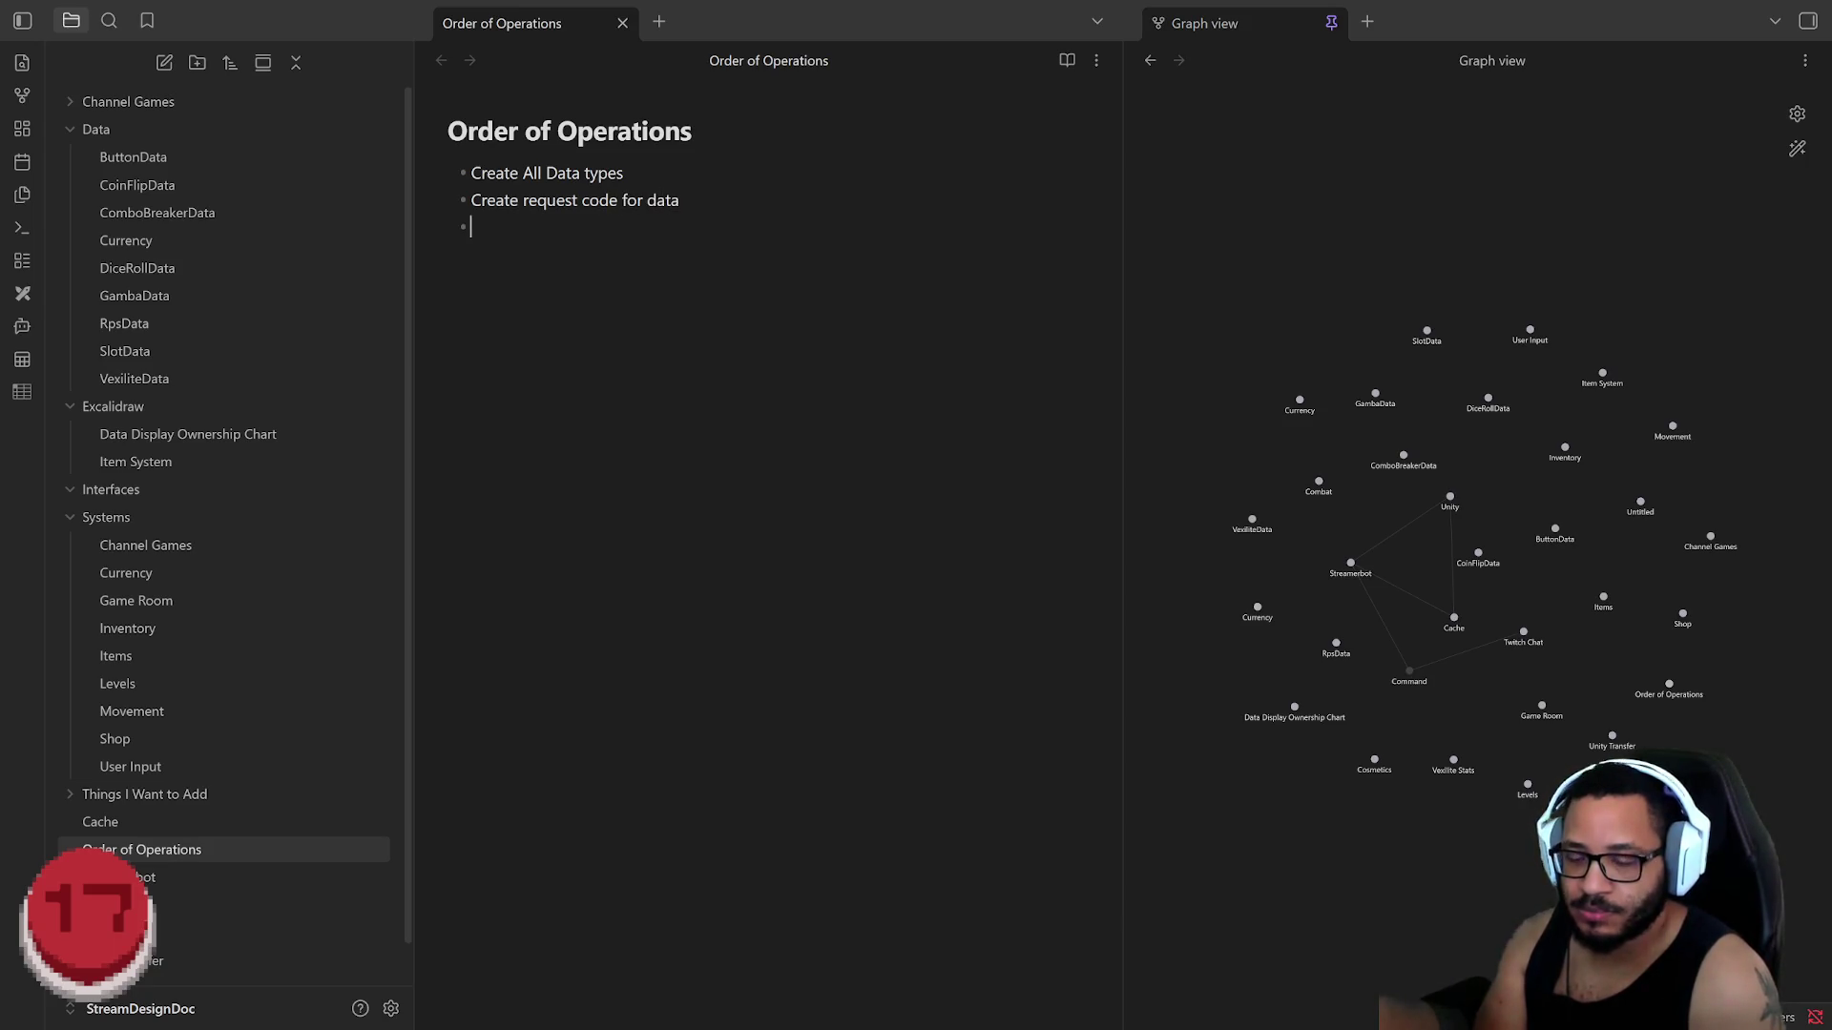
type("Create")
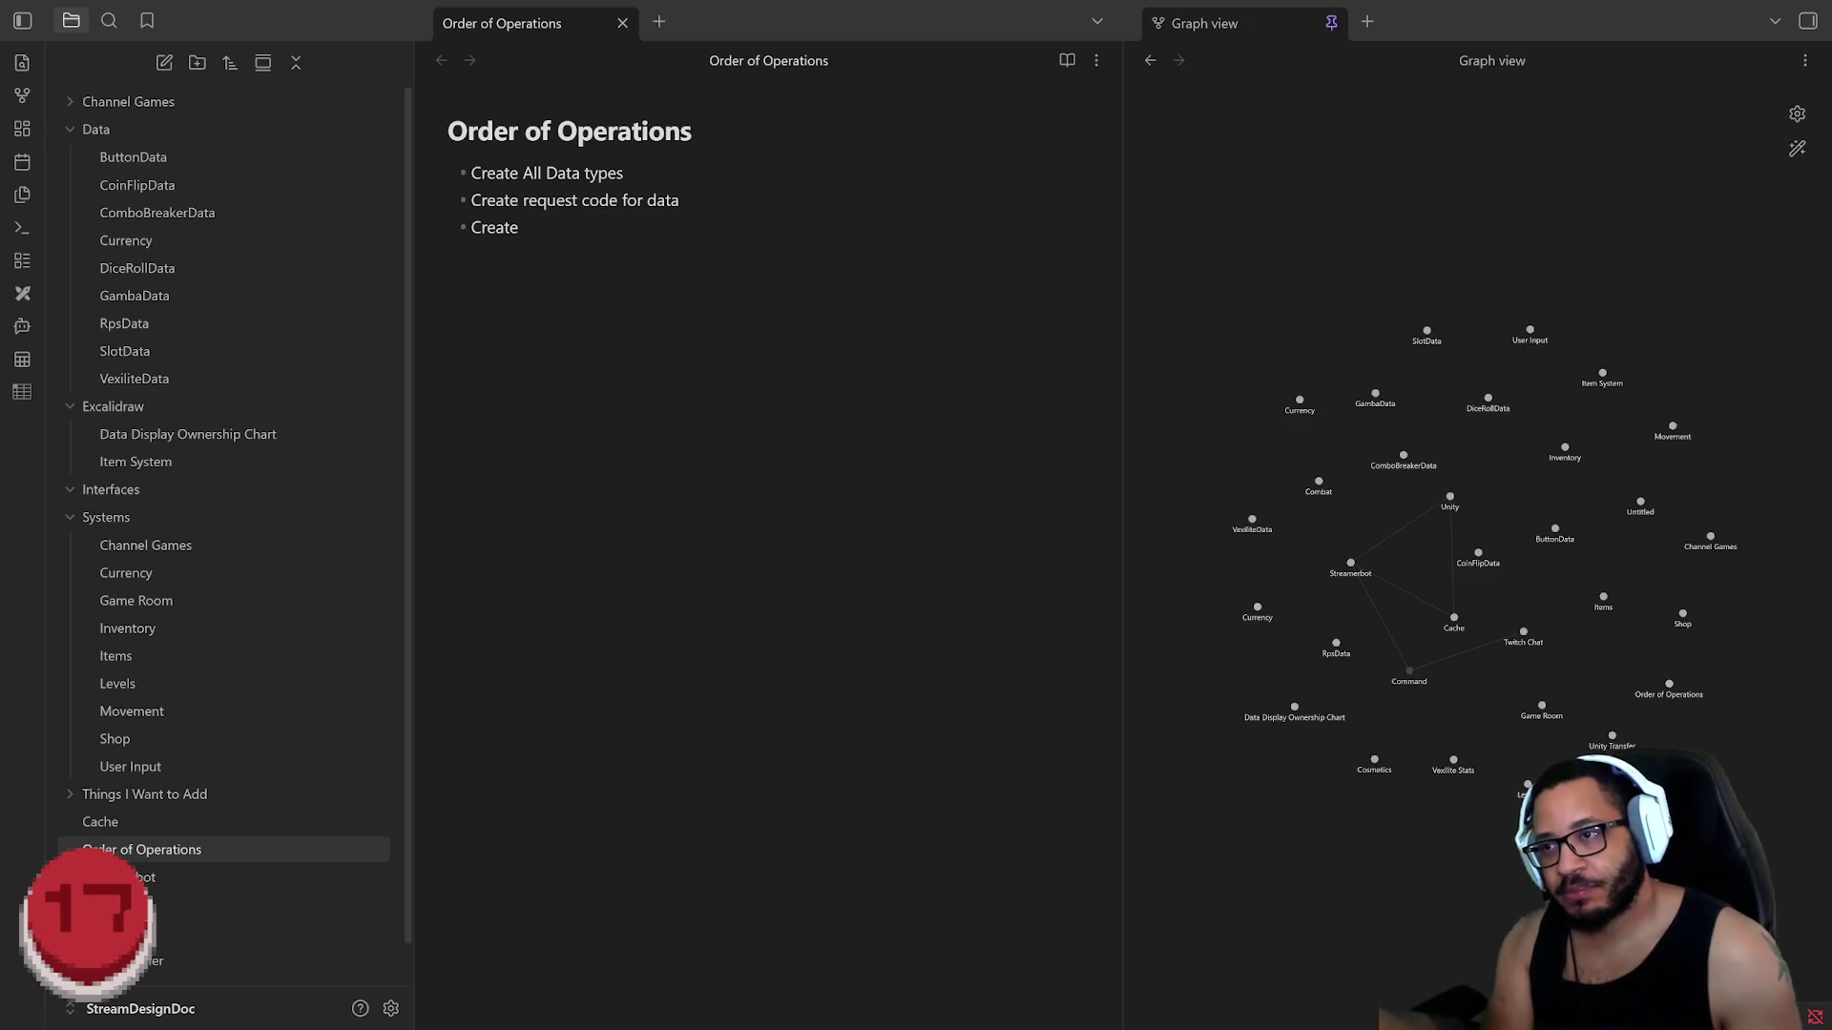
key("shift+Up")
key("shift+Home")
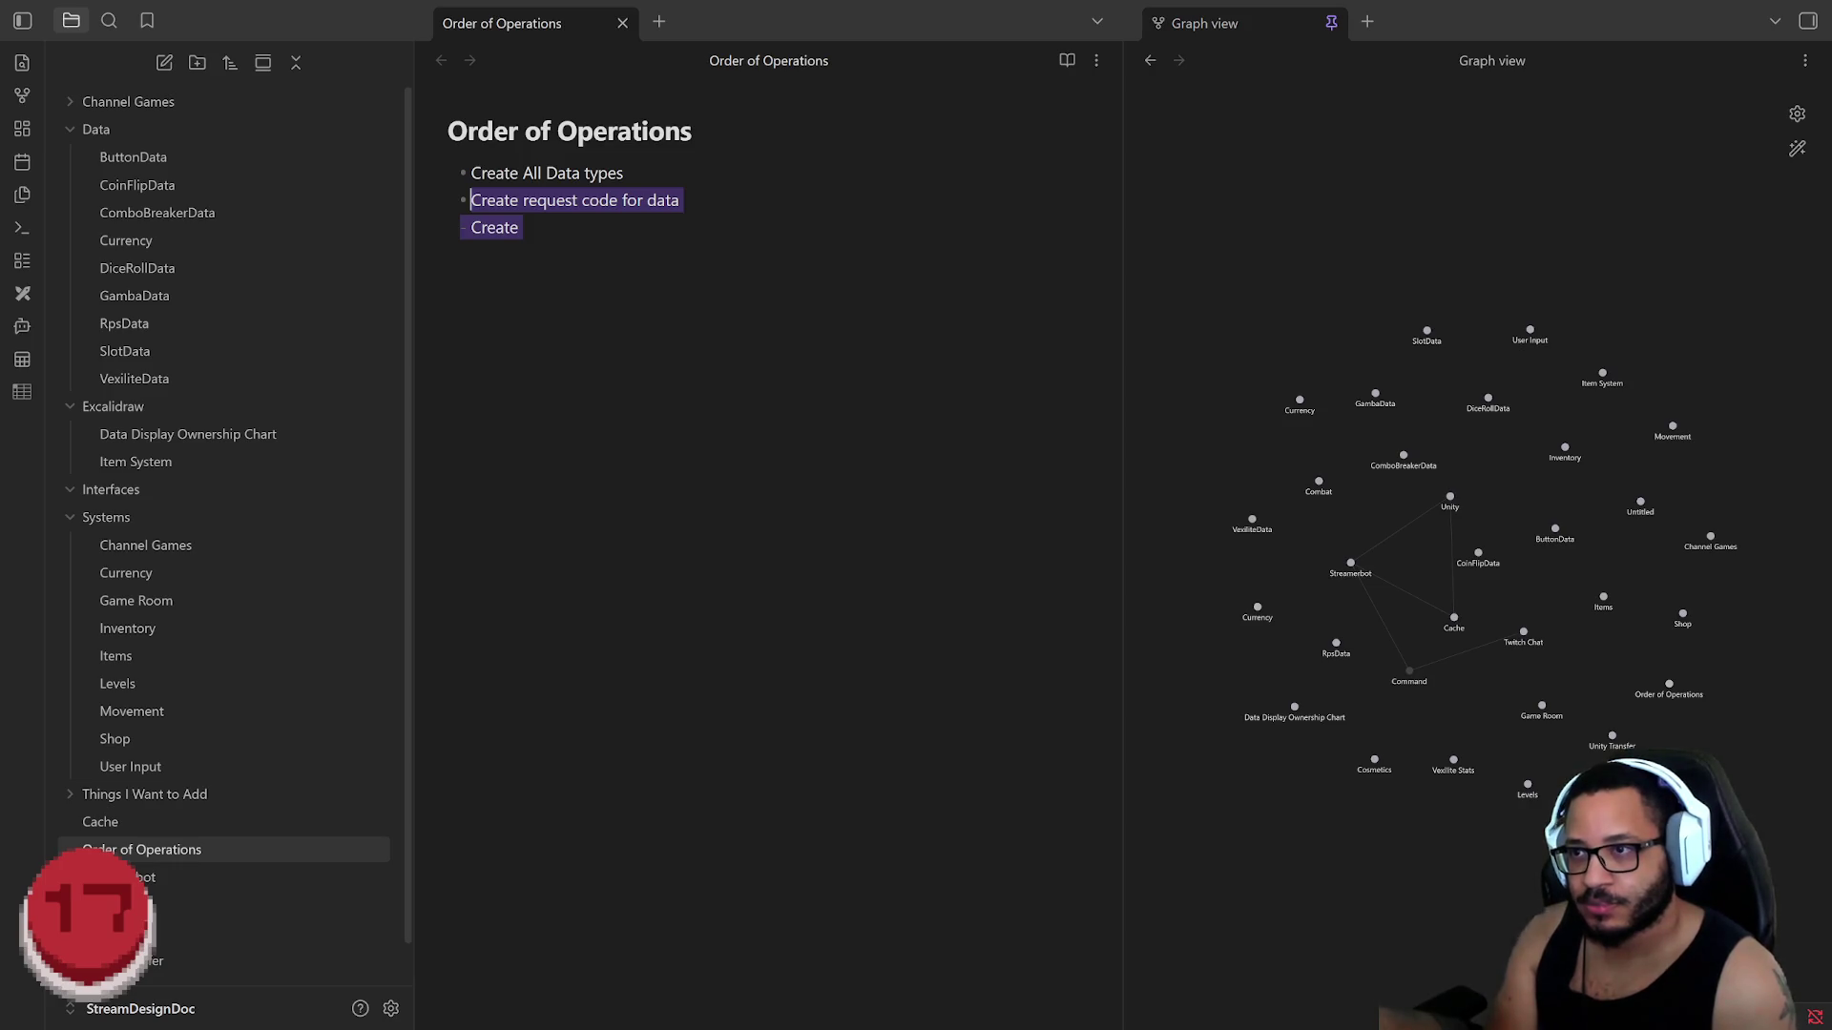
type("Complete ")
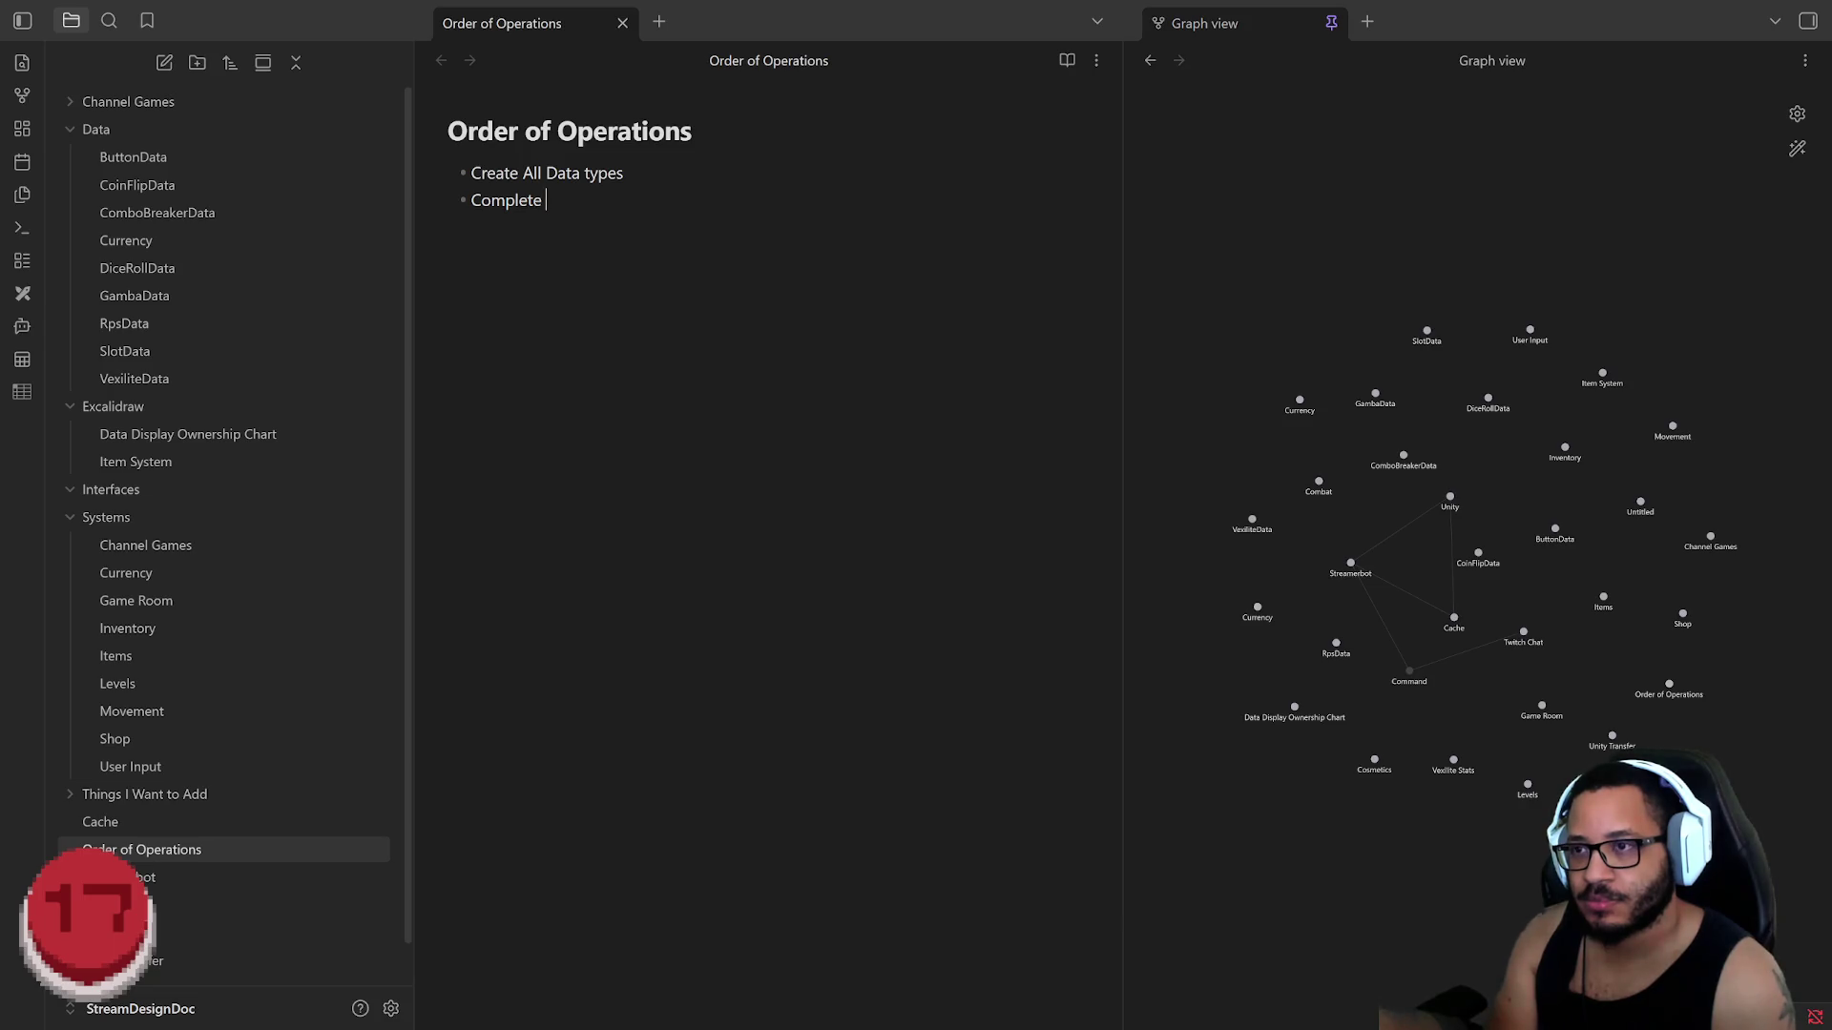
type("conn")
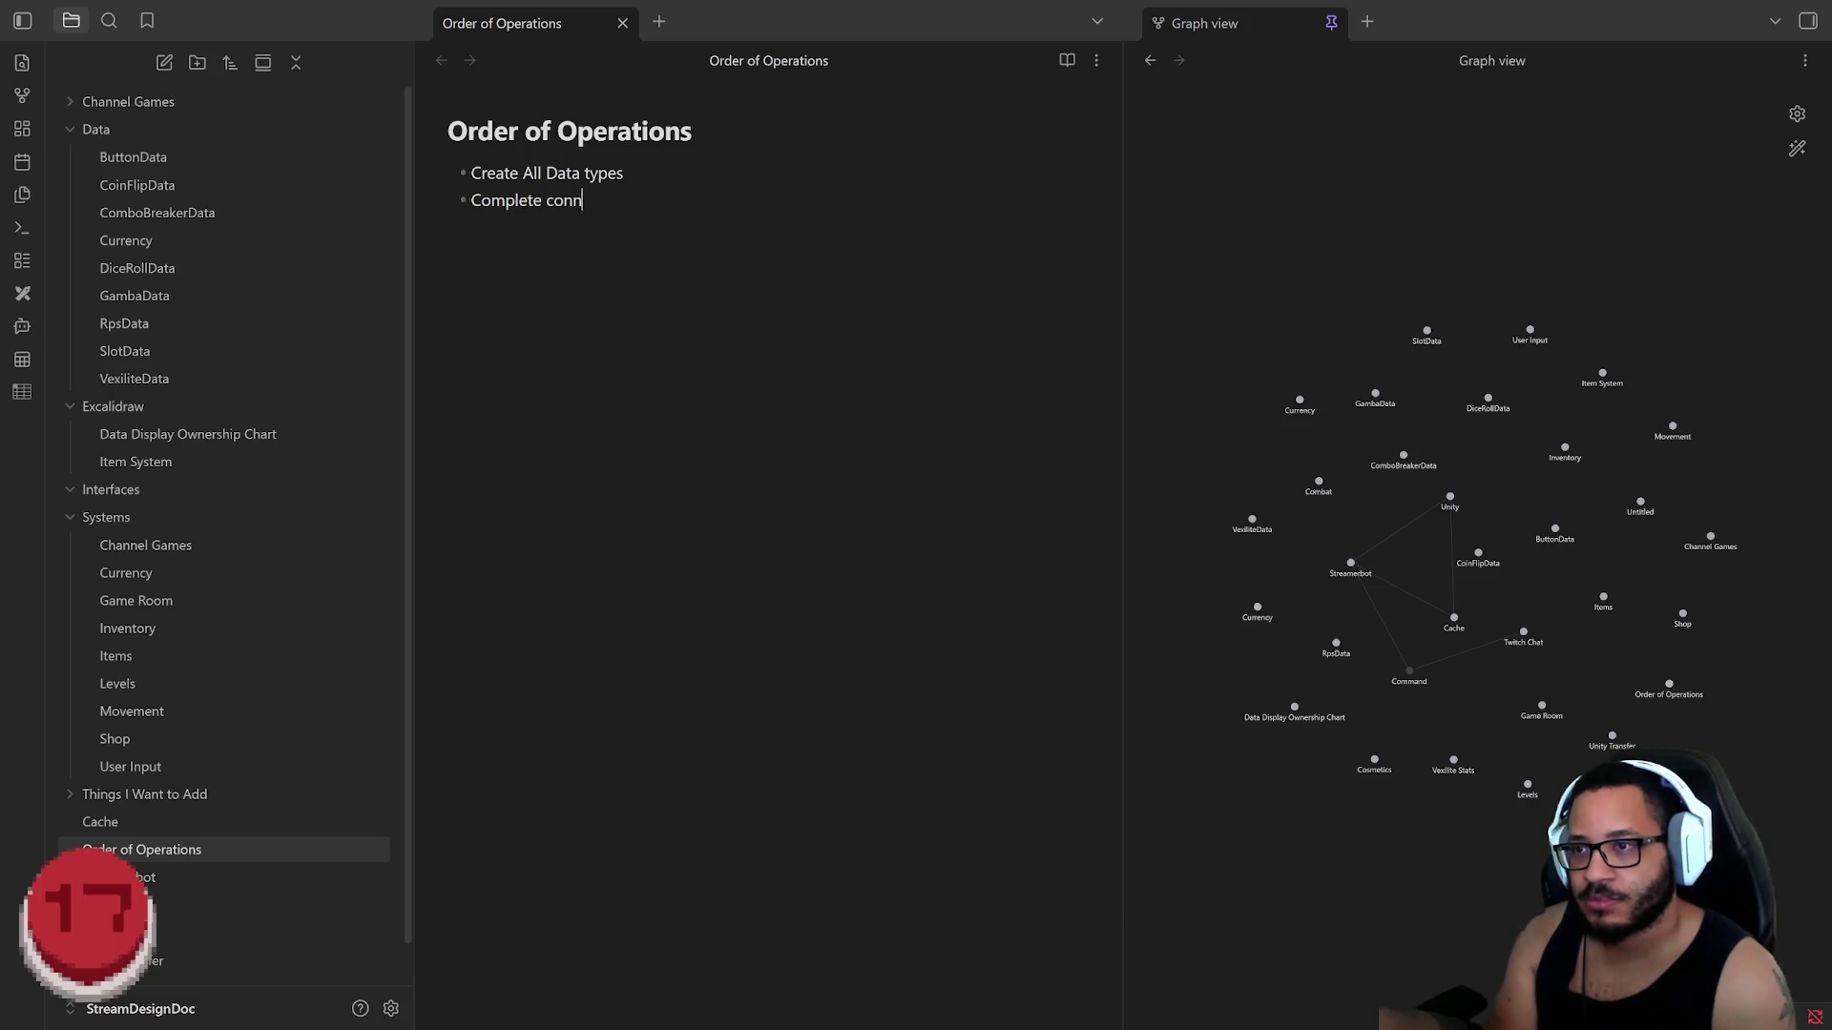
type("ection of ")
type("ataHan")
key("BackSpace")
key("BackSpace")
key("BackSpace")
type("Handlers to ")
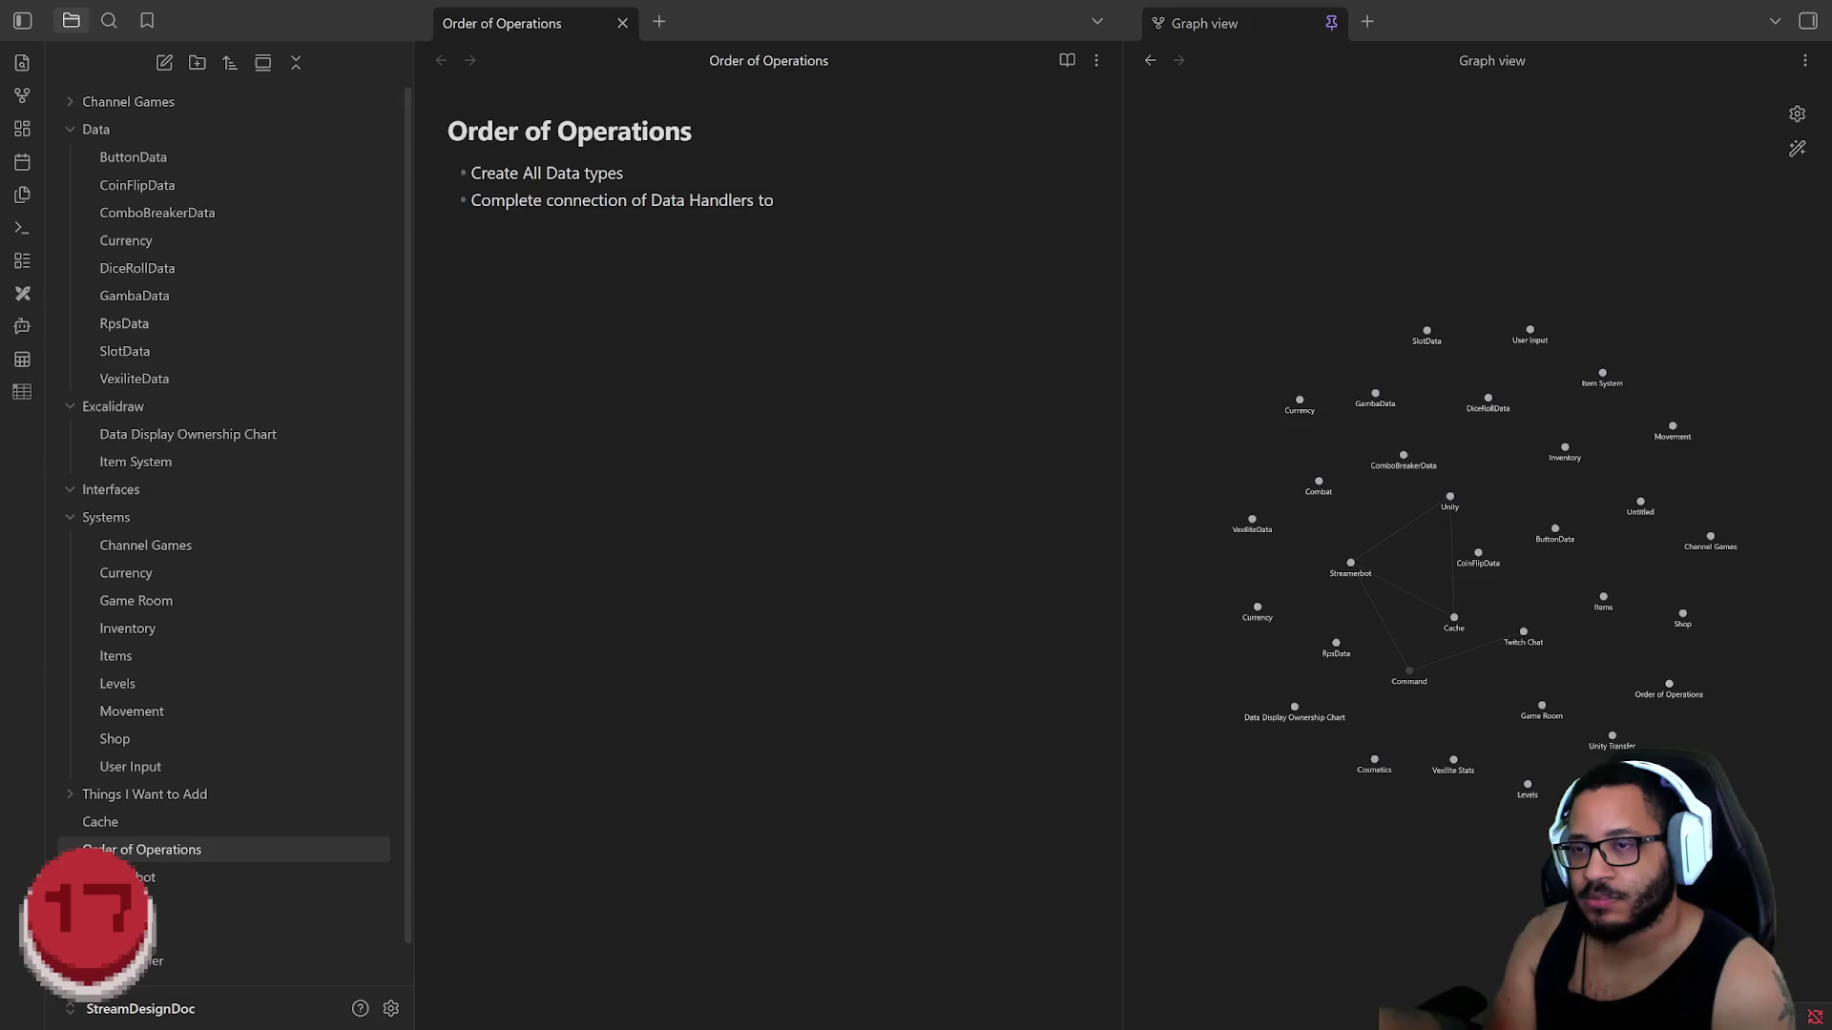
type("Cached data")
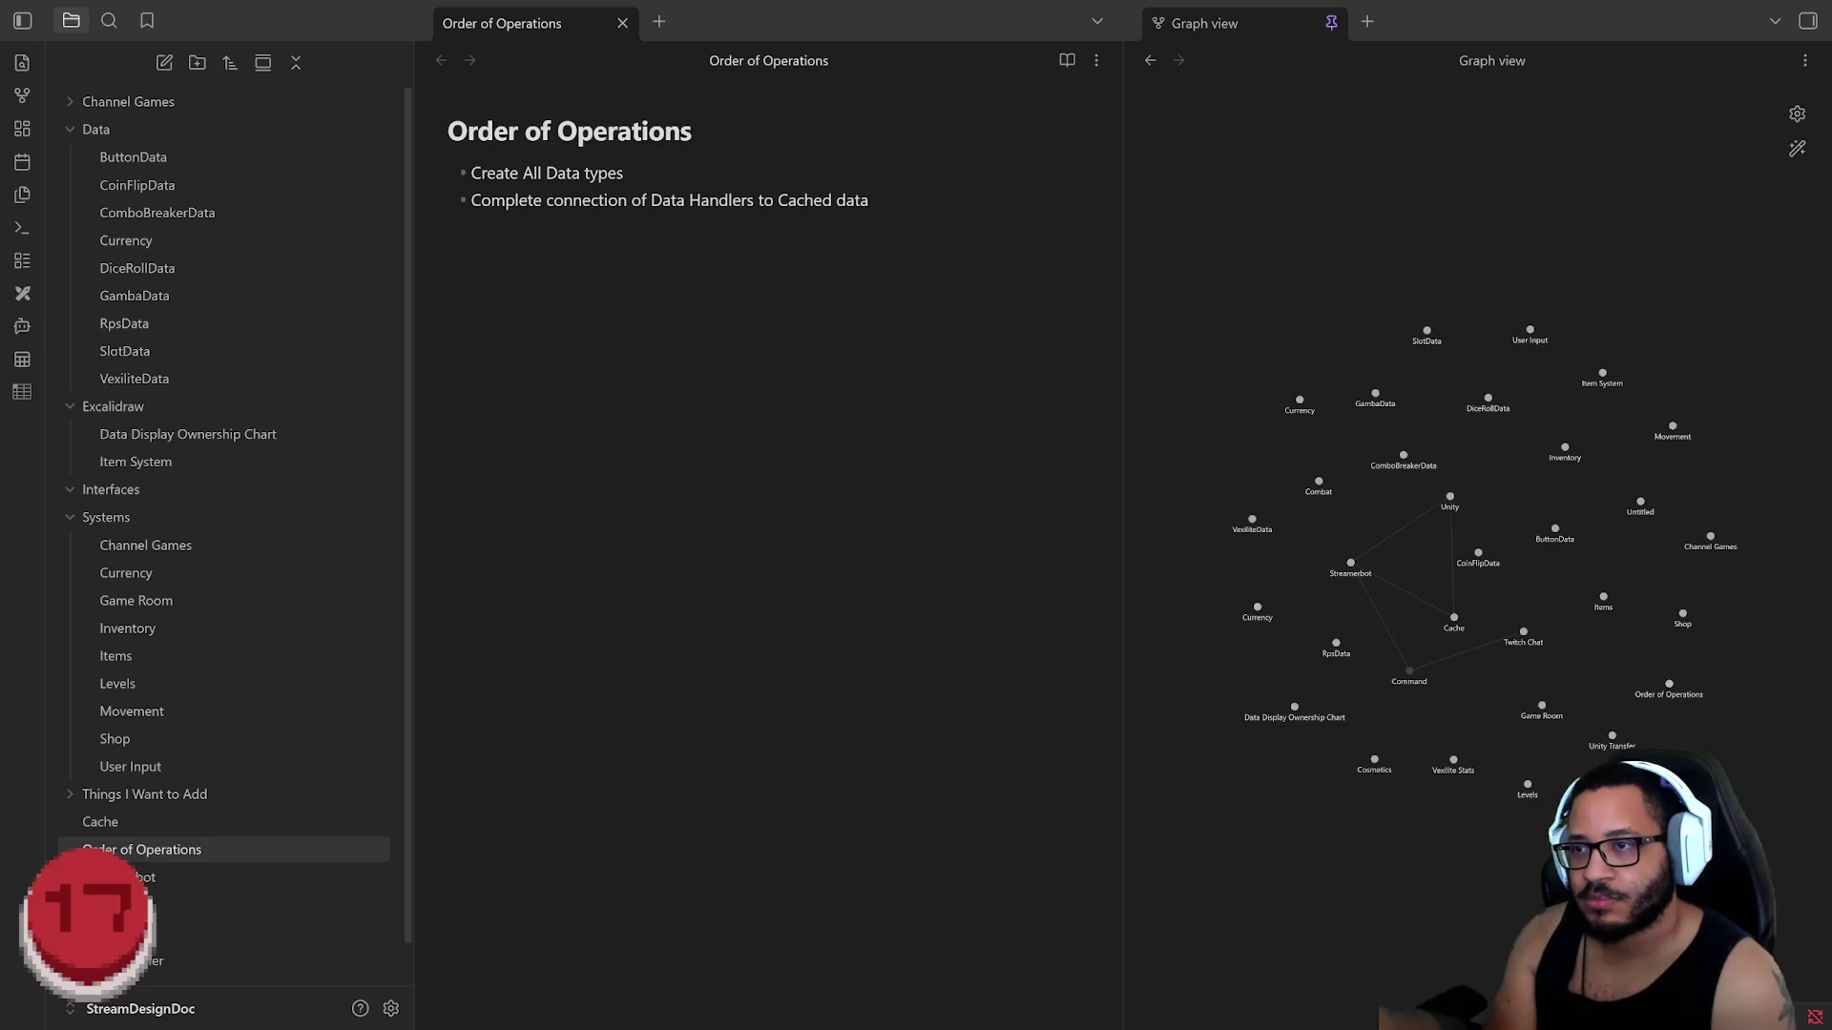
key("Return")
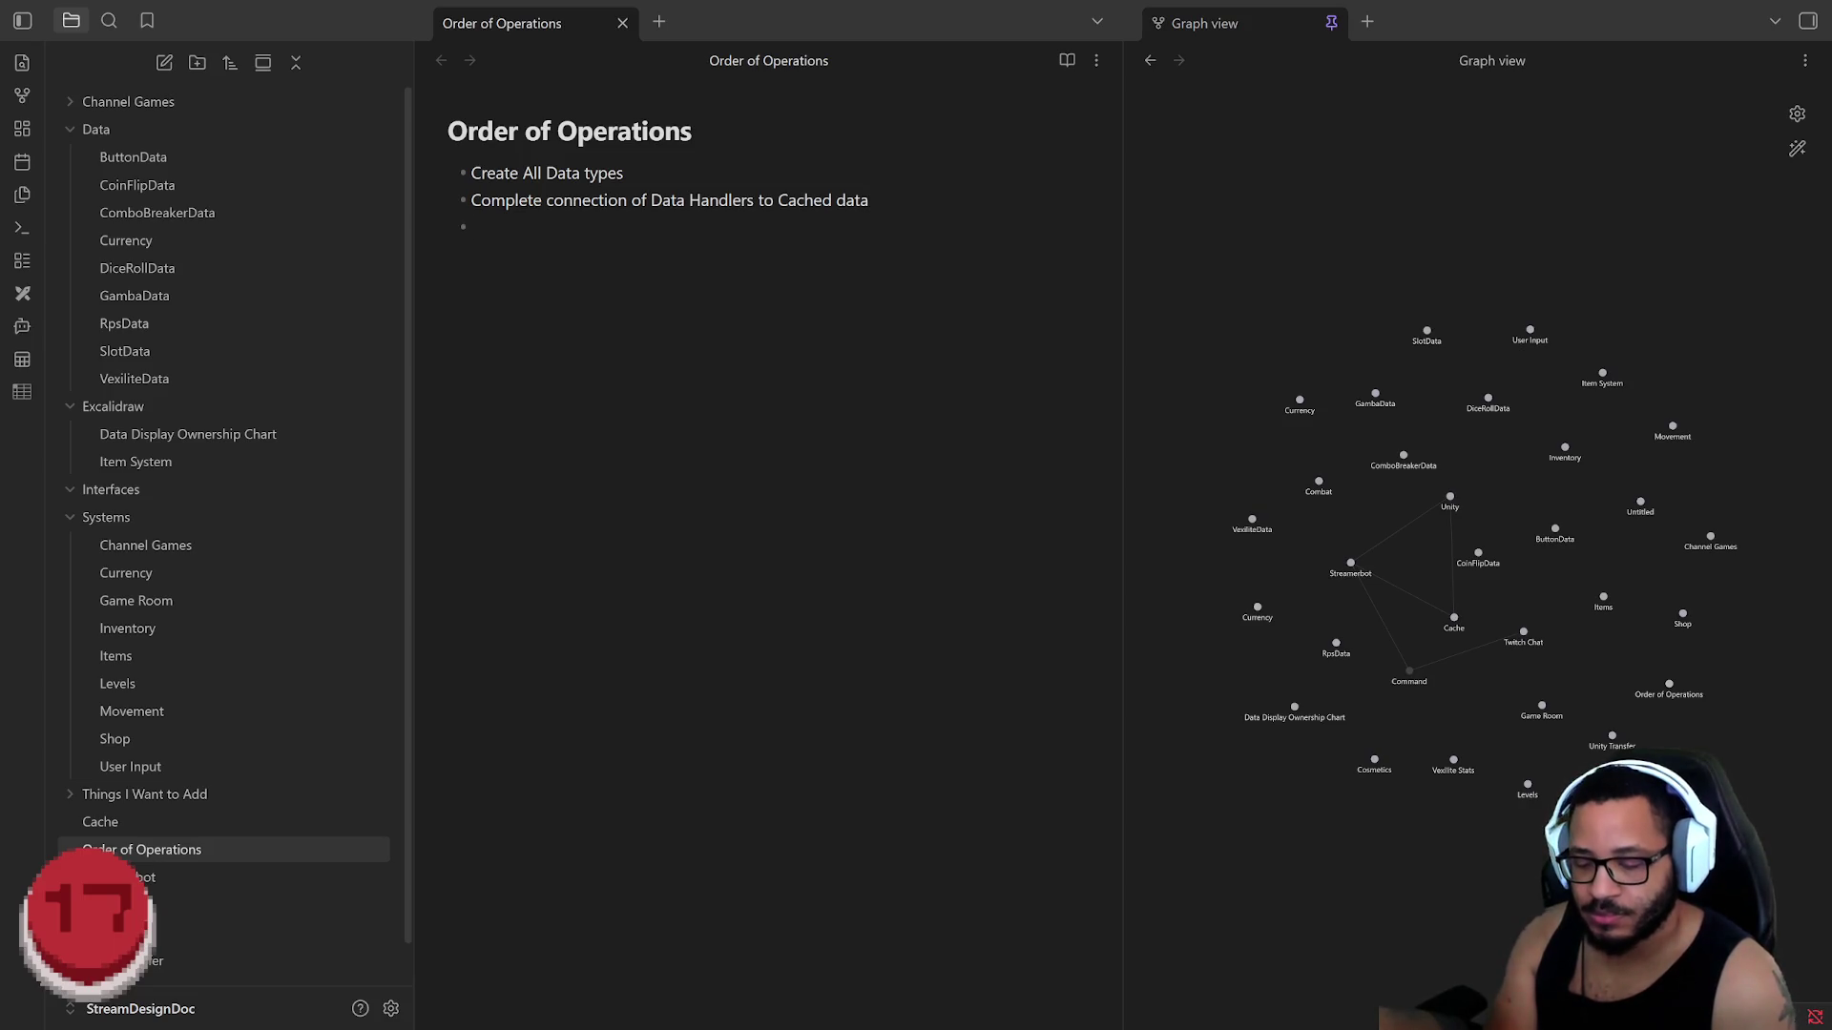
type("Complete")
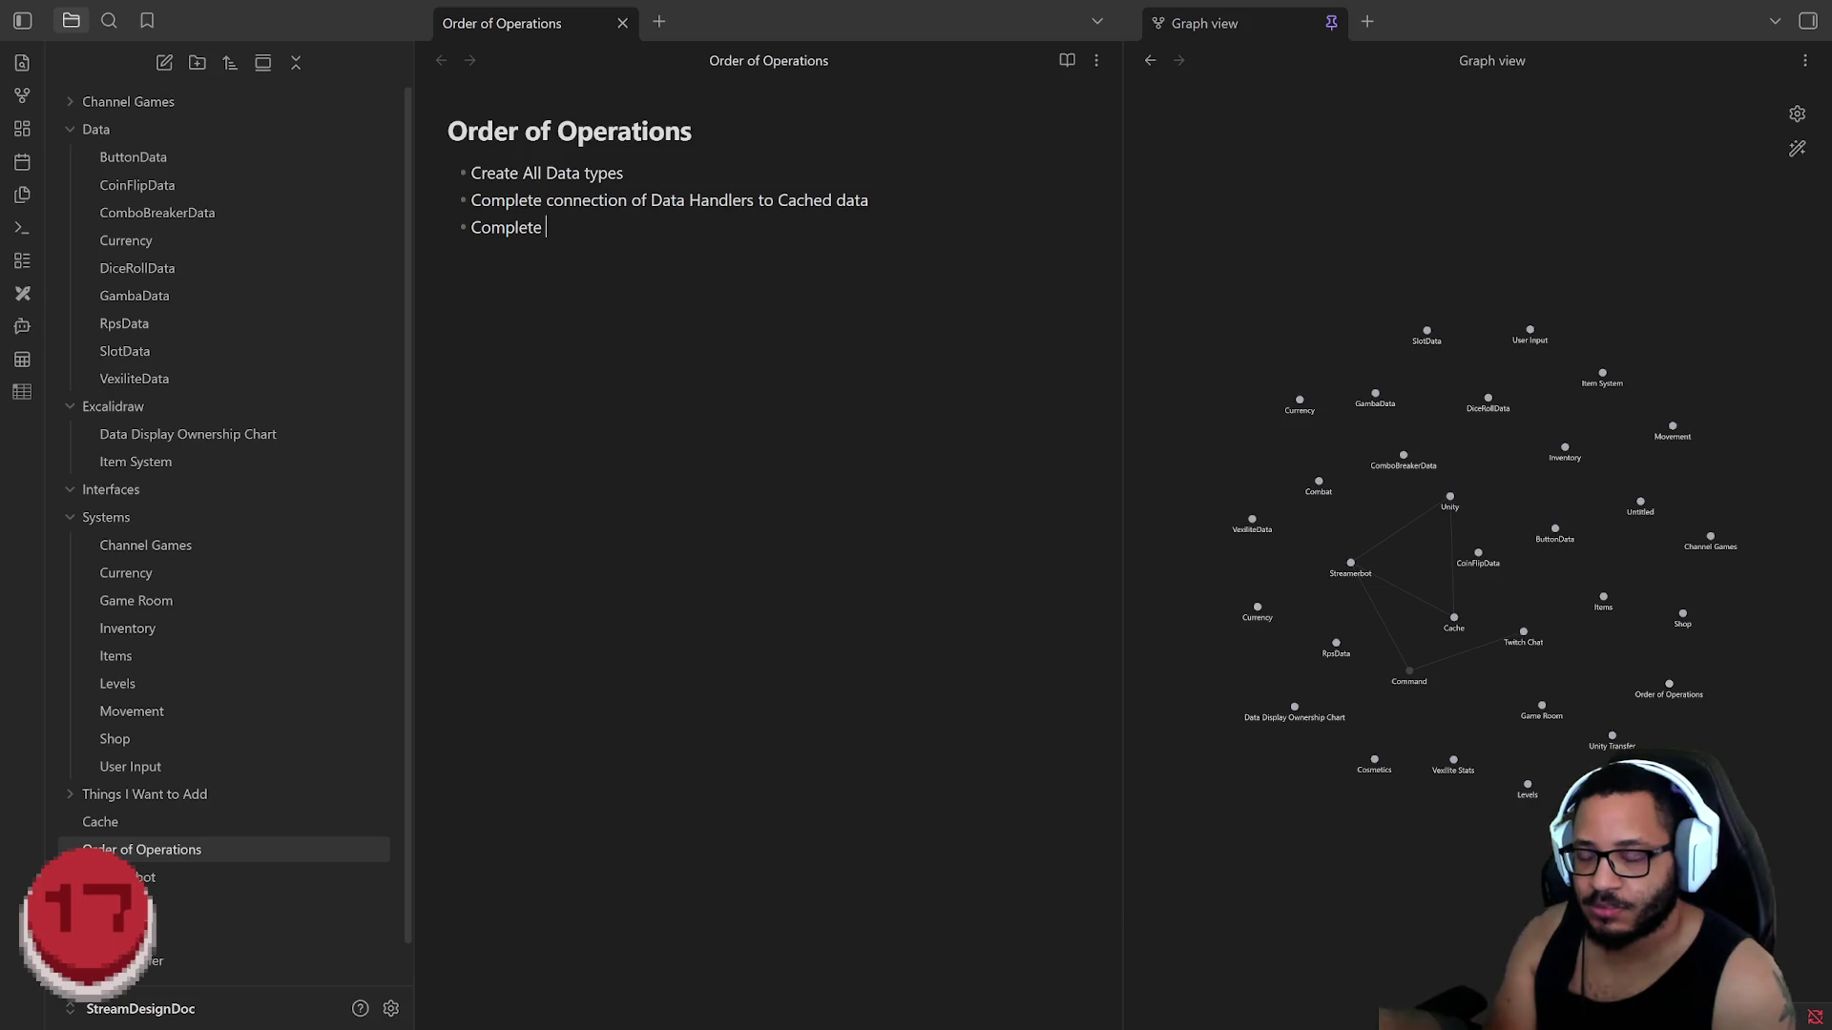
Step: Add sub-bullet 'Handling Cached data, marking changed data as Dirty for Batch Saving' with an indented line below
key("BackSpace")
key("BackSpace")
key("BackSpace")
key("BackSpace")
key("BackSpace")
key("BackSpace")
key("BackSpace")
key("BackSpace")
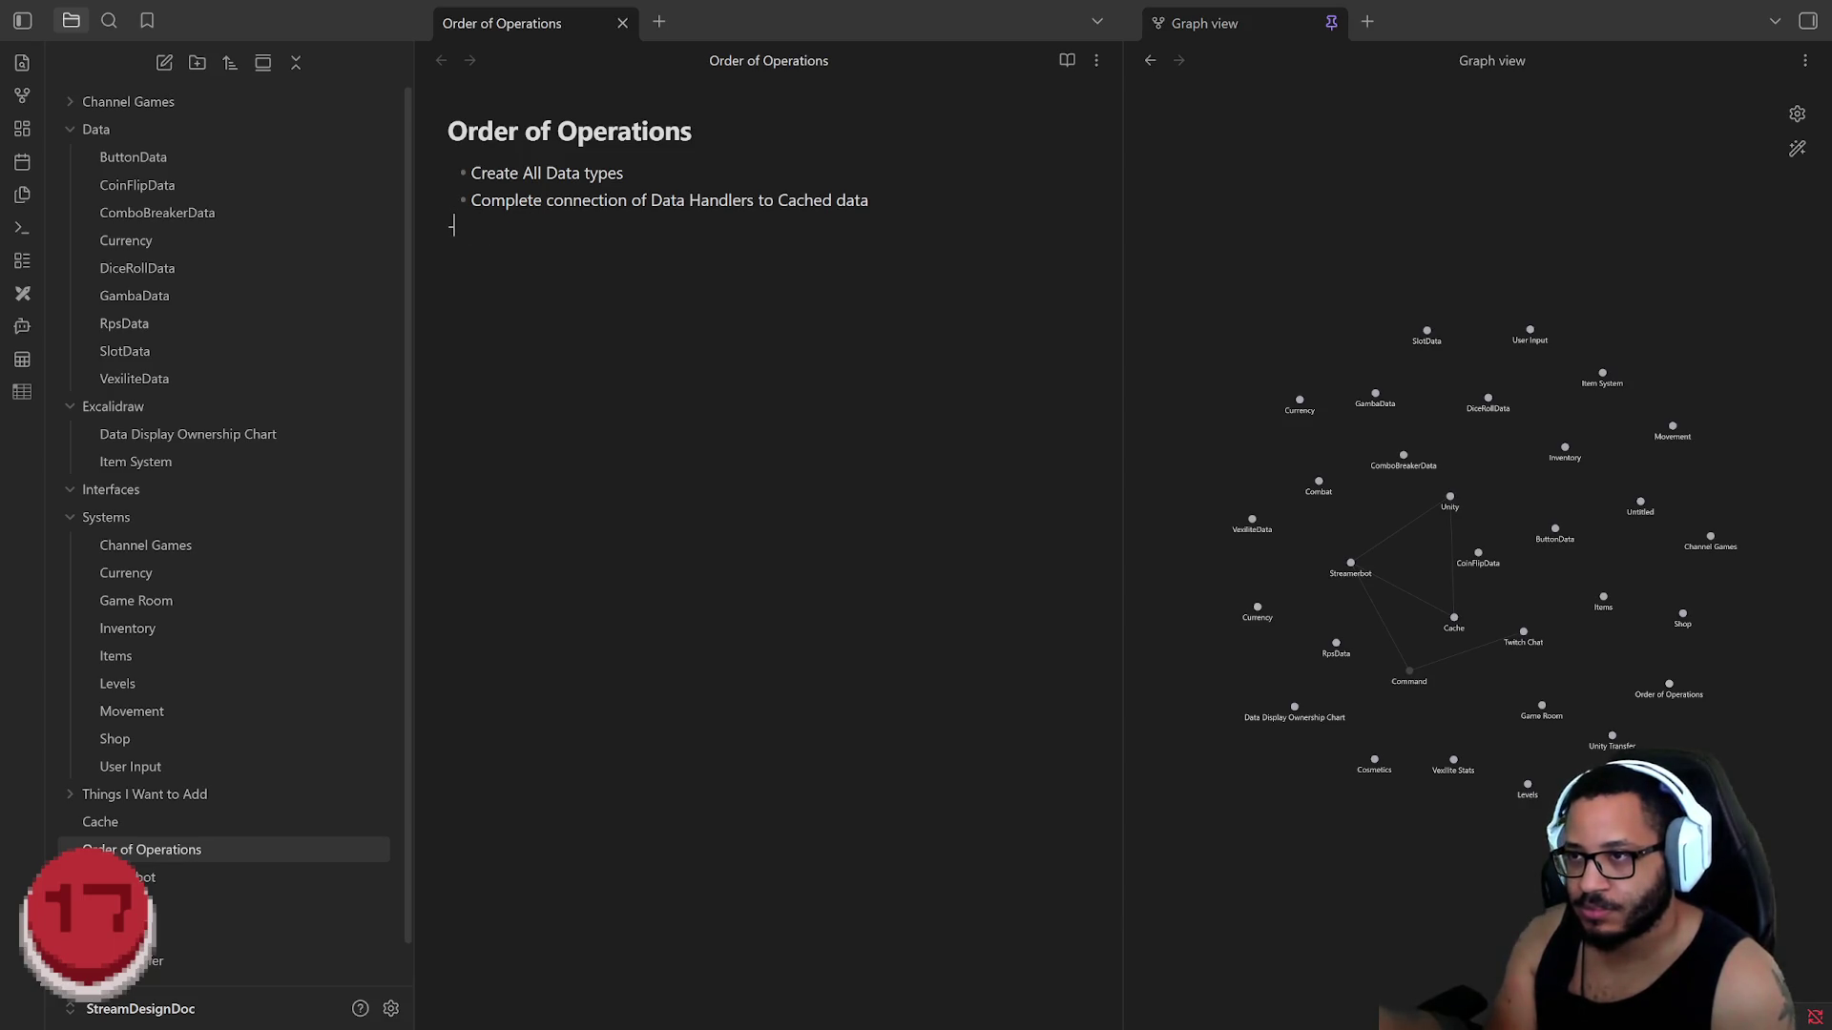
key("Tab")
type("- ")
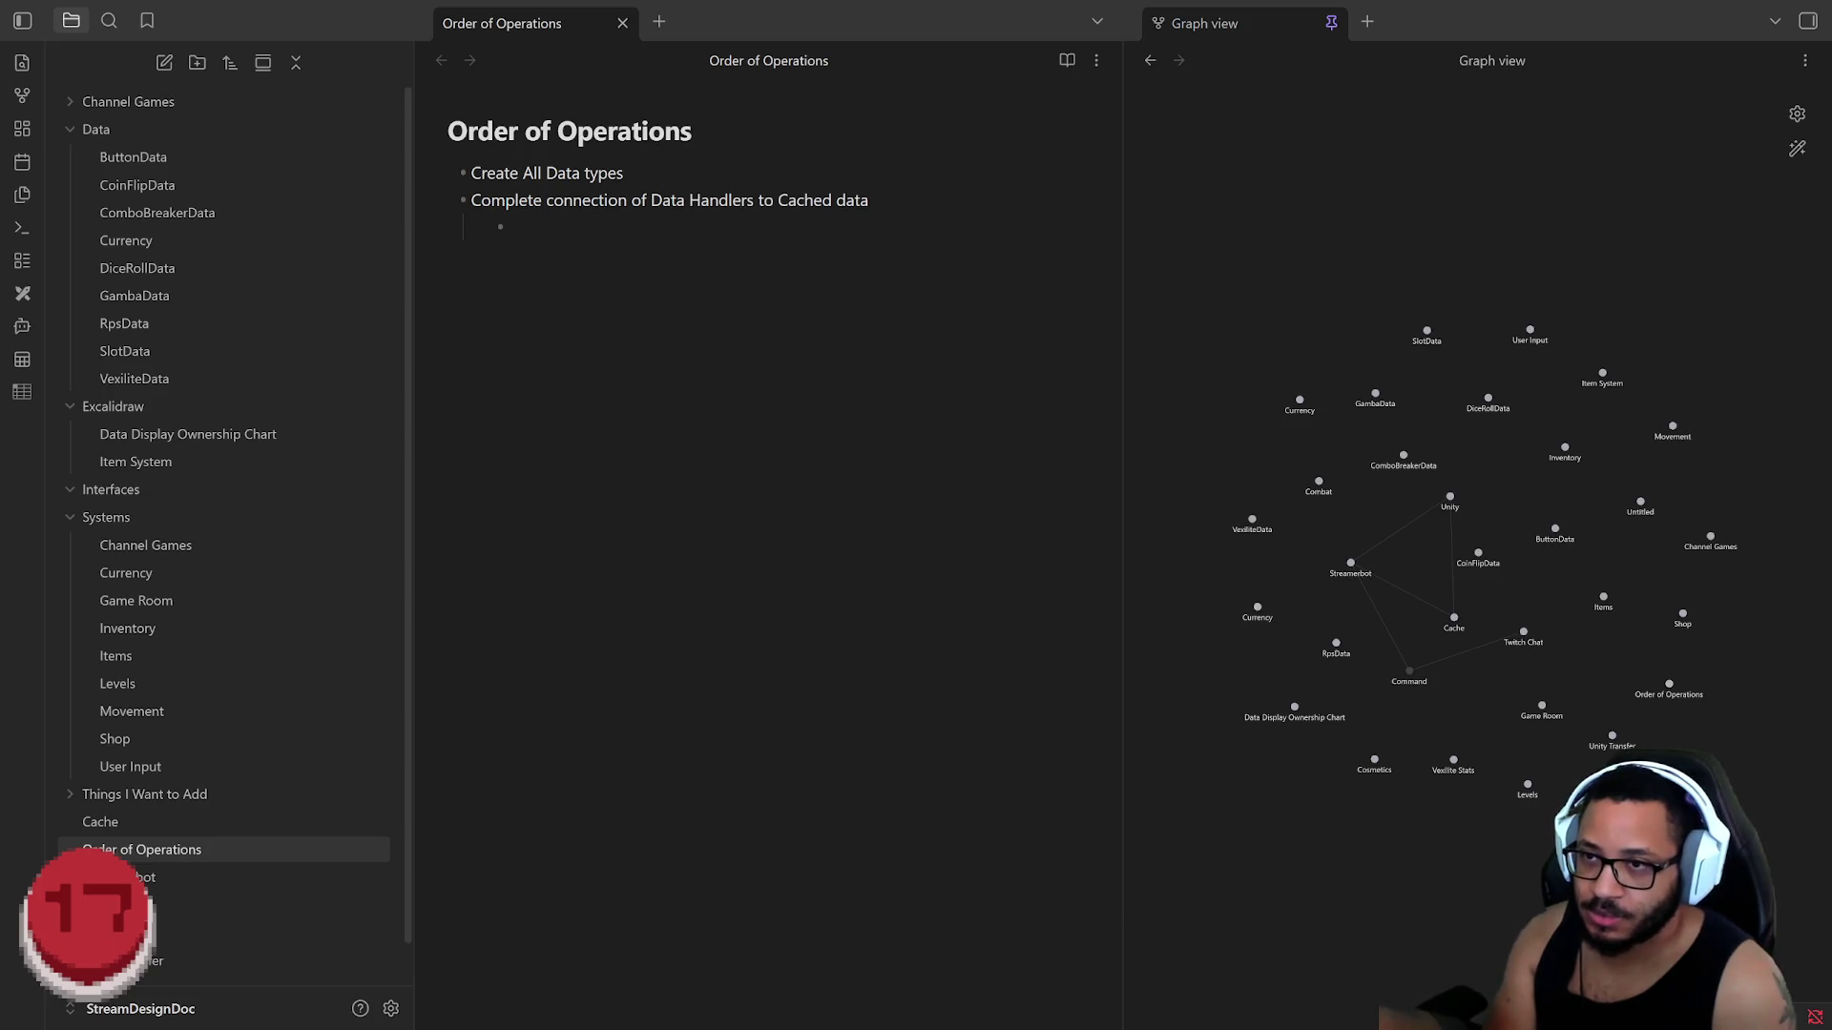
type("and")
key("BackSpace")
key("BackSpace")
key("BackSpace")
type("Handling Cached data,")
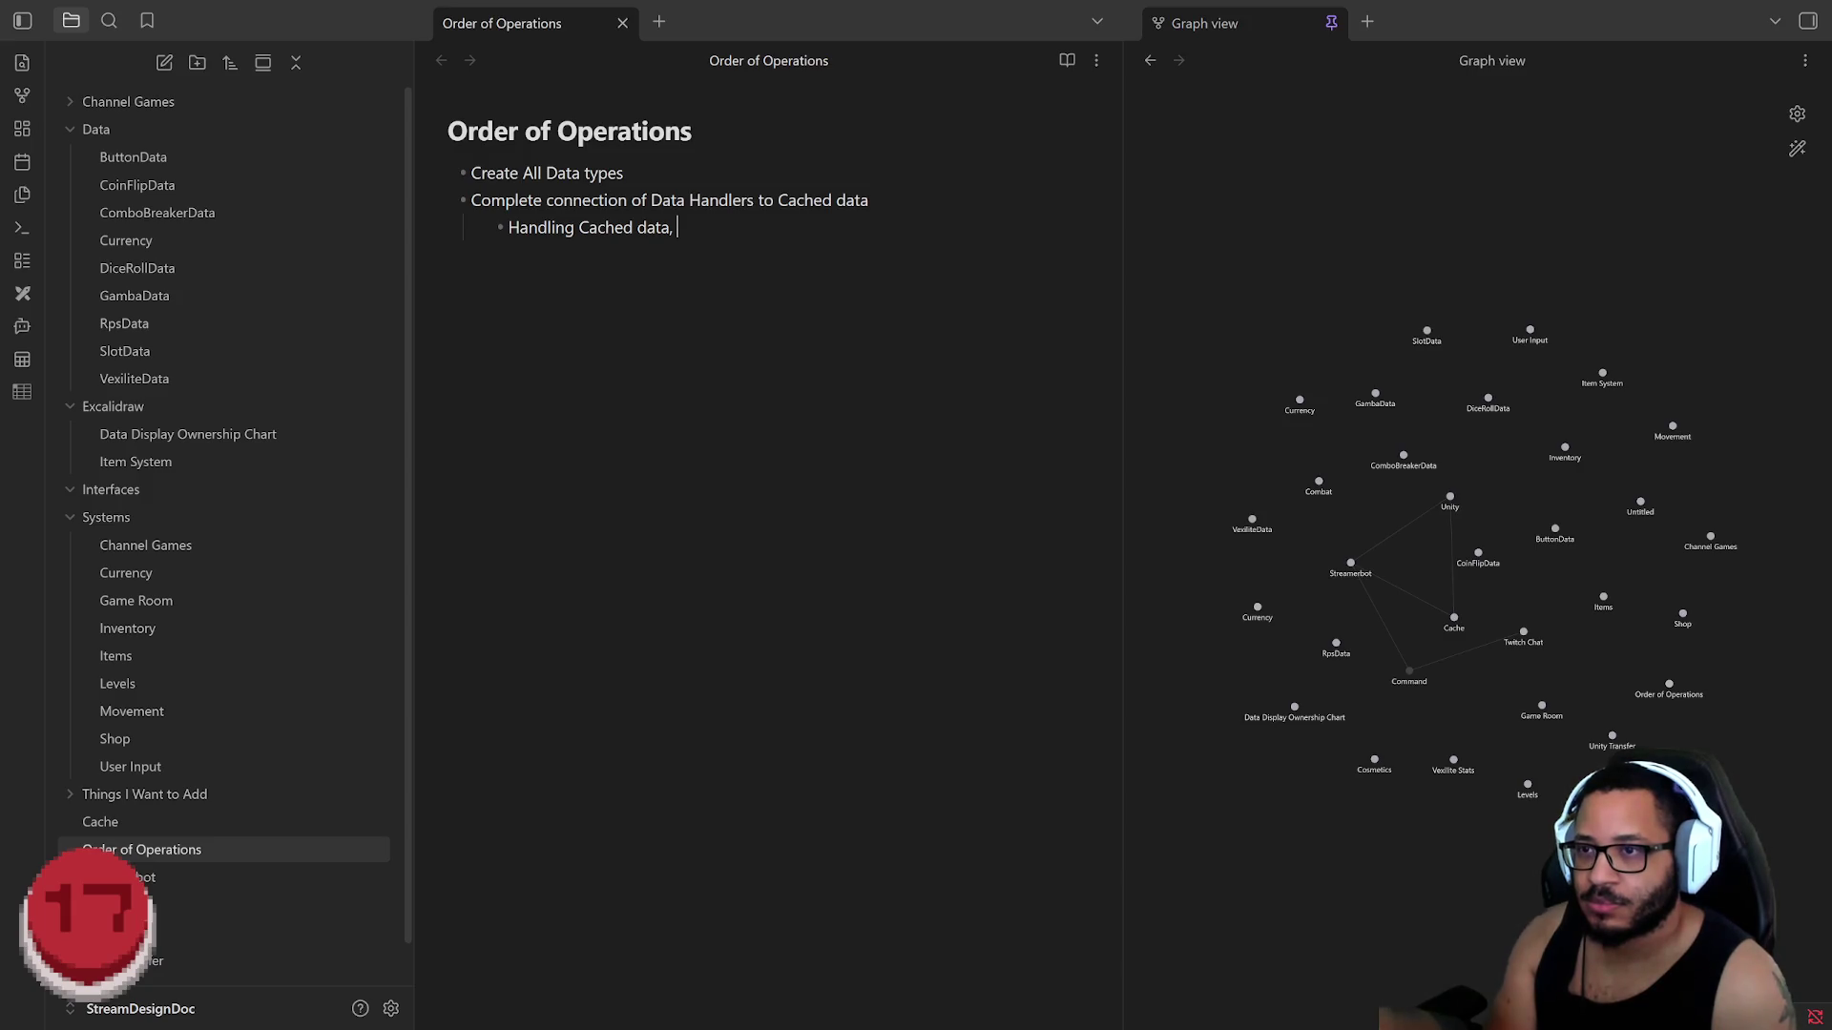
type("marking")
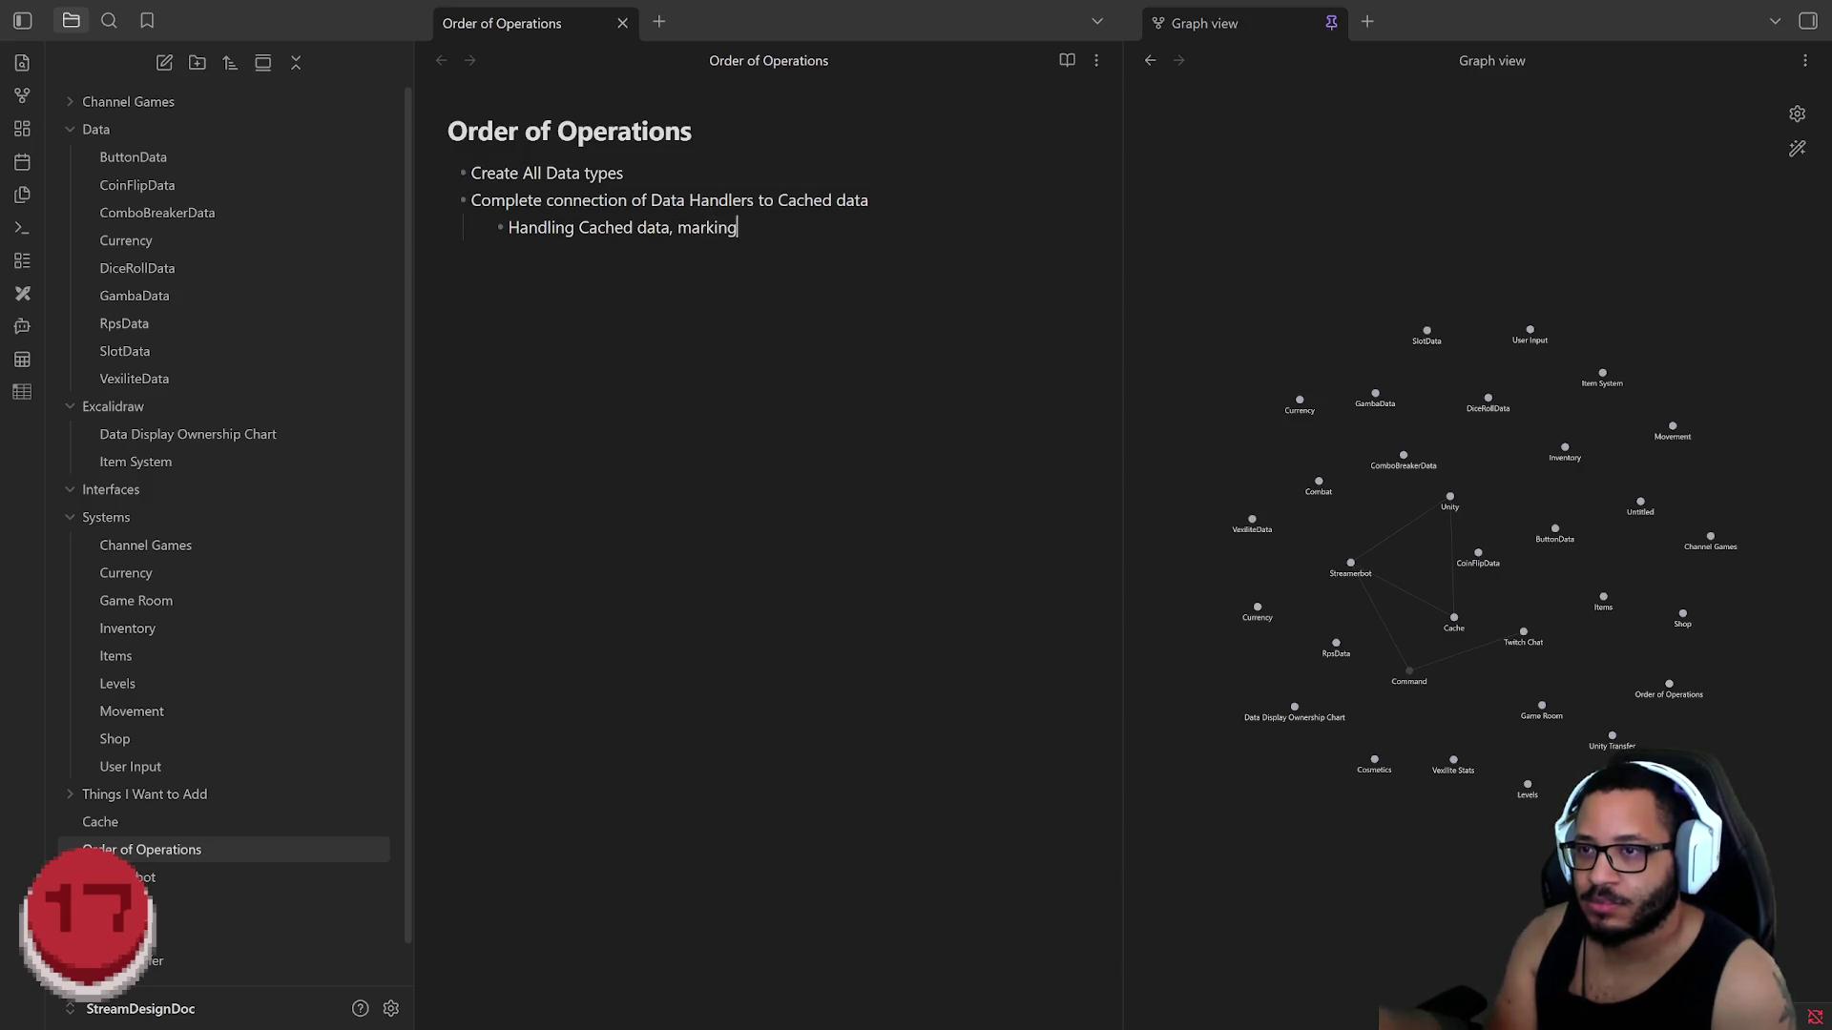
type("changed data asDirty for")
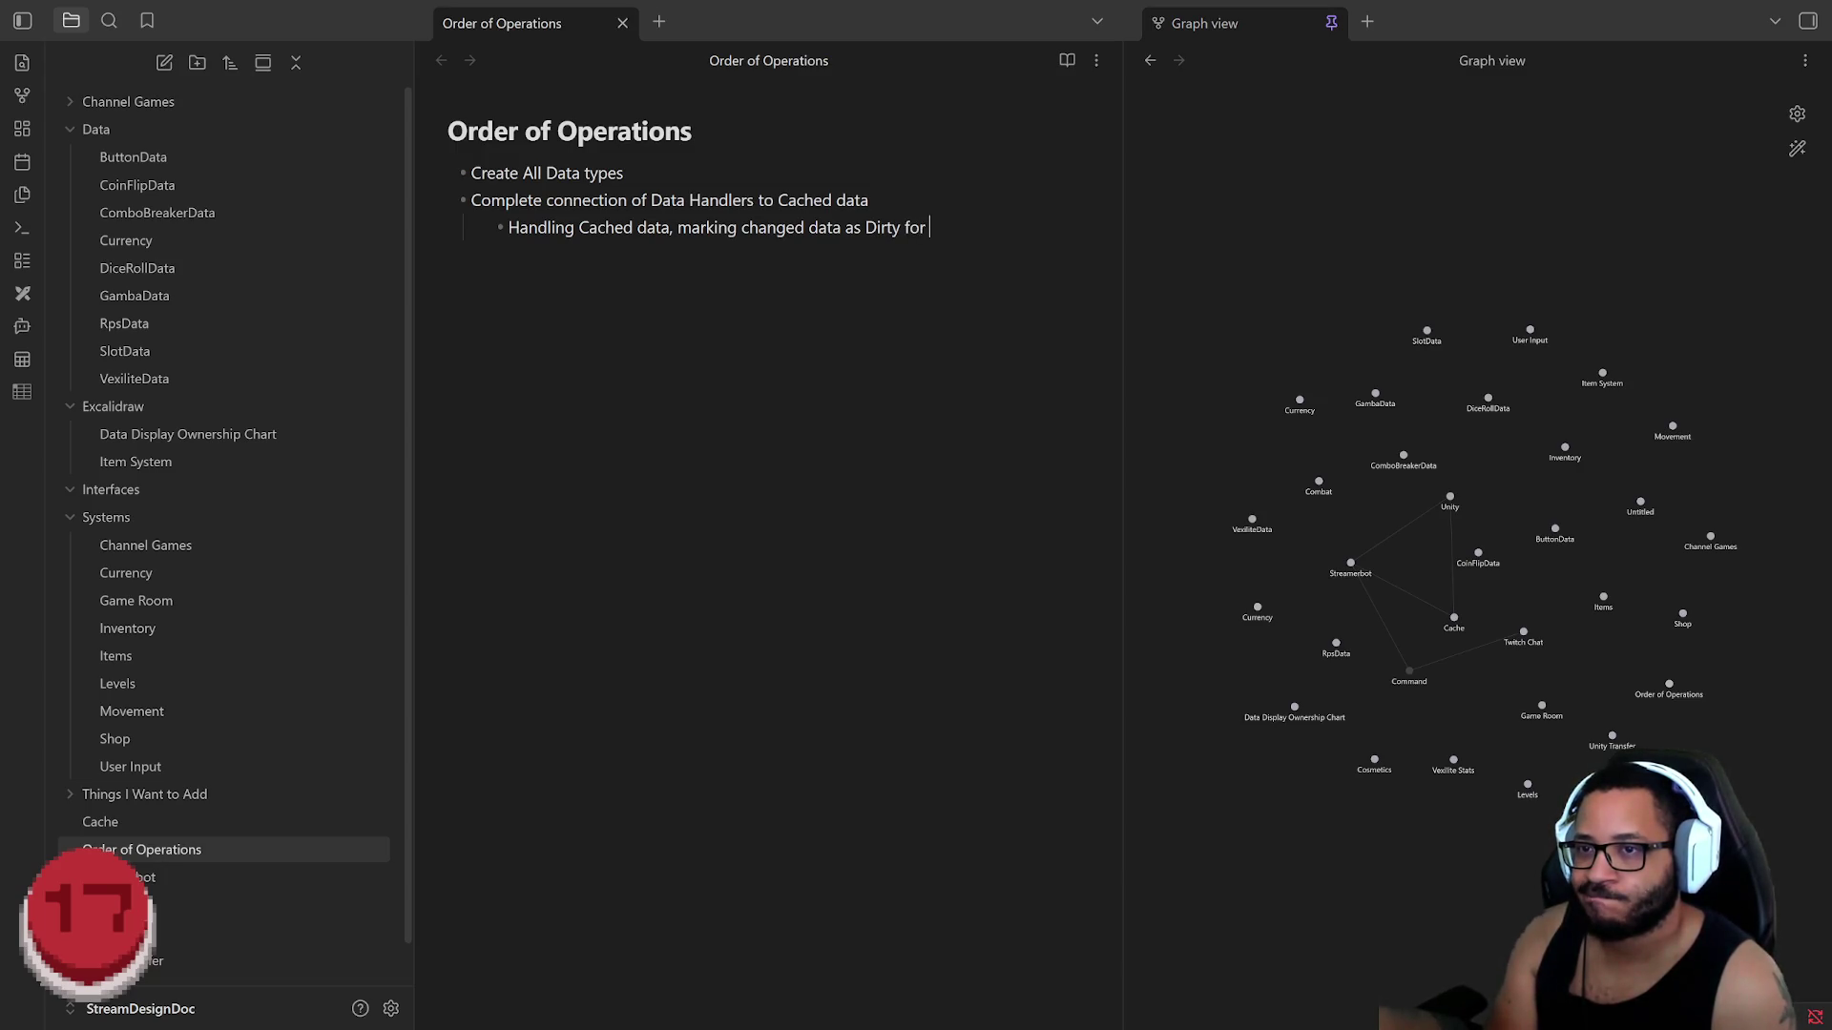
type("Batch Saving")
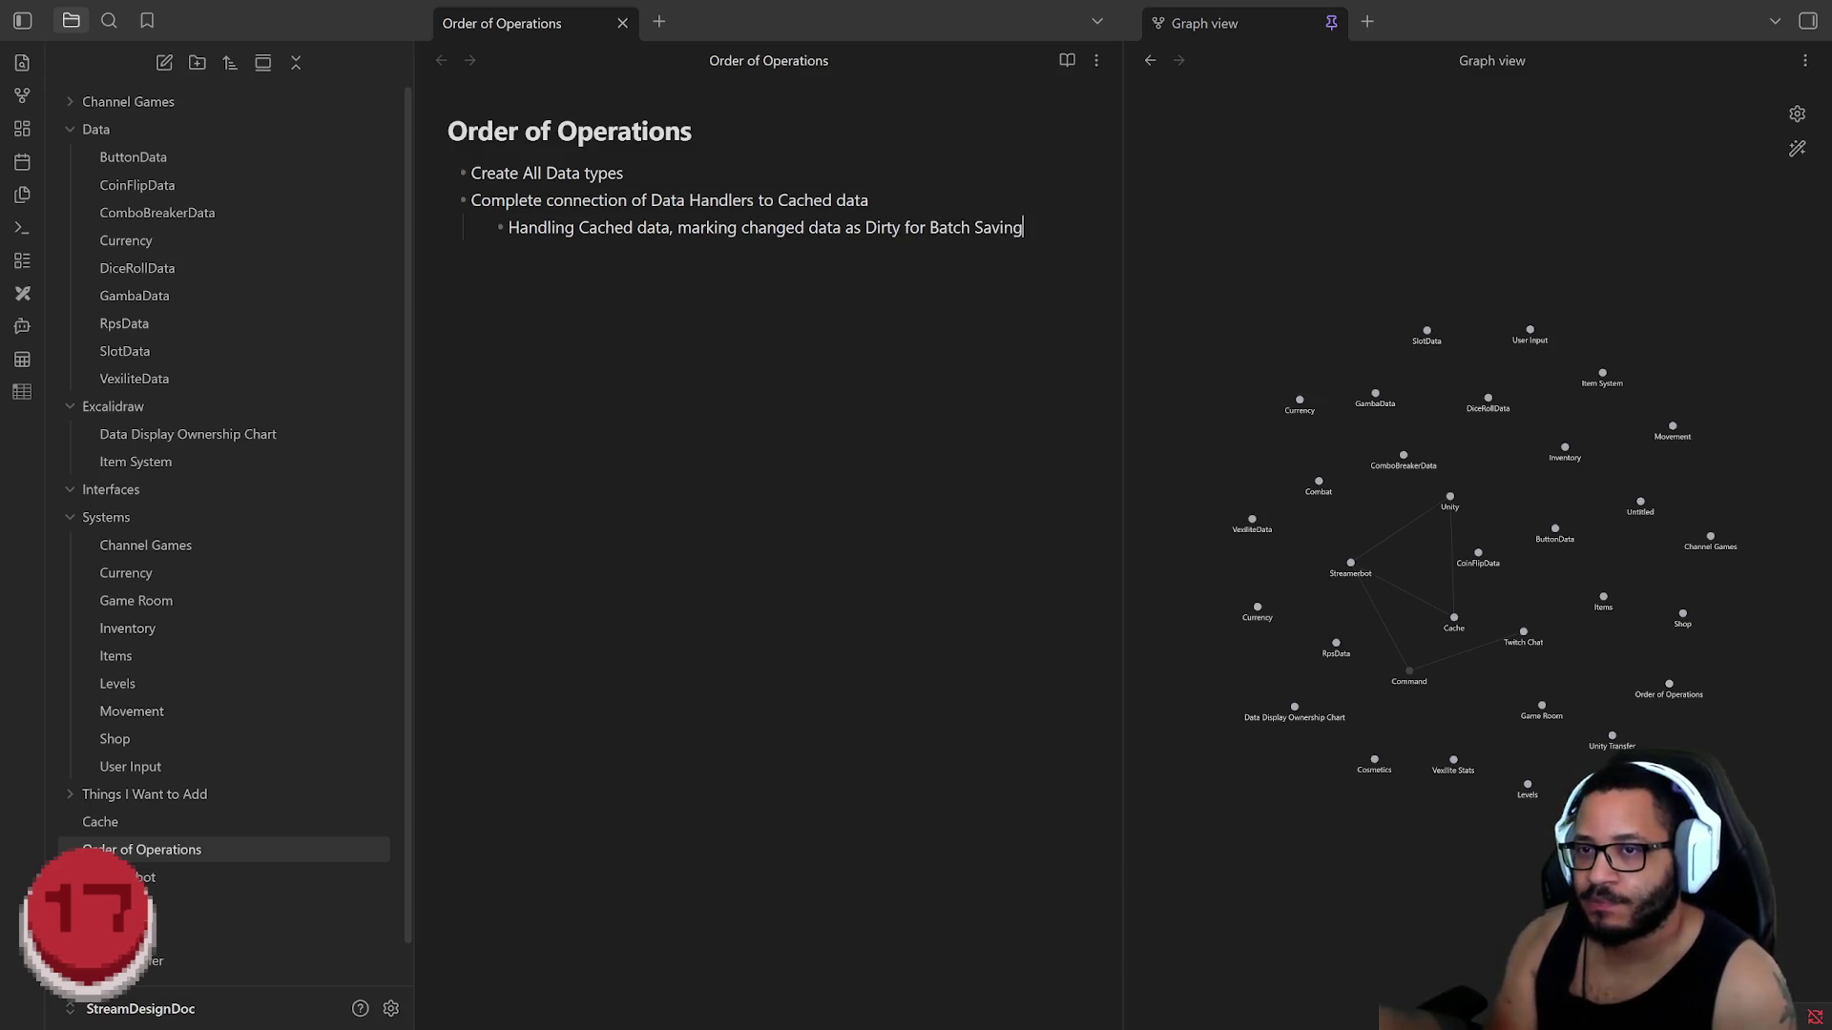
key("Return")
key("Return")
key("Return")
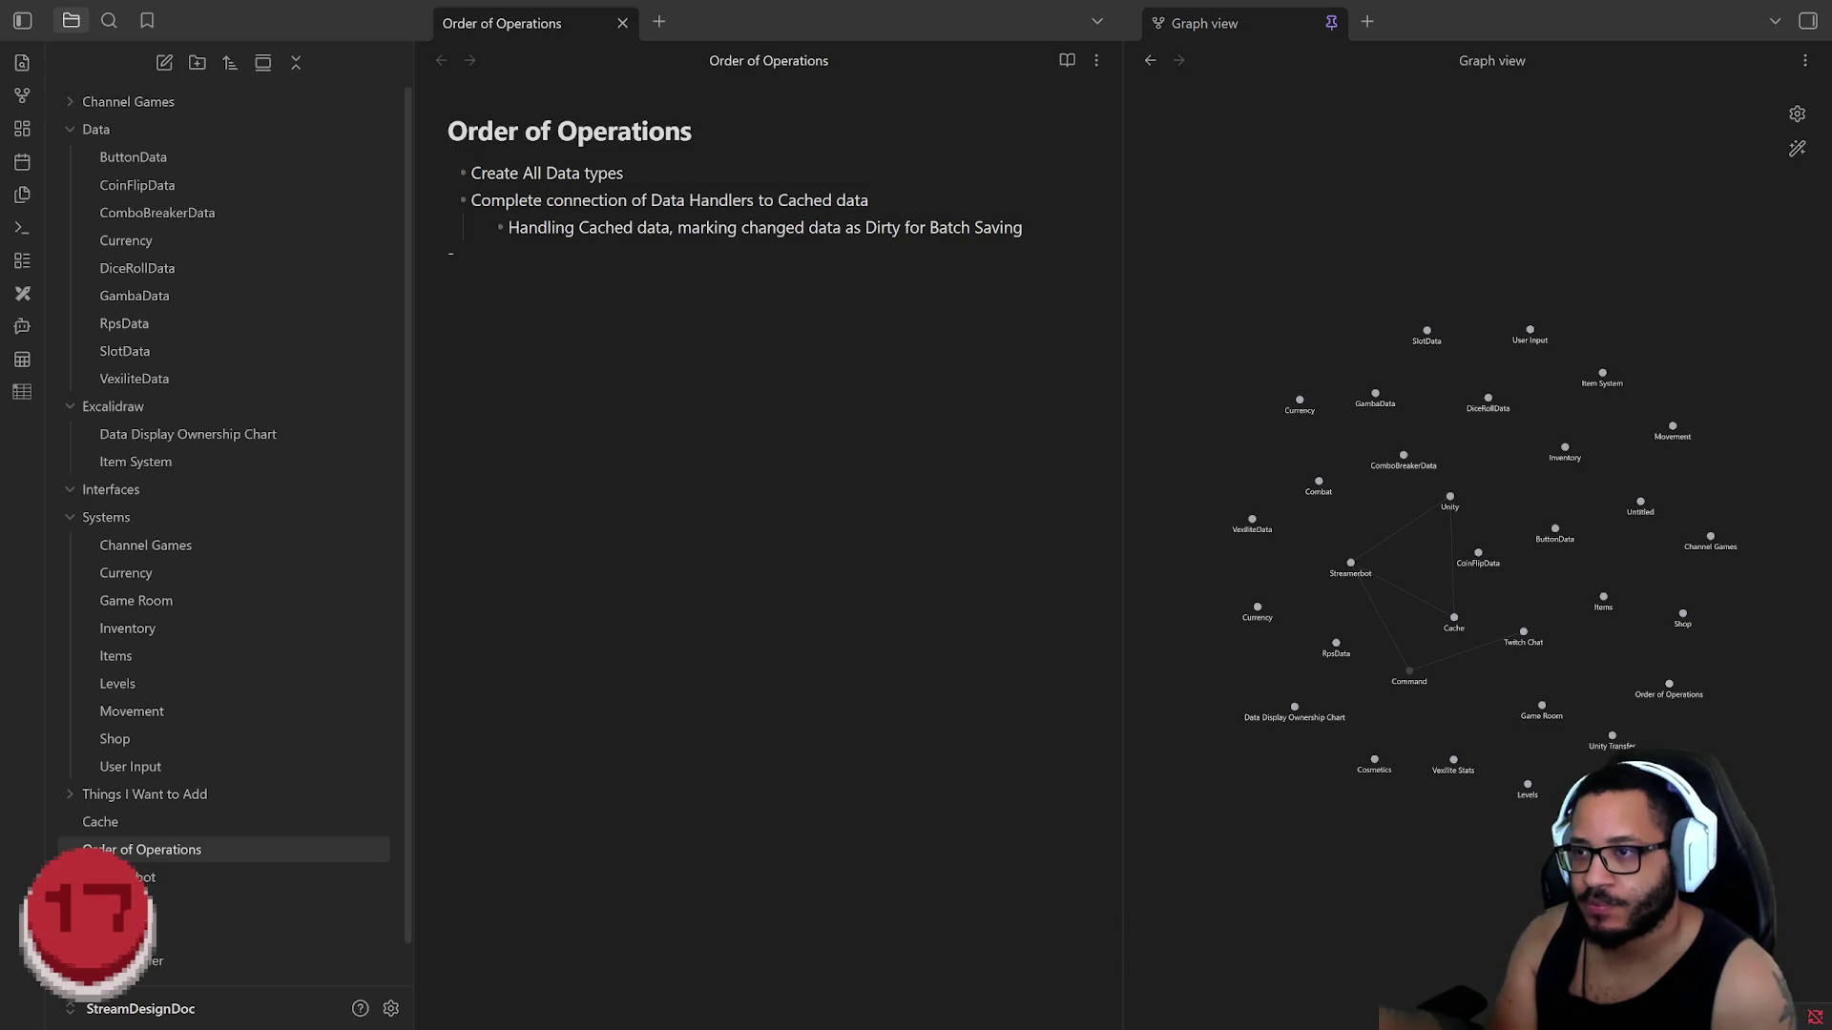
key("Tab")
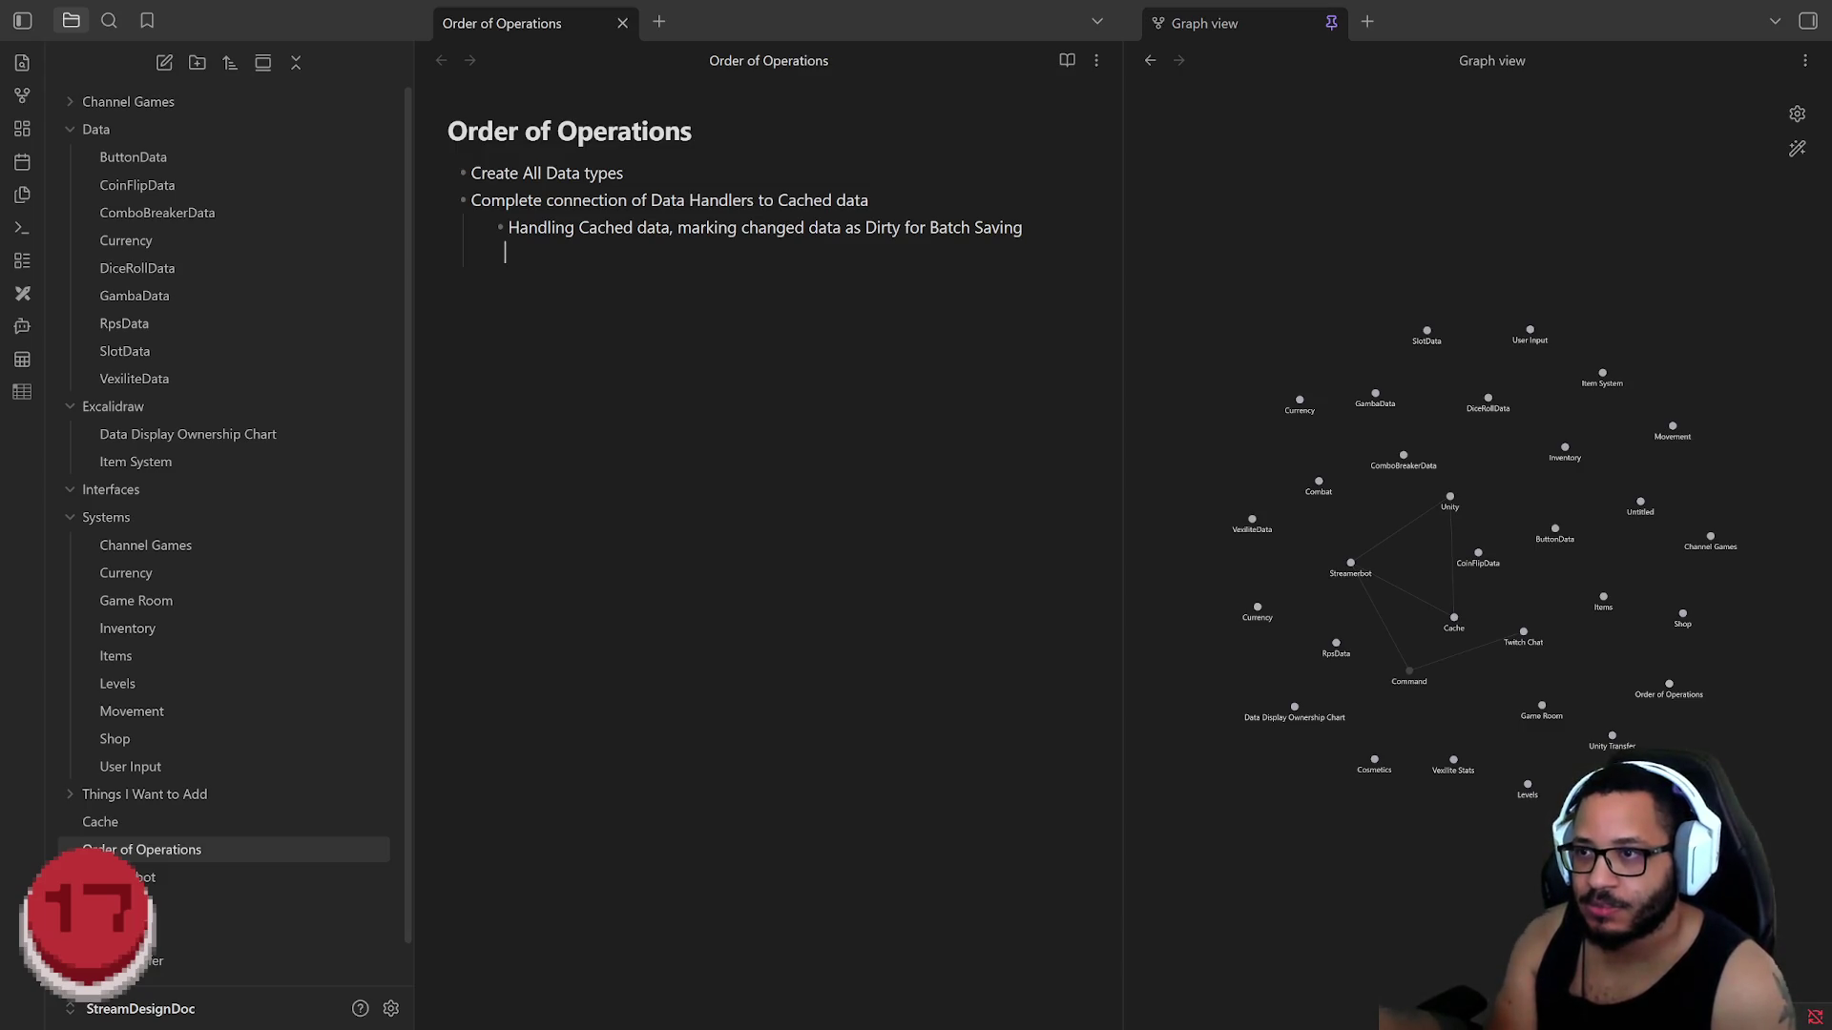
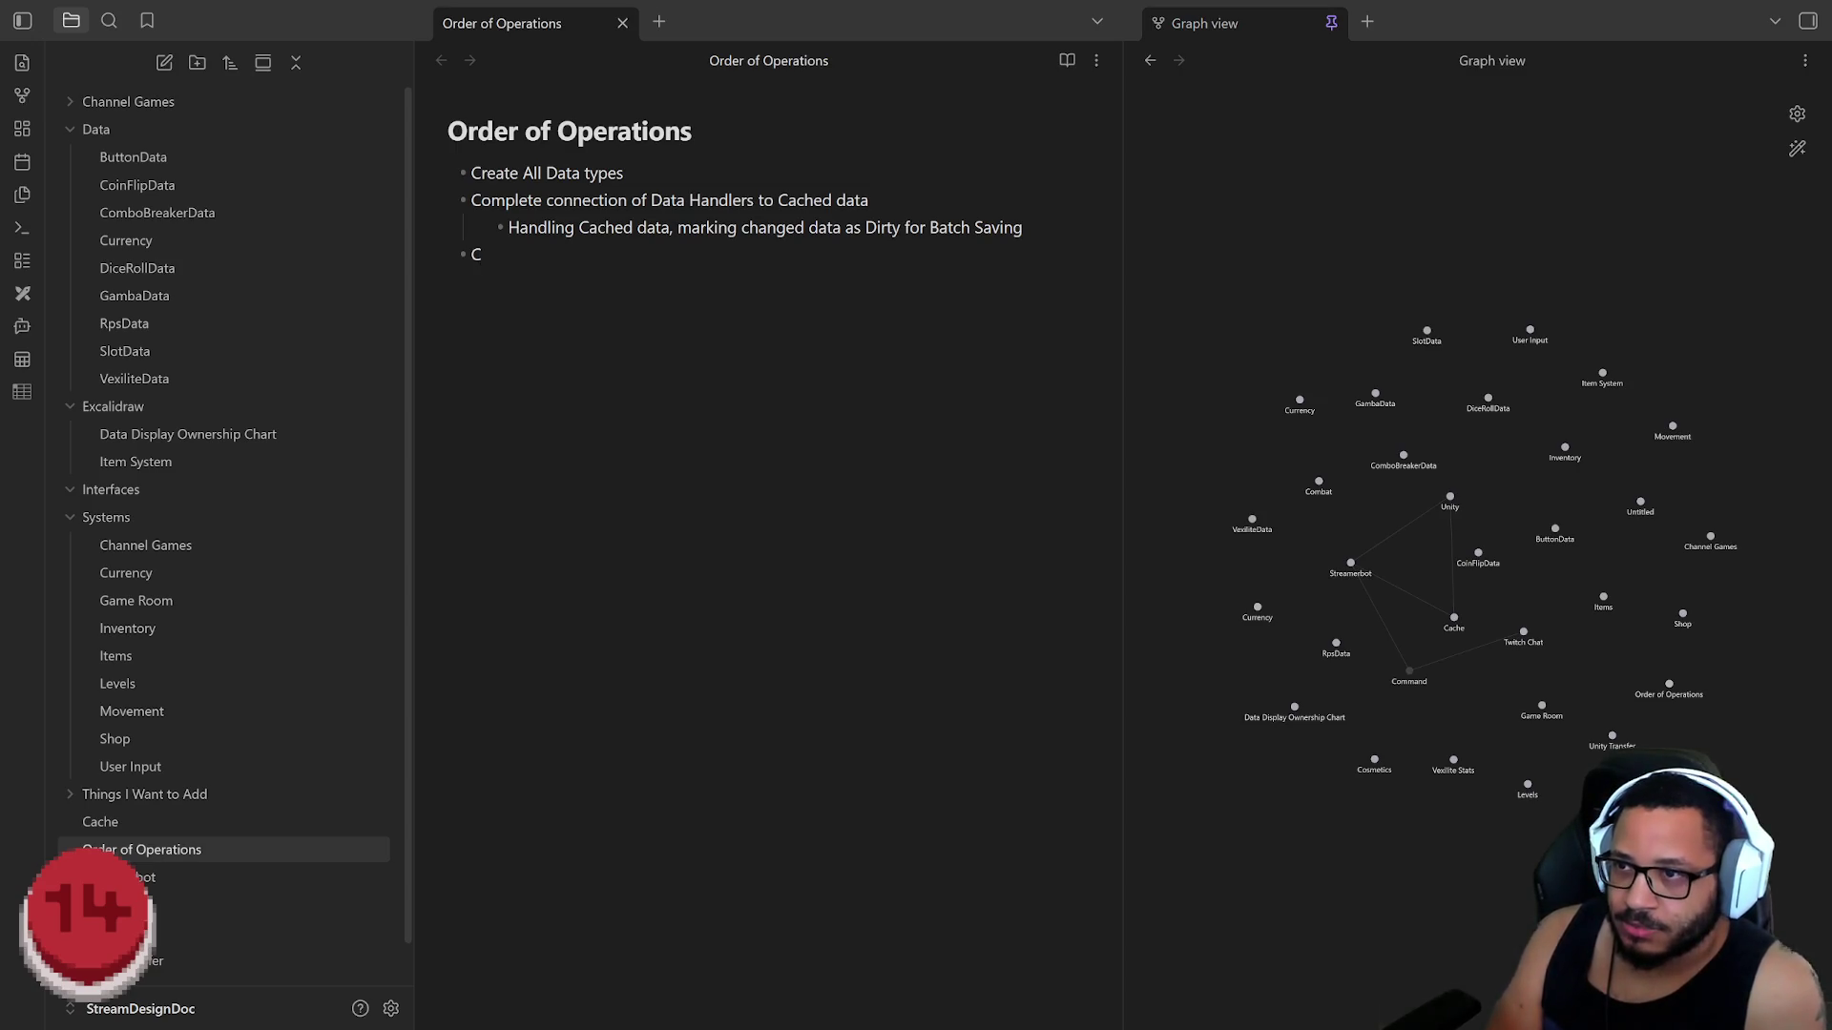
Step: Add the bullet "Check that Data retrieval and batch saving work correctly", fixing a typo
type("heck")
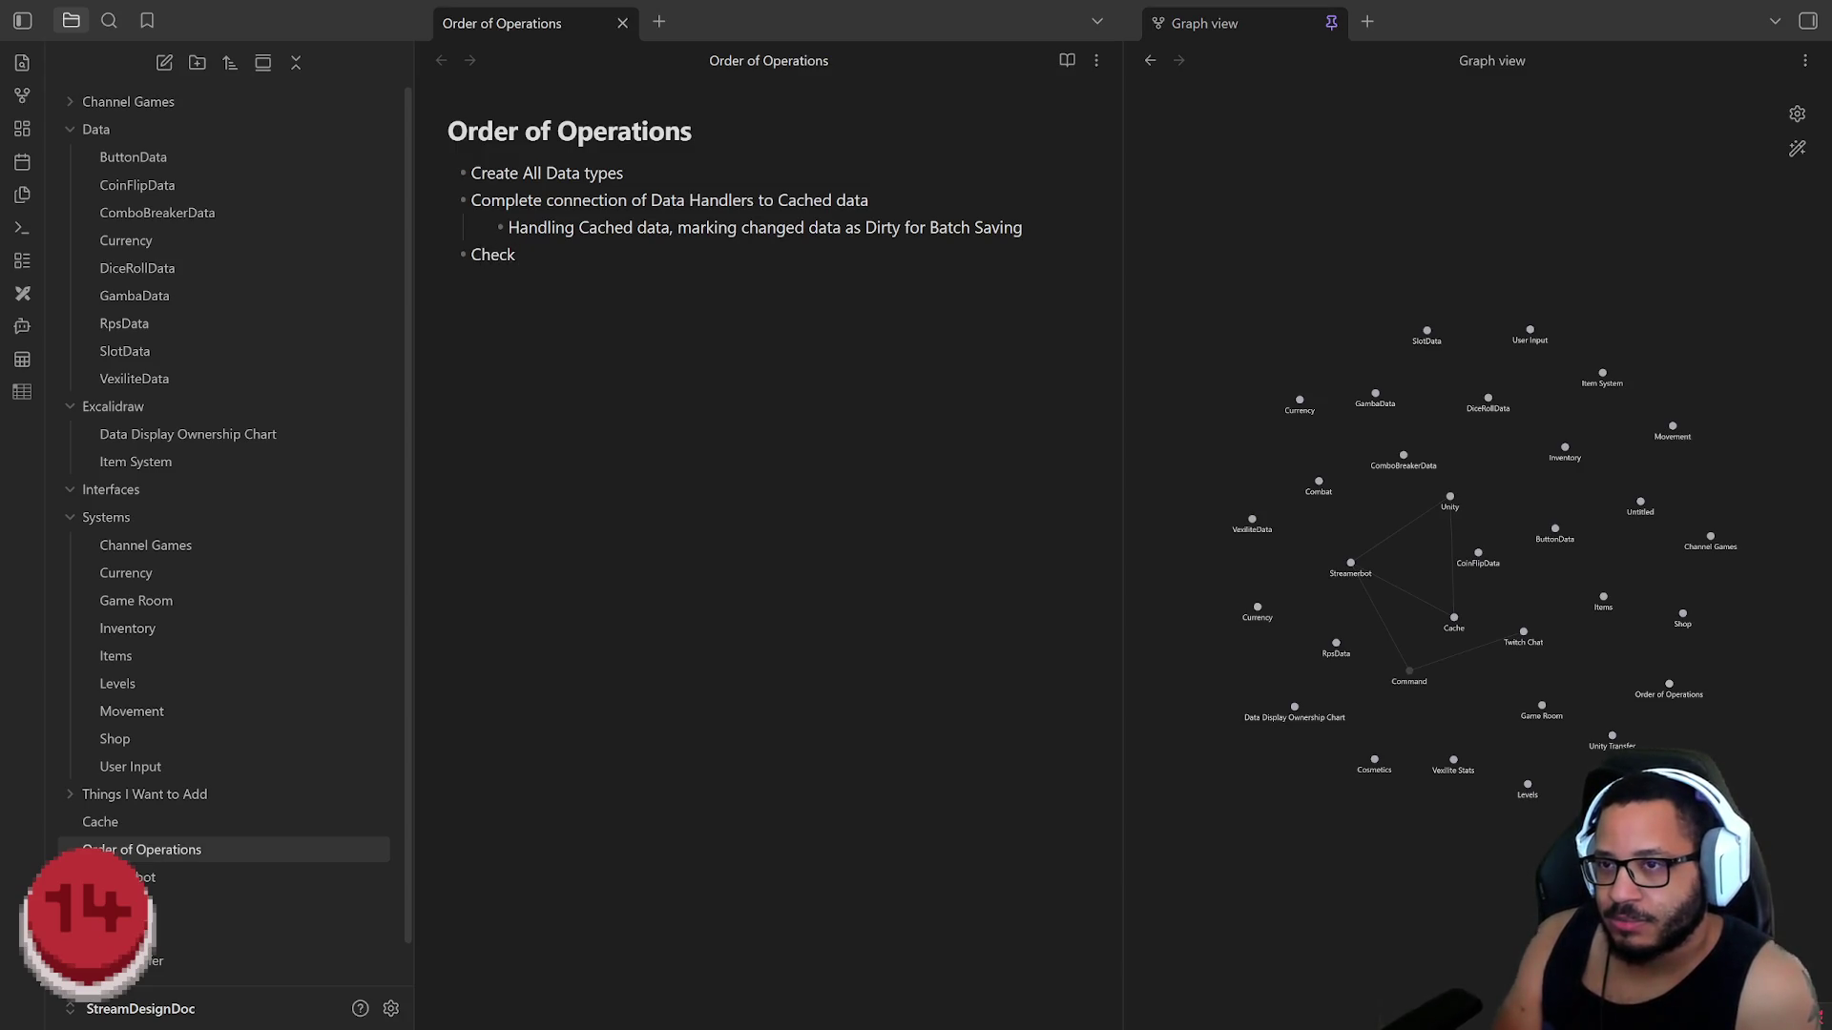
type(" that Data retr")
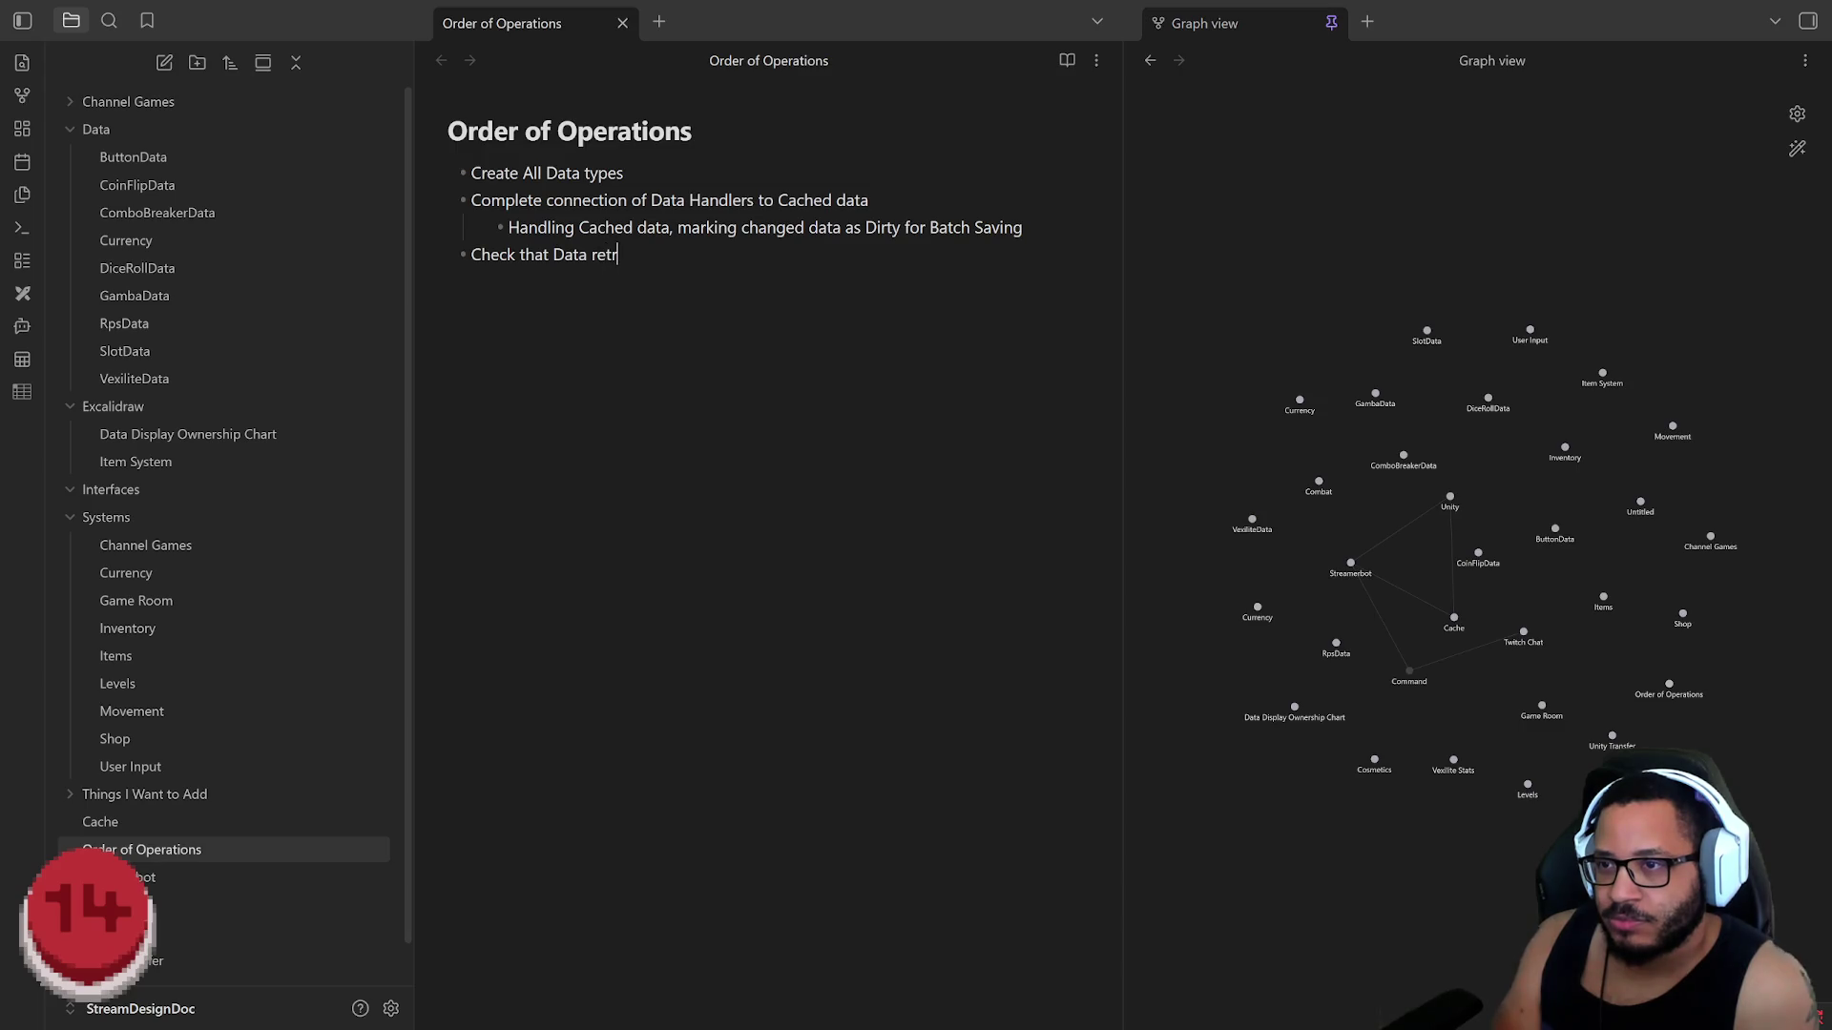
type("ieval and ba")
type("tch saving work correctly")
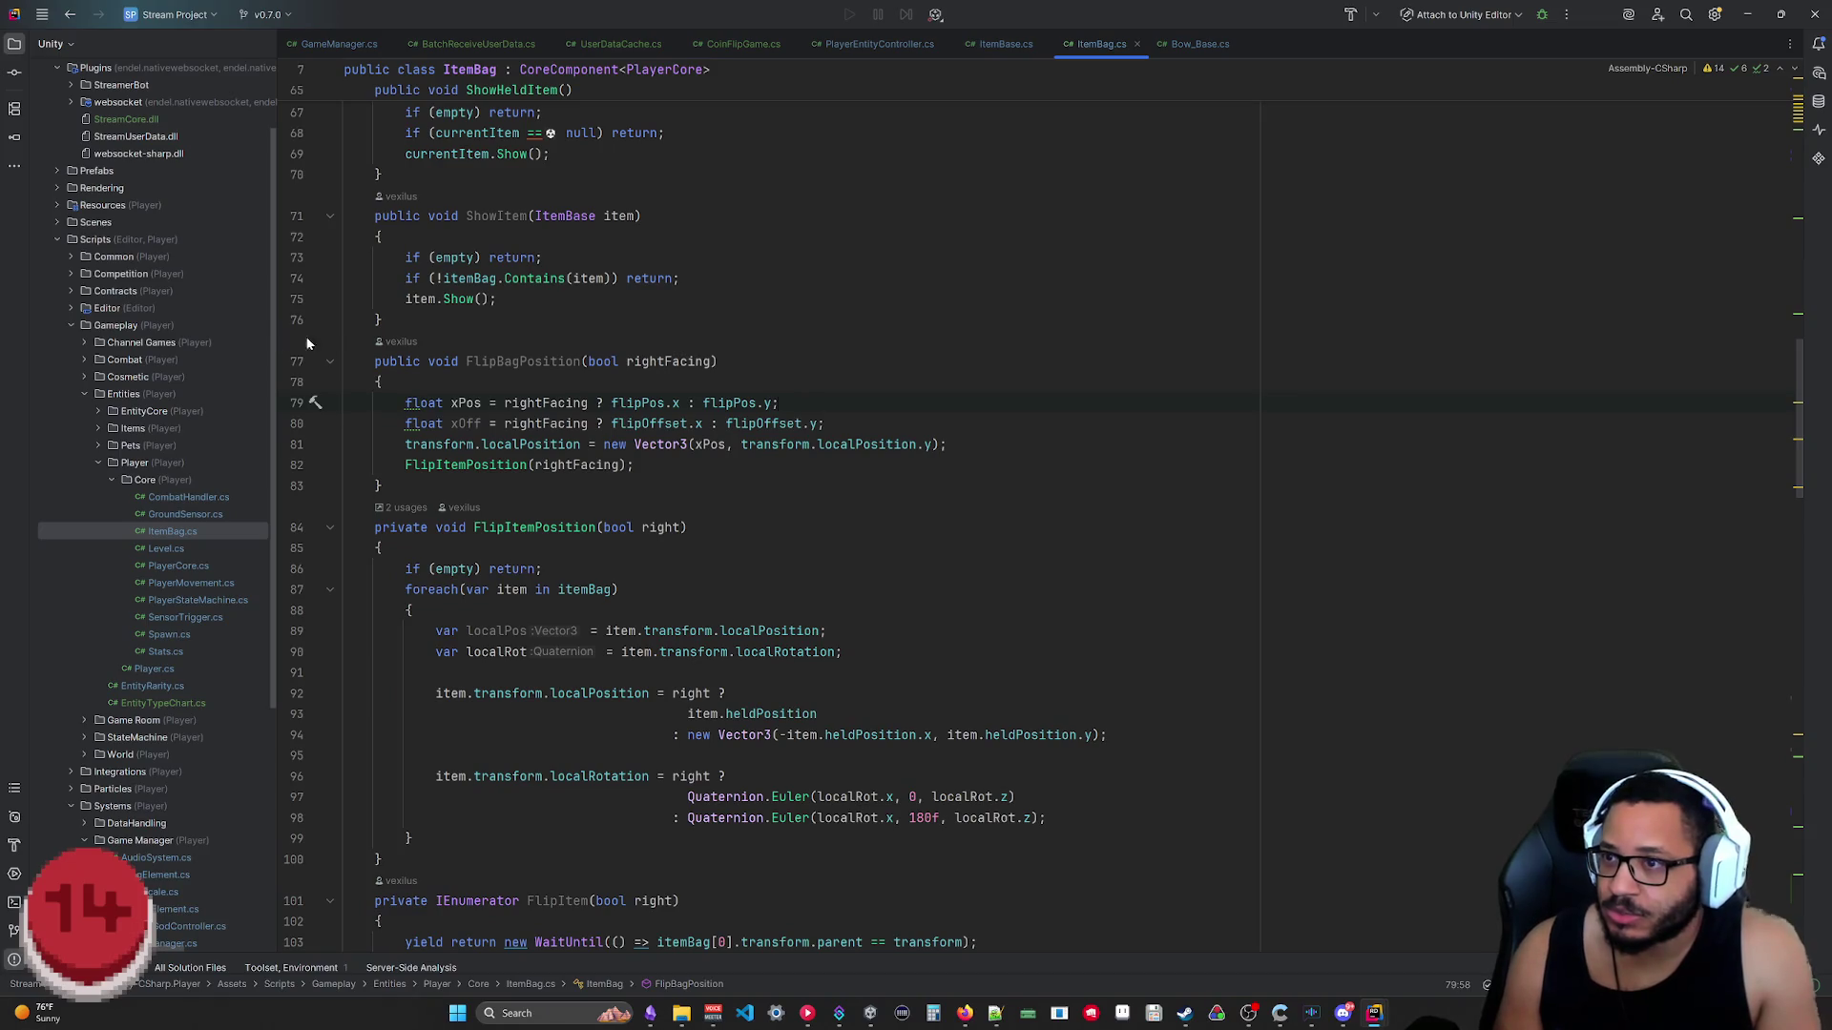
Step: Collapse the Player and Systems folders, cancelling the accidental Entities folder move
left_click(100, 461)
scroll(110, 327, "down", 2)
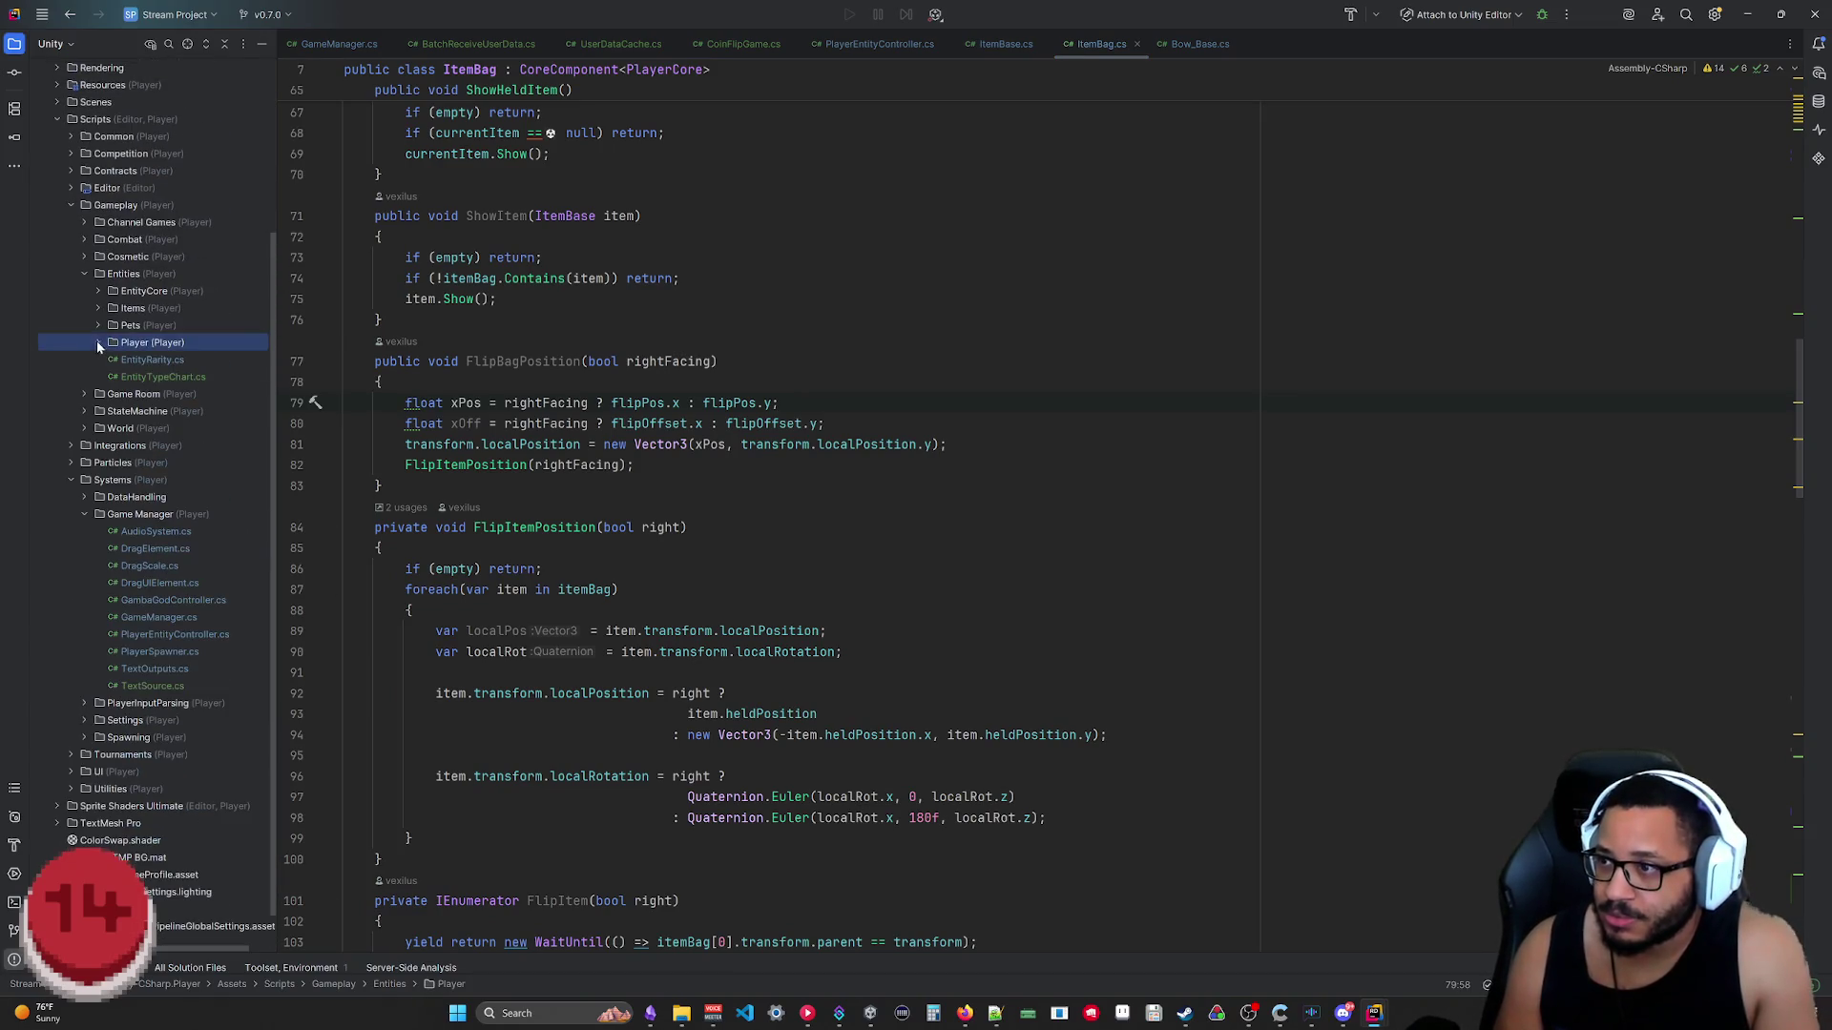
left_click_drag(86, 280, 72, 283)
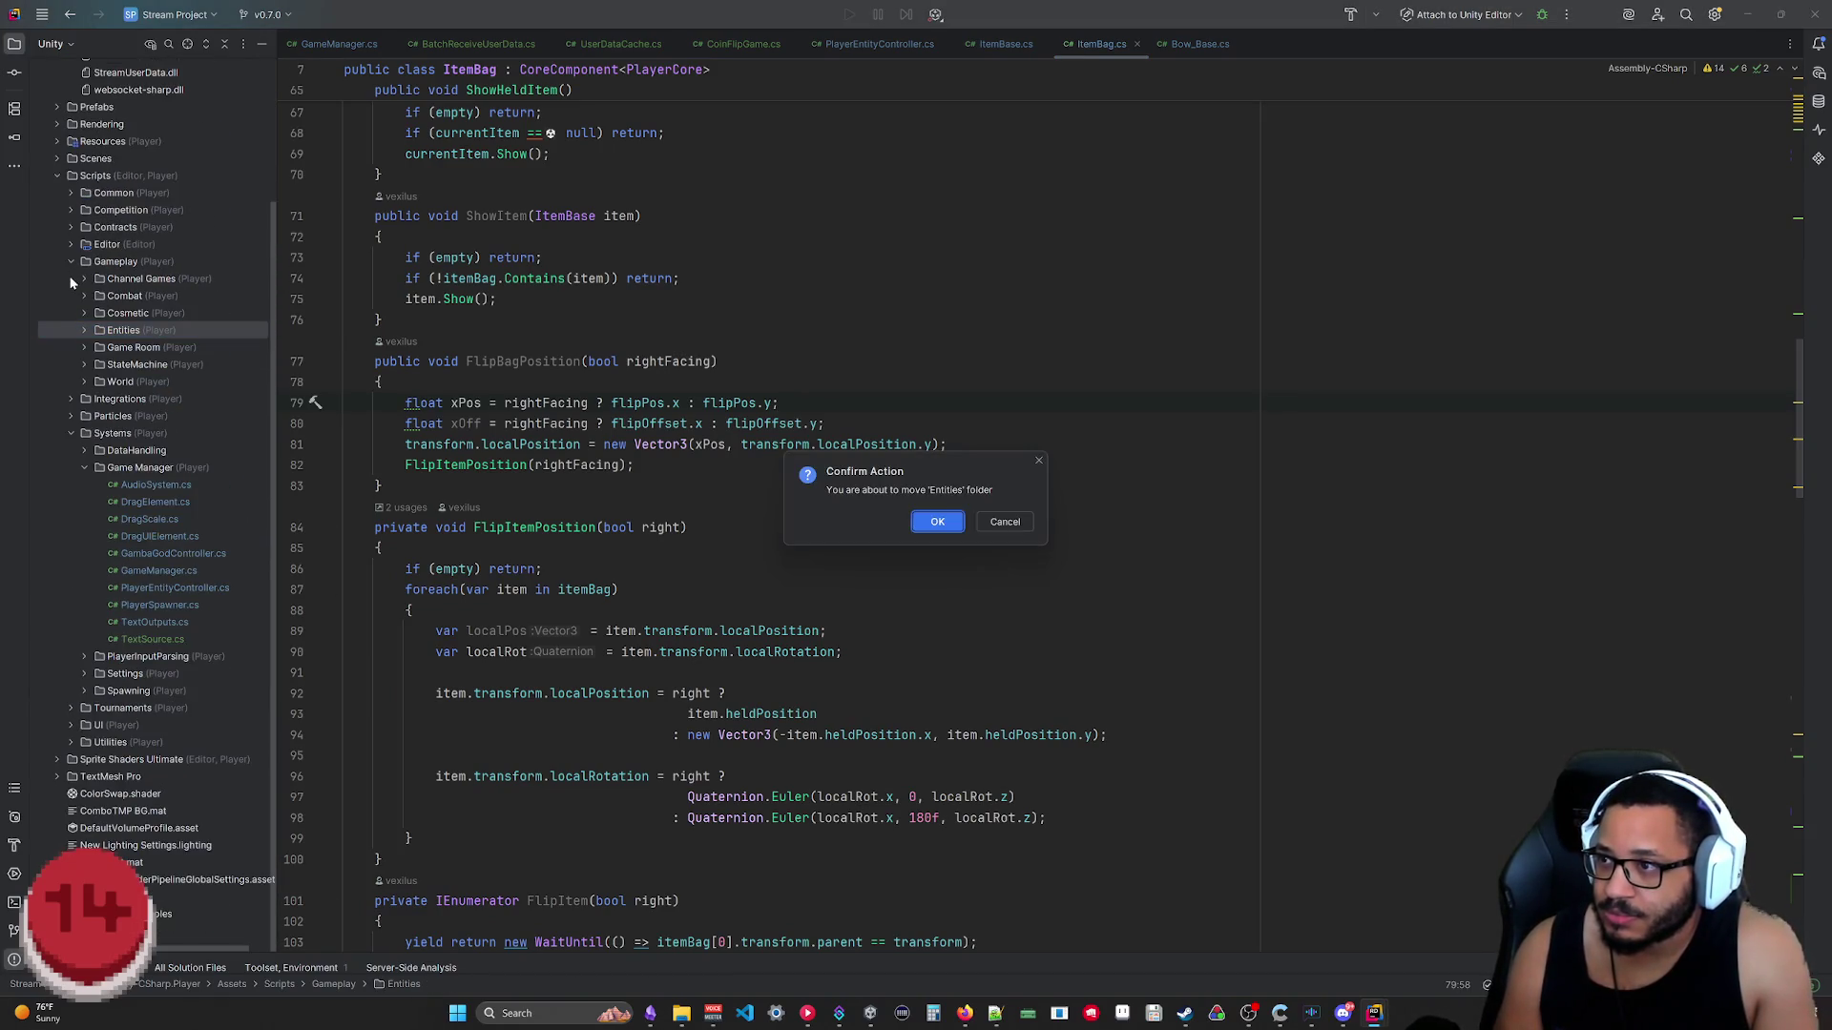
left_click(1004, 521)
left_click(68, 430)
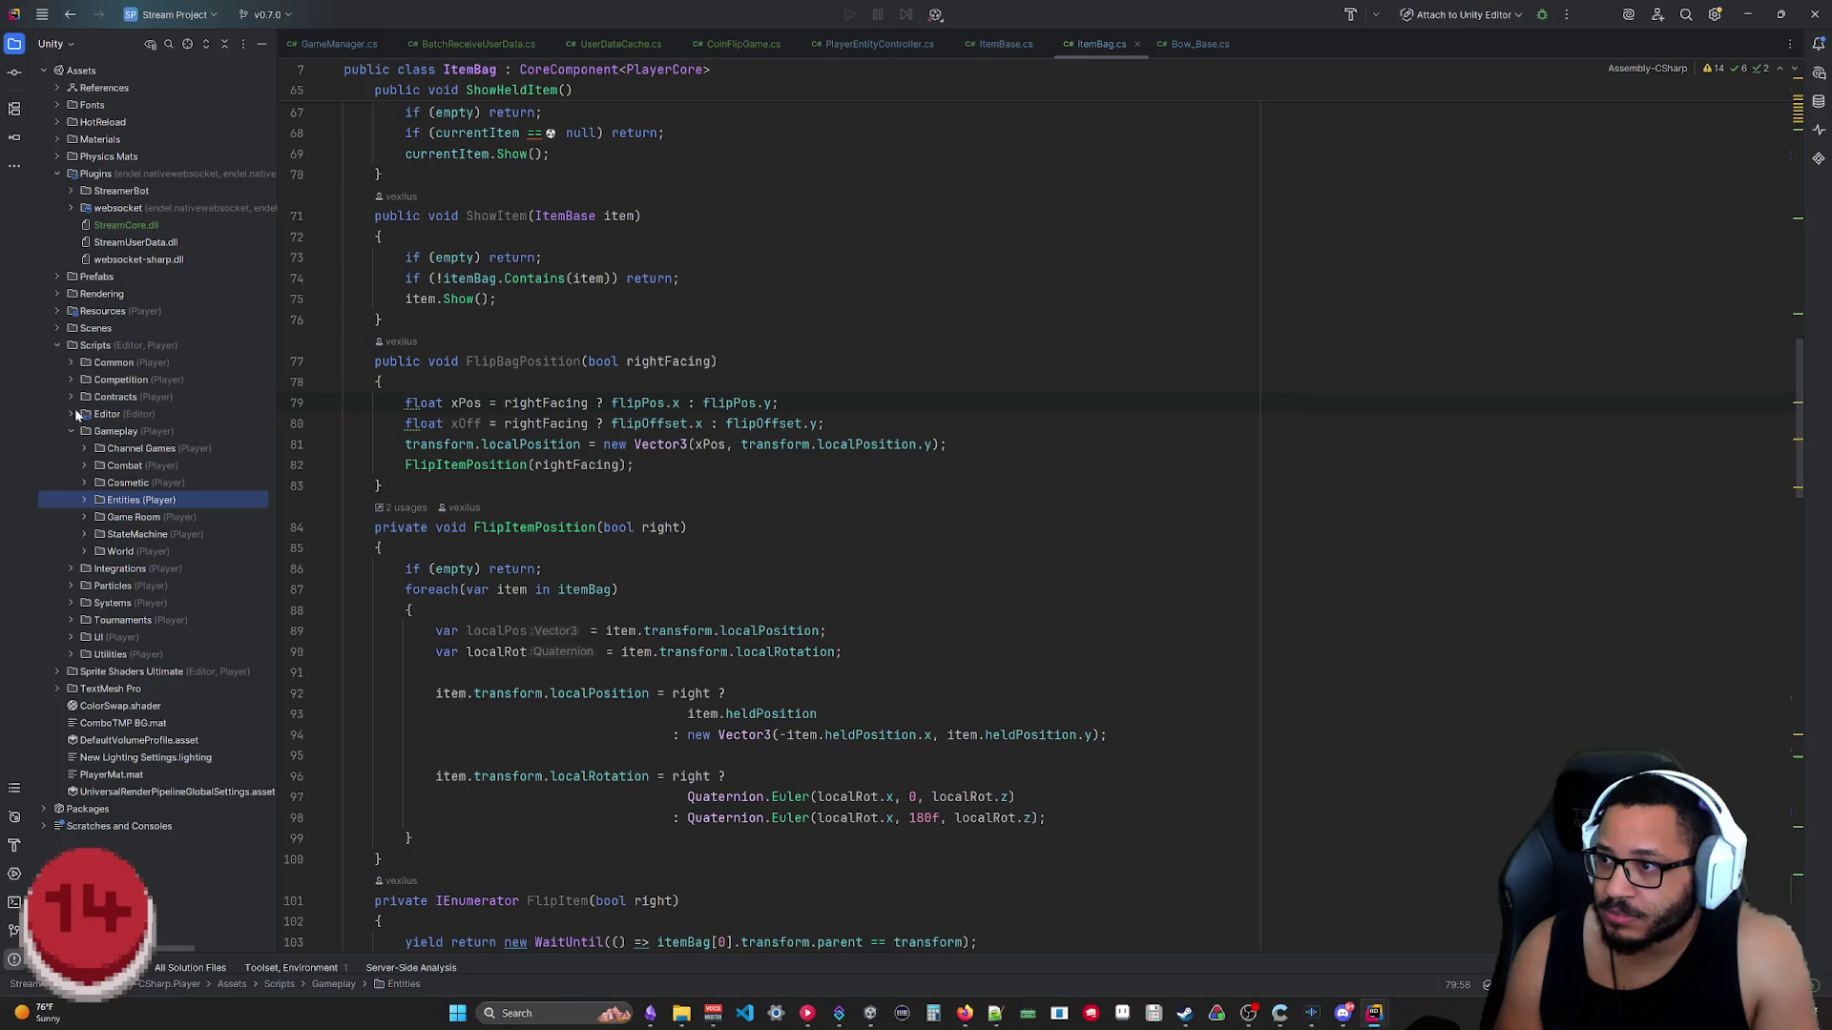
Step: Expand the Channel Games and Dice Roll folders, then return to the Order of Operations note
left_click(85, 449)
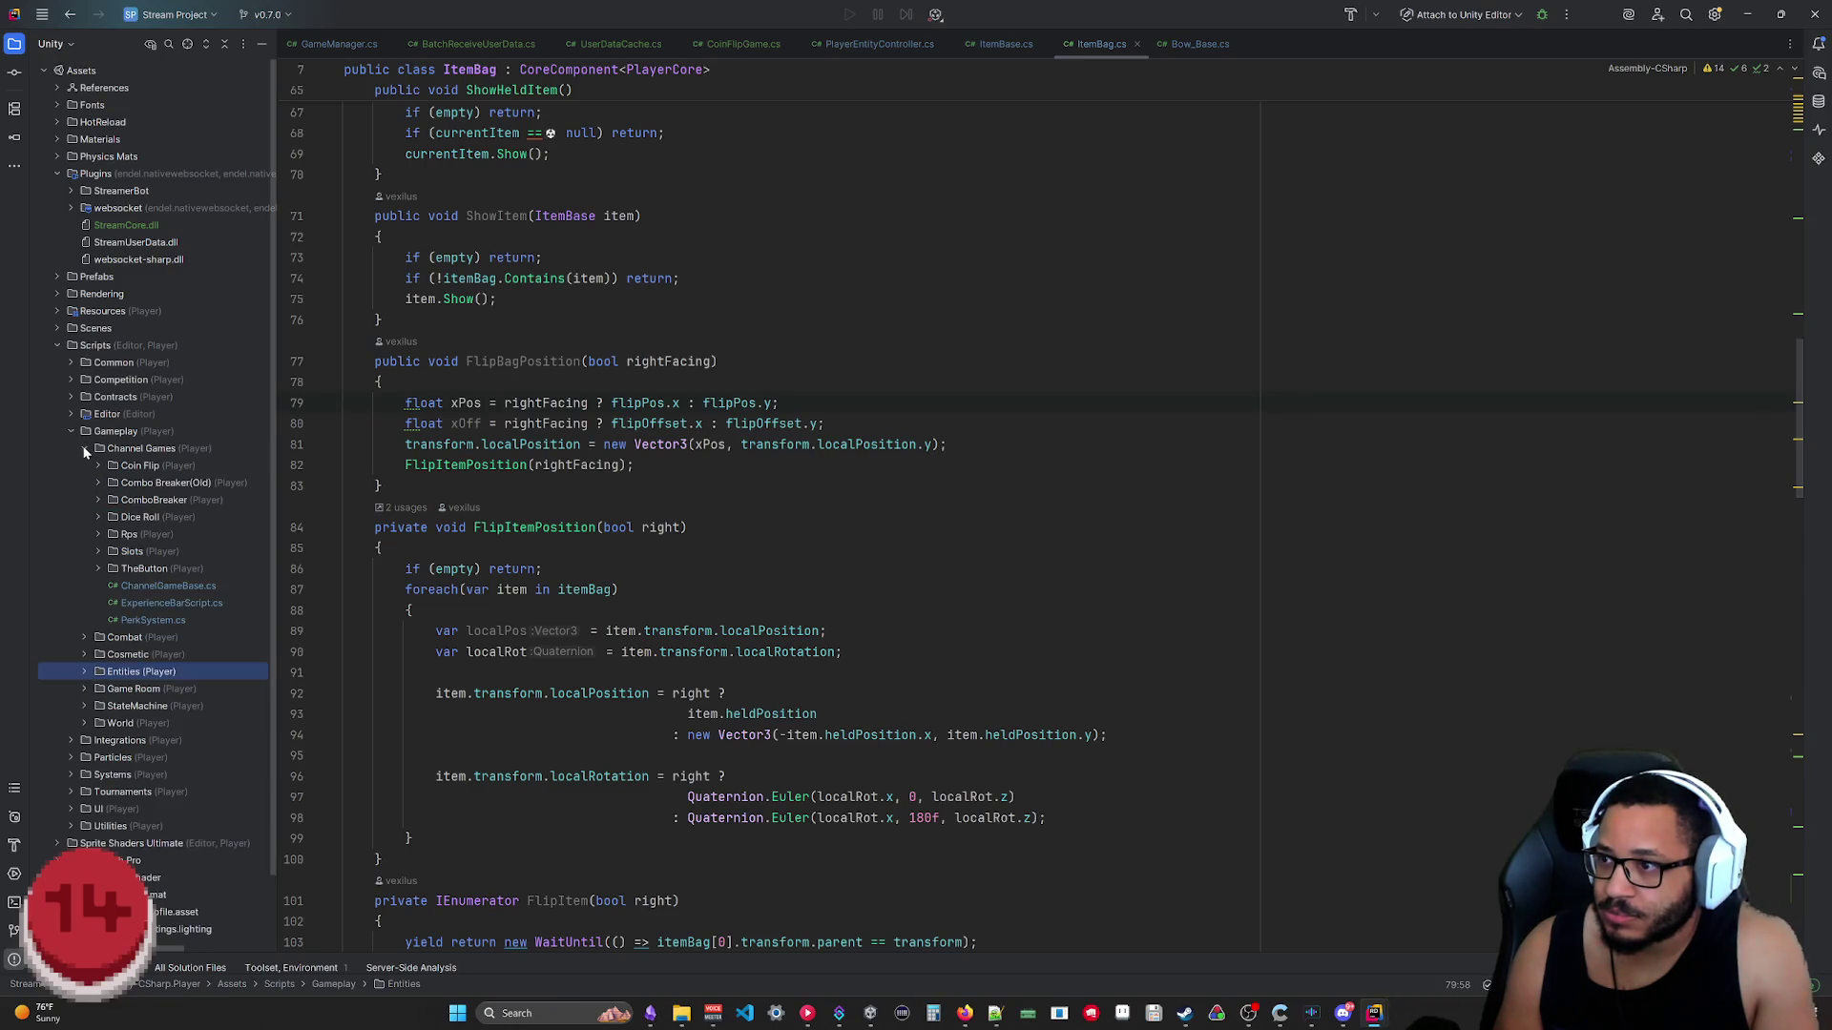
left_click(98, 517)
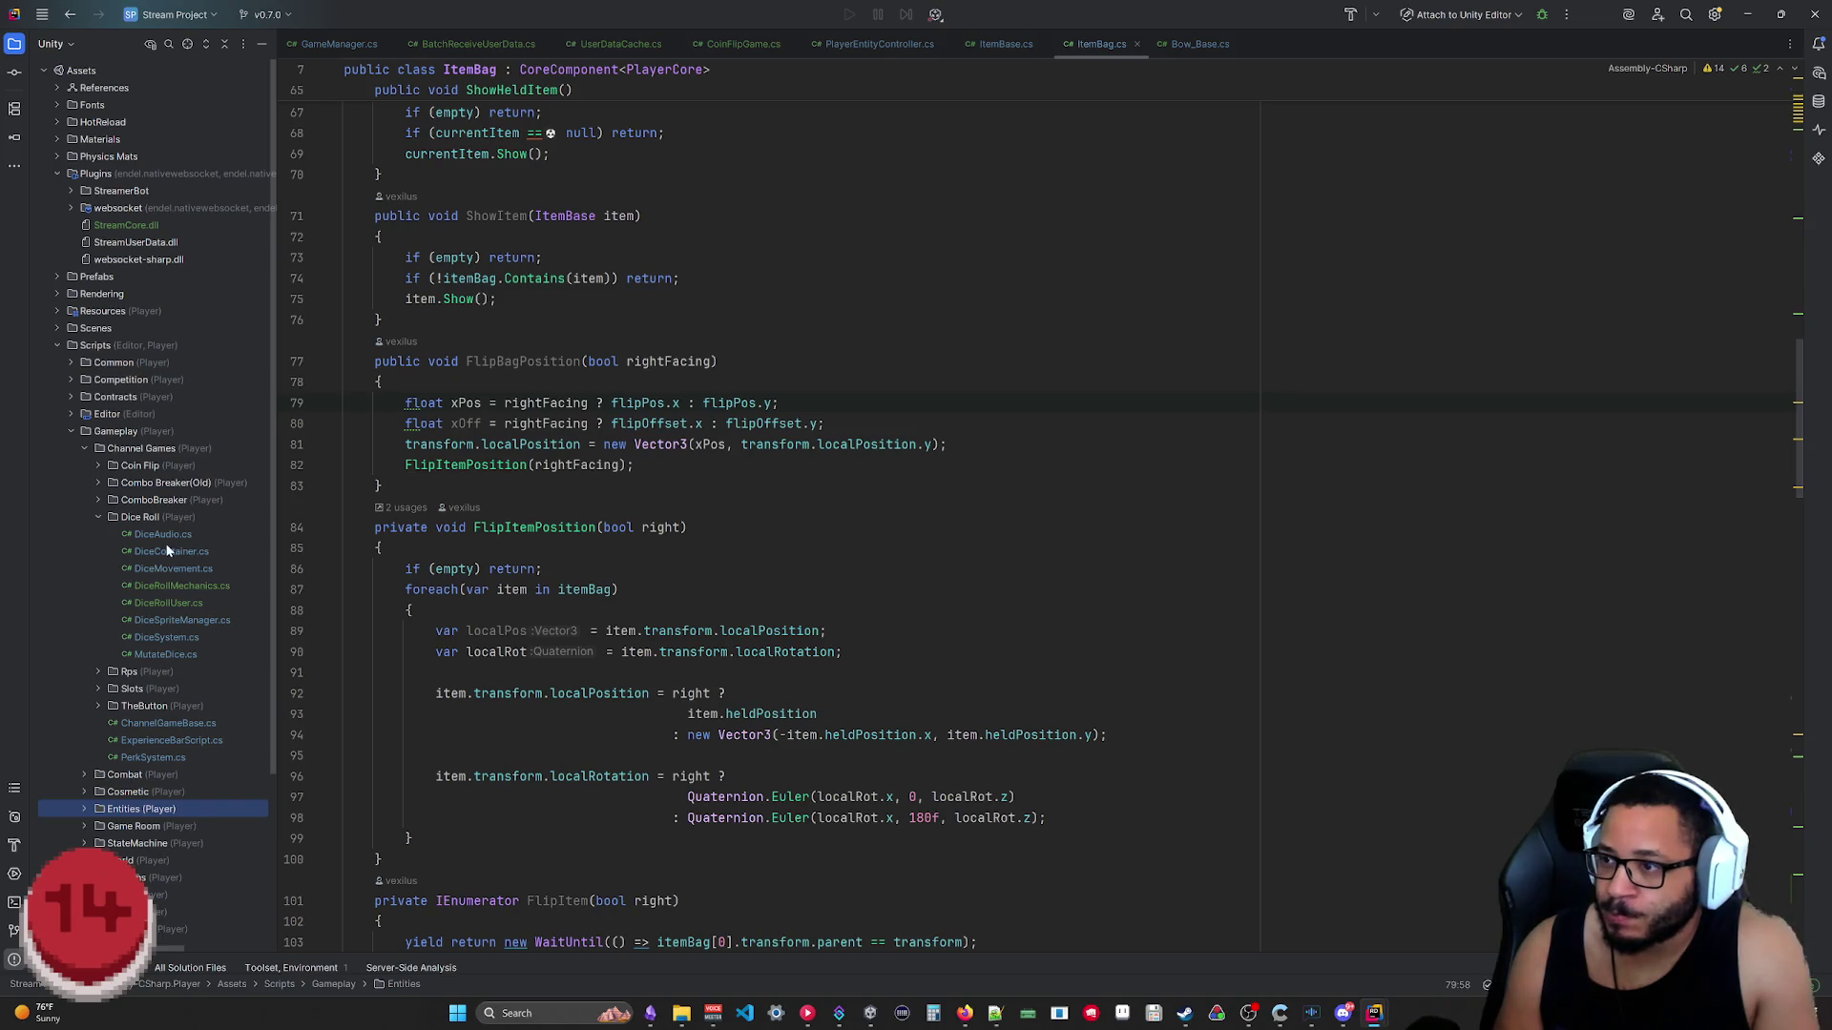
left_click(1748, 13)
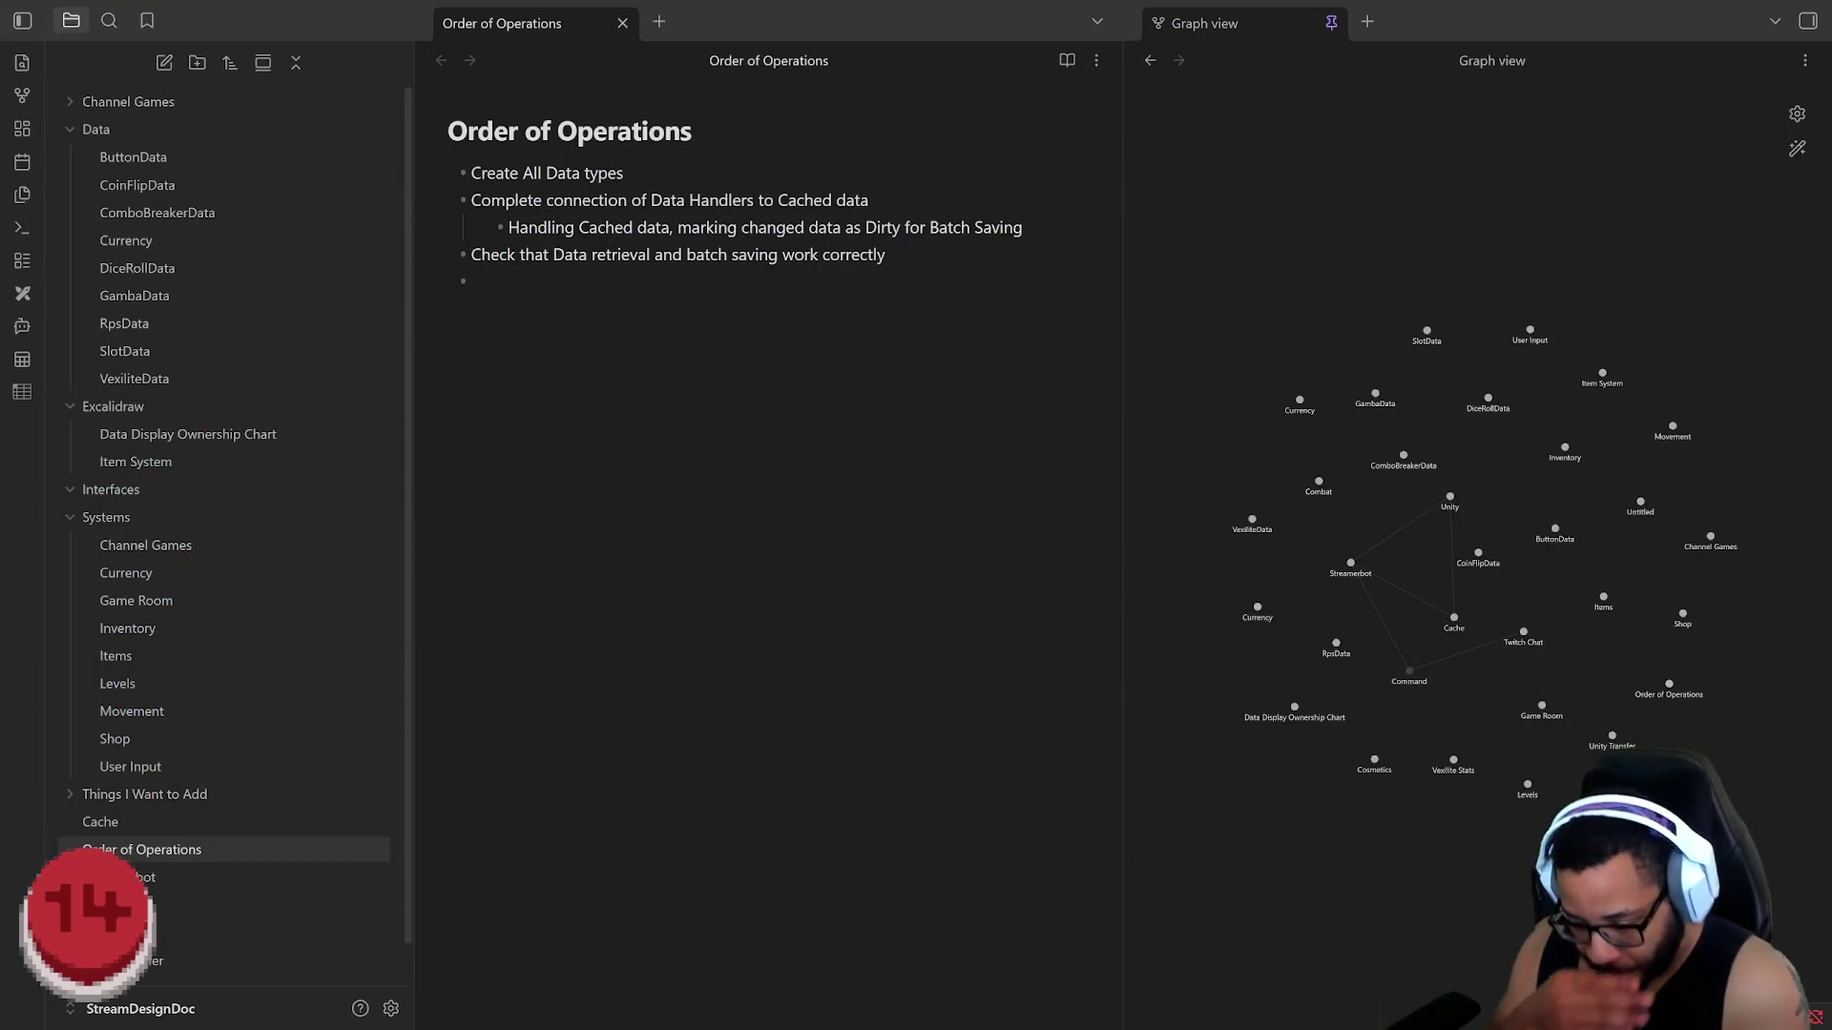
type("Update Channel Ga")
Step: Add "Continue porting Channel Games to Unity" with an indented "Dice Roll" sub-bullet and a deeper empty bullet
key("ctrl+BackSpace")
key("ctrl+BackSpace")
key("ctrl+BackSpace")
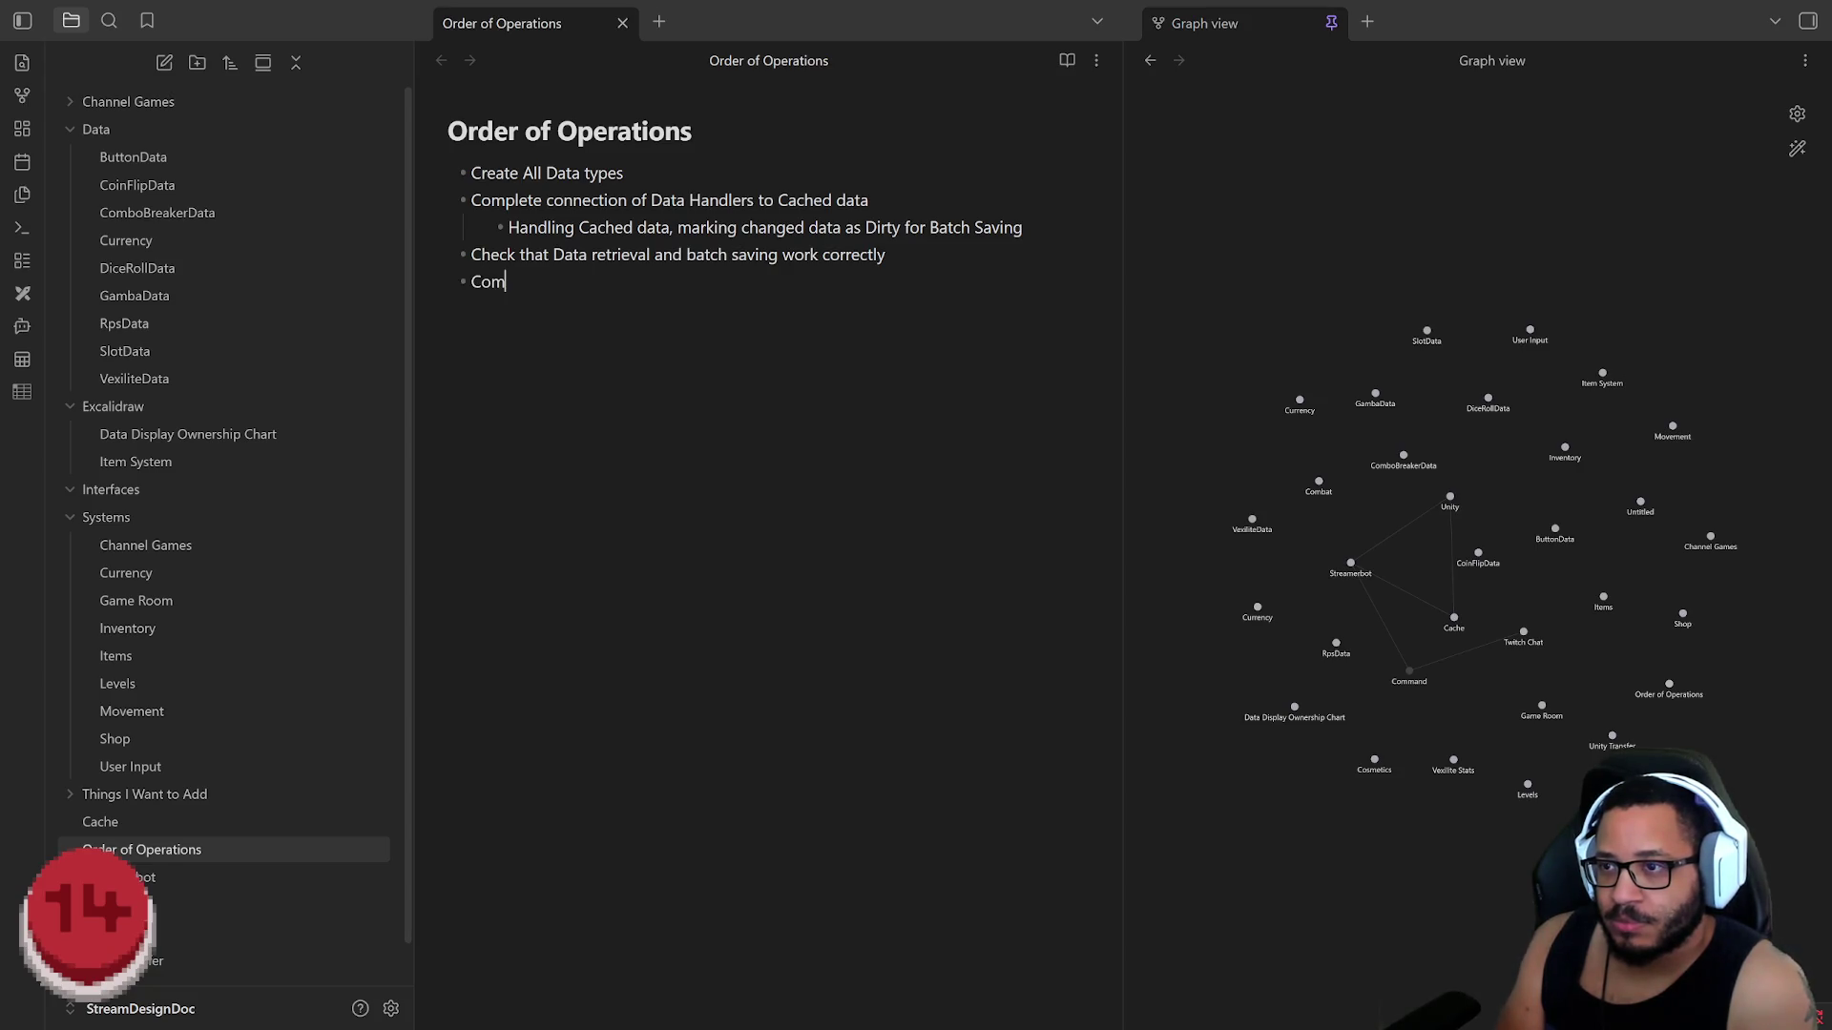
type("Continue porting")
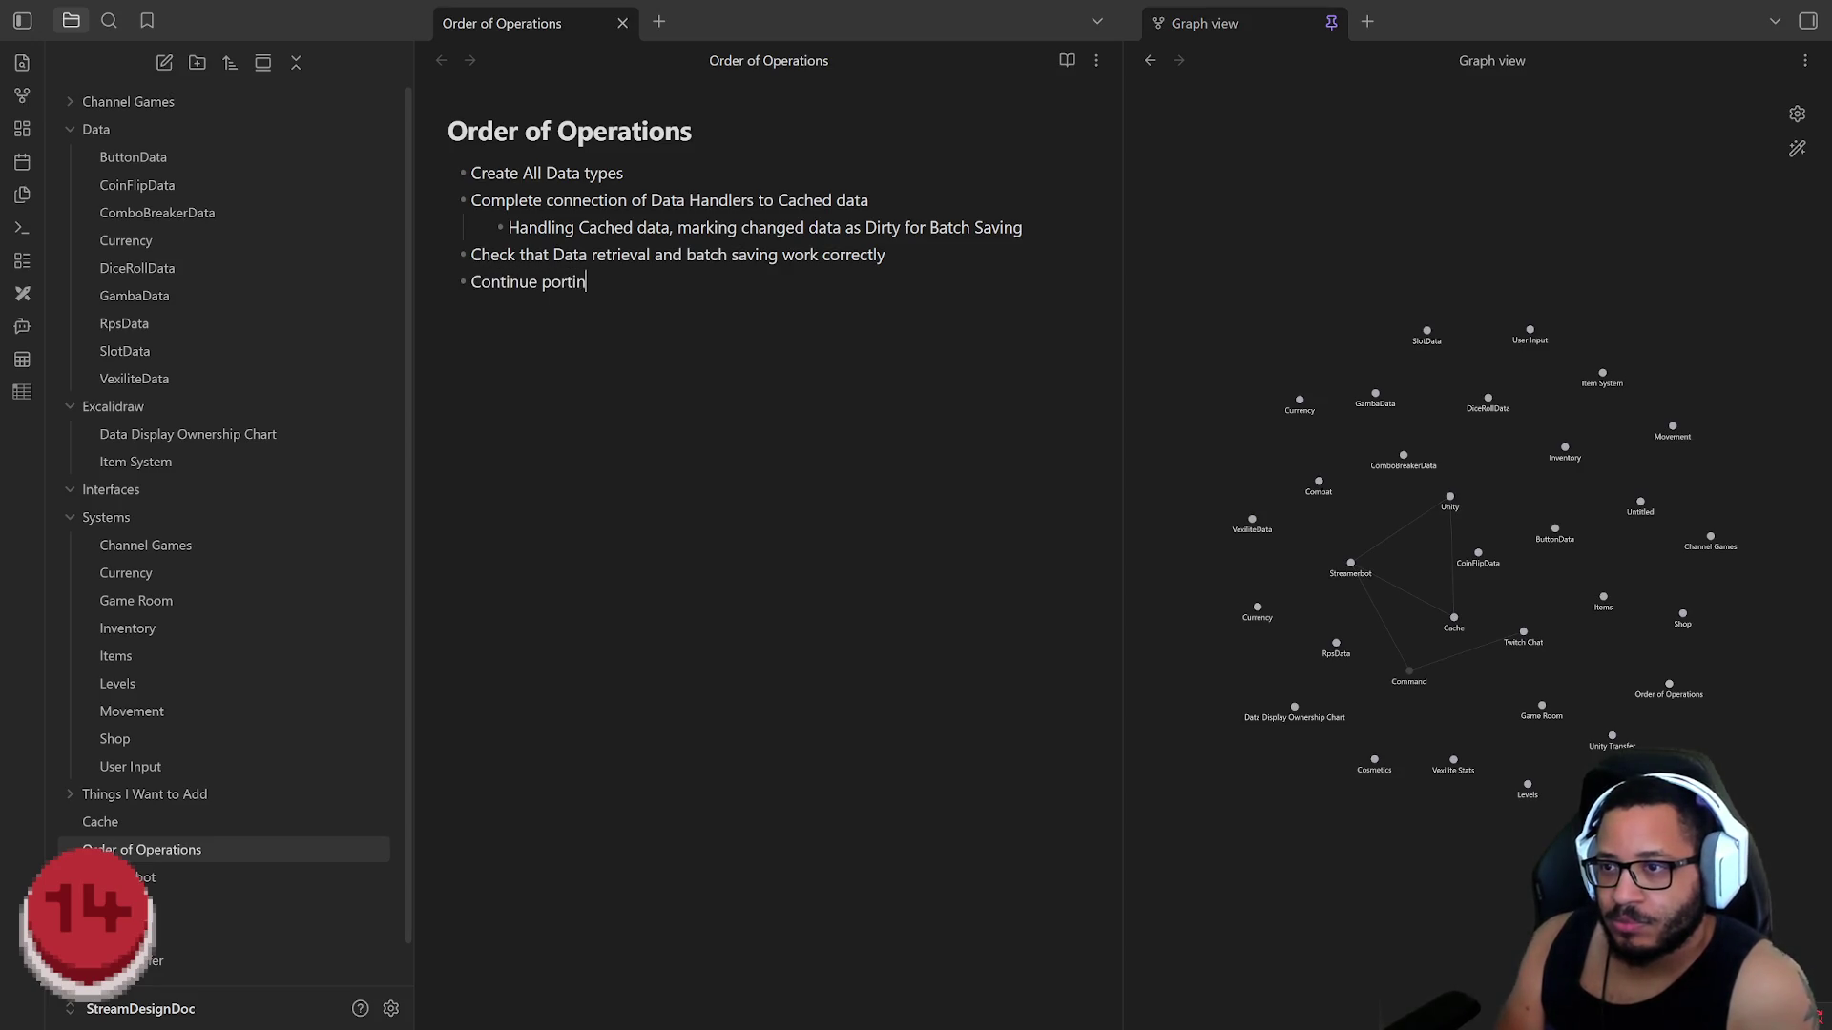
type(" Channel Games ")
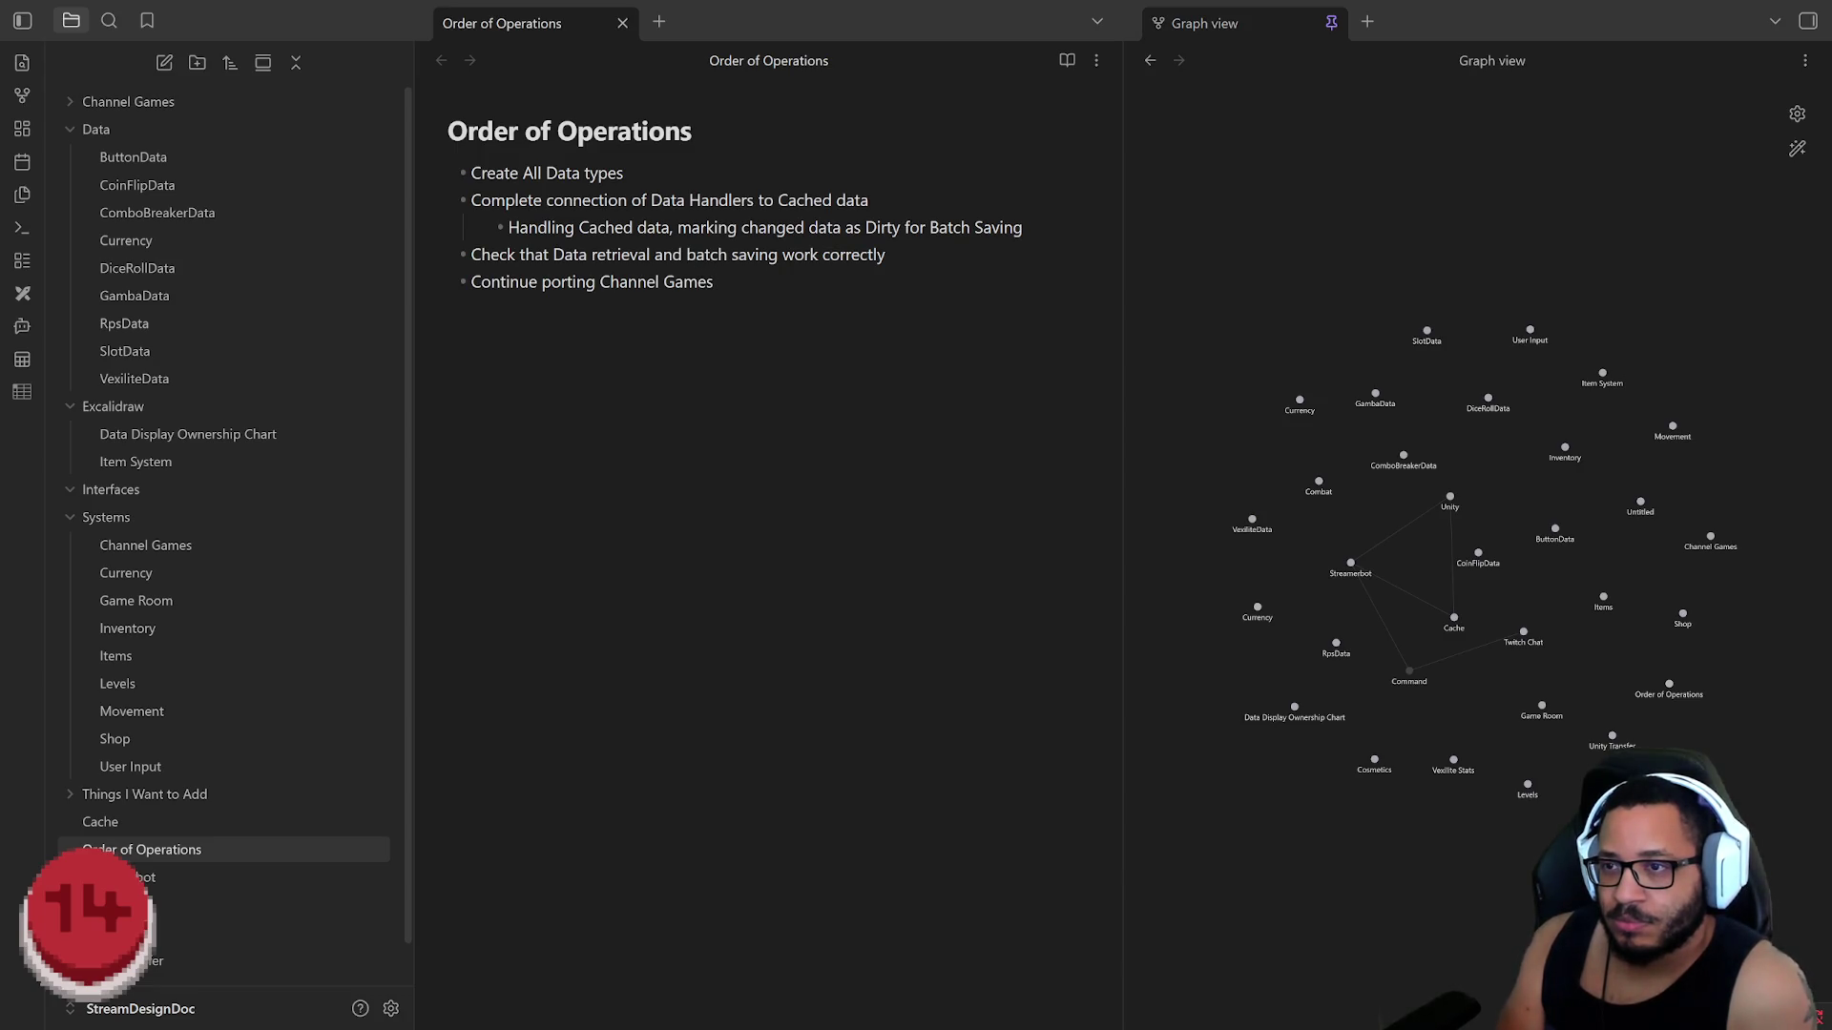
type("to Unity")
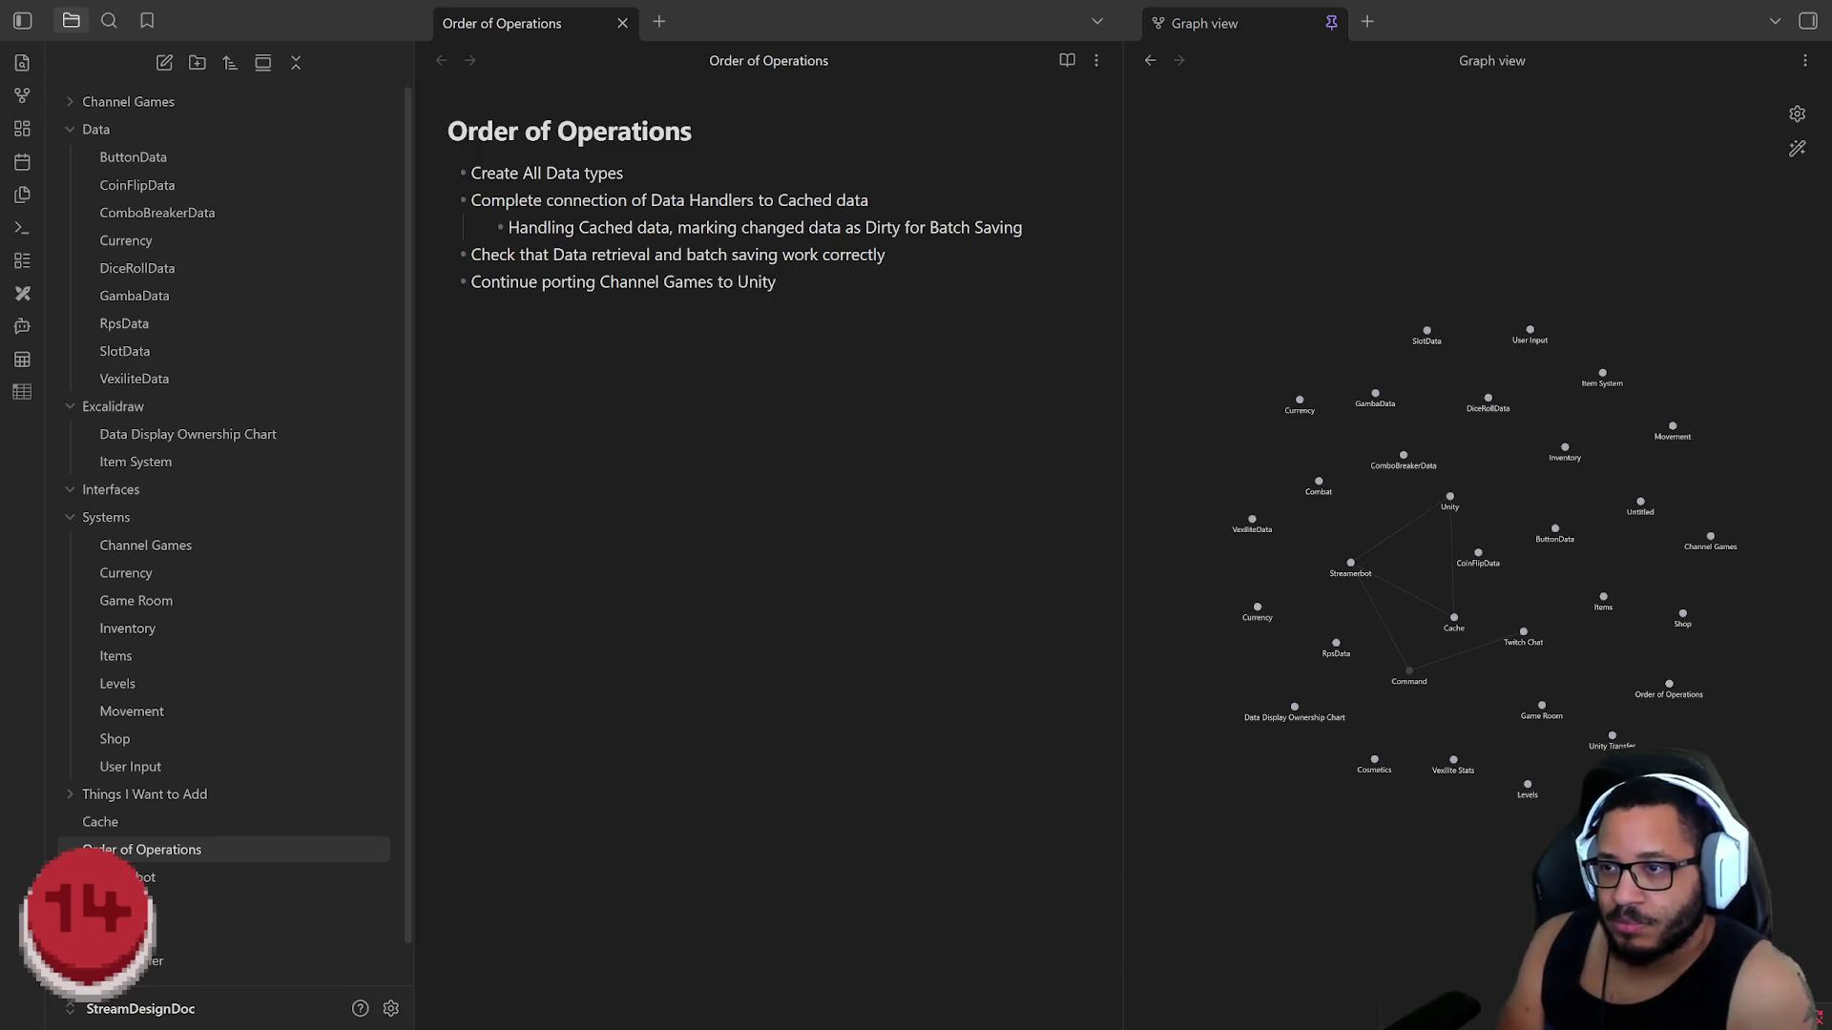
key("Tab")
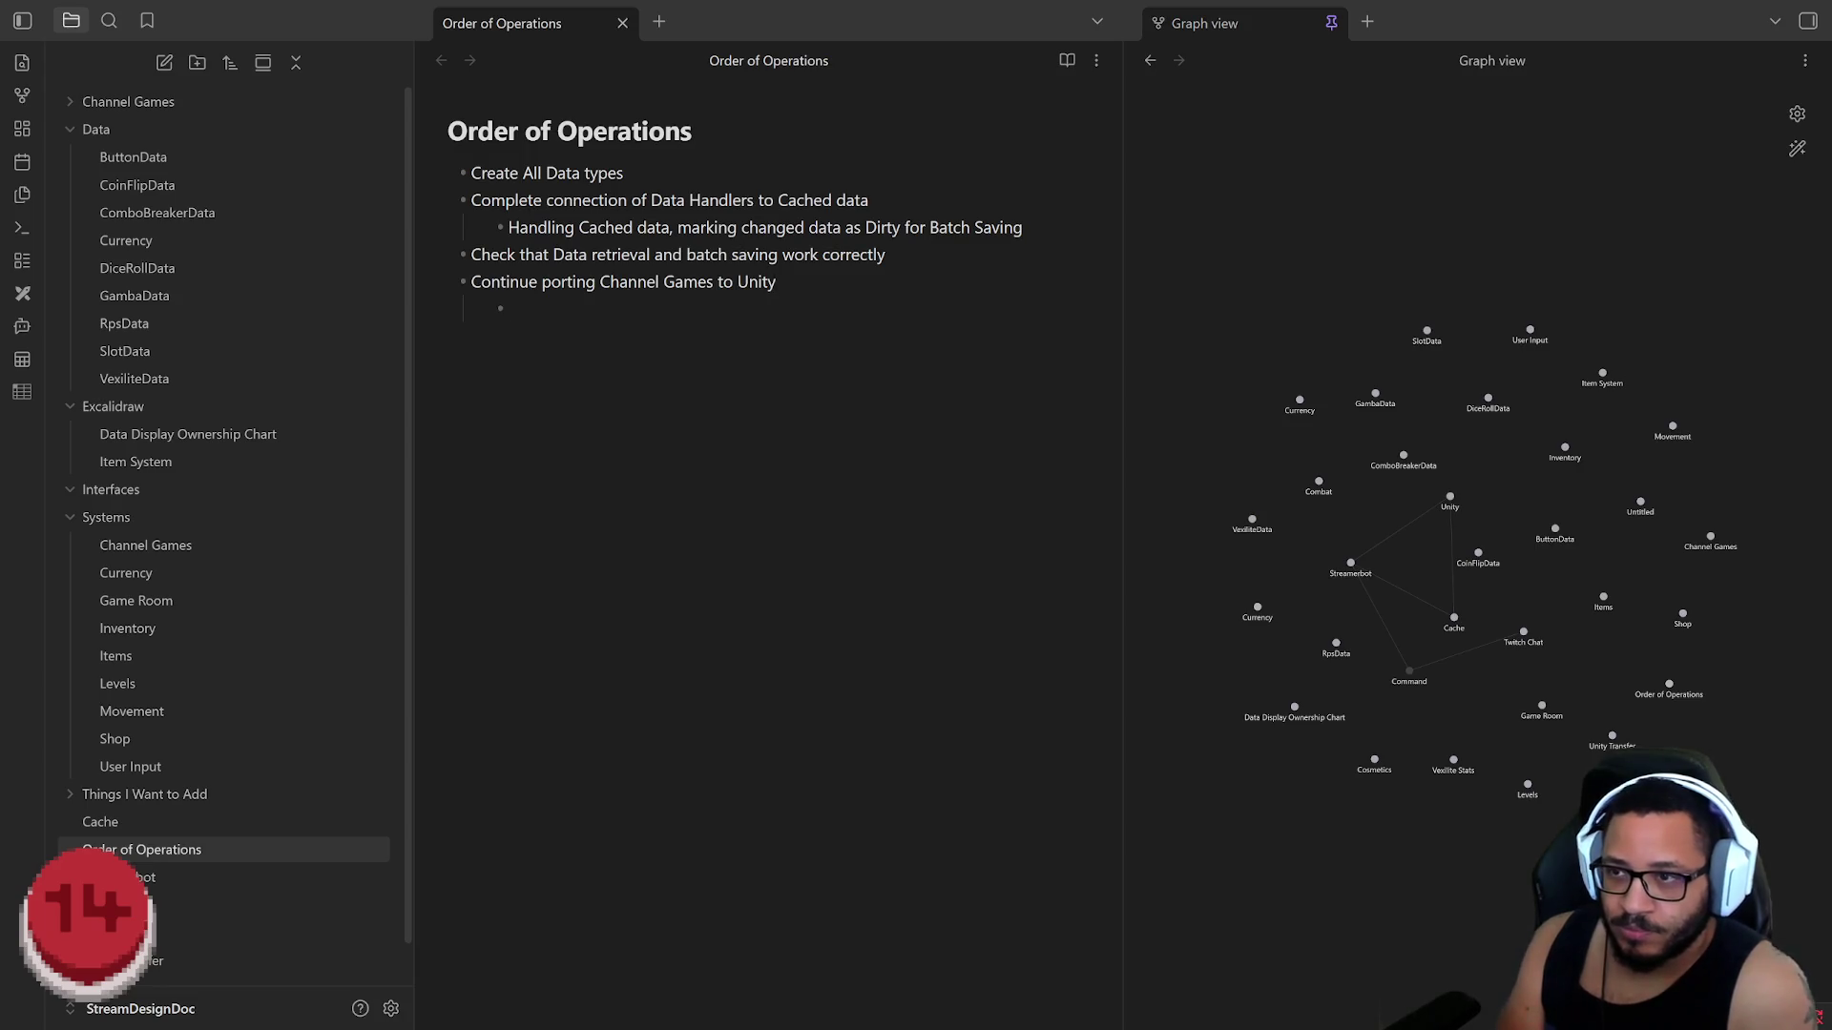
type("Dice Roll")
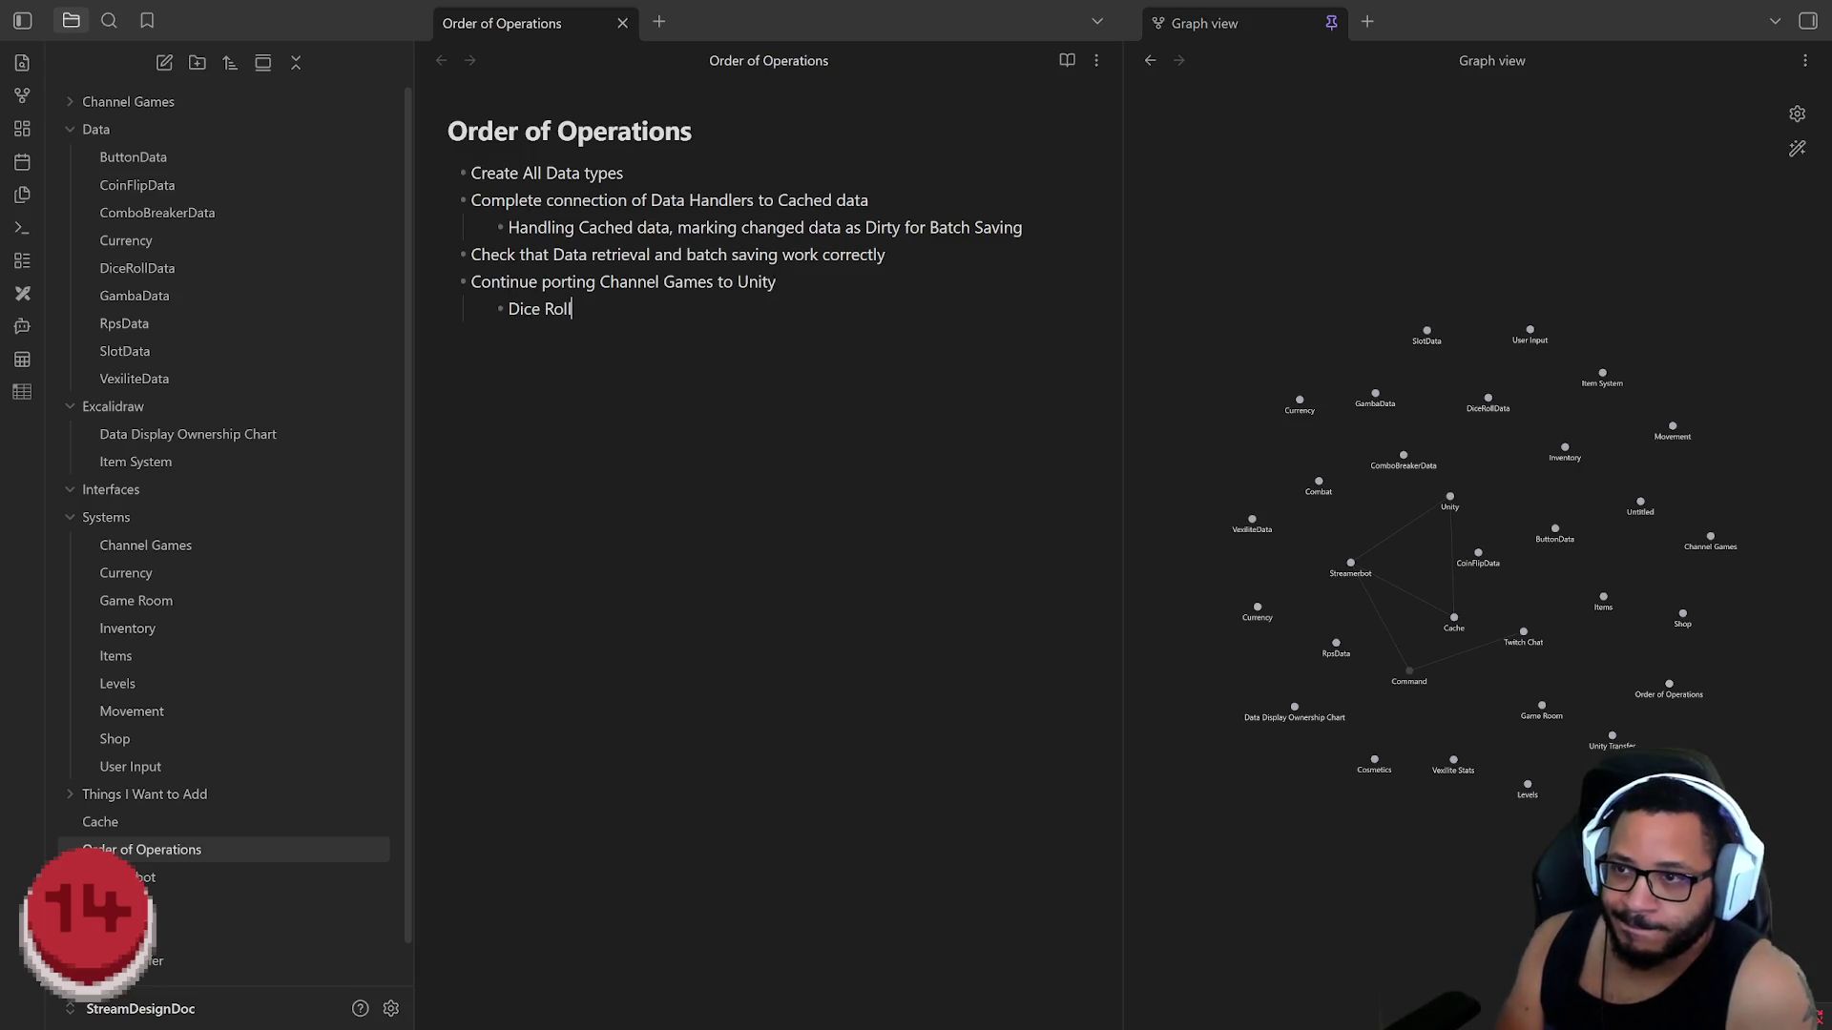
key("Return")
key("Tab")
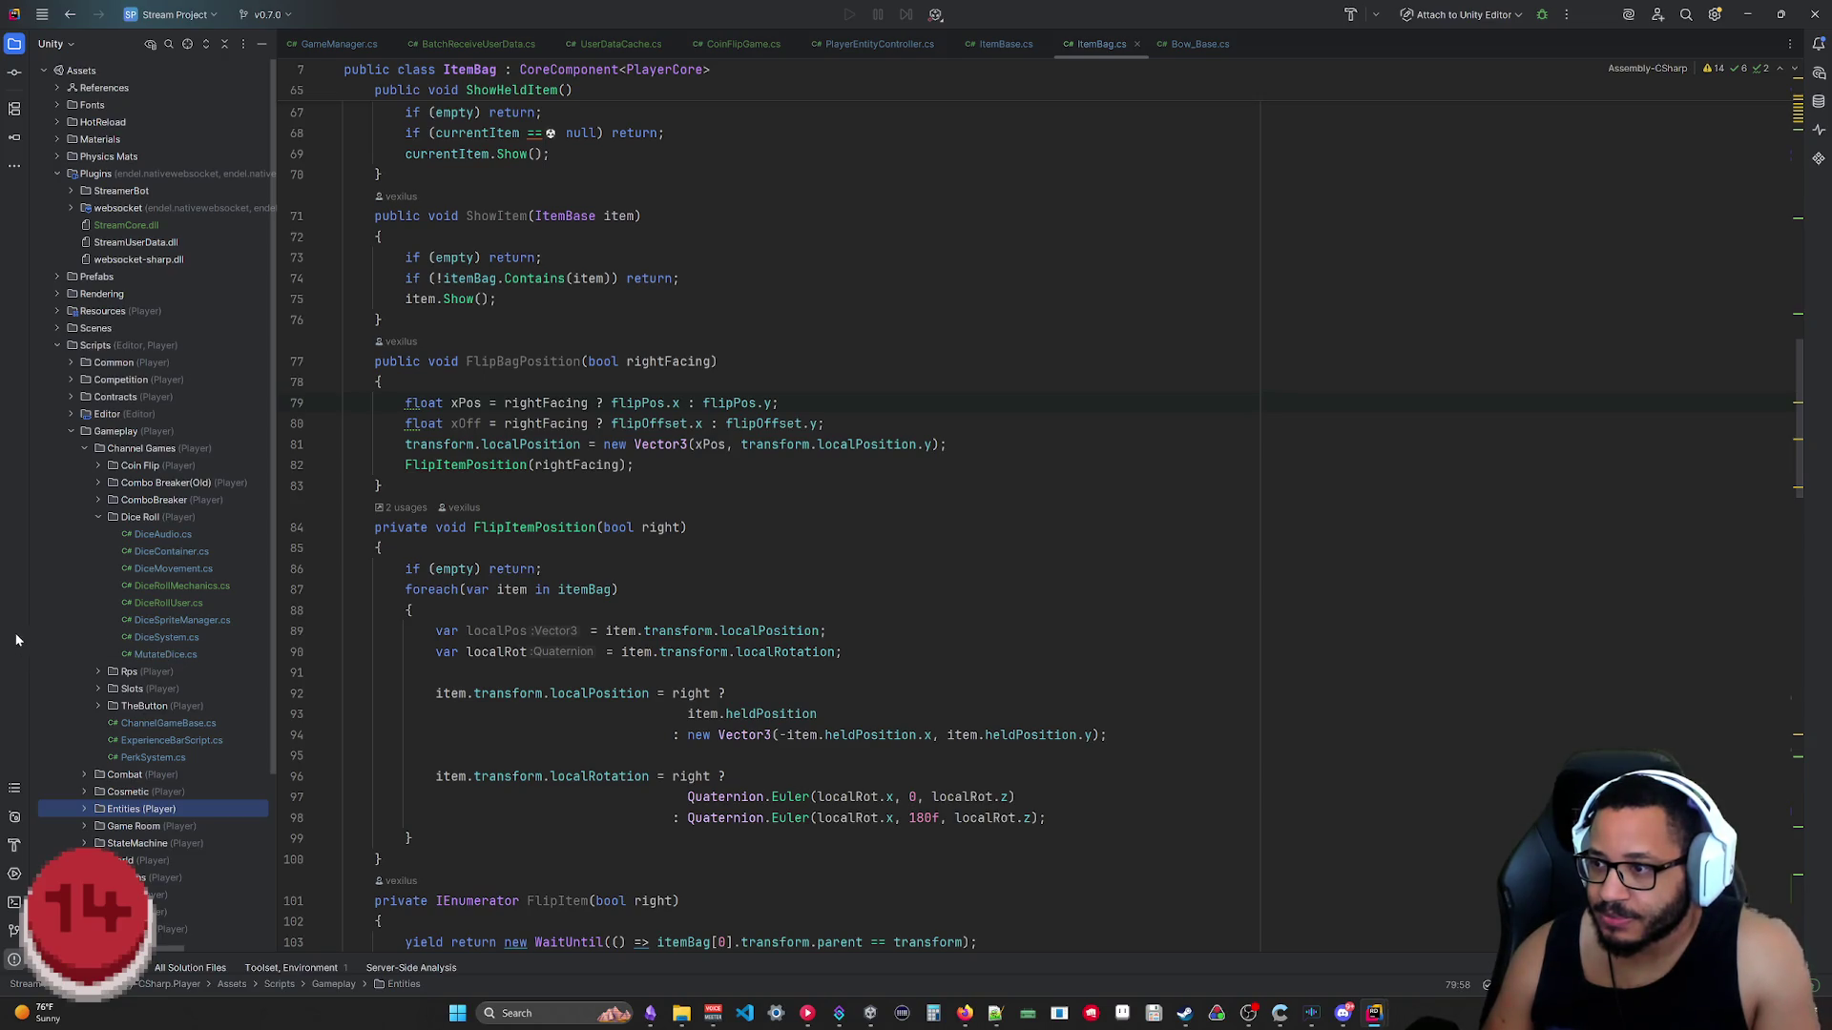
Step: Open DiceSystem.cs from the Dice Roll folder to review its UnpackEvent code
left_click(172, 640)
double_click(171, 640)
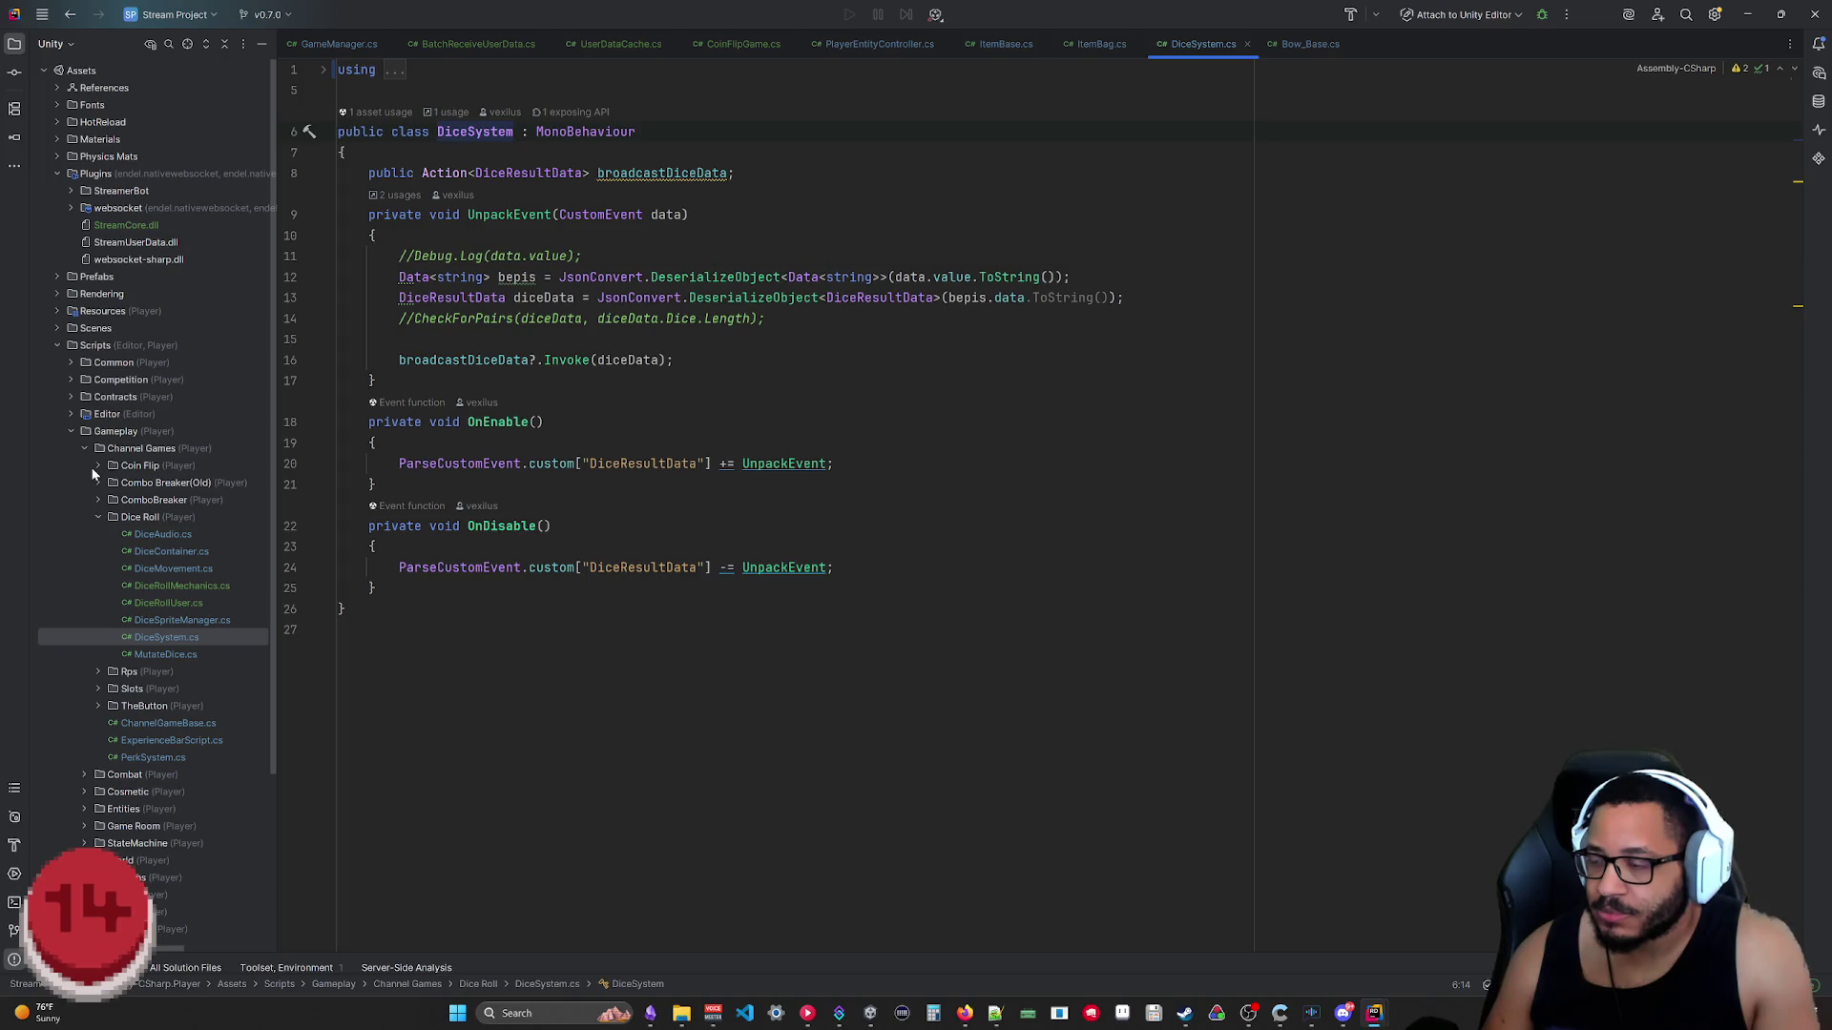
scroll(83, 741, "down", 3)
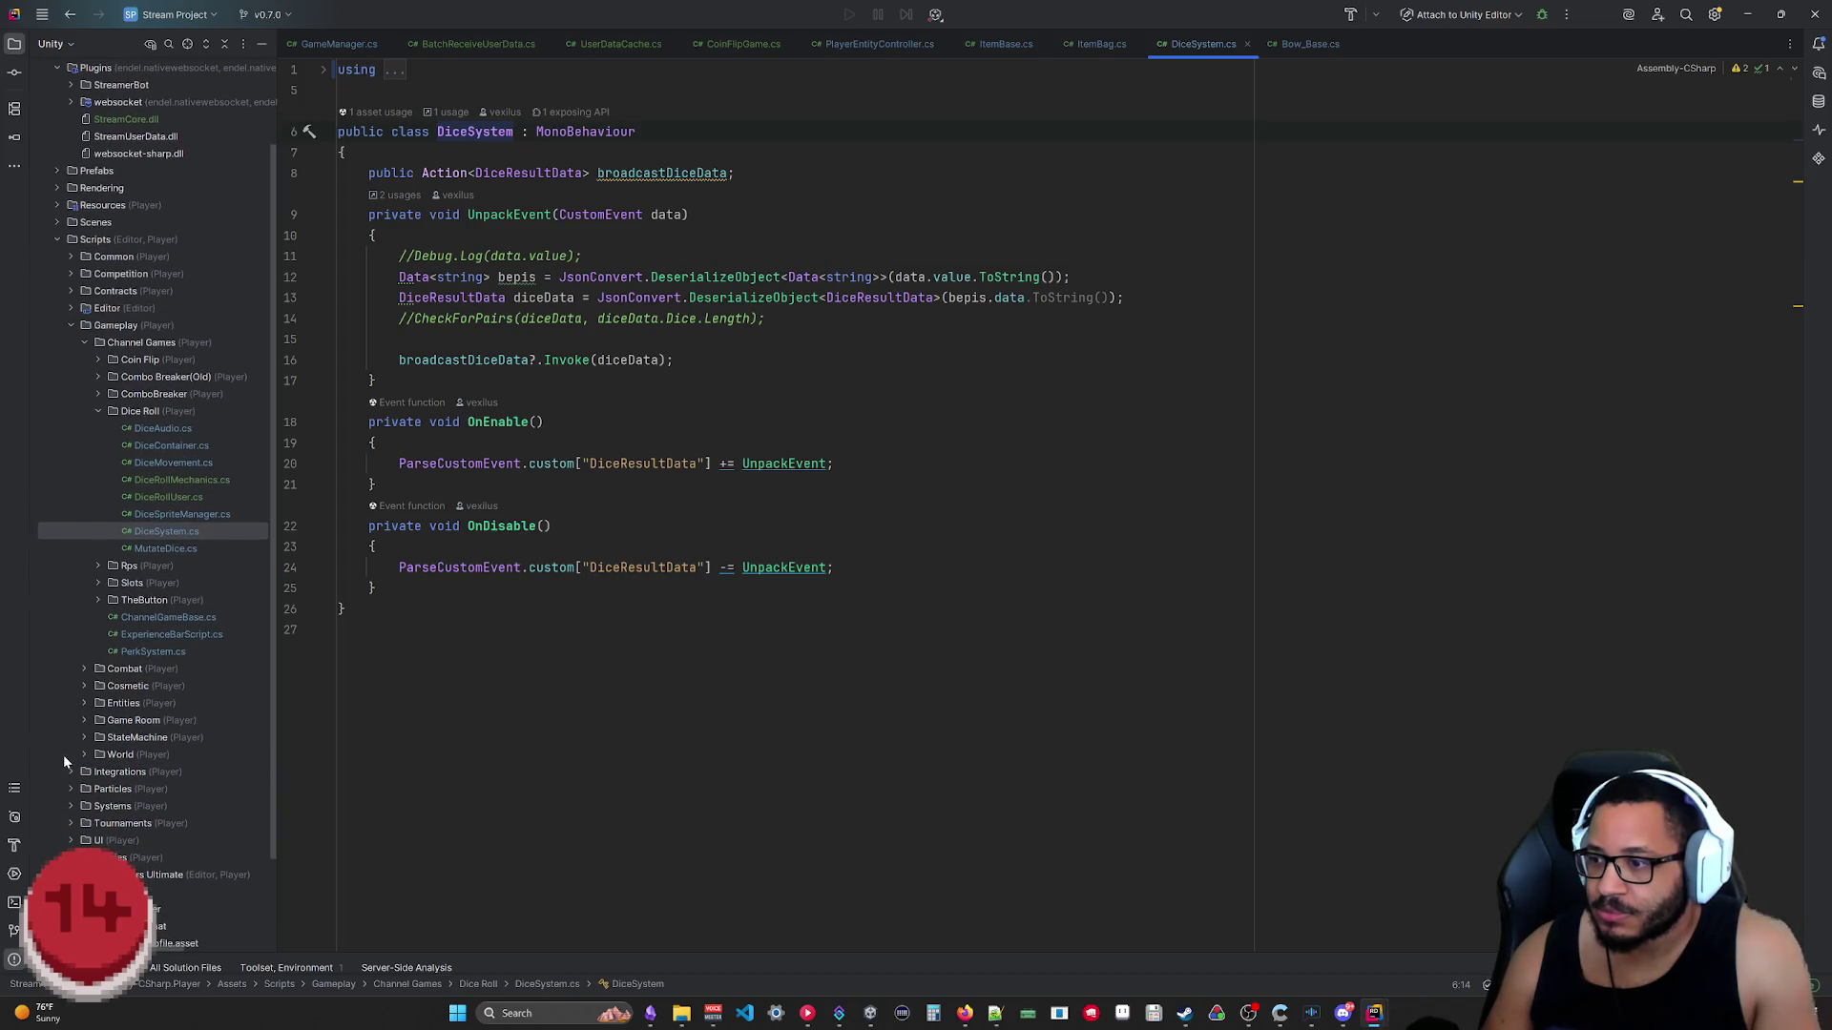
key("alt+1")
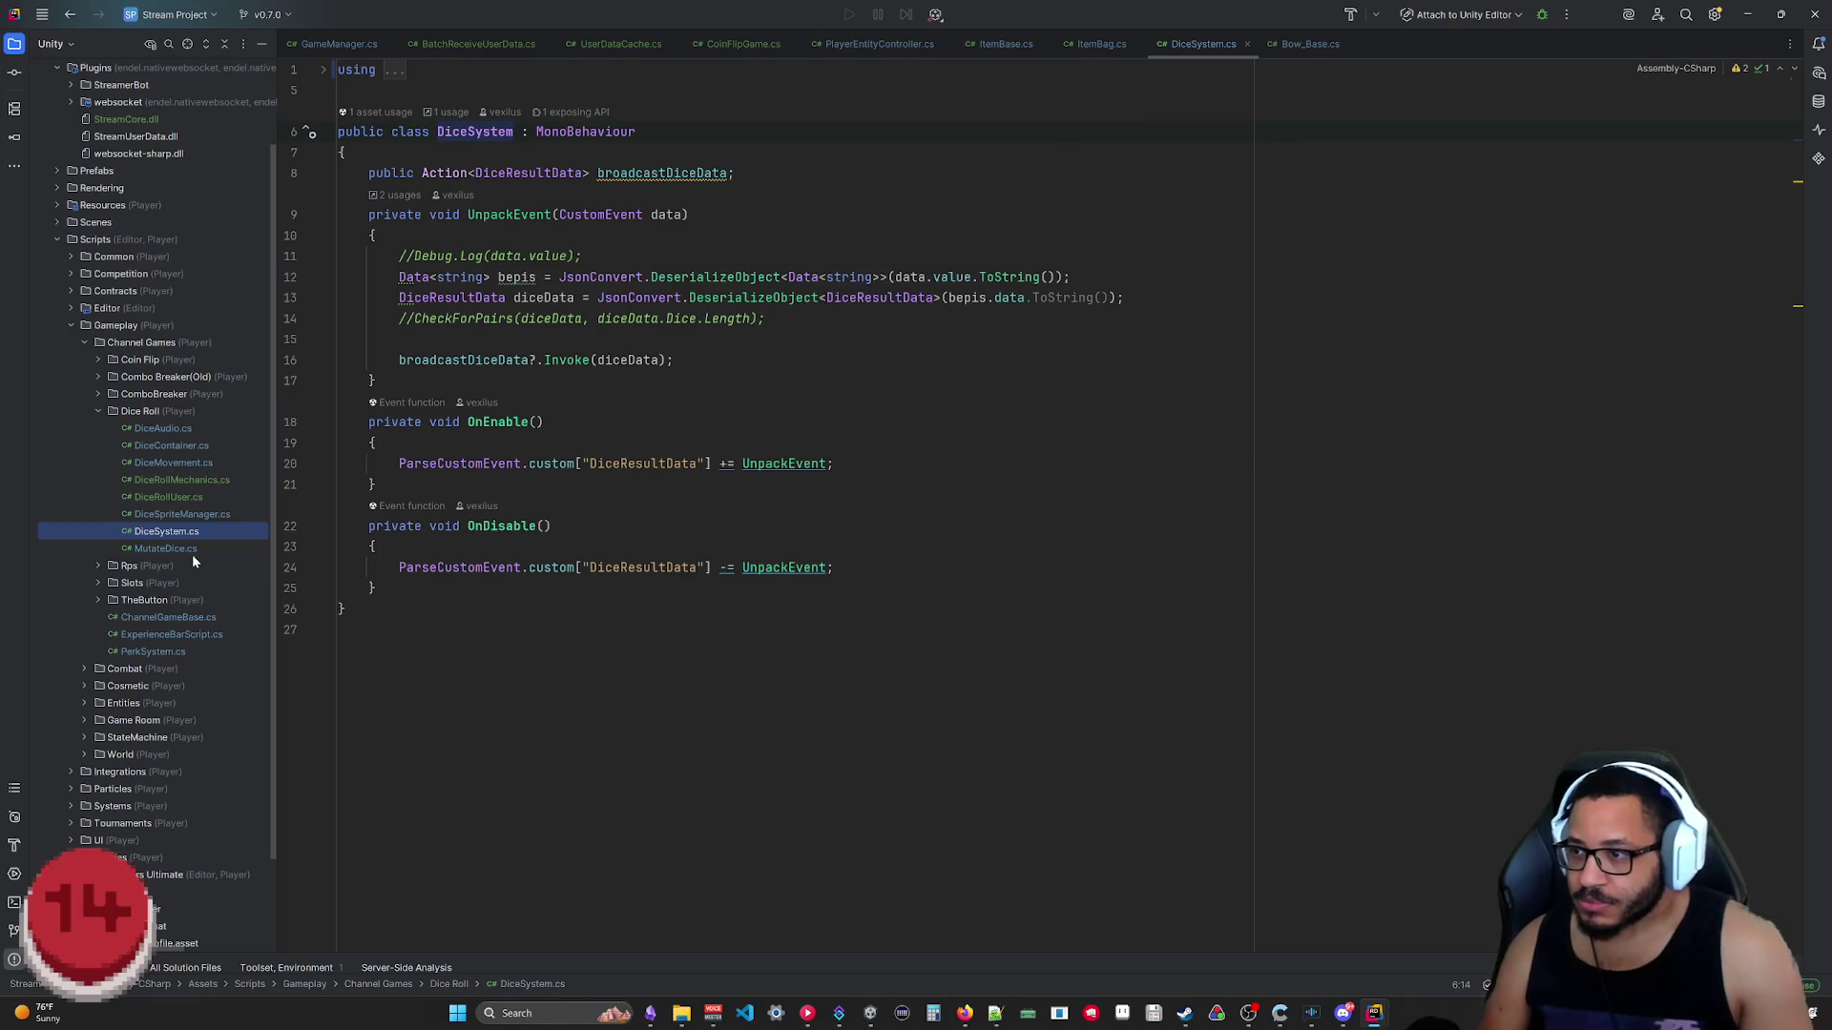
Step: Briefly open DiceMovement.cs and close it again
left_click(184, 459)
double_click(183, 460)
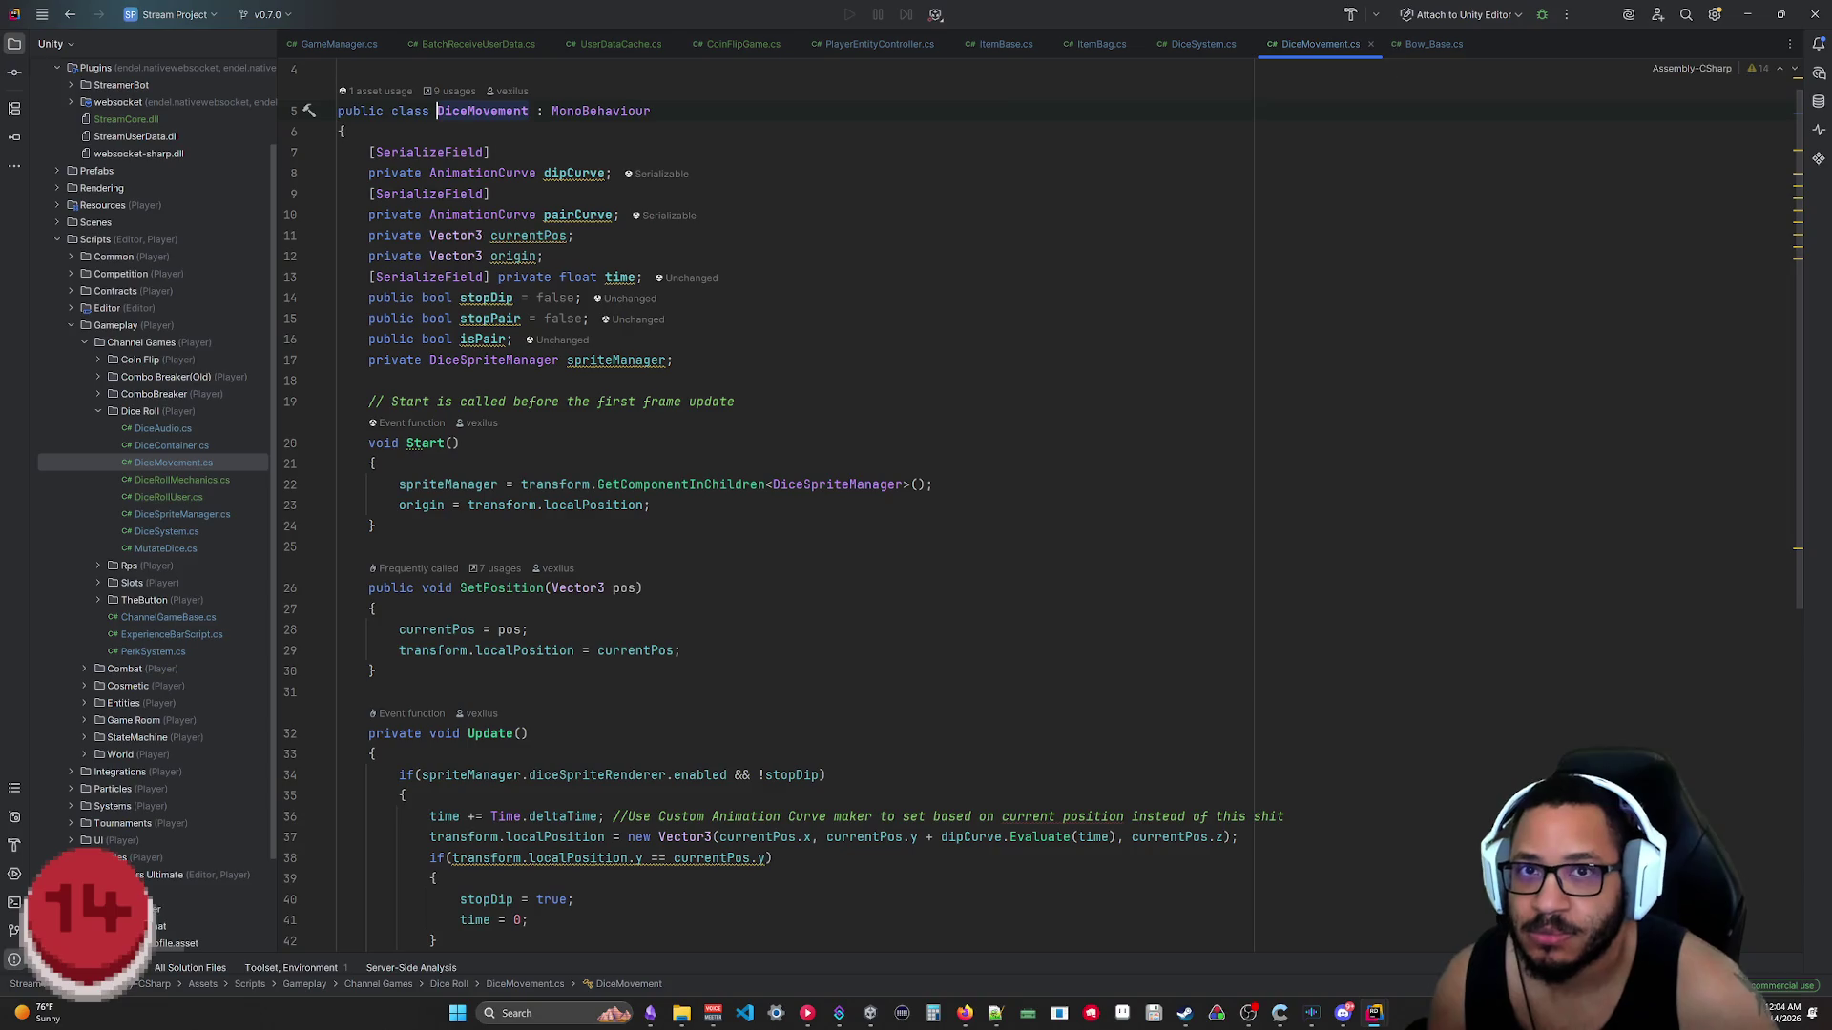
middle_click(1330, 44)
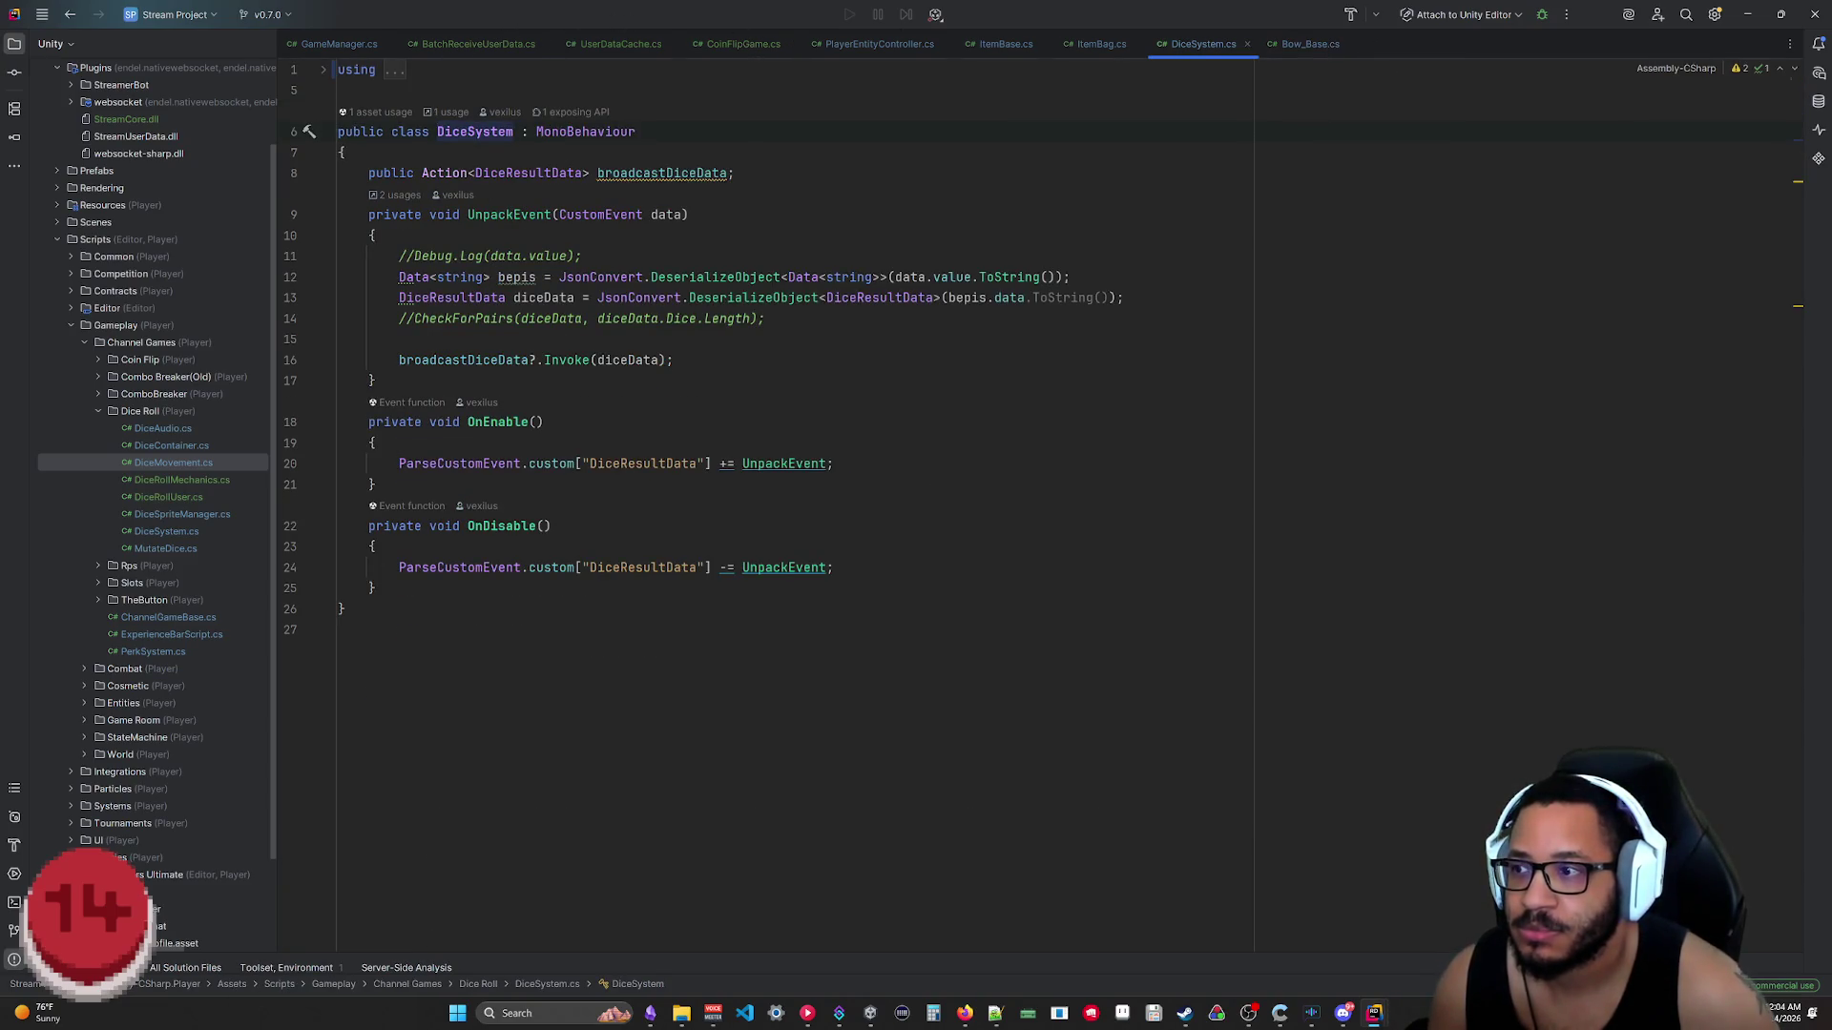
Step: Peek into the Coin Flip, Rps and Slots folders to see their scripts
left_click(97, 359)
left_click(95, 357)
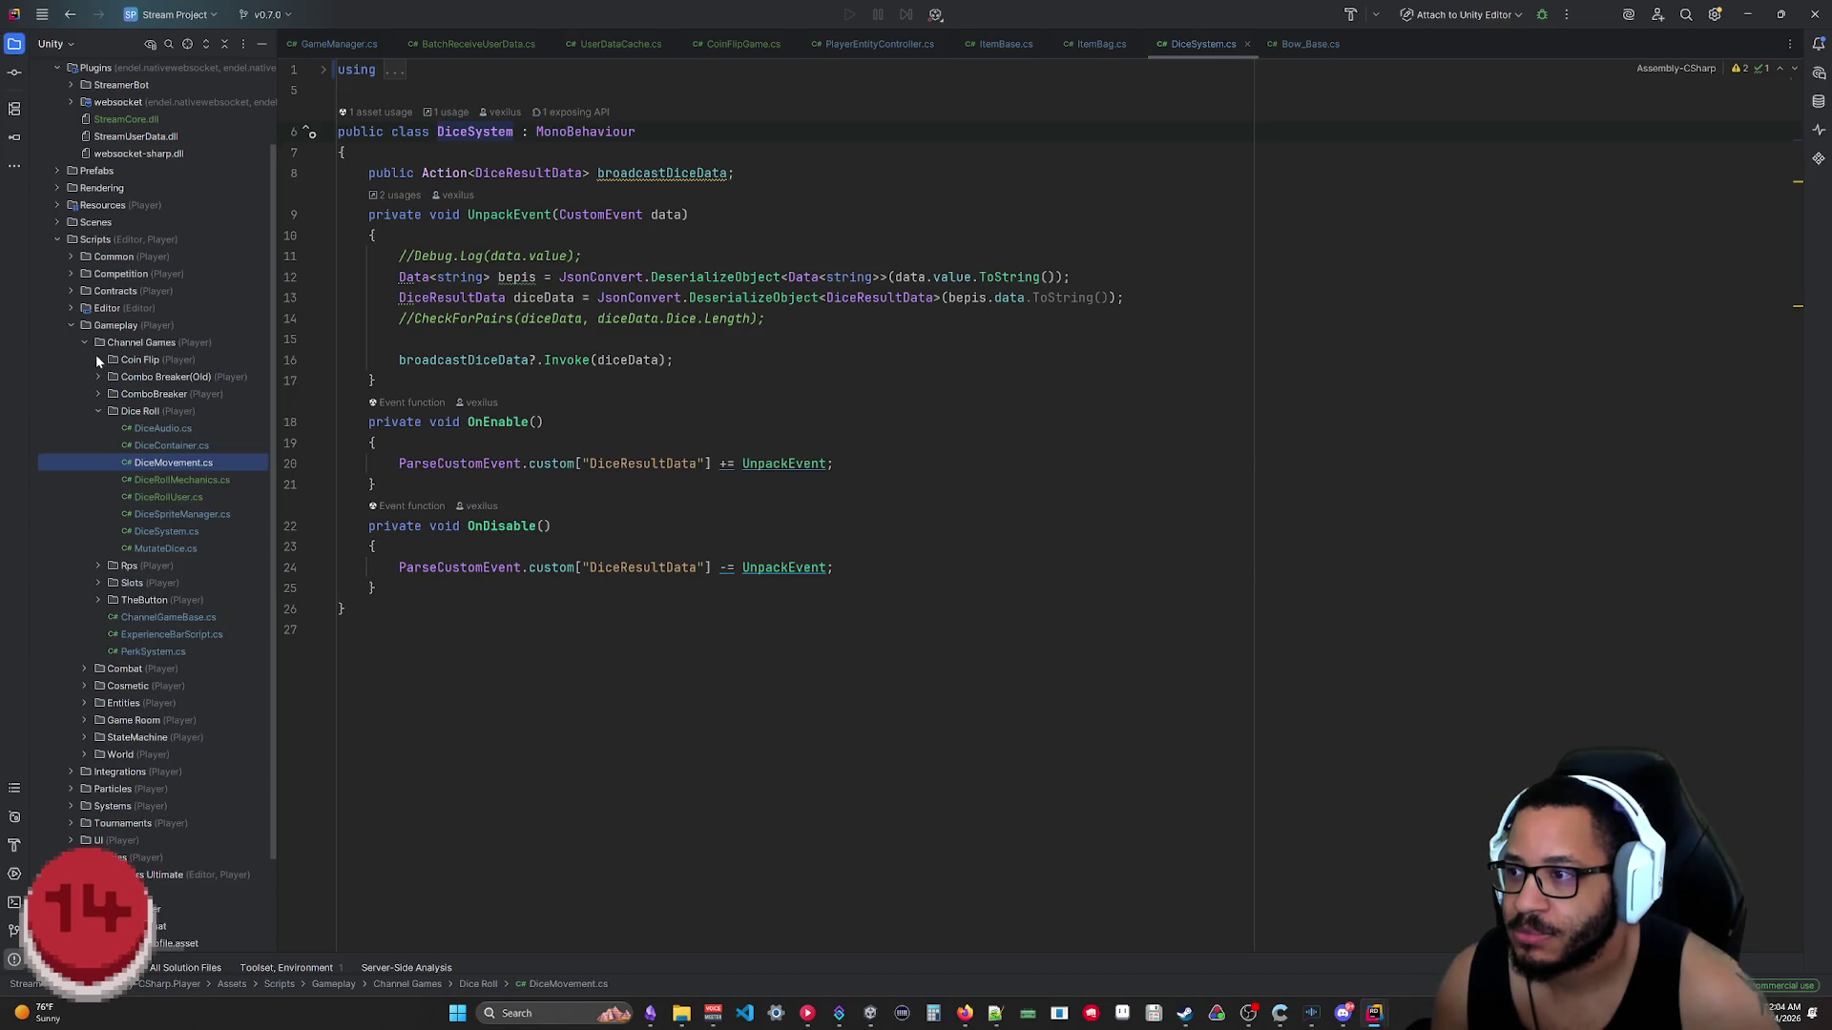
left_click(96, 567)
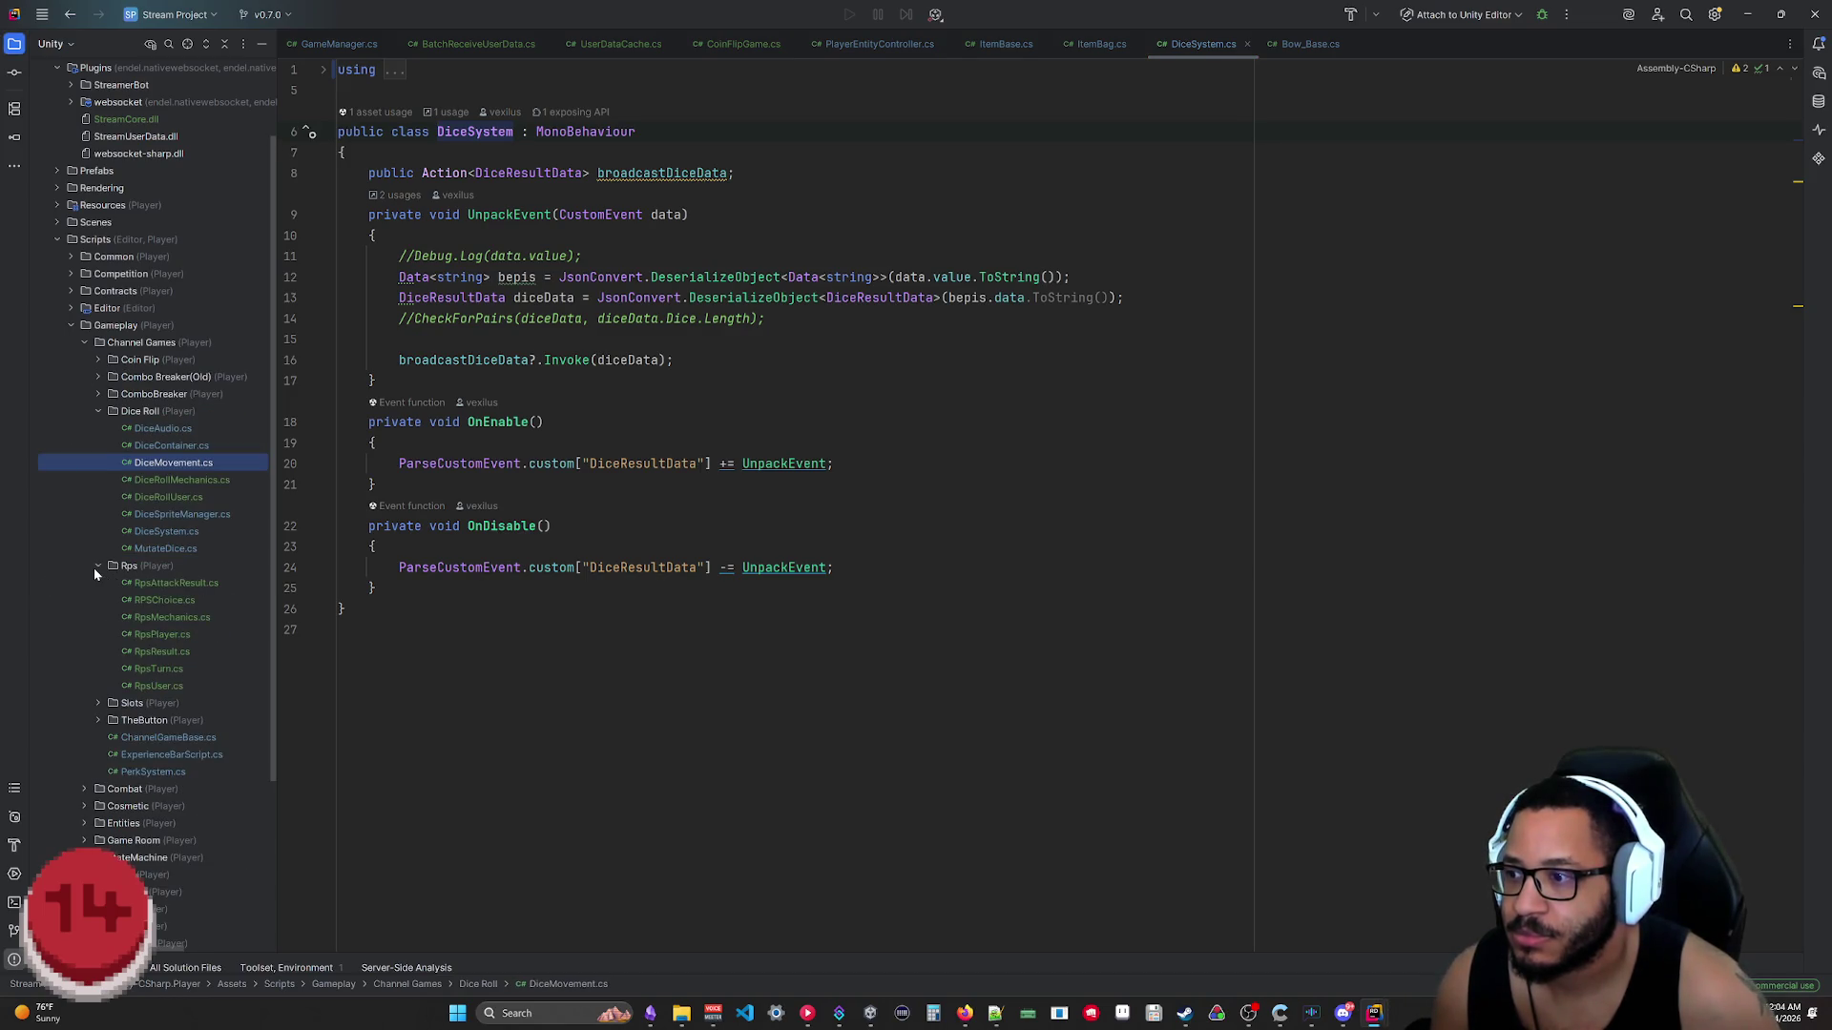
left_click(94, 566)
left_click(97, 584)
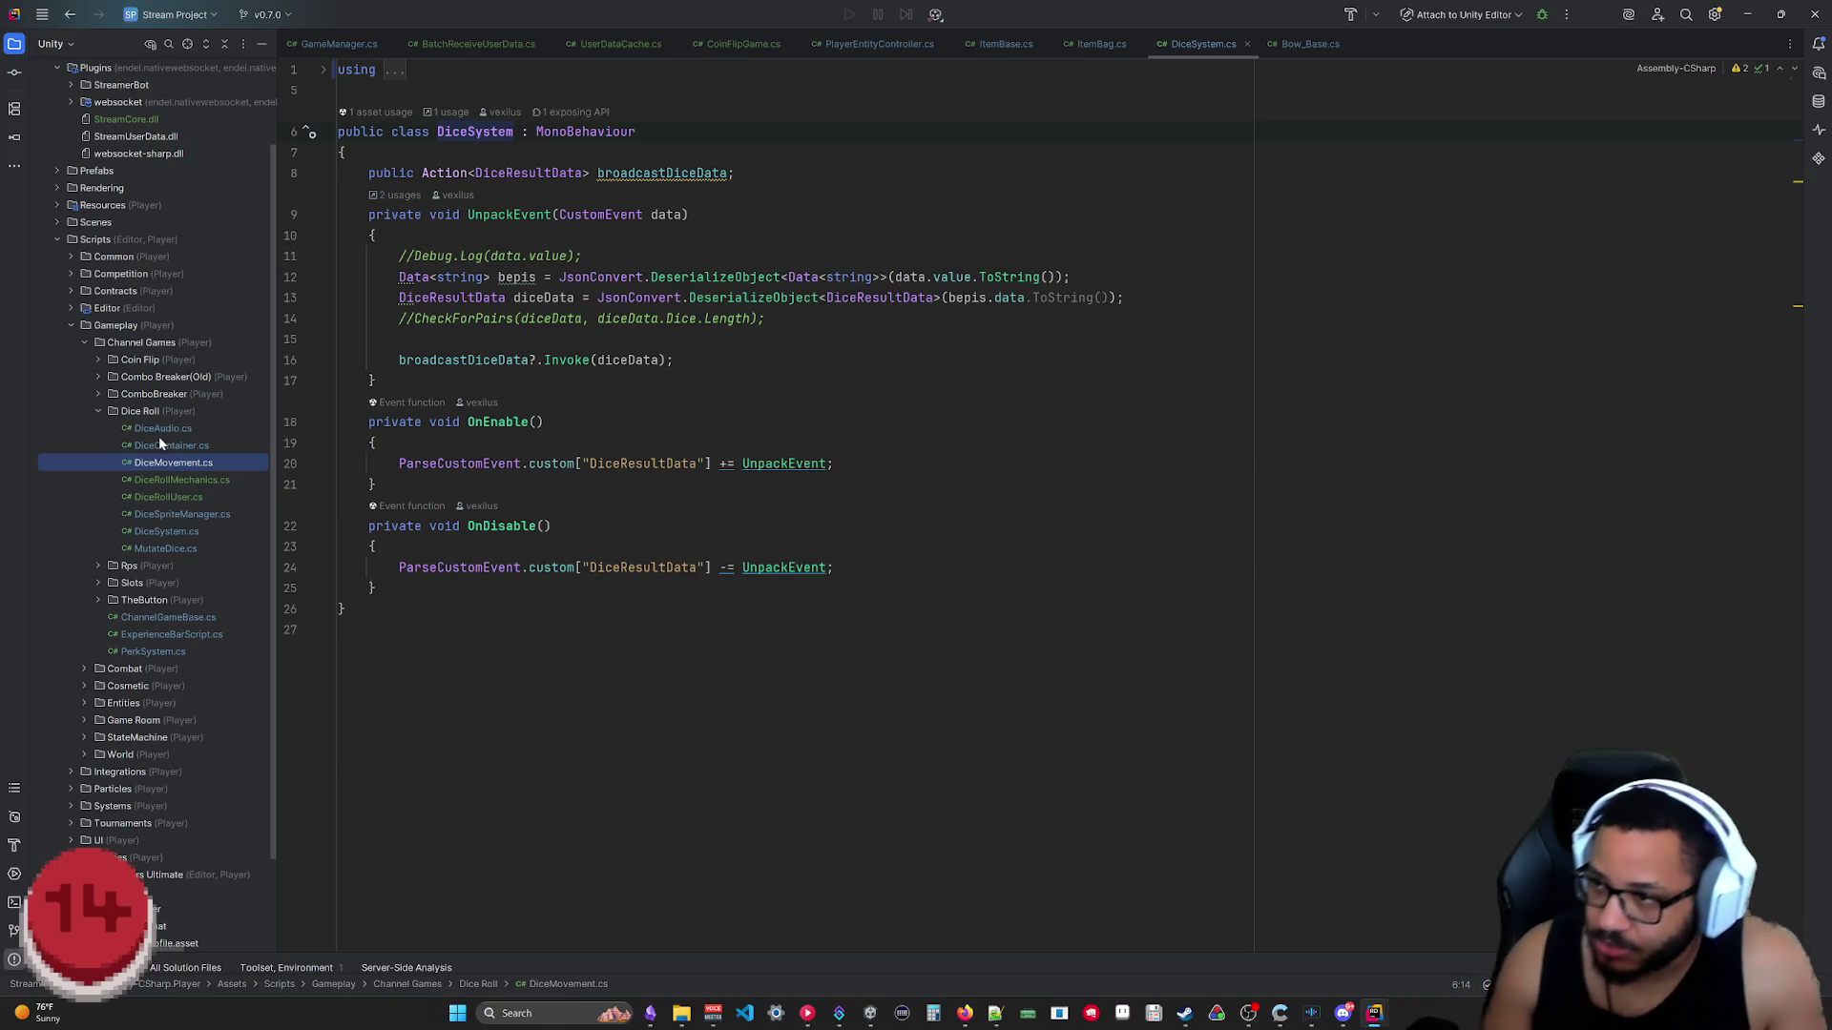
Step: Rename the DiceRollUser class and file to DiceRollGame, then bring up Obsidian
double_click(183, 494)
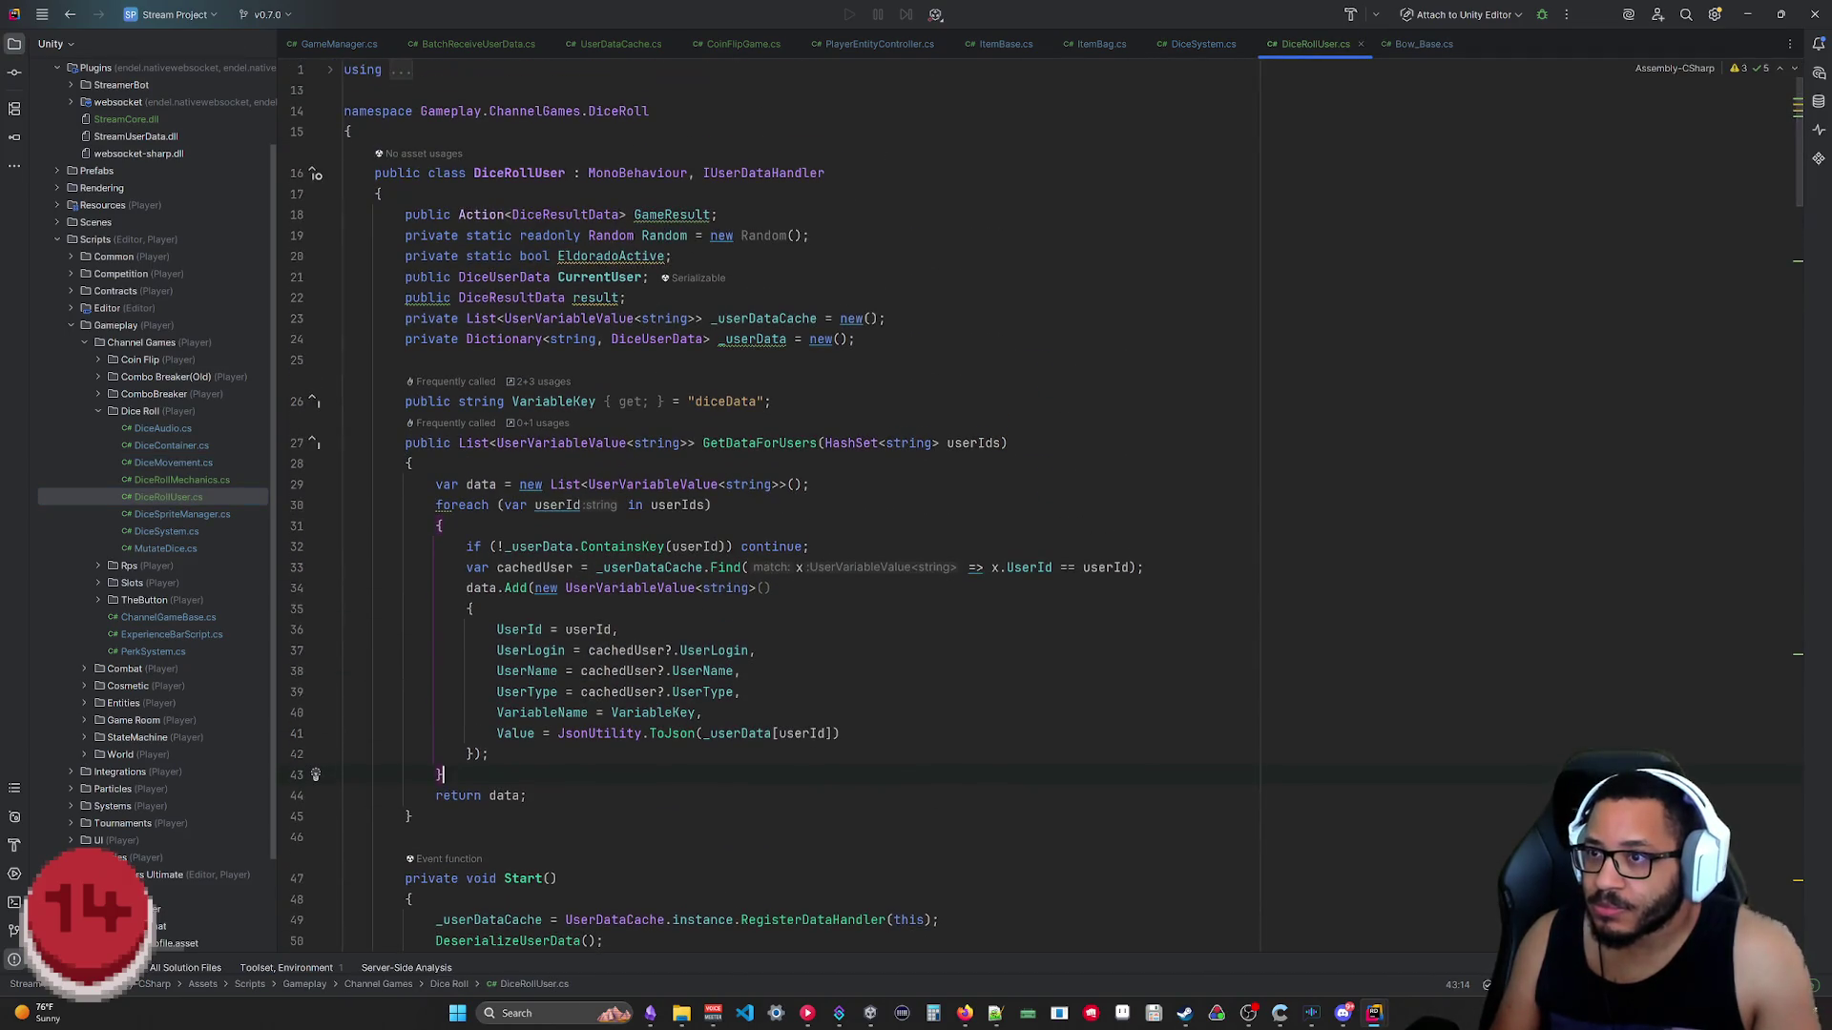
scroll(715, 501, "down", 1)
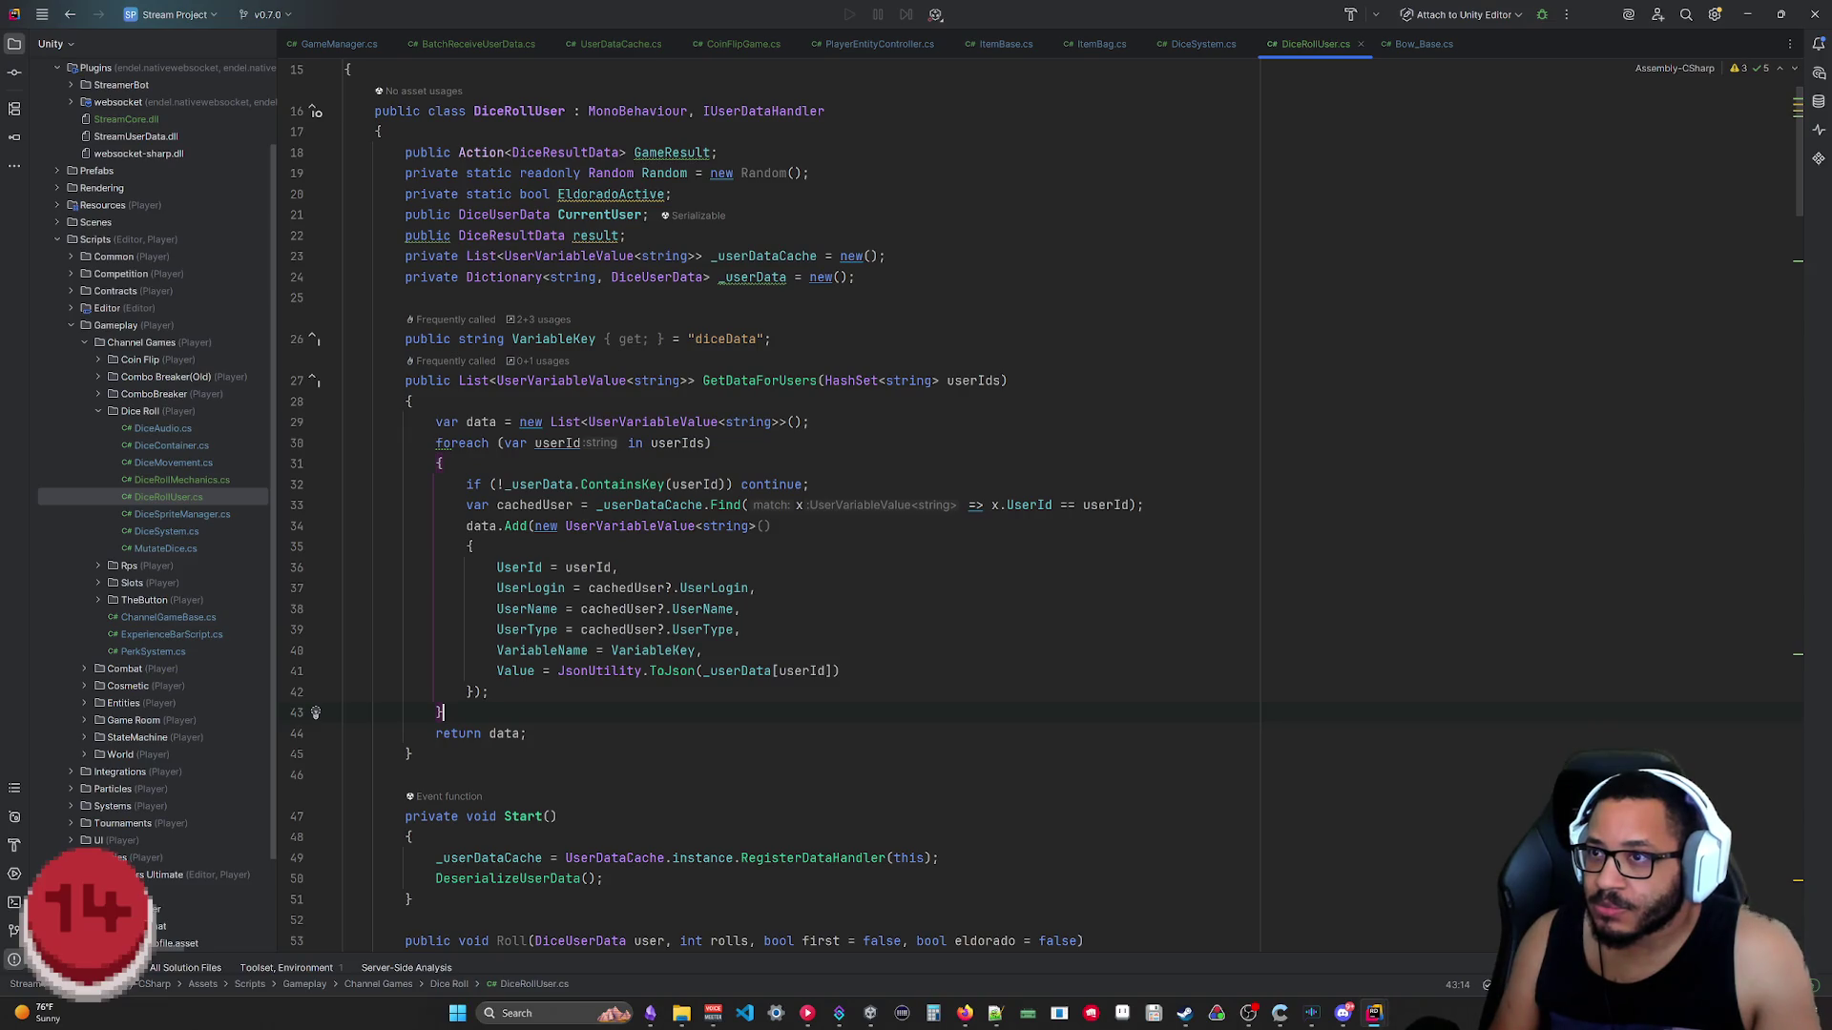
scroll(716, 530, "down", 8)
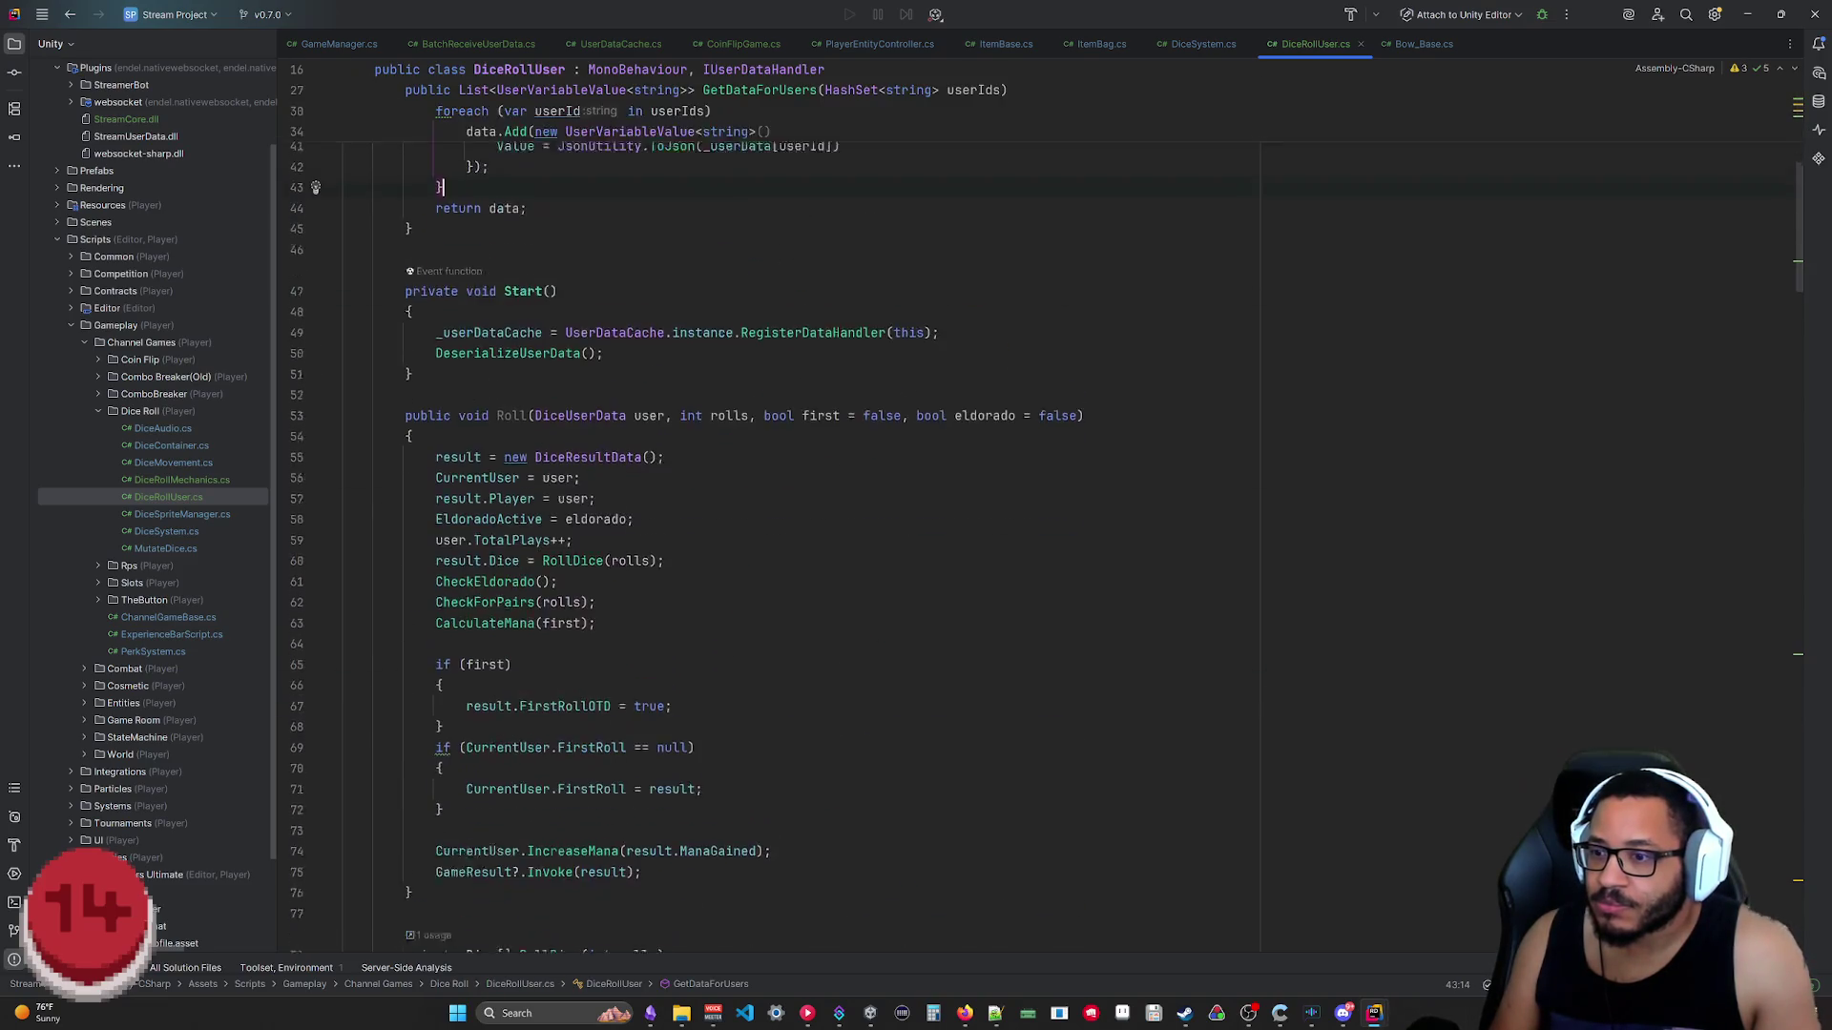
scroll(716, 529, "down", 1)
scroll(801, 529, "down", 12)
scroll(801, 529, "up", 6)
scroll(803, 529, "up", 10)
scroll(801, 529, "up", 8)
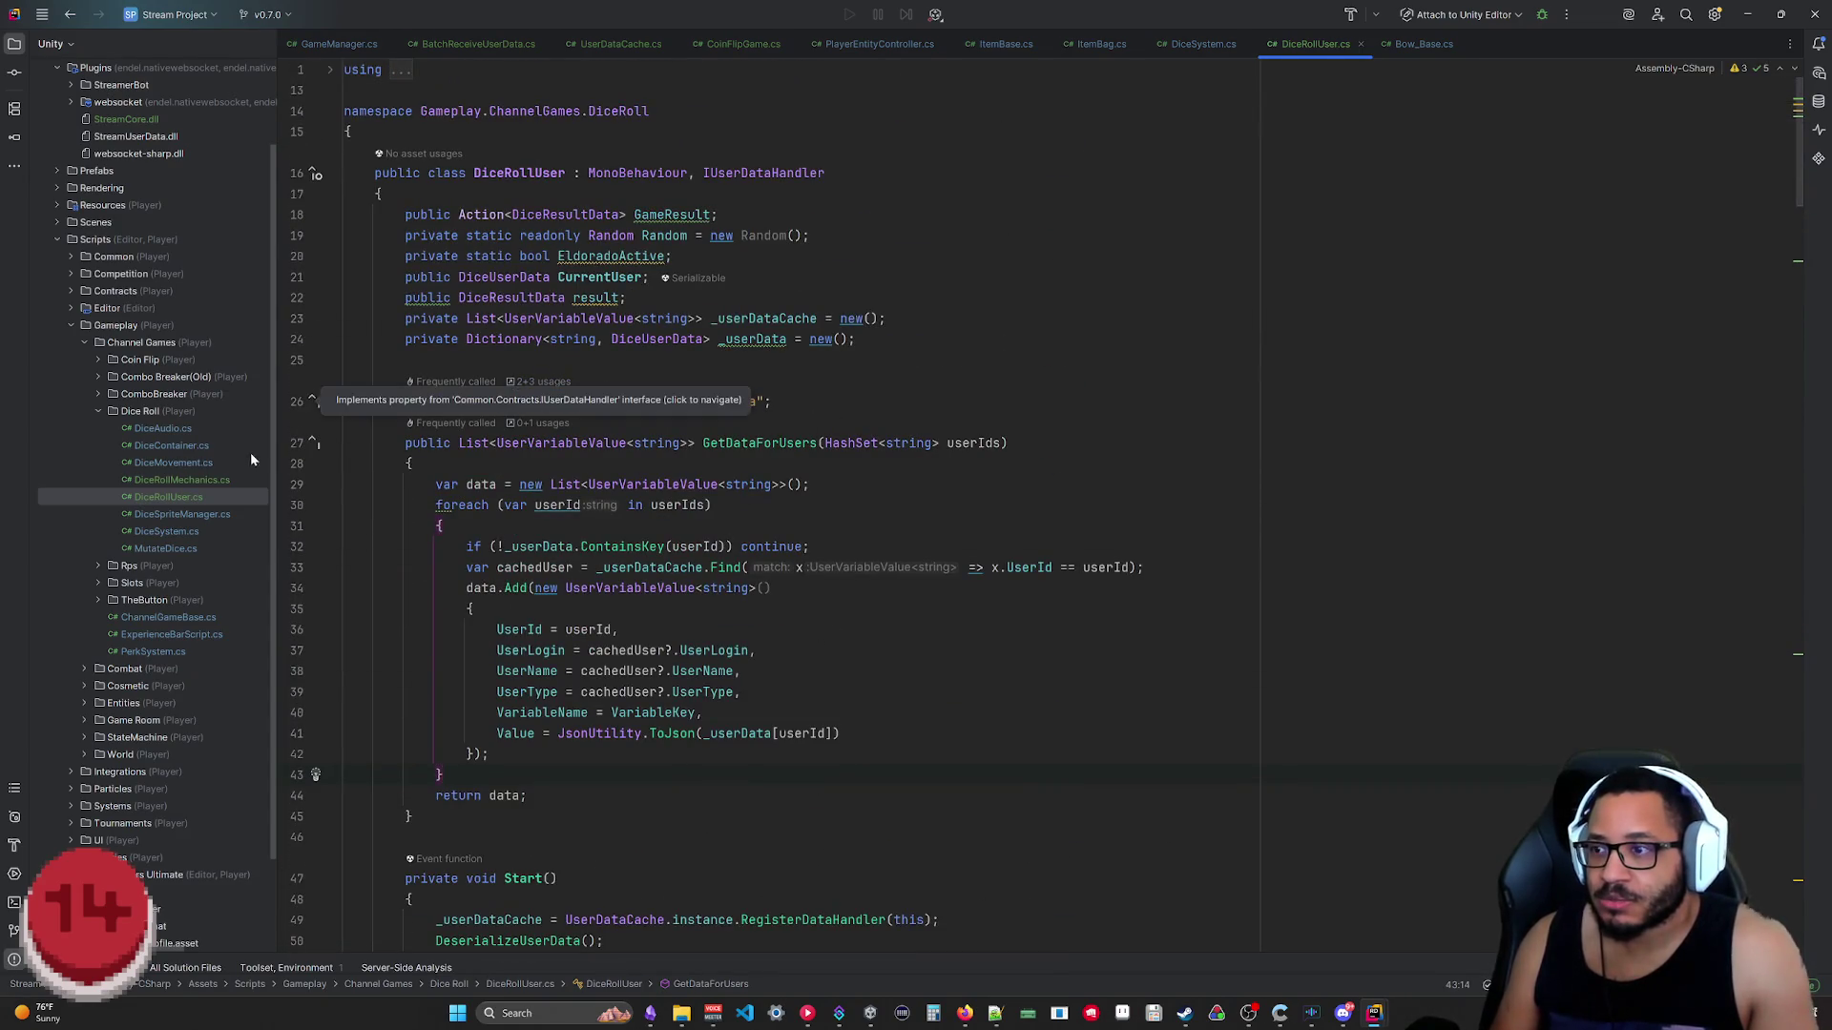
left_click(512, 173)
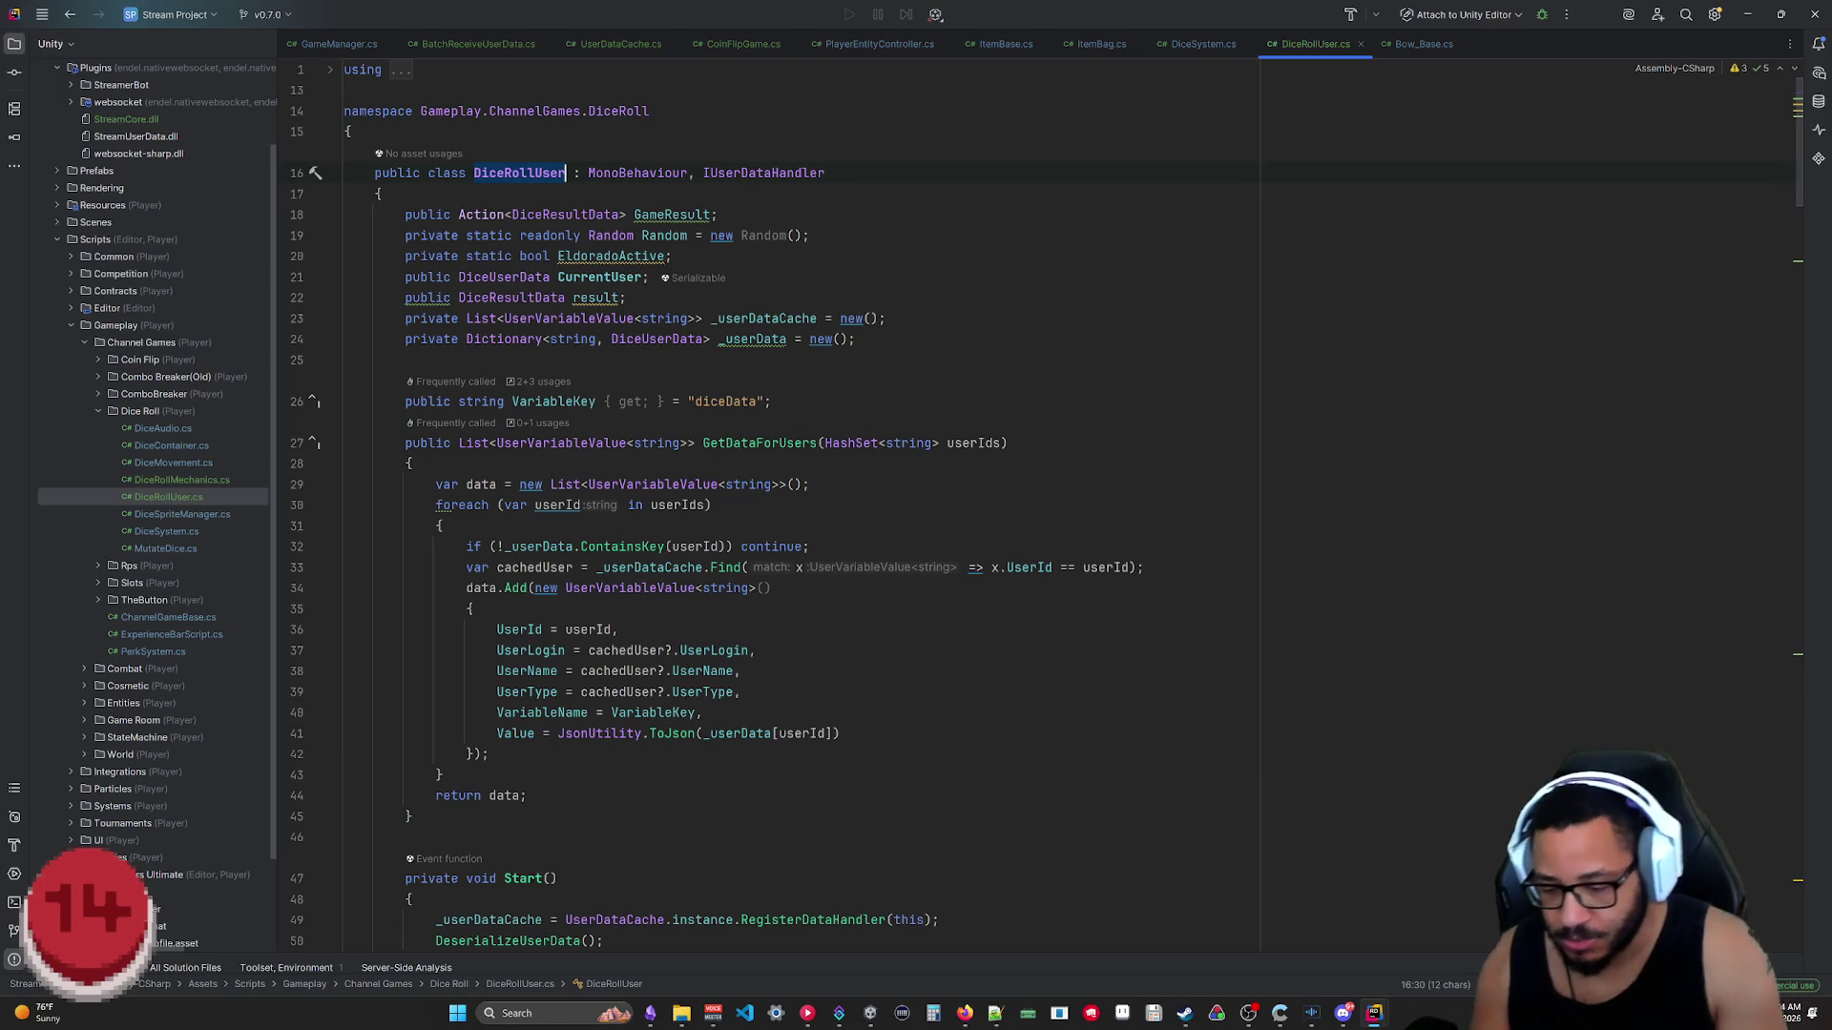
key("ctrl+r")
key("ctrl+r")
type("DiceRollGame")
key("Return")
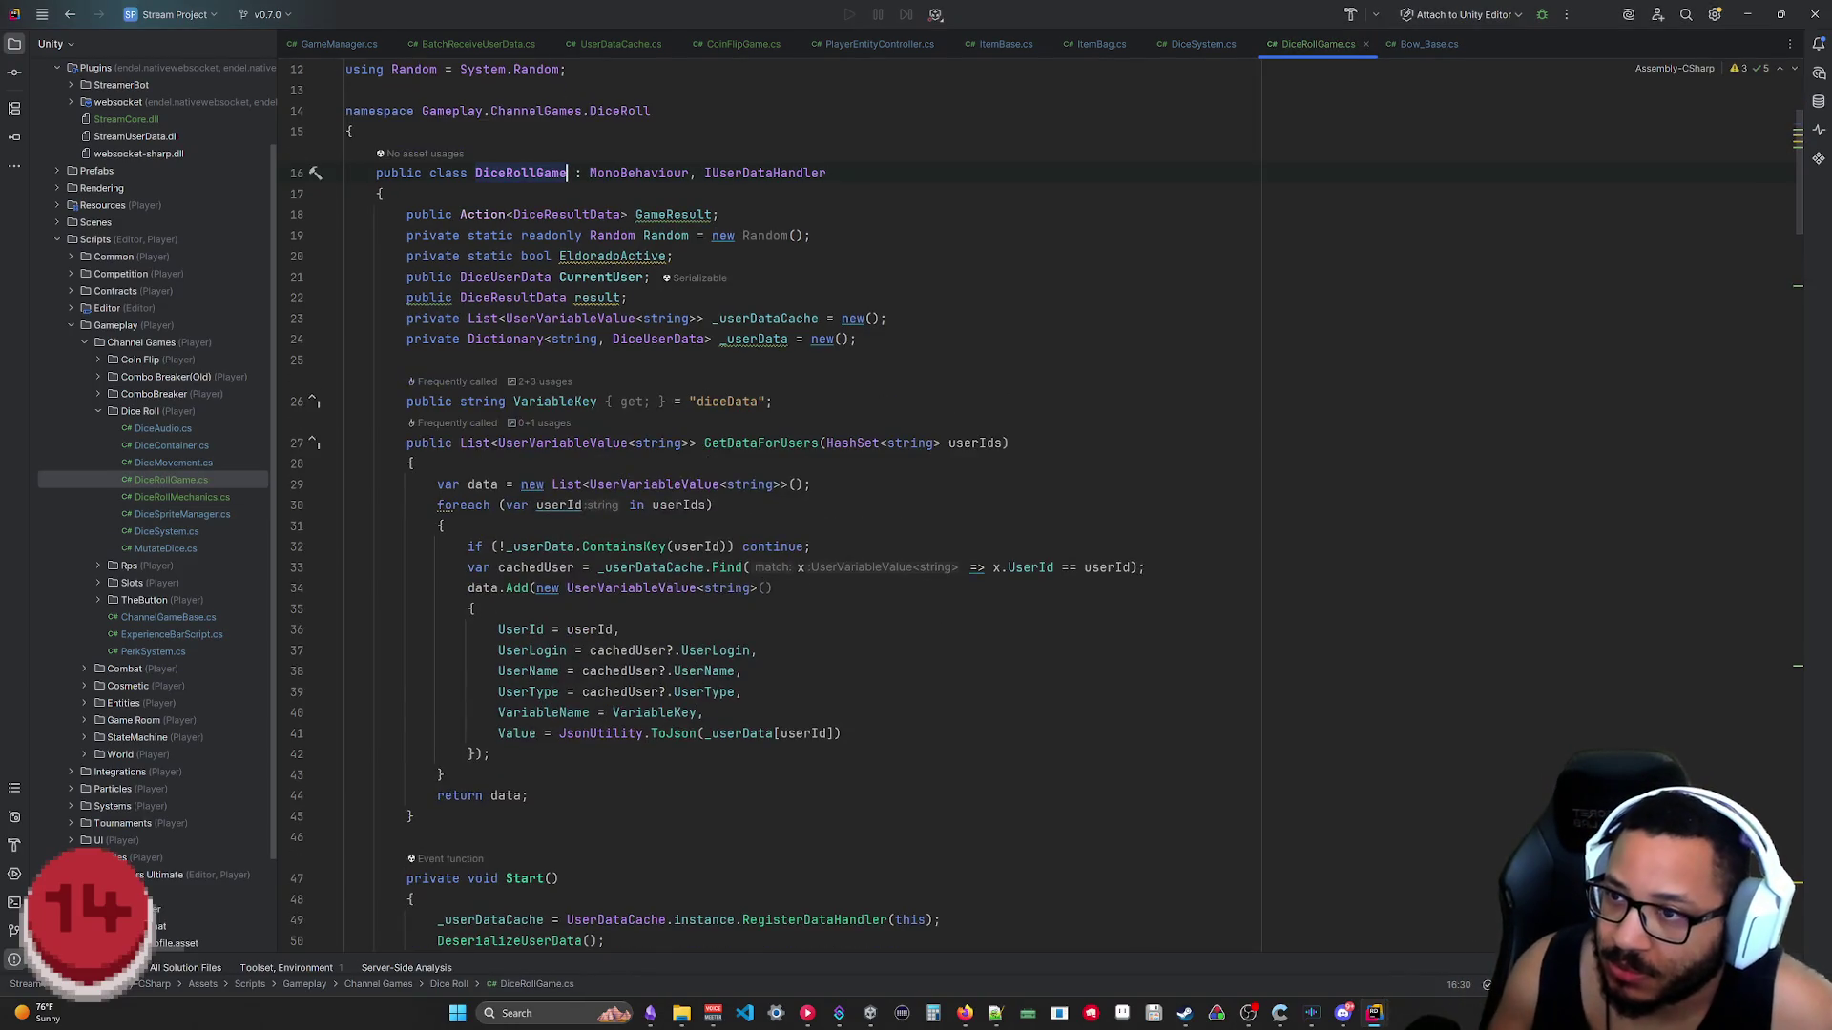
scroll(437, 650, "down", 10)
scroll(436, 650, "down", 3)
scroll(436, 649, "down", 9)
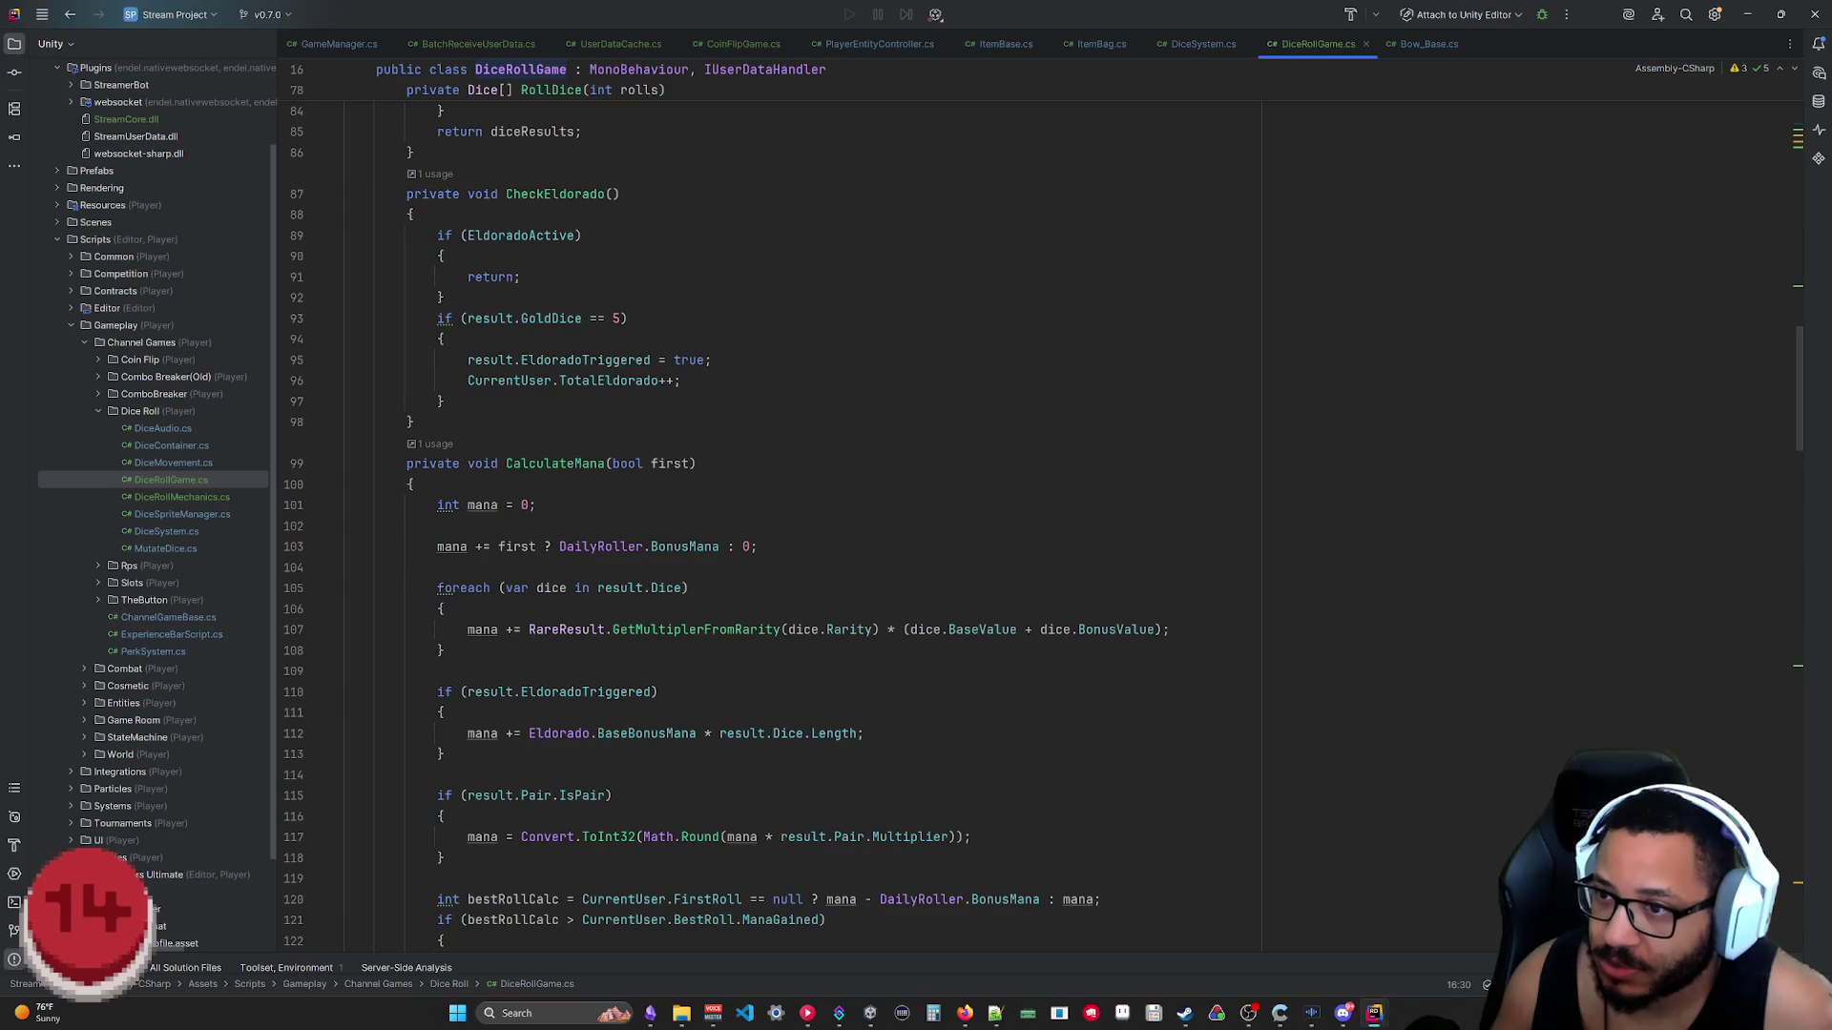
scroll(437, 651, "down", 7)
scroll(437, 649, "down", 7)
scroll(436, 651, "down", 5)
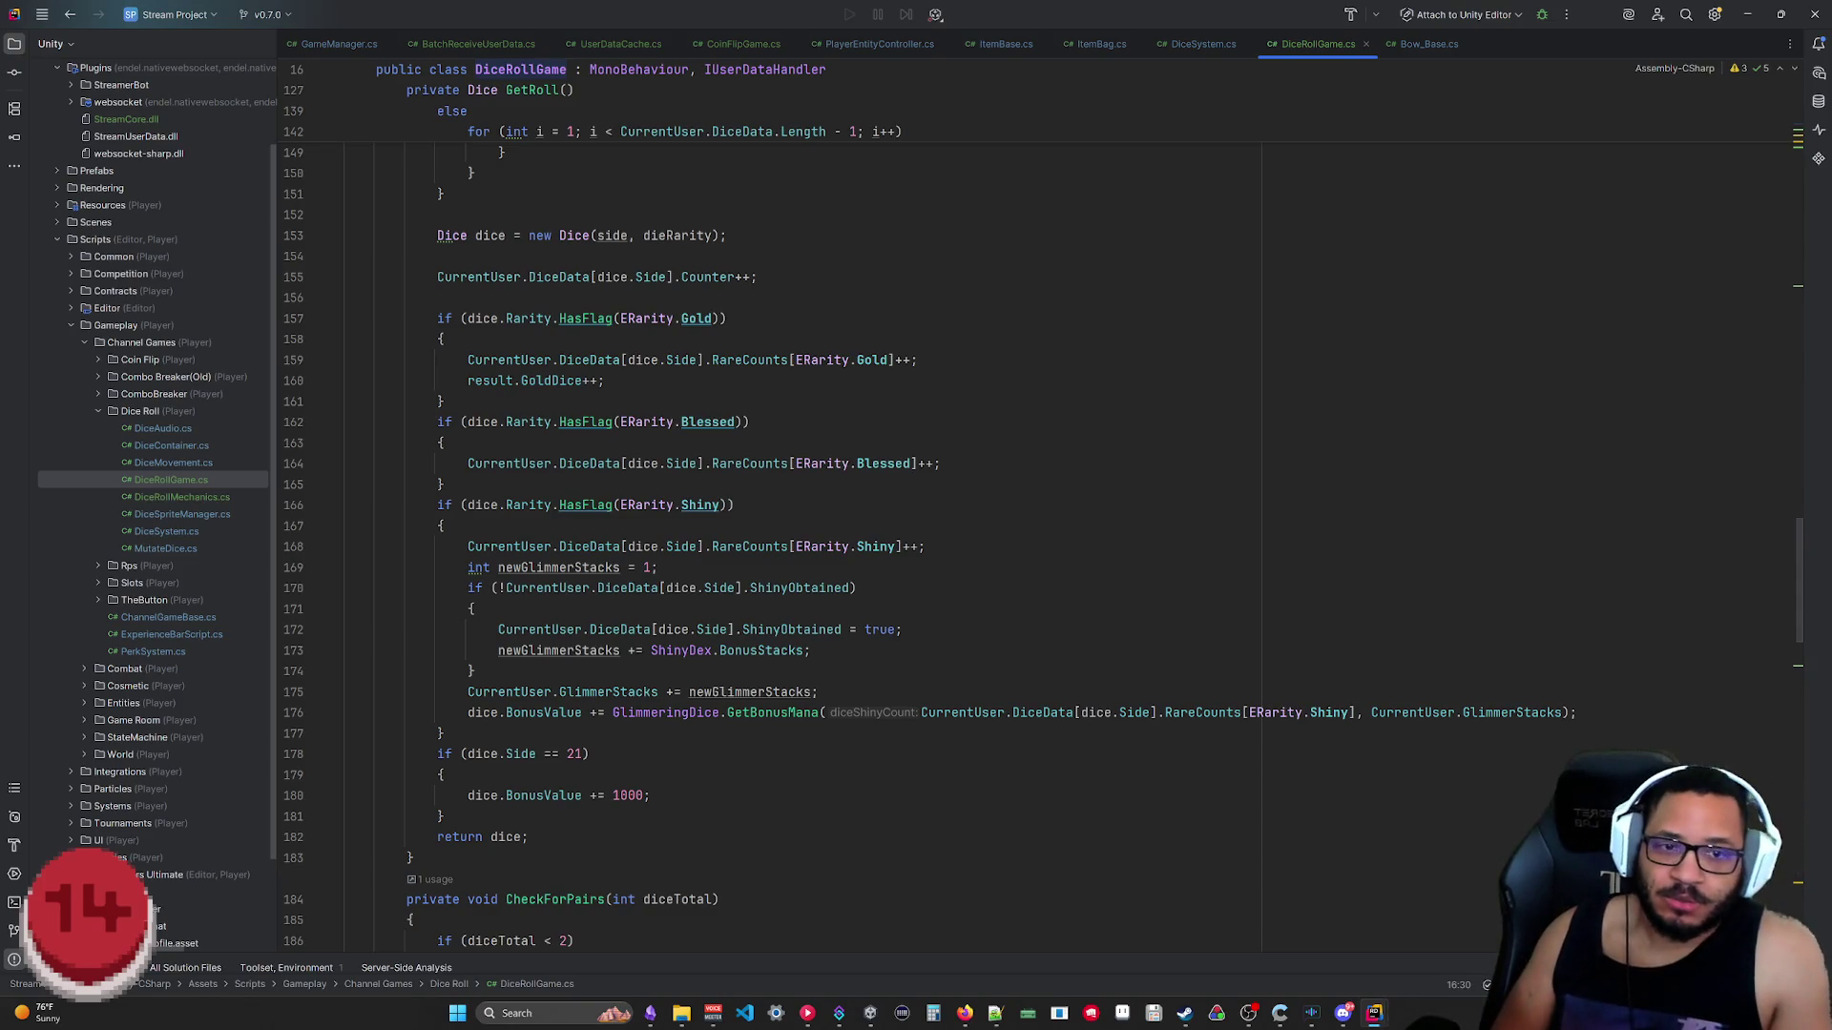
left_click_drag(1800, 580, 1802, 93)
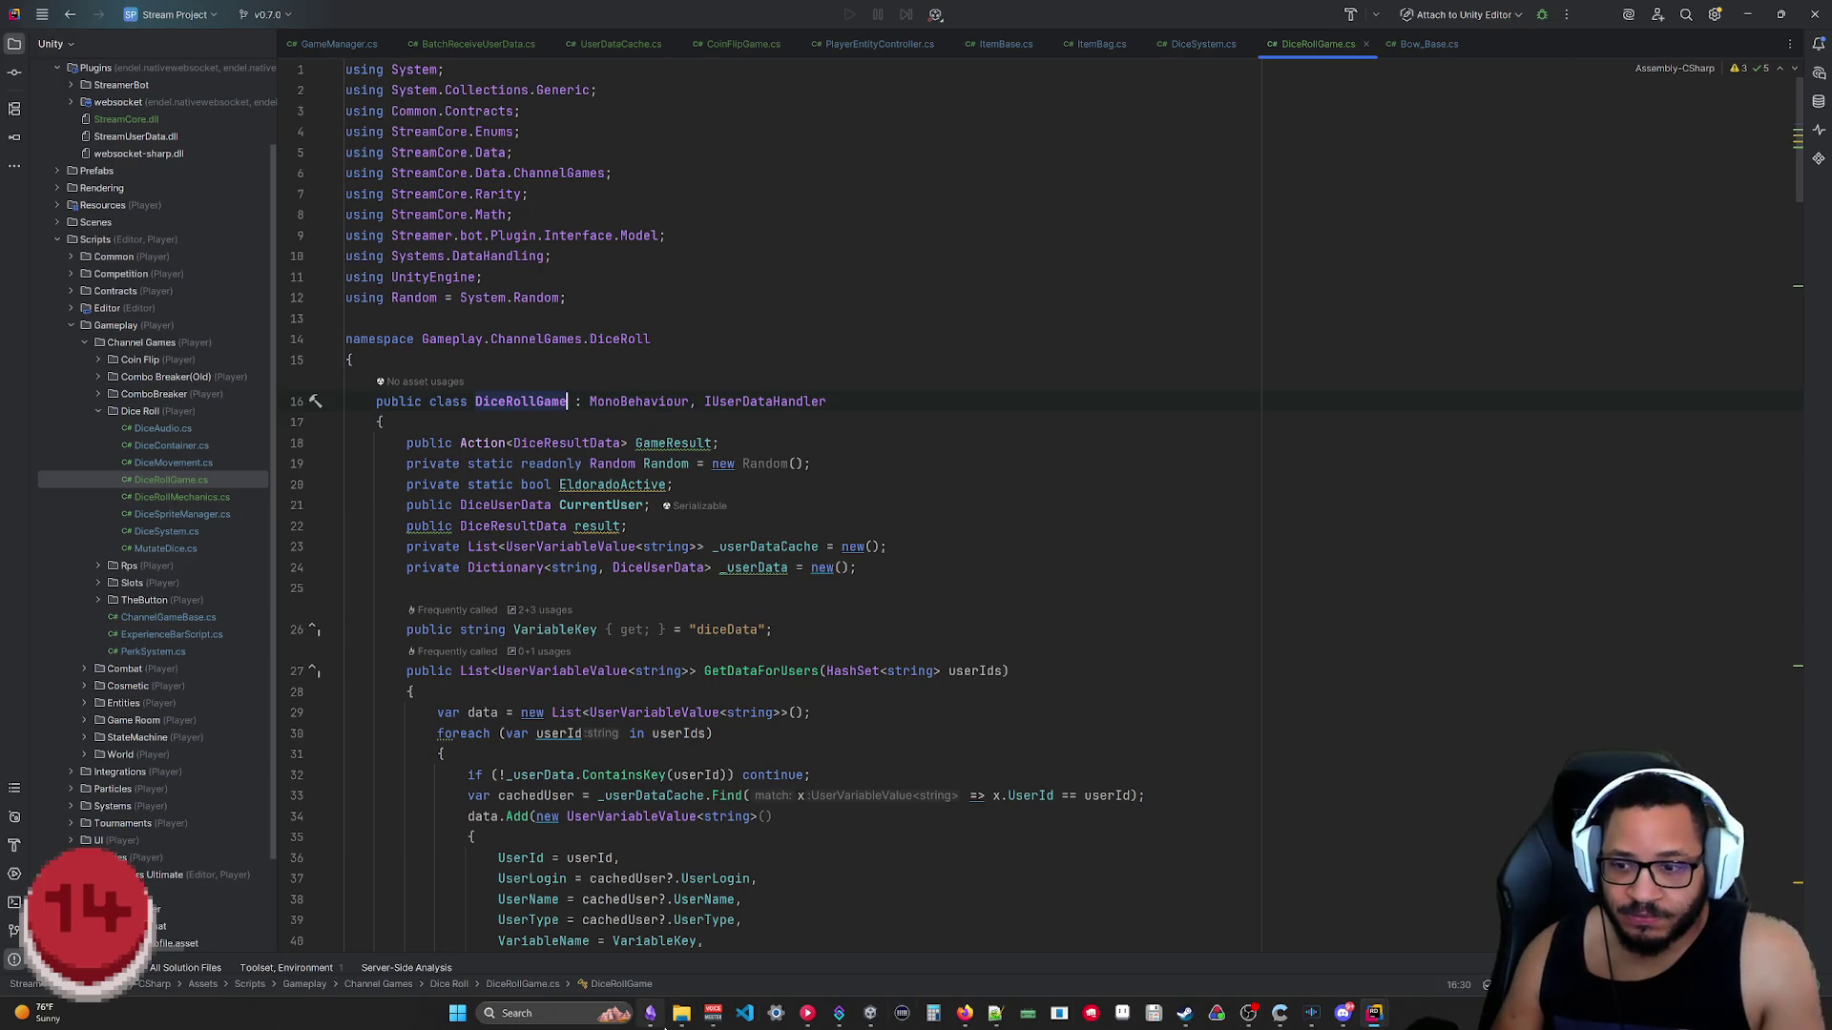
left_click(650, 1014)
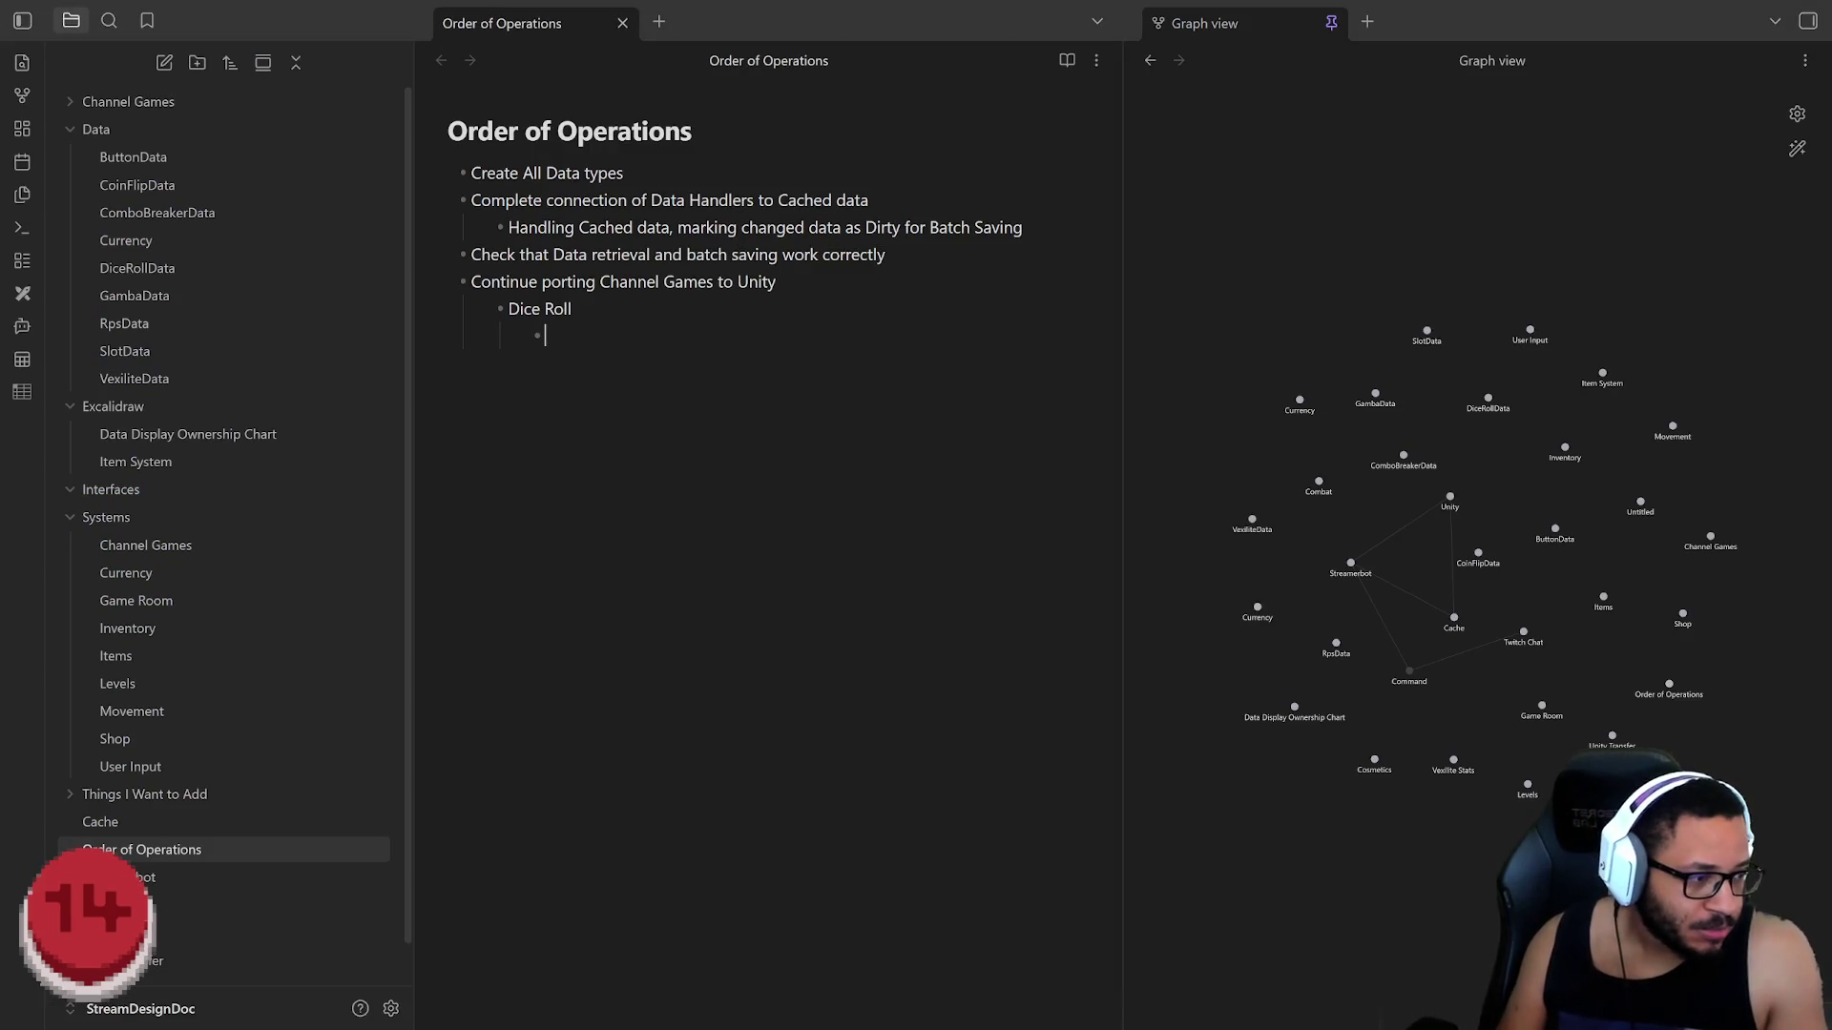
Step: Switch back to the DiceRollGame code in Rider via Alt+Tab
key("alt+Tab")
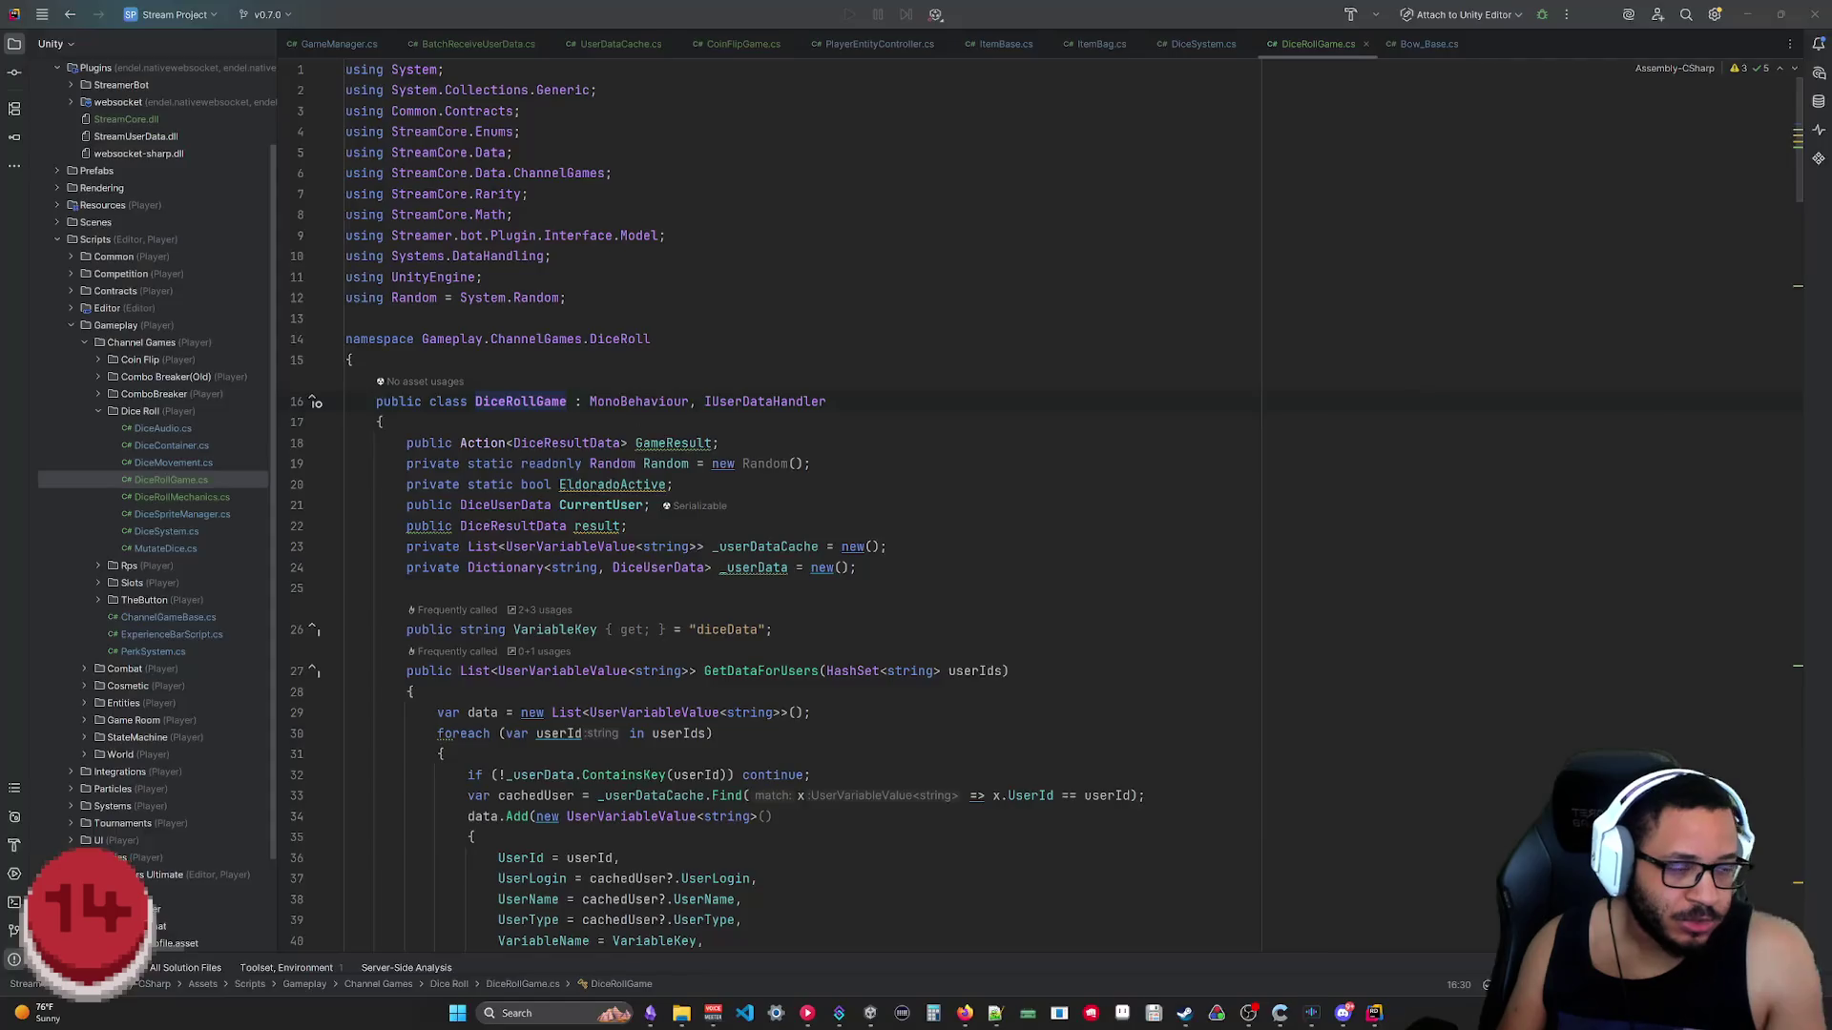
key("alt+Tab")
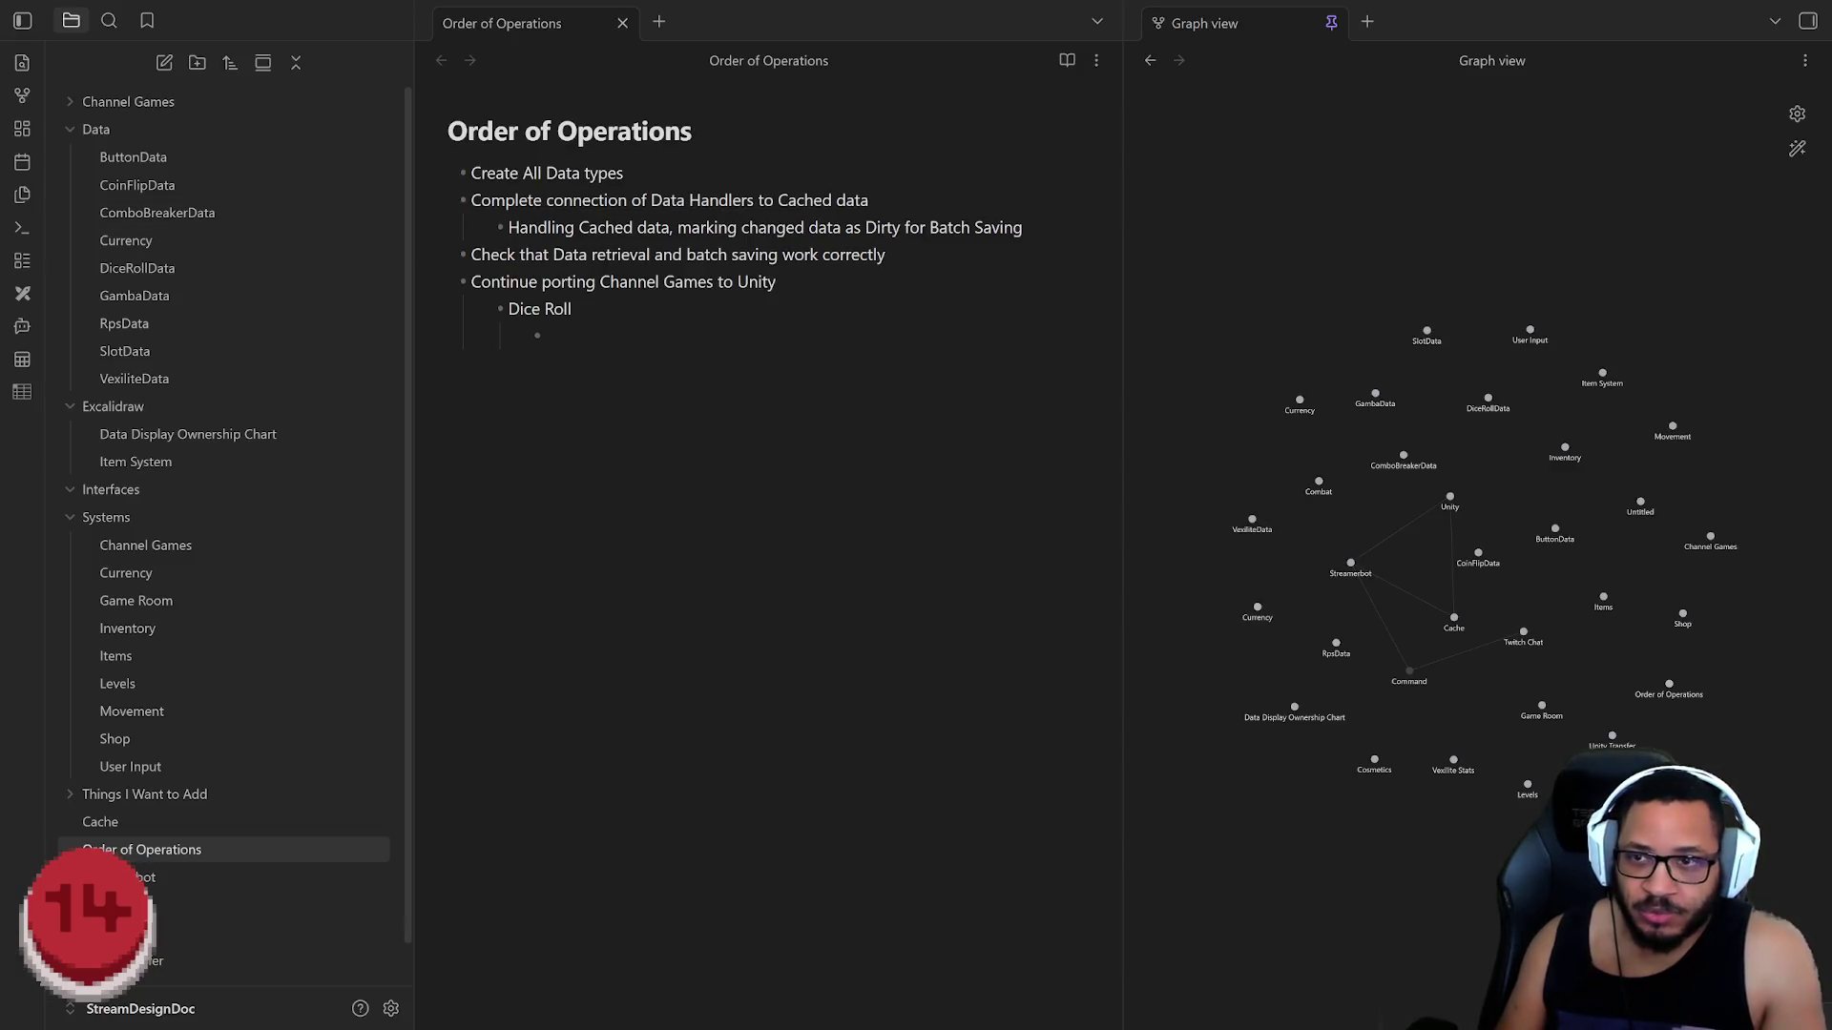
key("alt+Tab")
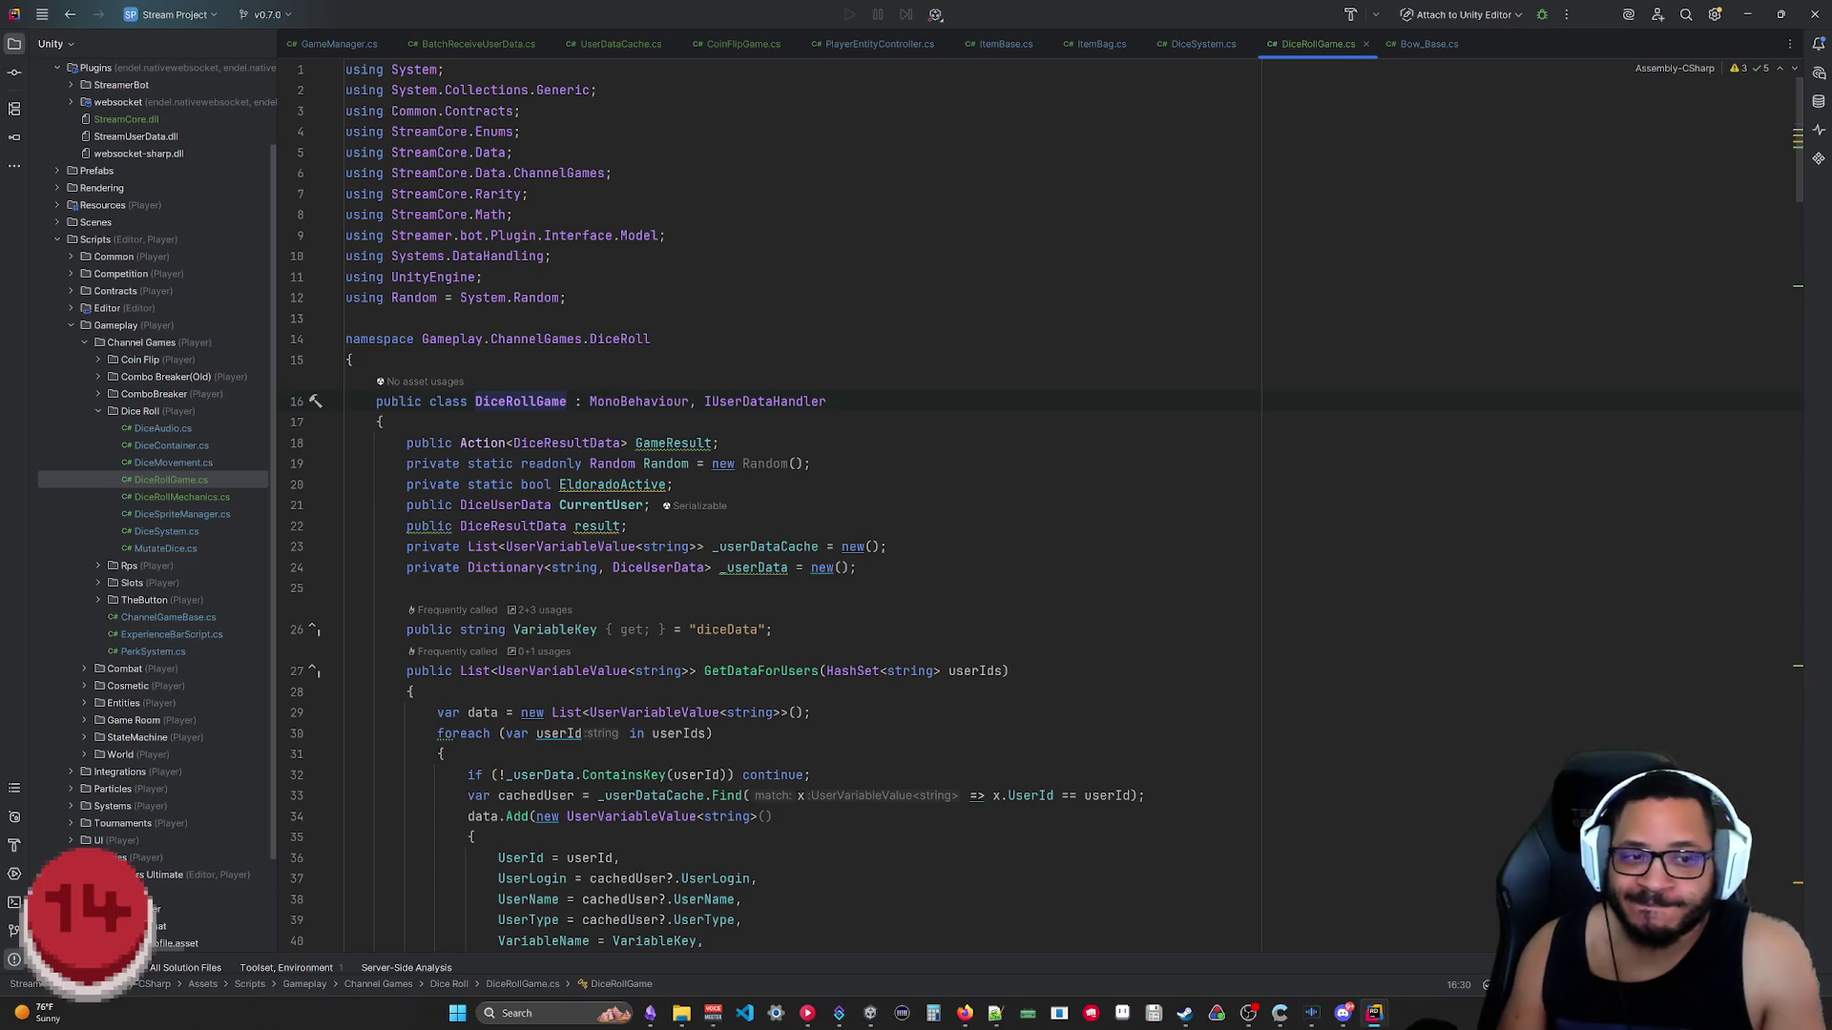
scroll(916, 545, "down", 10)
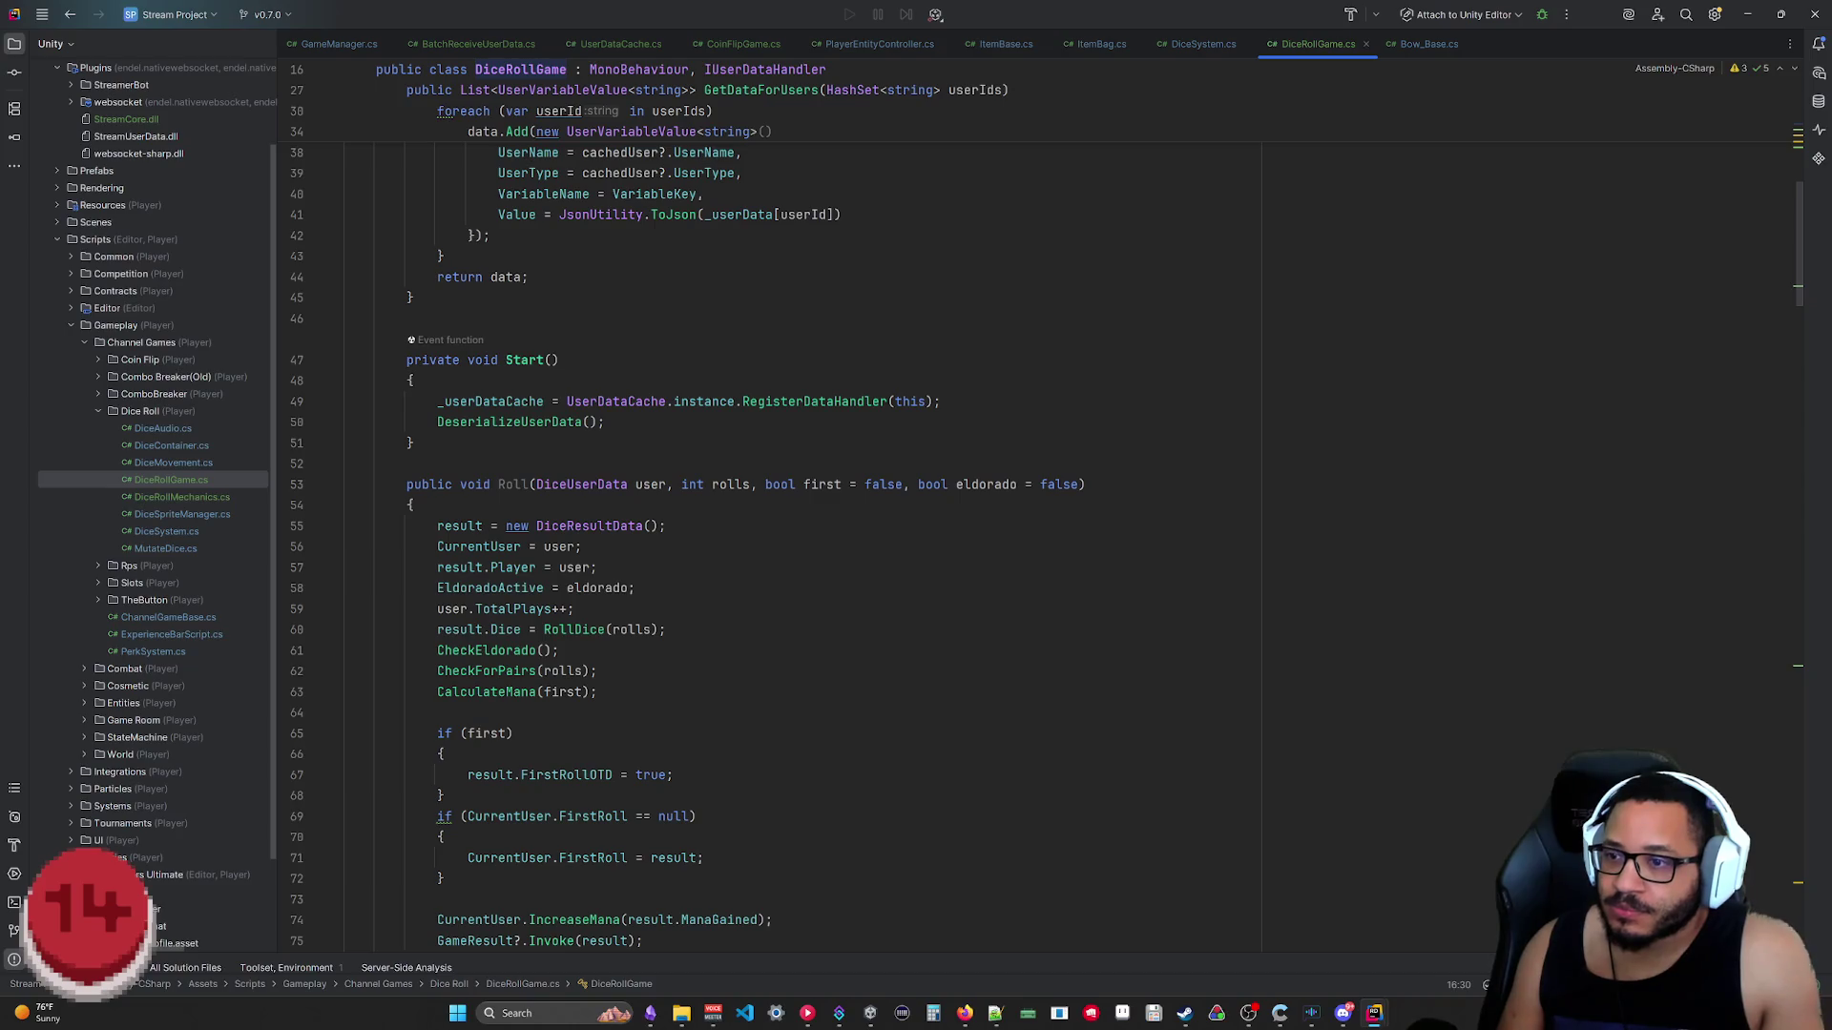
scroll(916, 544, "up", 2)
scroll(916, 544, "up", 8)
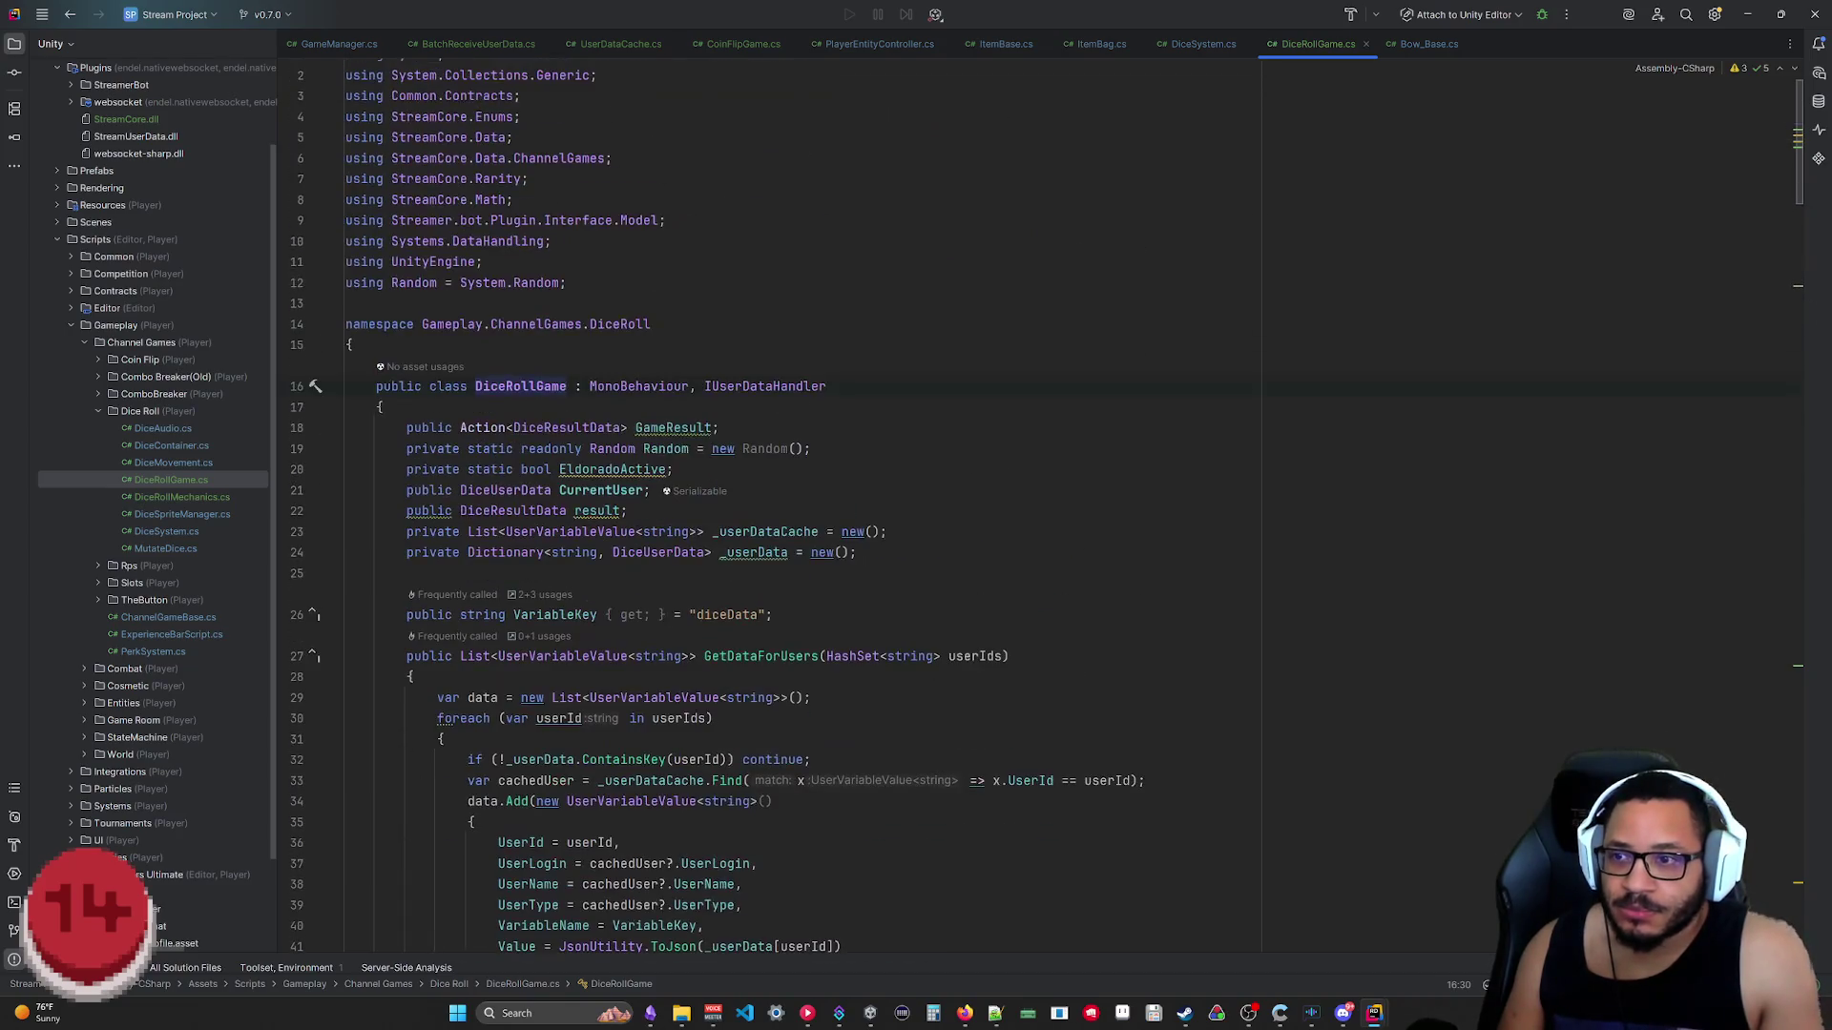
scroll(916, 544, "down", 7)
scroll(916, 545, "down", 4)
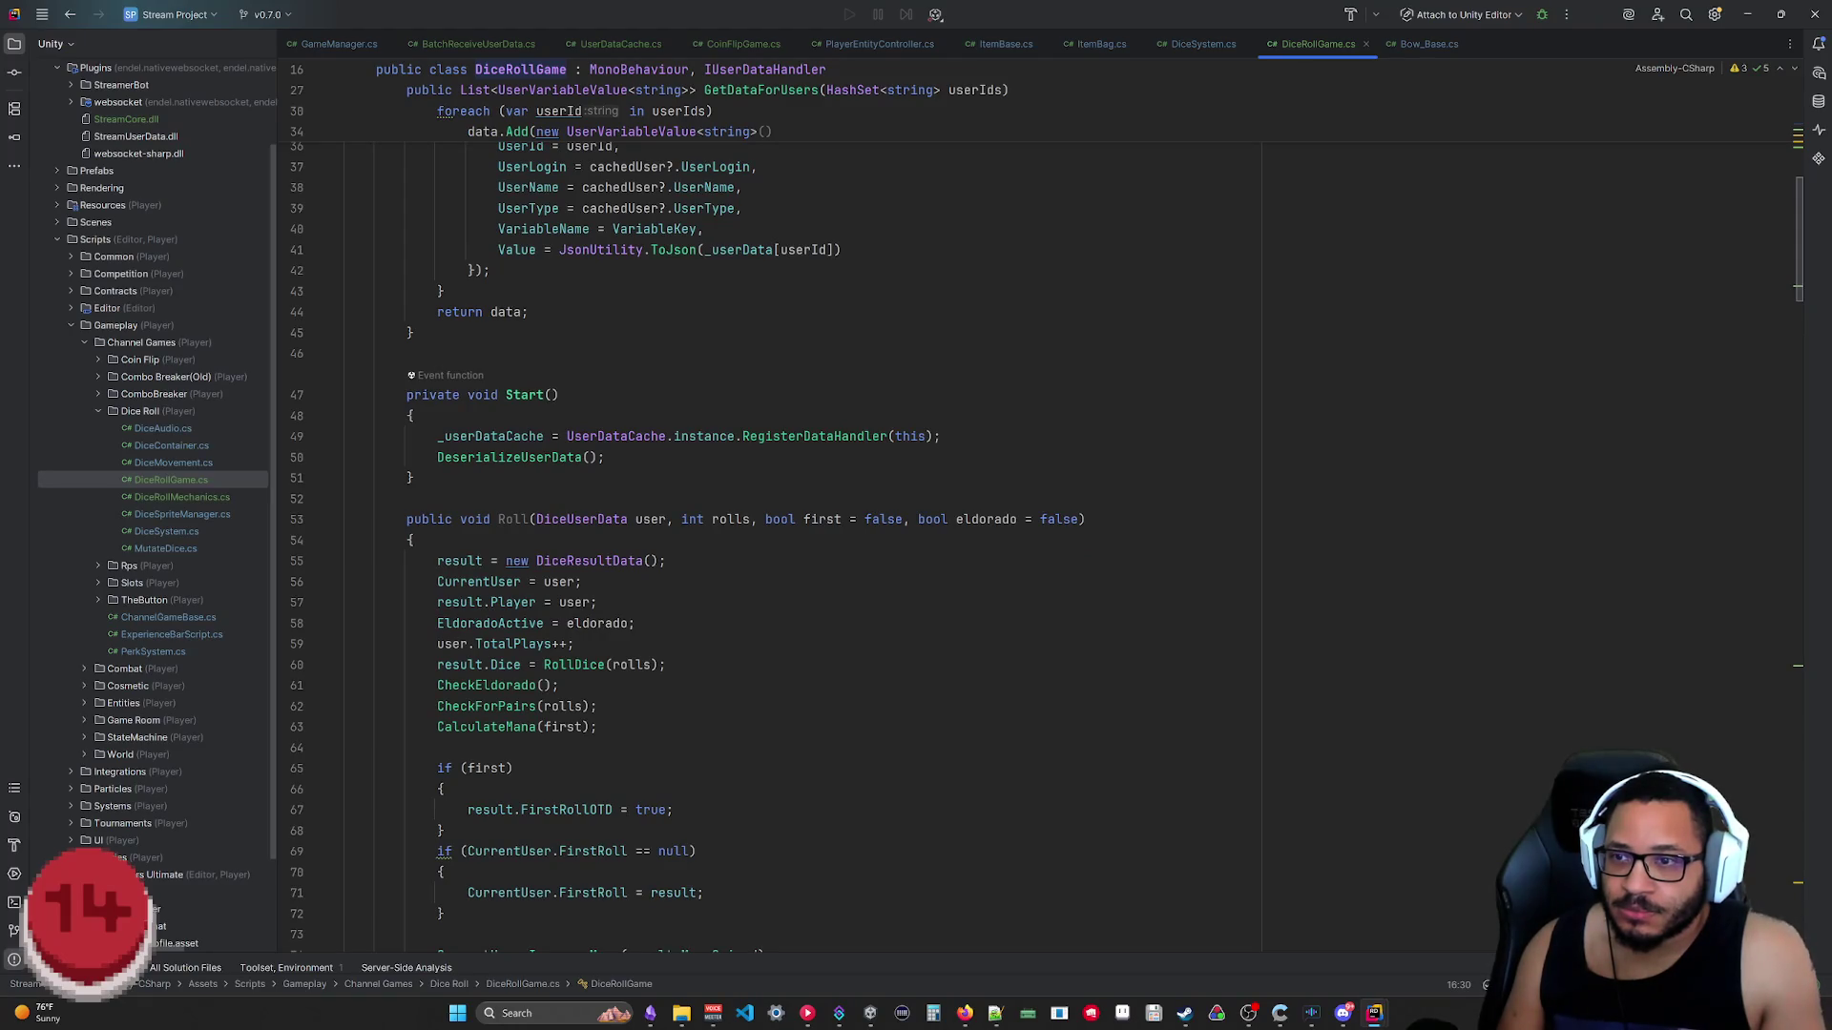
scroll(916, 544, "down", 2)
scroll(916, 544, "down", 2)
scroll(917, 544, "down", 4)
scroll(916, 544, "down", 7)
scroll(916, 544, "down", 3)
scroll(916, 545, "down", 8)
scroll(917, 544, "down", 8)
scroll(916, 543, "down", 8)
scroll(916, 545, "down", 8)
scroll(916, 544, "down", 8)
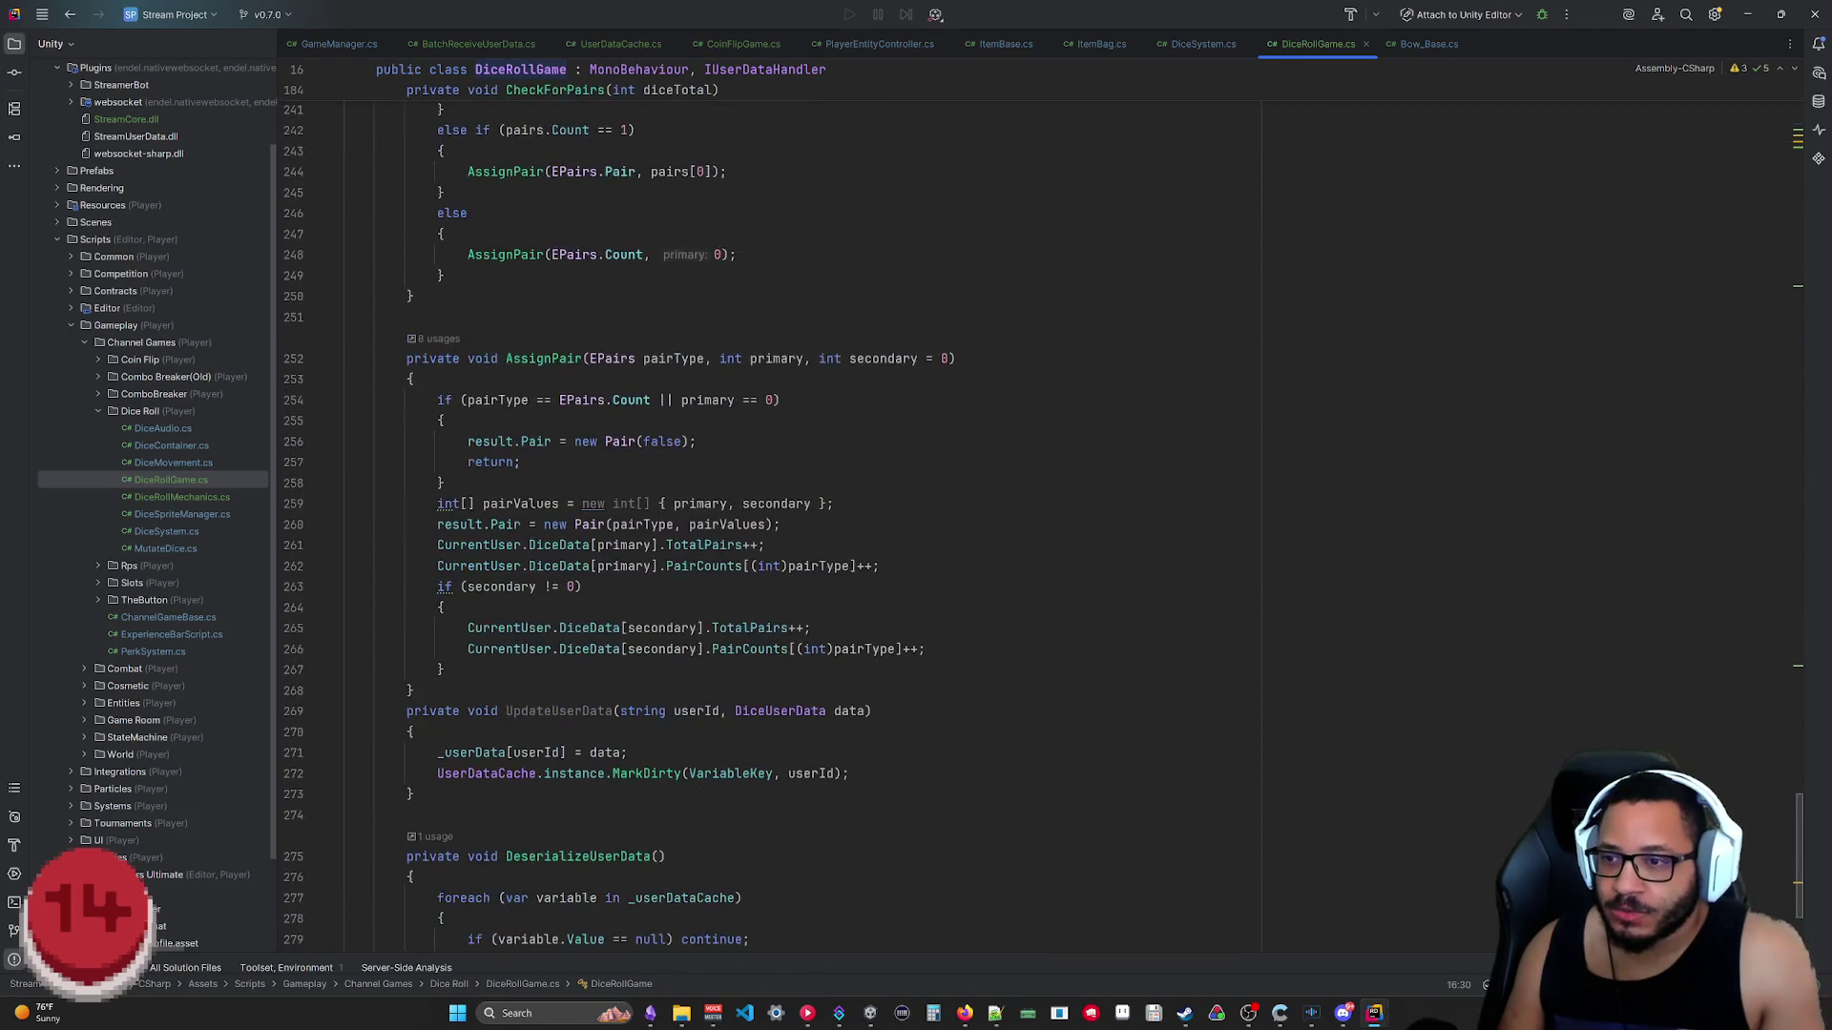
scroll(916, 544, "down", 4)
scroll(916, 544, "up", 2)
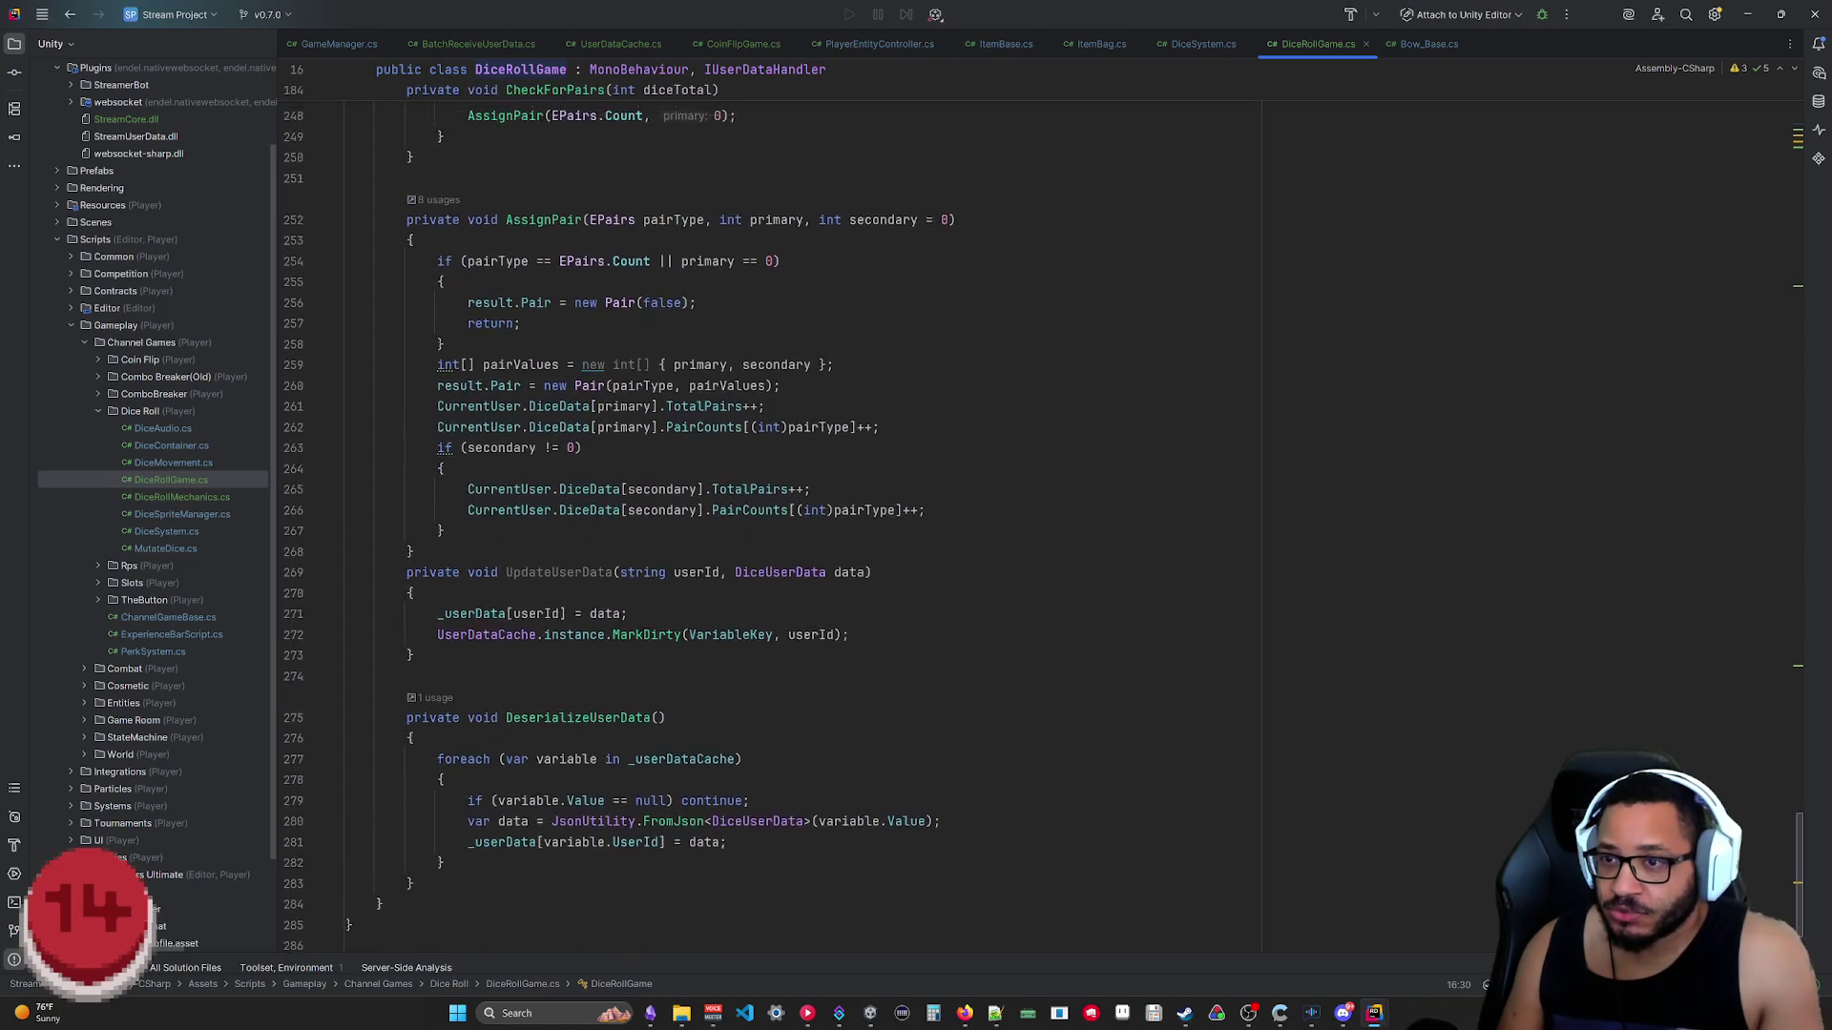
scroll(916, 543, "up", 3)
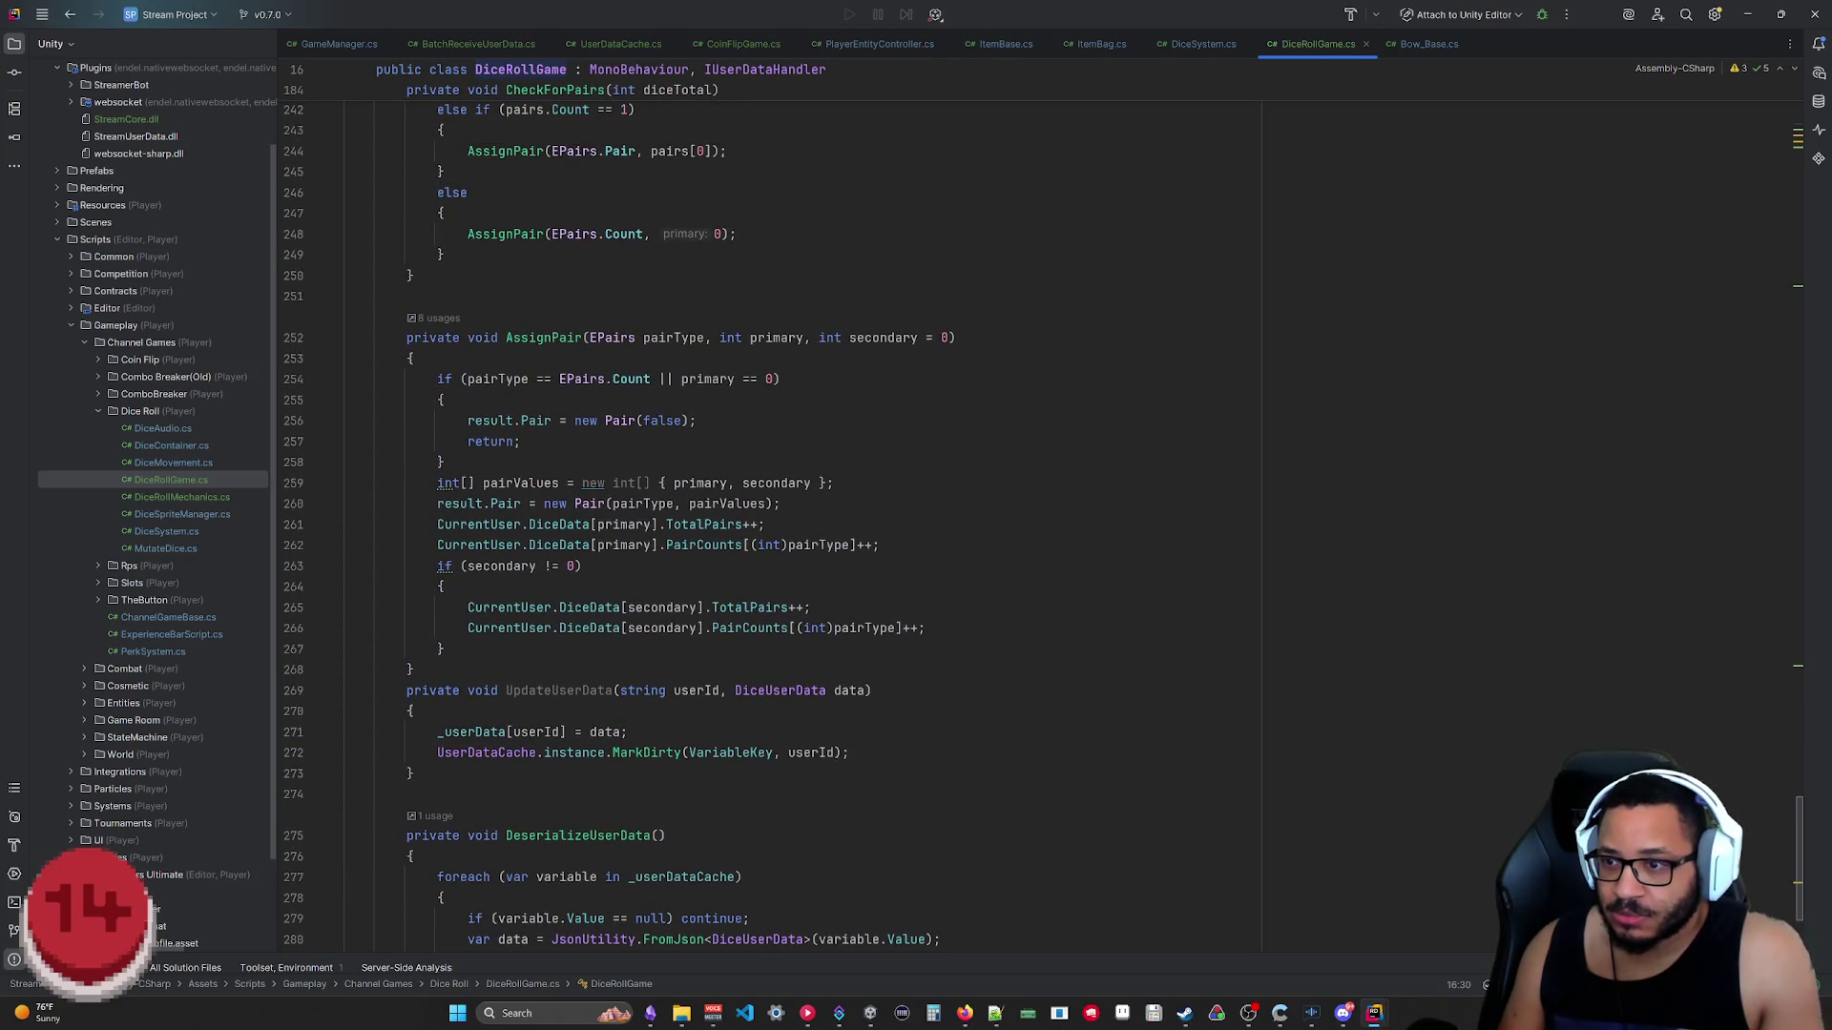
scroll(917, 544, "up", 2)
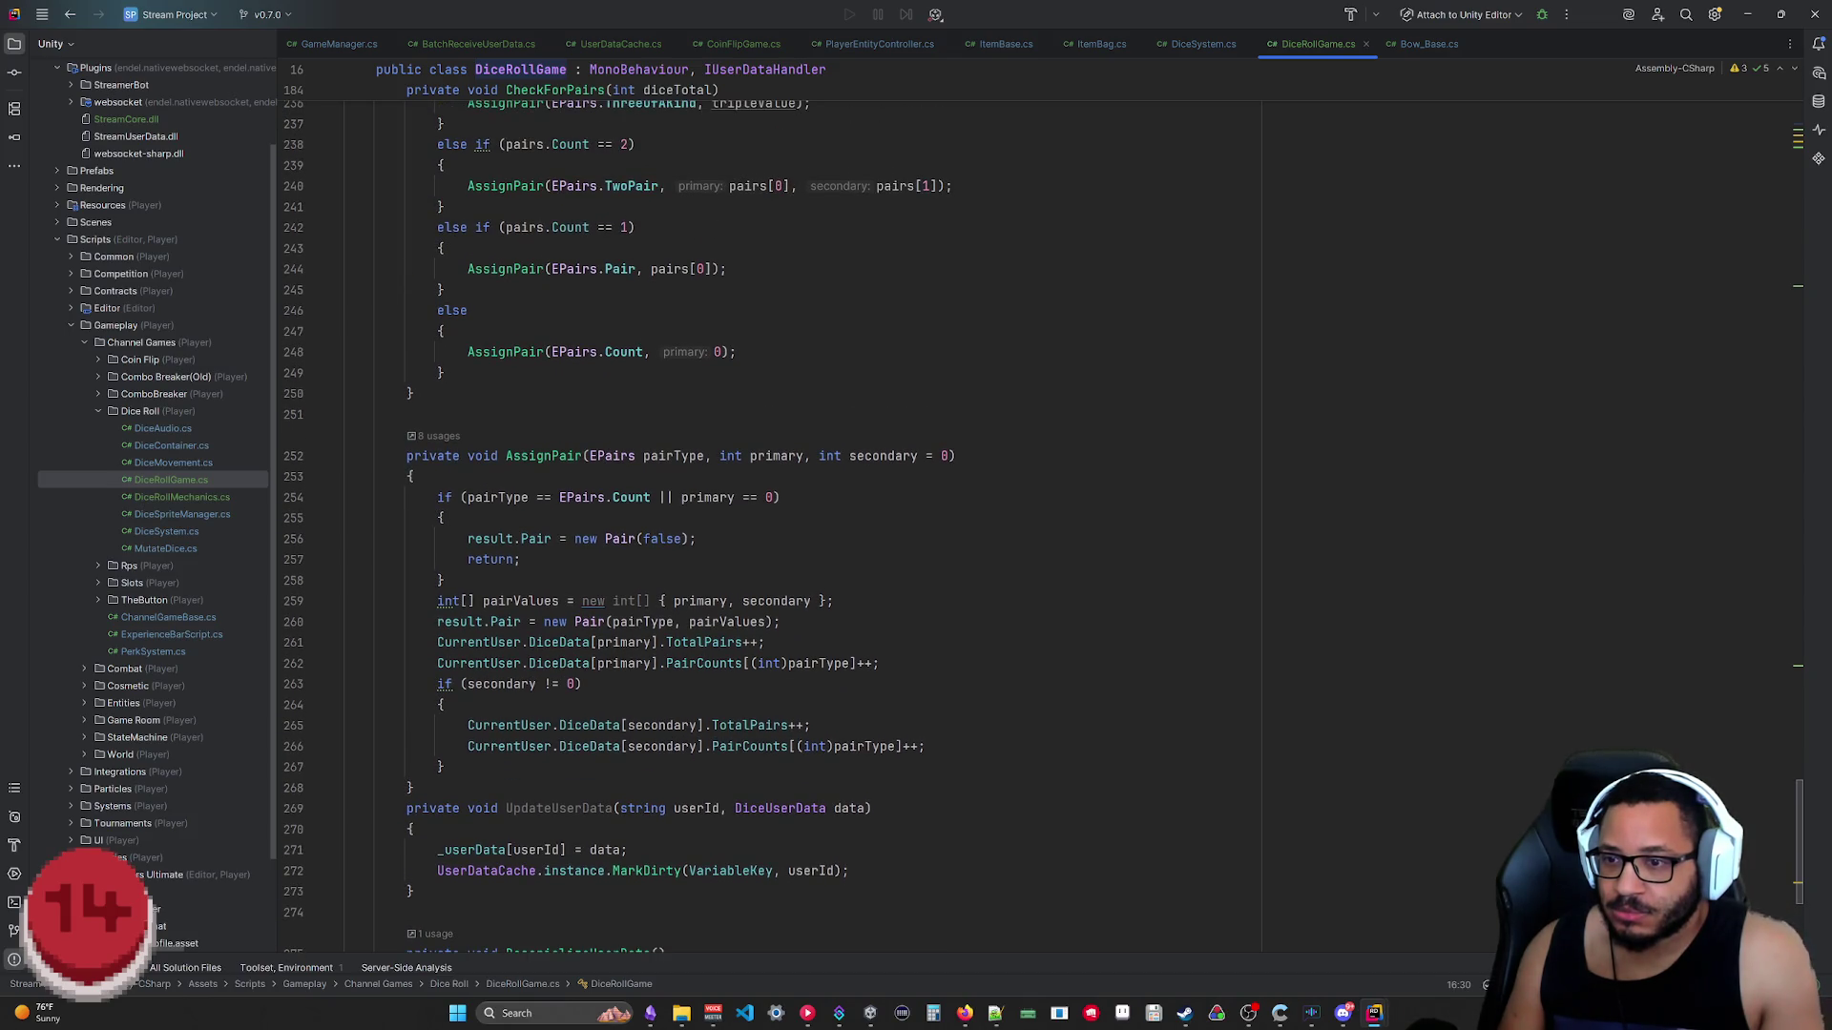
scroll(916, 544, "up", 1)
scroll(916, 544, "up", 10)
scroll(916, 544, "up", 10)
scroll(916, 544, "up", 7)
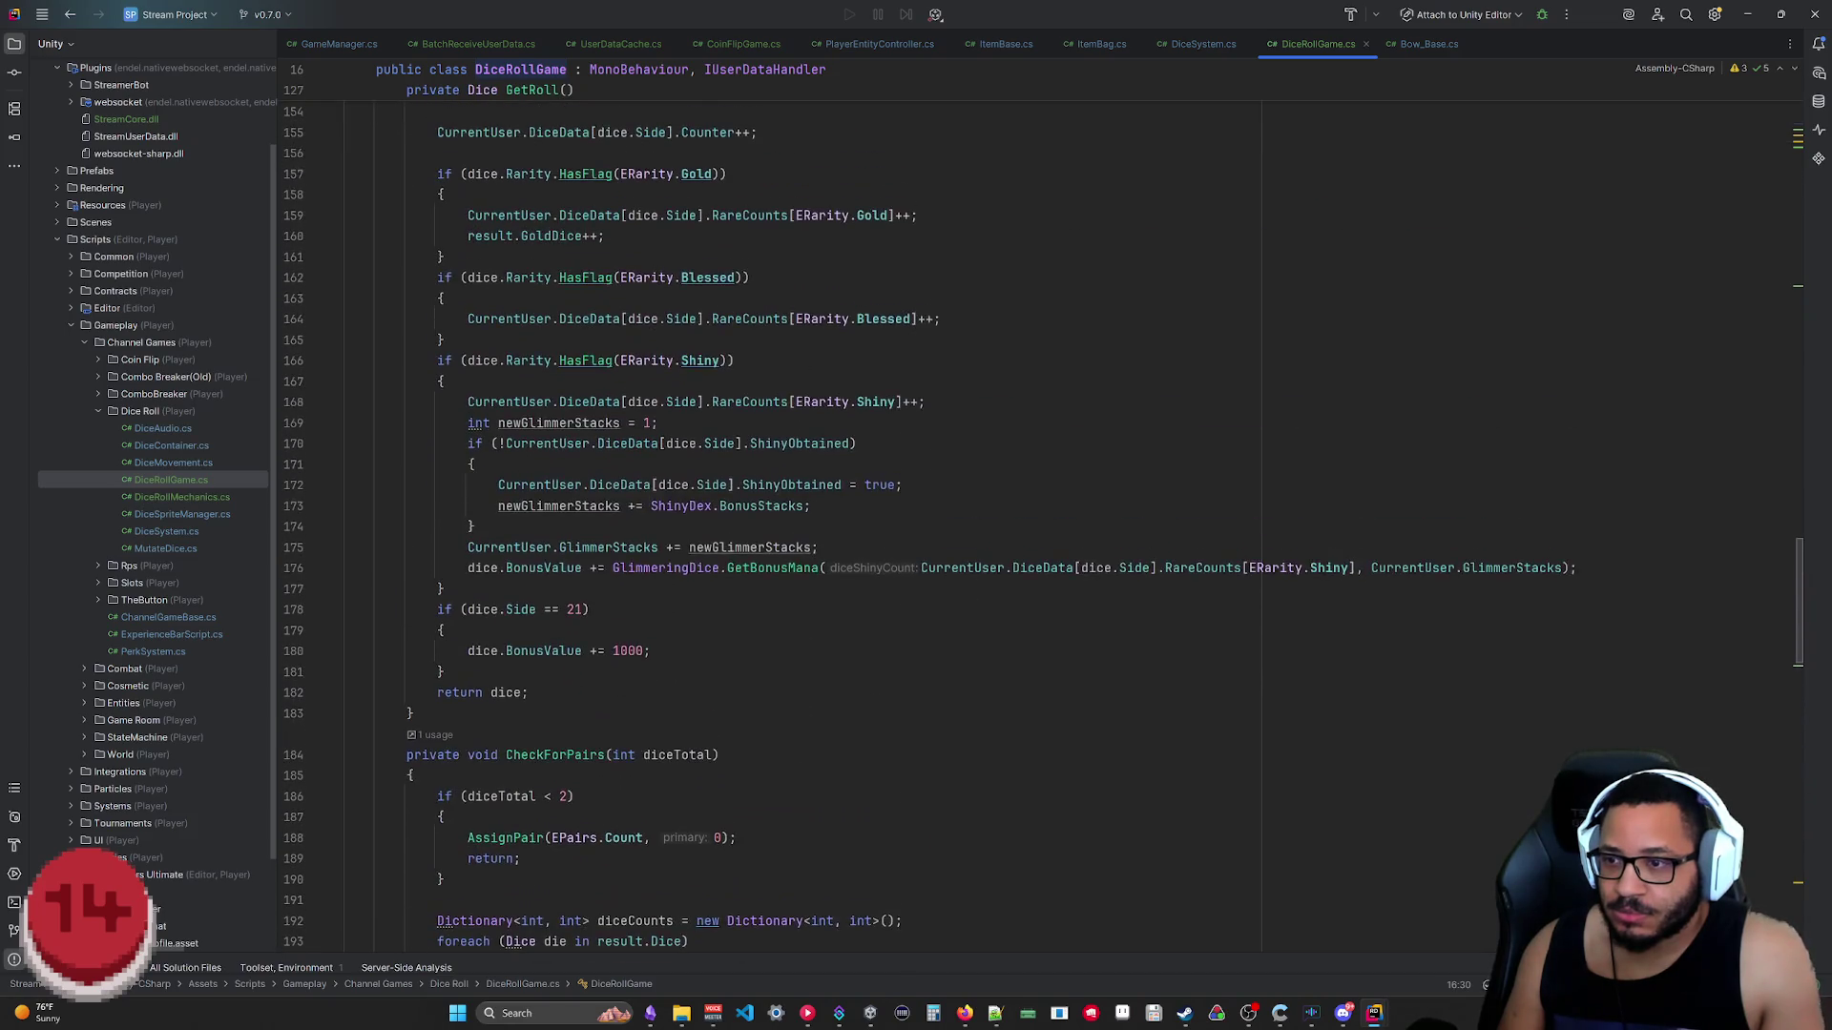
scroll(917, 544, "up", 4)
scroll(916, 545, "up", 1)
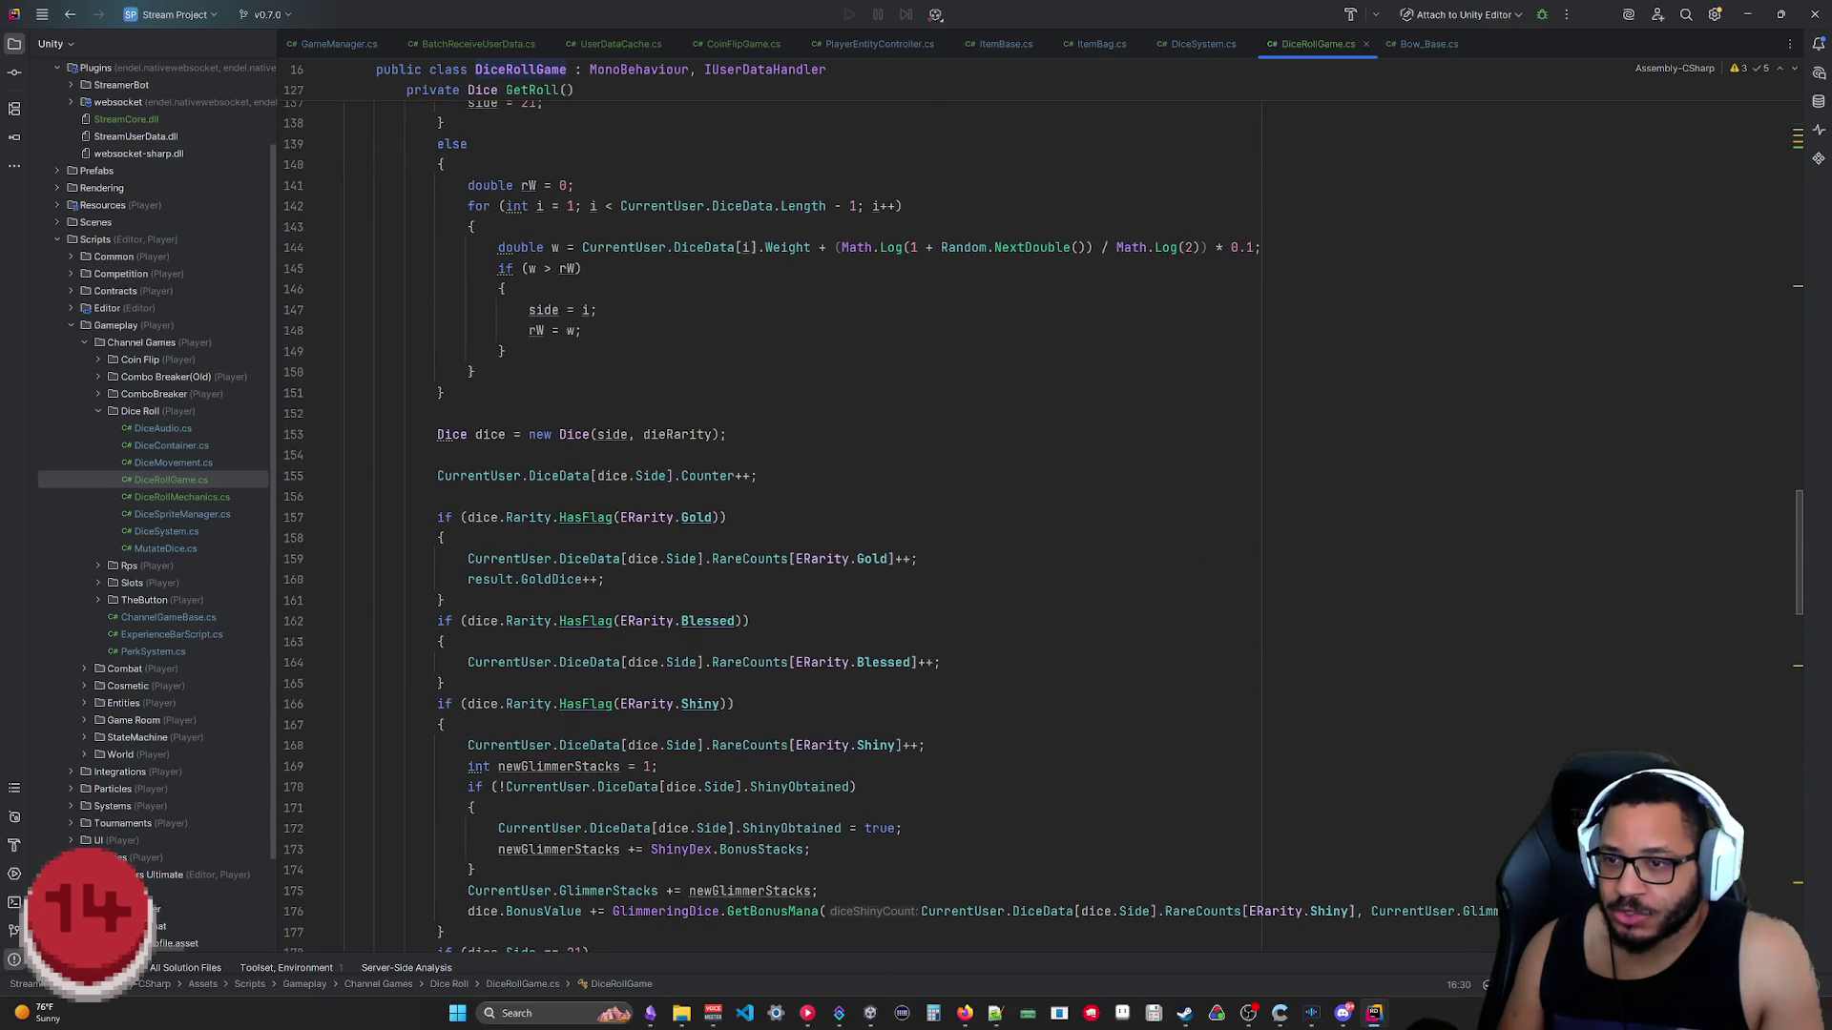
scroll(916, 545, "up", 8)
scroll(916, 544, "up", 1)
scroll(916, 545, "up", 2)
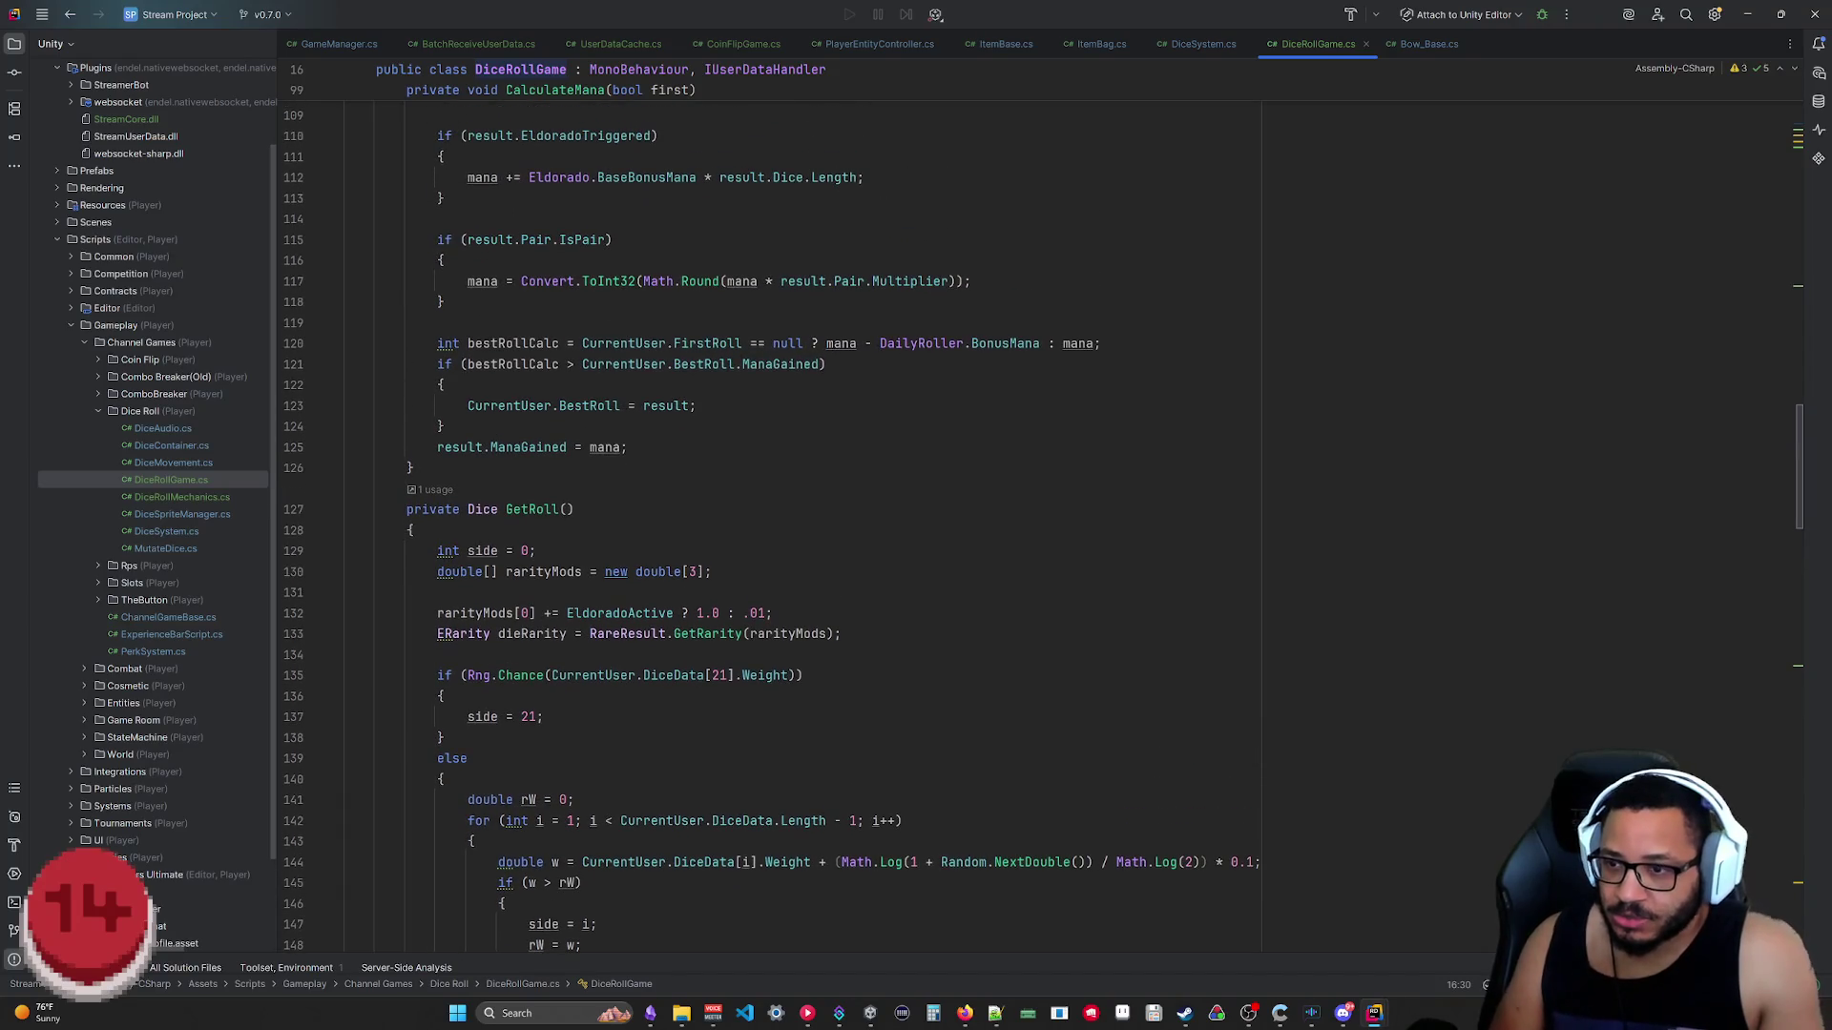
scroll(916, 543, "up", 1)
scroll(917, 543, "up", 3)
scroll(916, 544, "up", 10)
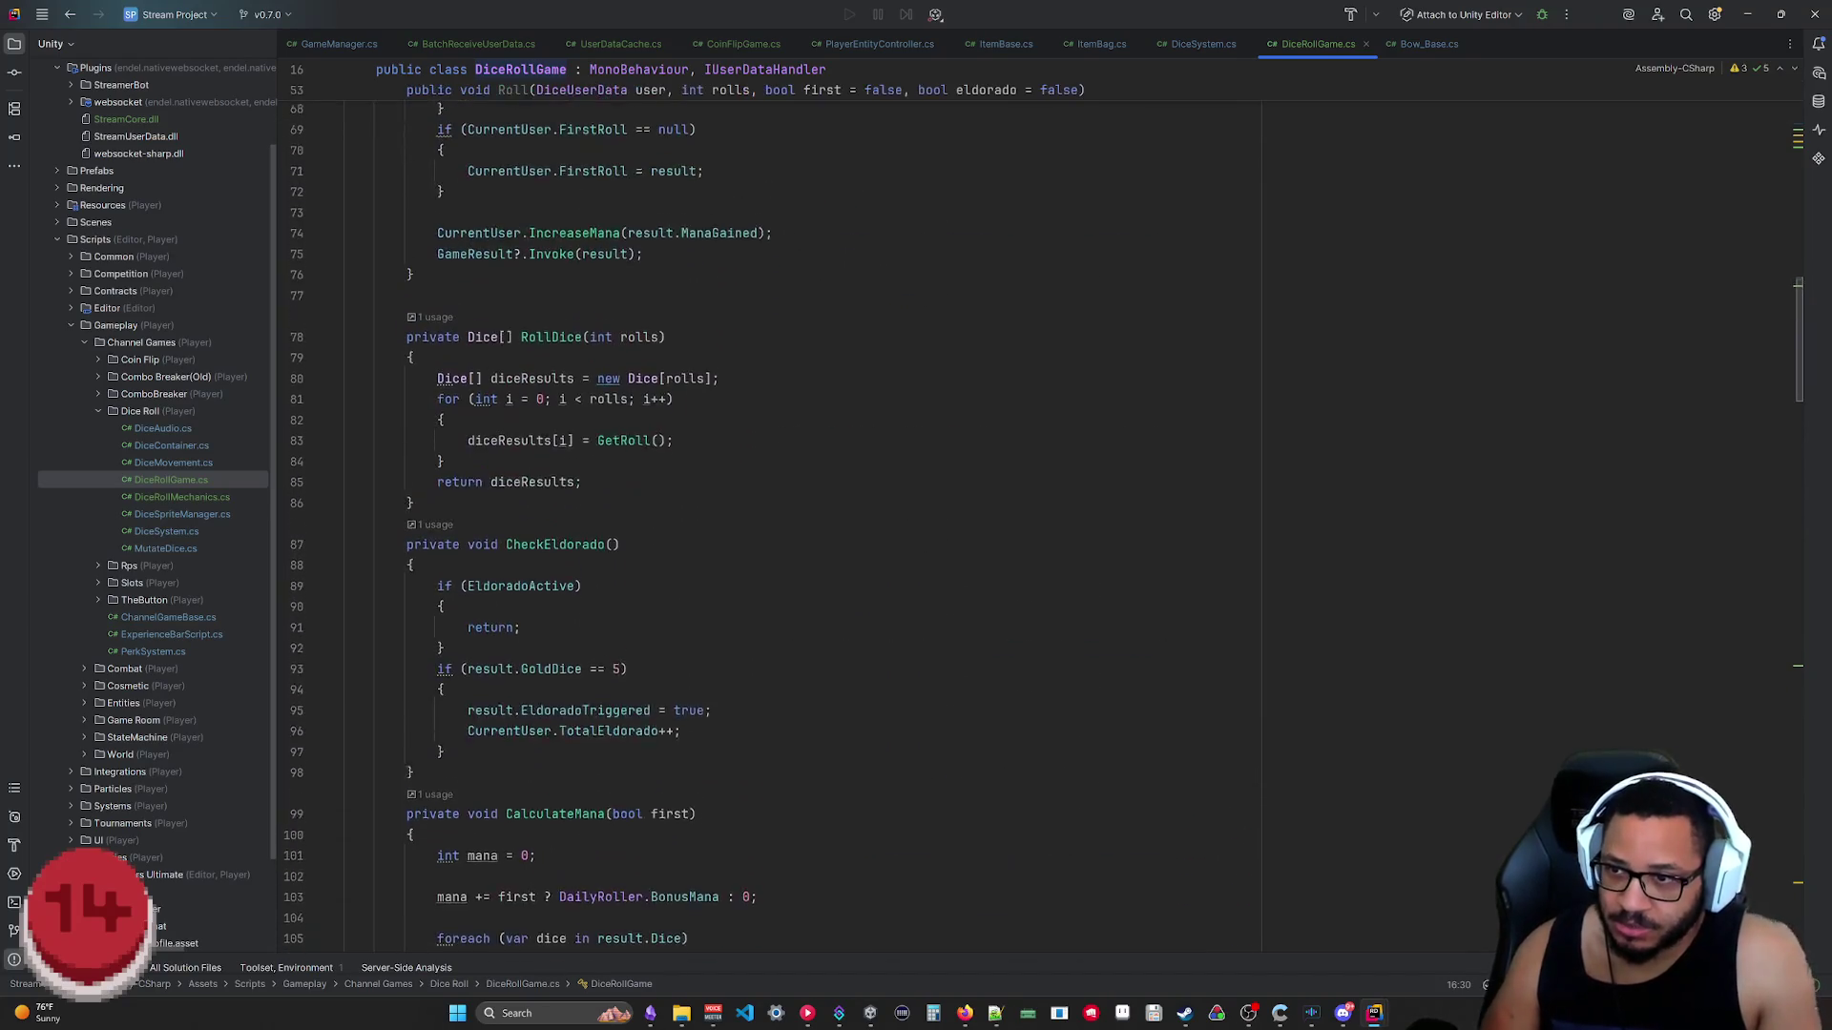
scroll(916, 544, "up", 1)
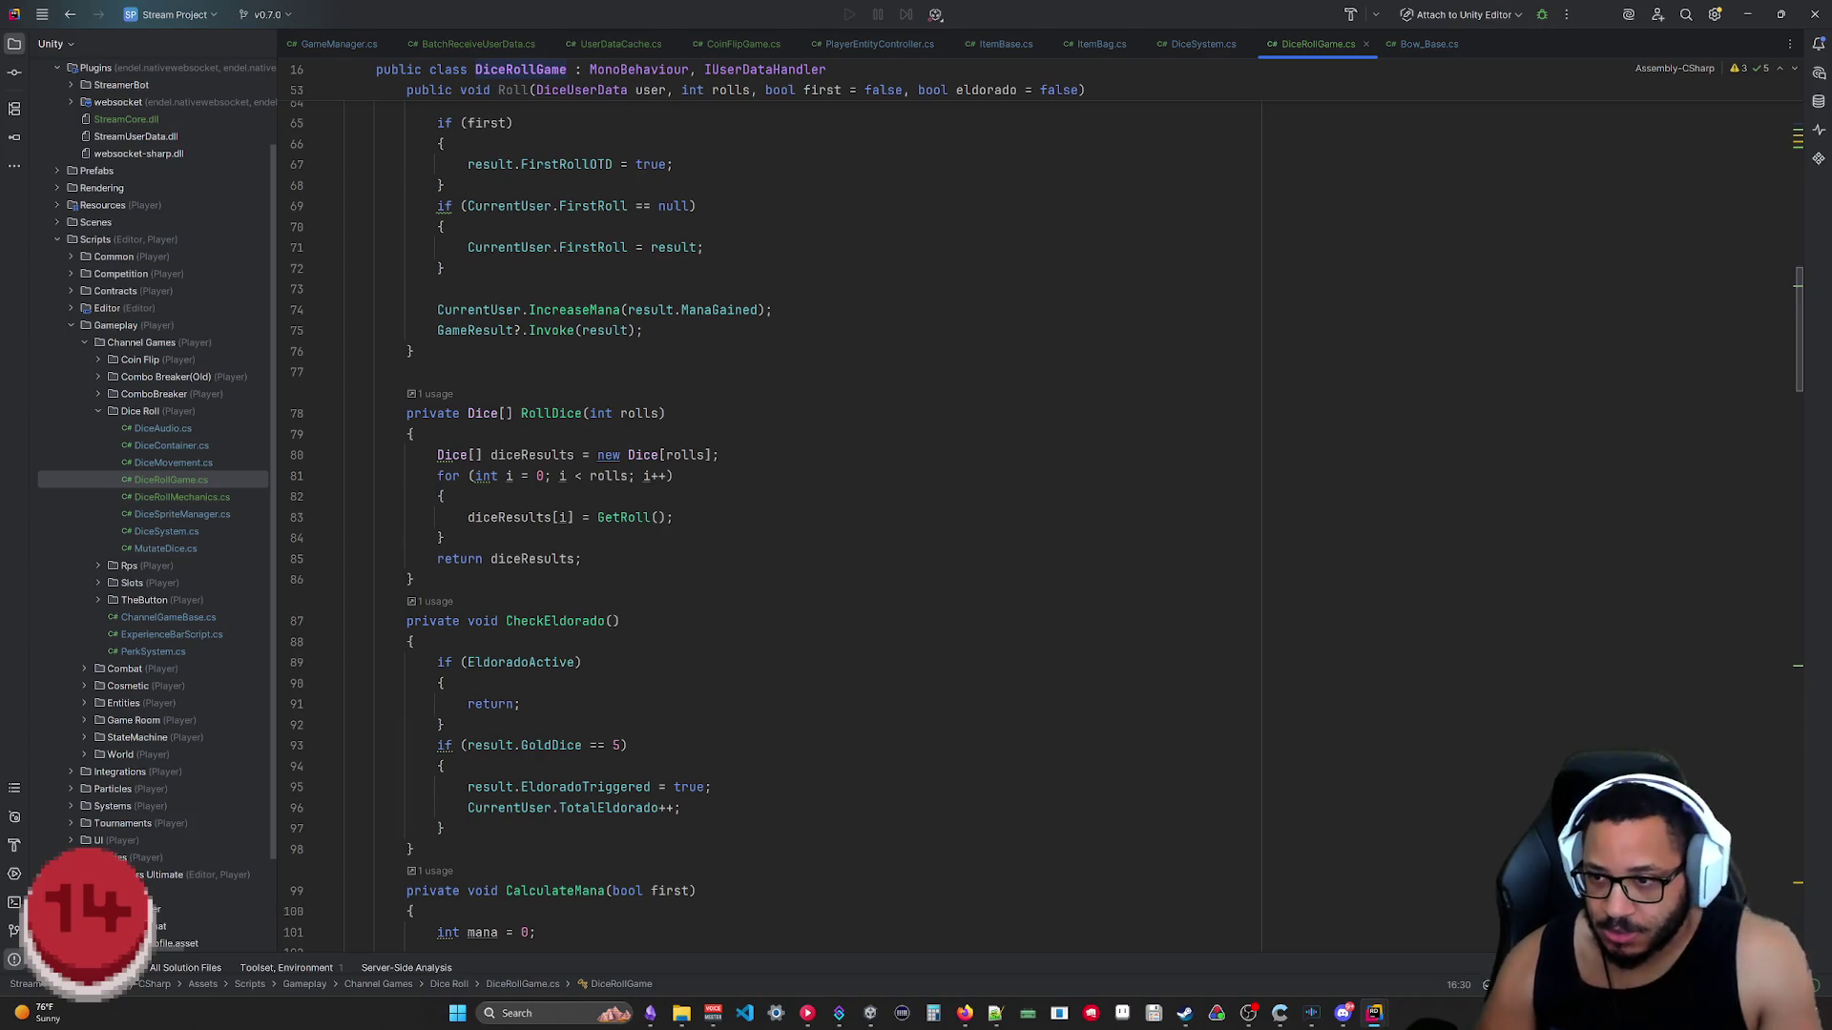
scroll(916, 544, "up", 1)
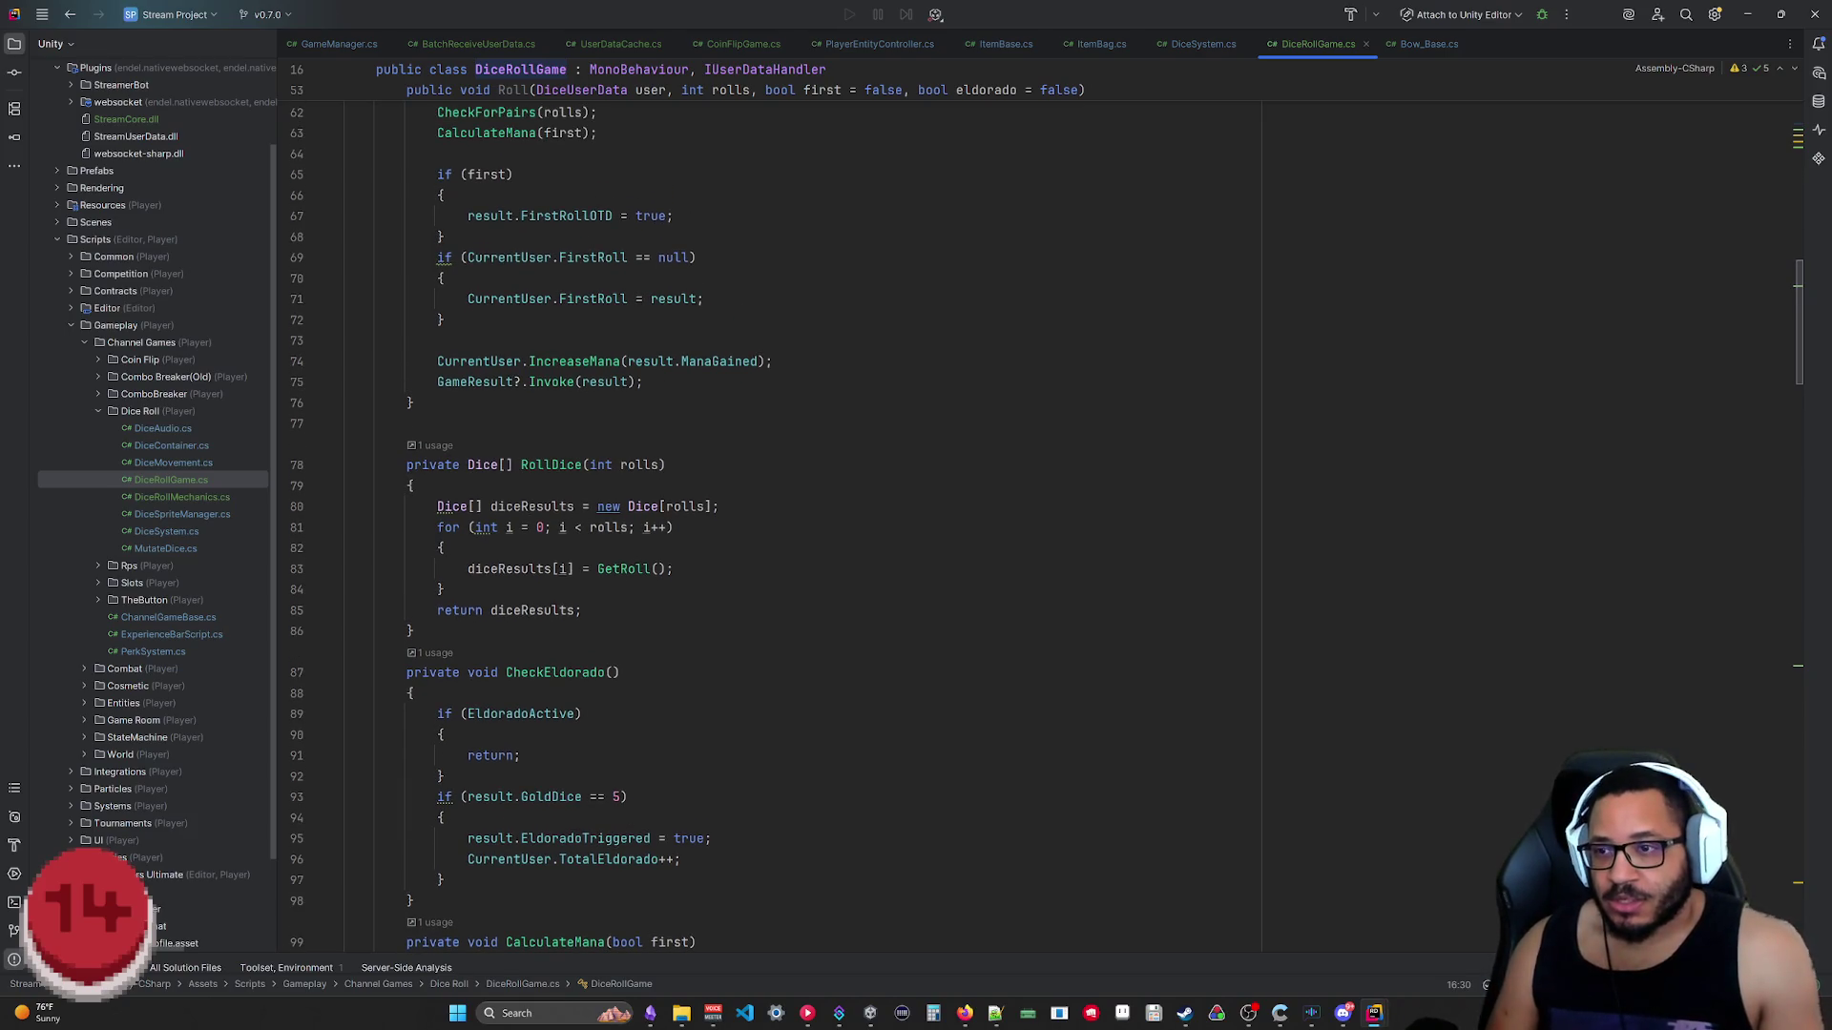
scroll(915, 545, "up", 9)
scroll(916, 543, "up", 11)
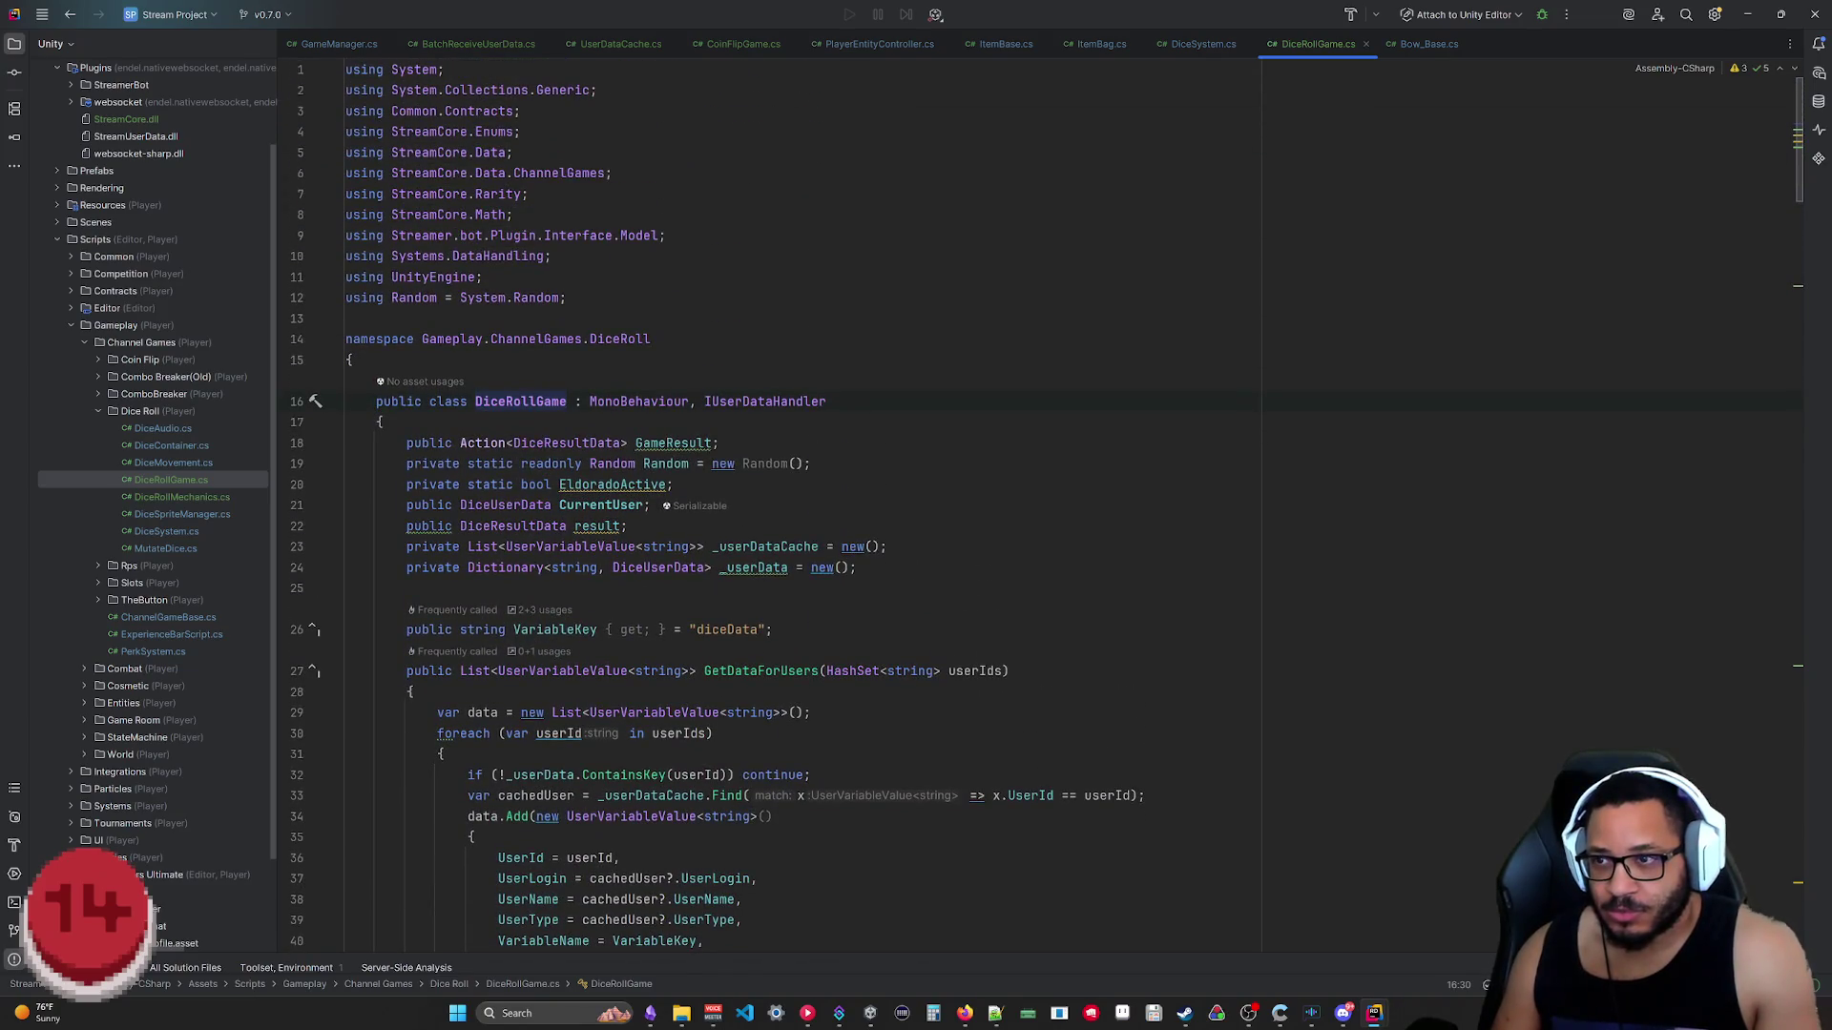
scroll(917, 544, "down", 15)
scroll(916, 544, "down", 15)
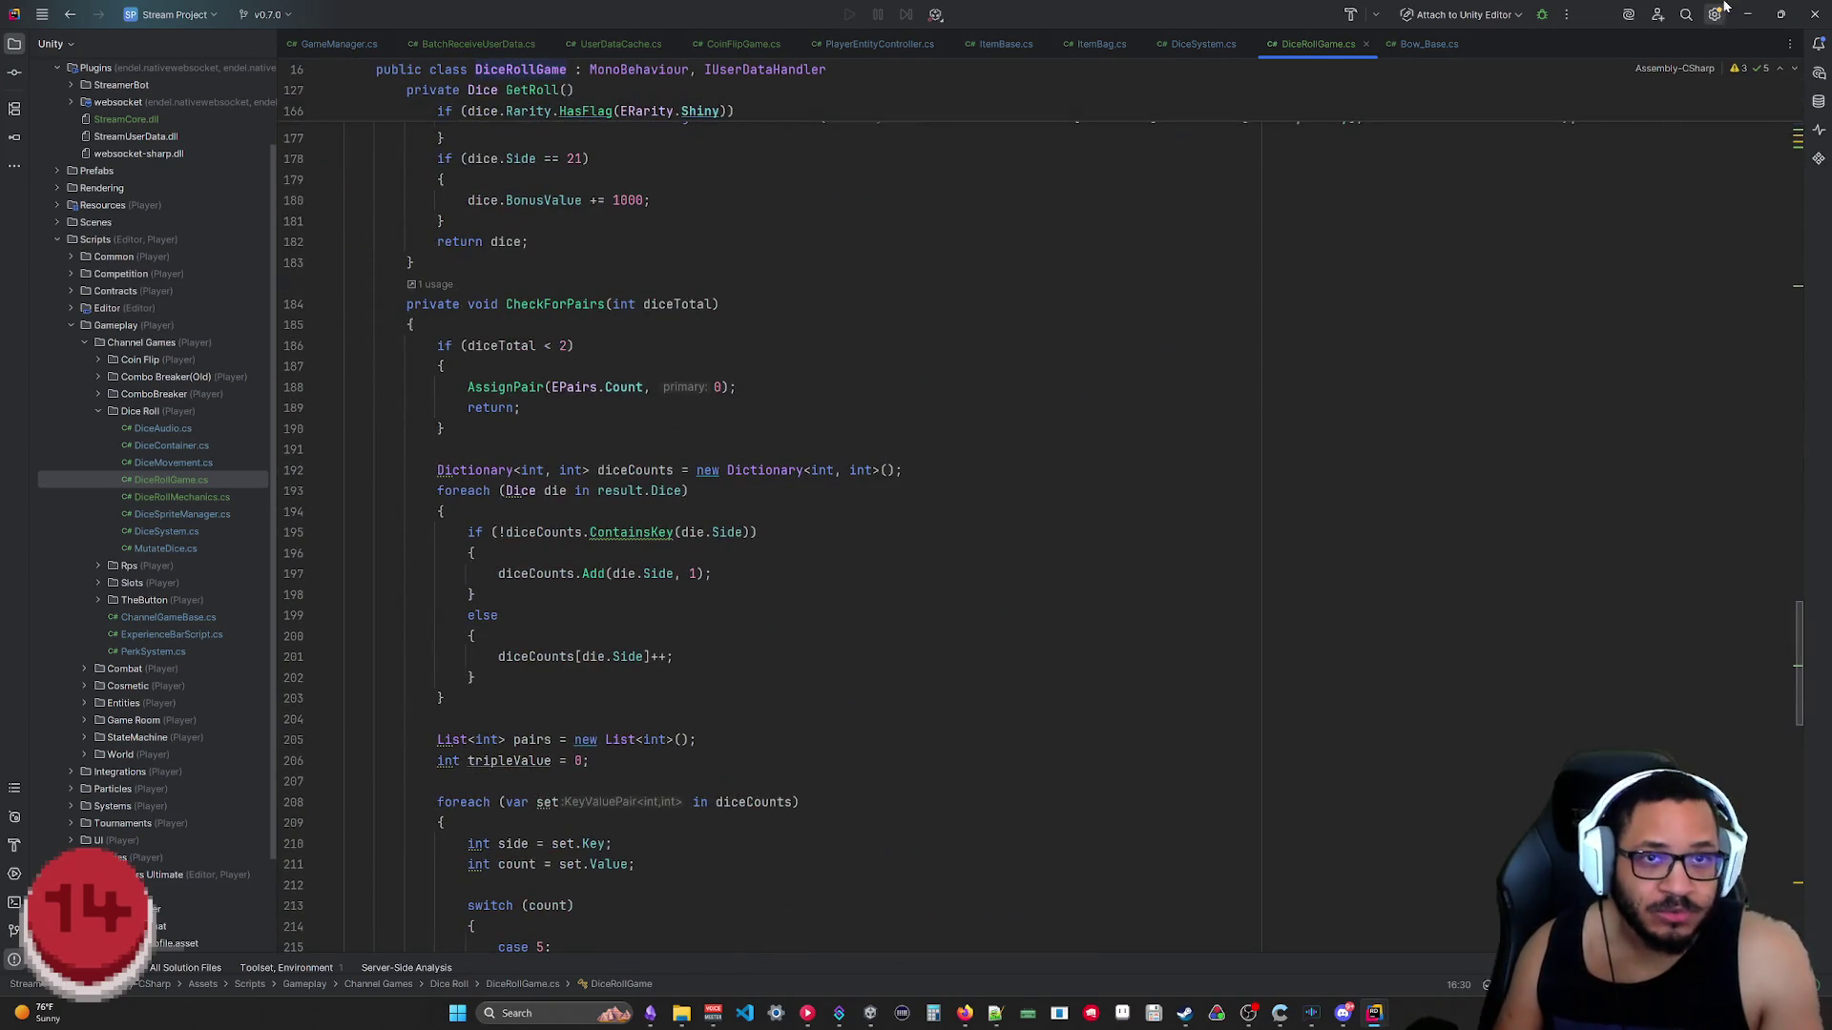
left_click(1373, 1013)
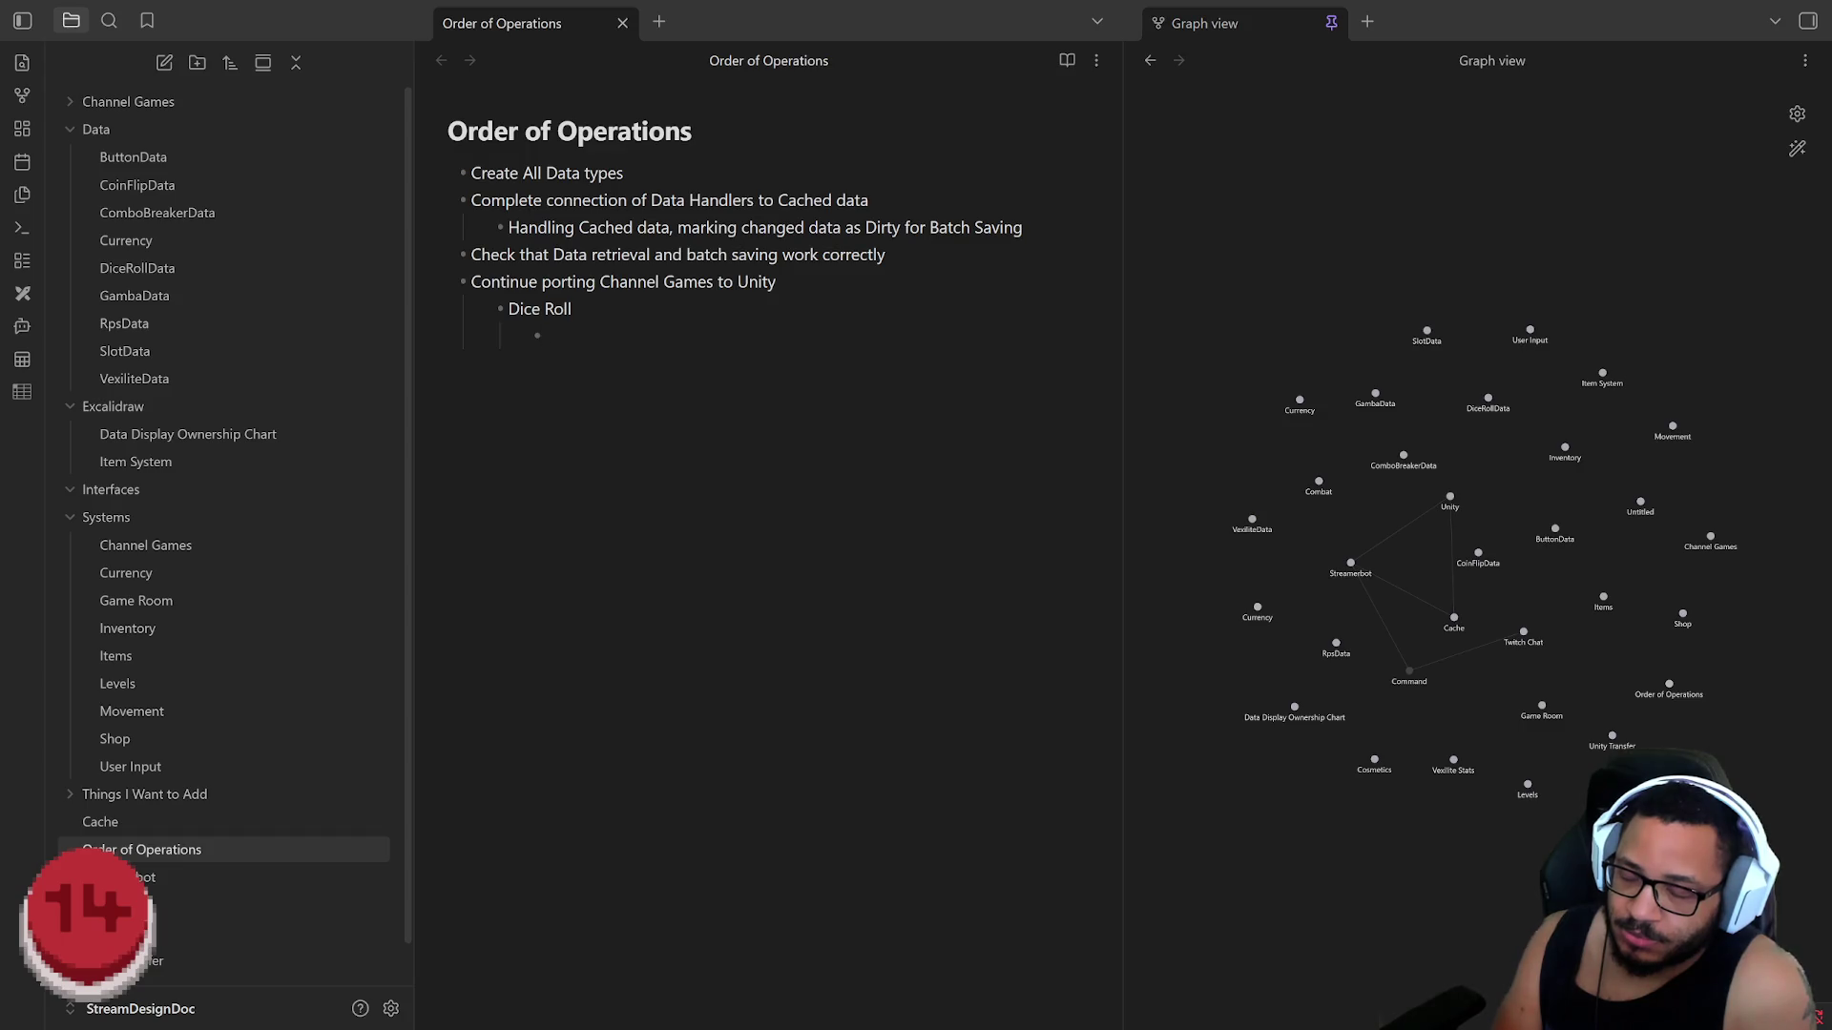
type("Check ")
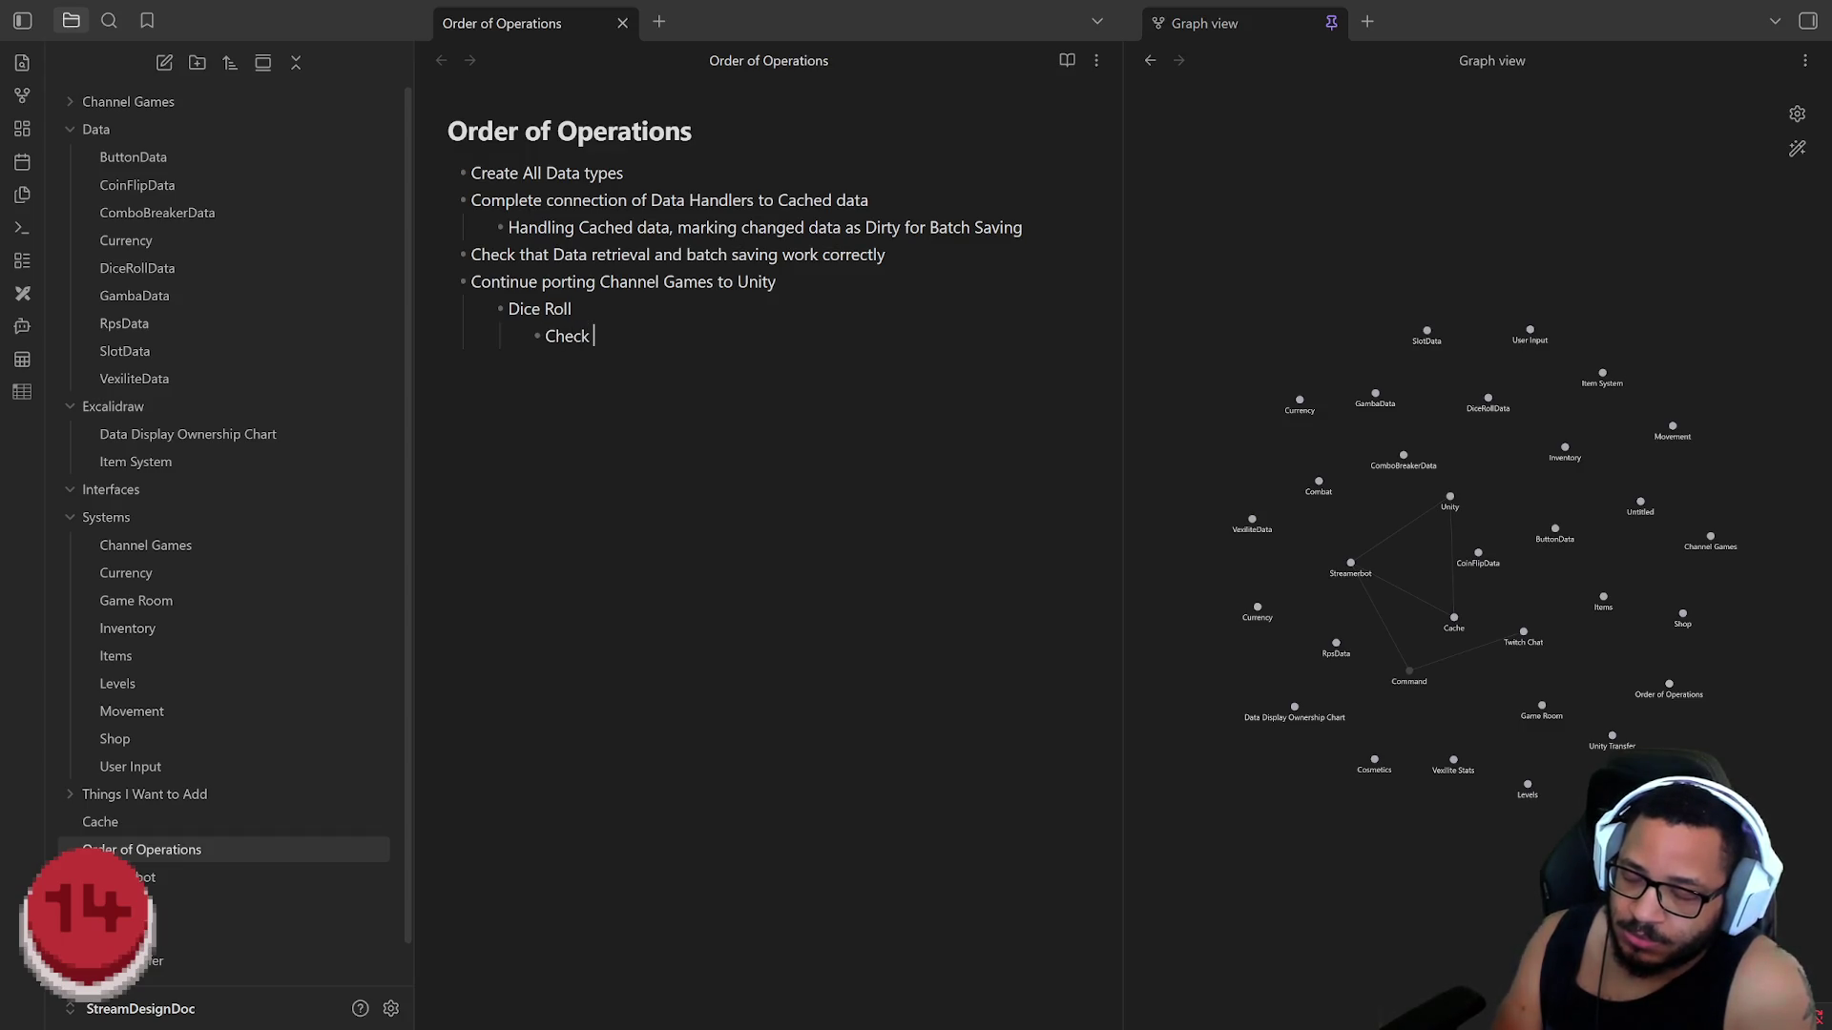
type("wha")
type("t's lefto")
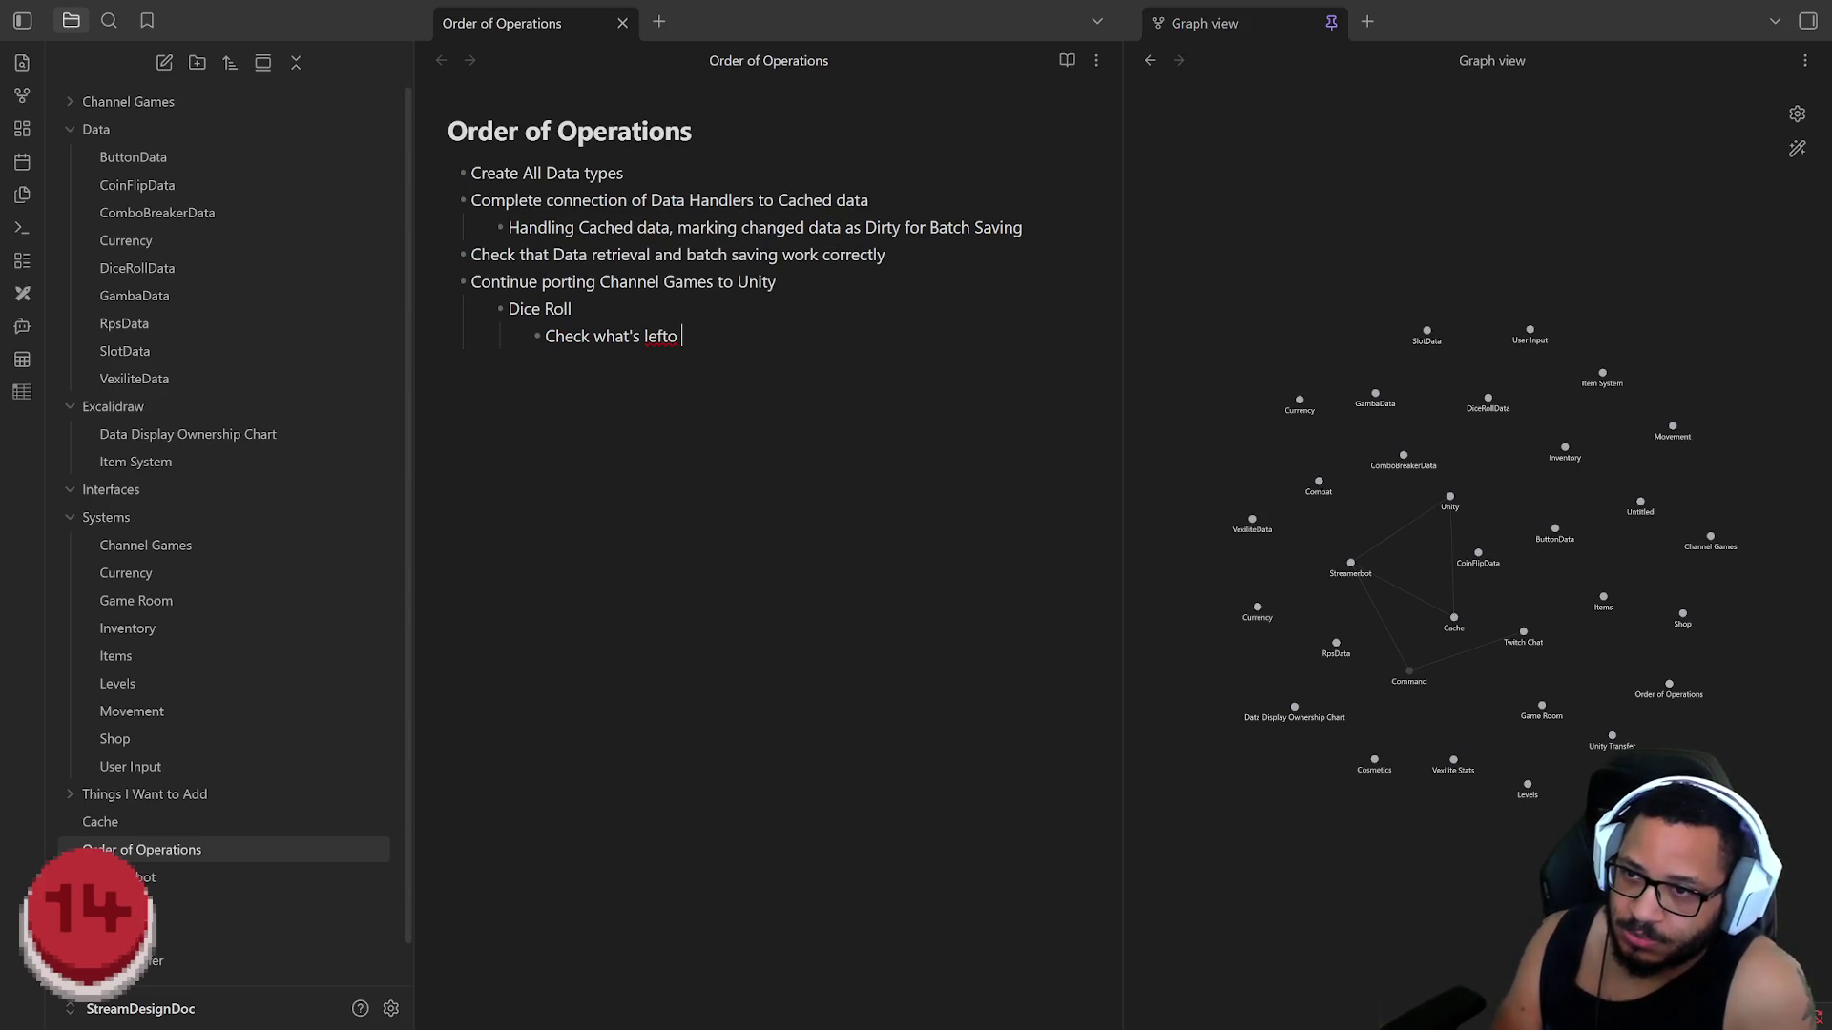
type(" left tyo")
Step: Add three Dice Roll sub-tasks: check what's left, bake Eldorado into base Dice, finish the Eldorado Trigger visual
key("BackSpace")
key("BackSpace")
type("o ")
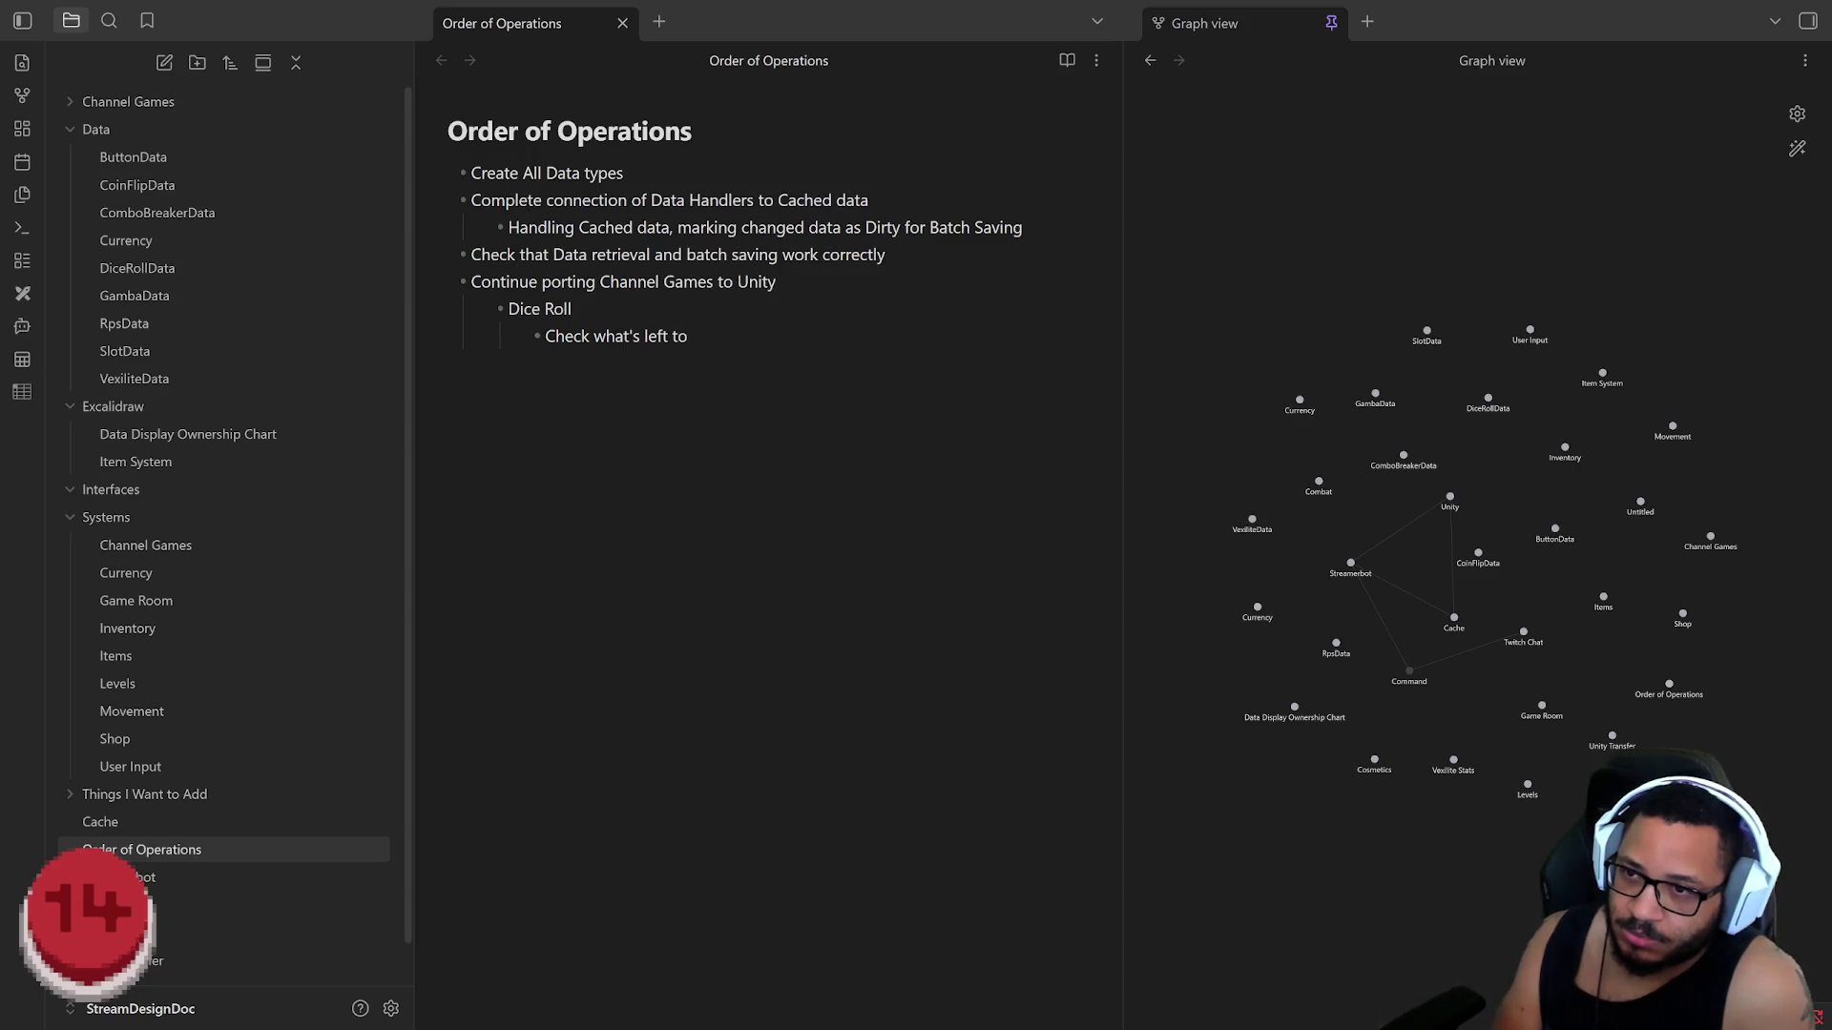
type("finish")
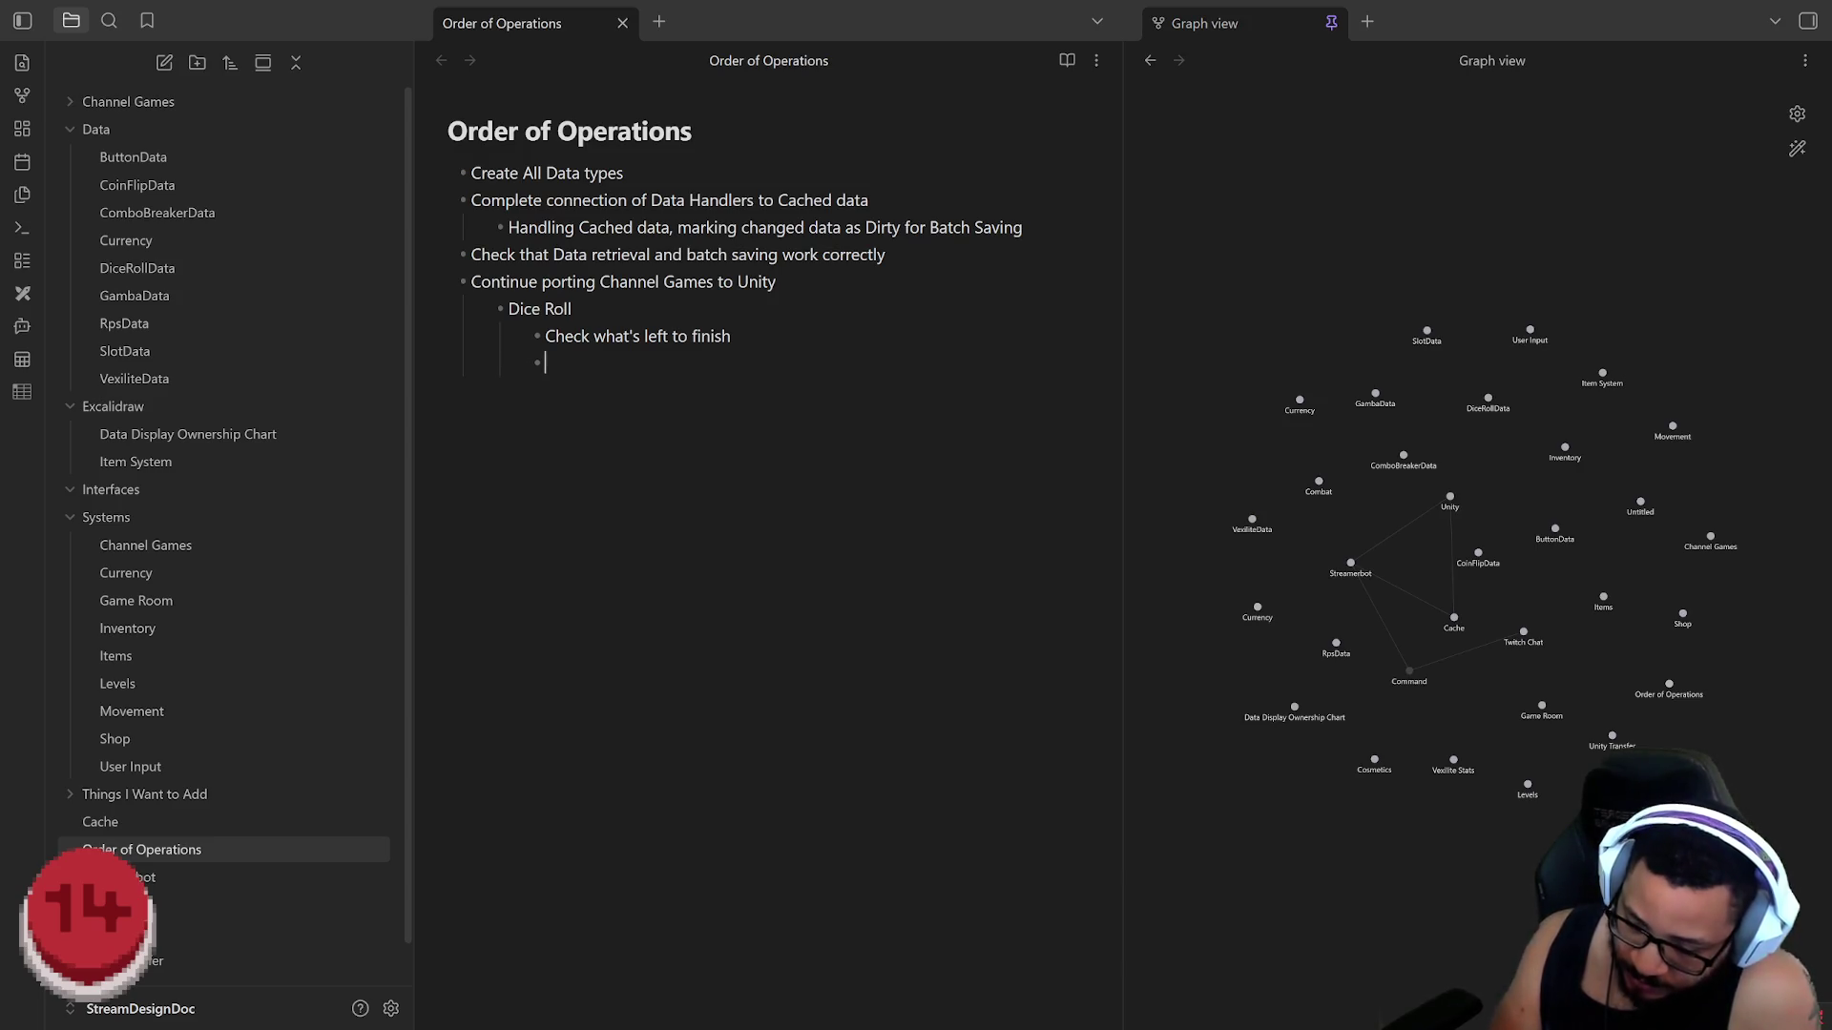
type("Bake Eldorado ")
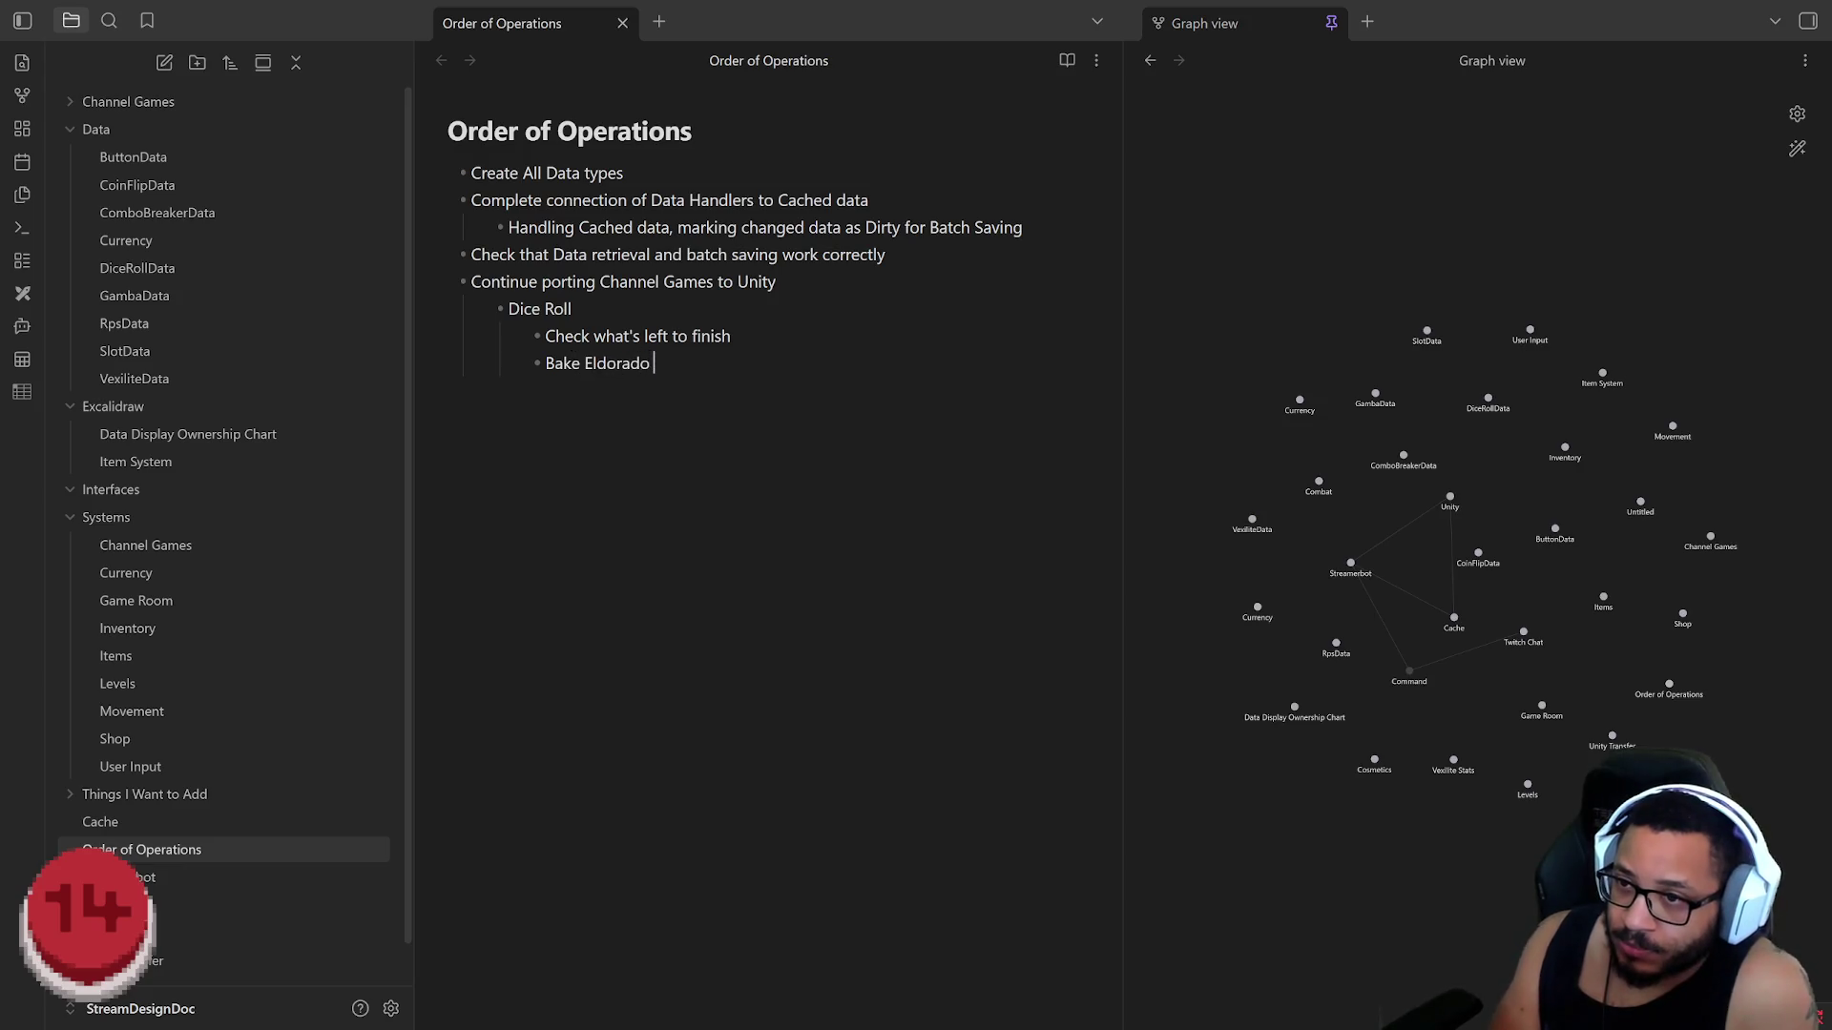
type("into base ")
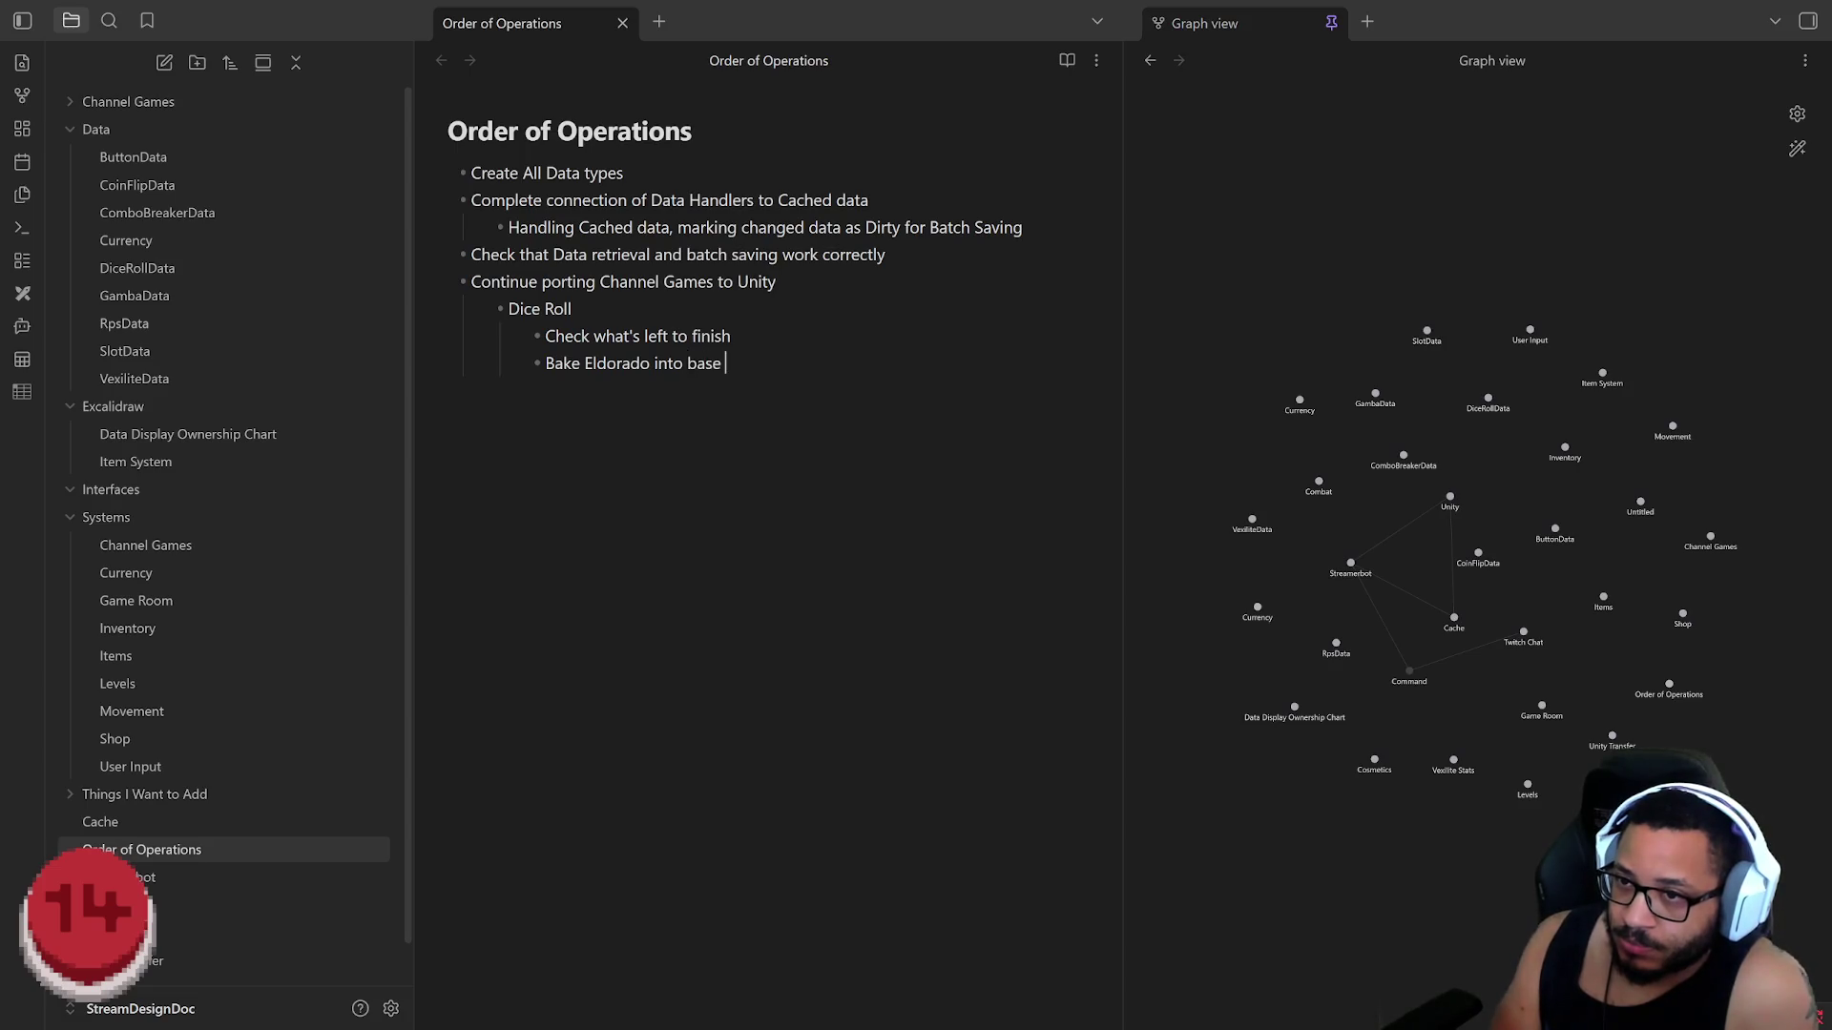
type("Dice")
key("Return")
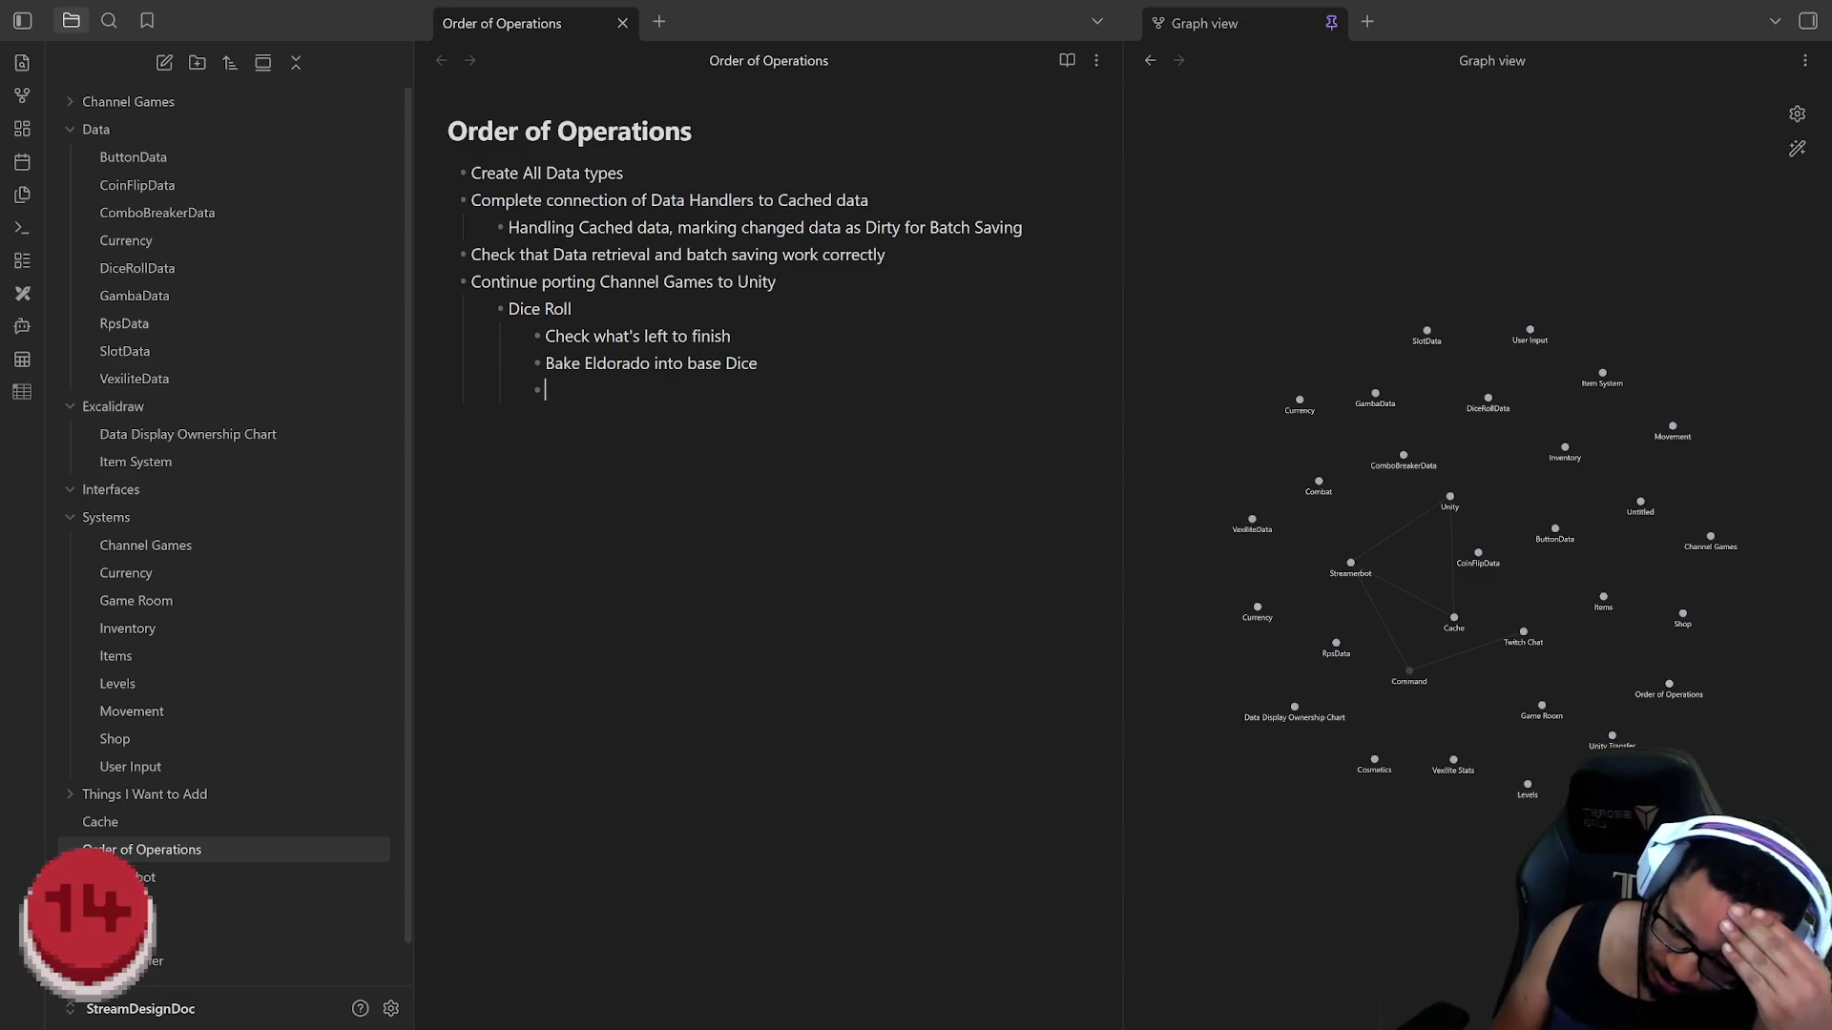
type("Finish")
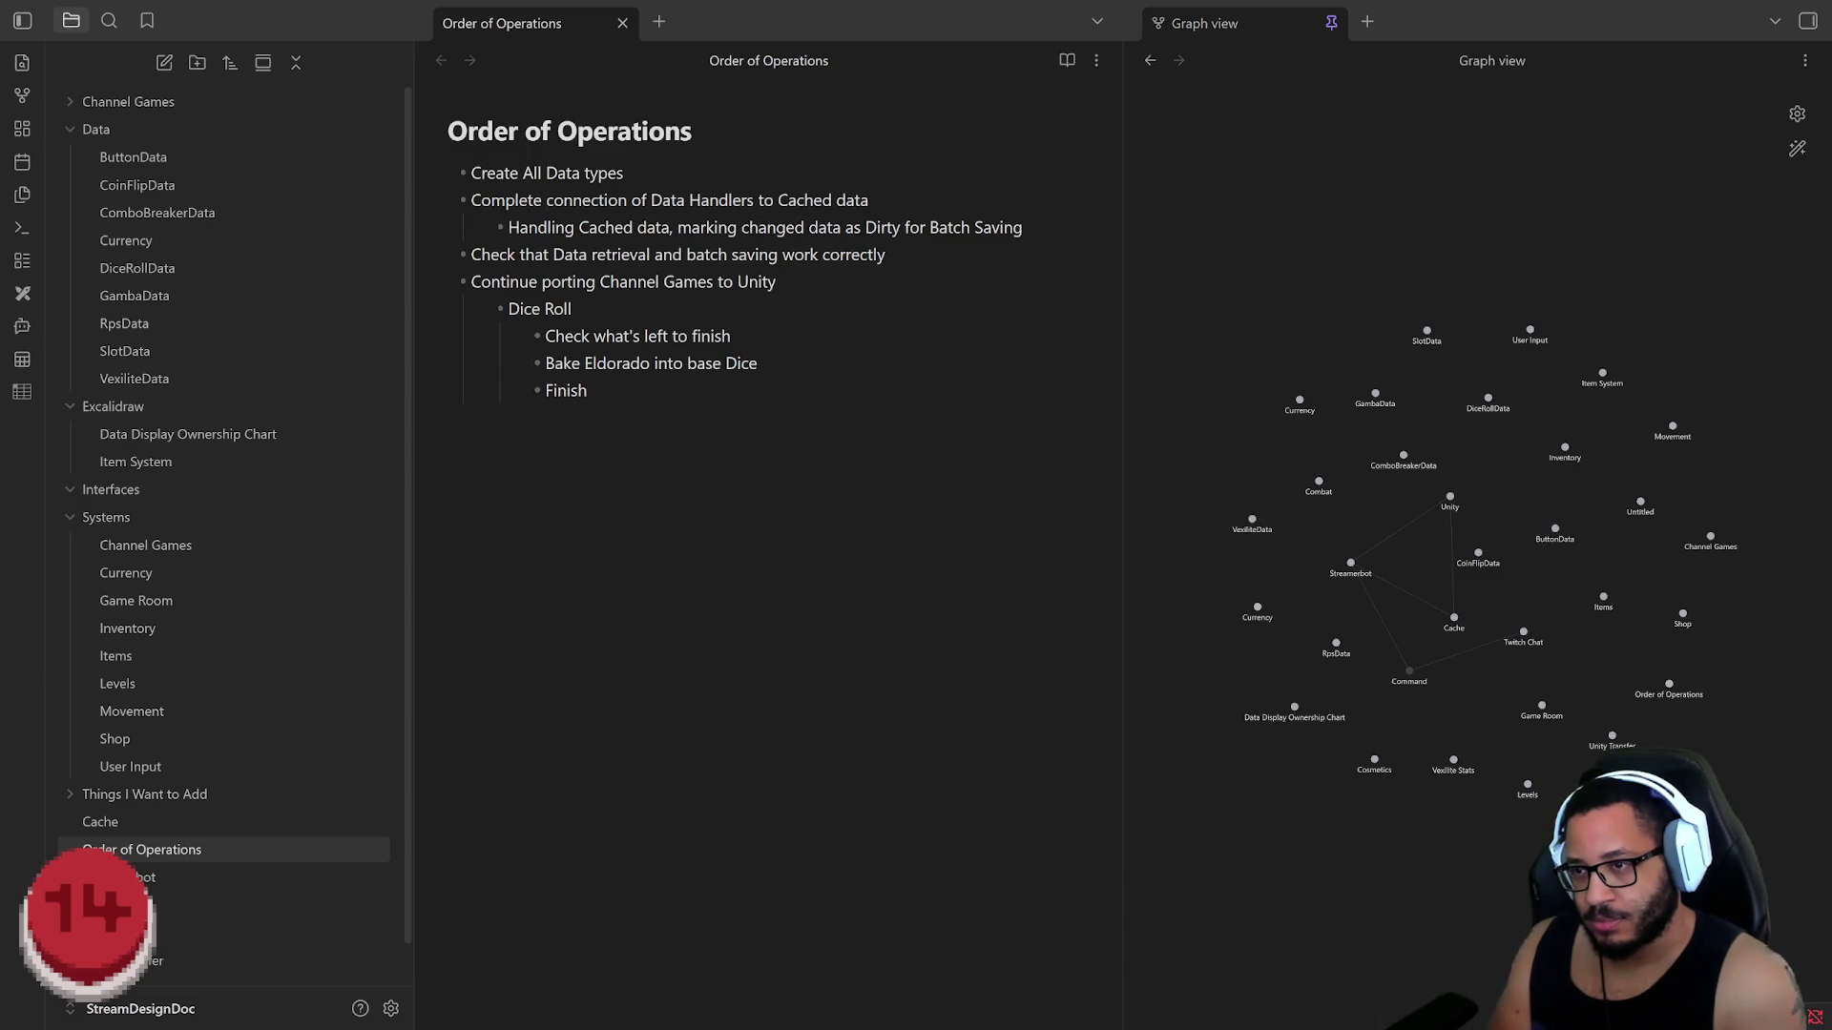
type(" the Eldorado ")
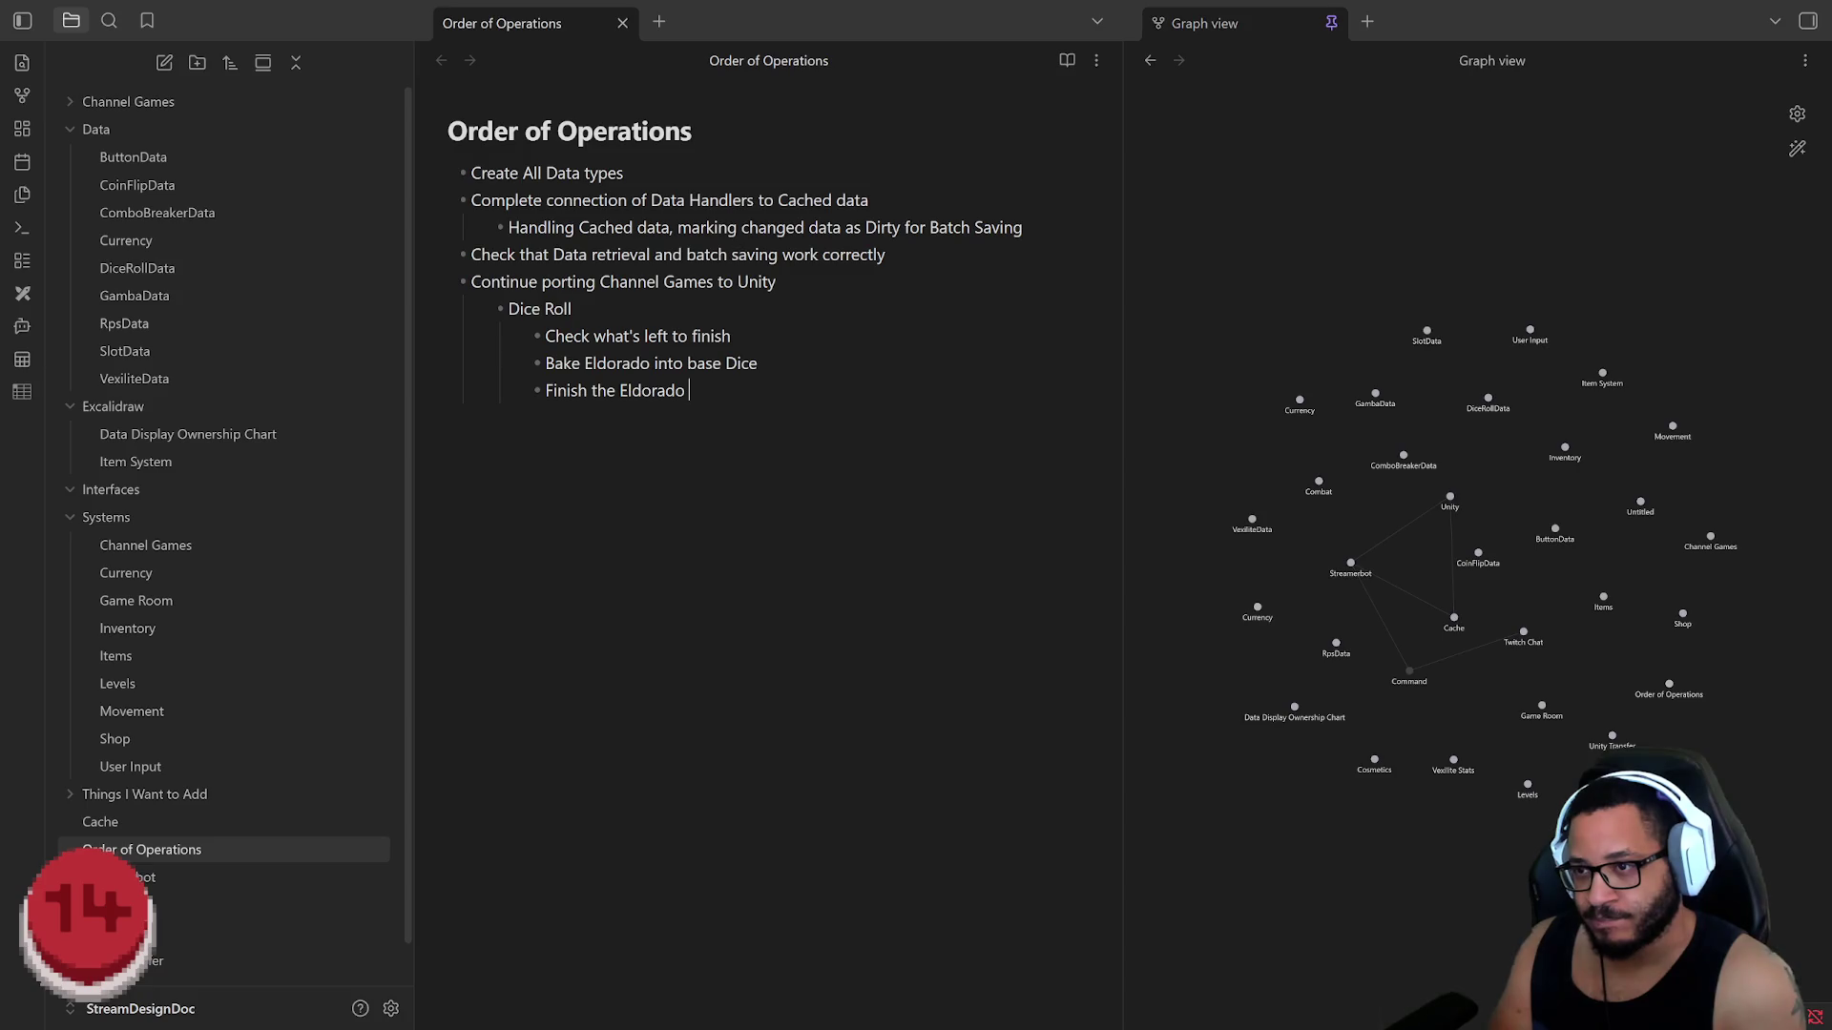
type("Trigger ")
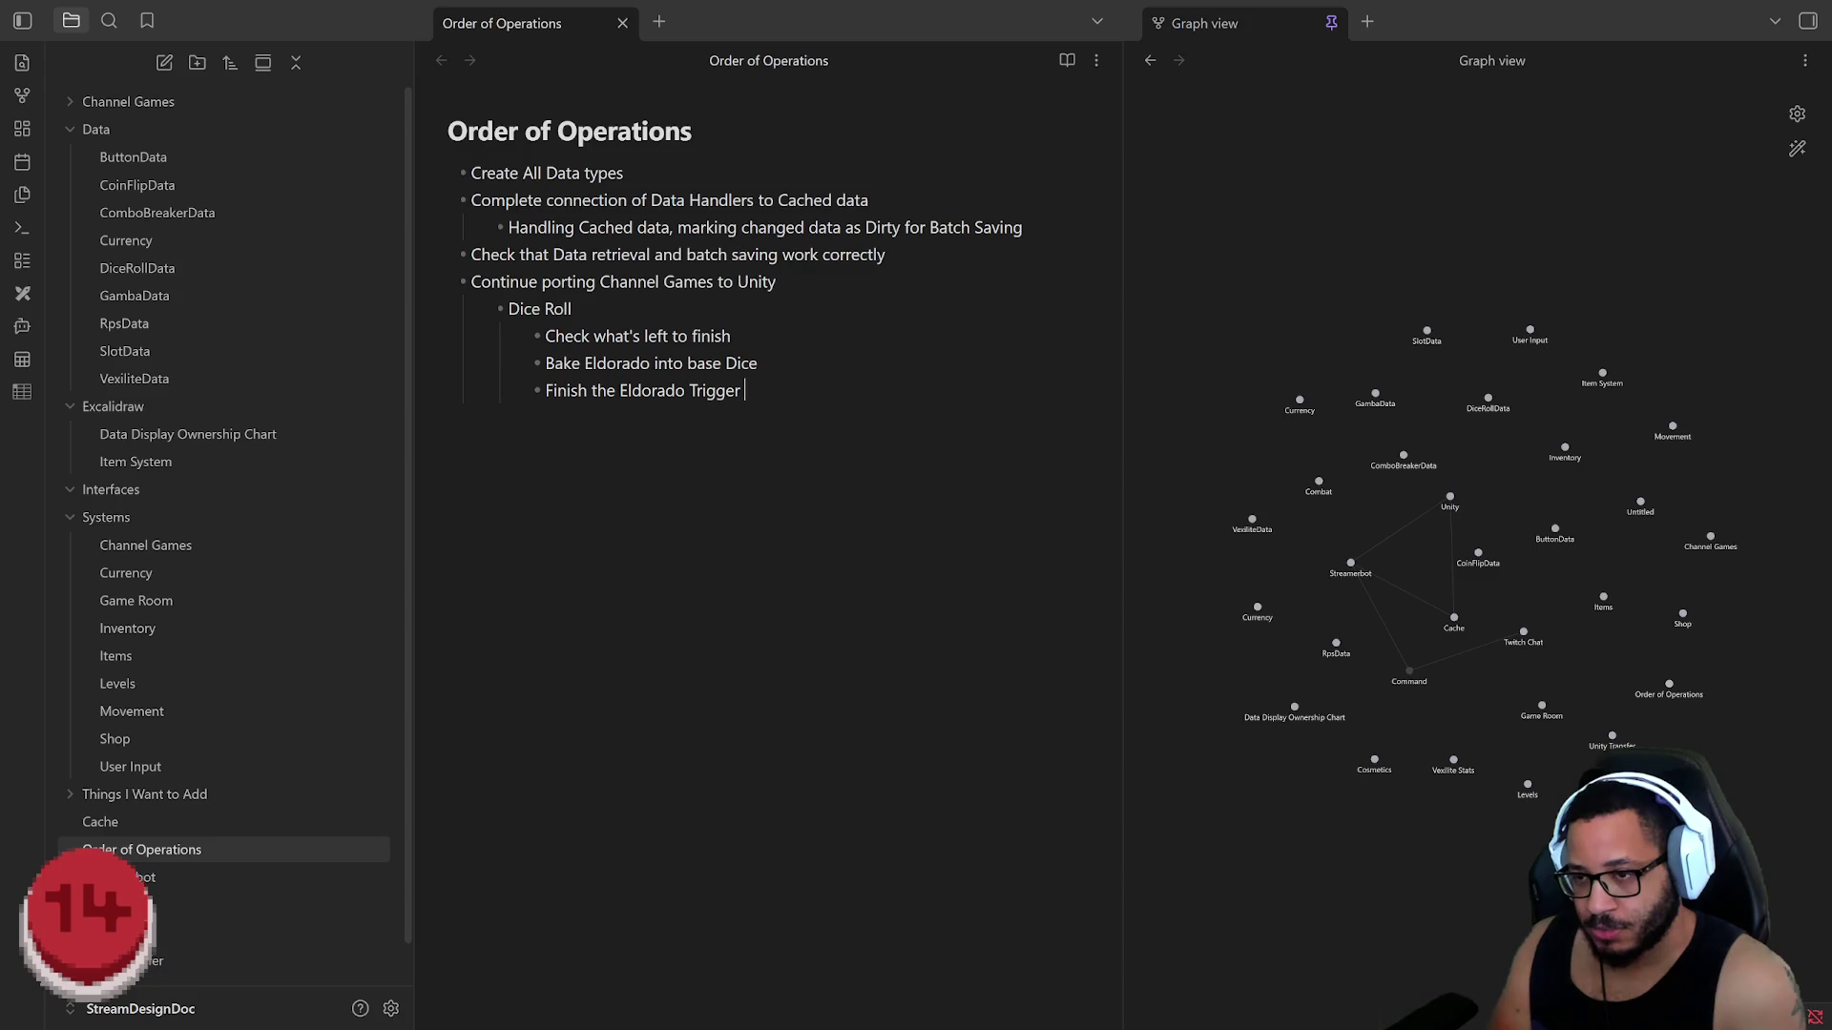
type("visual")
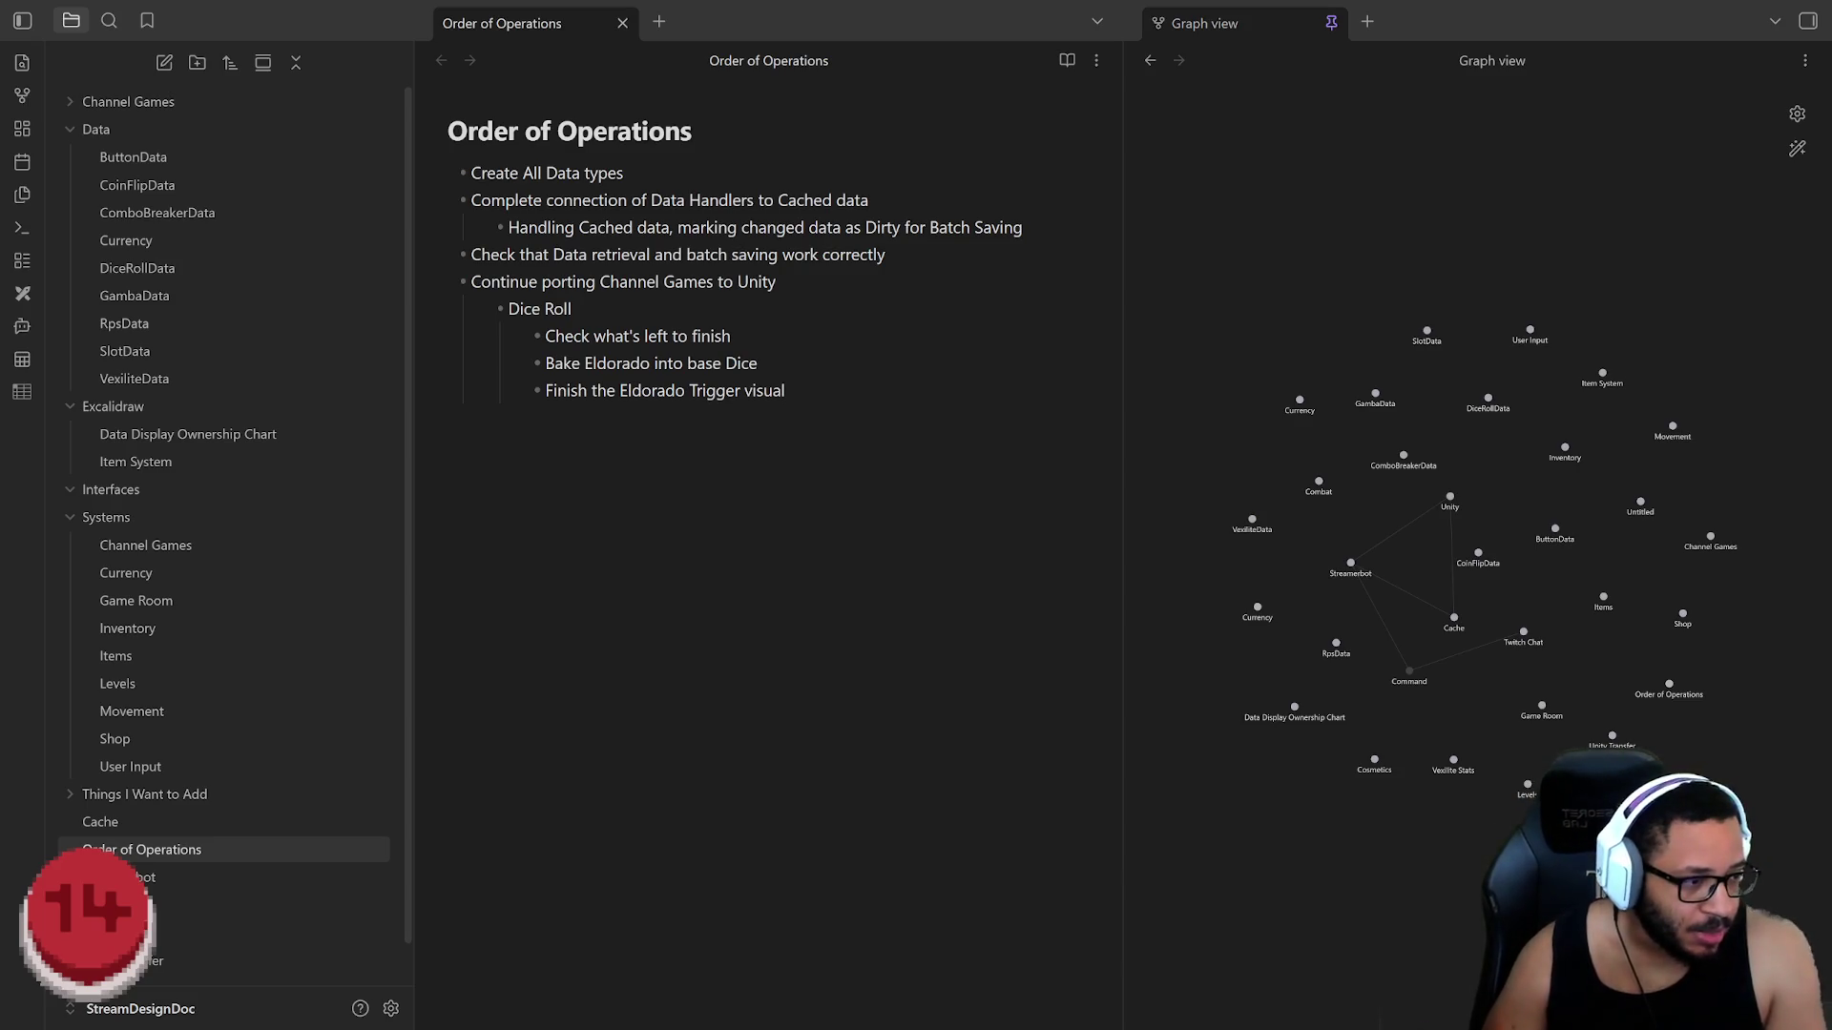
key("alt+Tab")
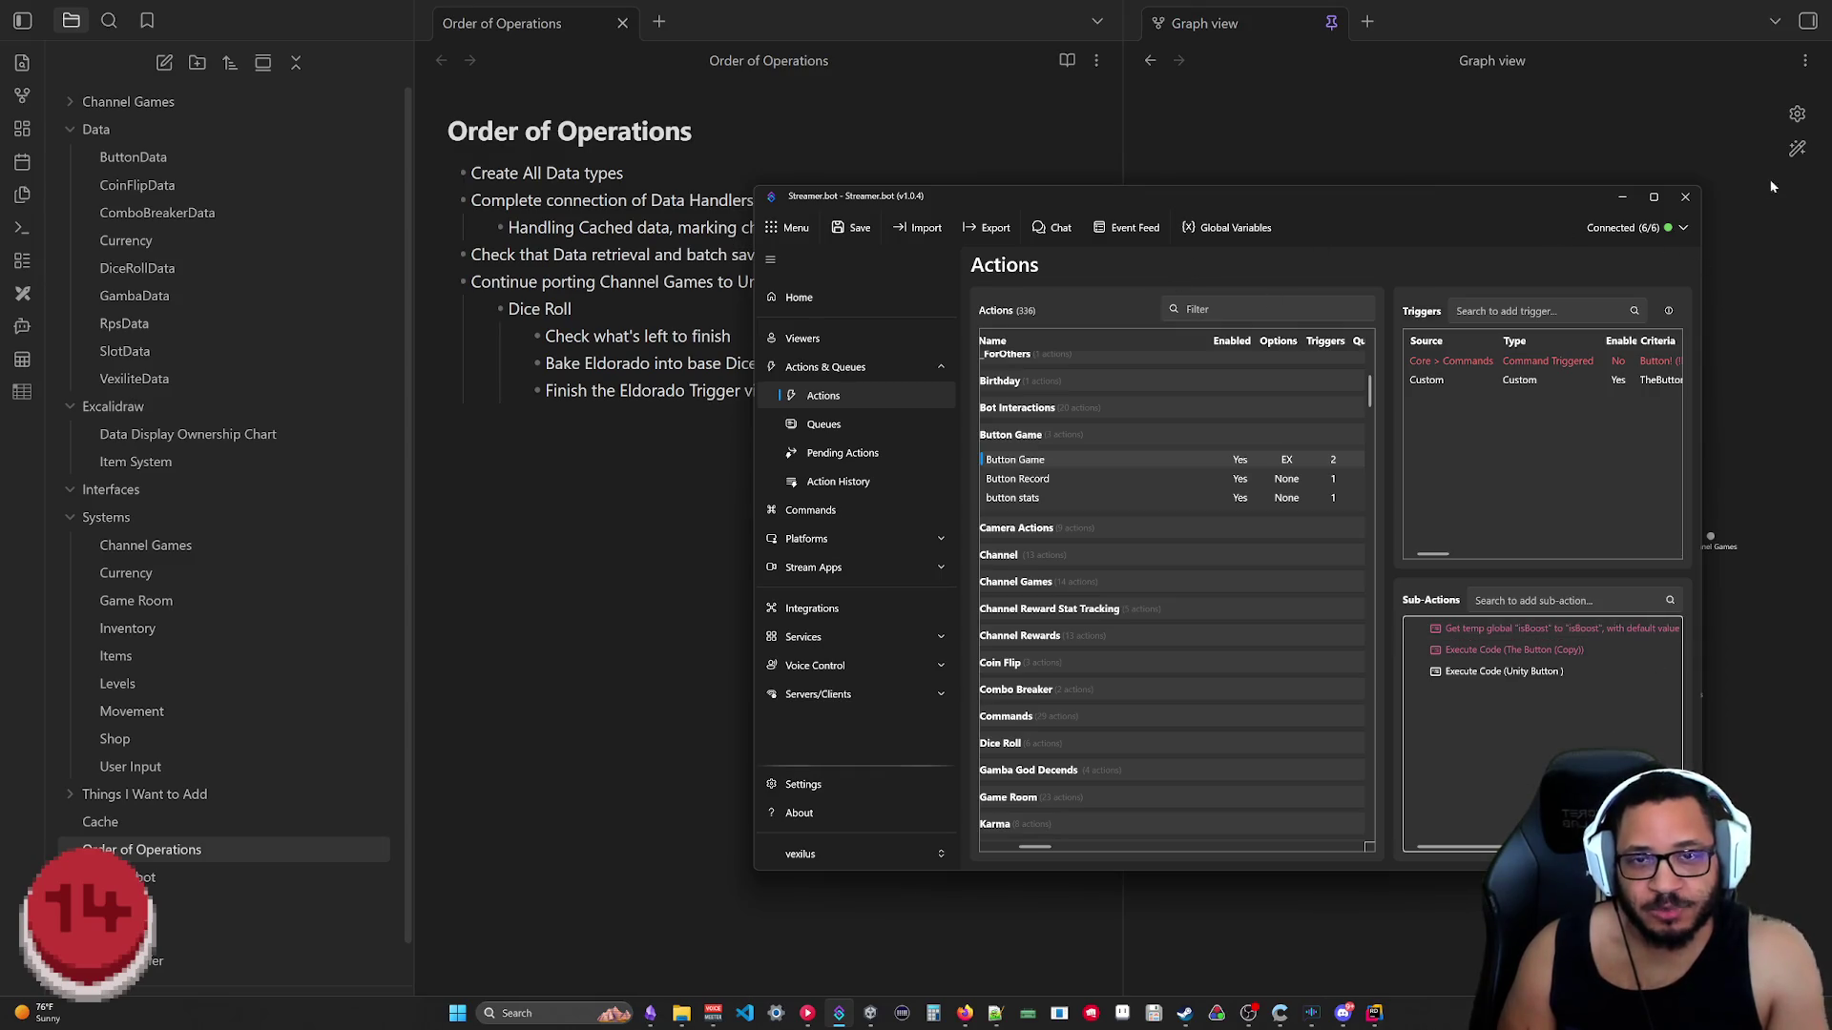
Step: Minimize Streamer.bot to return to the Obsidian note and graph view
left_click(1623, 199)
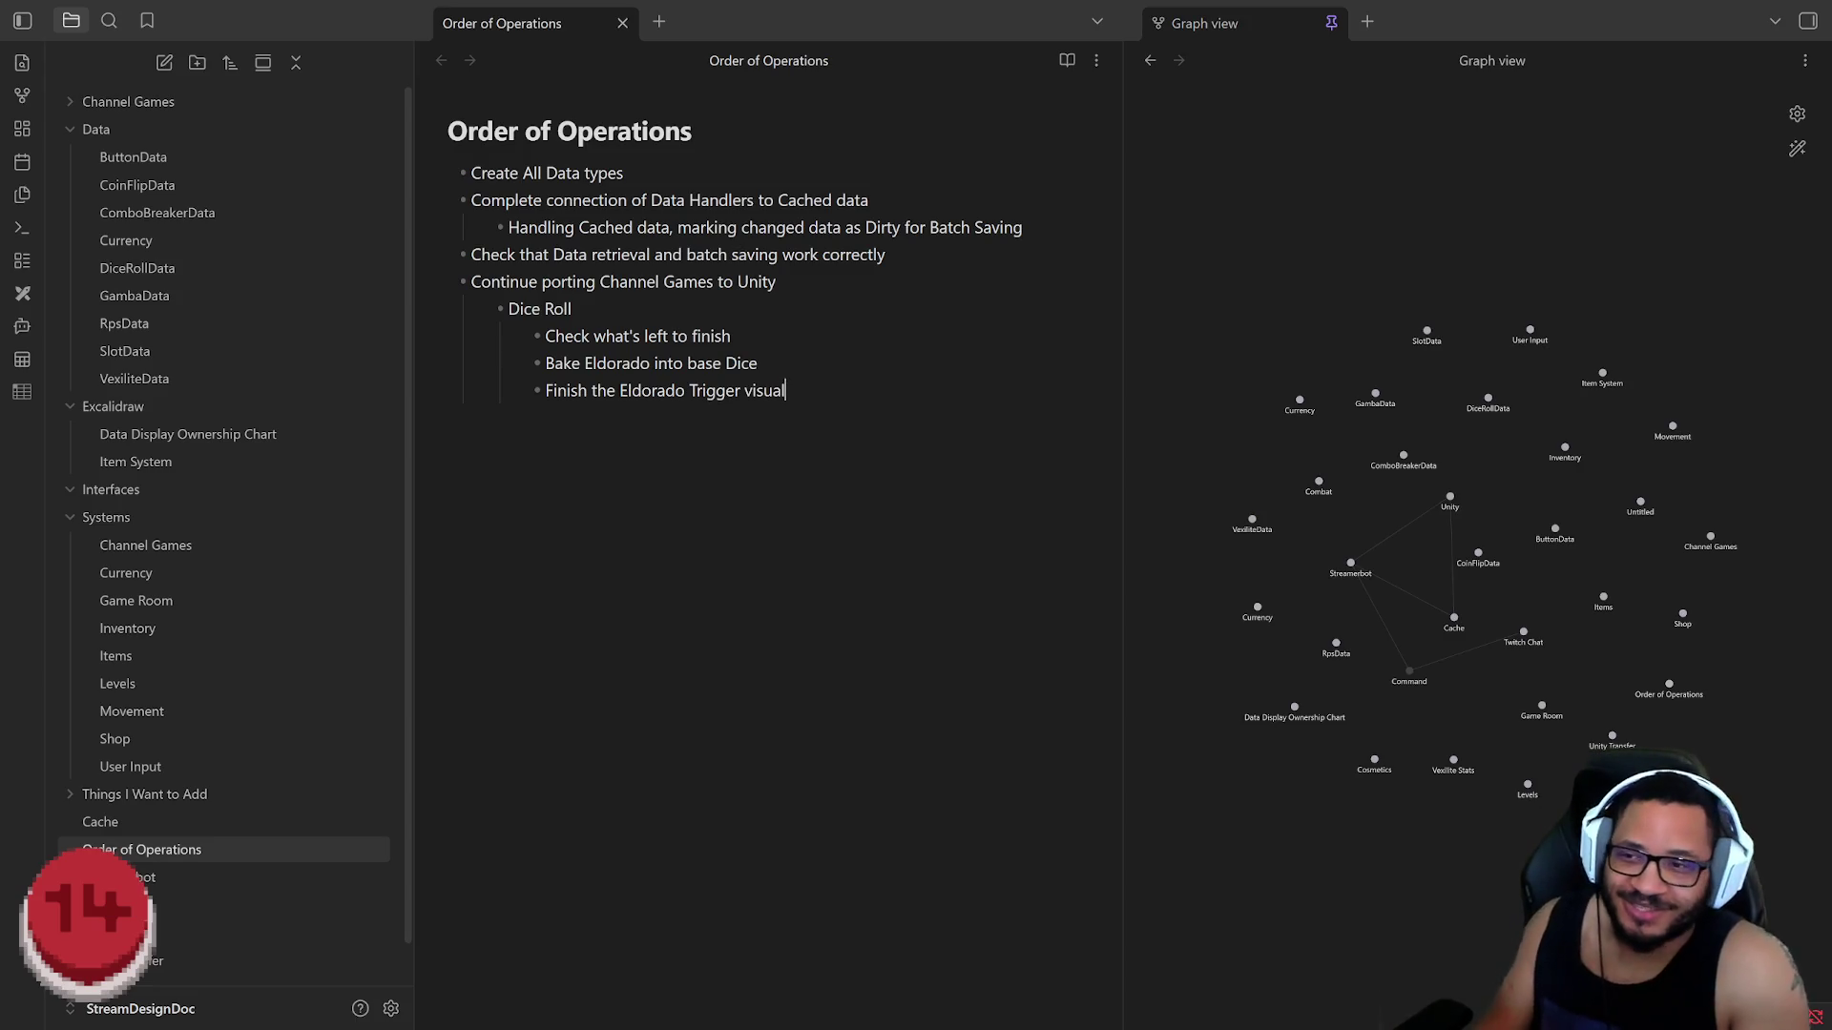
Step: Outdent the new empty bullet to the Dice Roll level, then switch to Rider
key("shift+Tab")
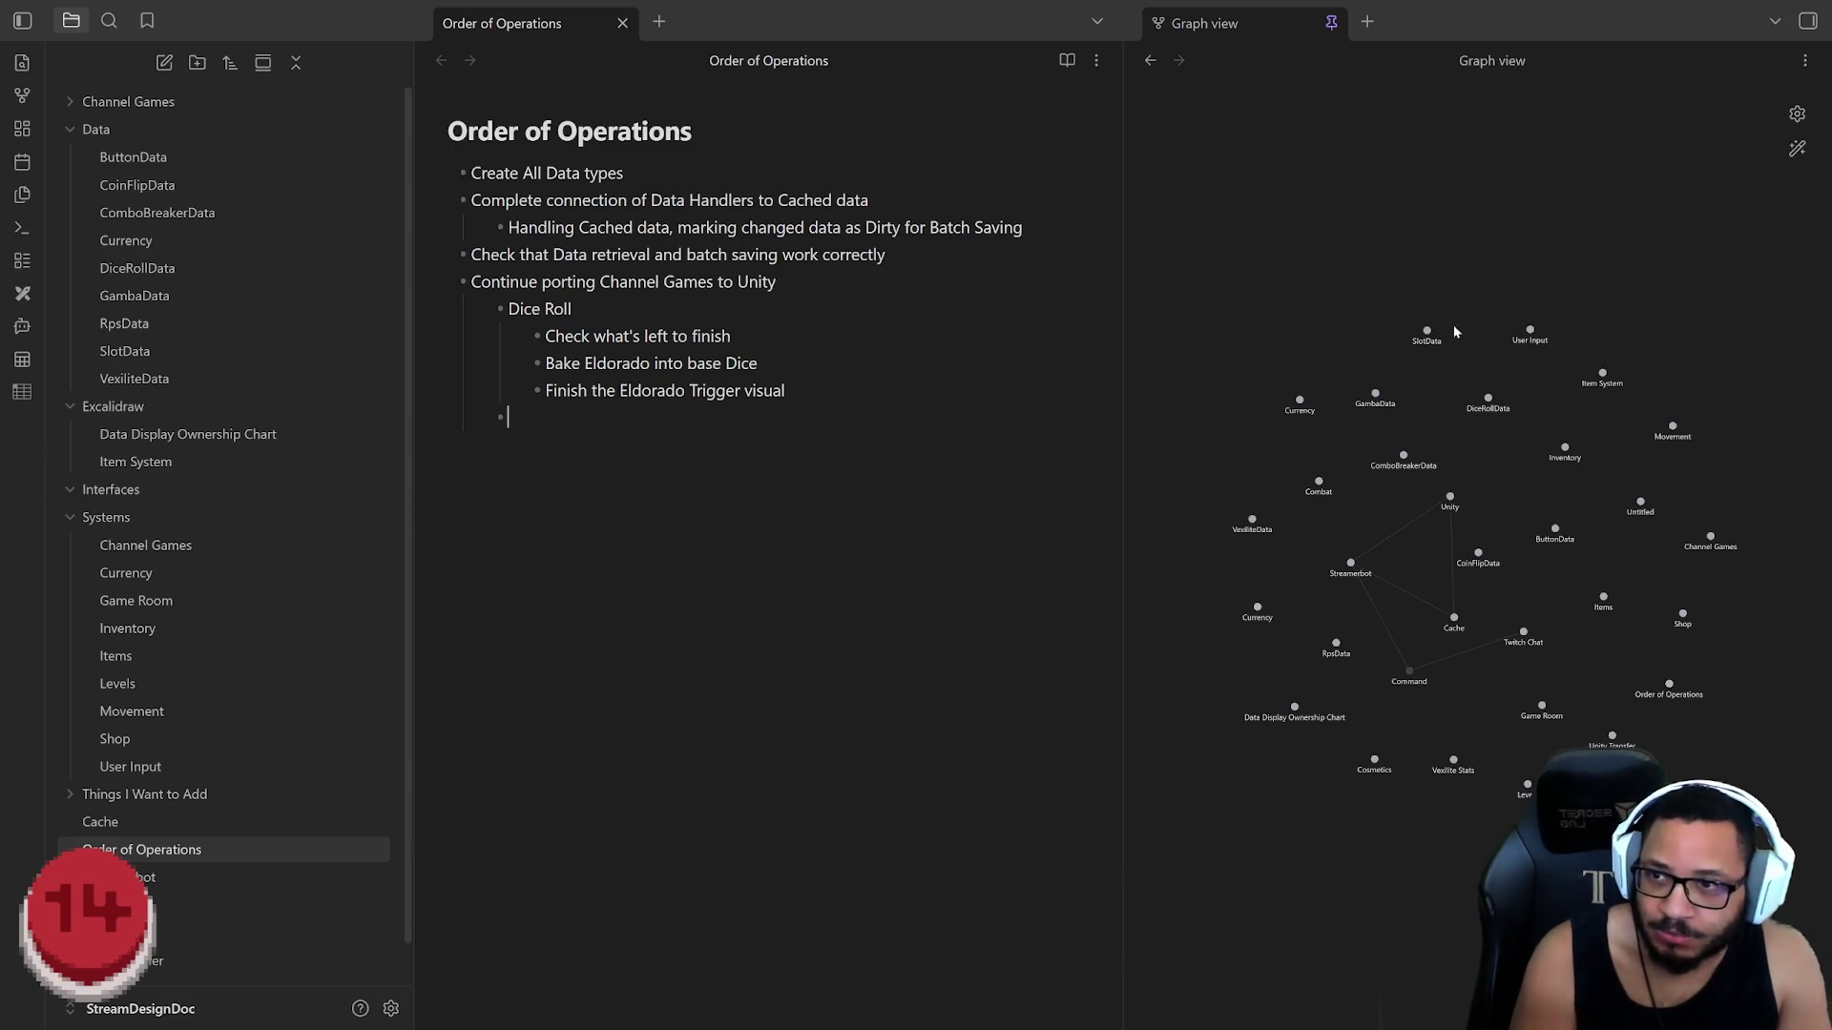
key("alt+Tab")
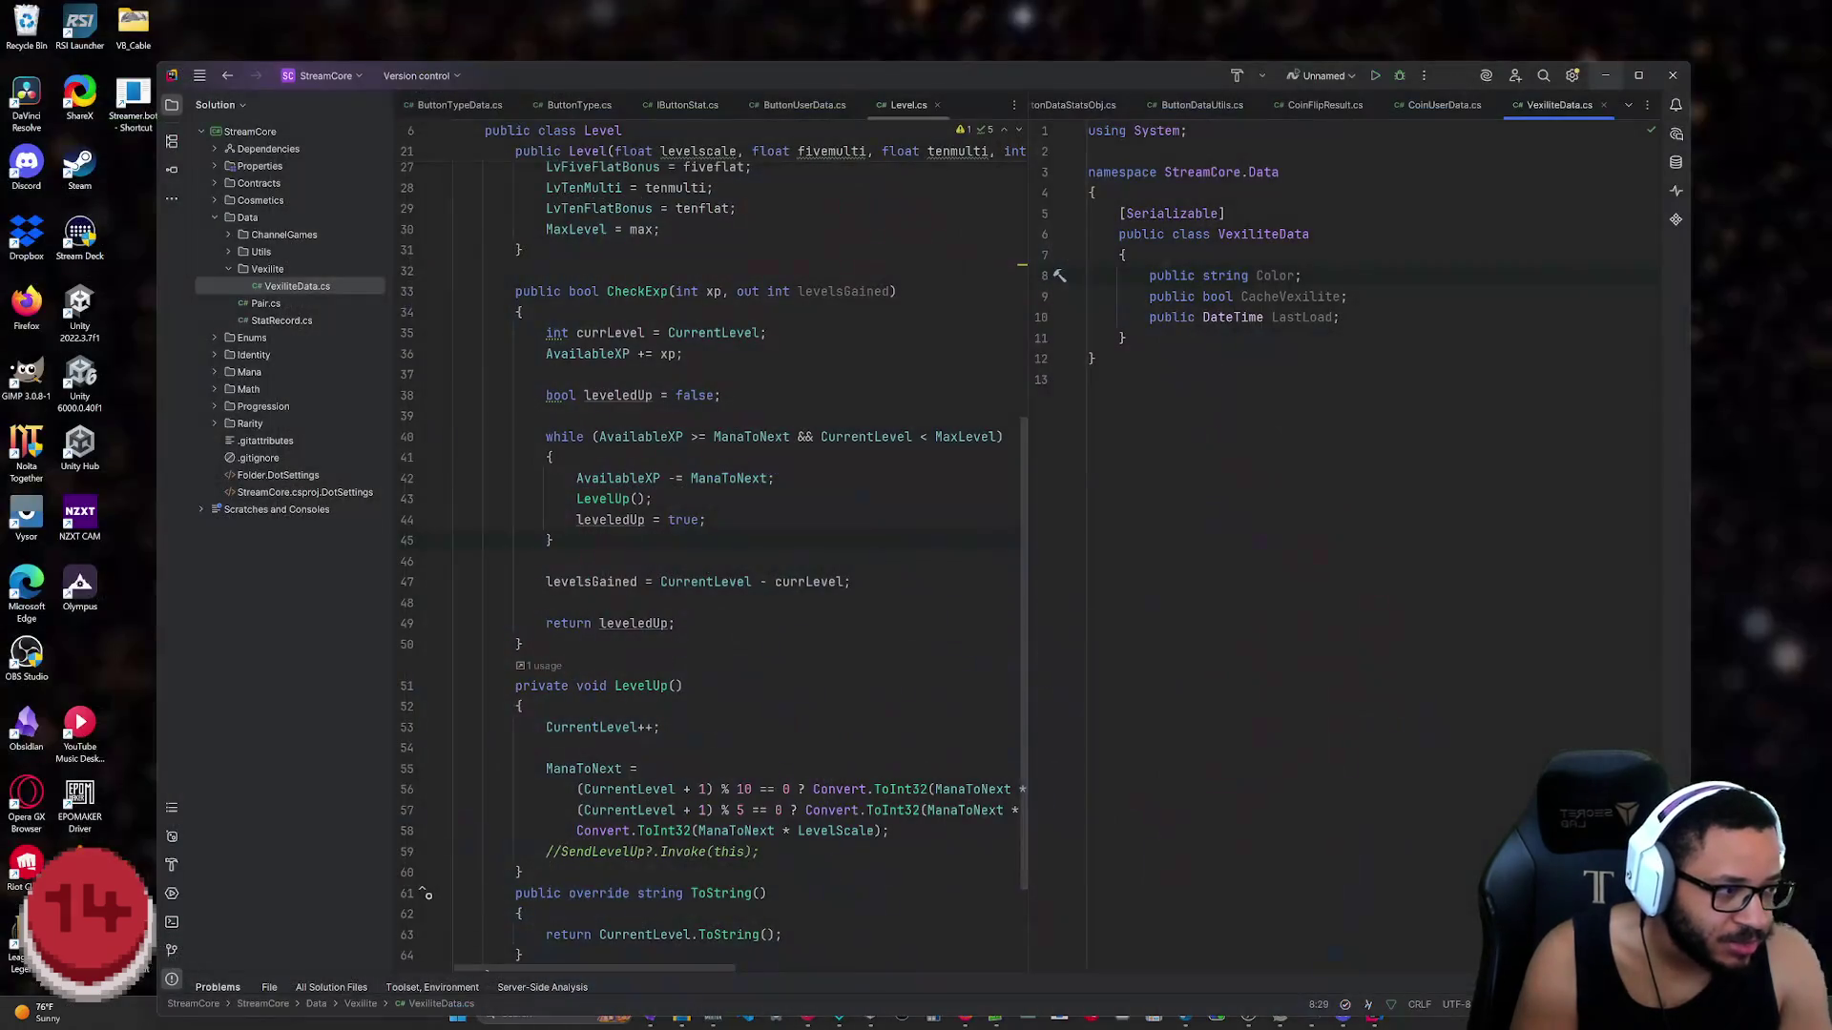
key("alt+Tab")
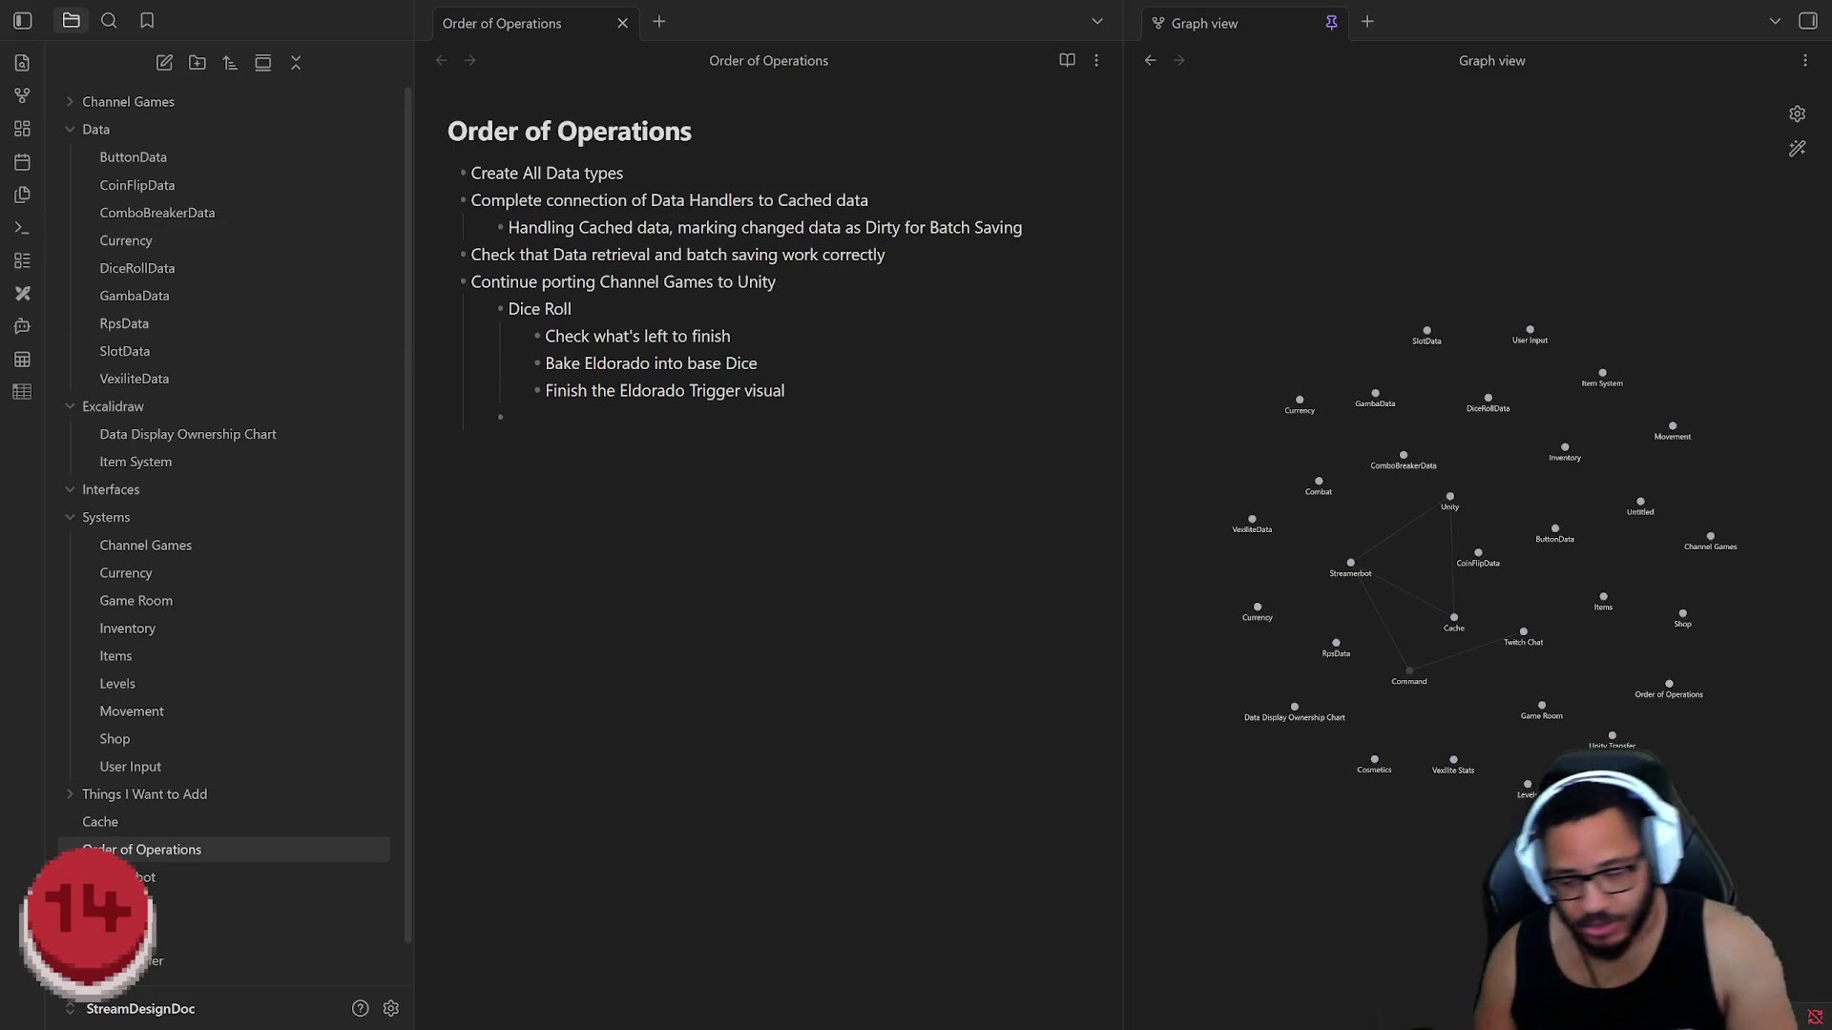
Step: Launch Task Manager over the Order of Operations note
key("ctrl+shift+Escape")
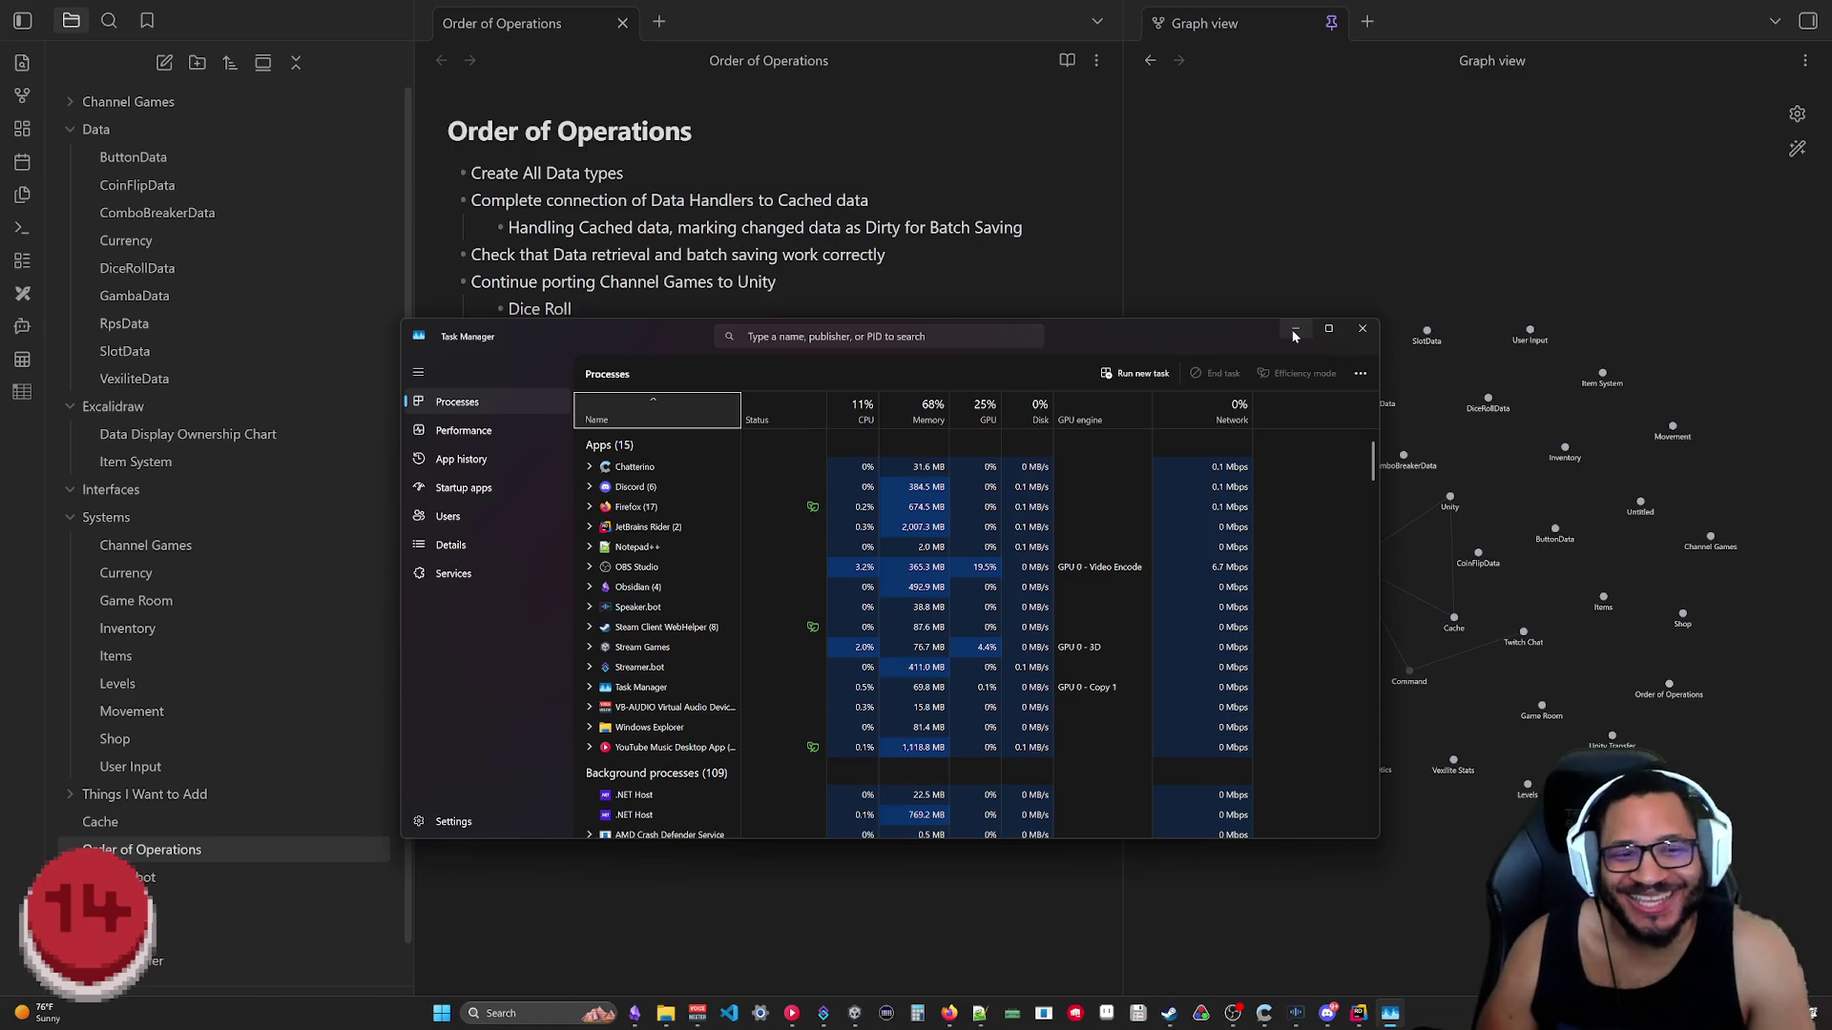
Step: Close Task Manager so the Obsidian note and graph view are visible again
left_click(1360, 329)
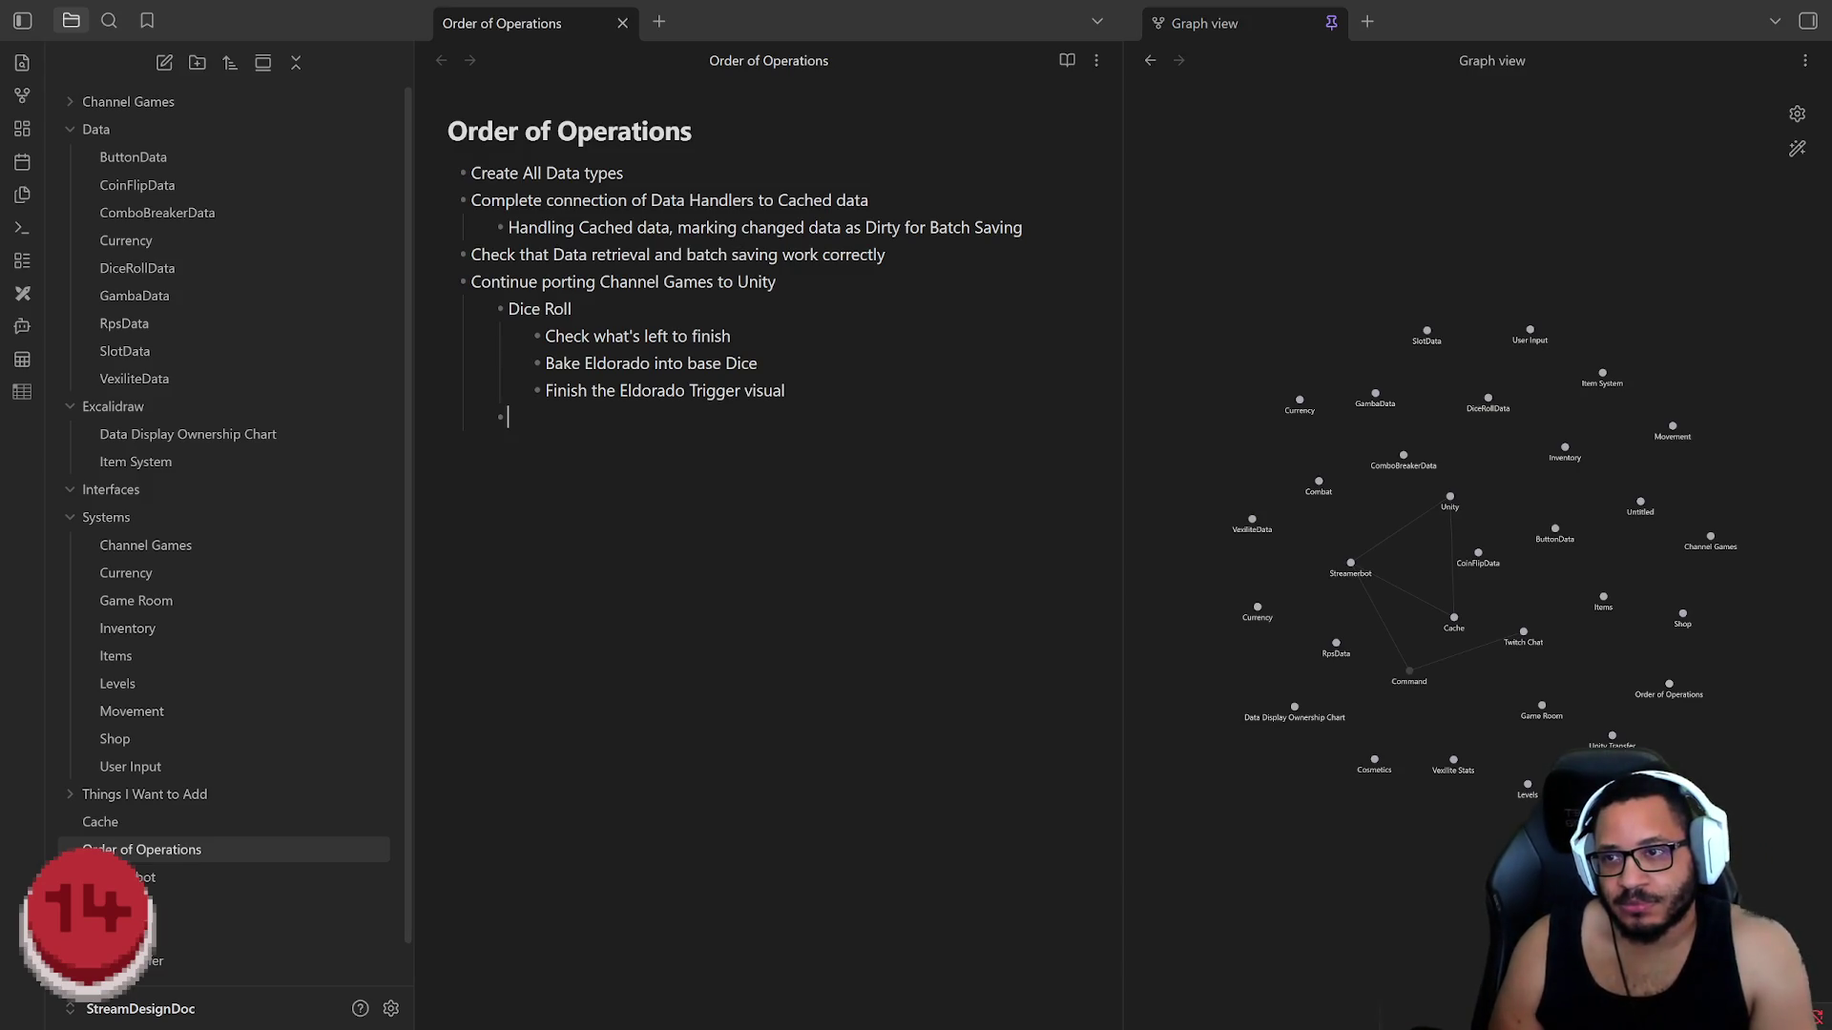
key("shift+Up")
key("shift+Up")
key("shift+Up")
key("shift+Home")
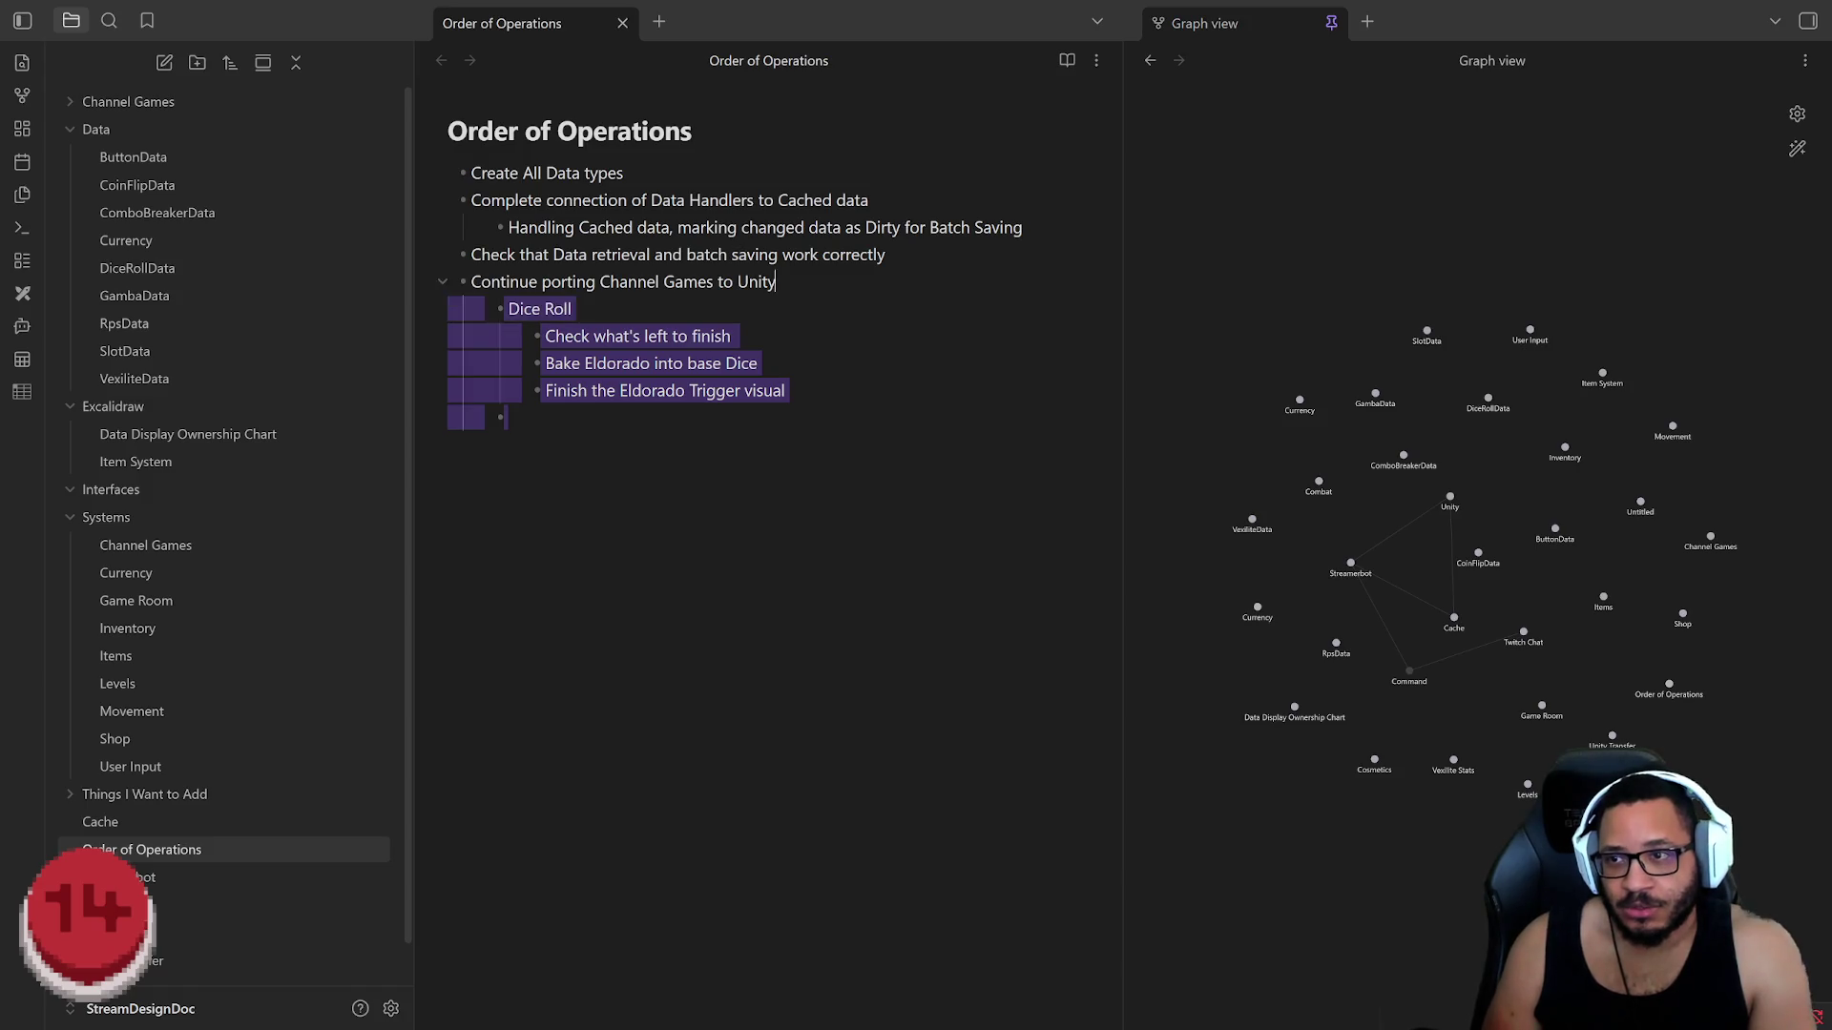
key("BackSpace")
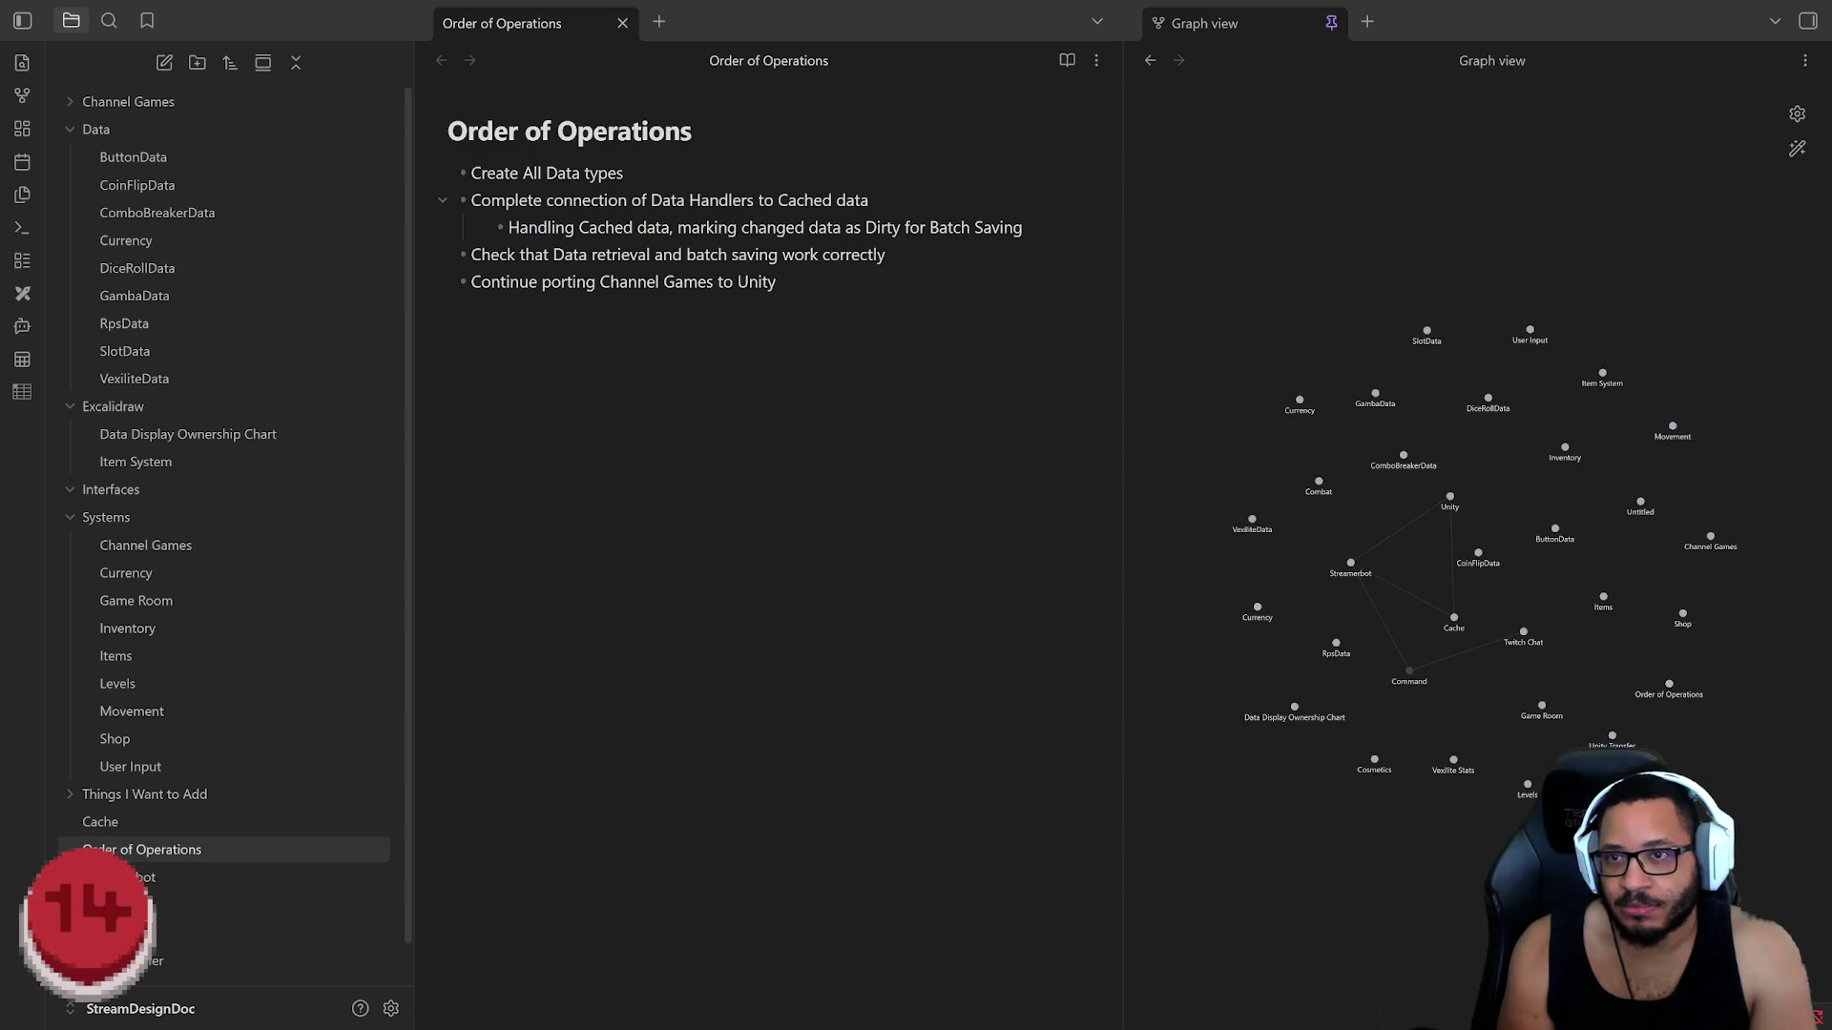
key("shift+Up")
key("BackSpace")
key("Down")
key("Down")
key("Return")
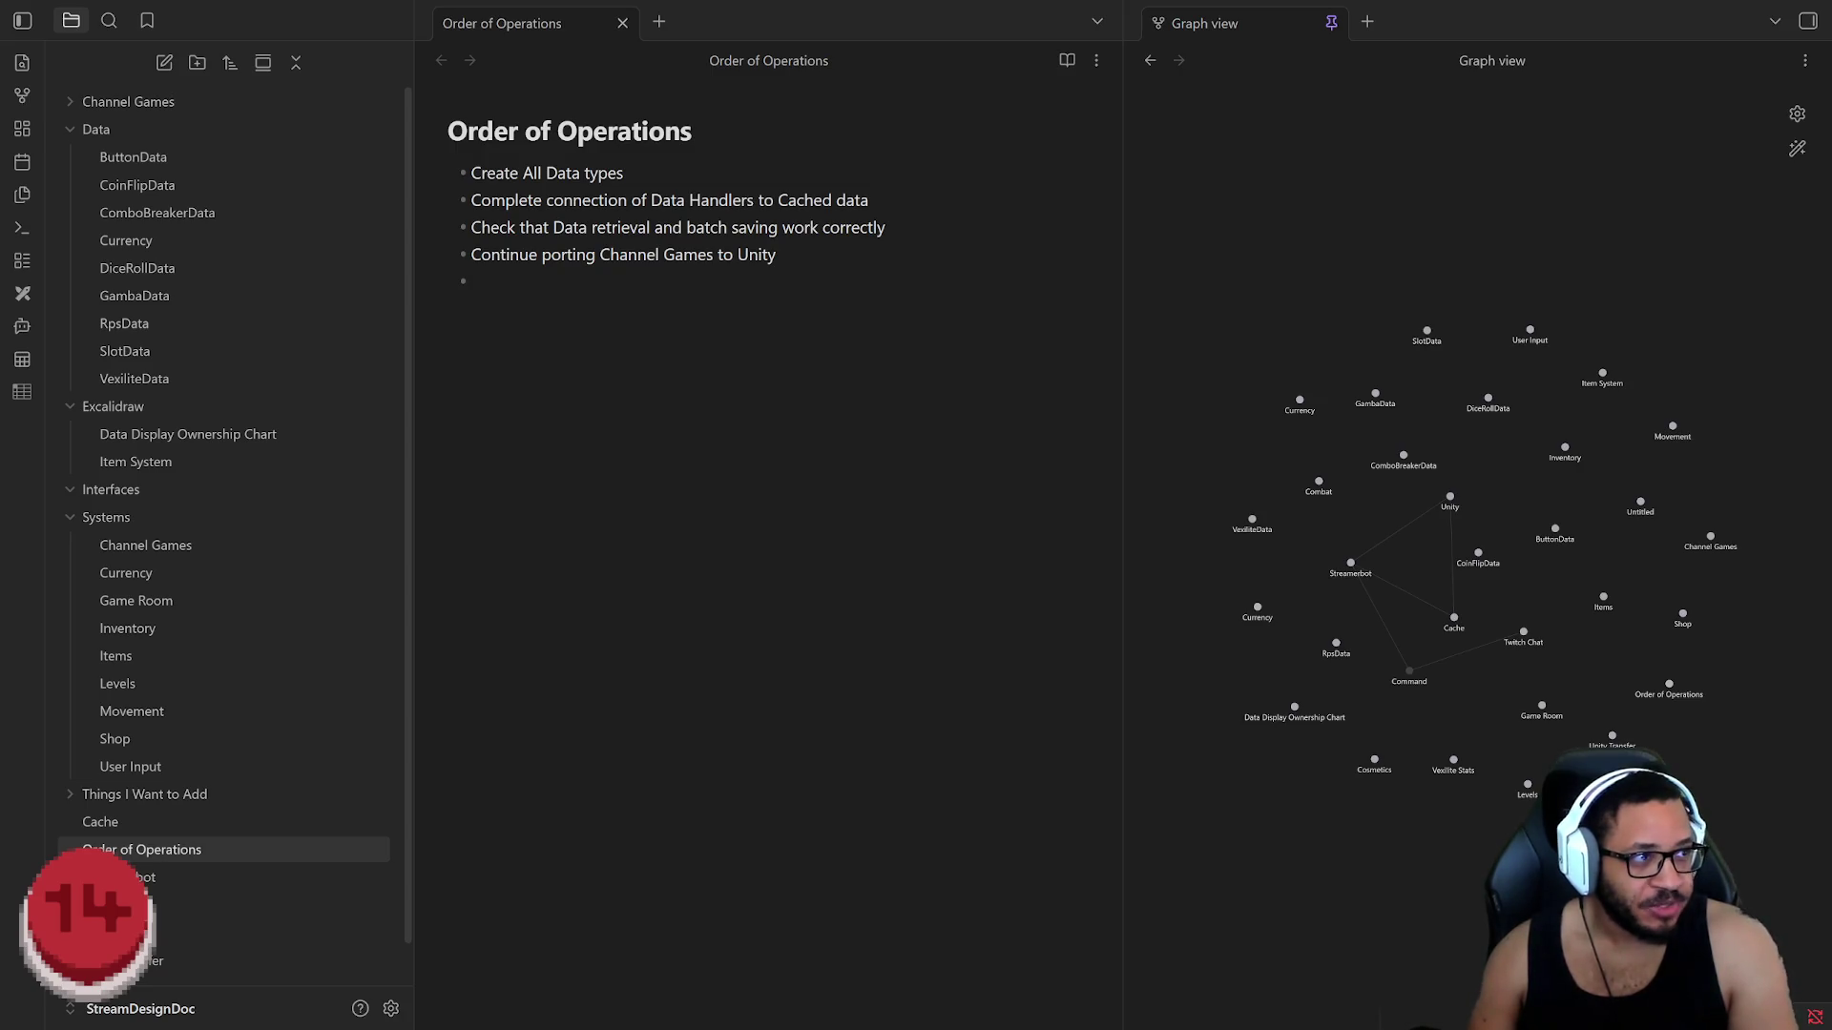
key("alt+Tab")
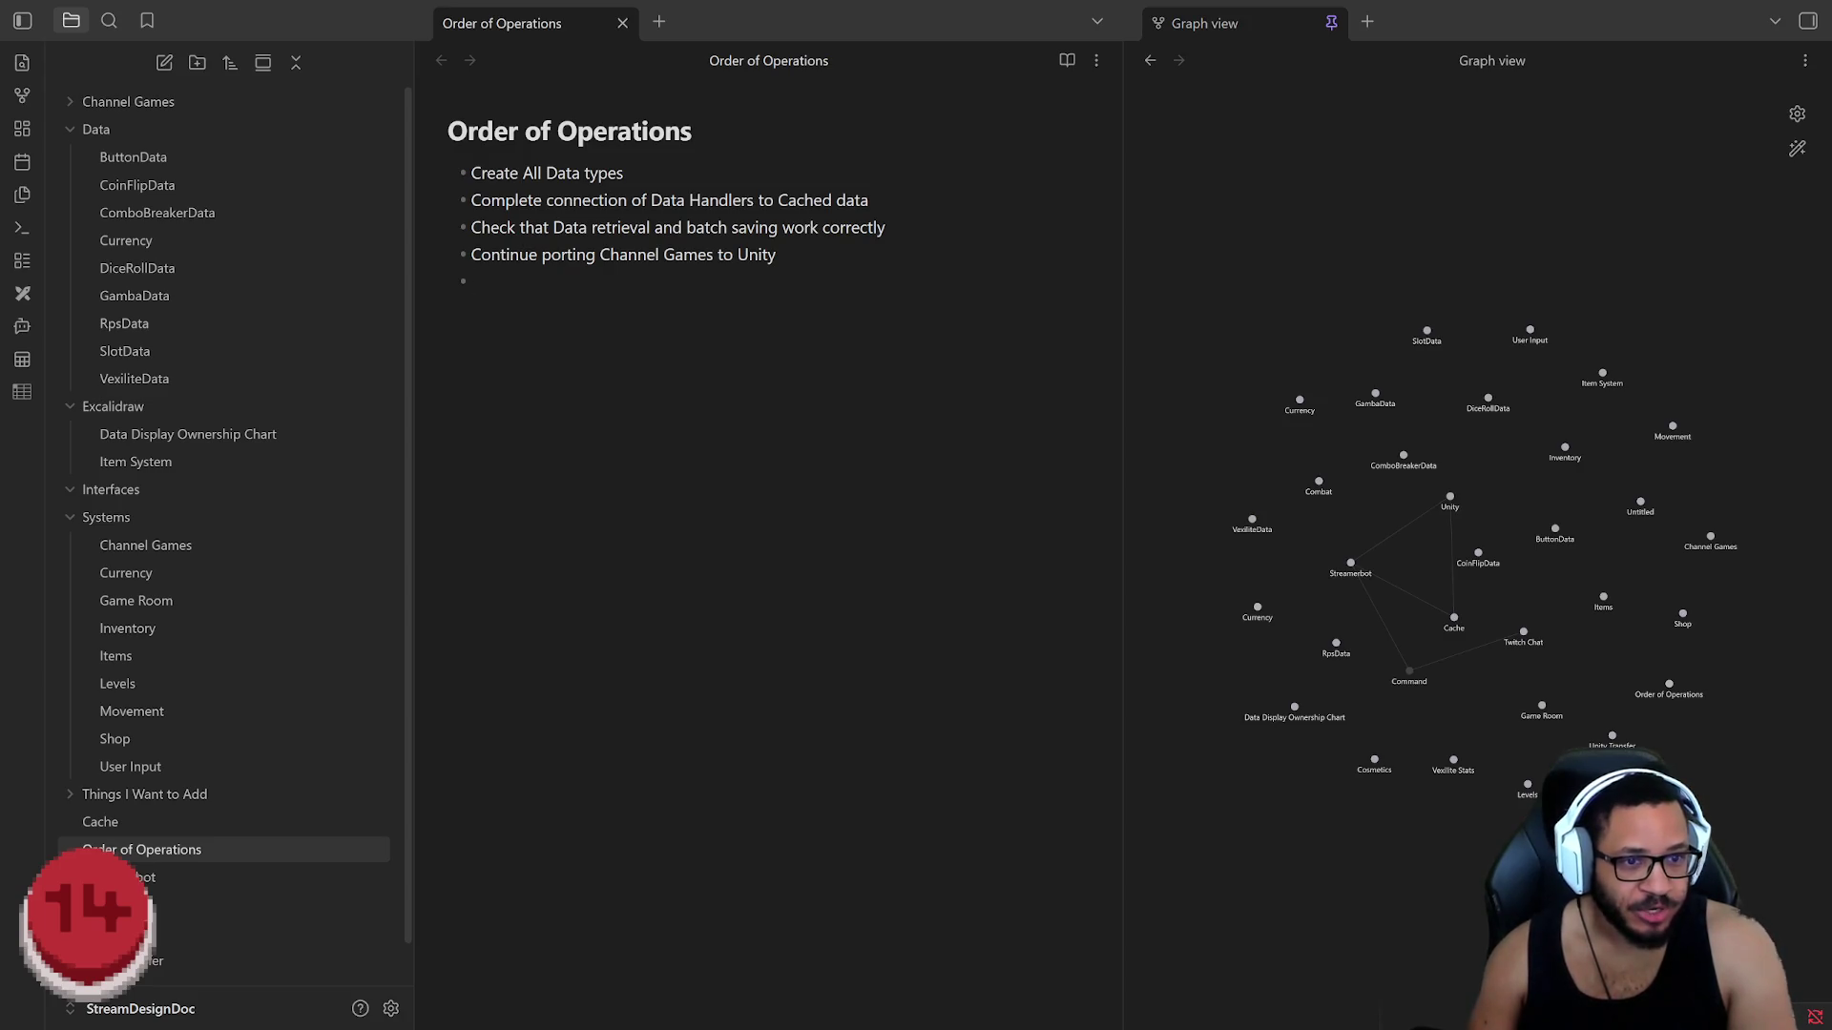
key("alt+Tab")
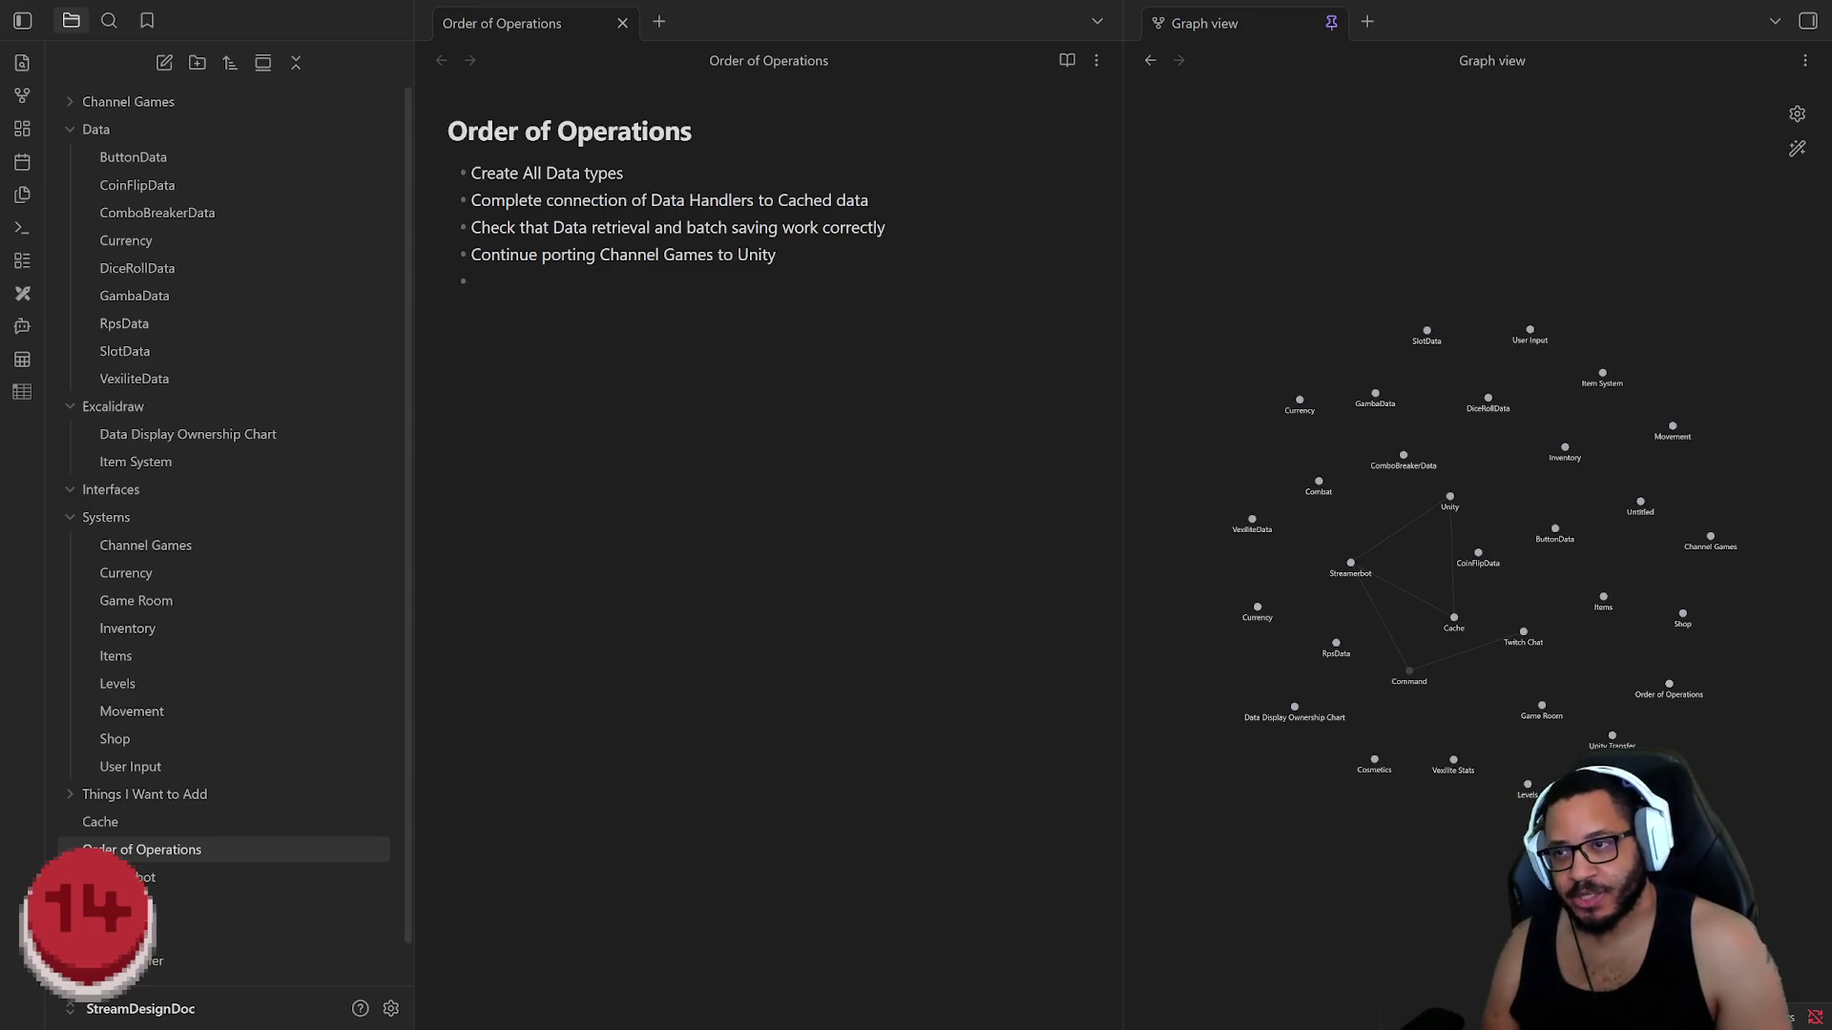
key("alt+Tab")
left_click_drag(472, 282, 430, 181)
left_click(449, 299)
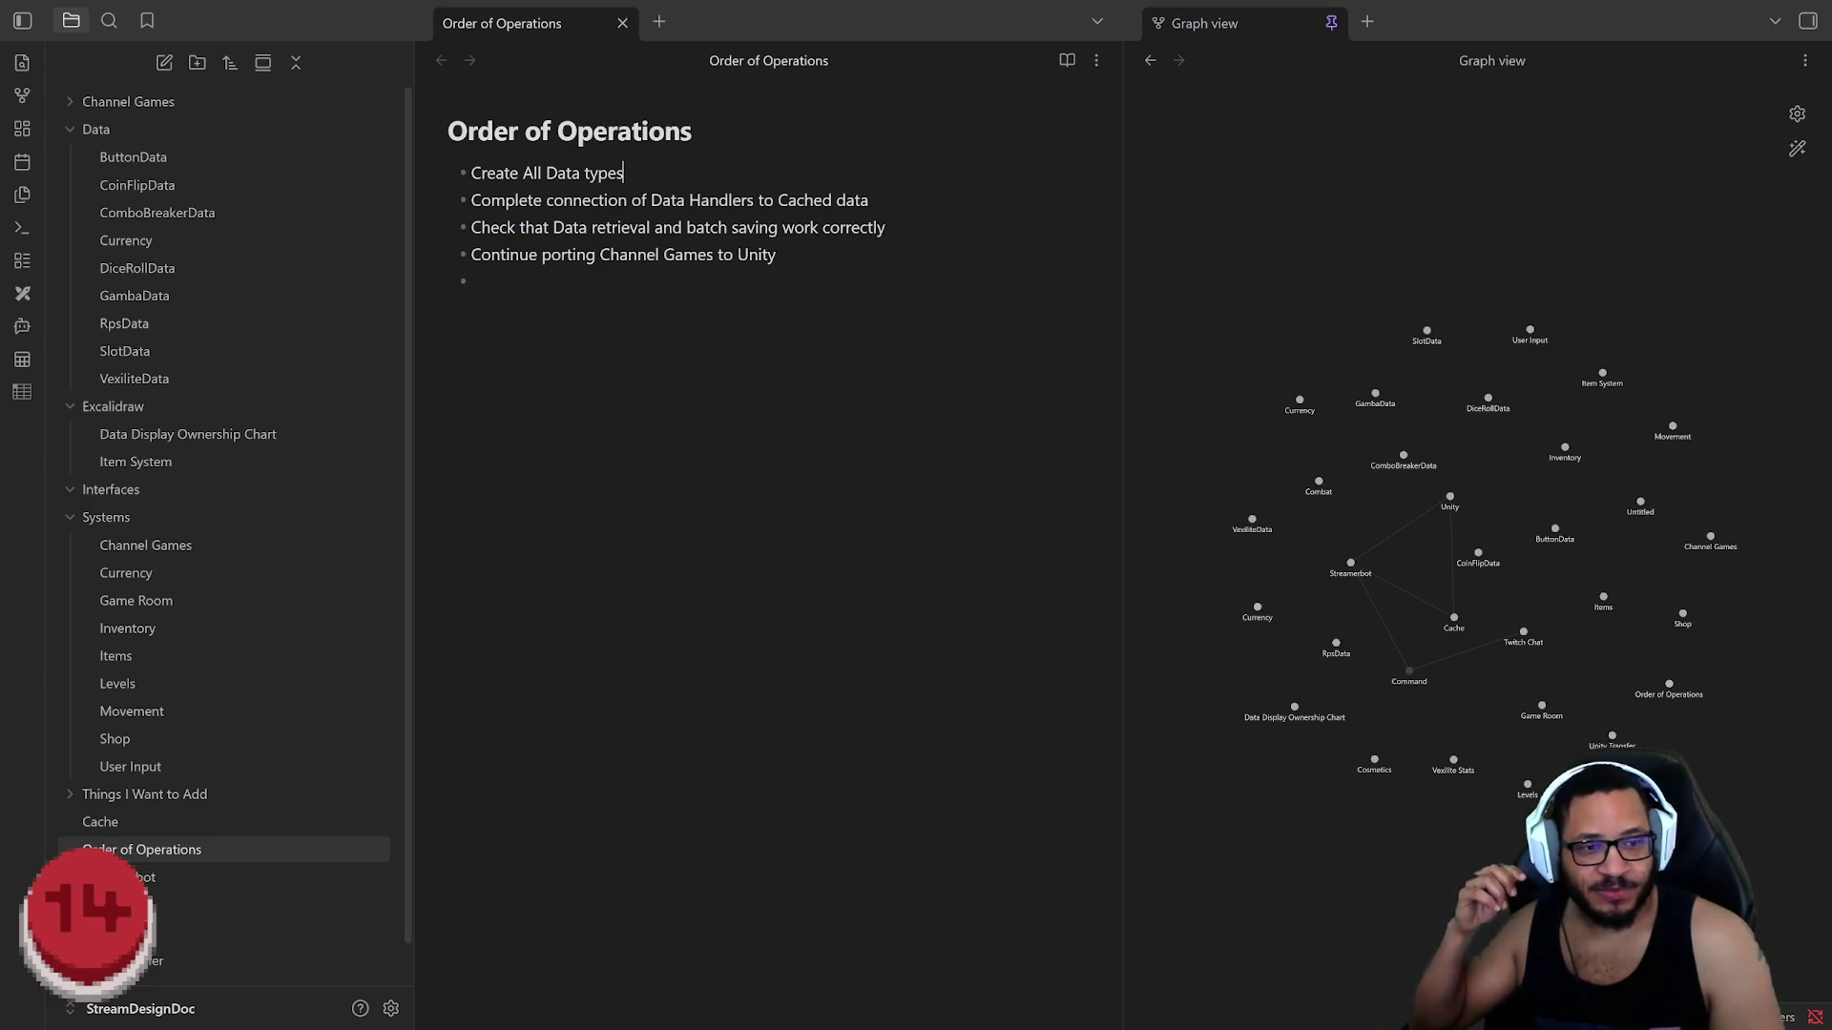
left_click_drag(775, 255, 469, 226)
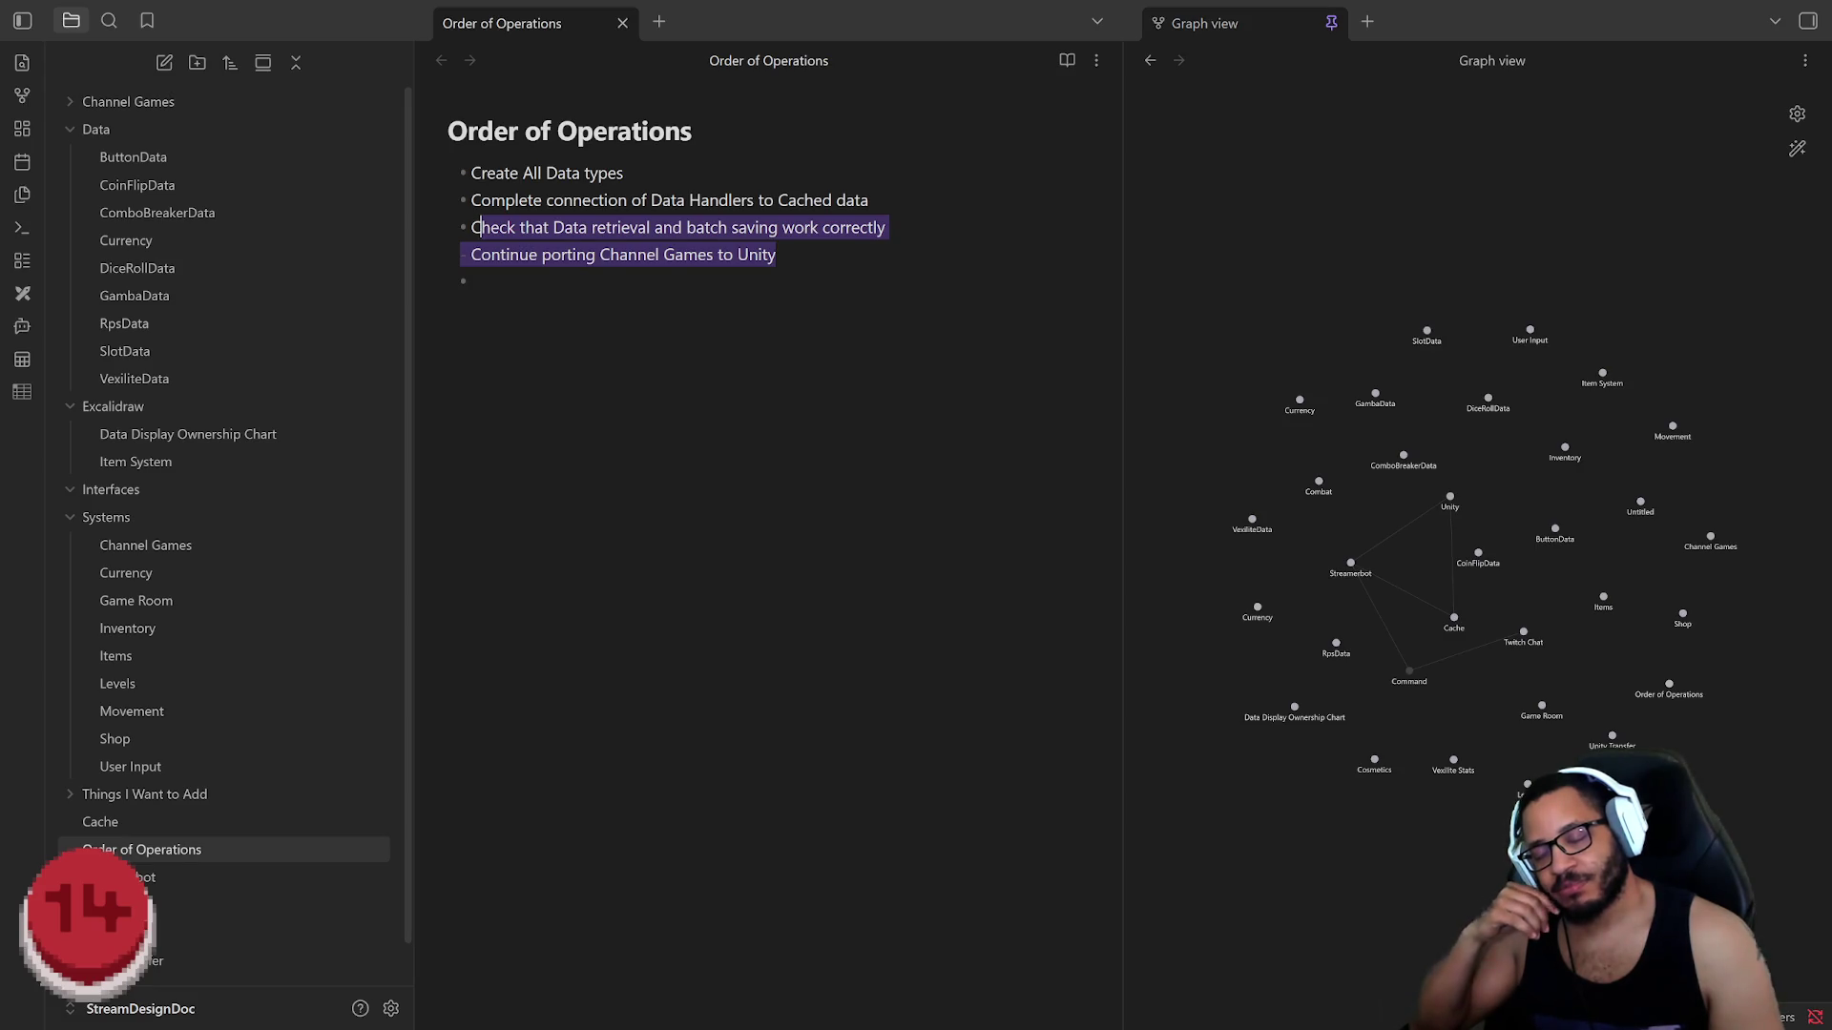
key("Right")
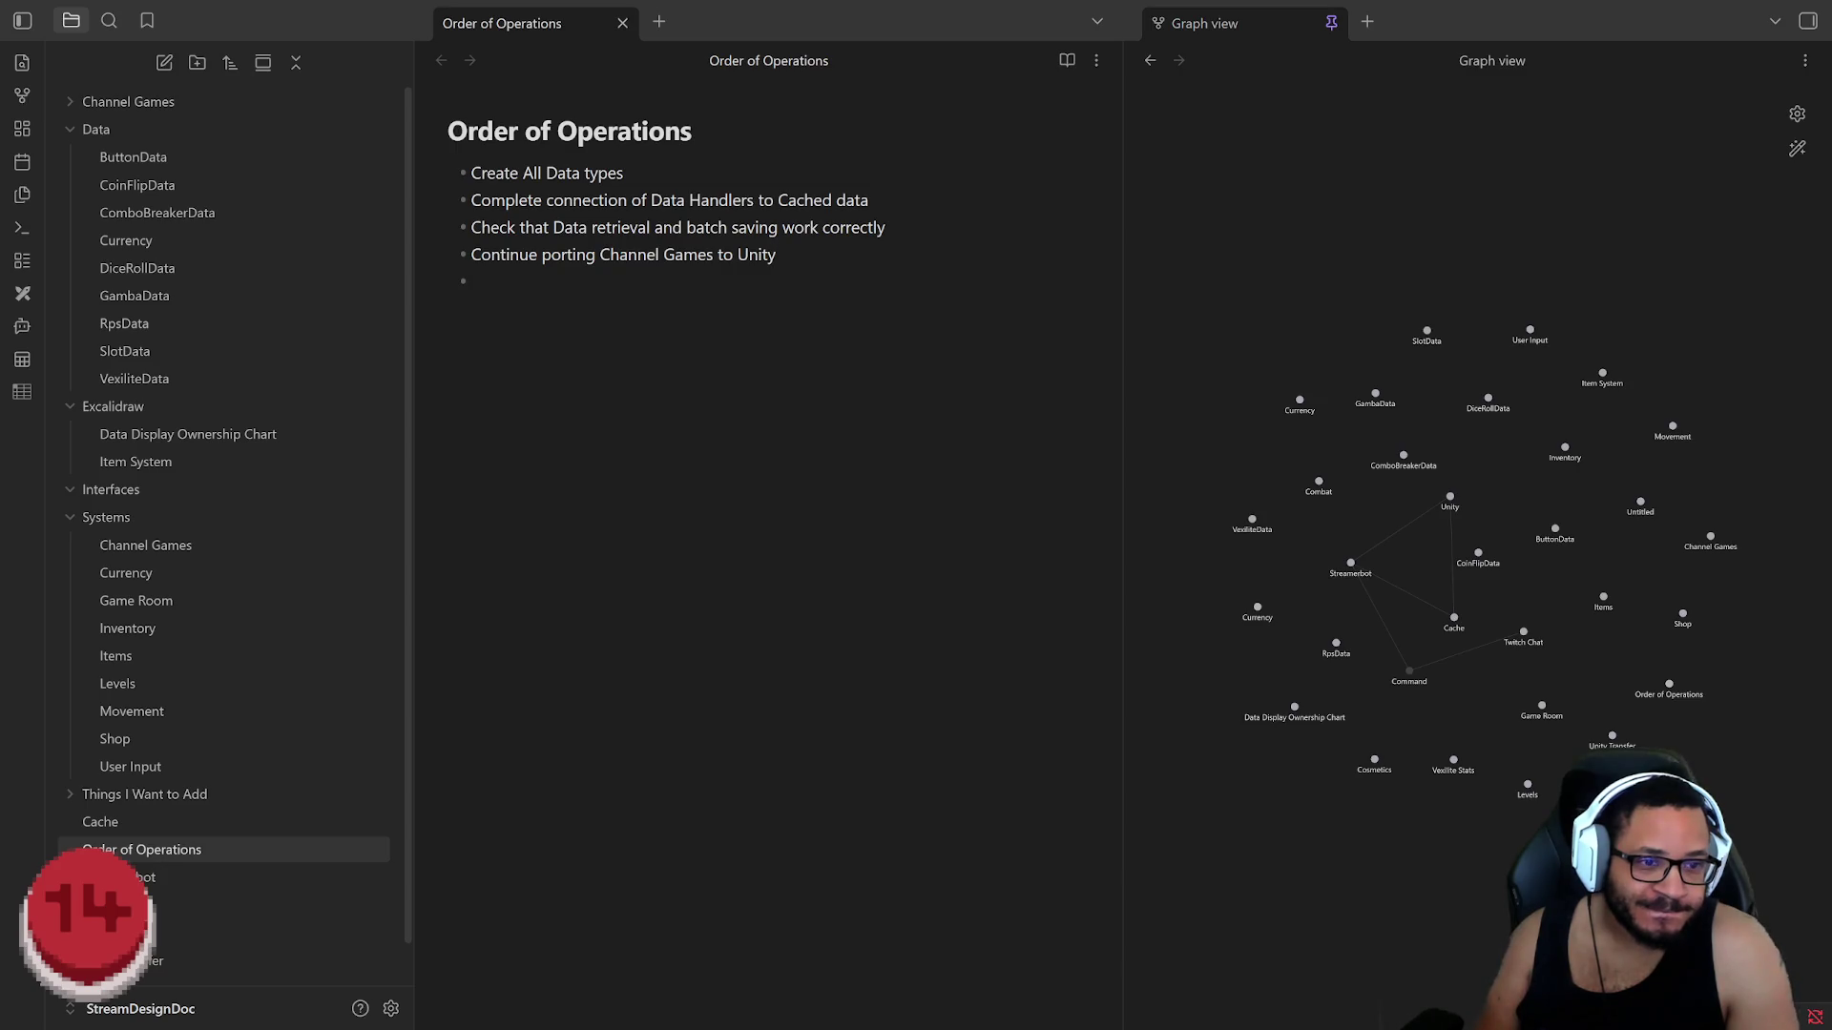
left_click_drag(693, 132, 437, 129)
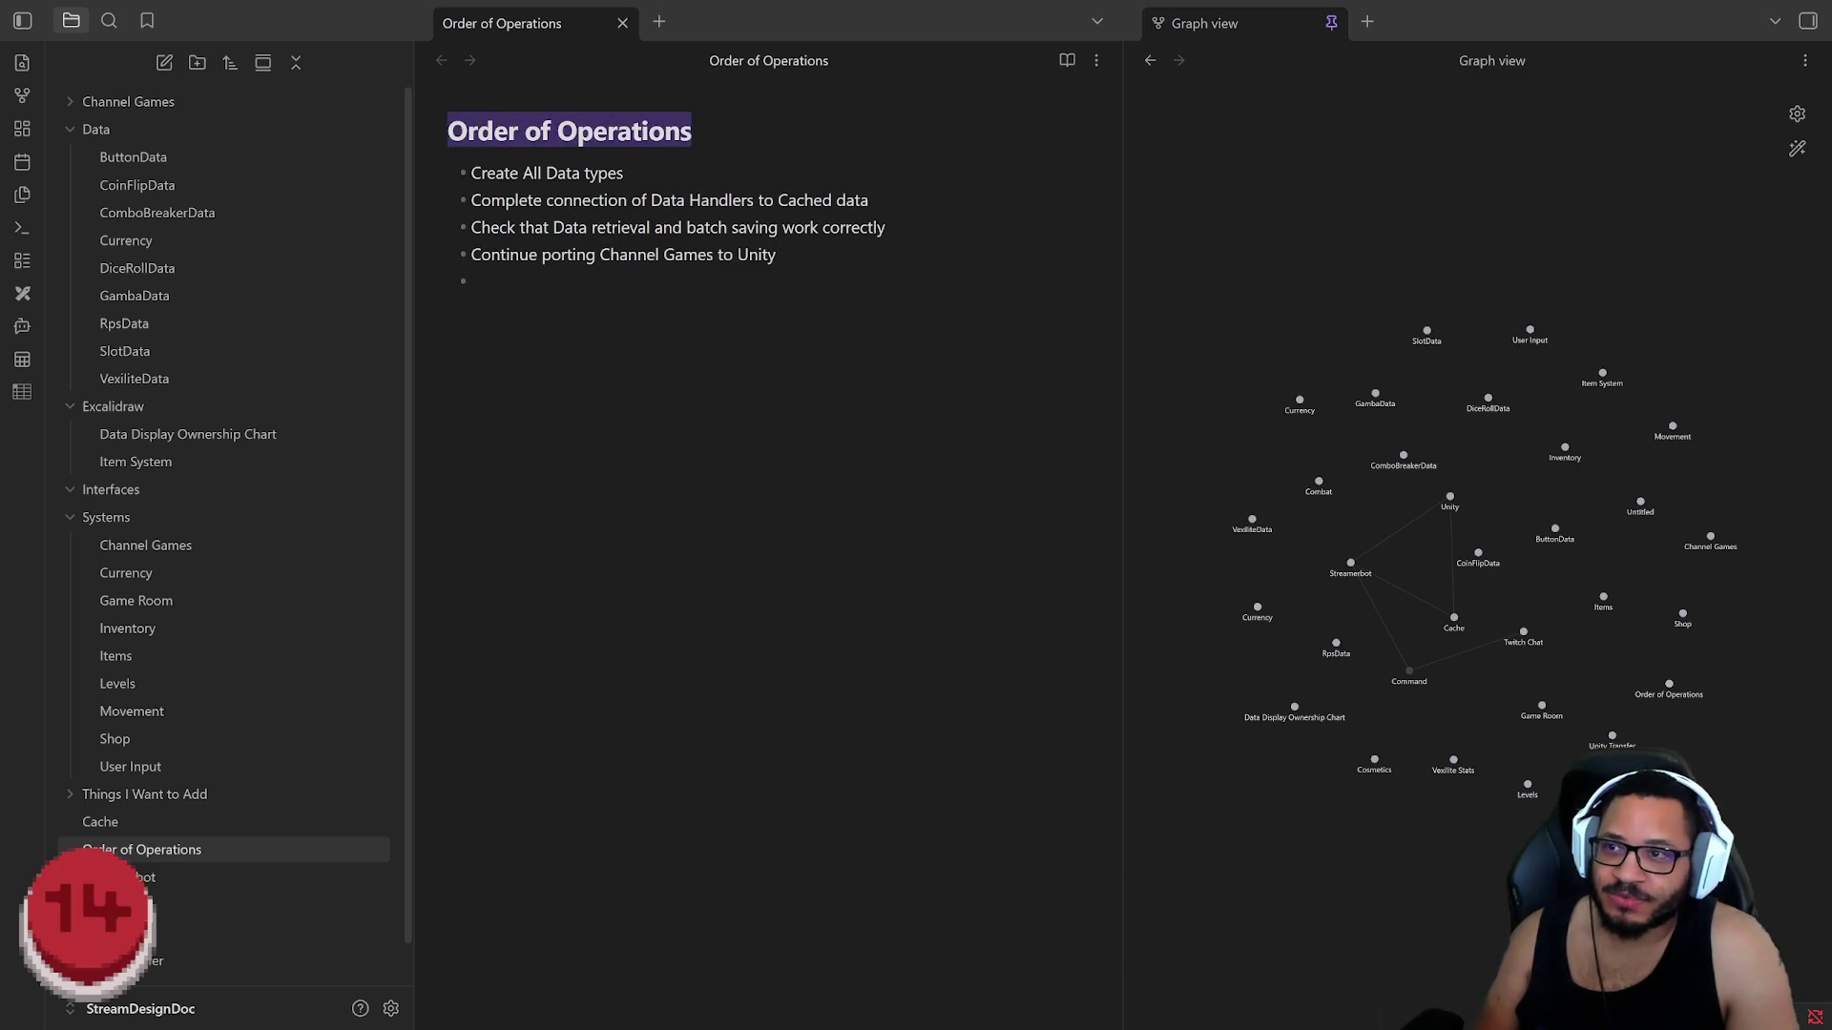
type("TODO")
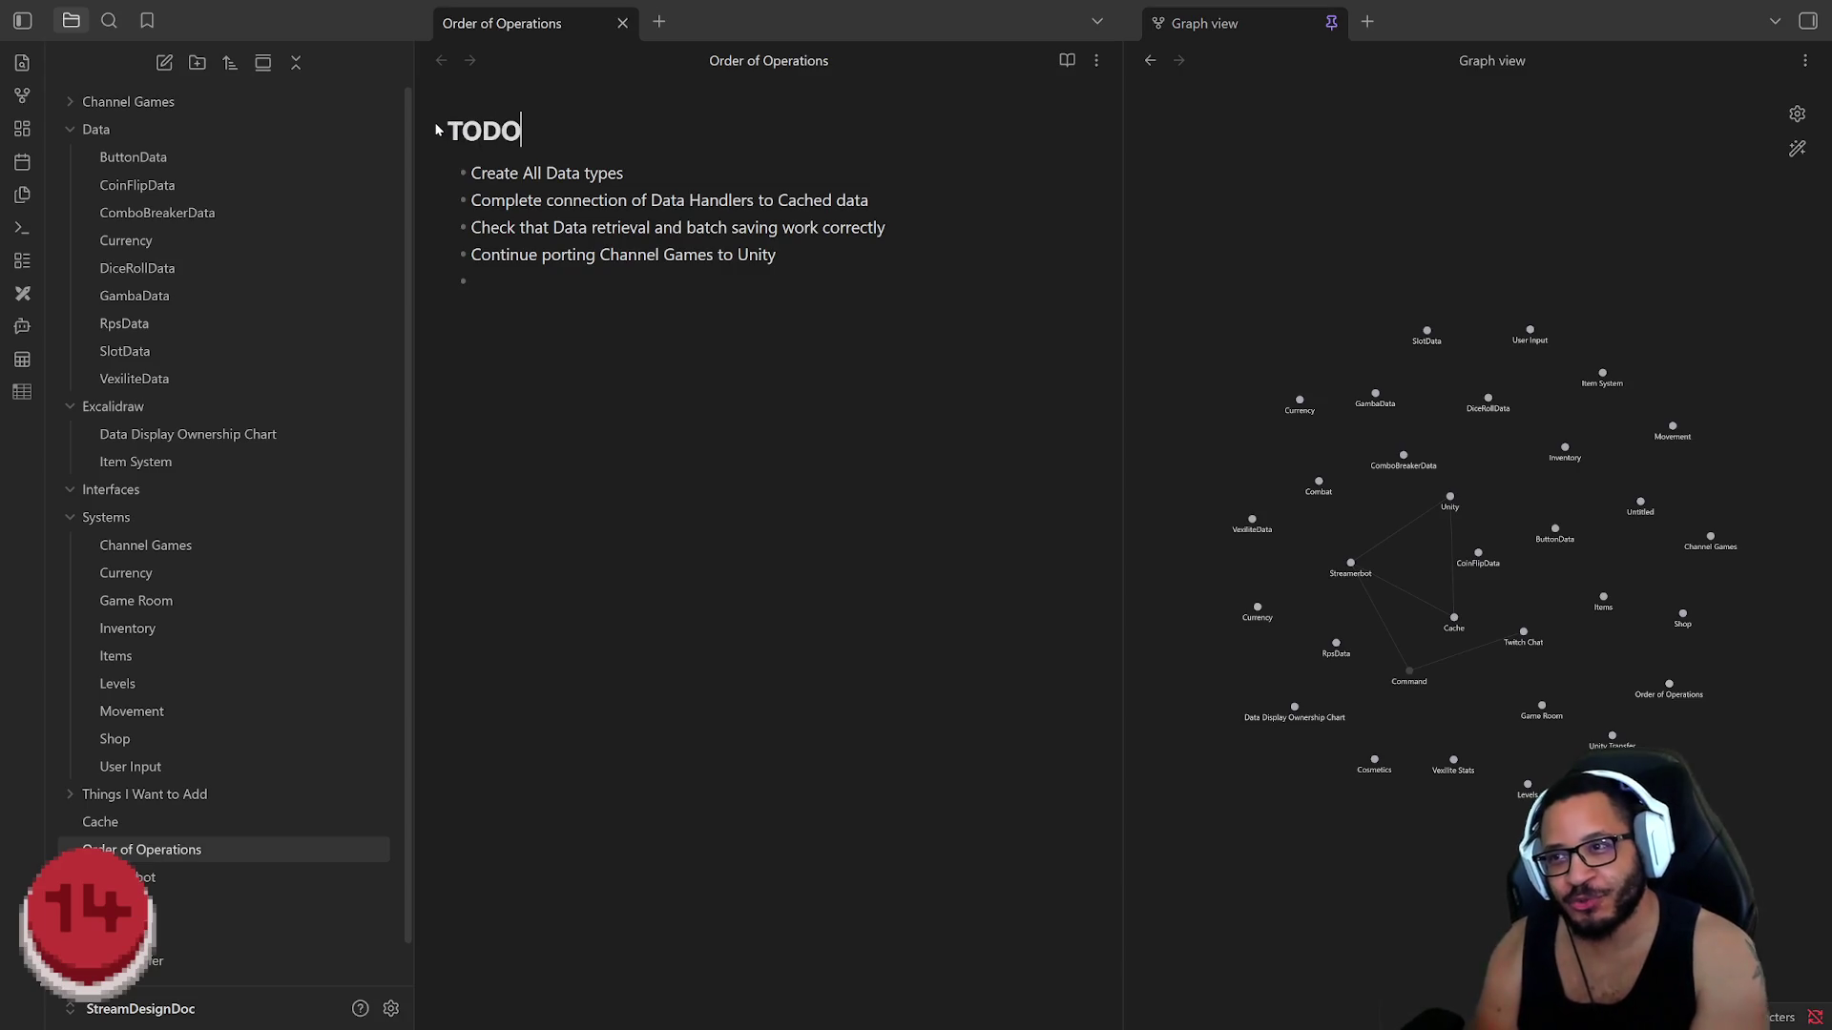
Step: Confirm the new note title TODO and move the caret into the body
key("Return")
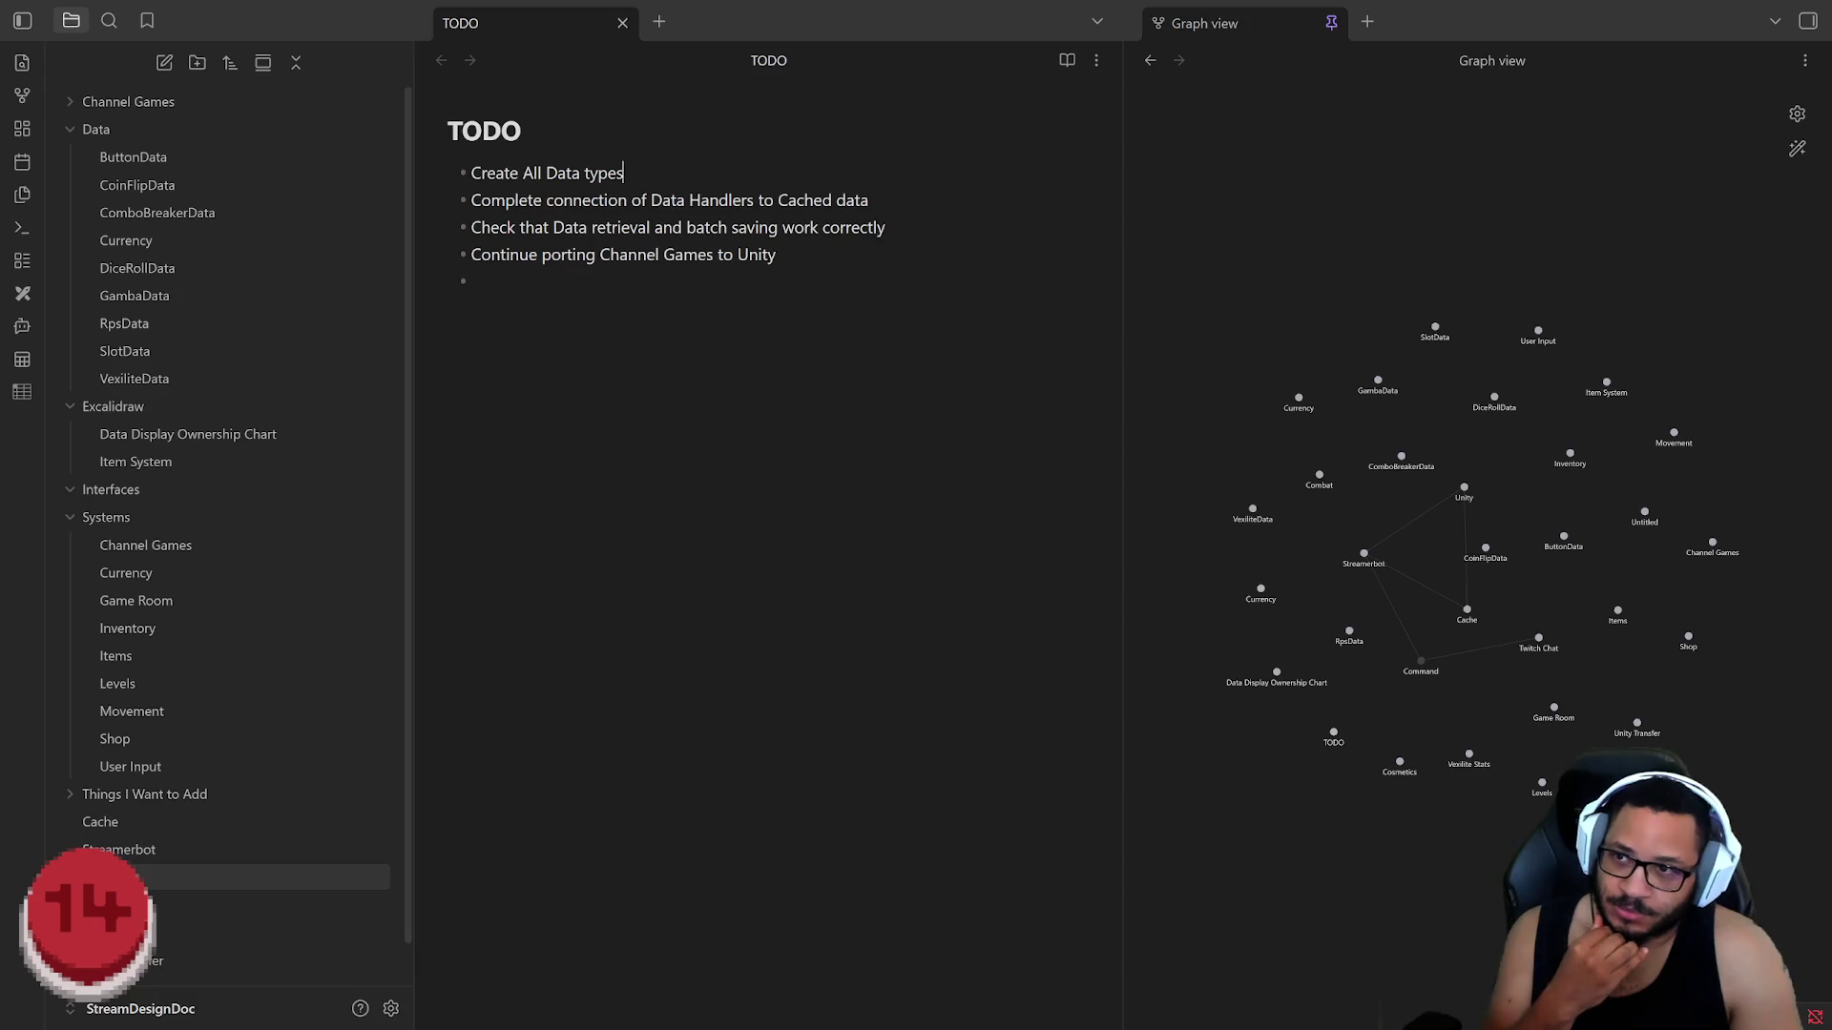
Step: Reword bullets one and two to 'Create Data Types' and 'Connect Data Handlers to Cached Data'
key("ctrl+shift+Left")
key("ctrl+shift+Left")
key("ctrl+shift+Left")
type("Data Types")
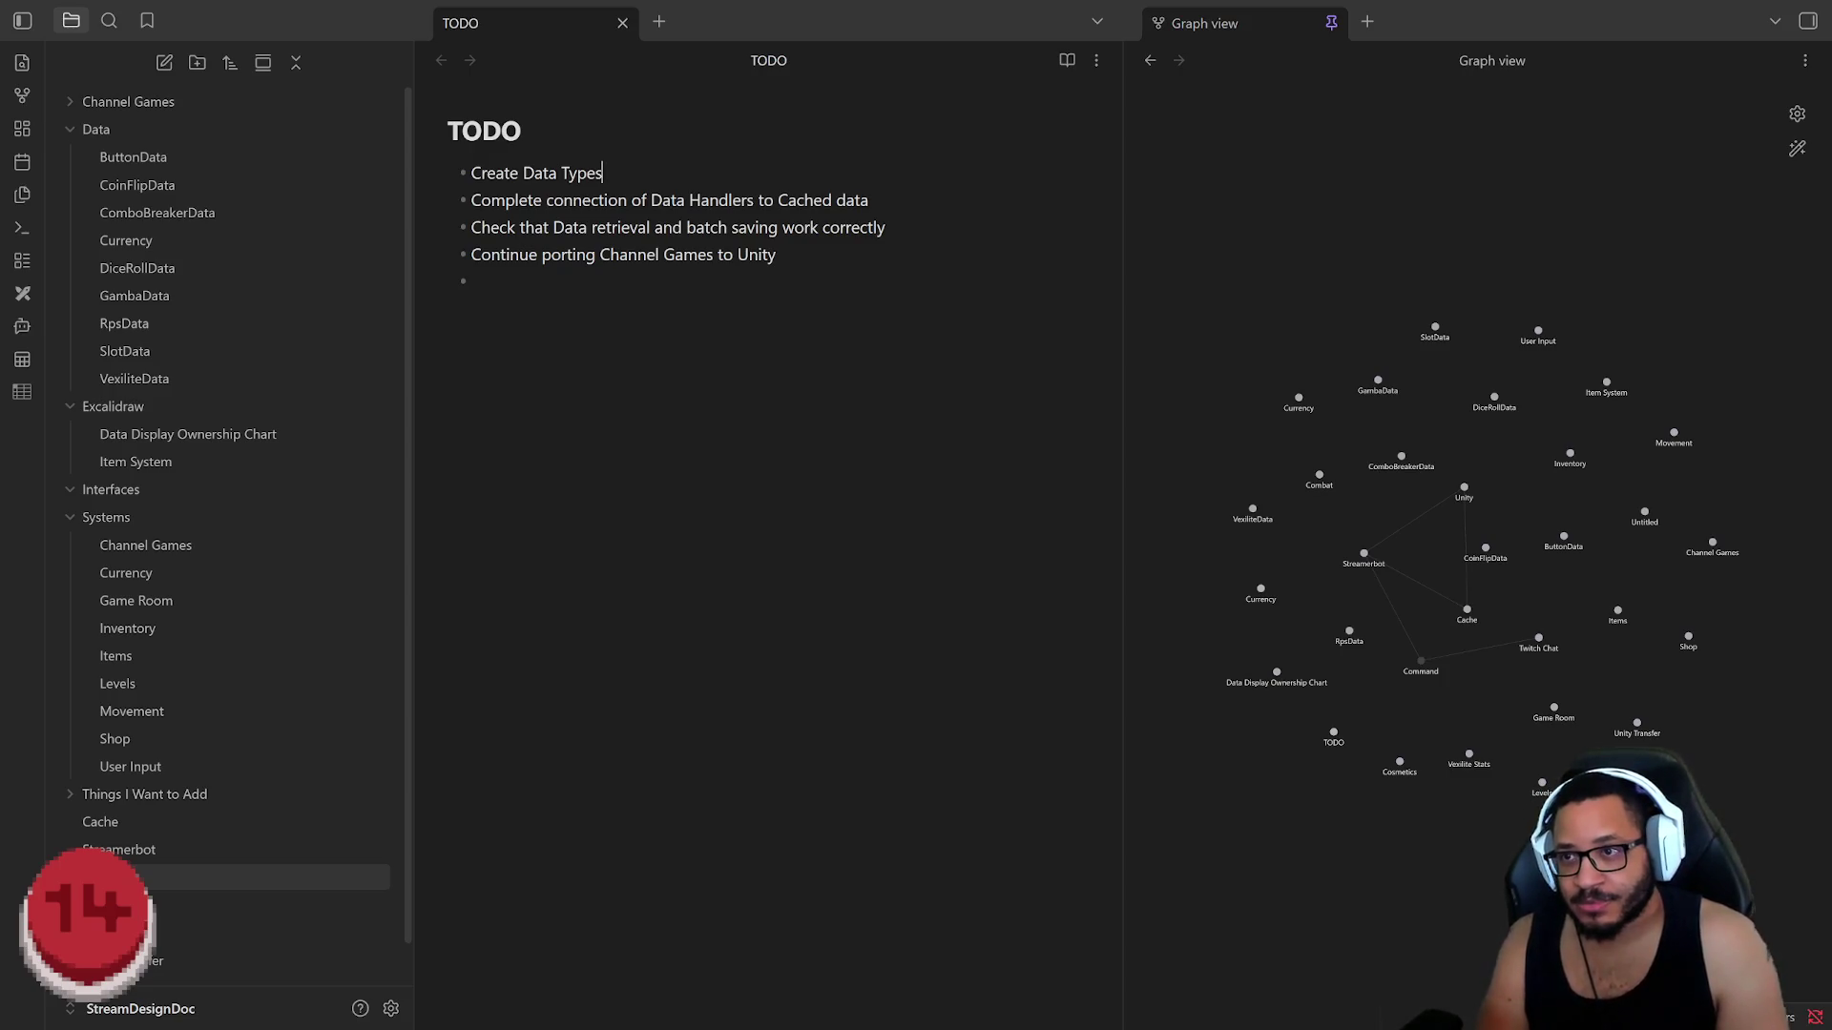
key("Down")
key("End")
key("shift+Home")
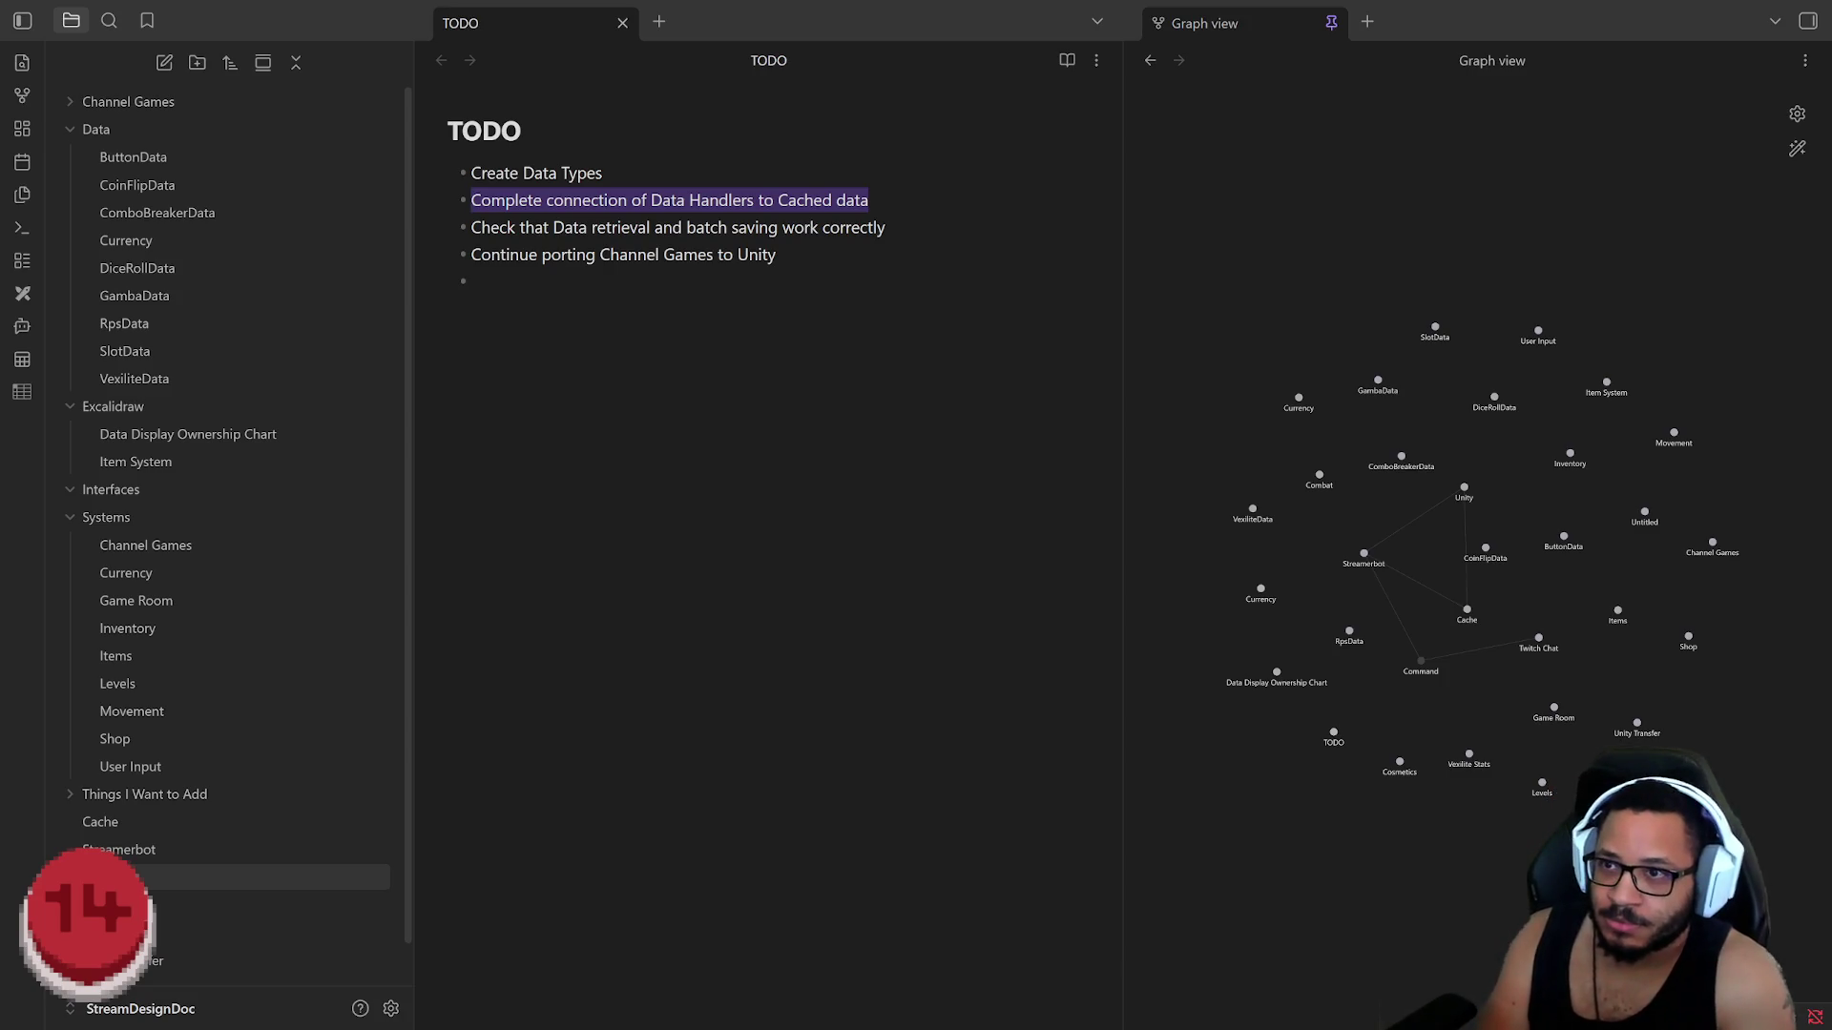
type("Connect Data Handlers")
key("BackSpace")
key("BackSpace")
key("BackSpace")
key("BackSpace")
type("lers to ")
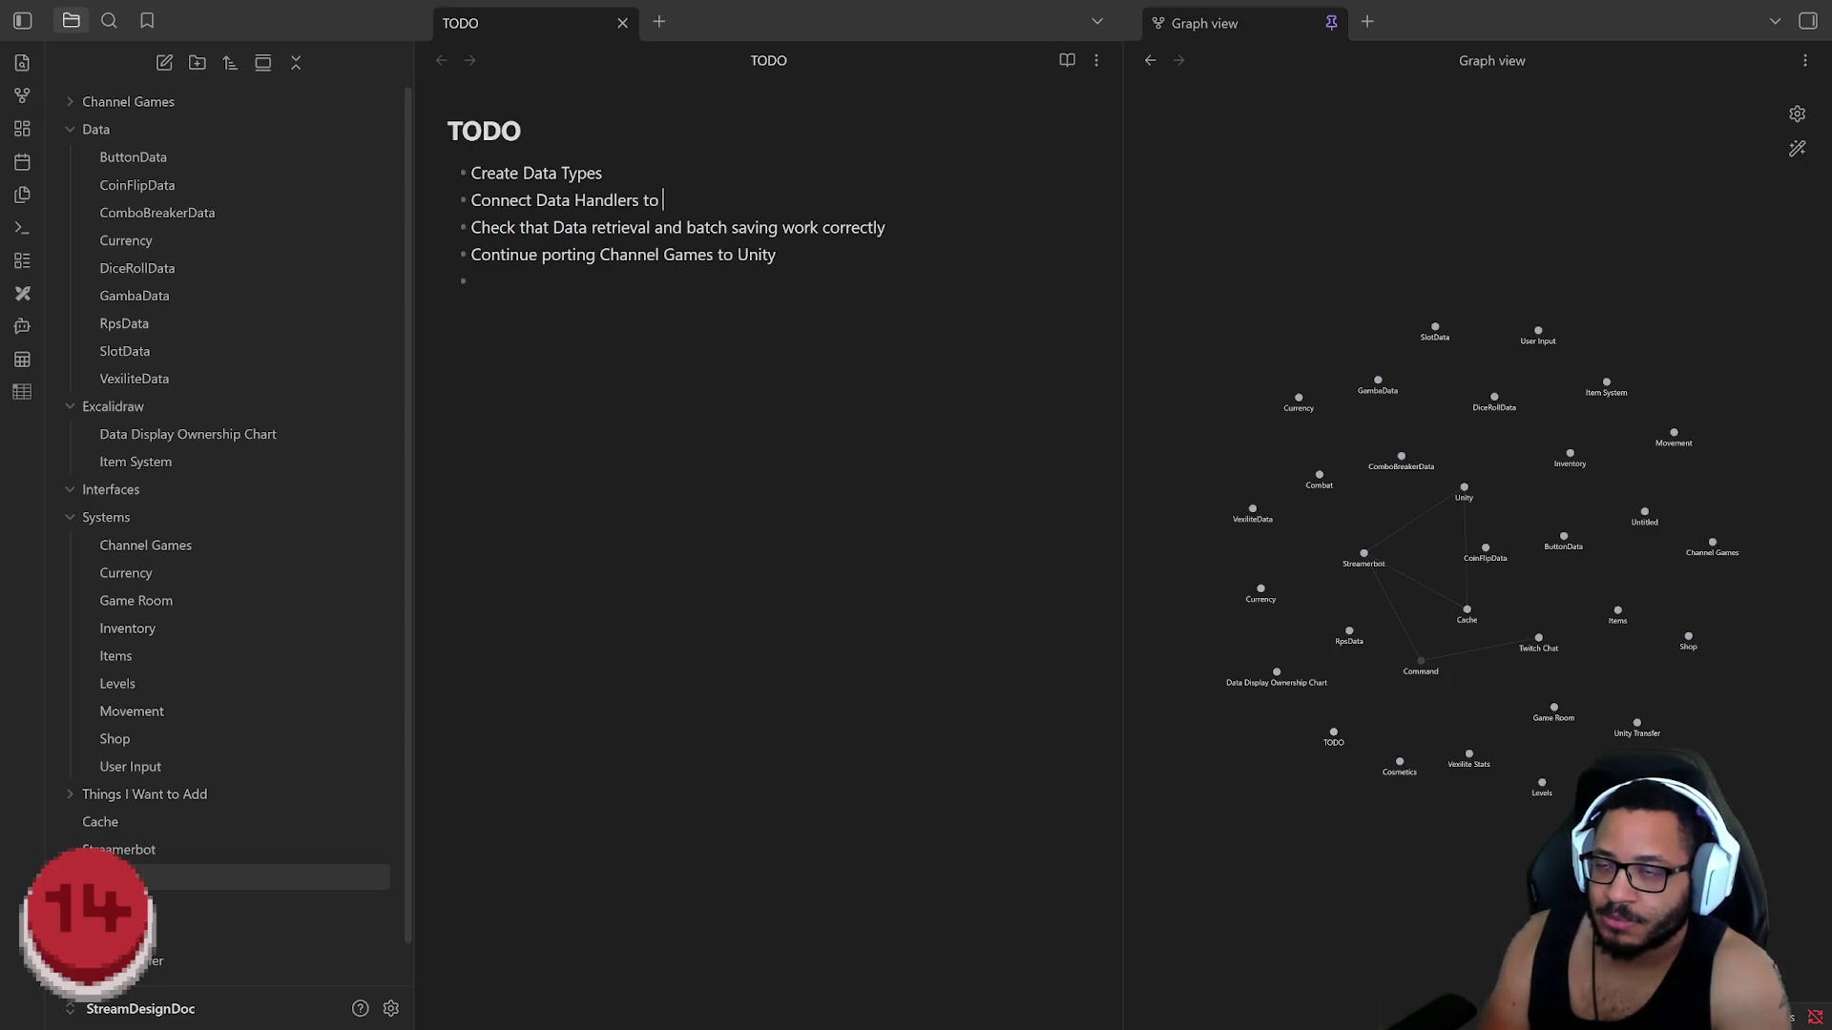
type("Cached Data")
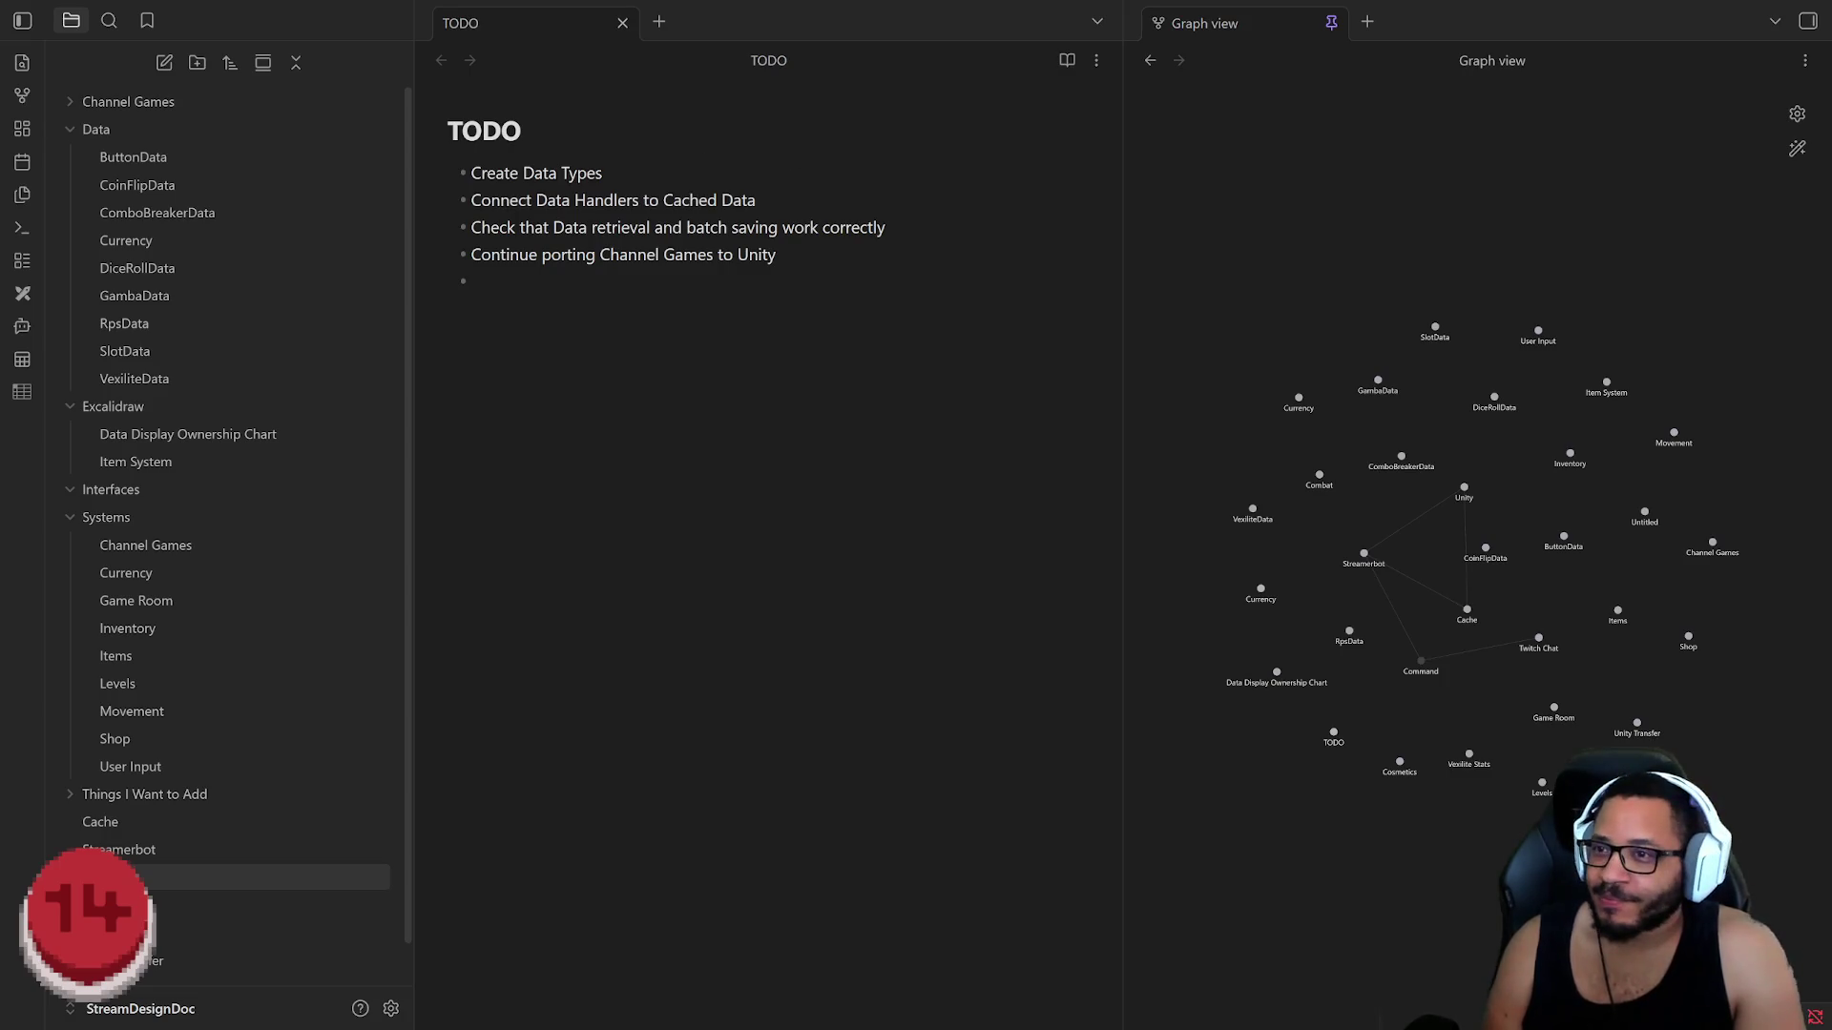
Step: Move the caret to the start of the 'Check that Data retrieval' bullet
key("Up")
key("Up")
key("Home")
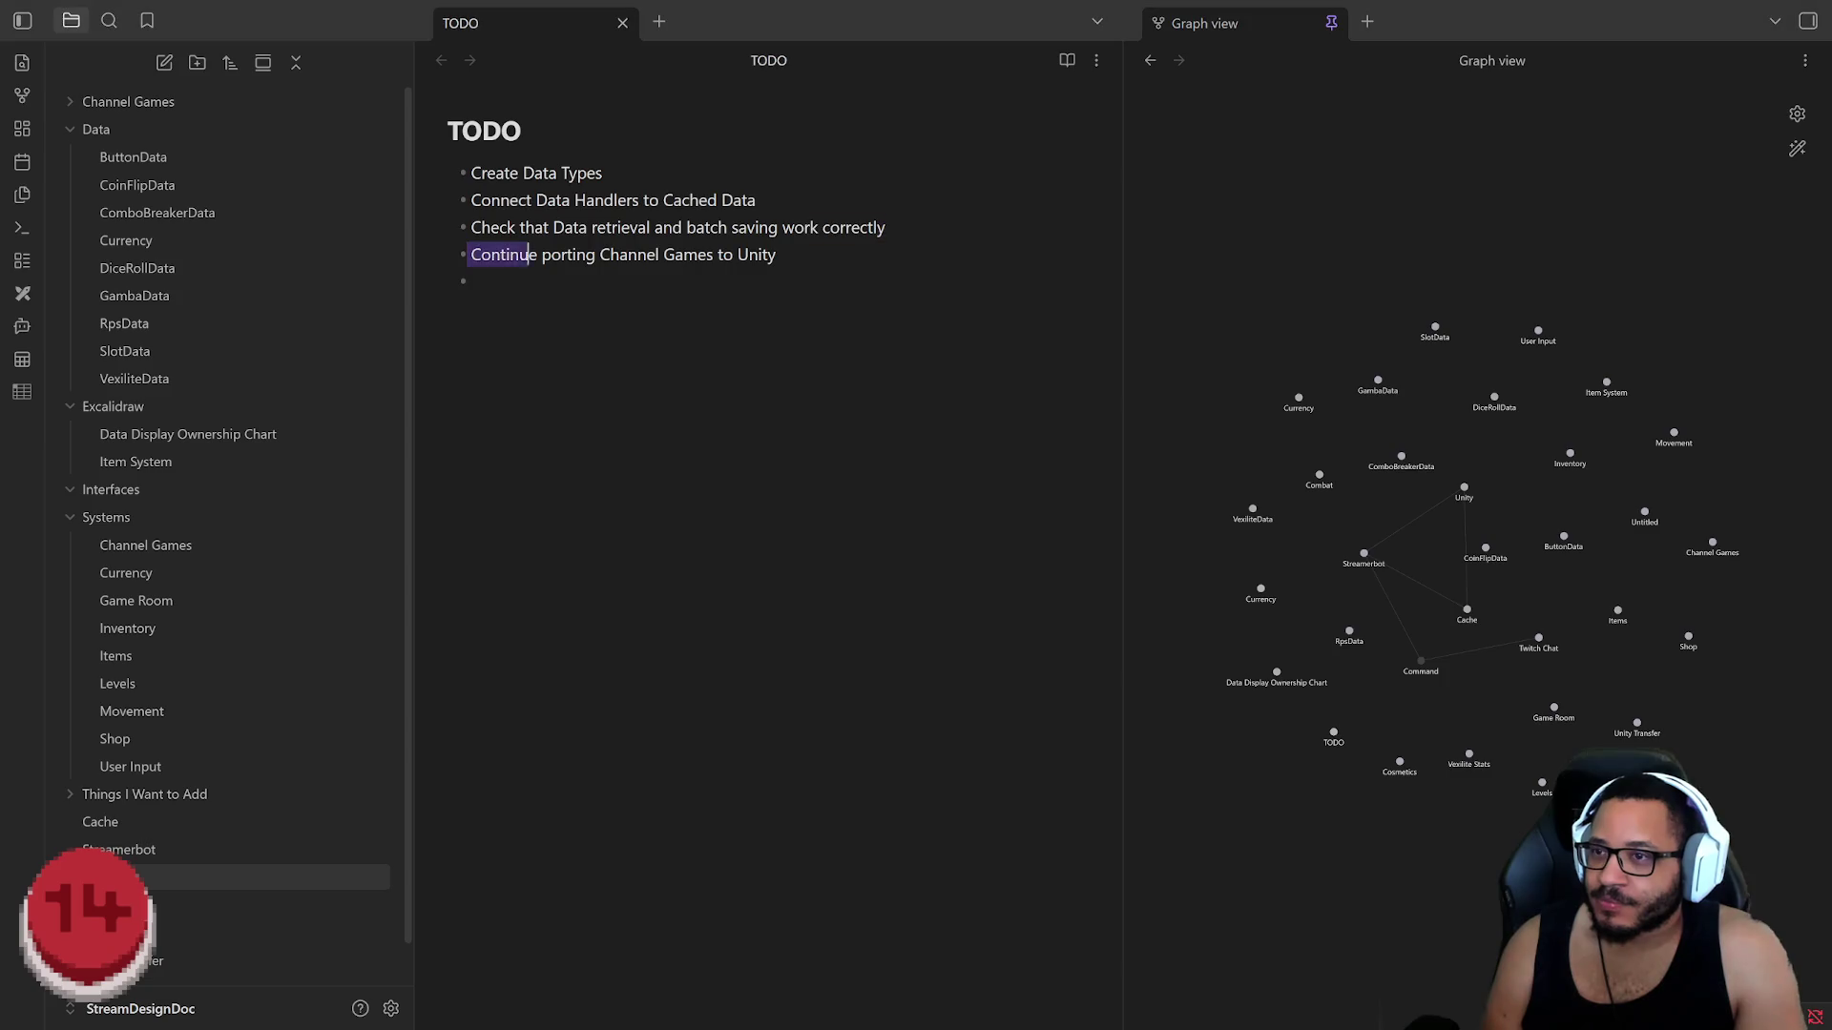
Step: Delete the 'Check that Data retrieval and batch saving' bullet and select the porting bullet
key("shift+End")
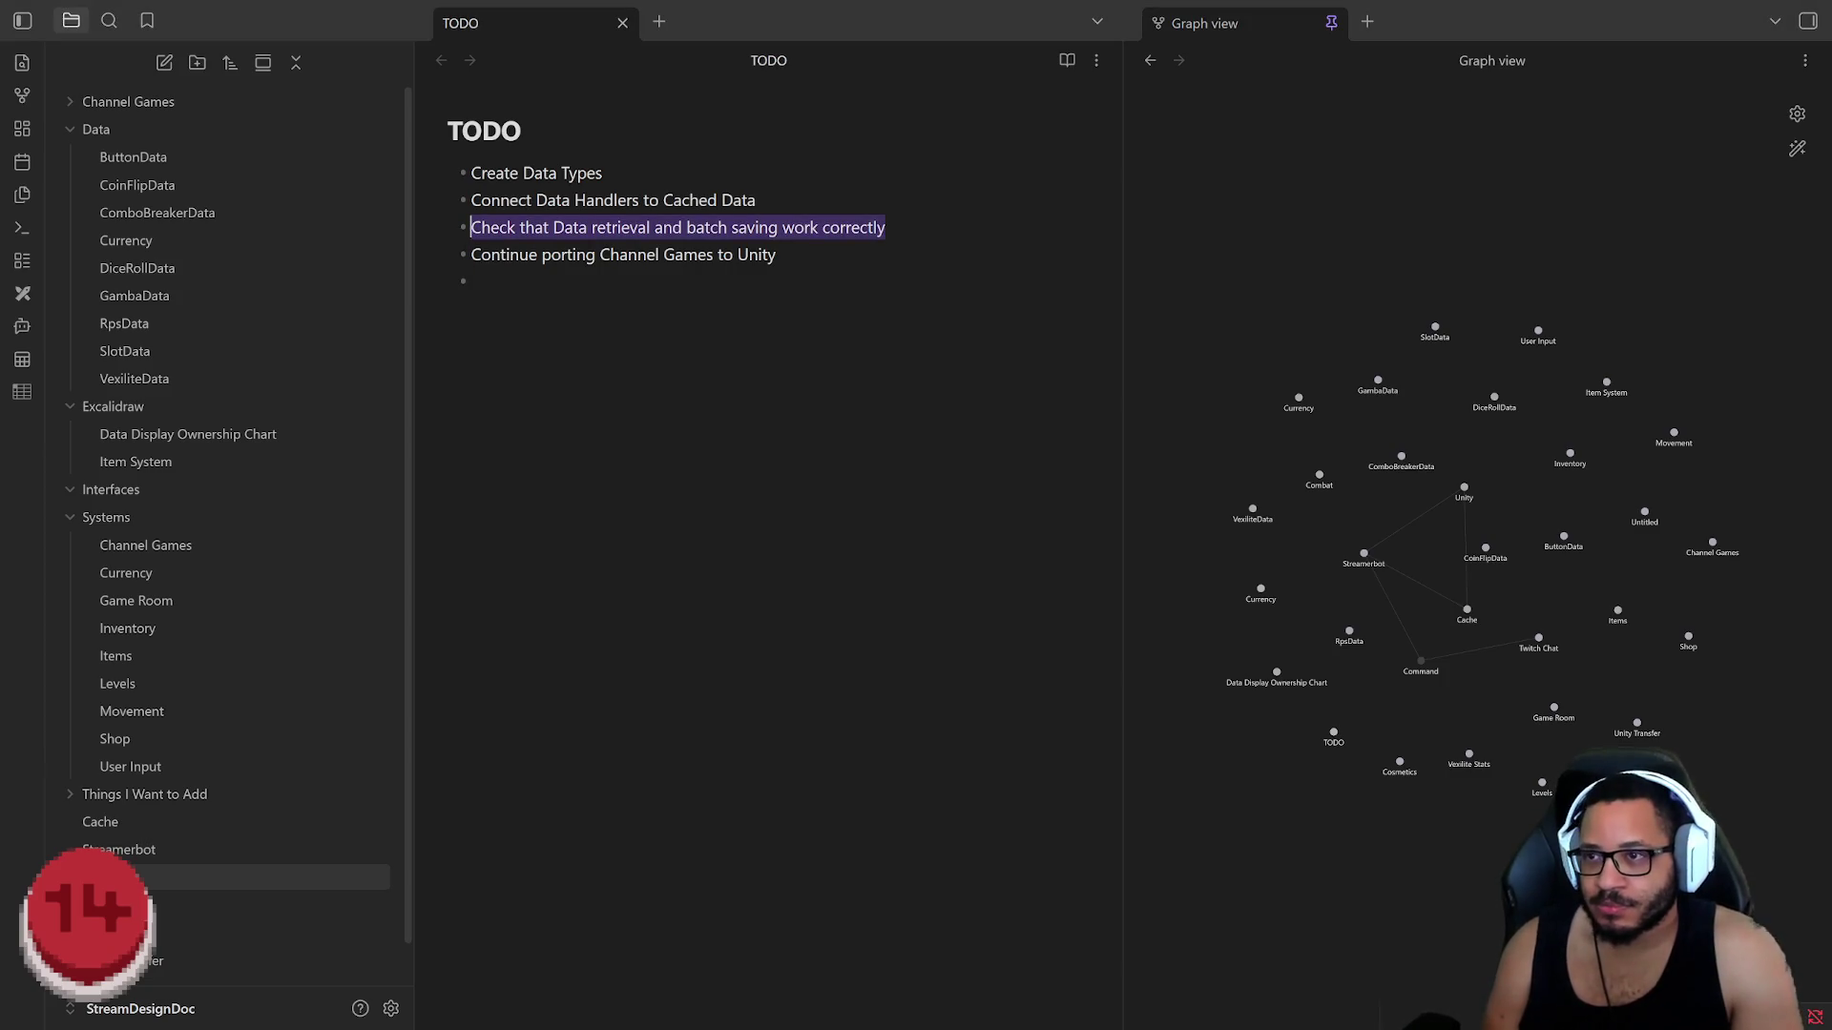
key("BackSpace")
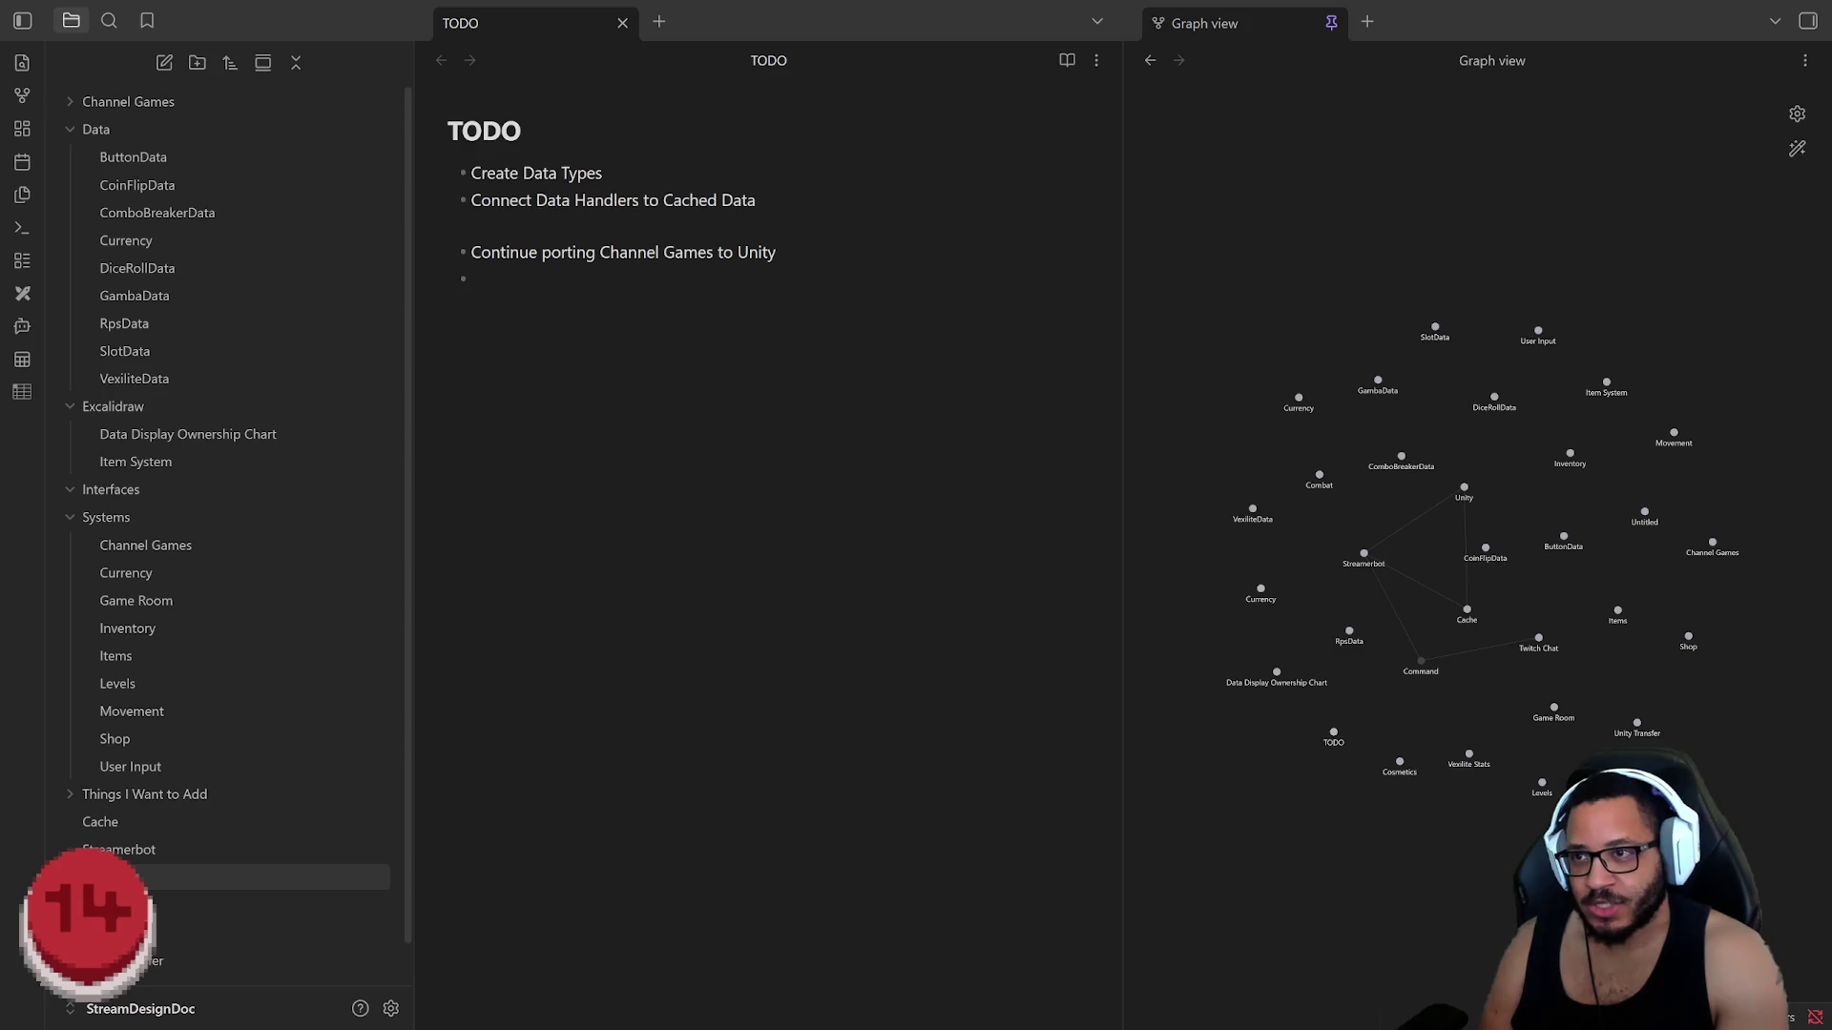
key("BackSpace")
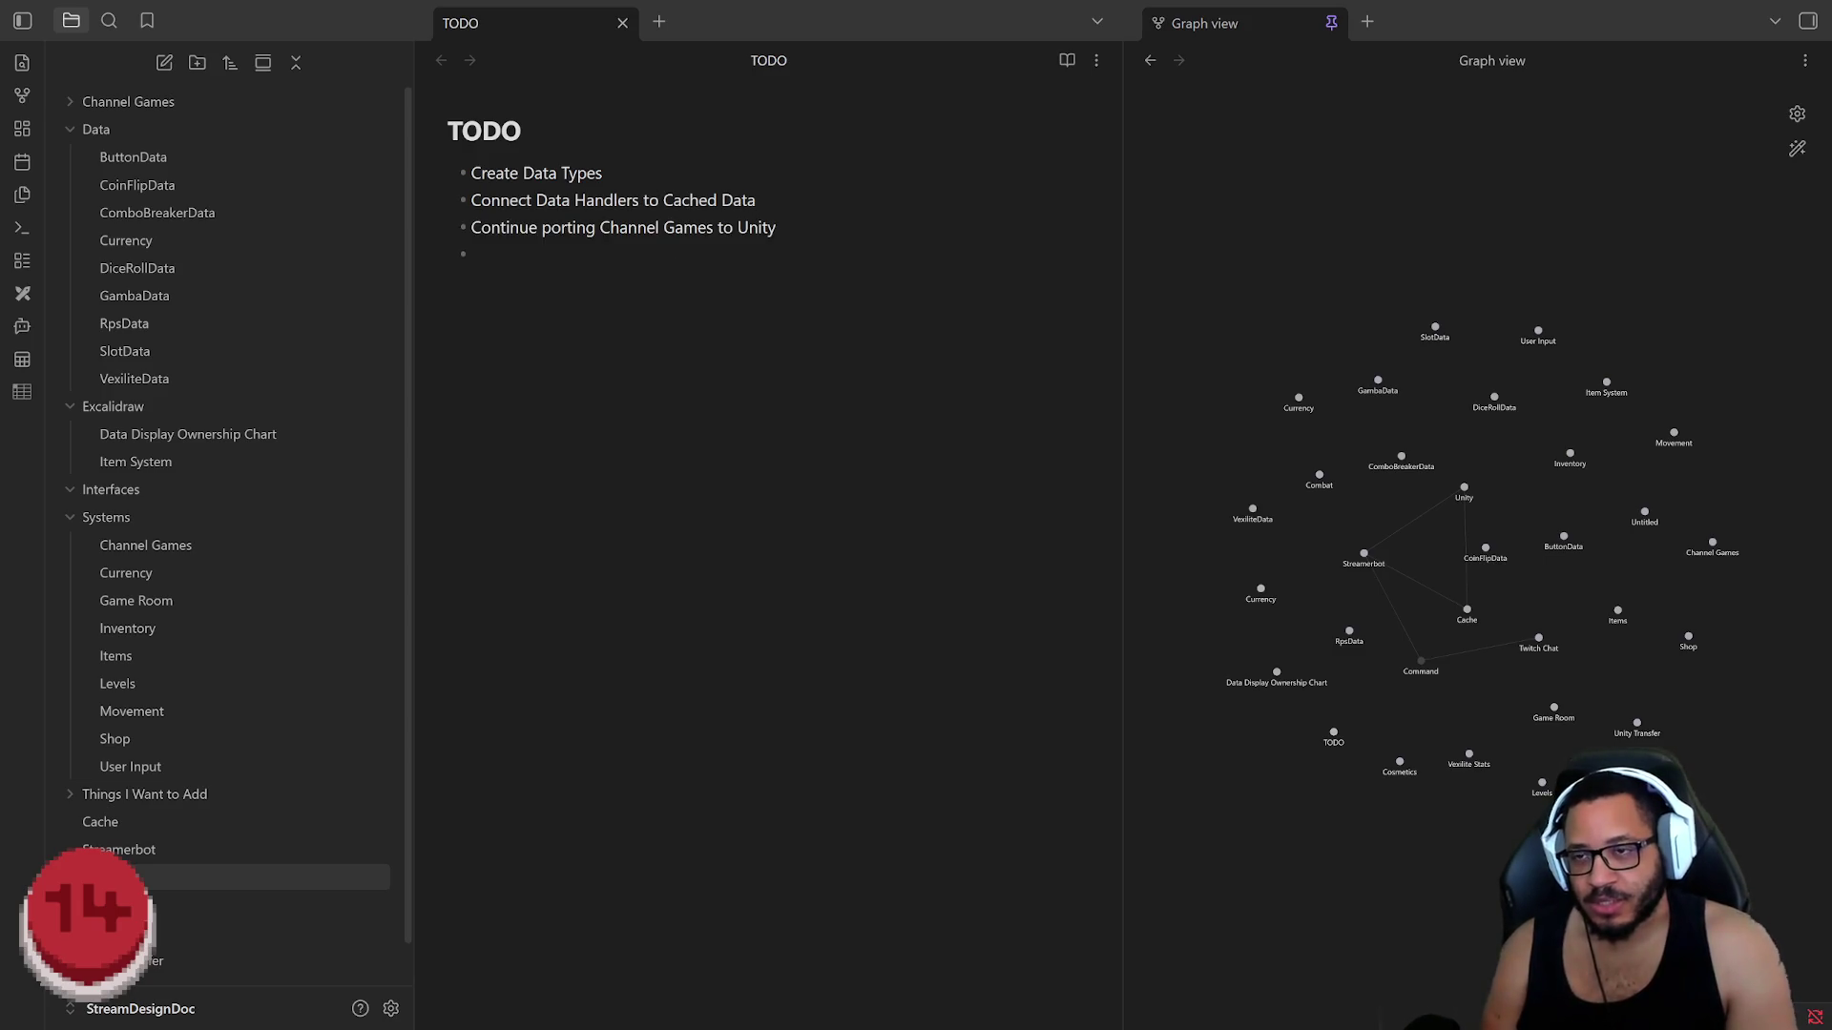
left_click_drag(780, 229, 384, 221)
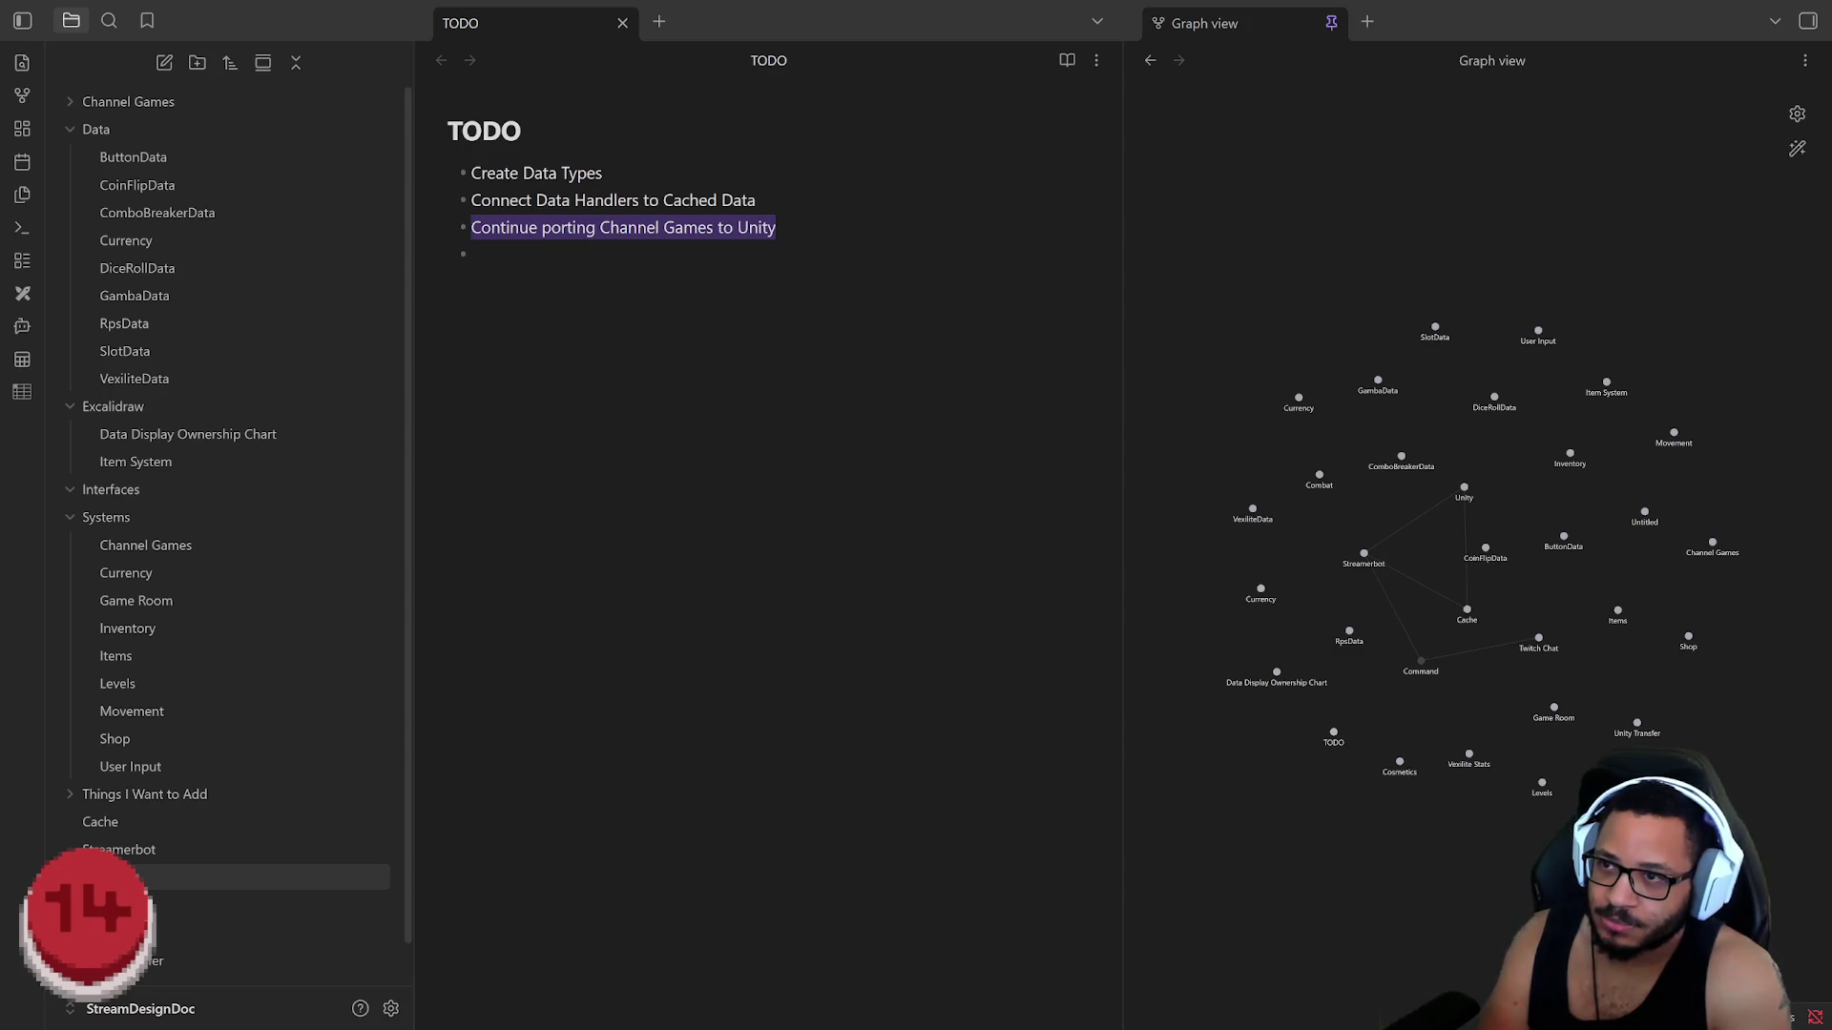
type("Transfer ")
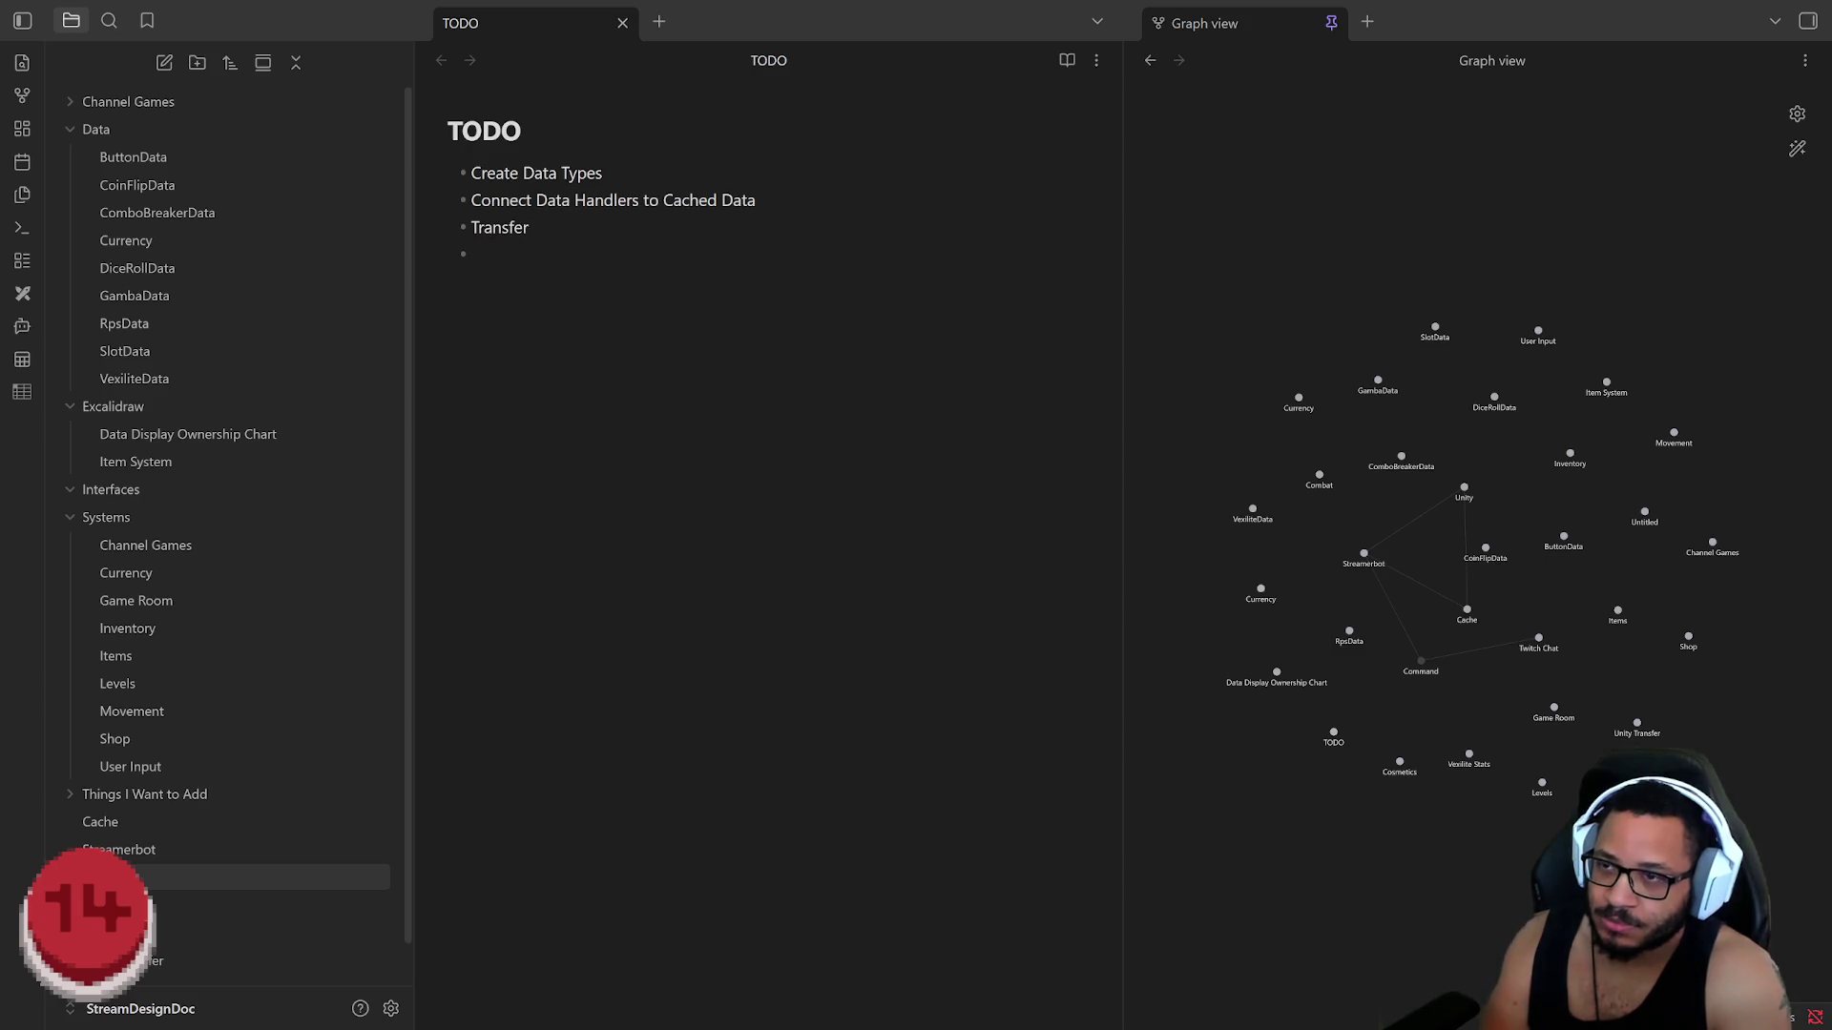
type("Channel Game code ")
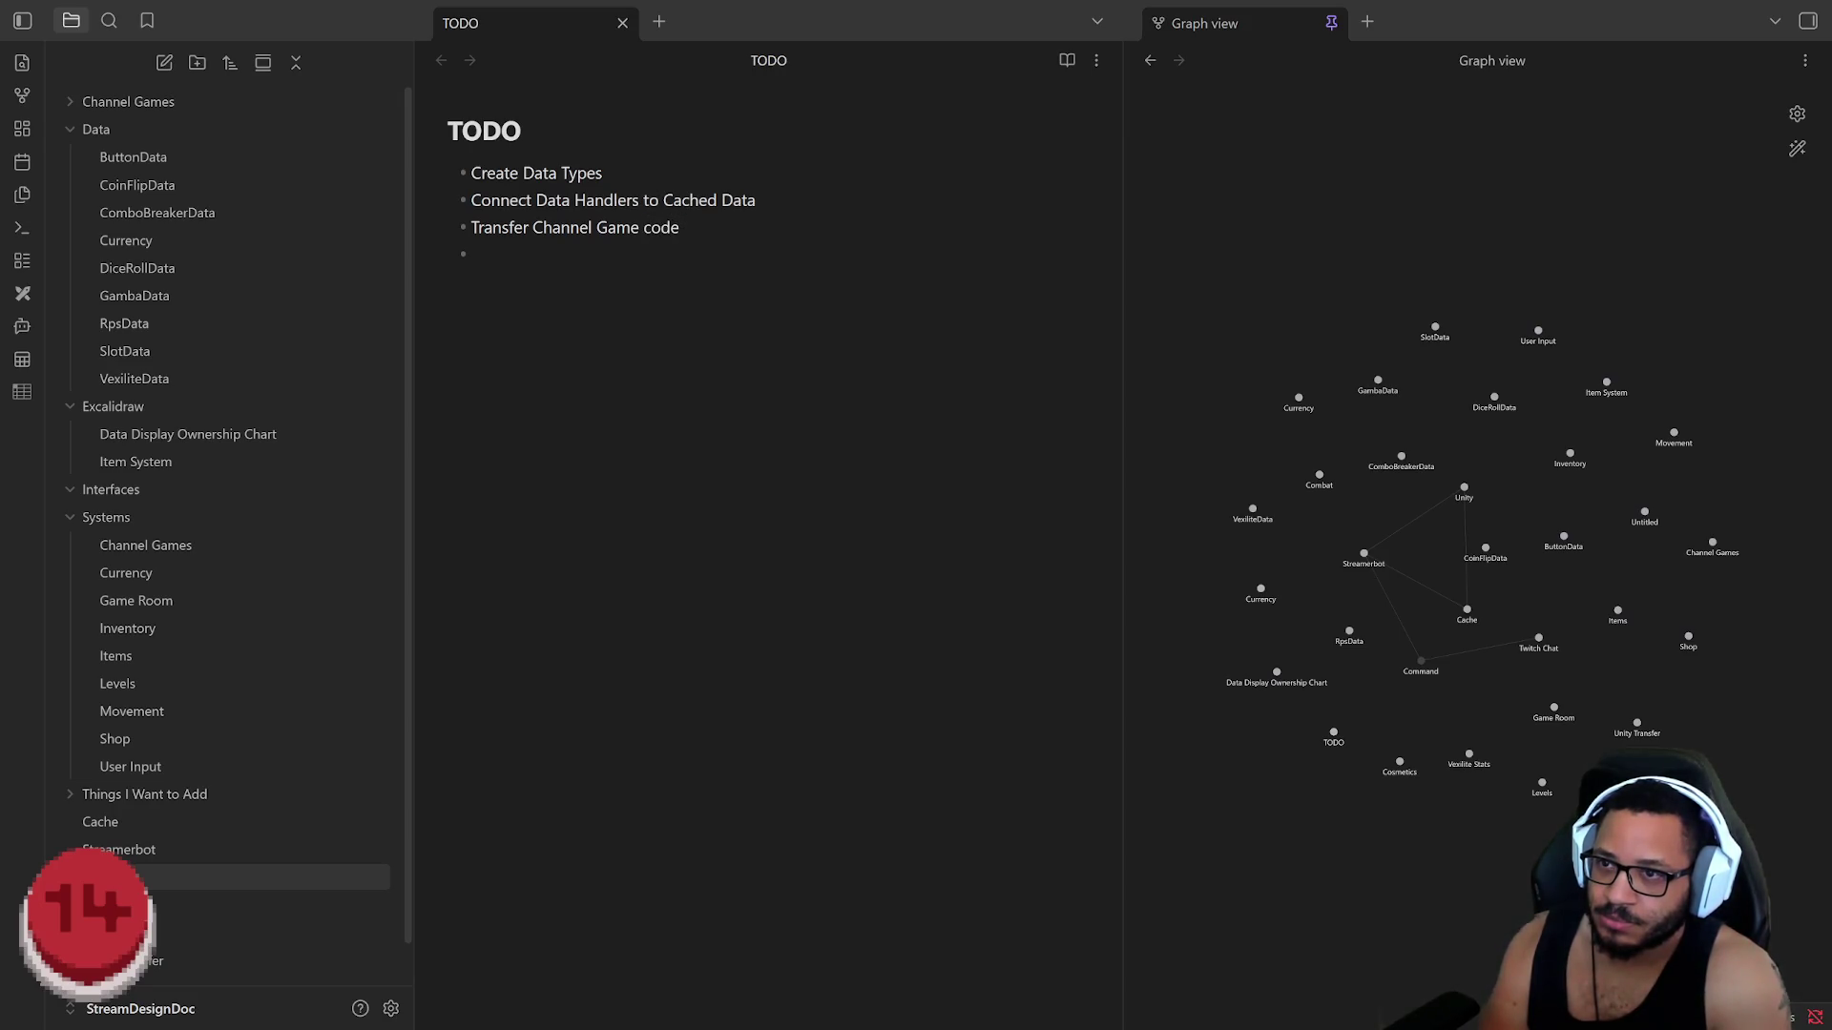
type("to Unity")
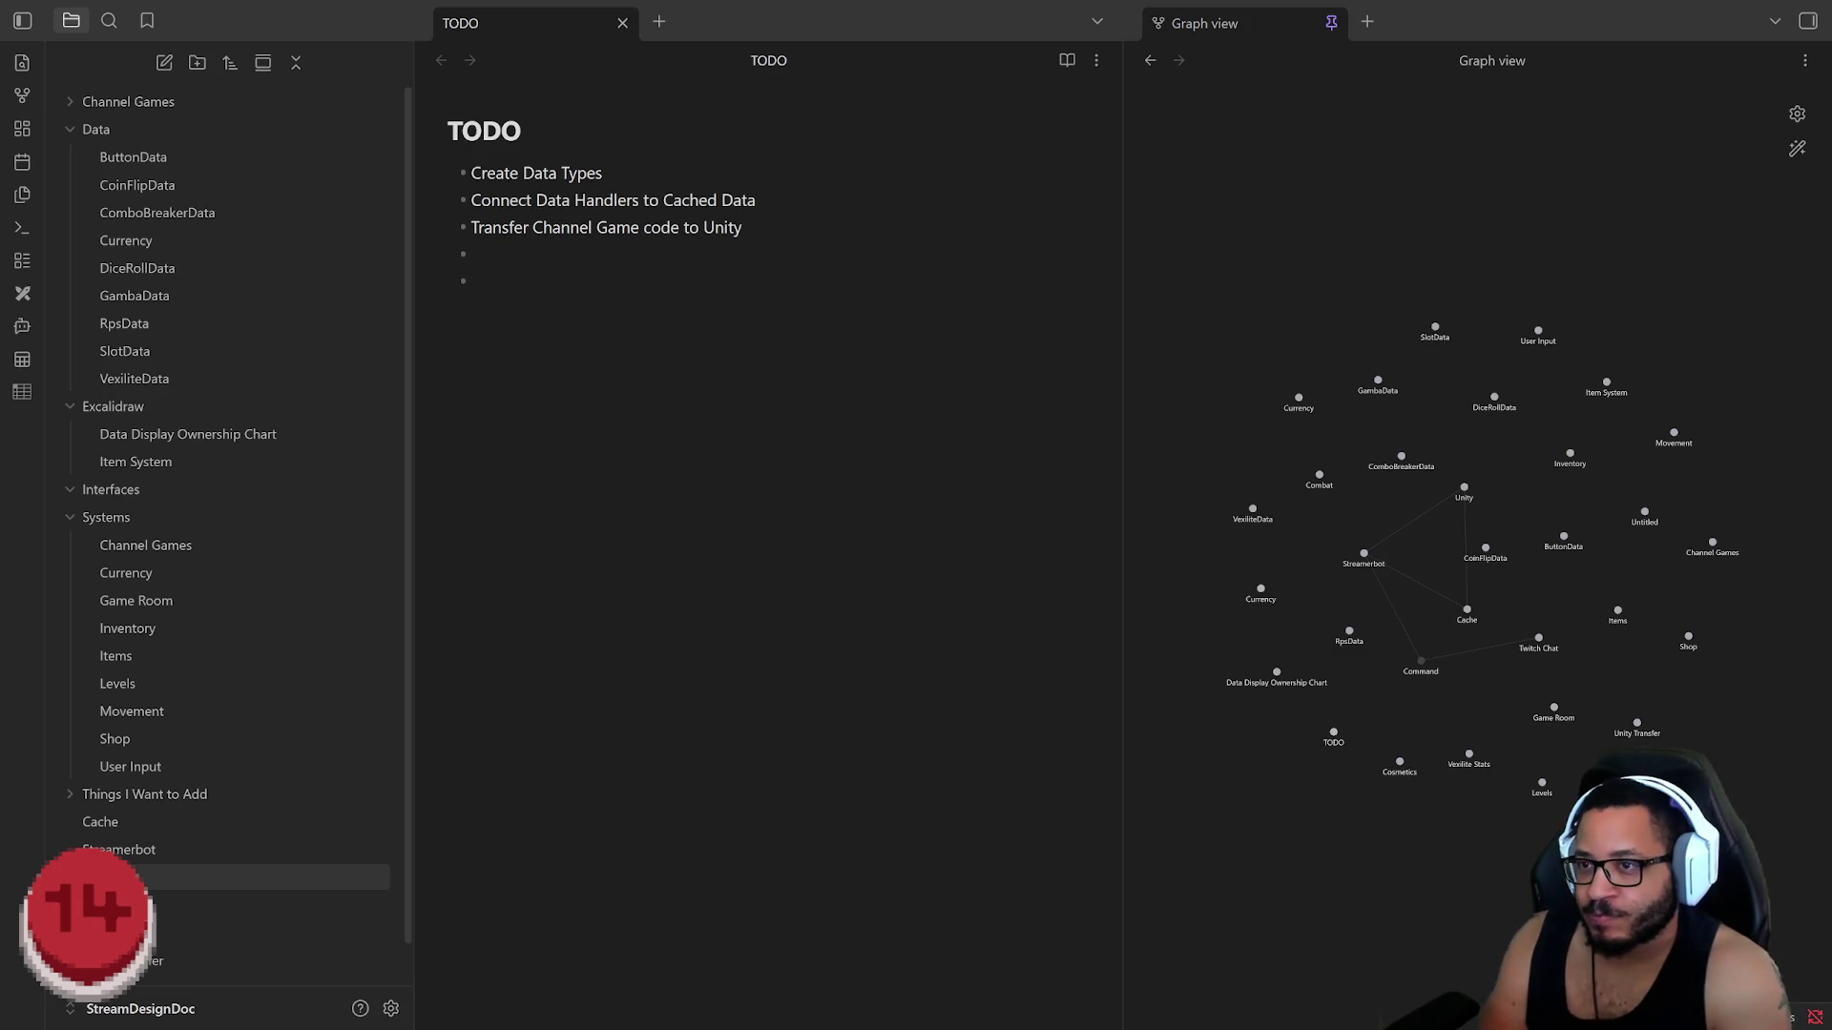
Step: Reword the porting bullet to 'Transfer Channel Game code to Unity', removing the extra empty bullet
key("BackSpace")
key("BackSpace")
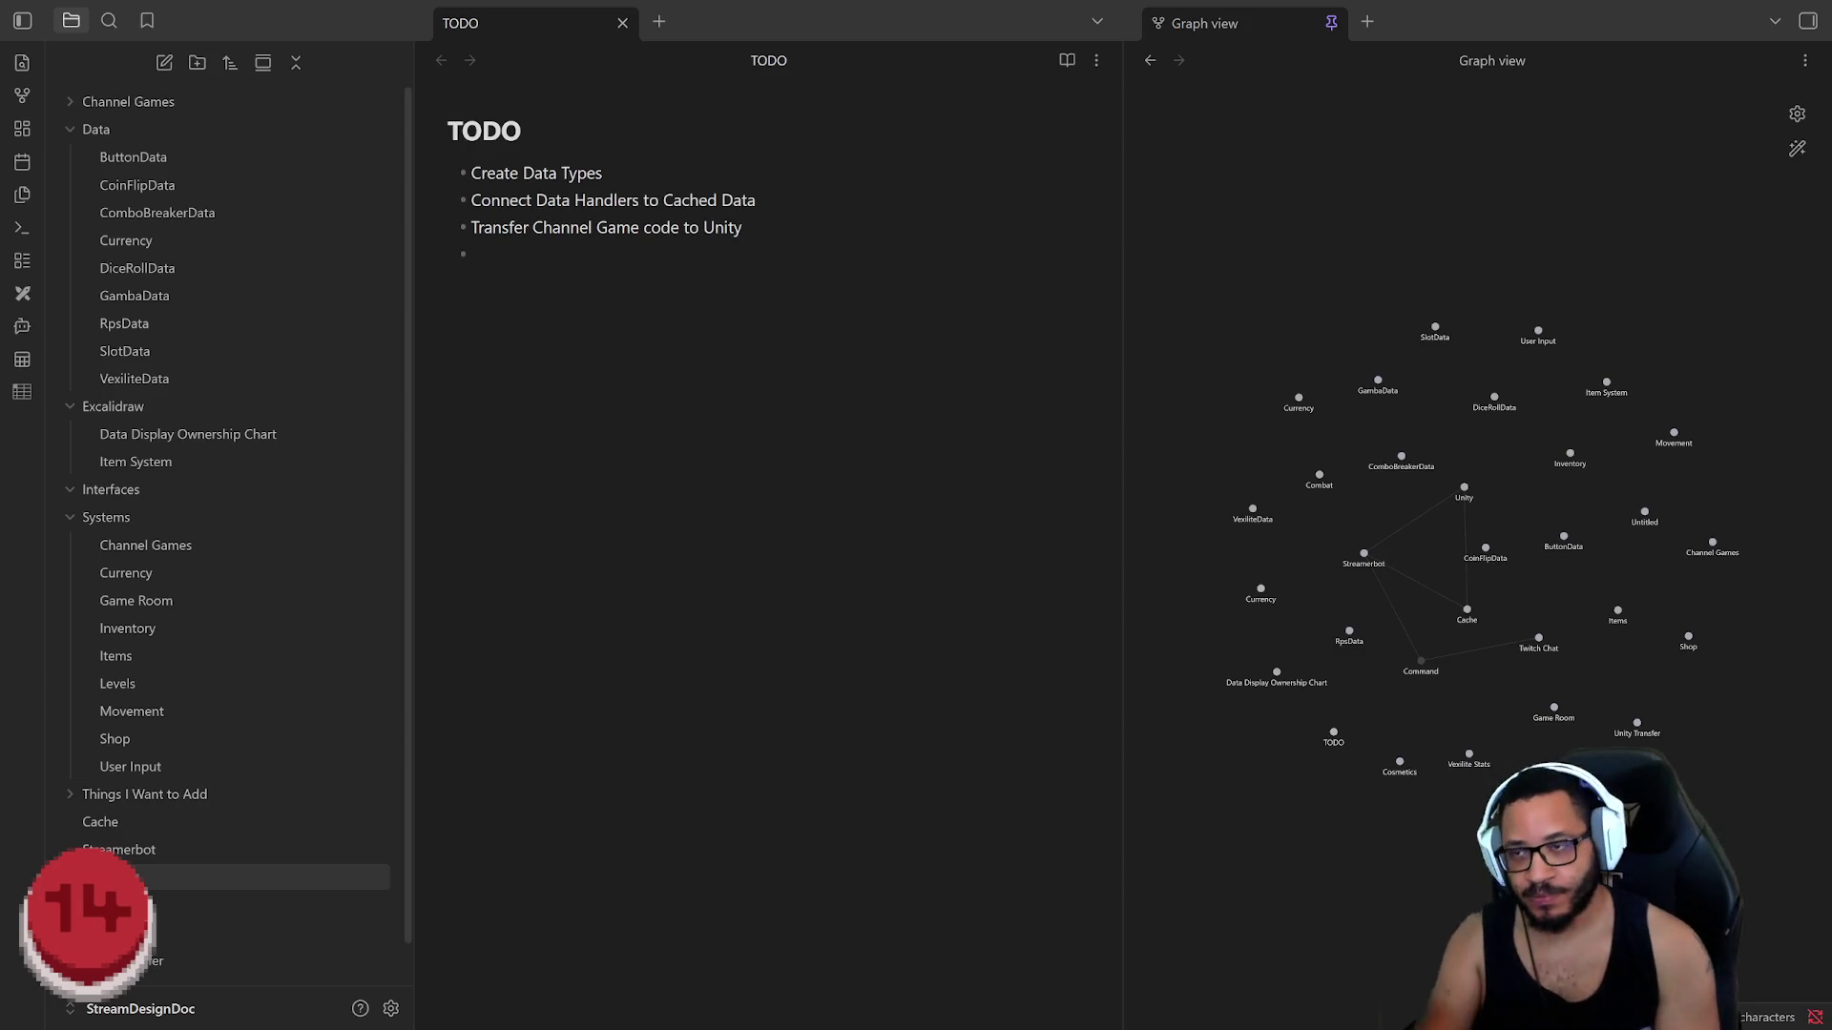
type("Add")
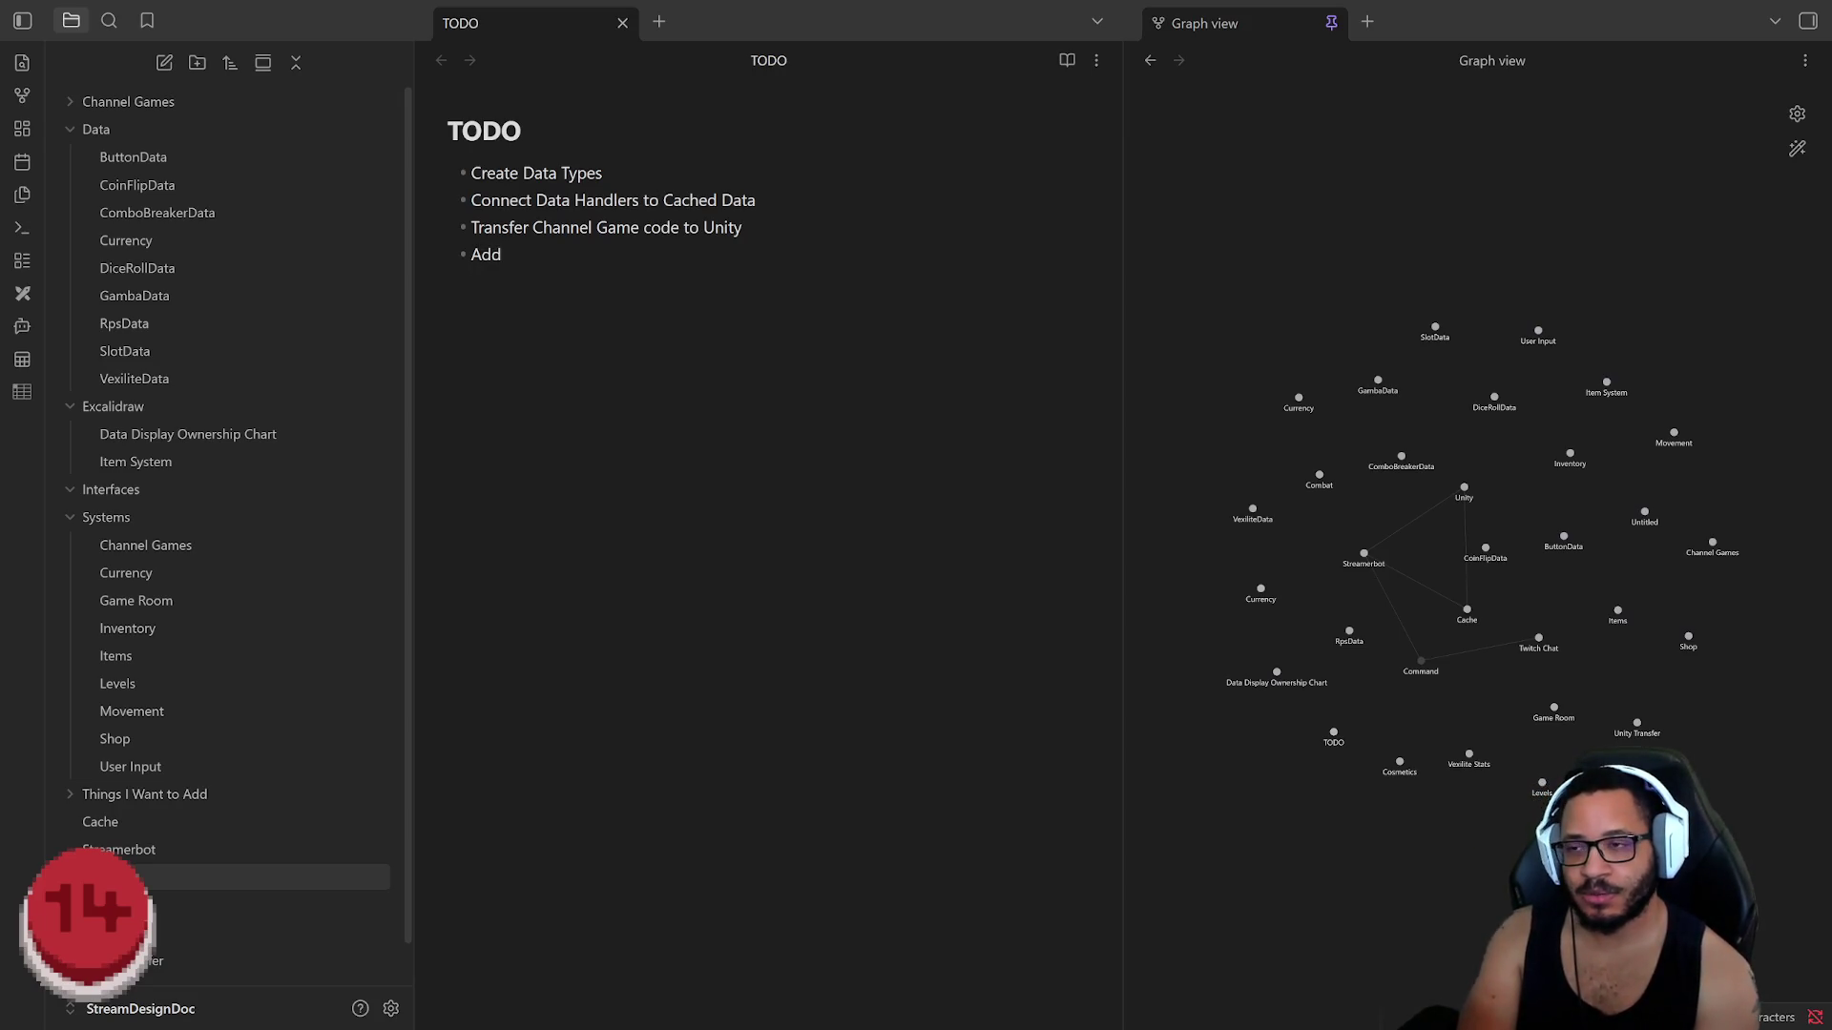
type(" Level ")
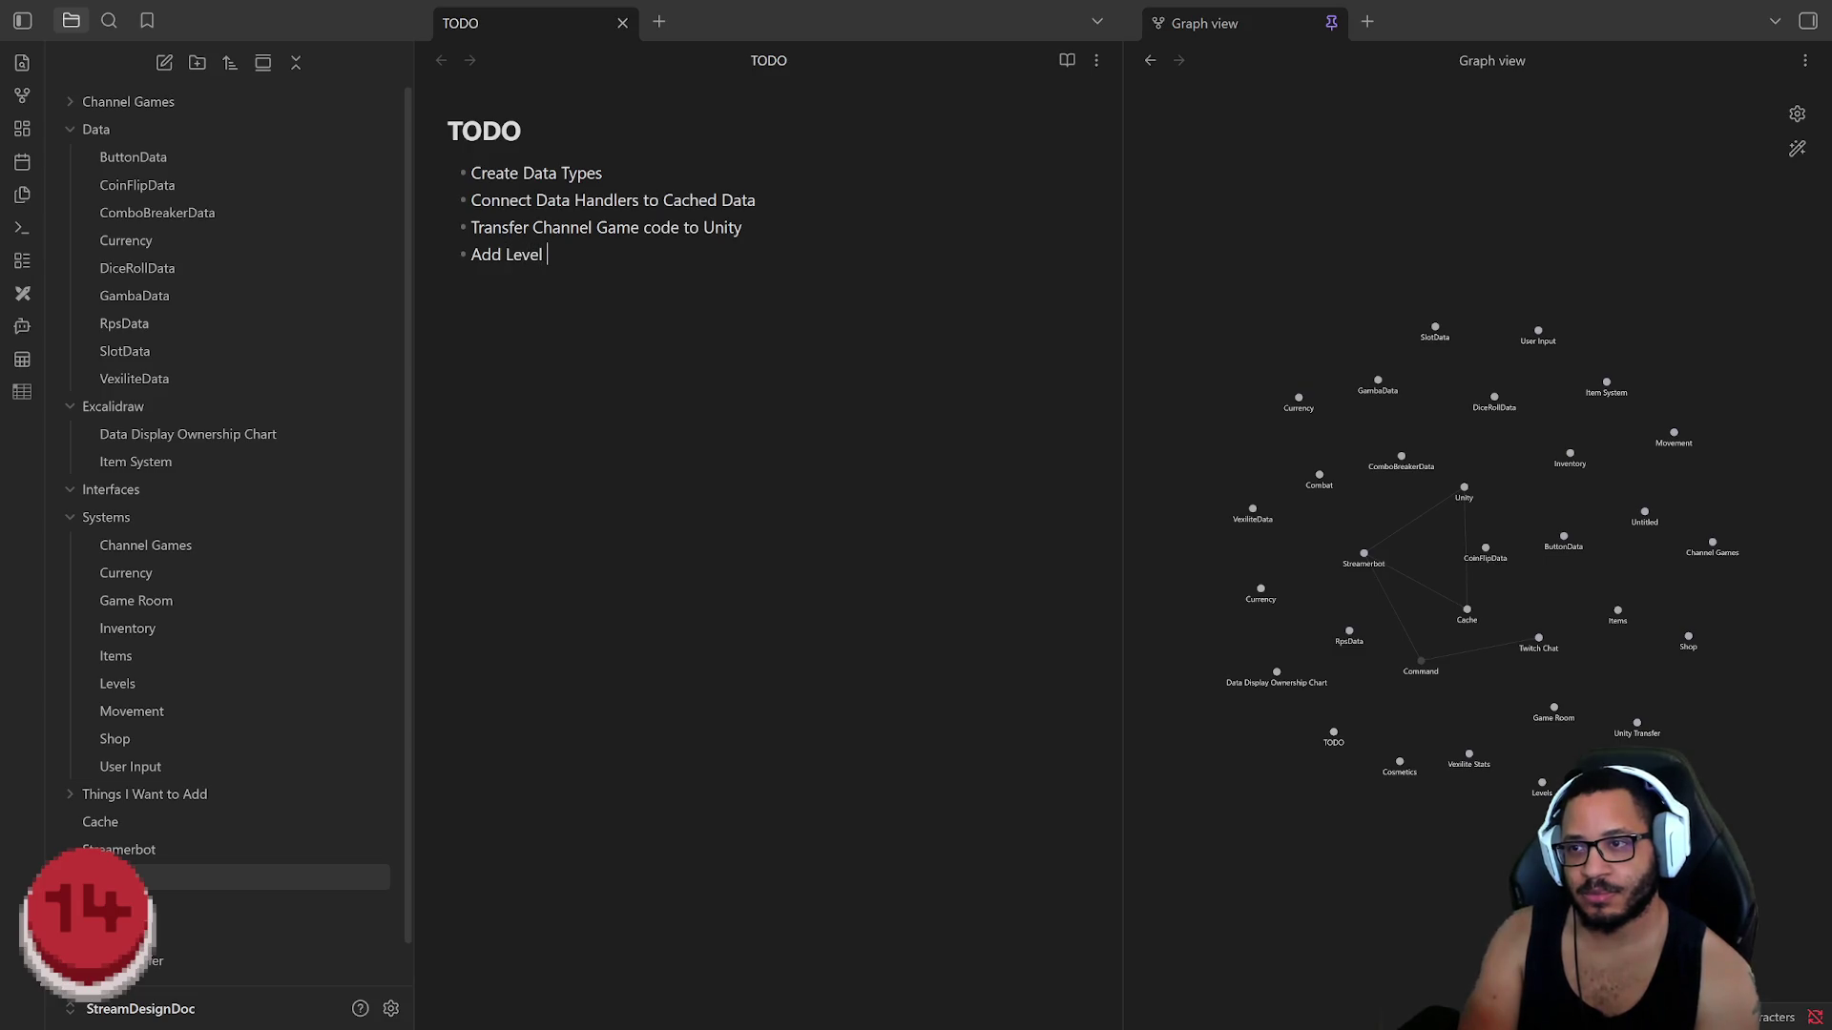
type("System")
Step: Write the fourth bullet 'Implement user Level System' with an empty bullet below it
key("BackSpace")
key("BackSpace")
key("BackSpace")
key("BackSpace")
key("BackSpace")
key("BackSpace")
key("BackSpace")
key("BackSpace")
key("BackSpace")
type("Implement Level System")
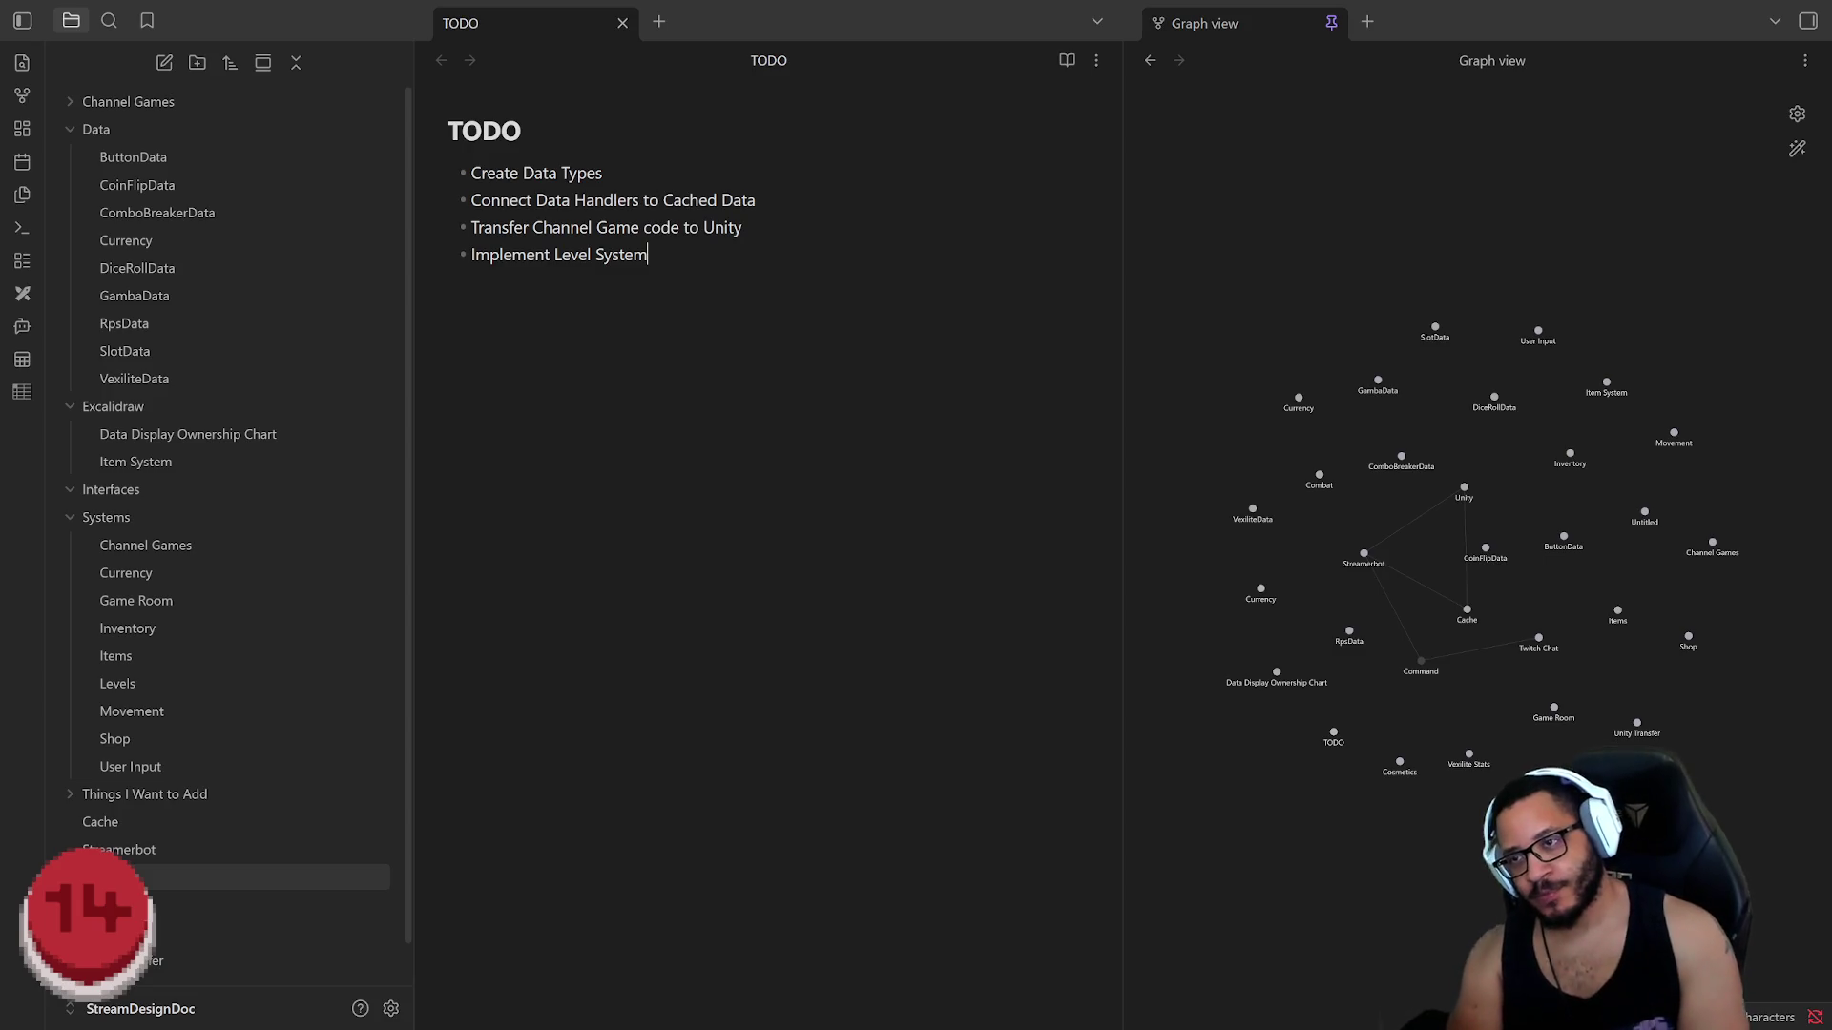
key("ctrl+Left")
key("ctrl+Left")
type("user")
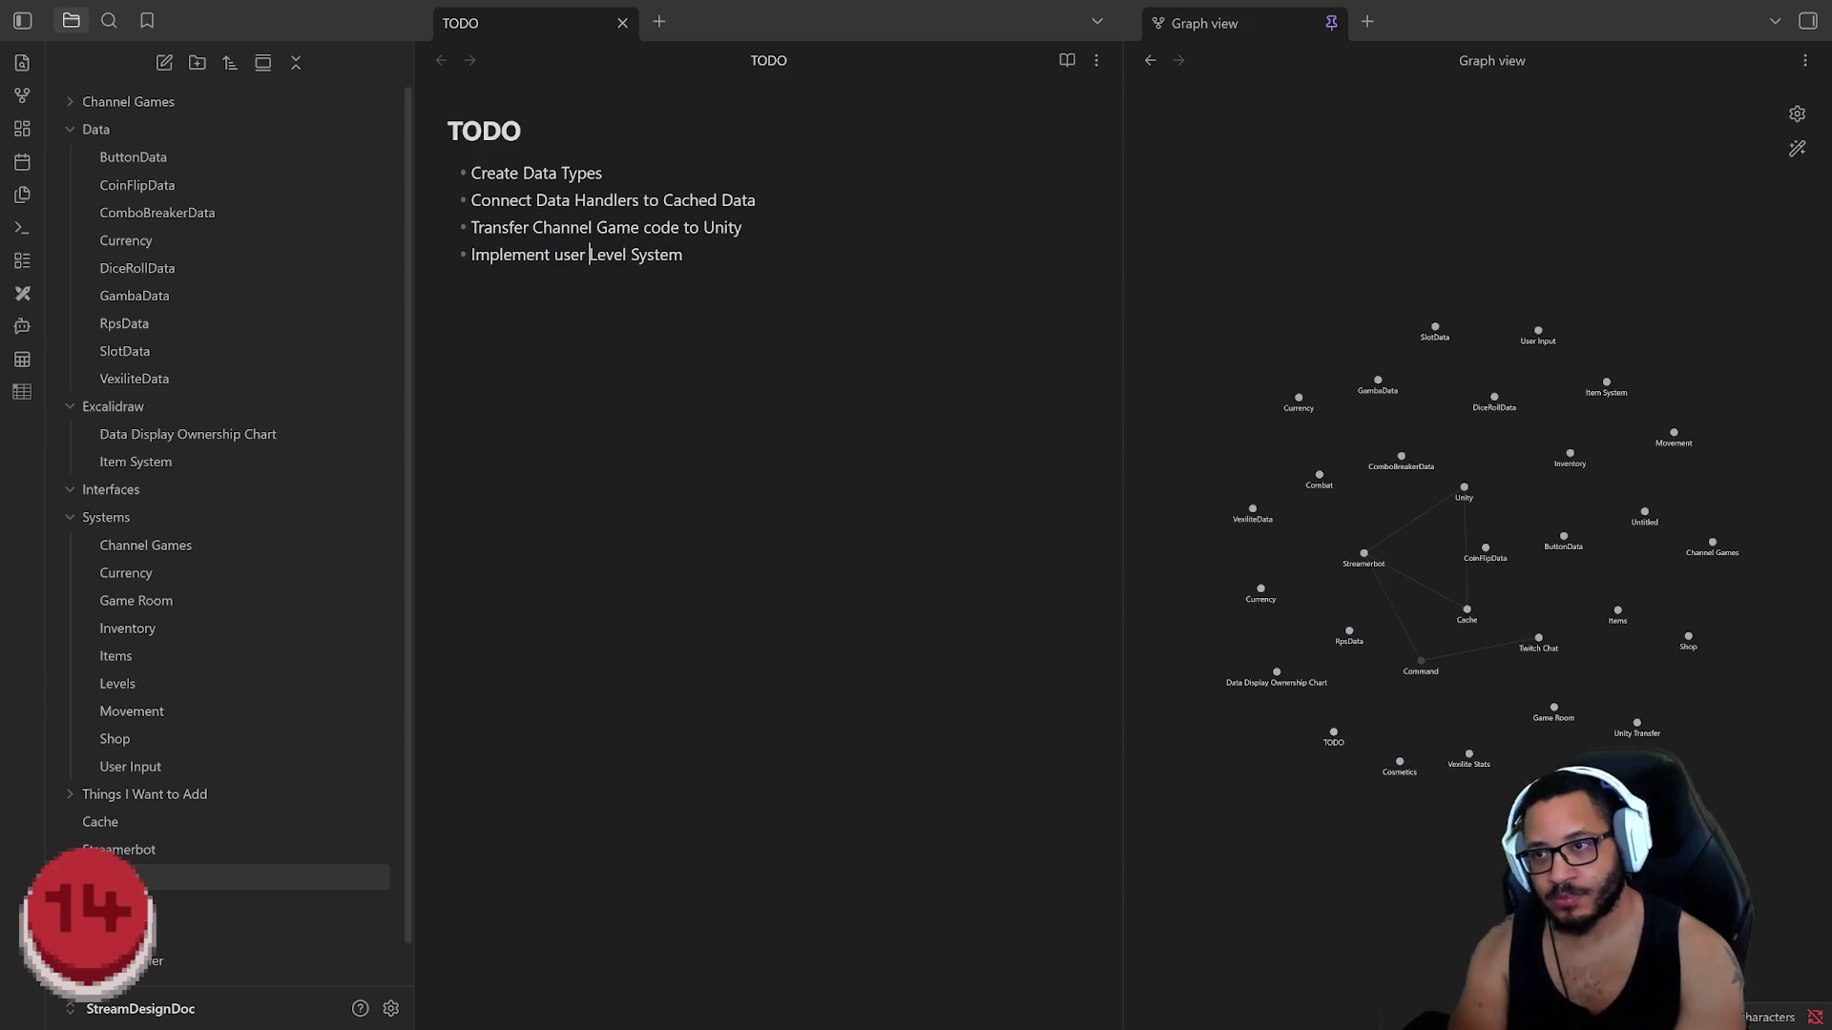
key("End")
key("Return")
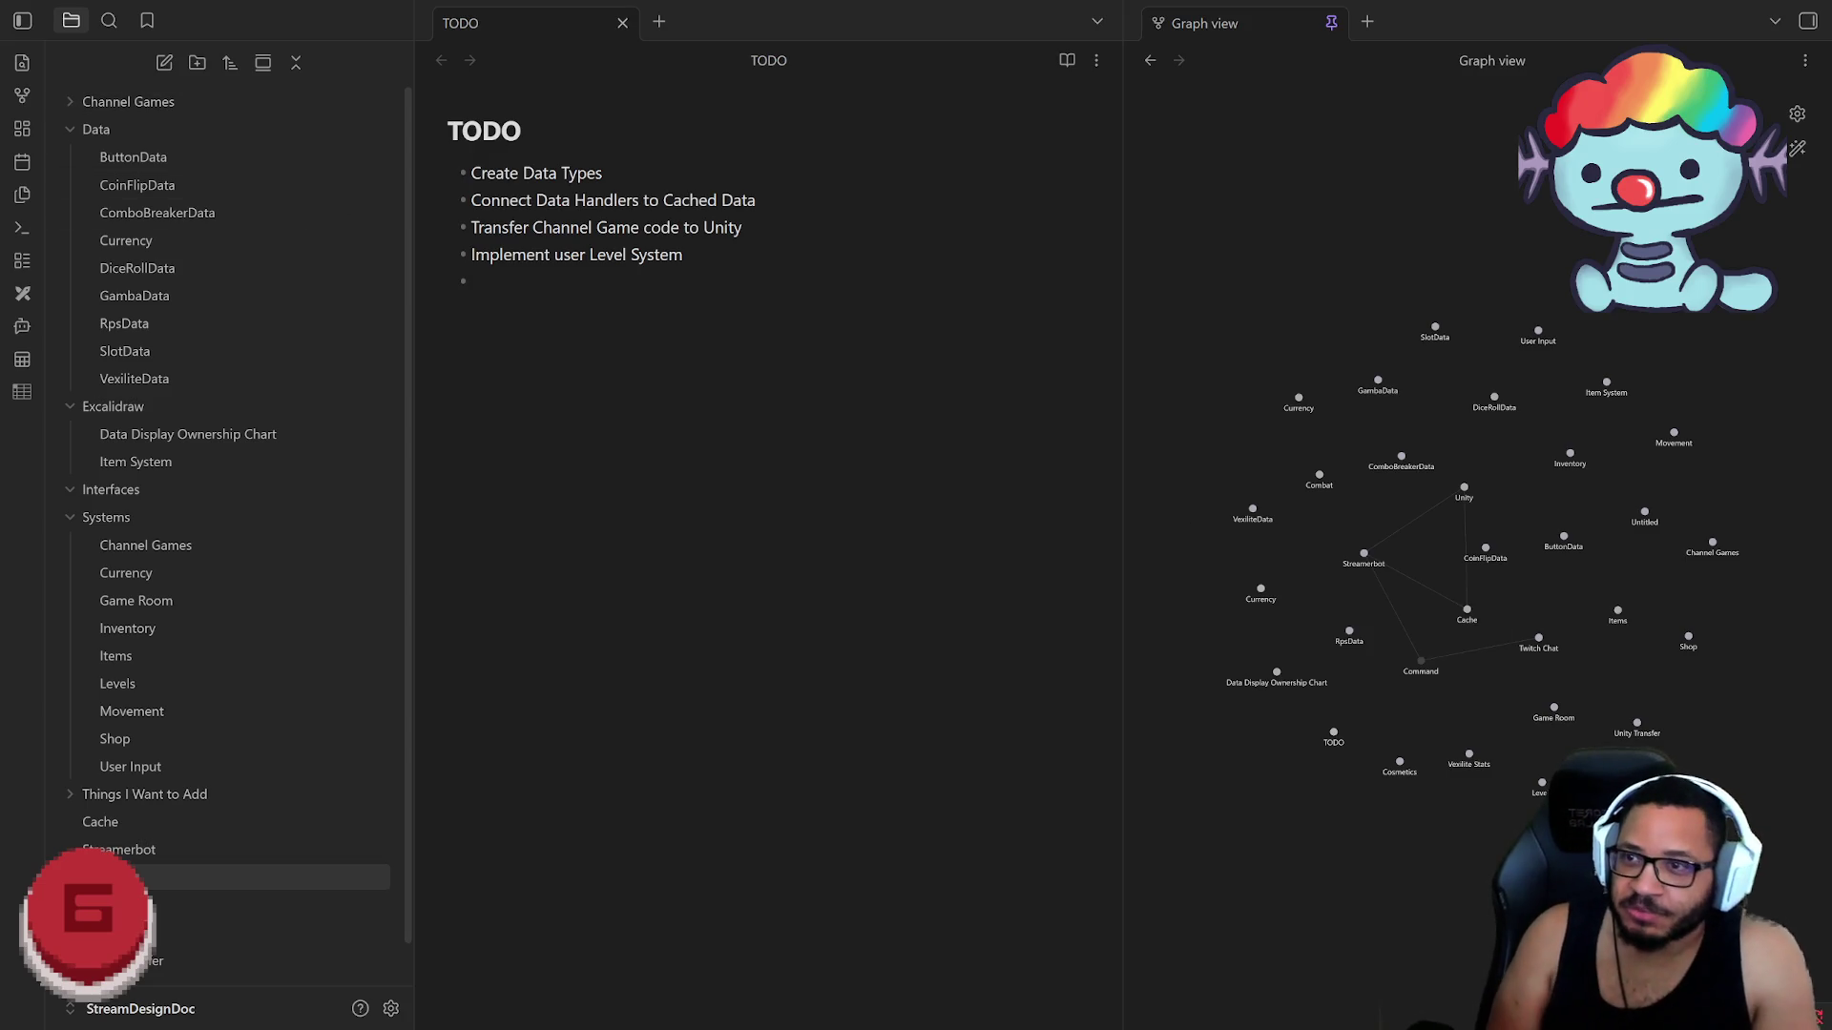
Step: Insert a 'Transfer Game Room' bullet above the level-system task
key("alt+Tab")
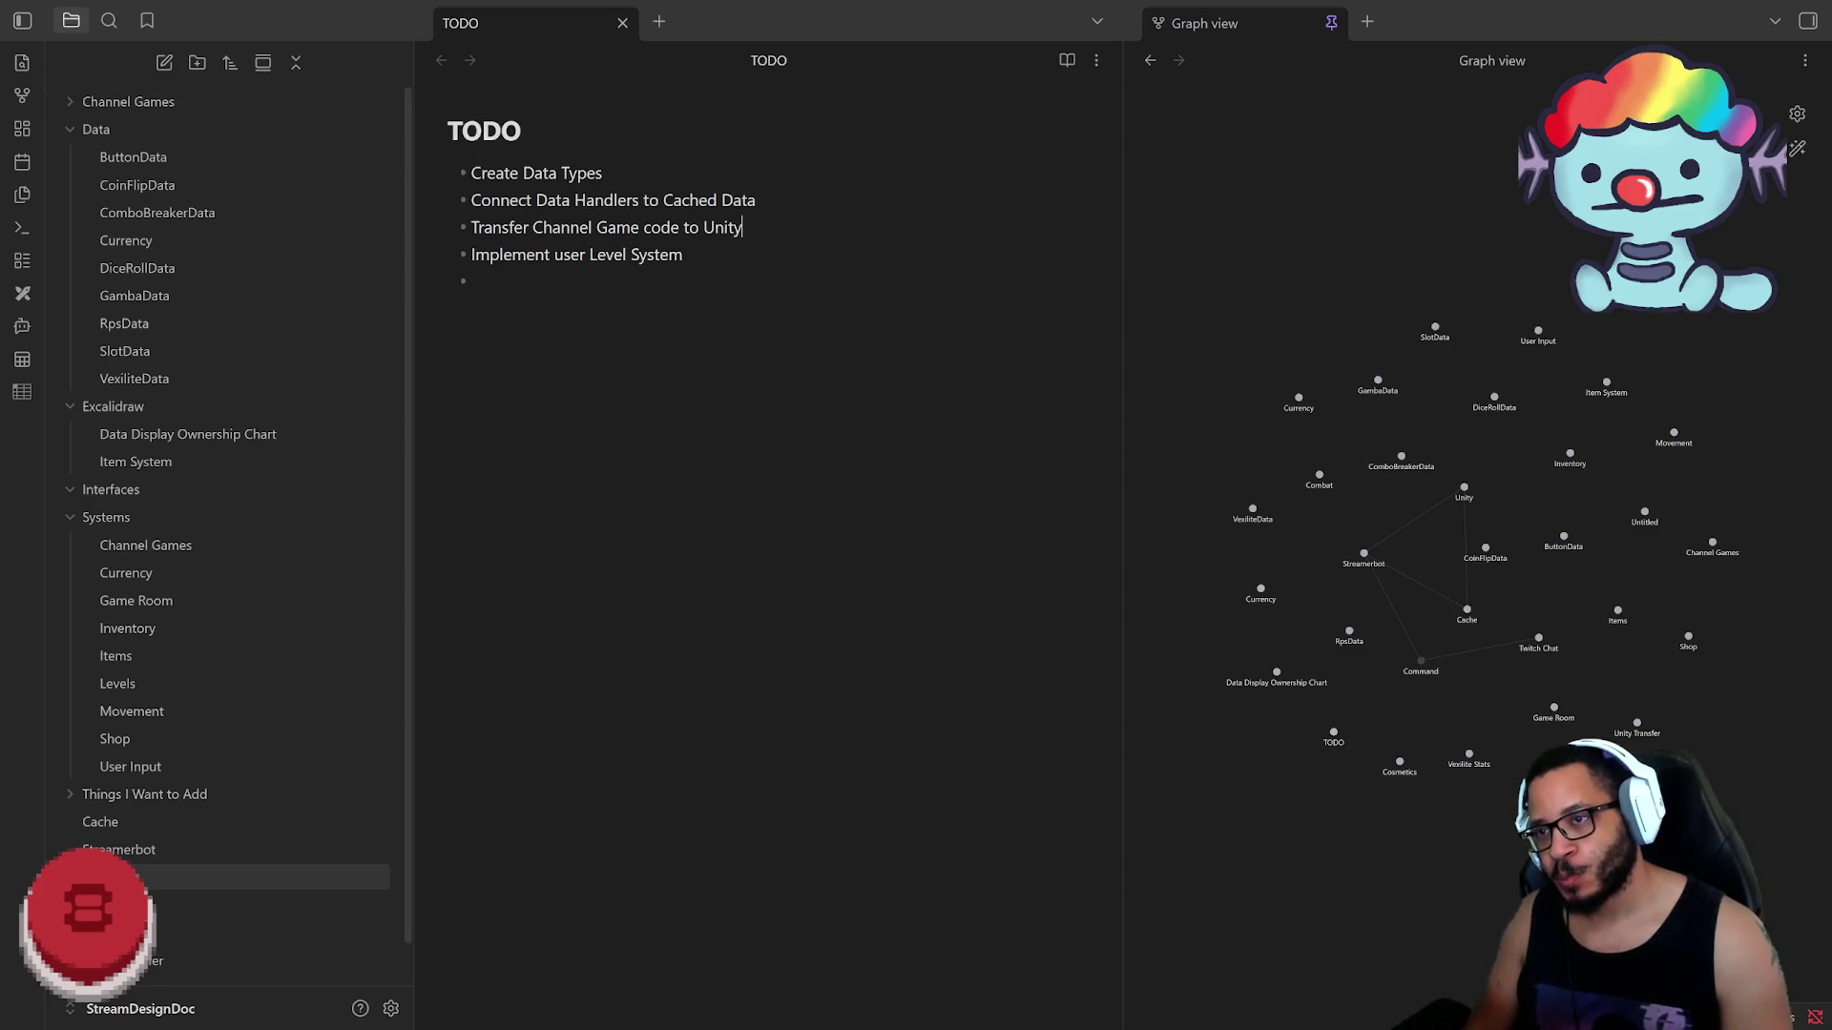
key("Up")
key("Up")
key("End")
key("Return")
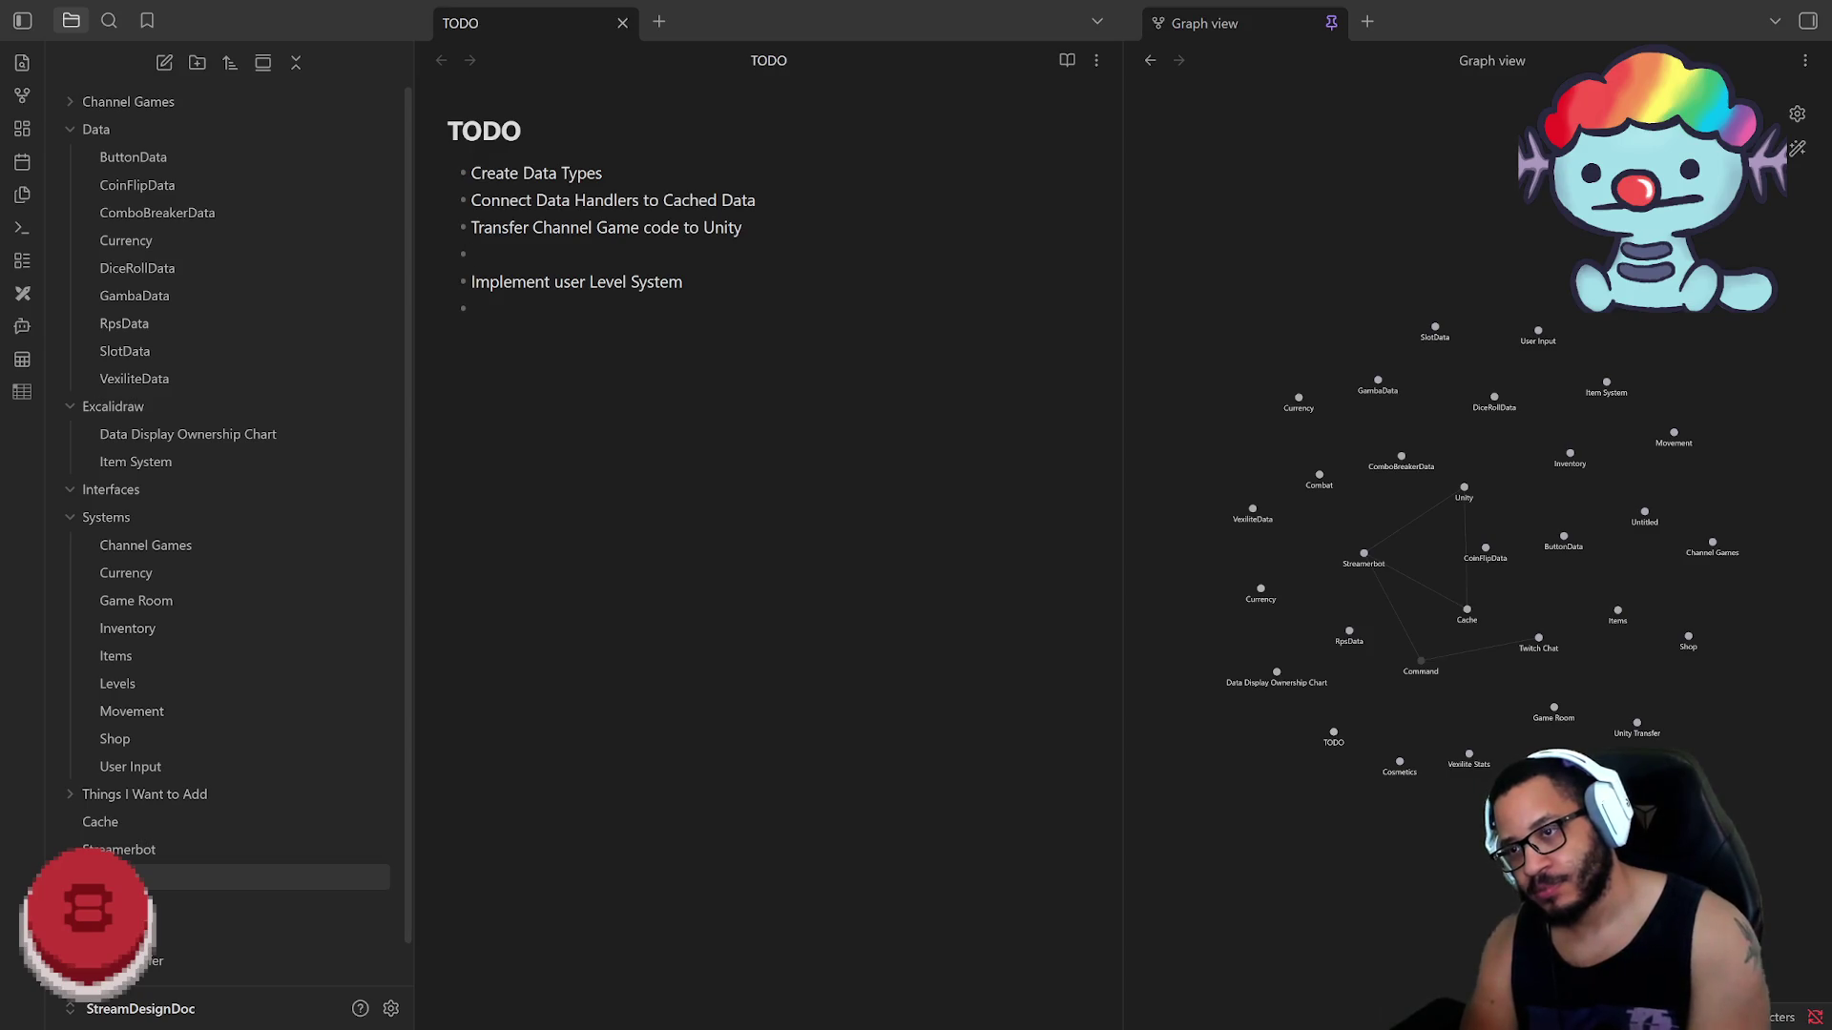
key("BackSpace")
key("BackSpace")
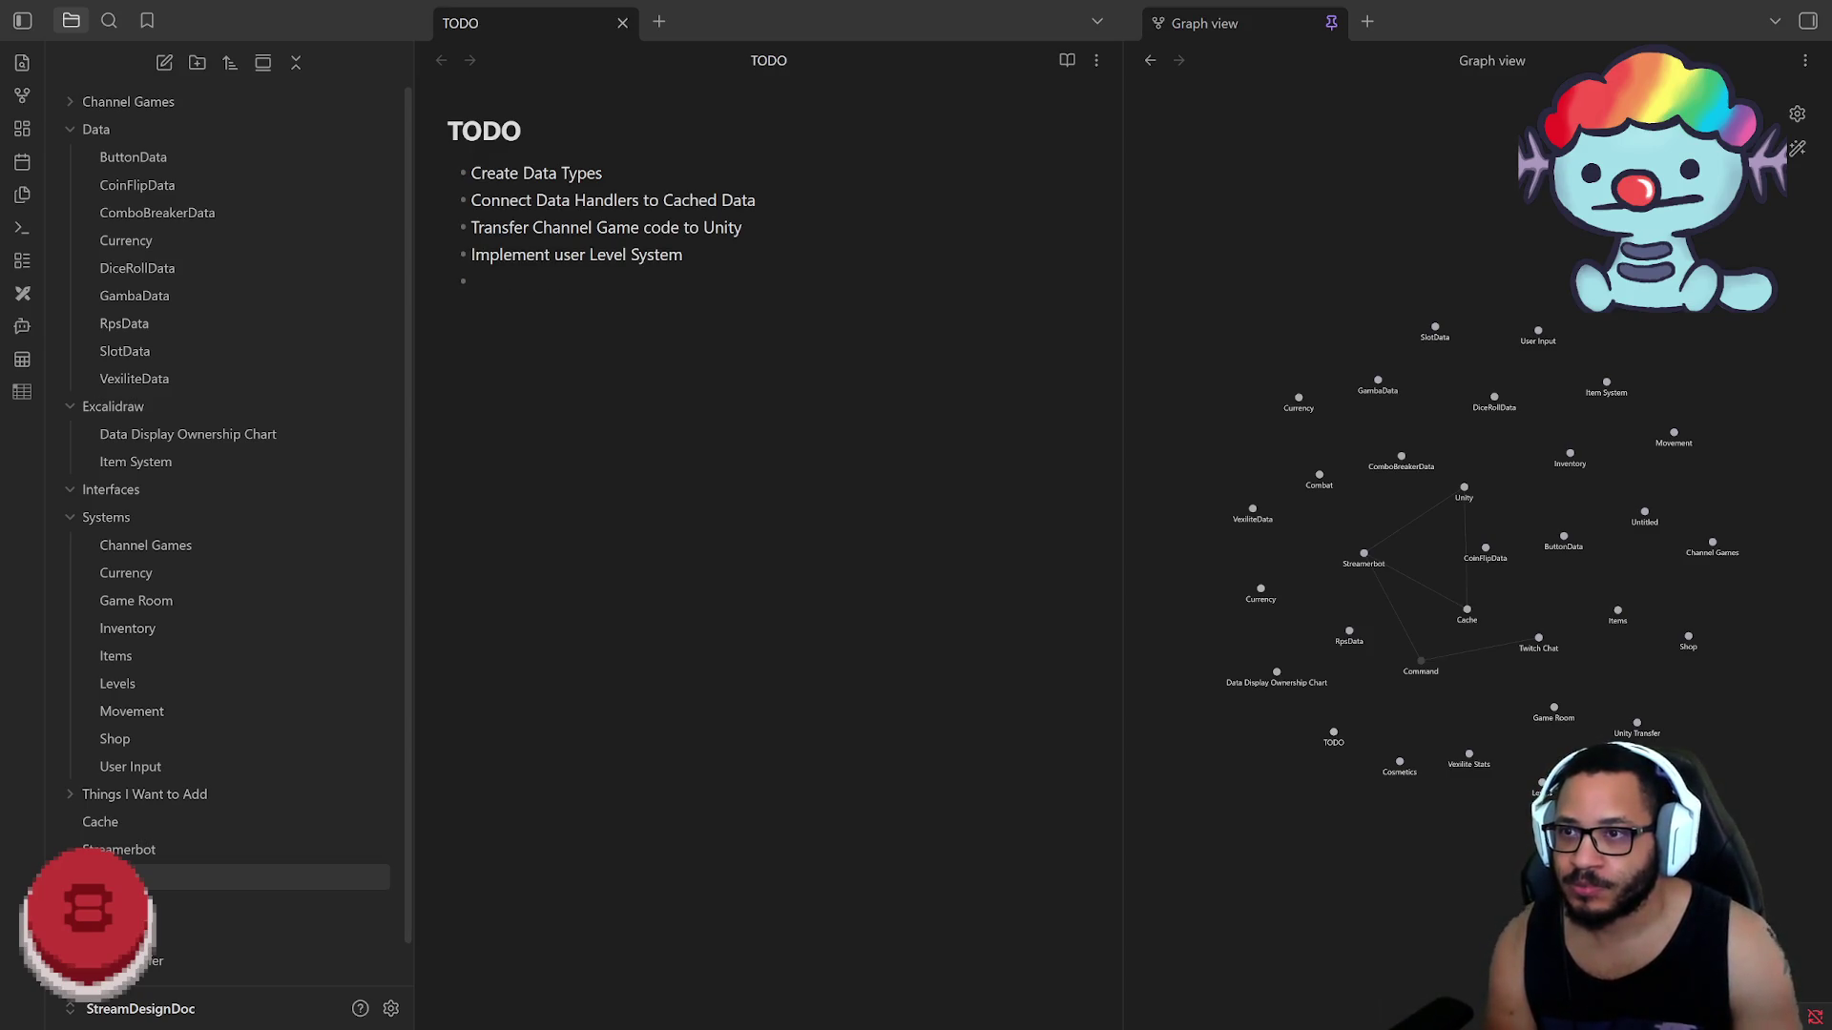
type("/ GameRoom")
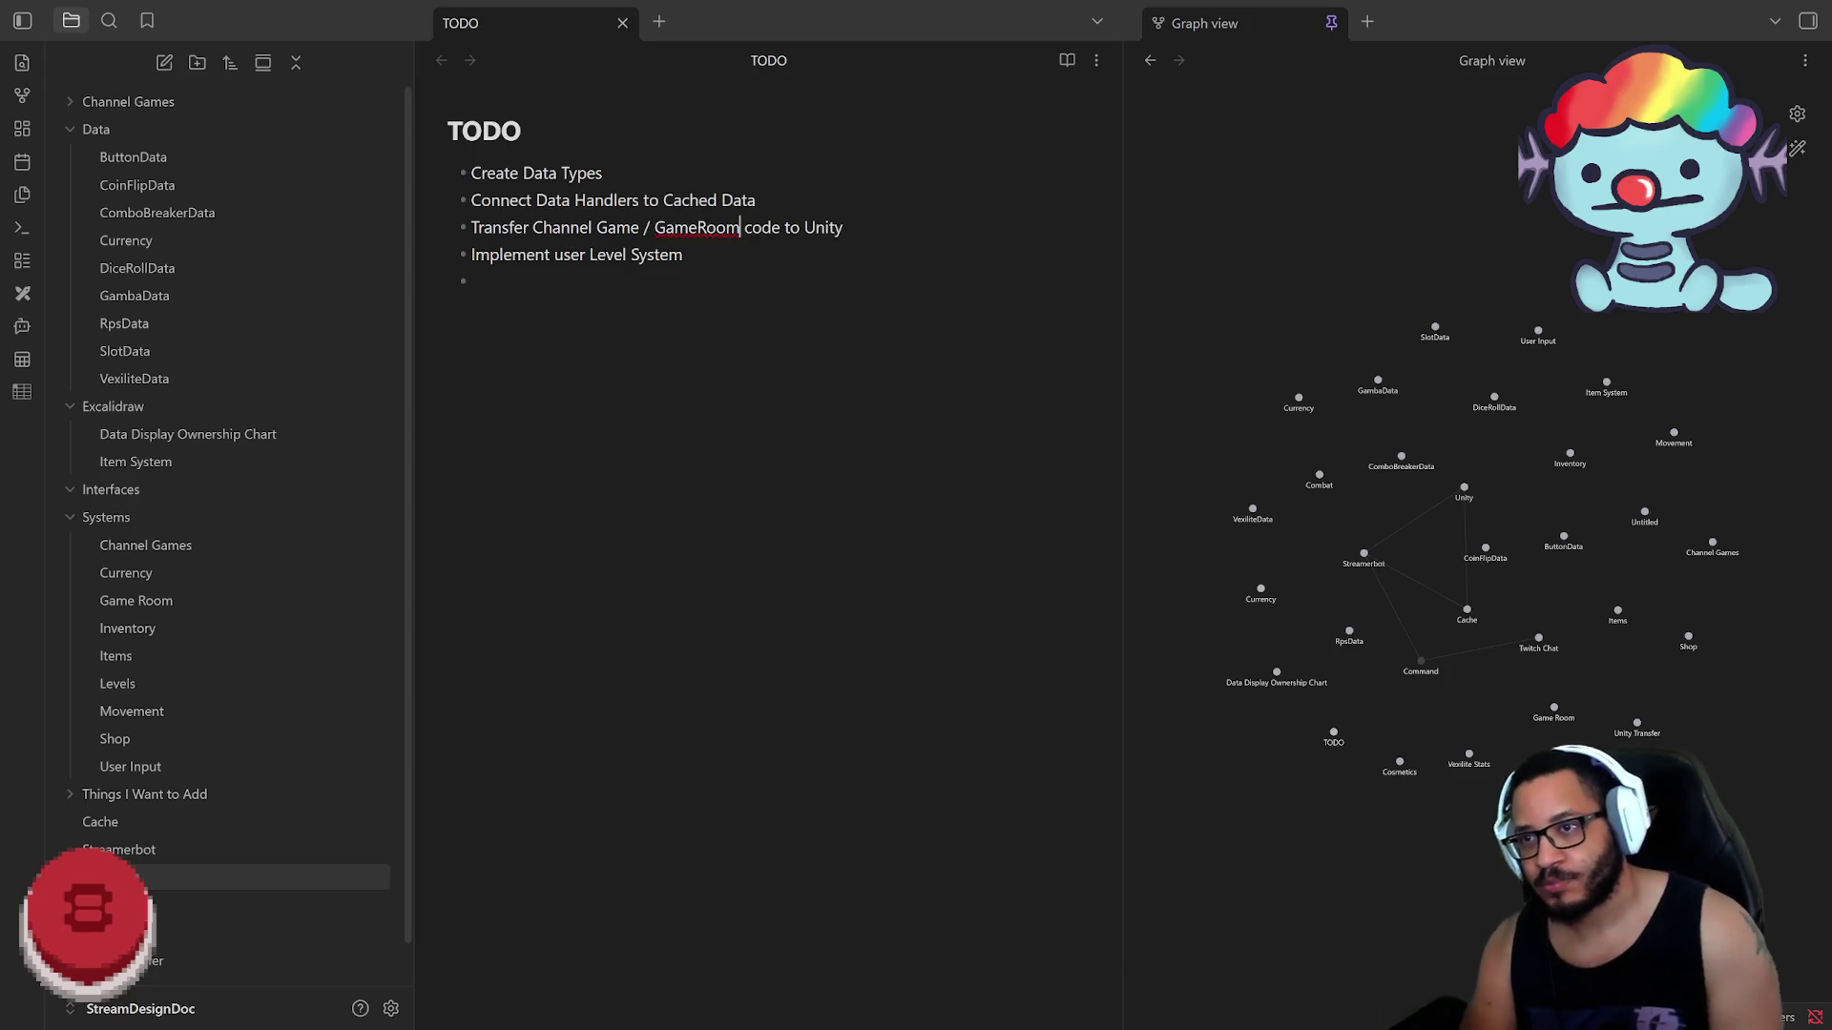
key("Left")
key("Left")
key("Left")
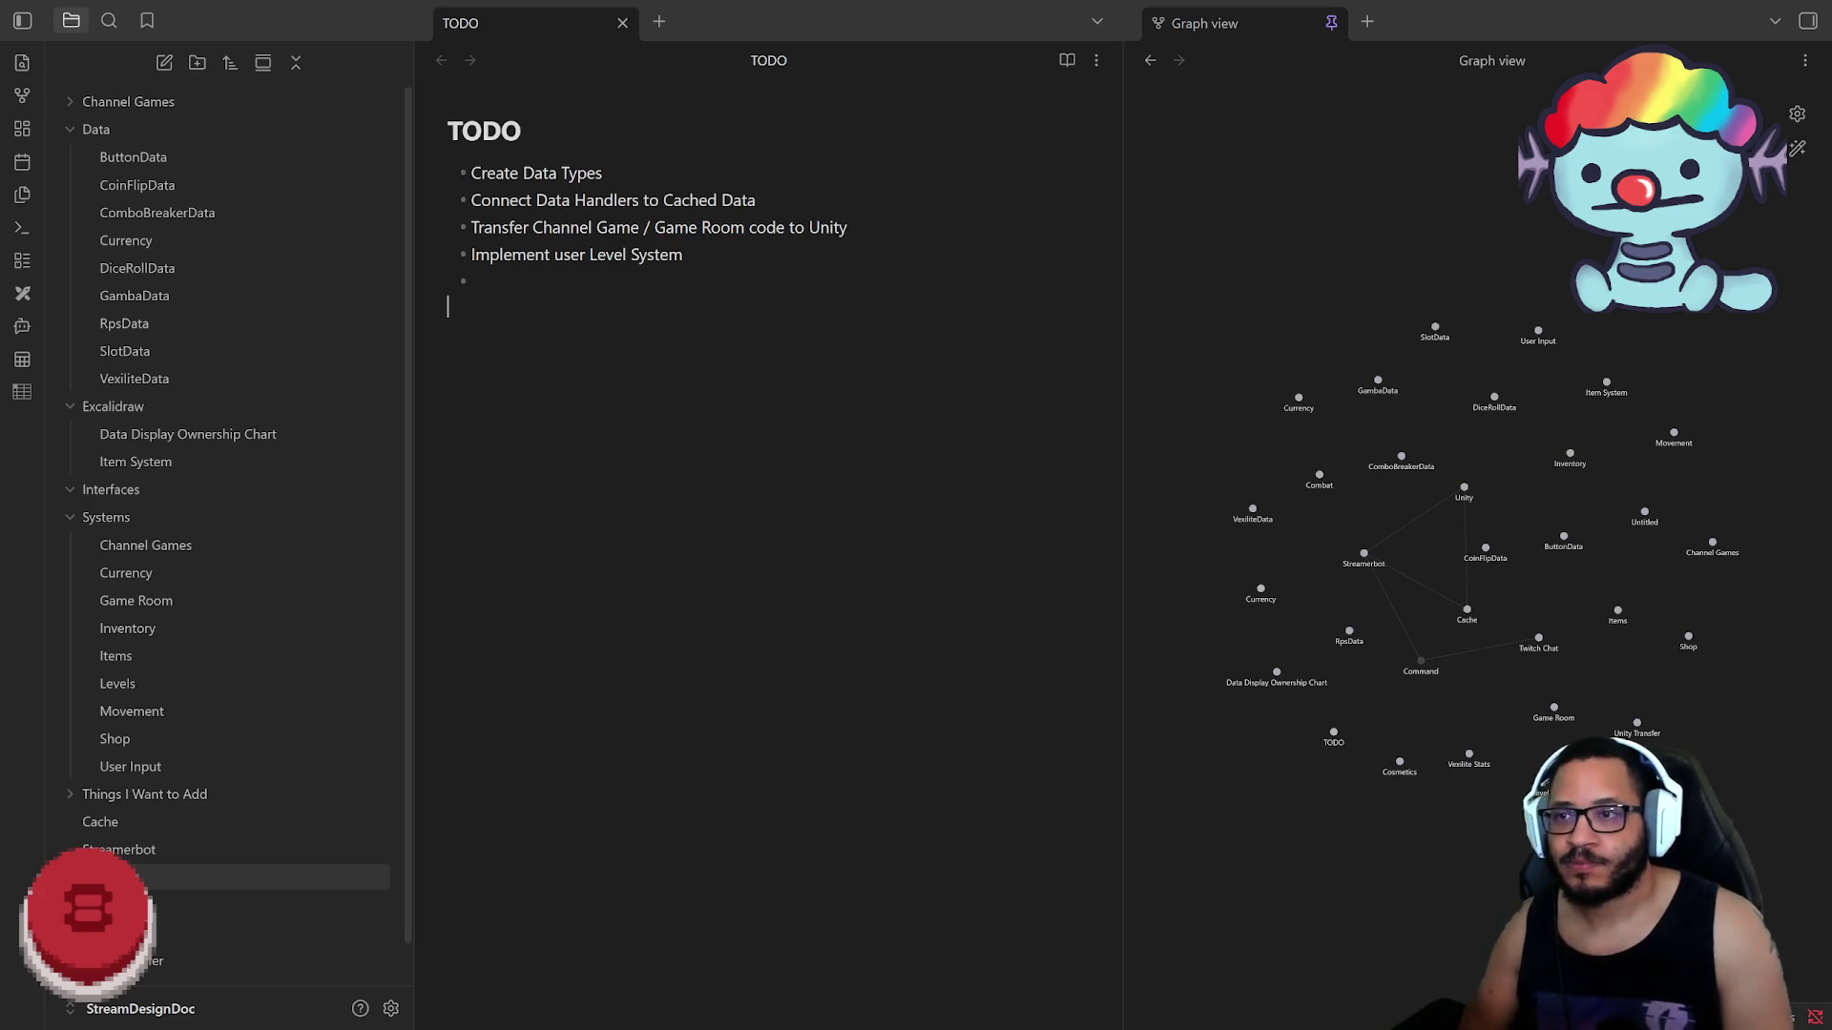
Step: Trim the third bullet after 'Channel Game' and finish 'Transfer Game Room games to Unity'
left_click_drag(847, 227, 639, 227)
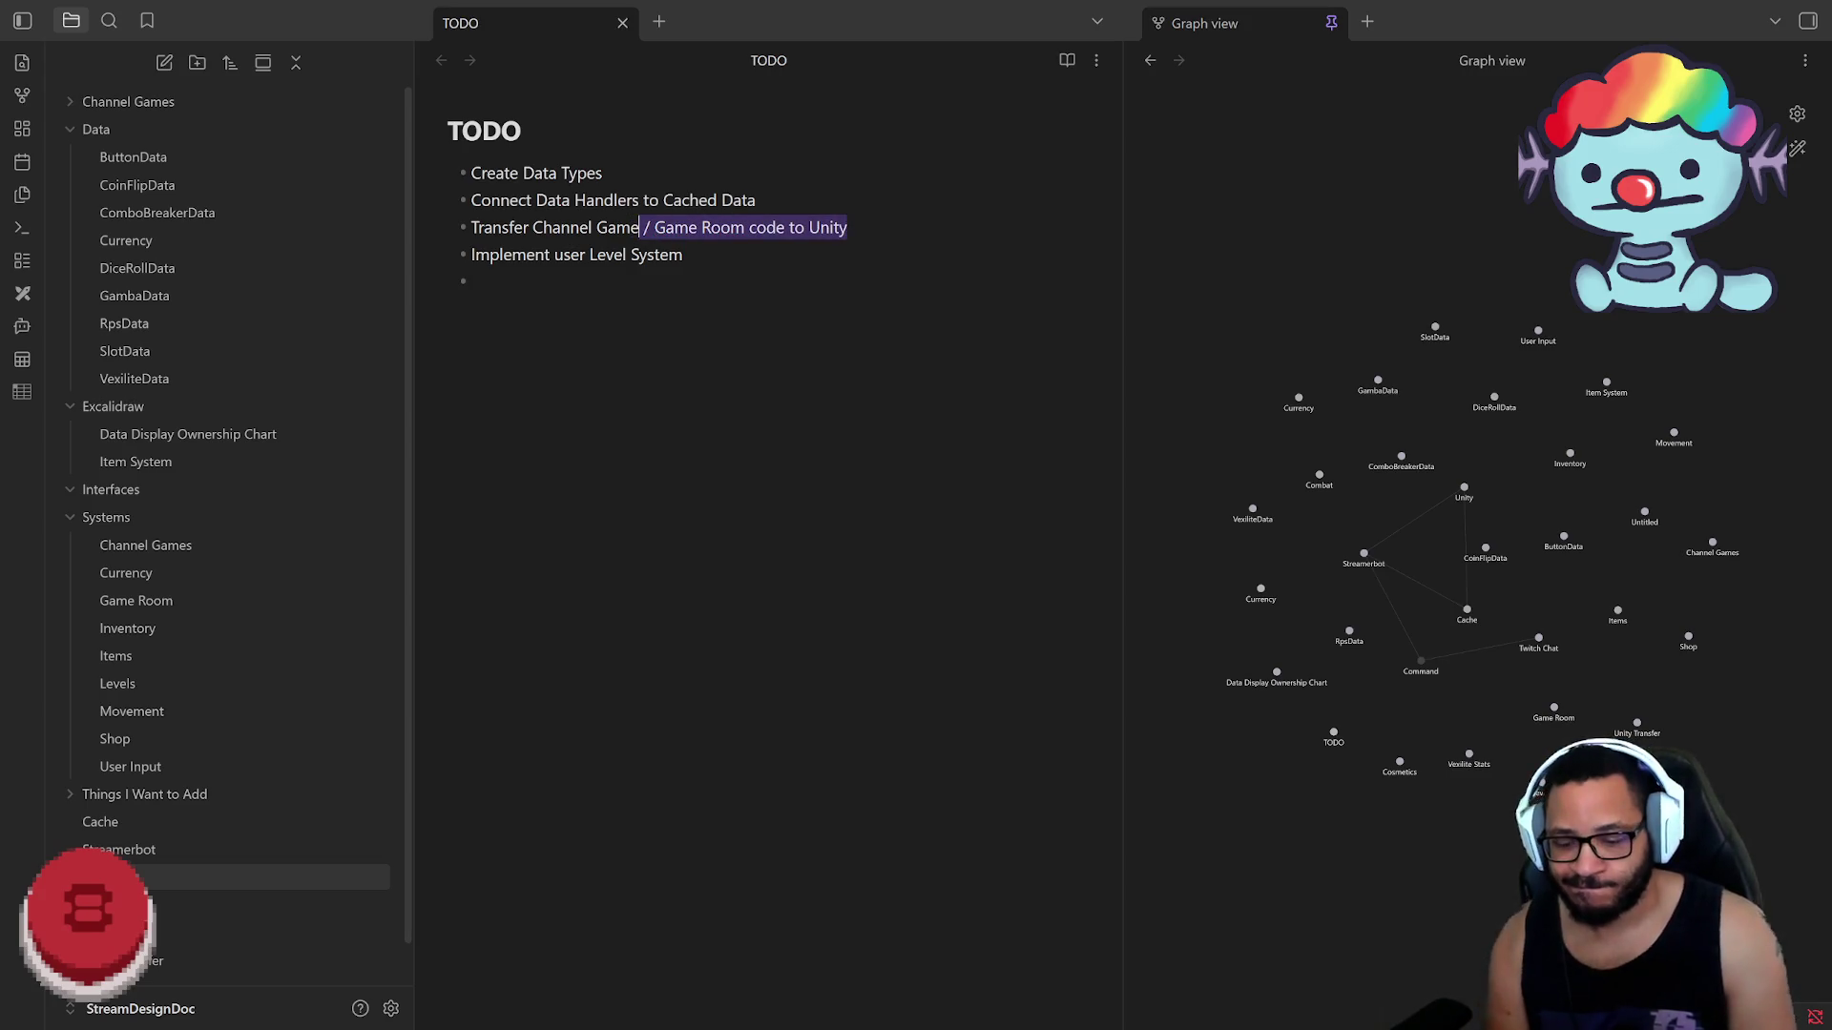
key("BackSpace")
key("Return")
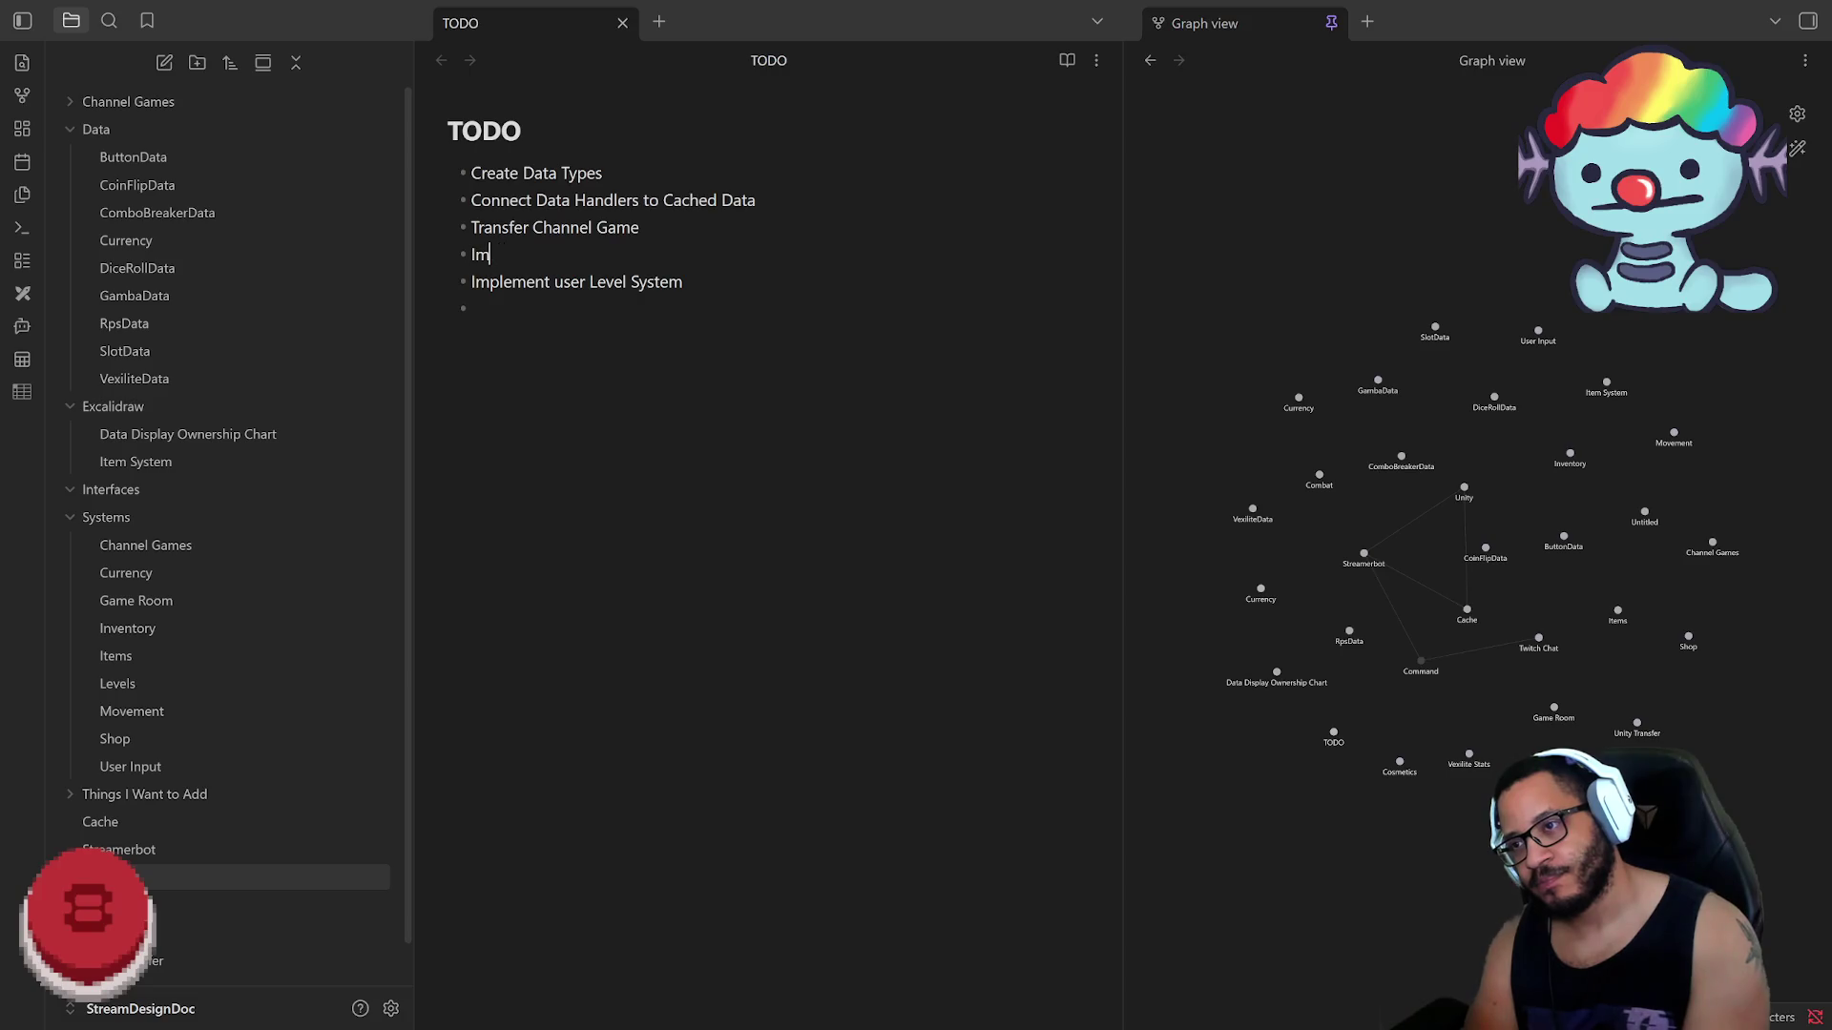
type("ransf")
type("Game Room")
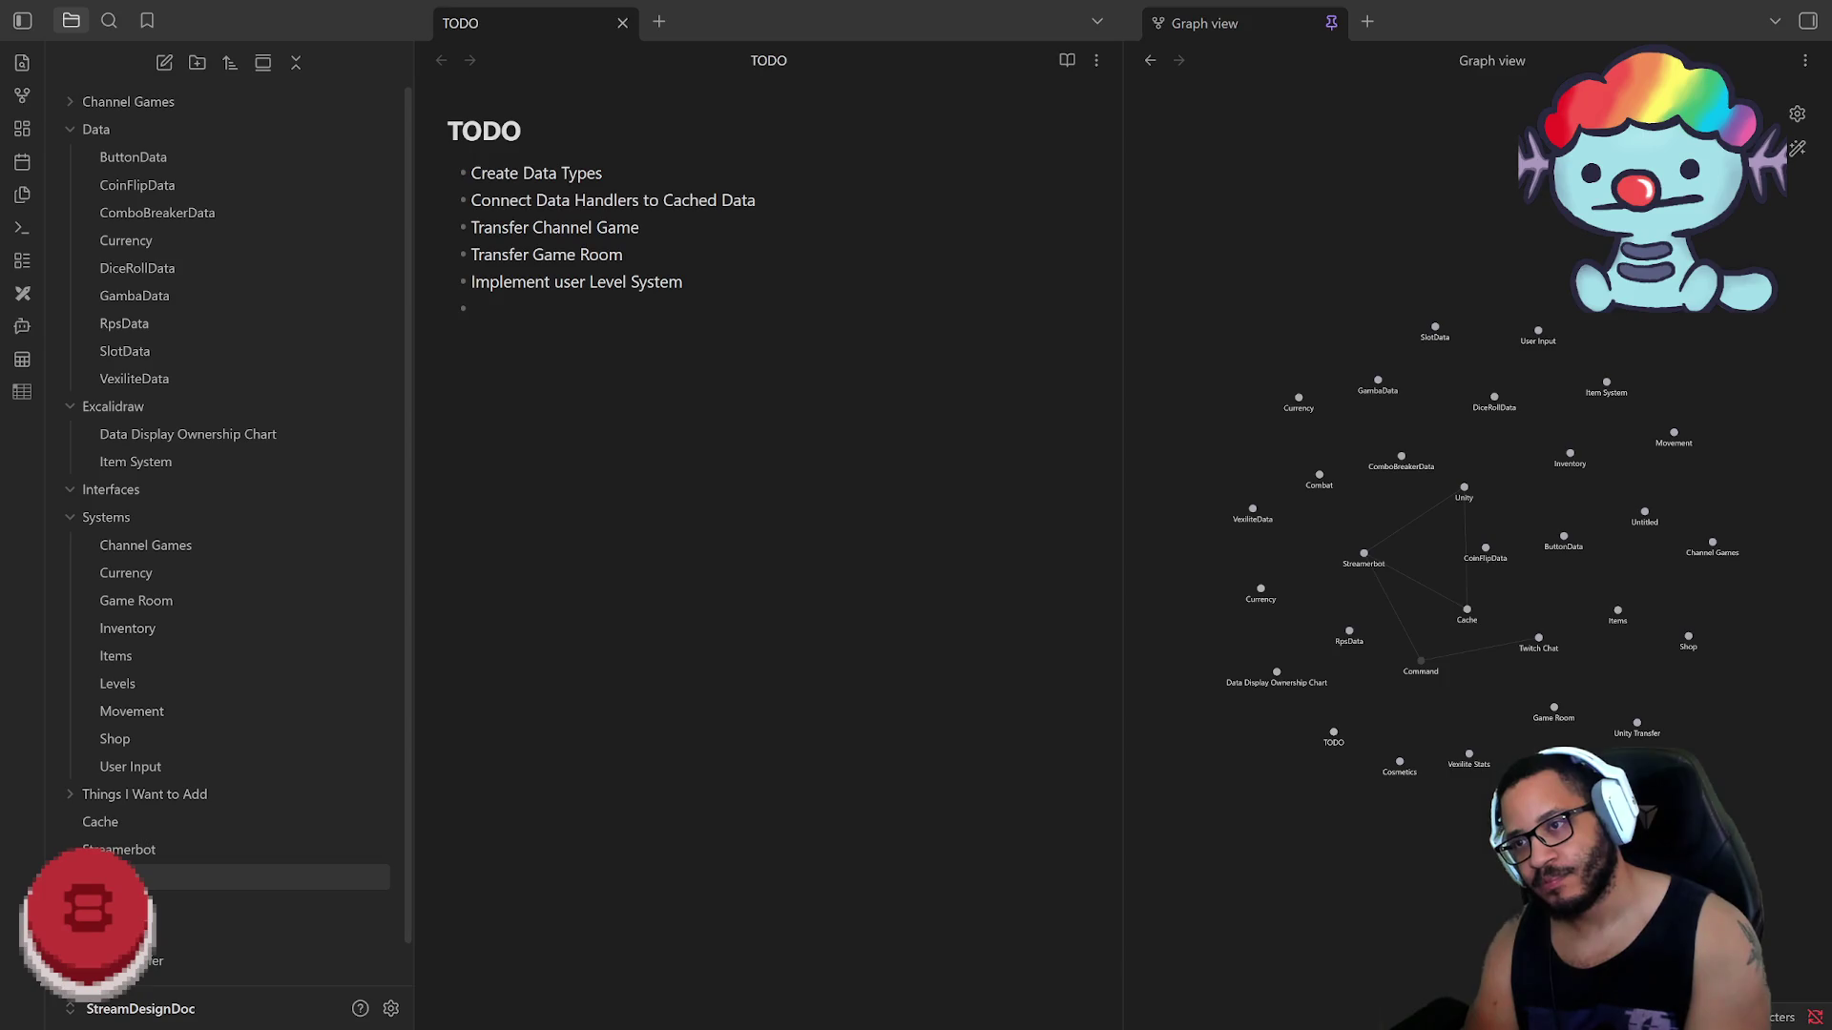
type(" Unity")
key("Down")
key("Down")
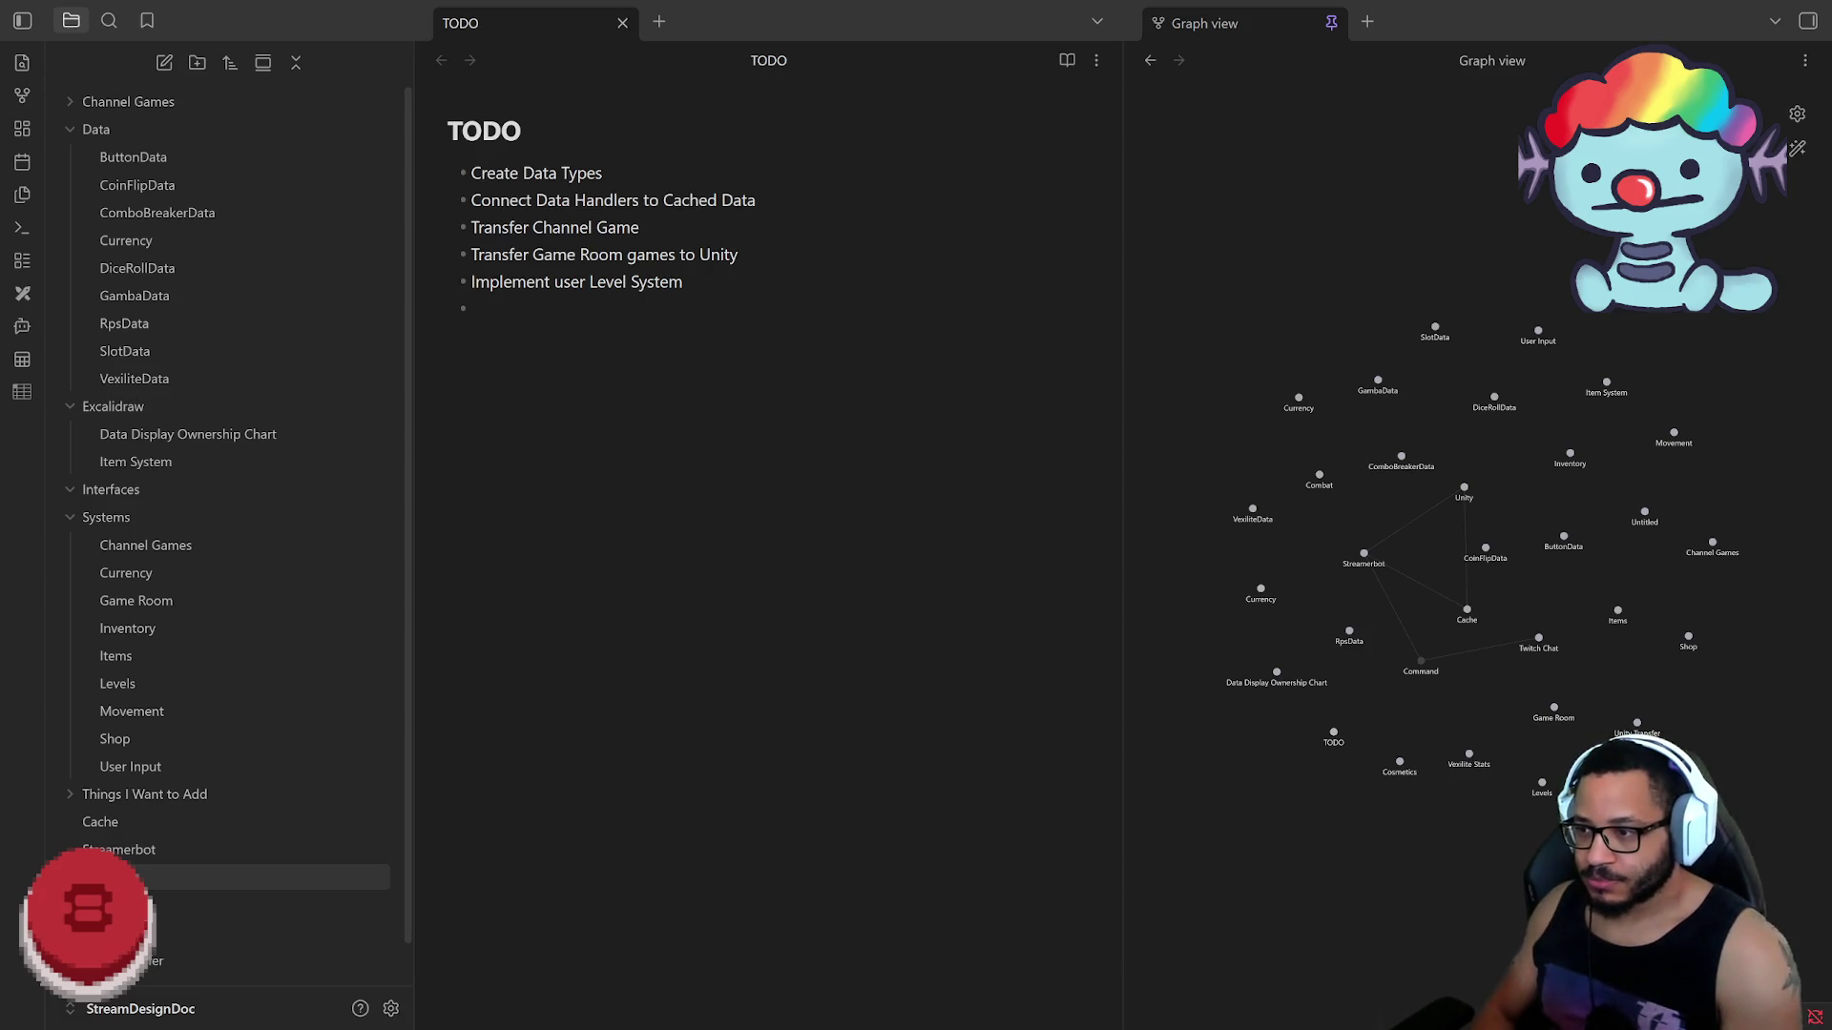
type("Implement")
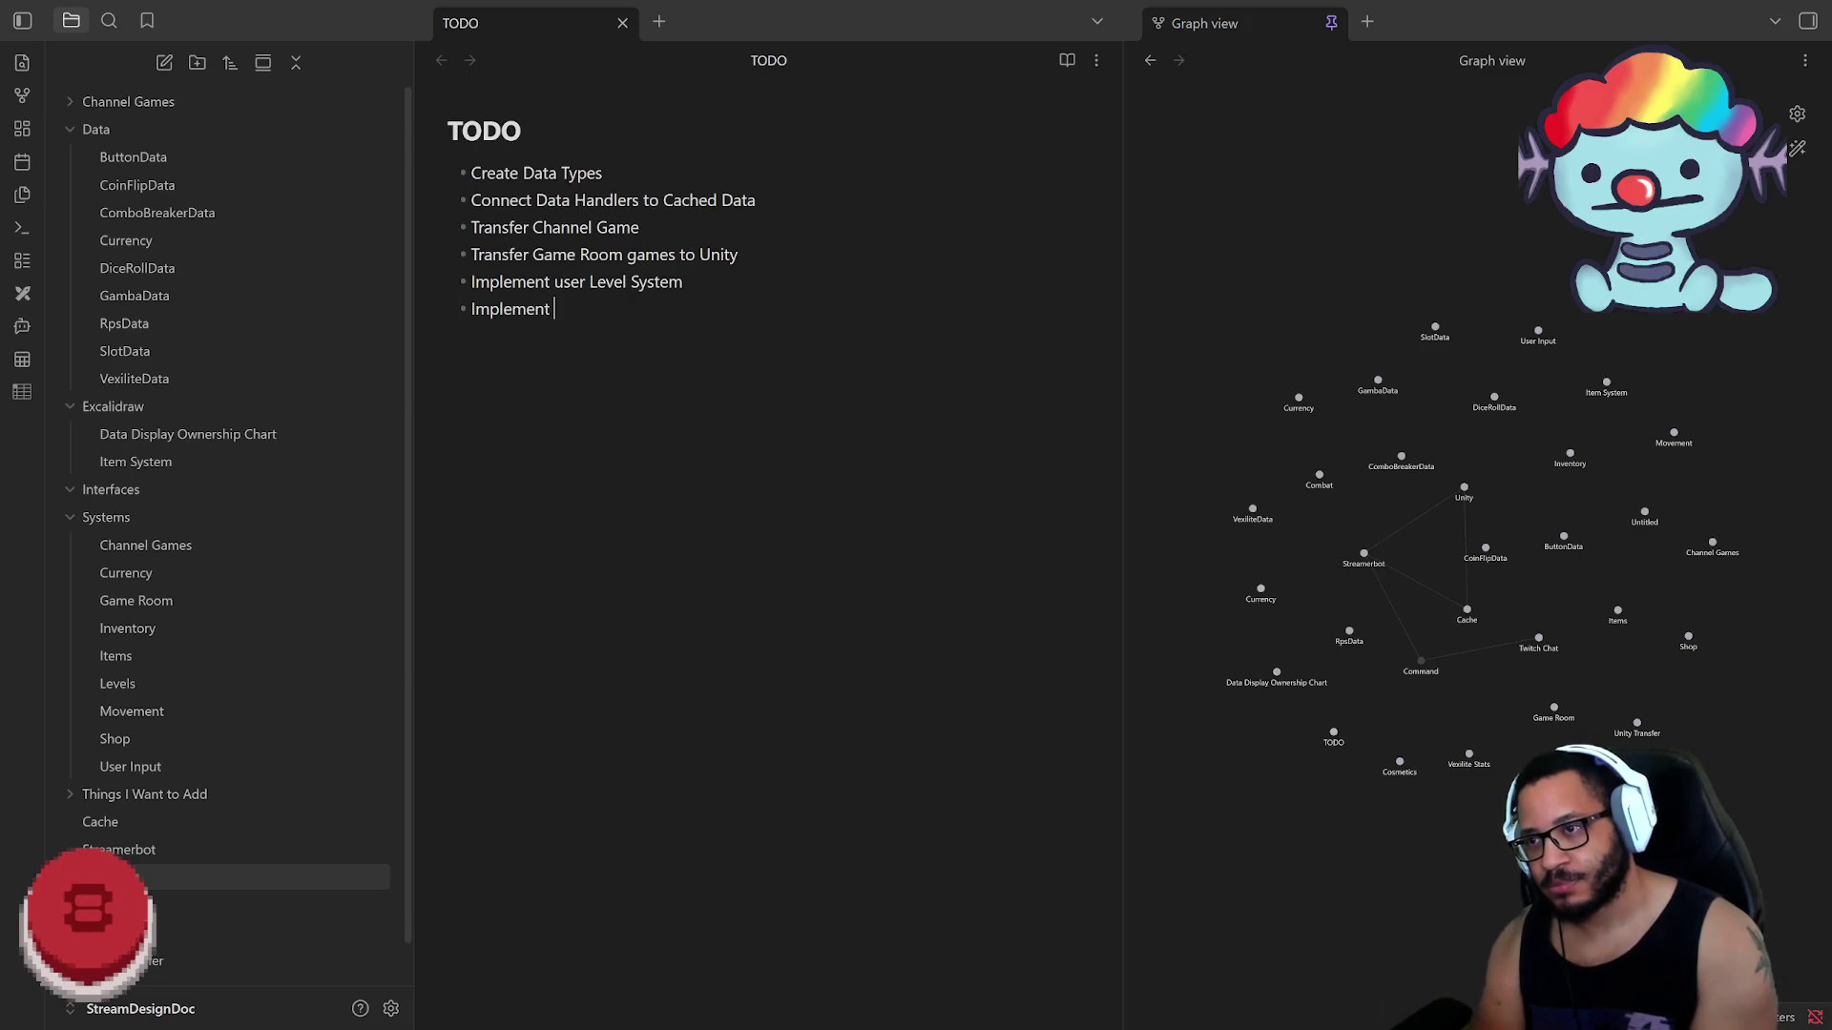
type(" User Sys")
Step: Write an 'Implement User Shop' task on the sixth bullet, fixing typos
key("BackSpace")
key("BackSpace")
type("hop")
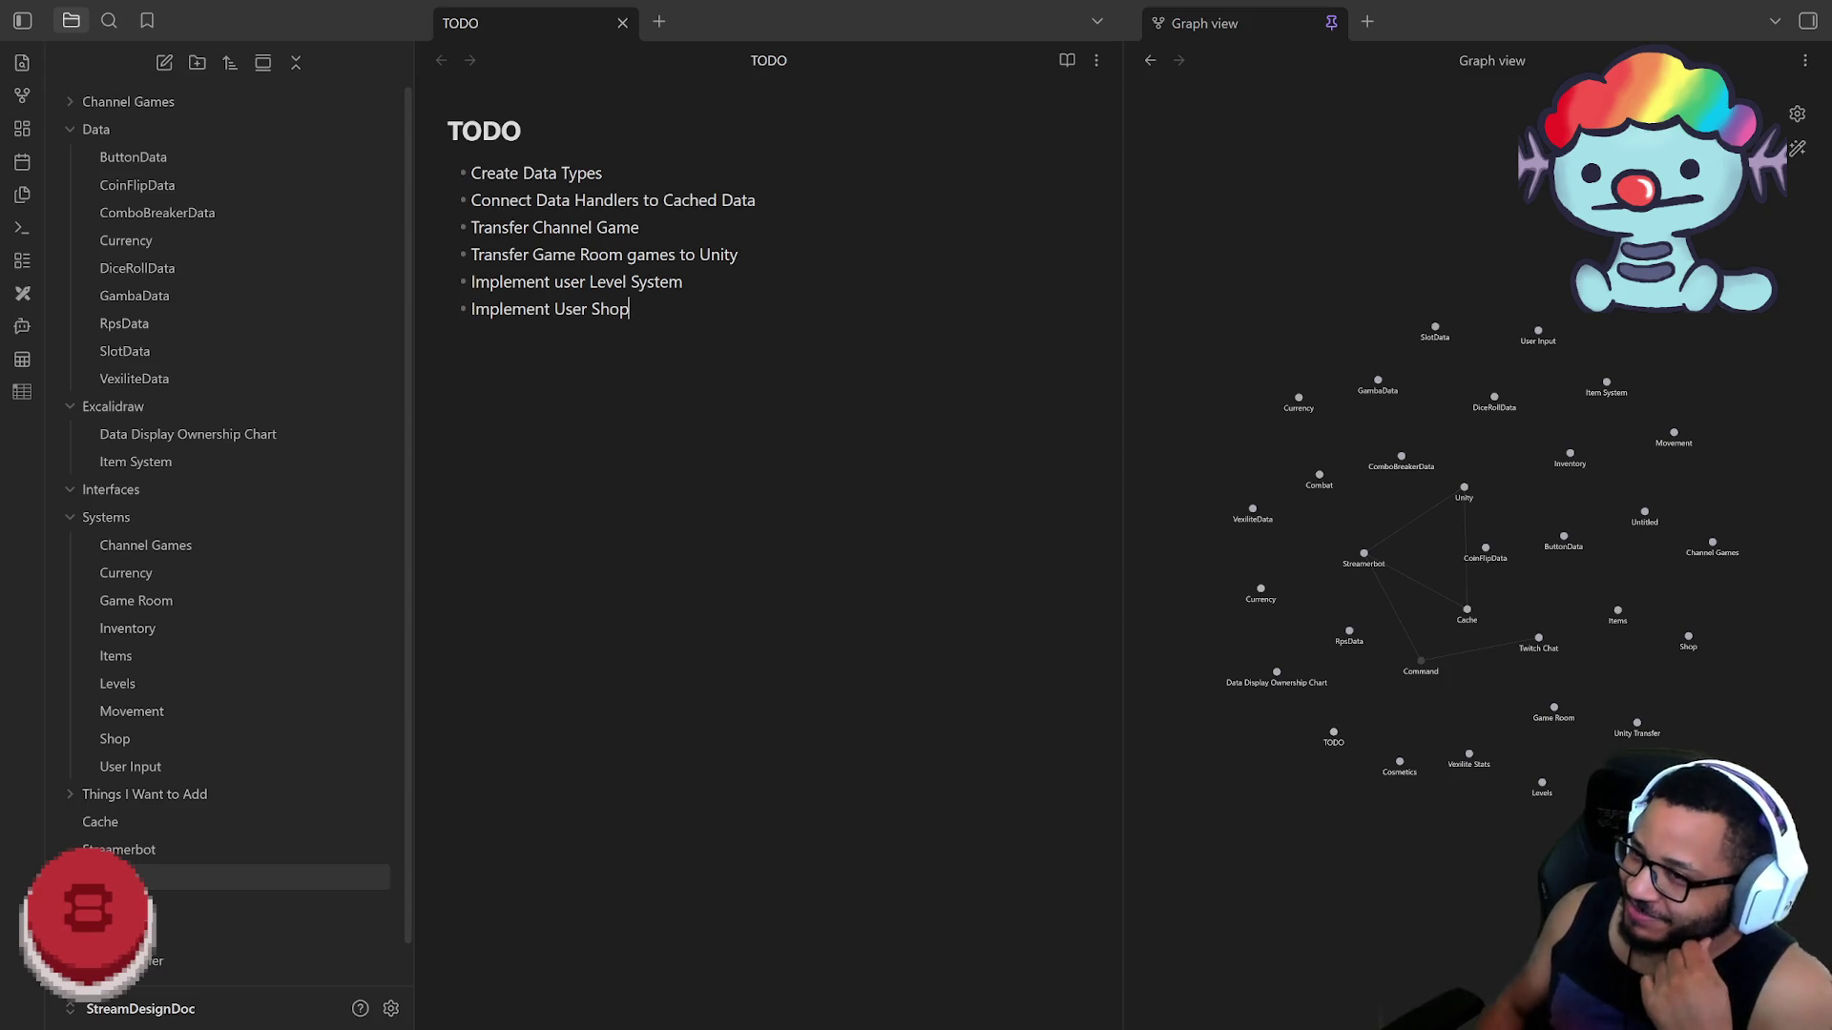
key("BackSpace")
key("BackSpace")
key("BackSpace")
key("BackSpace")
key("BackSpace")
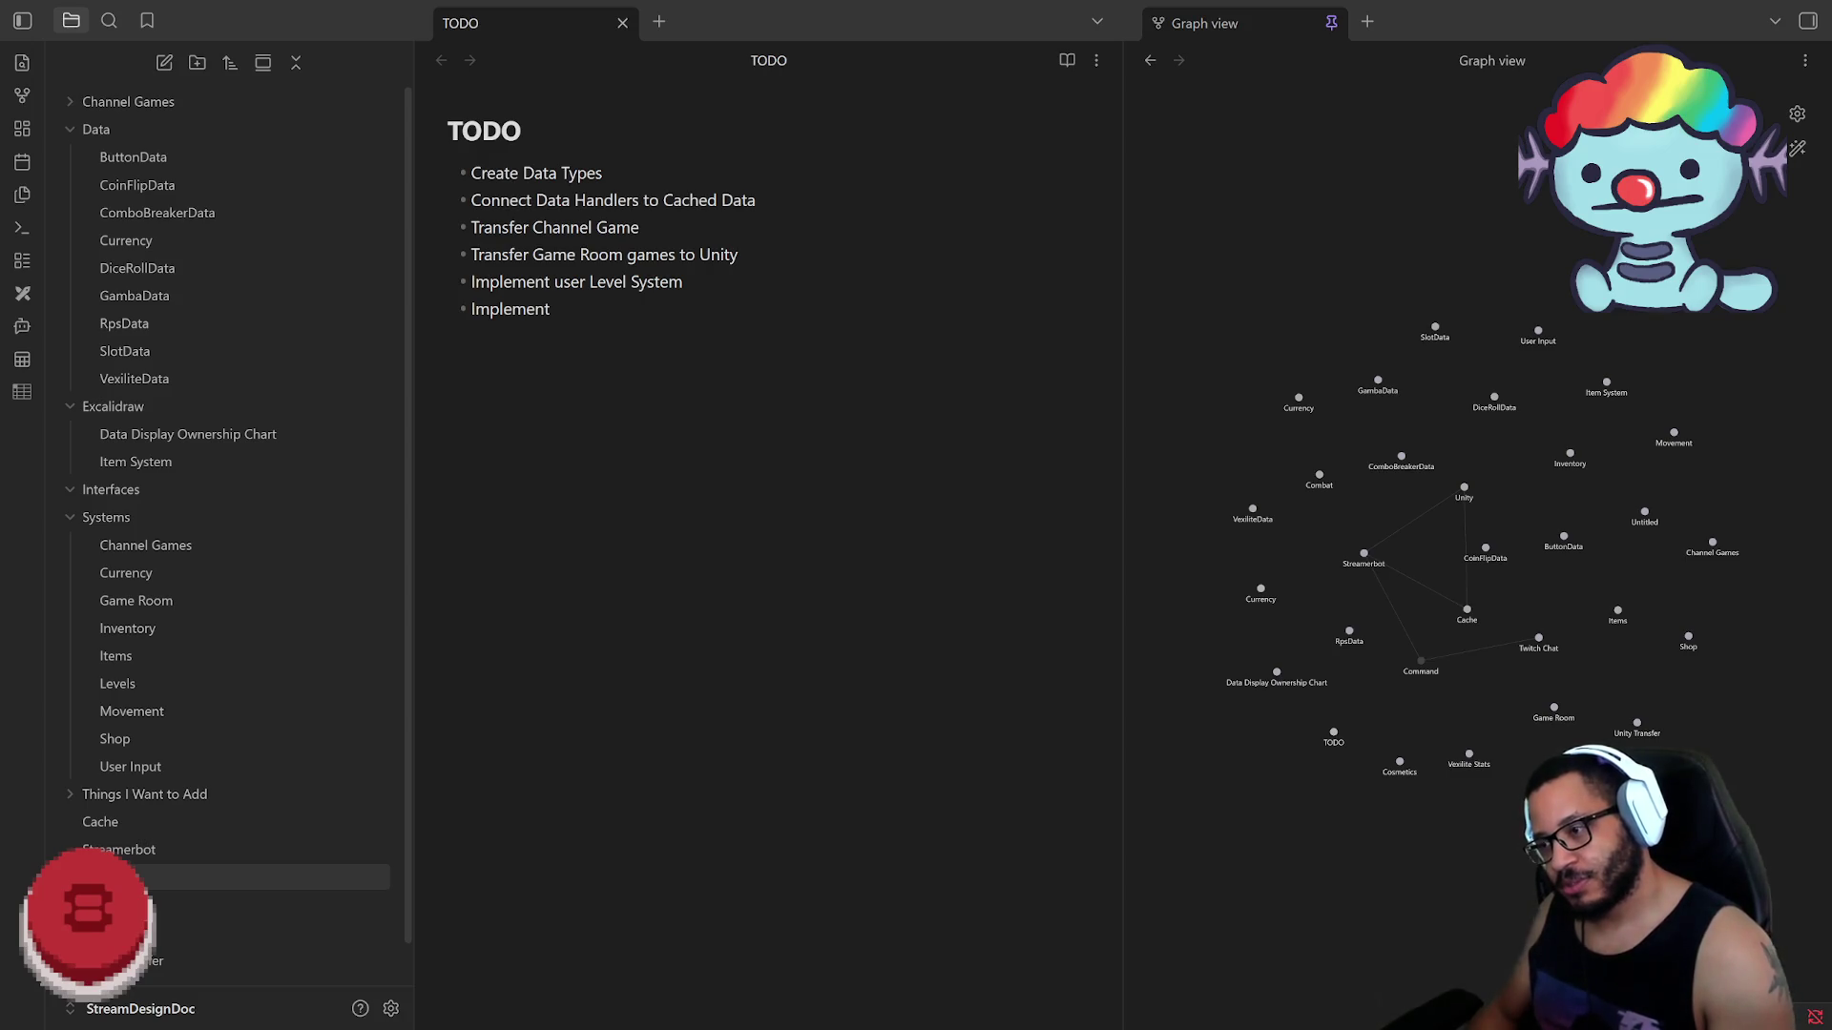
Step: Replace the shop task with 'Complete Cosmetic System' and 'Implement Channel Shop' bullets
key("BackSpace")
key("BackSpace")
key("BackSpace")
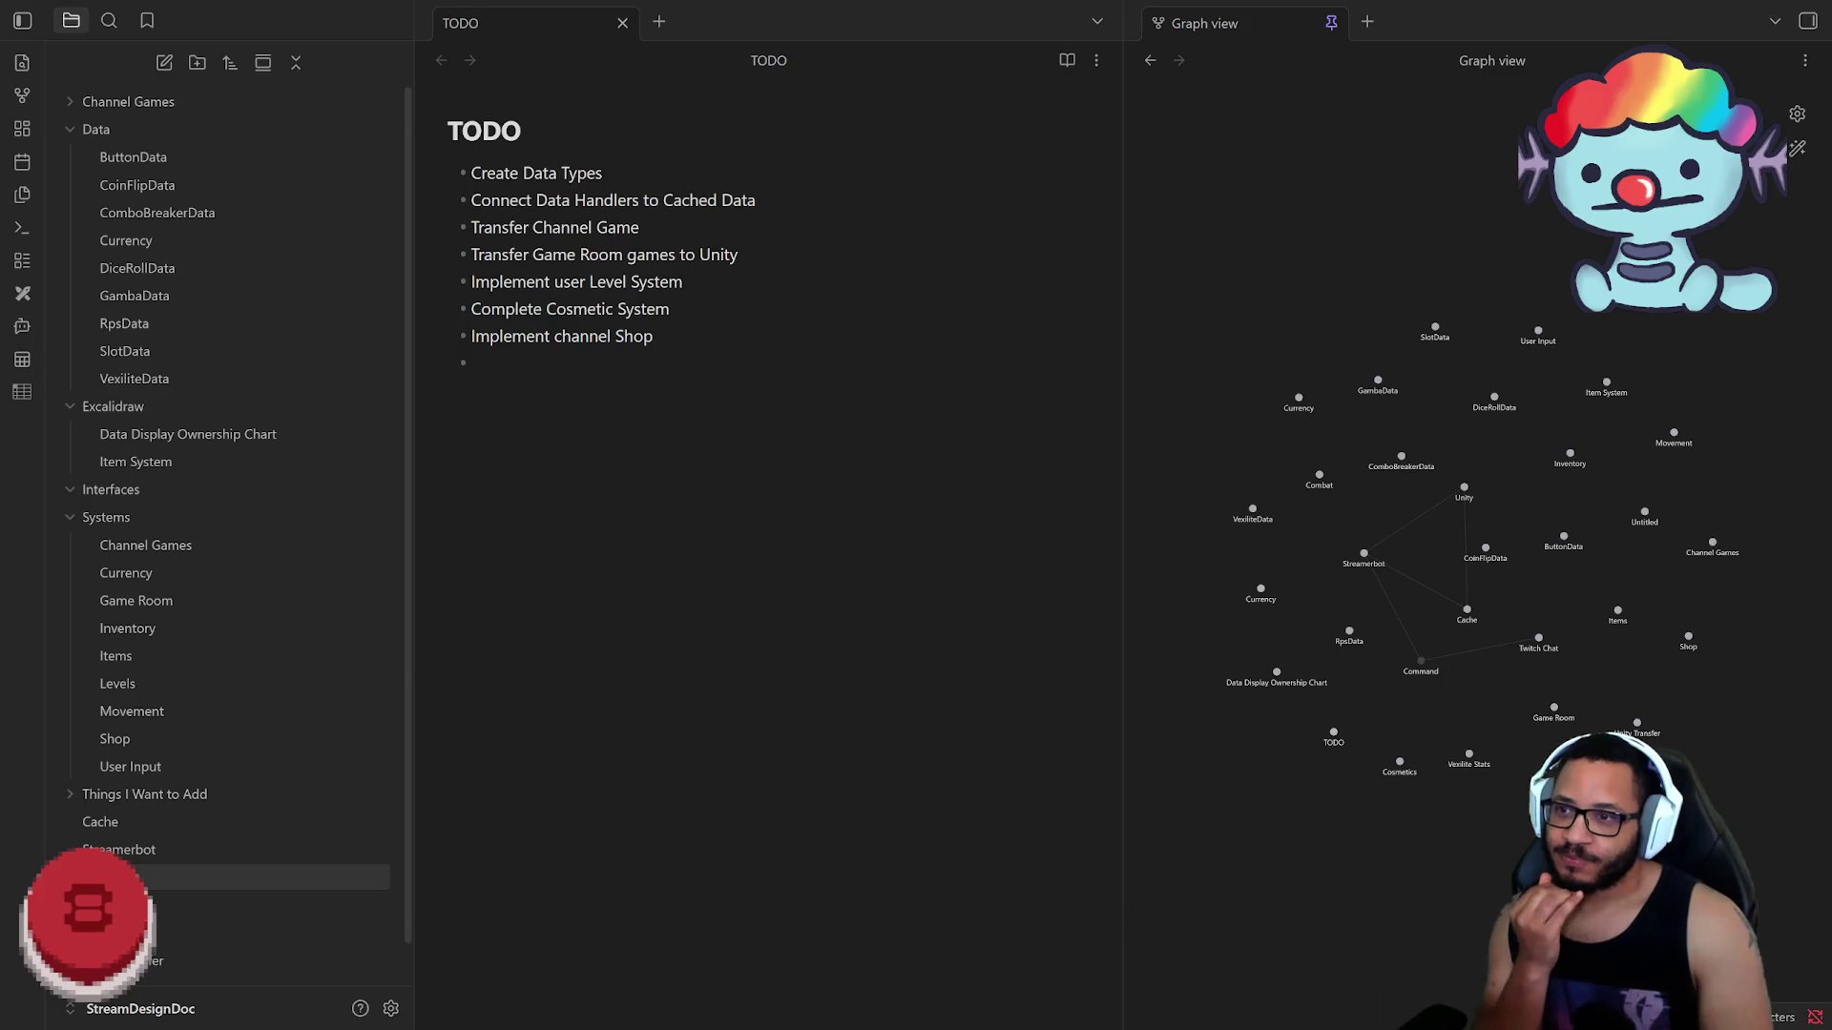
key("alt+Tab")
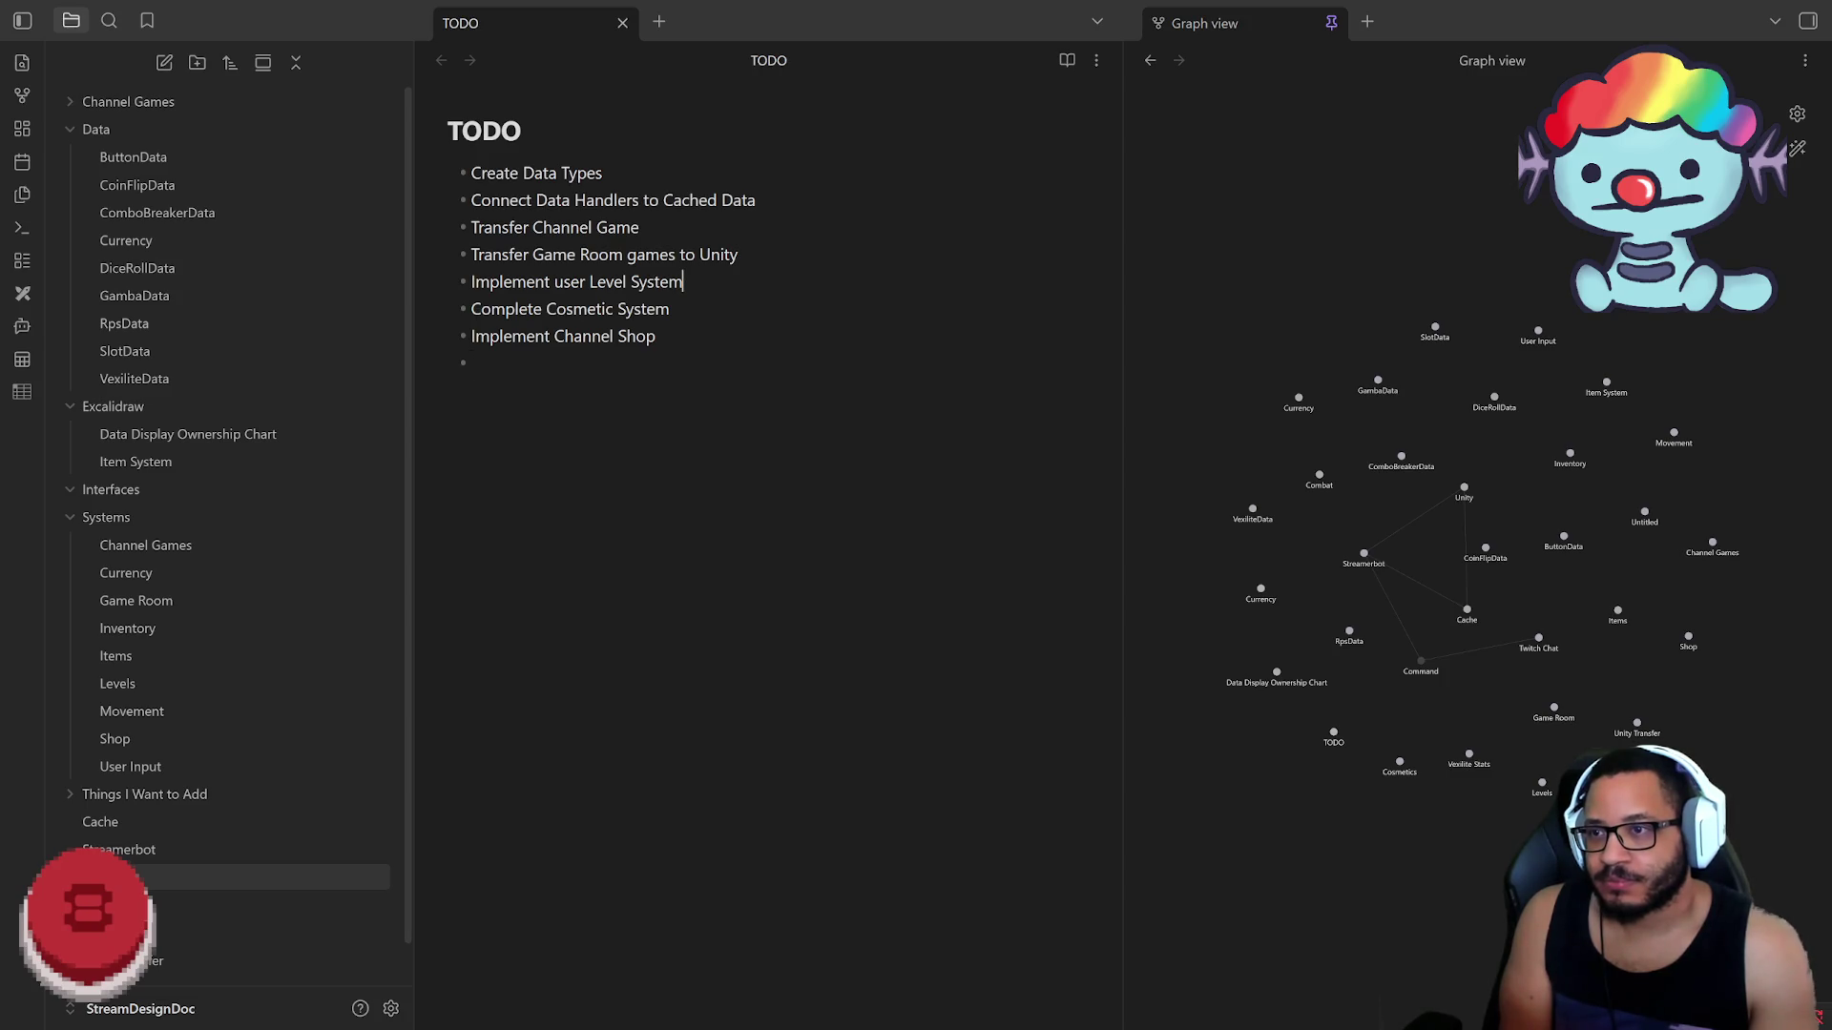
Step: Insert an 'Update user Inventory System' bullet after the Level System task
key("Up")
key("Up")
key("Up")
key("End")
key("Return")
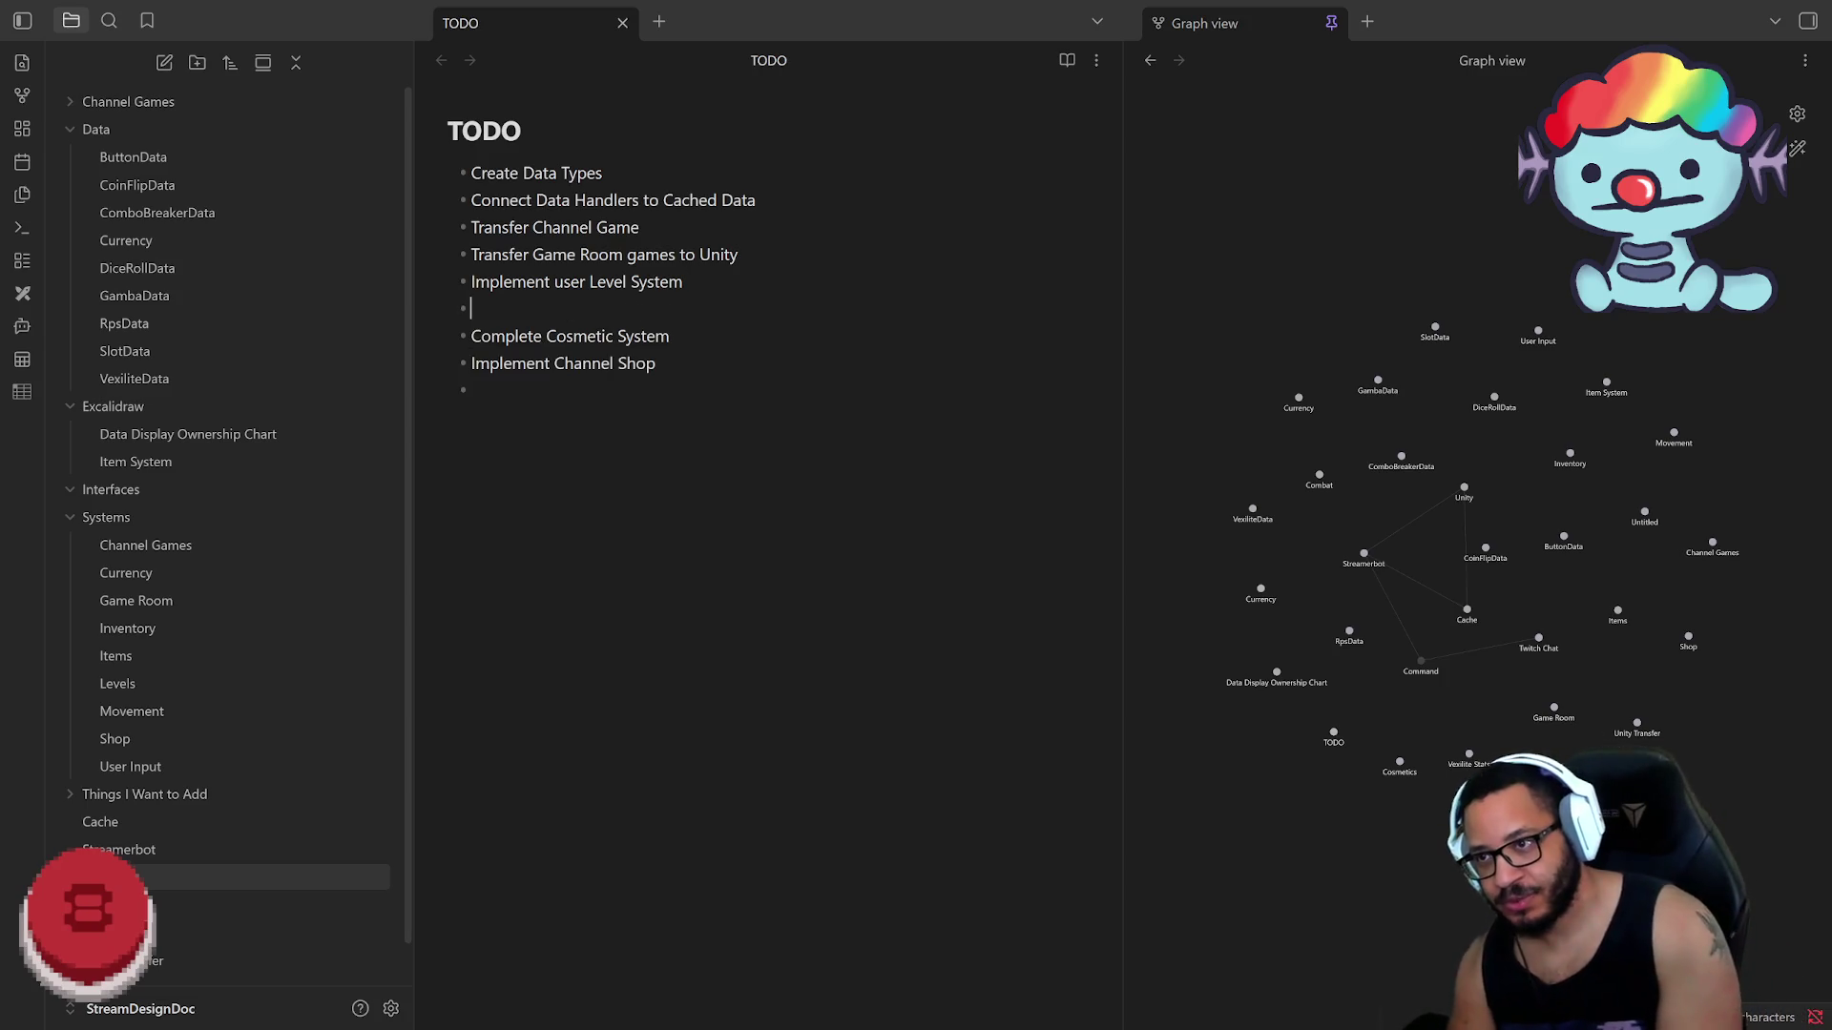
type("Update ")
type("user level")
key("BackSpace")
key("BackSpace")
key("BackSpace")
type("v")
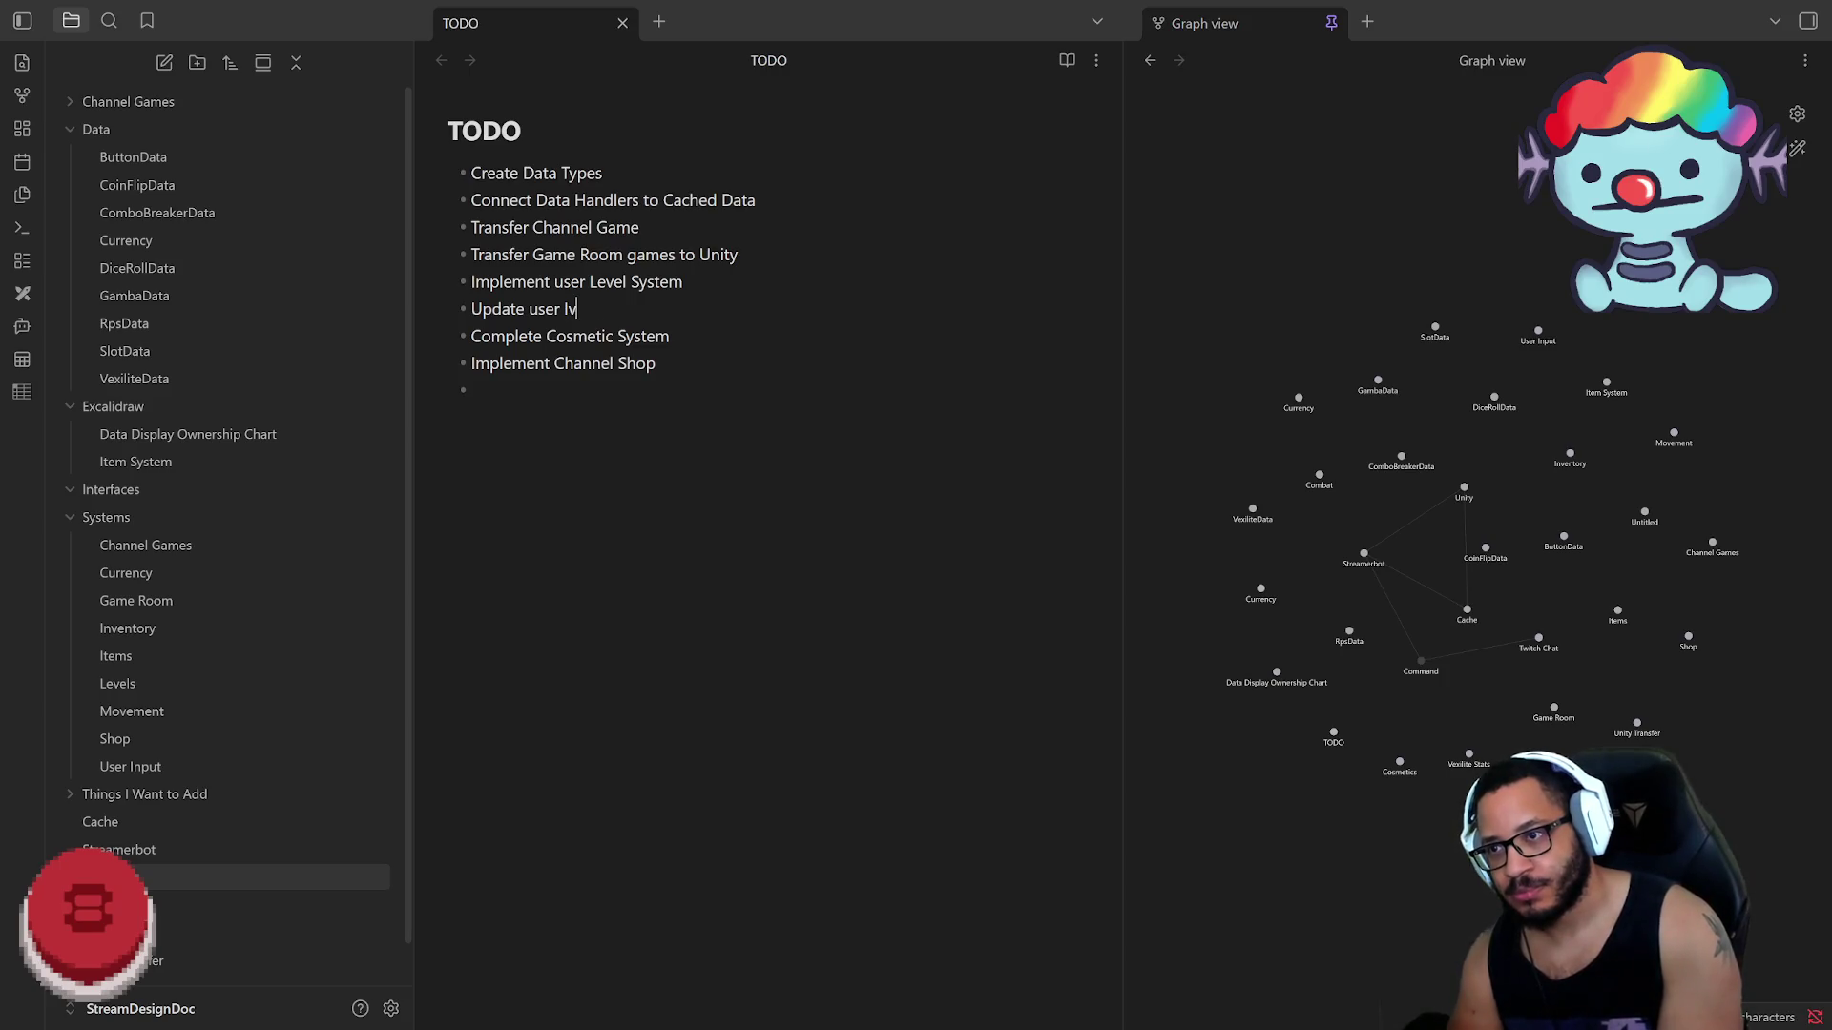
type("entory System")
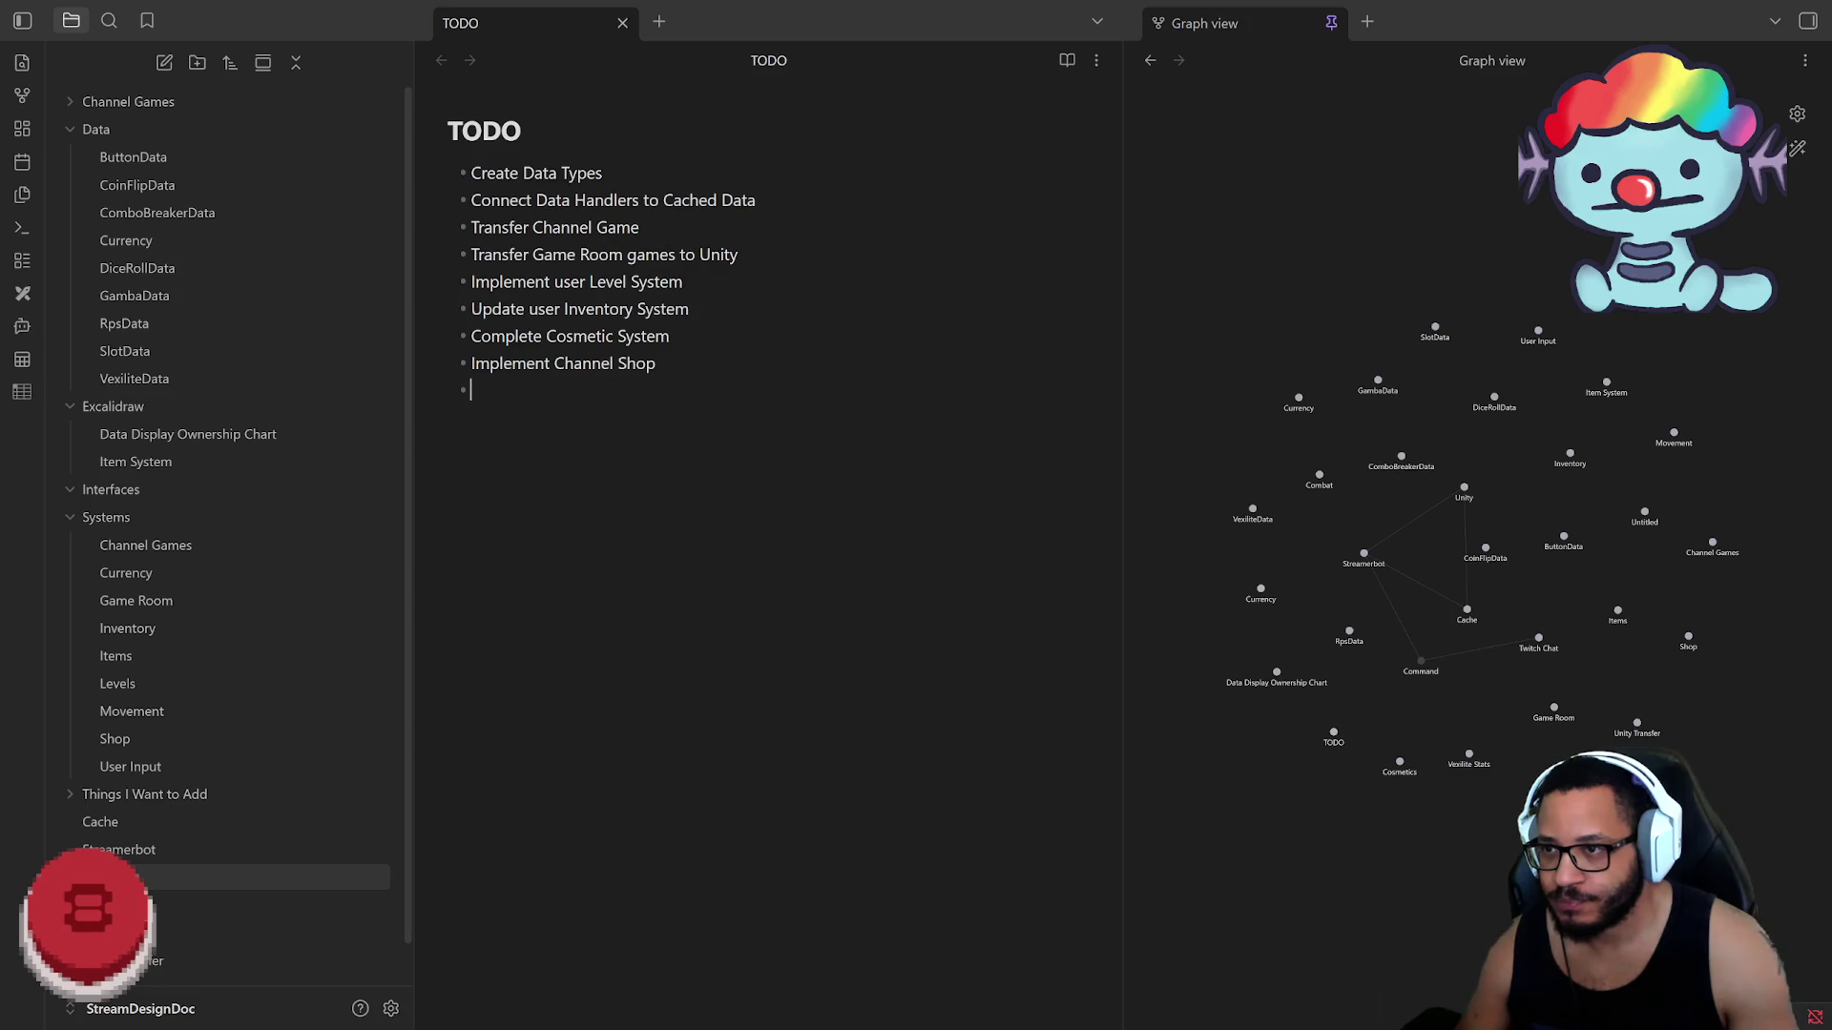
Step: Create a new vault folder named TODO, drag the TODO note into it and expand it
left_click(198, 63)
type("TODO")
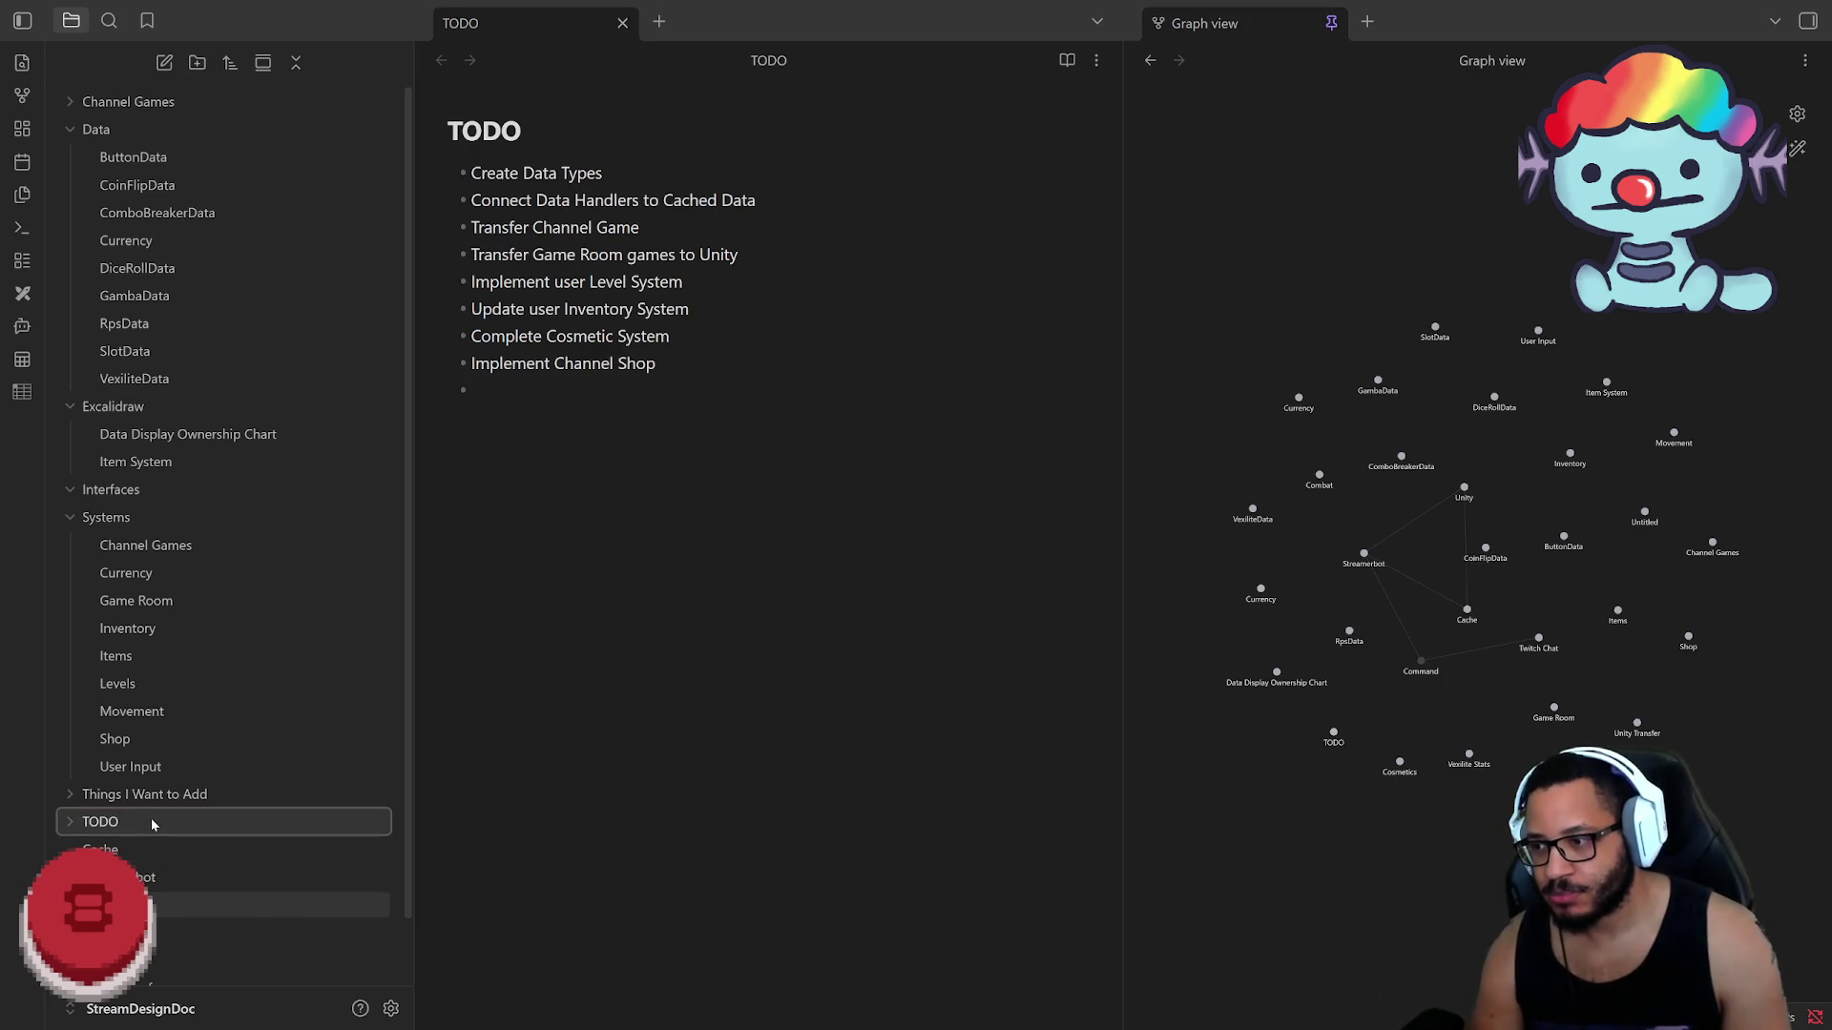
key("Return")
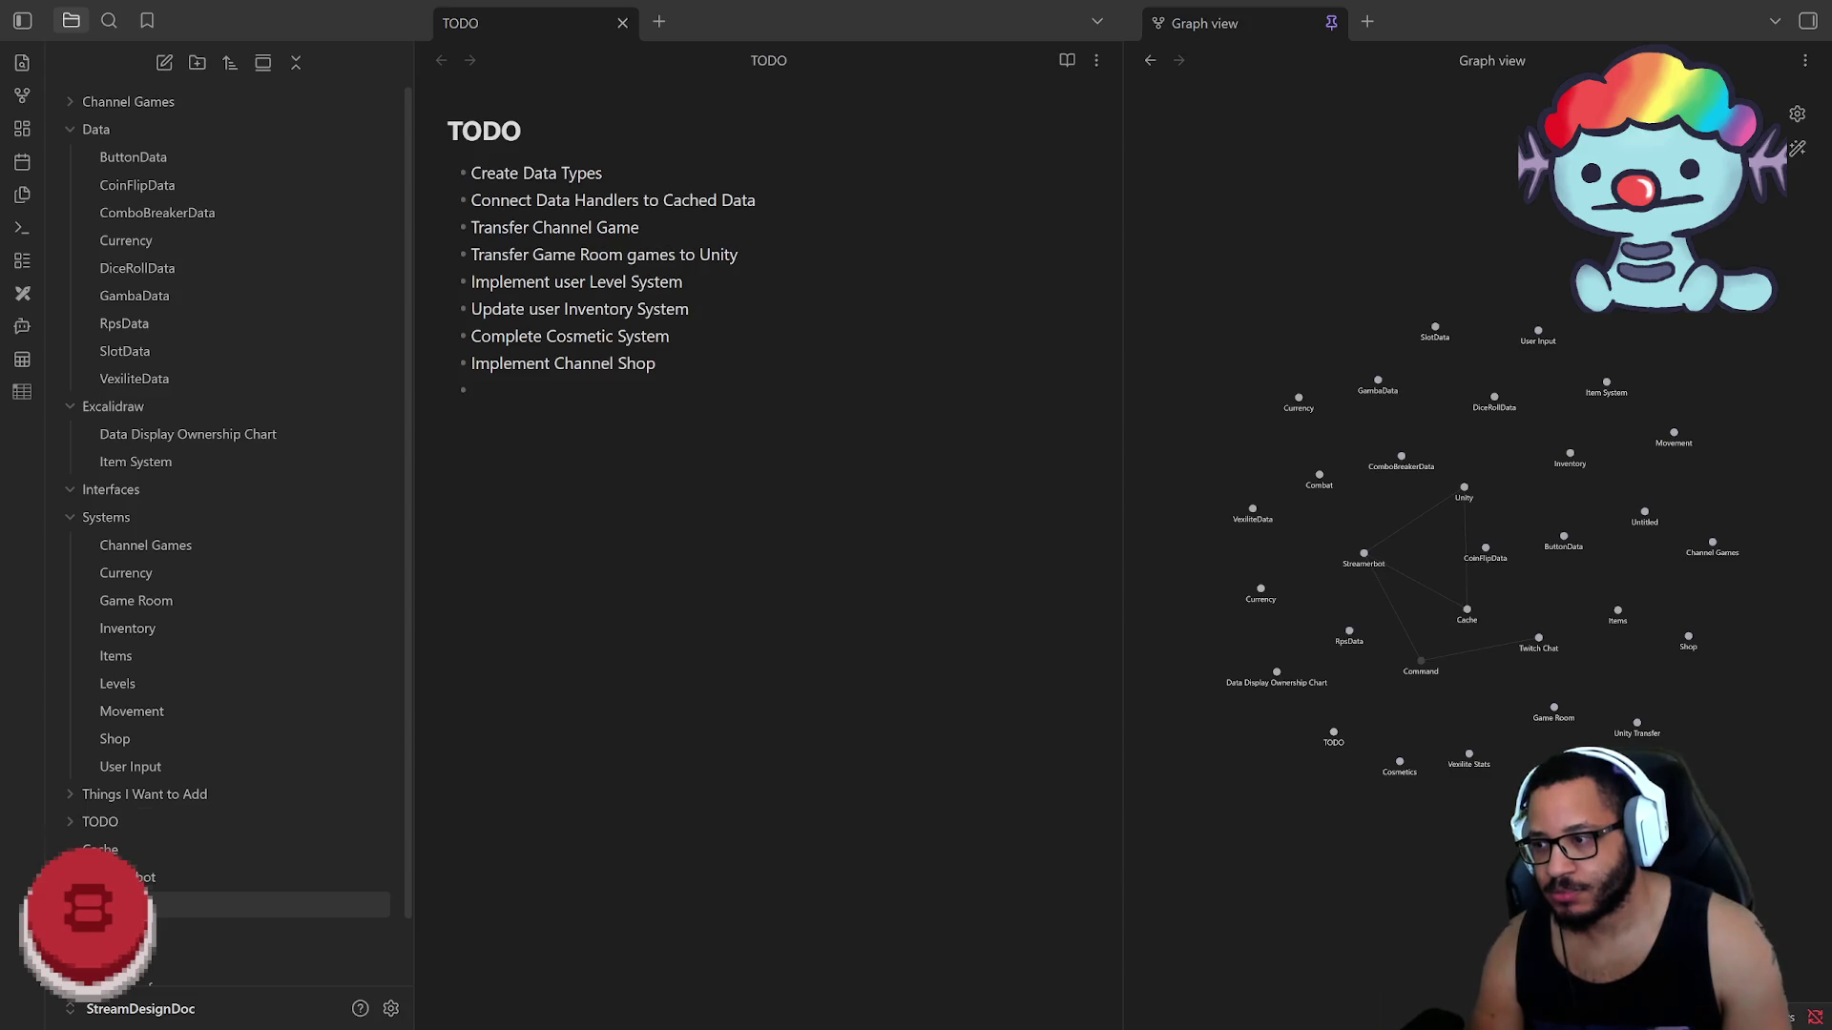
left_click_drag(143, 904, 124, 825)
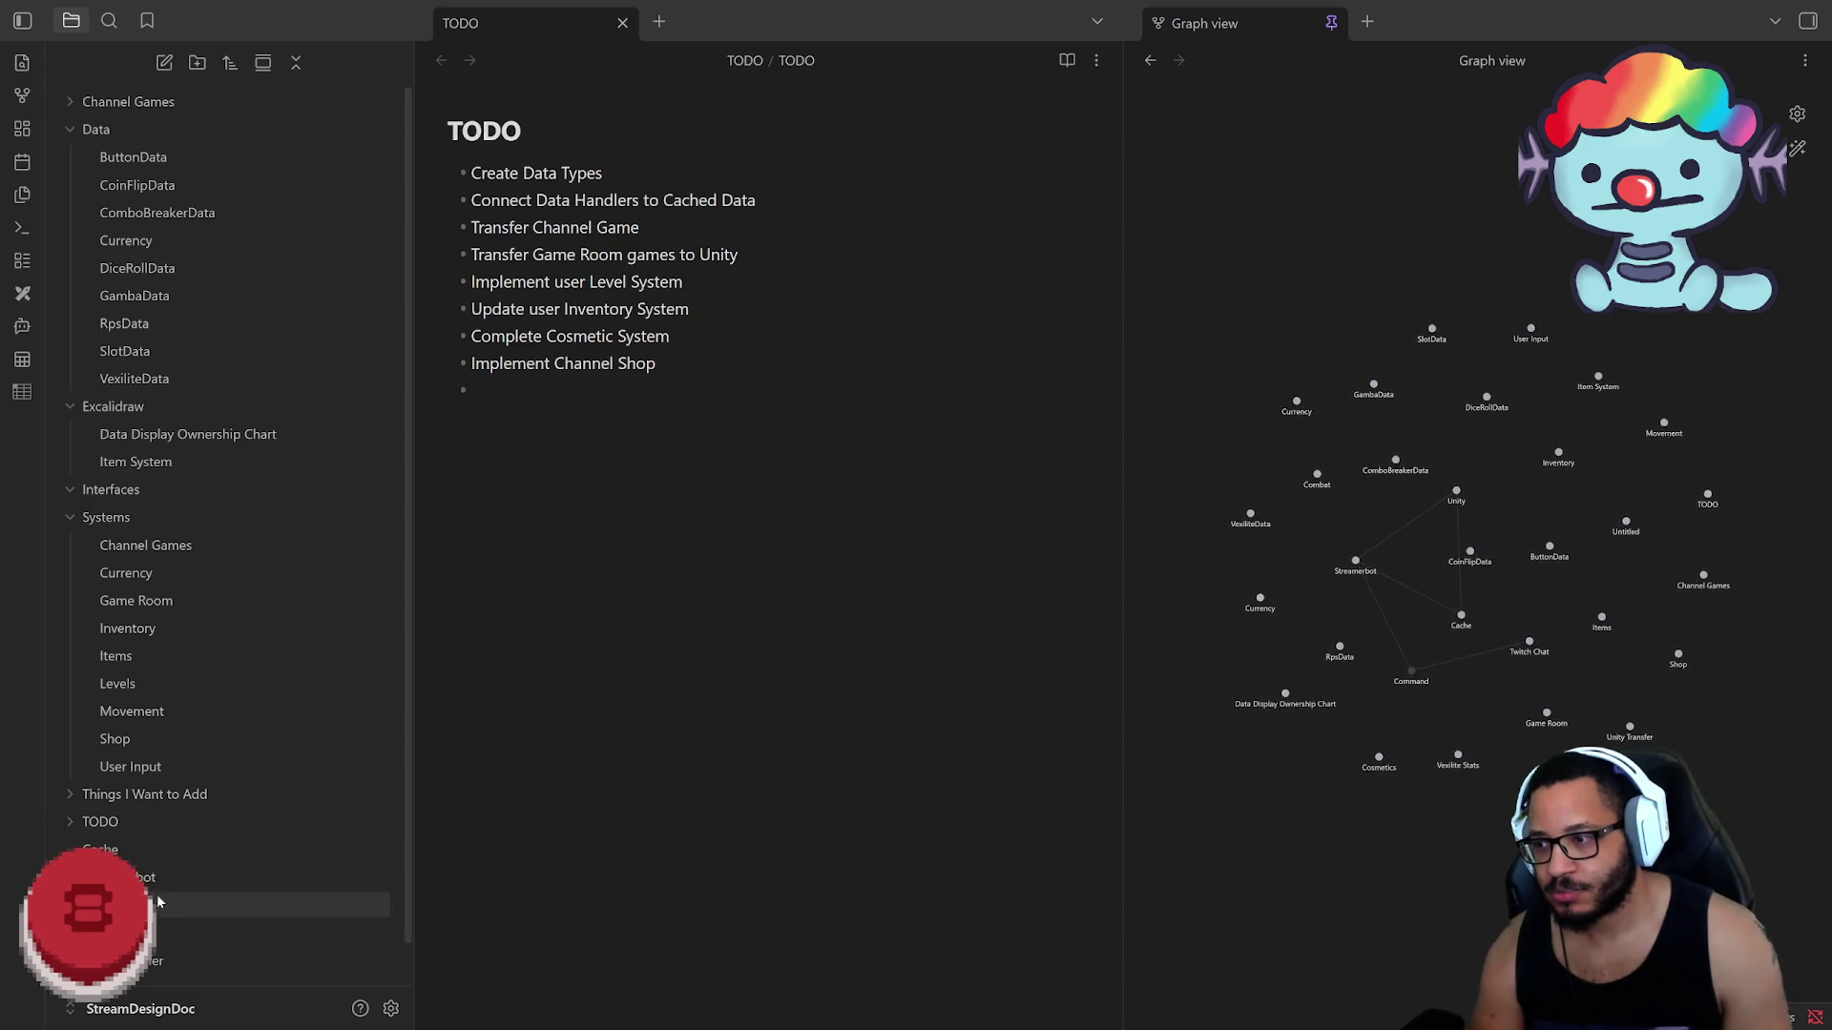
left_click(124, 823)
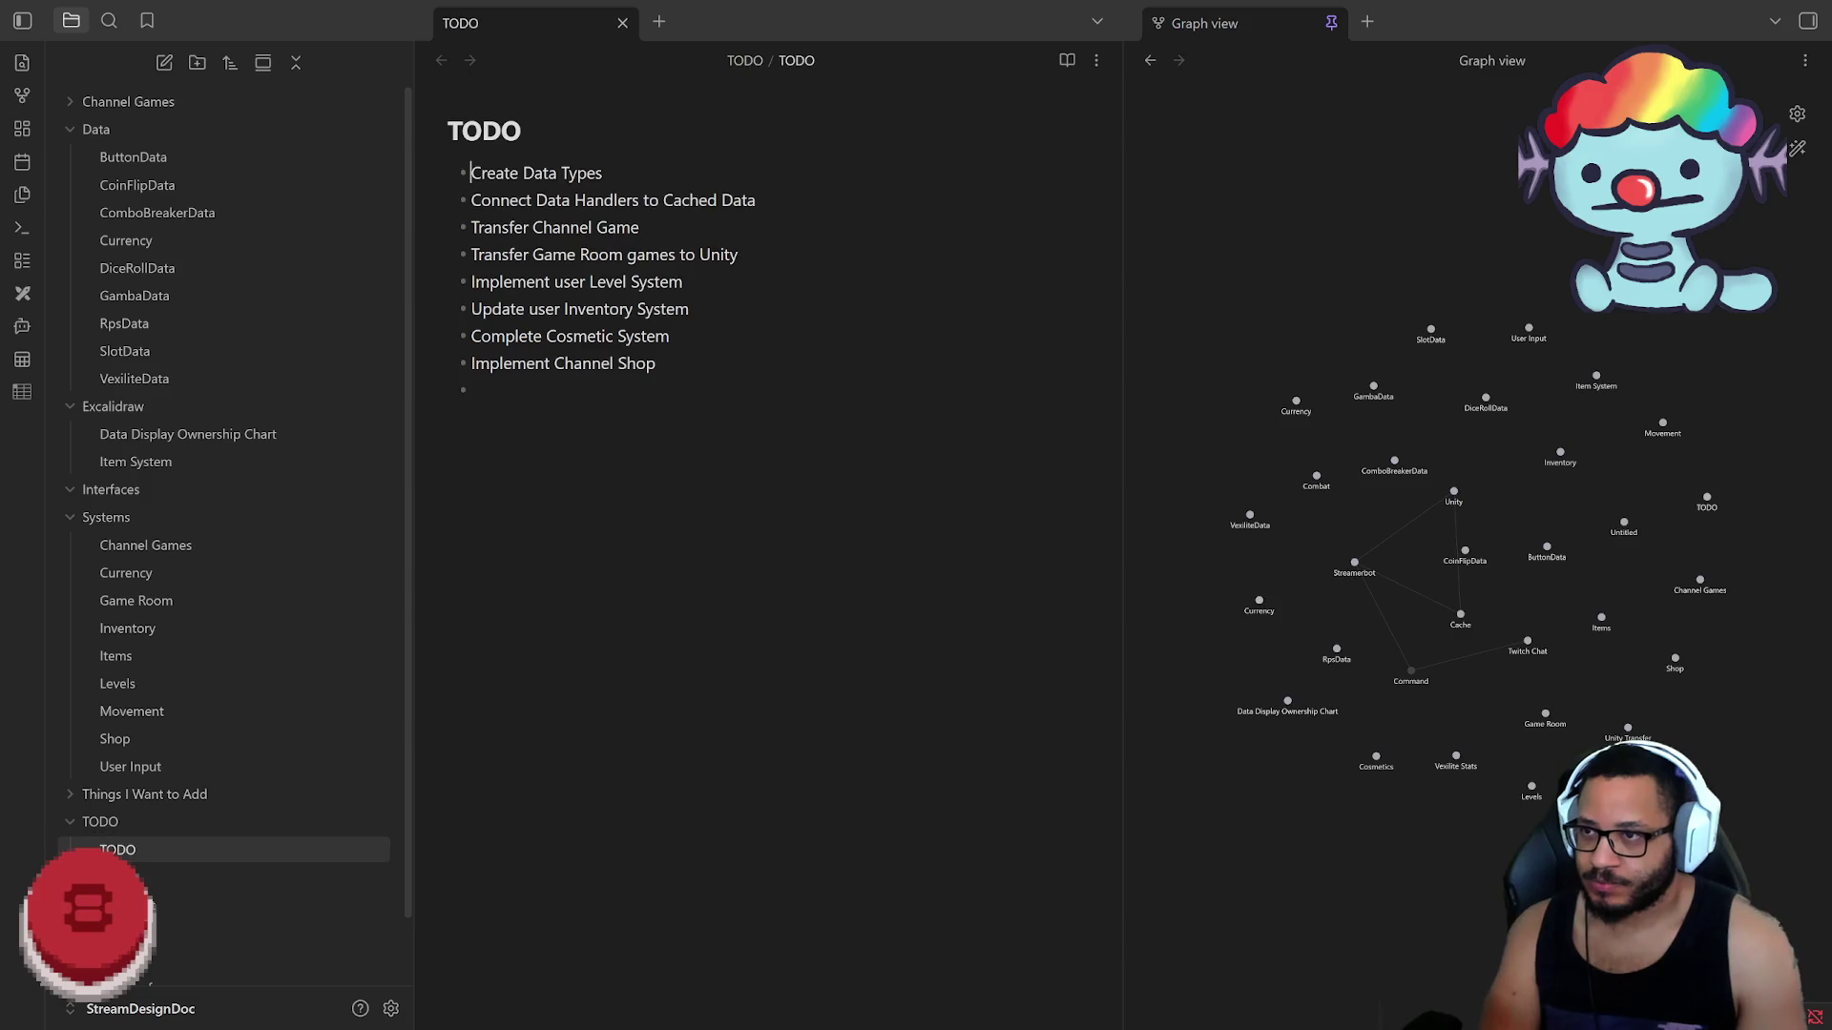
key("Up")
key("Up")
key("Up")
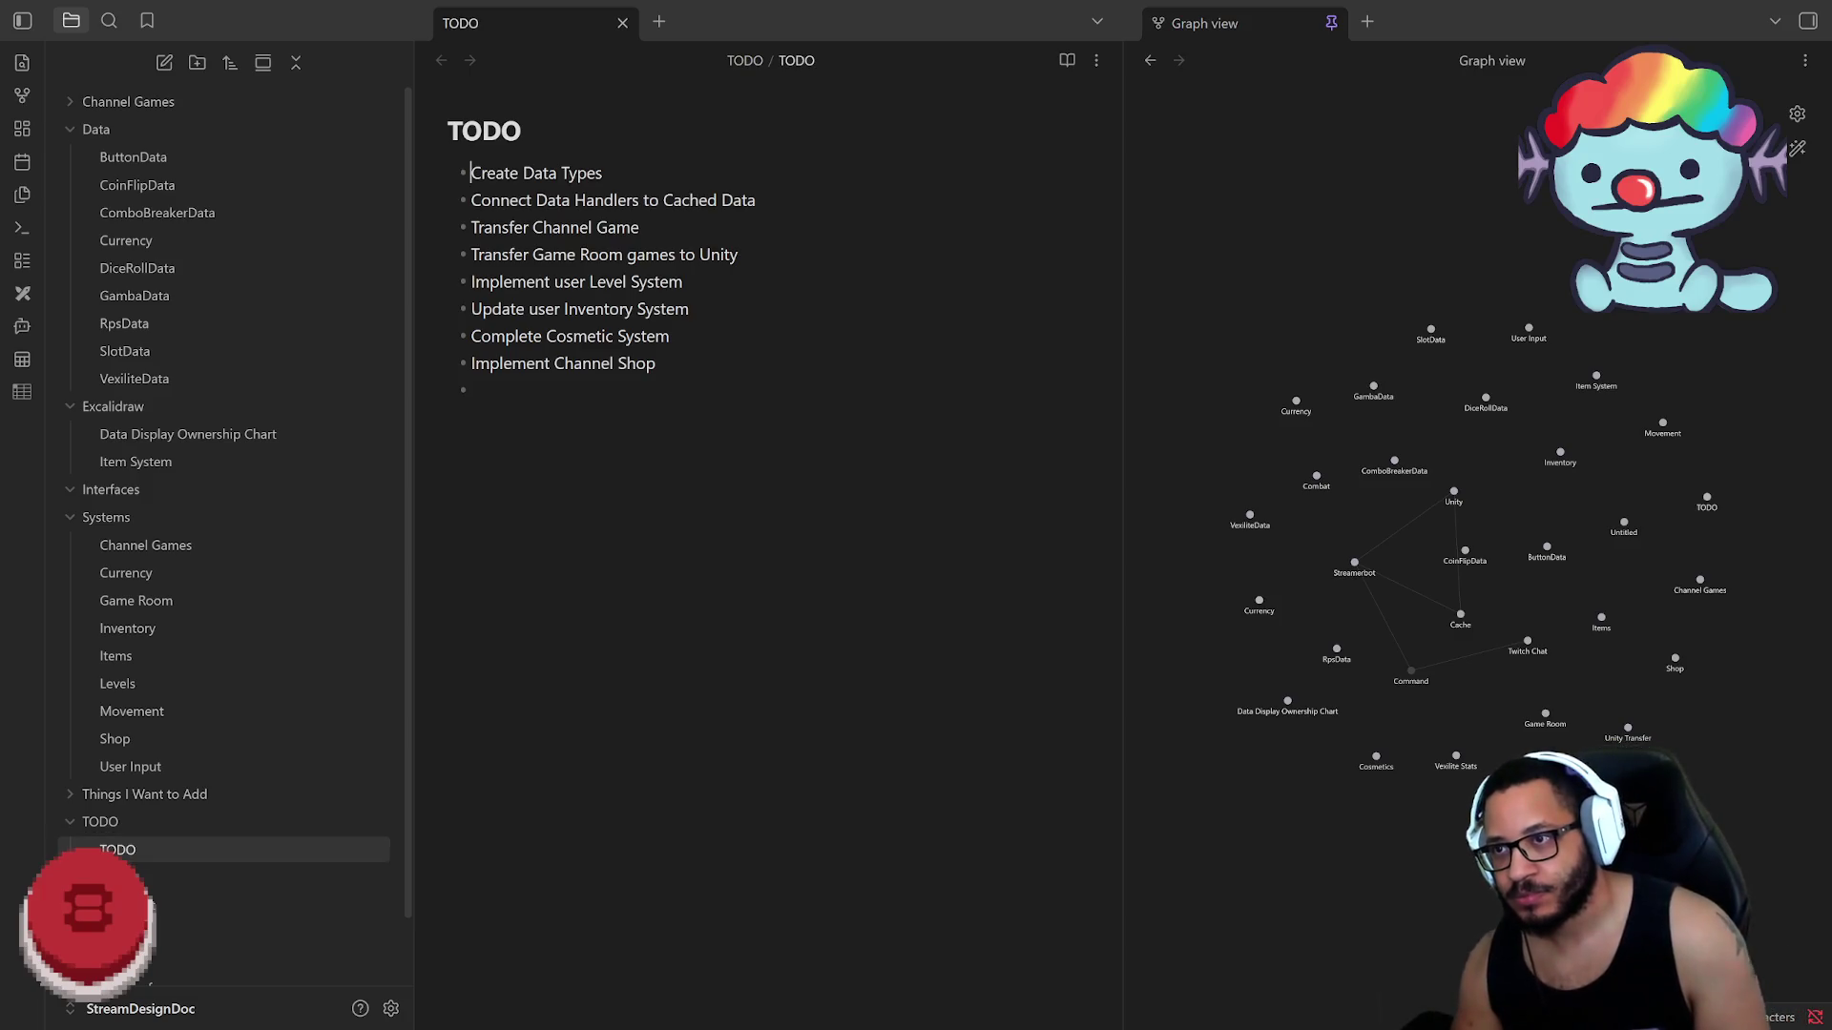
Step: Wrap Create Data Types as a wikilink, create its note and file it in the TODO folder
key("shift+End")
type("[[")
key("ctrl+End")
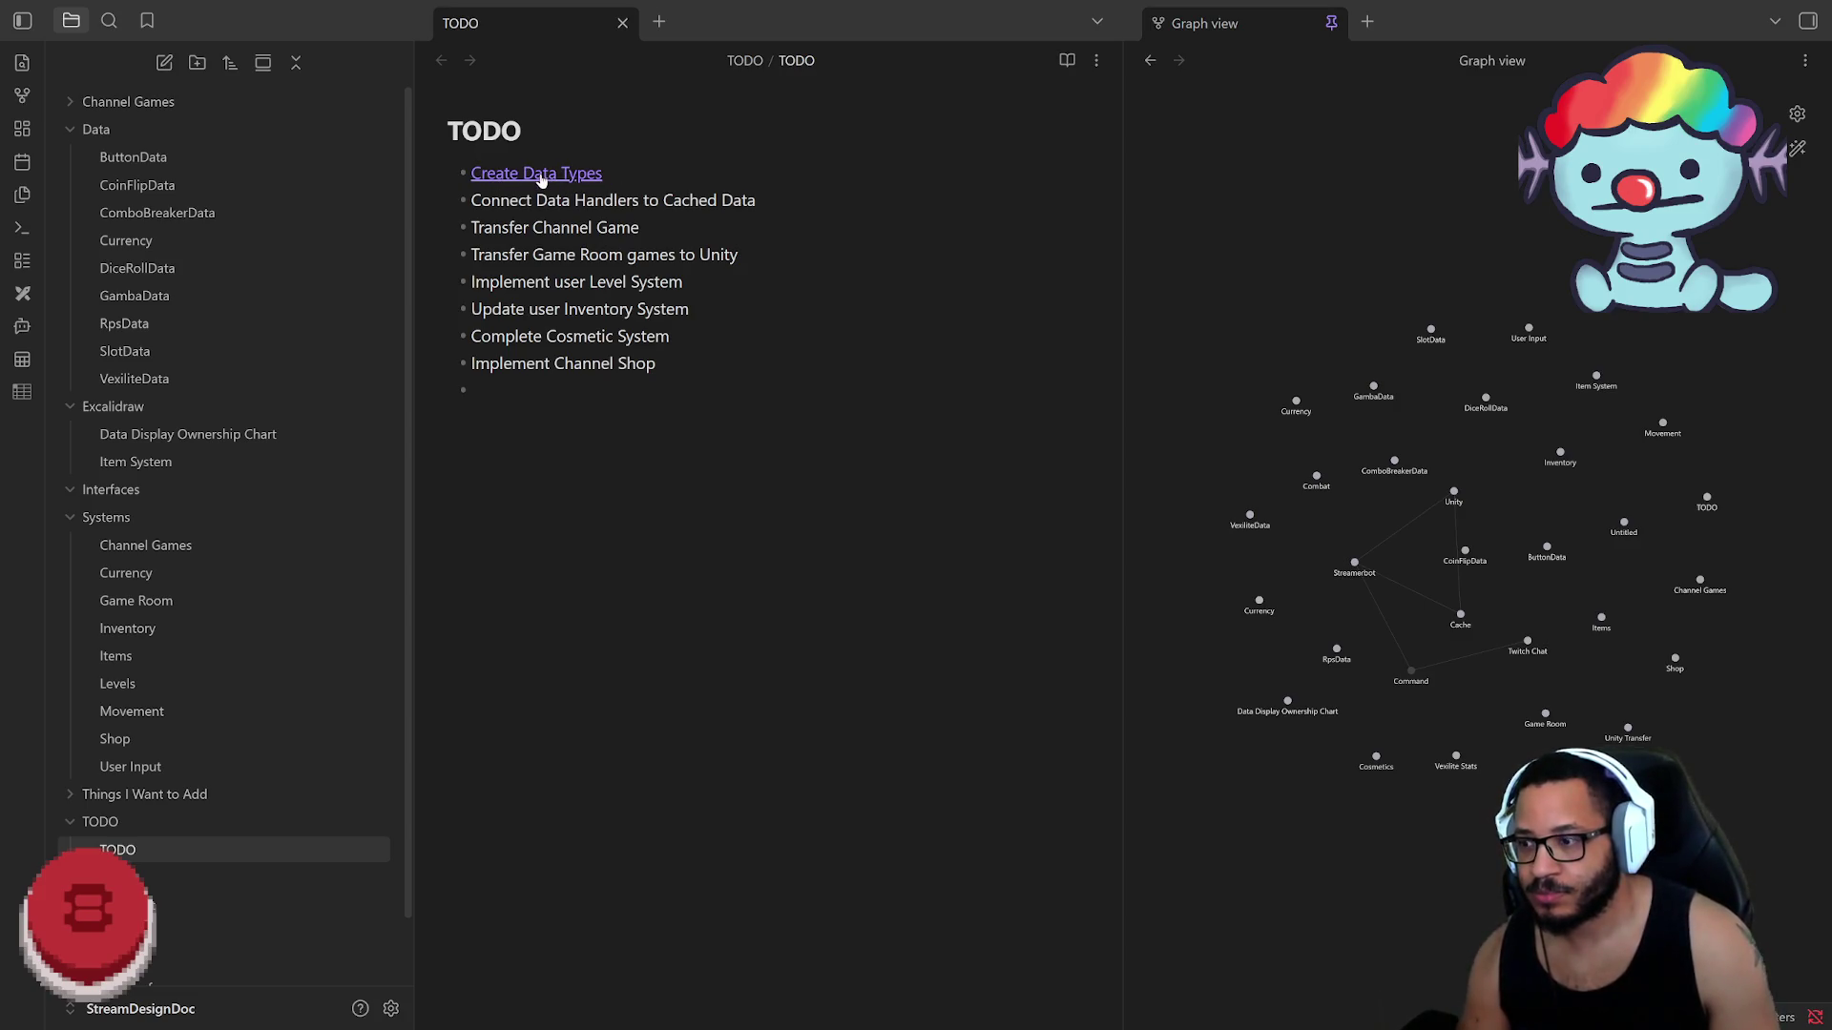
left_click(540, 173)
left_click_drag(165, 906, 136, 831)
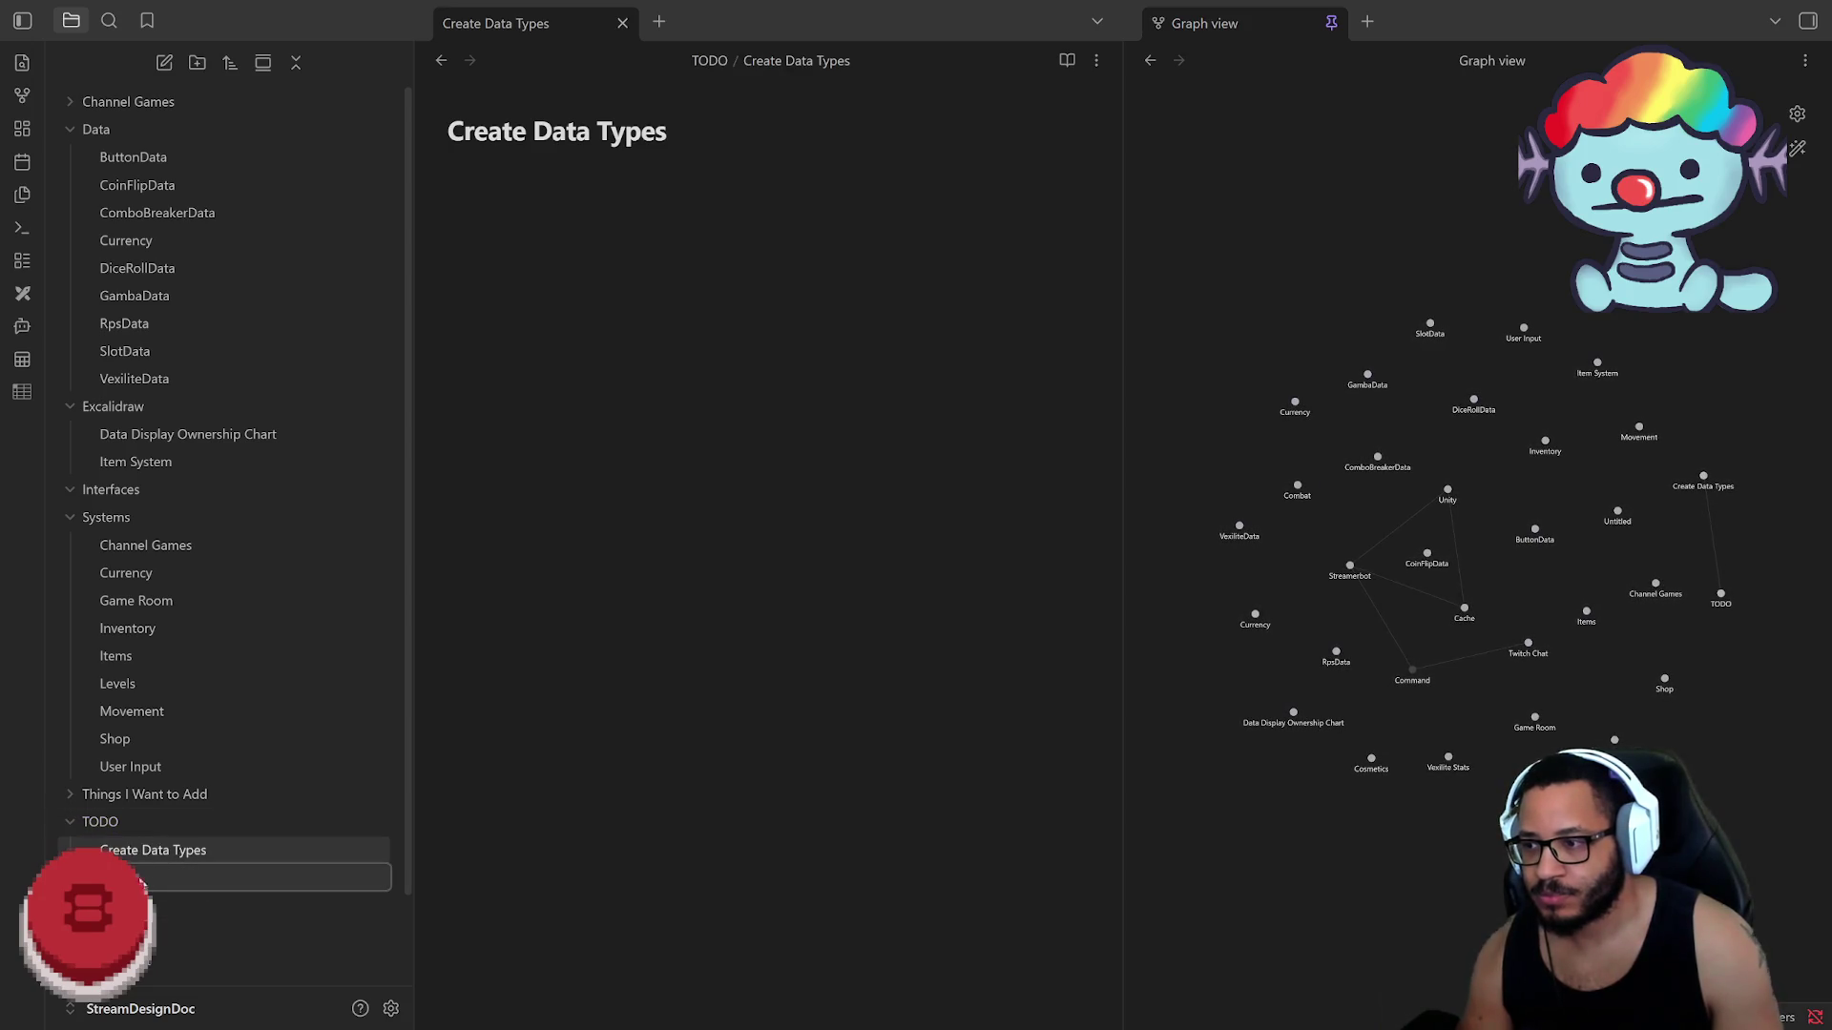
left_click(129, 877)
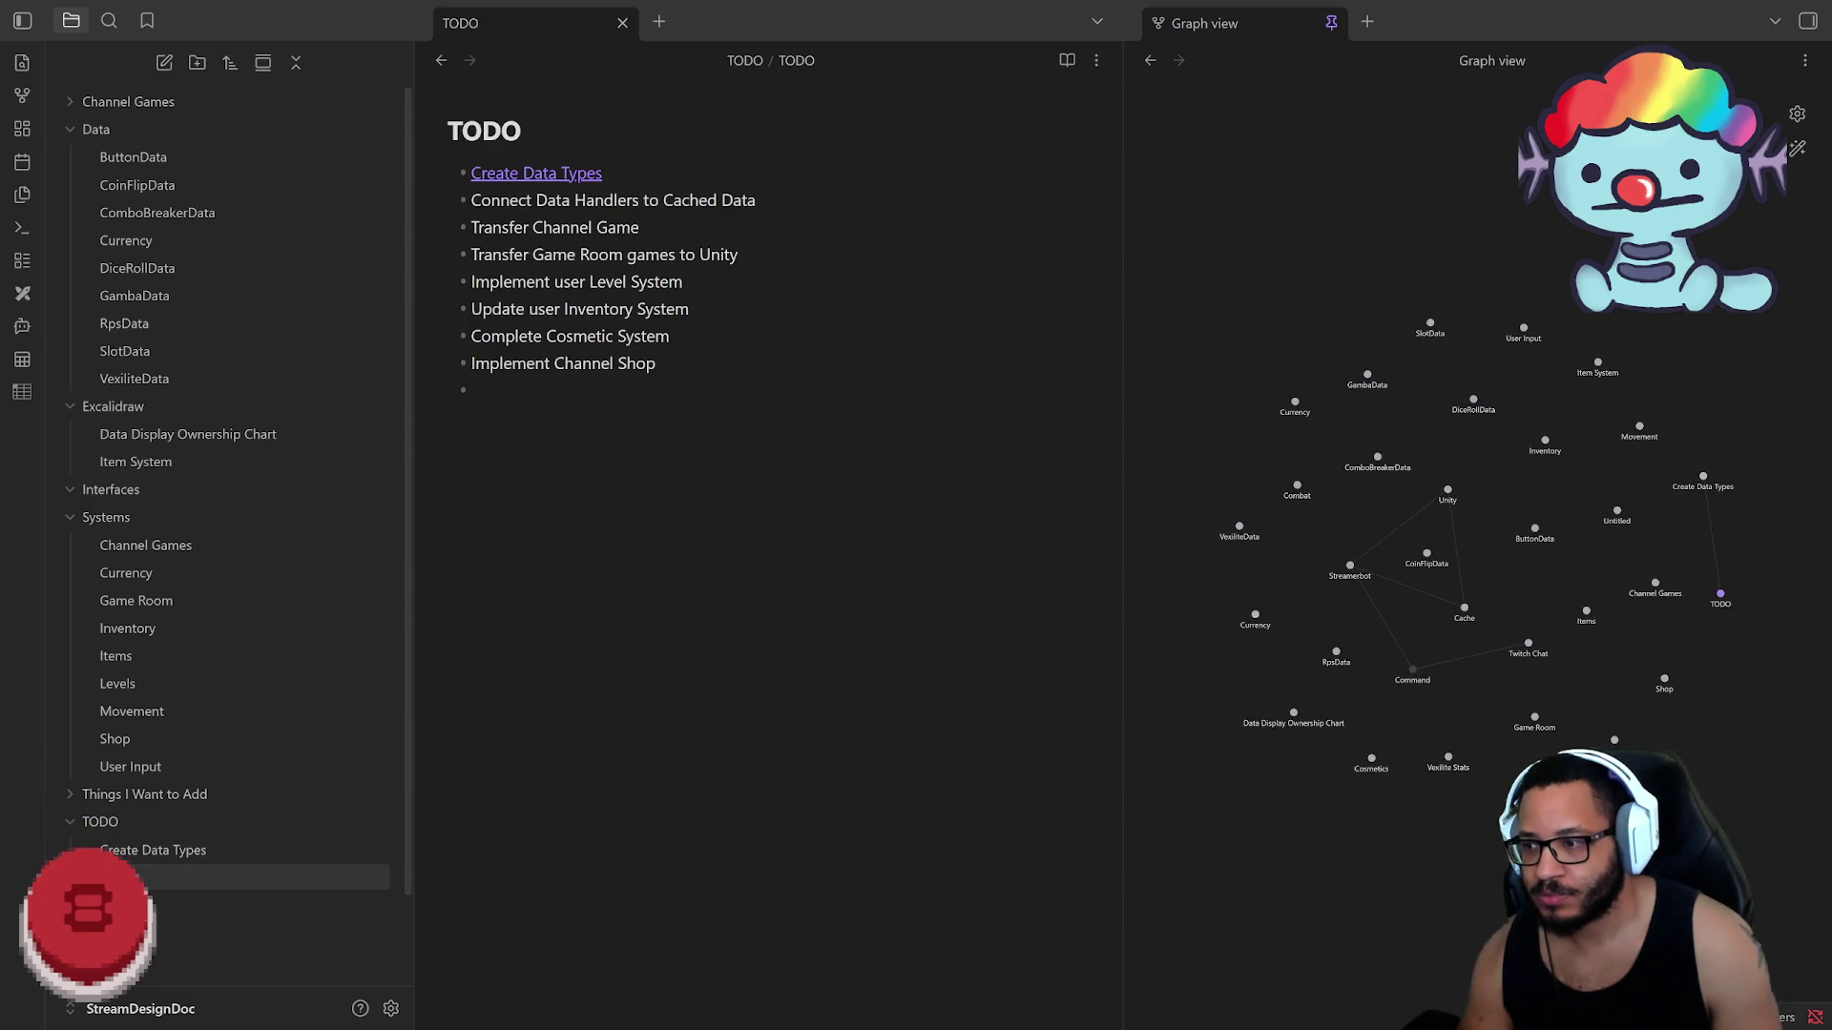
right_click(107, 876)
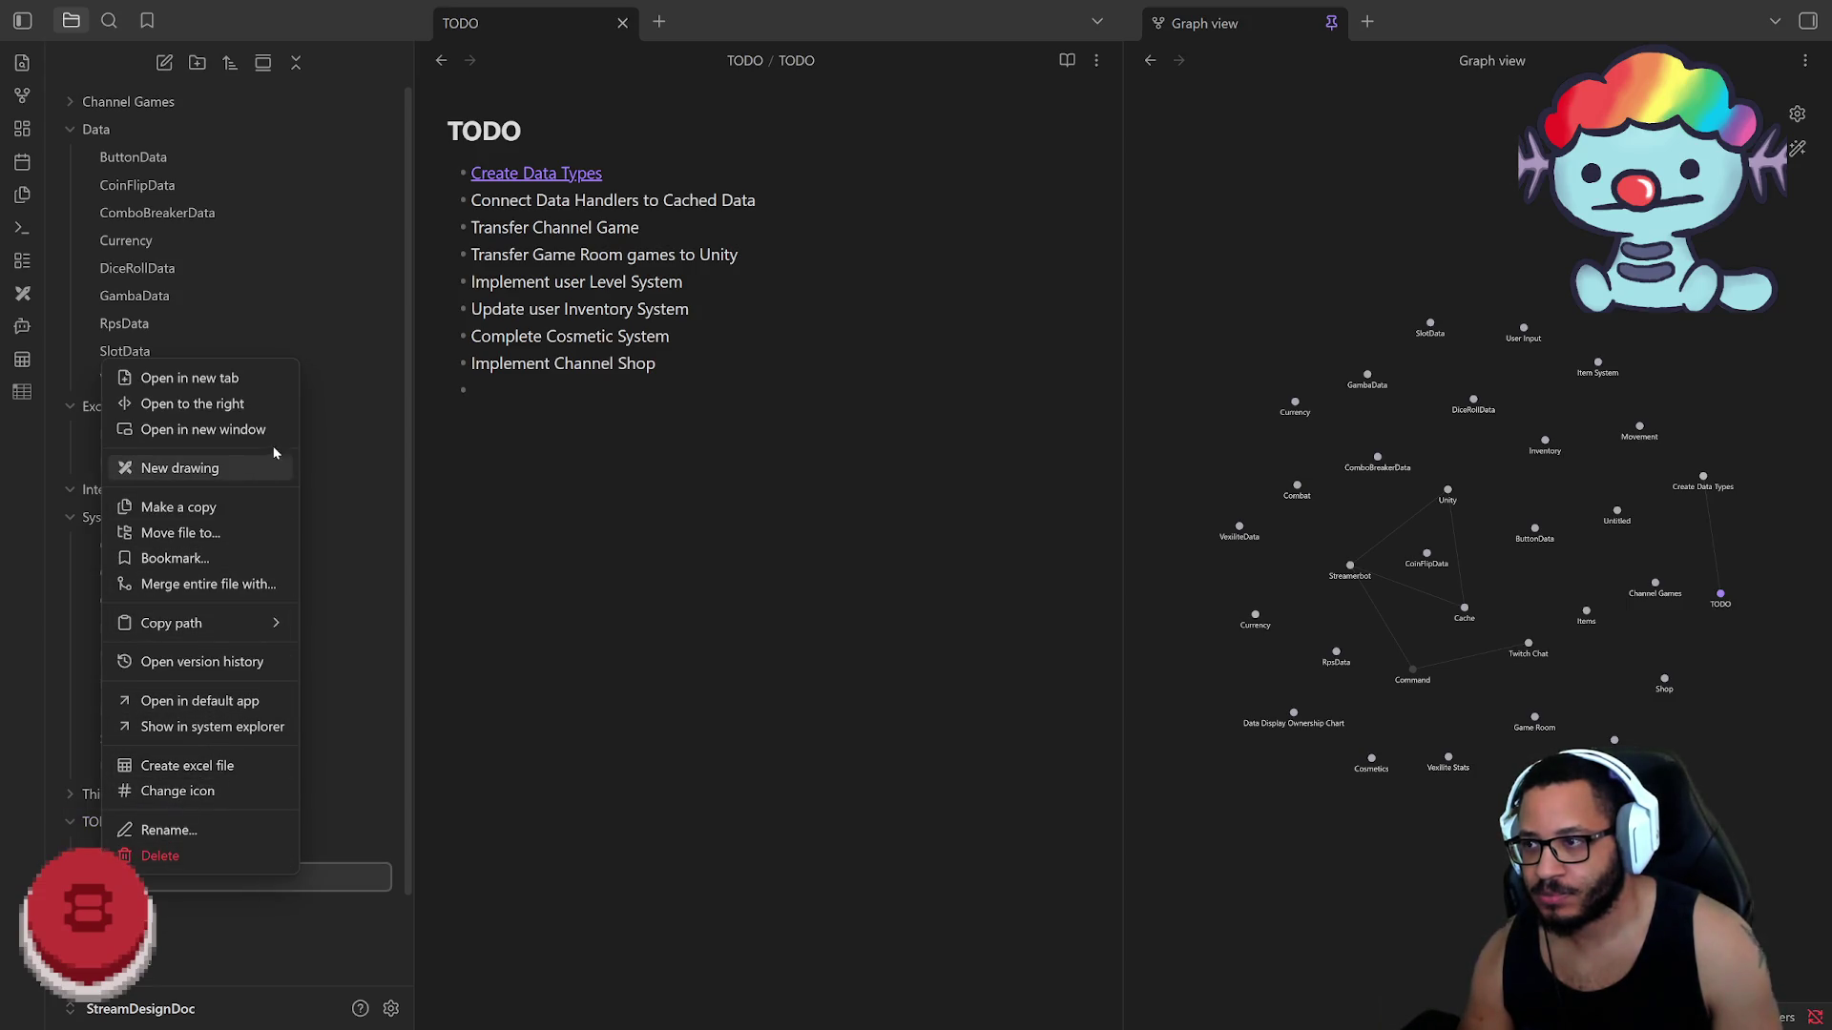
left_click(354, 883)
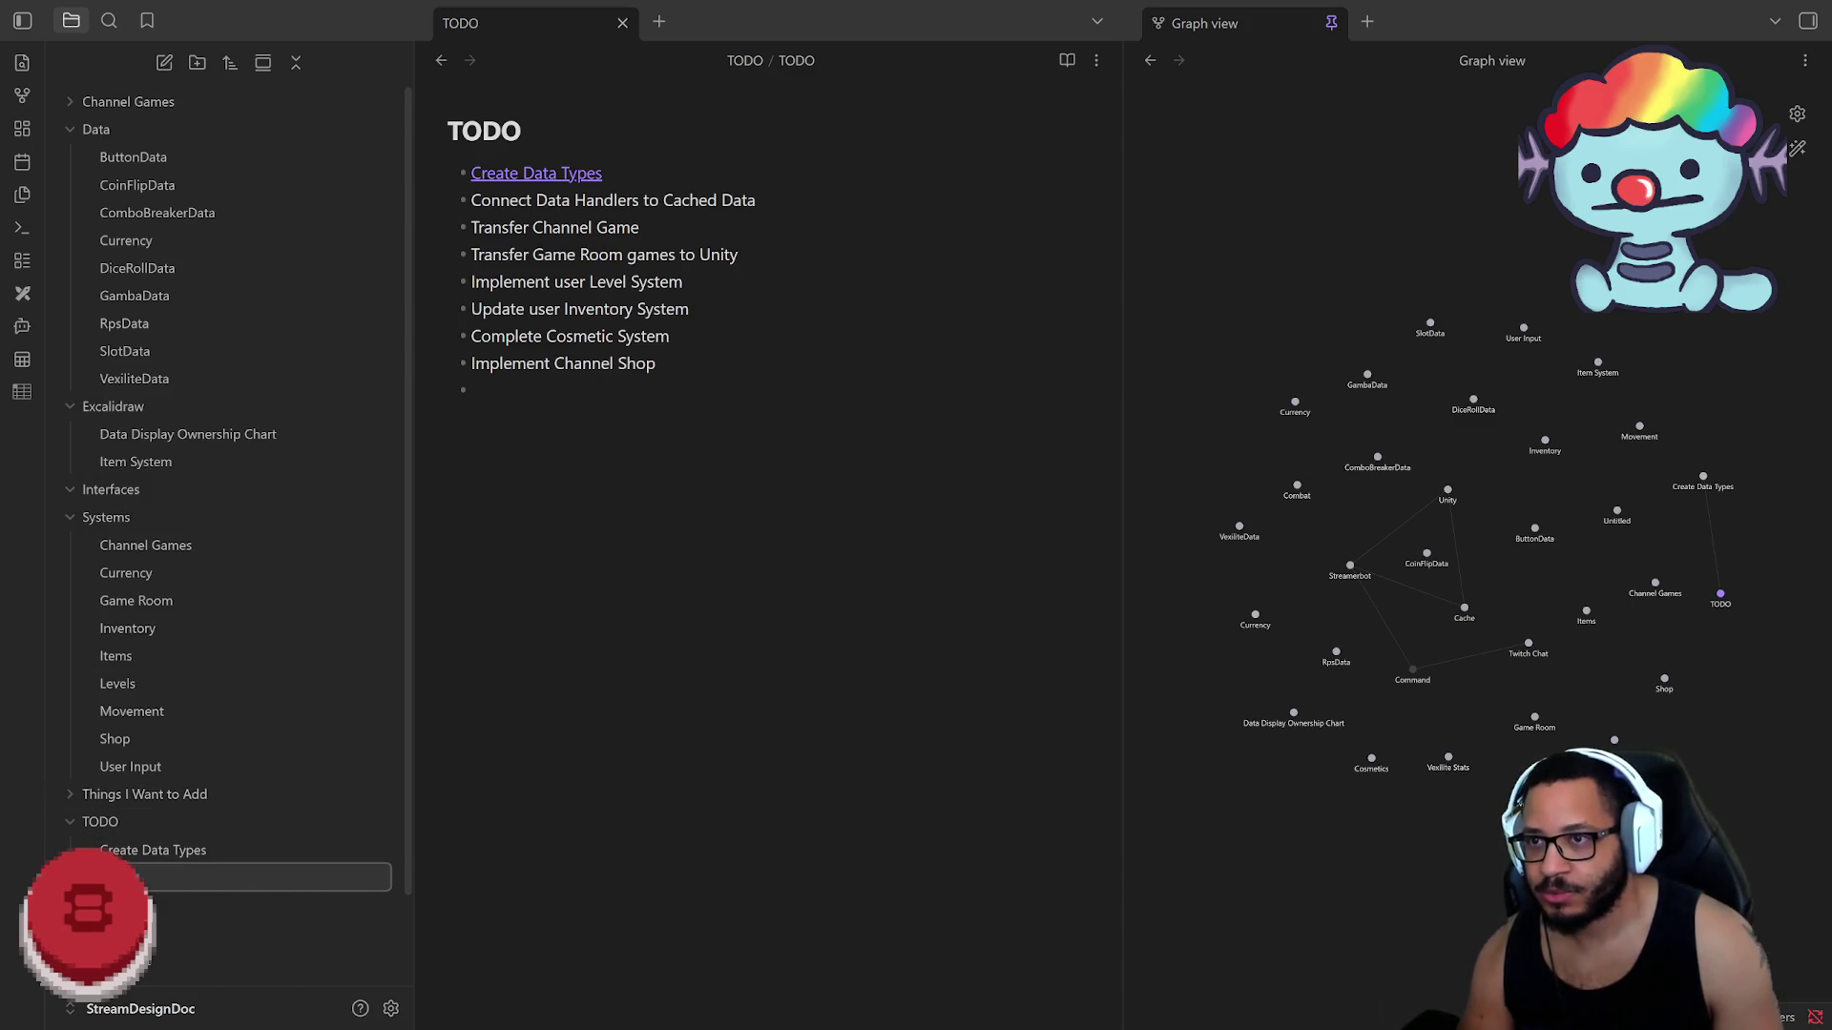
Step: Wrap the remaining seven task bullets (Connect Data Handlers through Implement Channel Shop) as wikilinks
left_click_drag(756, 200, 557, 202)
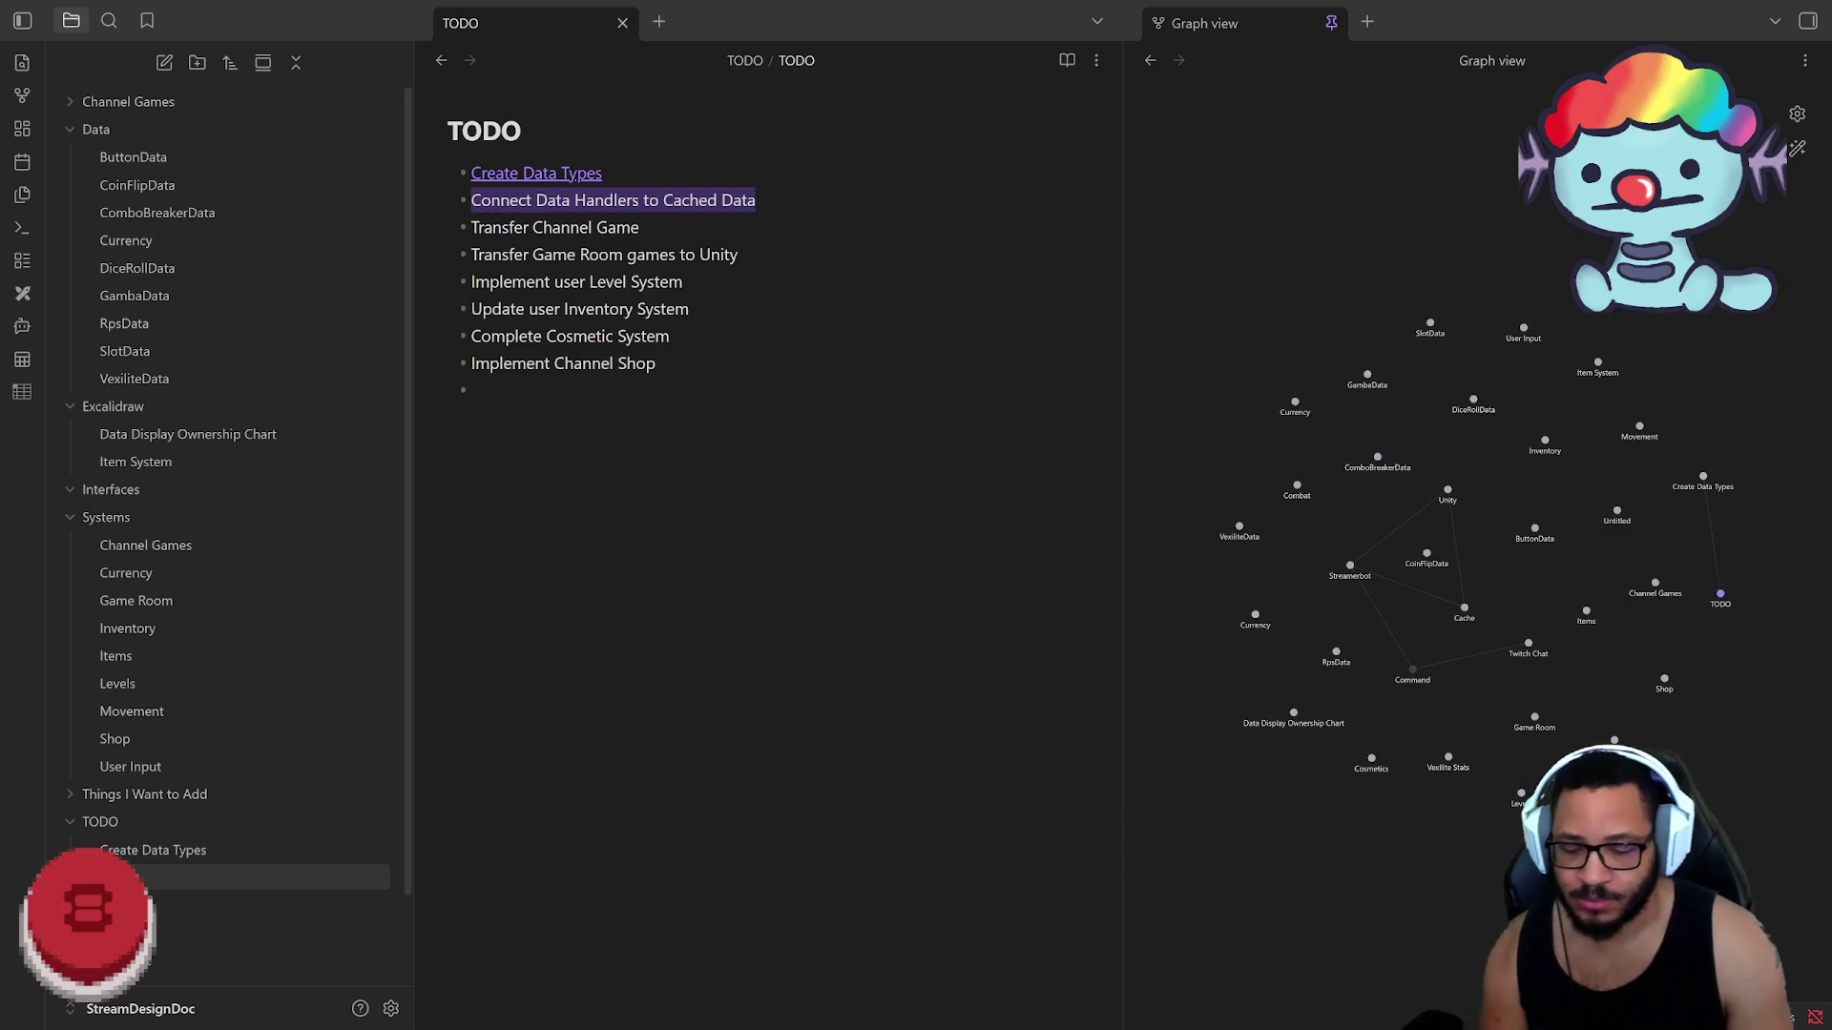
type("[[")
key("Down")
left_click_drag(641, 228, 471, 228)
type("[[")
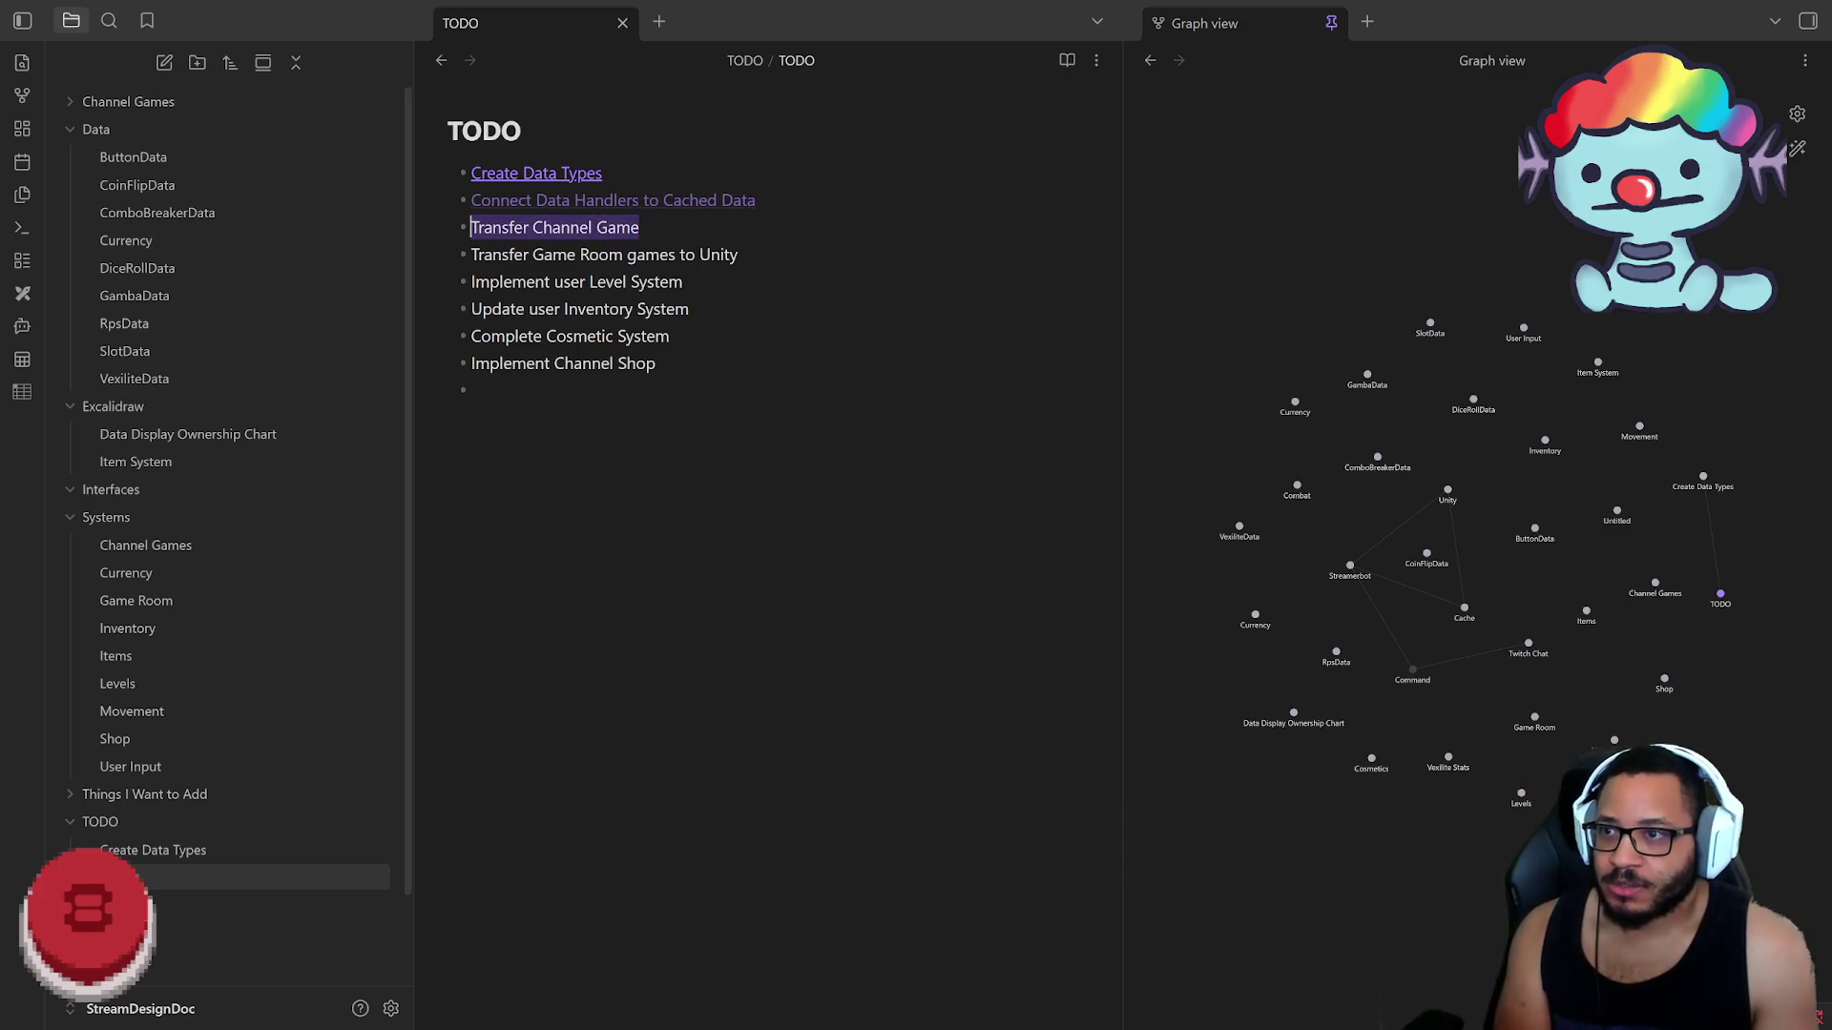
left_click_drag(739, 255, 471, 255)
type("[[")
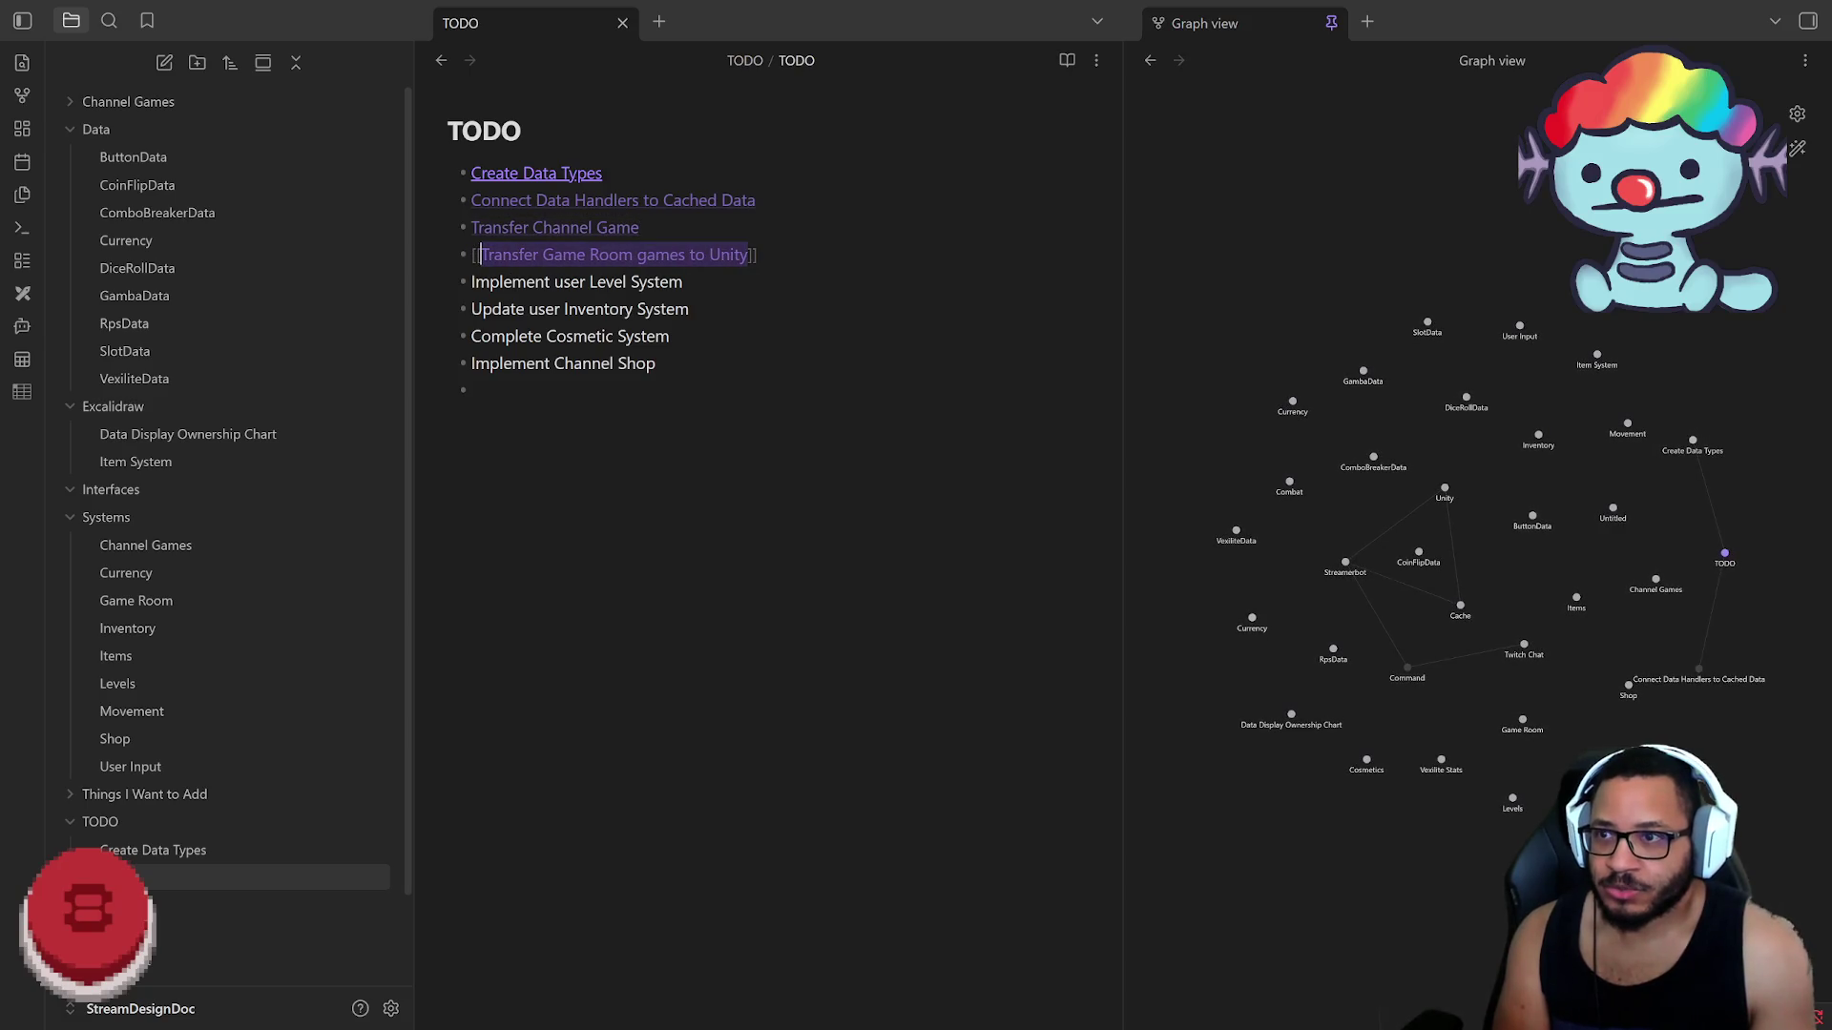
left_click_drag(683, 281, 471, 282)
type("[[")
left_click_drag(689, 309, 511, 309)
type("[[")
left_click_drag(668, 337, 467, 337)
left_click(657, 363)
left_click_drag(668, 336, 468, 335)
type("[[")
left_click_drag(656, 364, 469, 364)
type("[[")
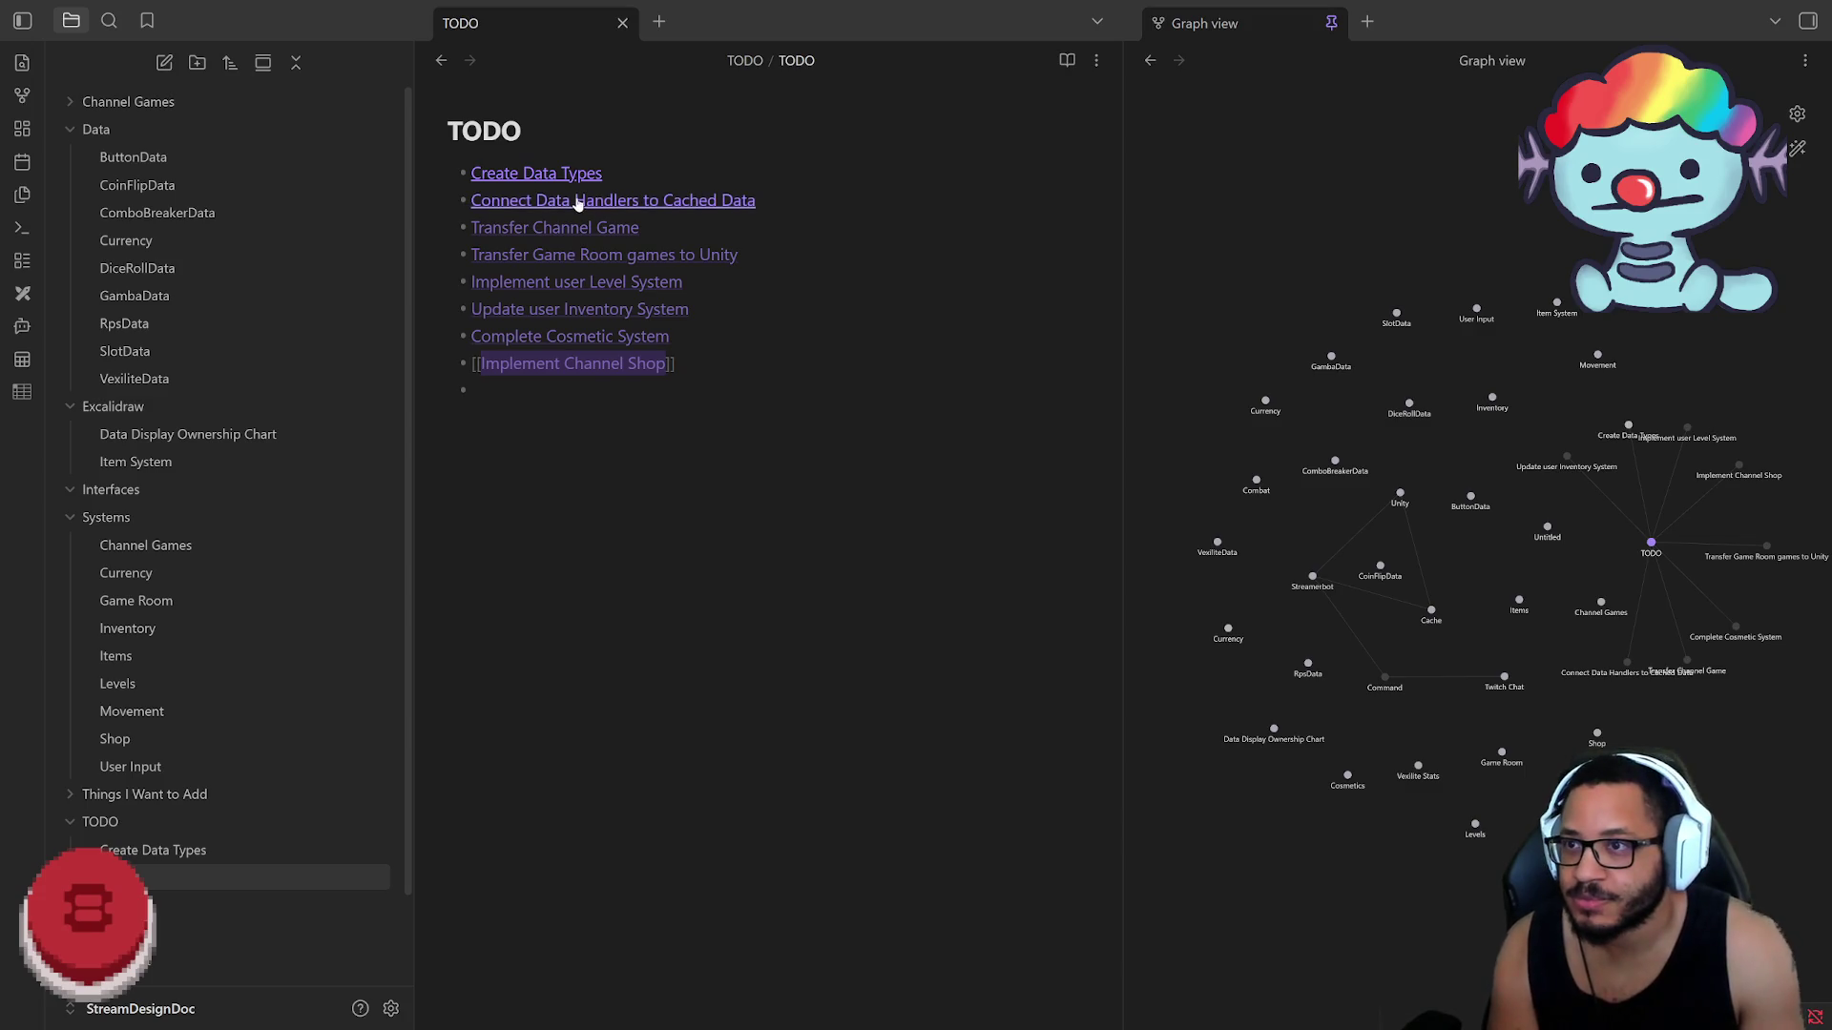
Step: Create the Connect Data Handlers and Transfer Channel Game notes, filing Connect Data Handlers under TODO
left_click(686, 201)
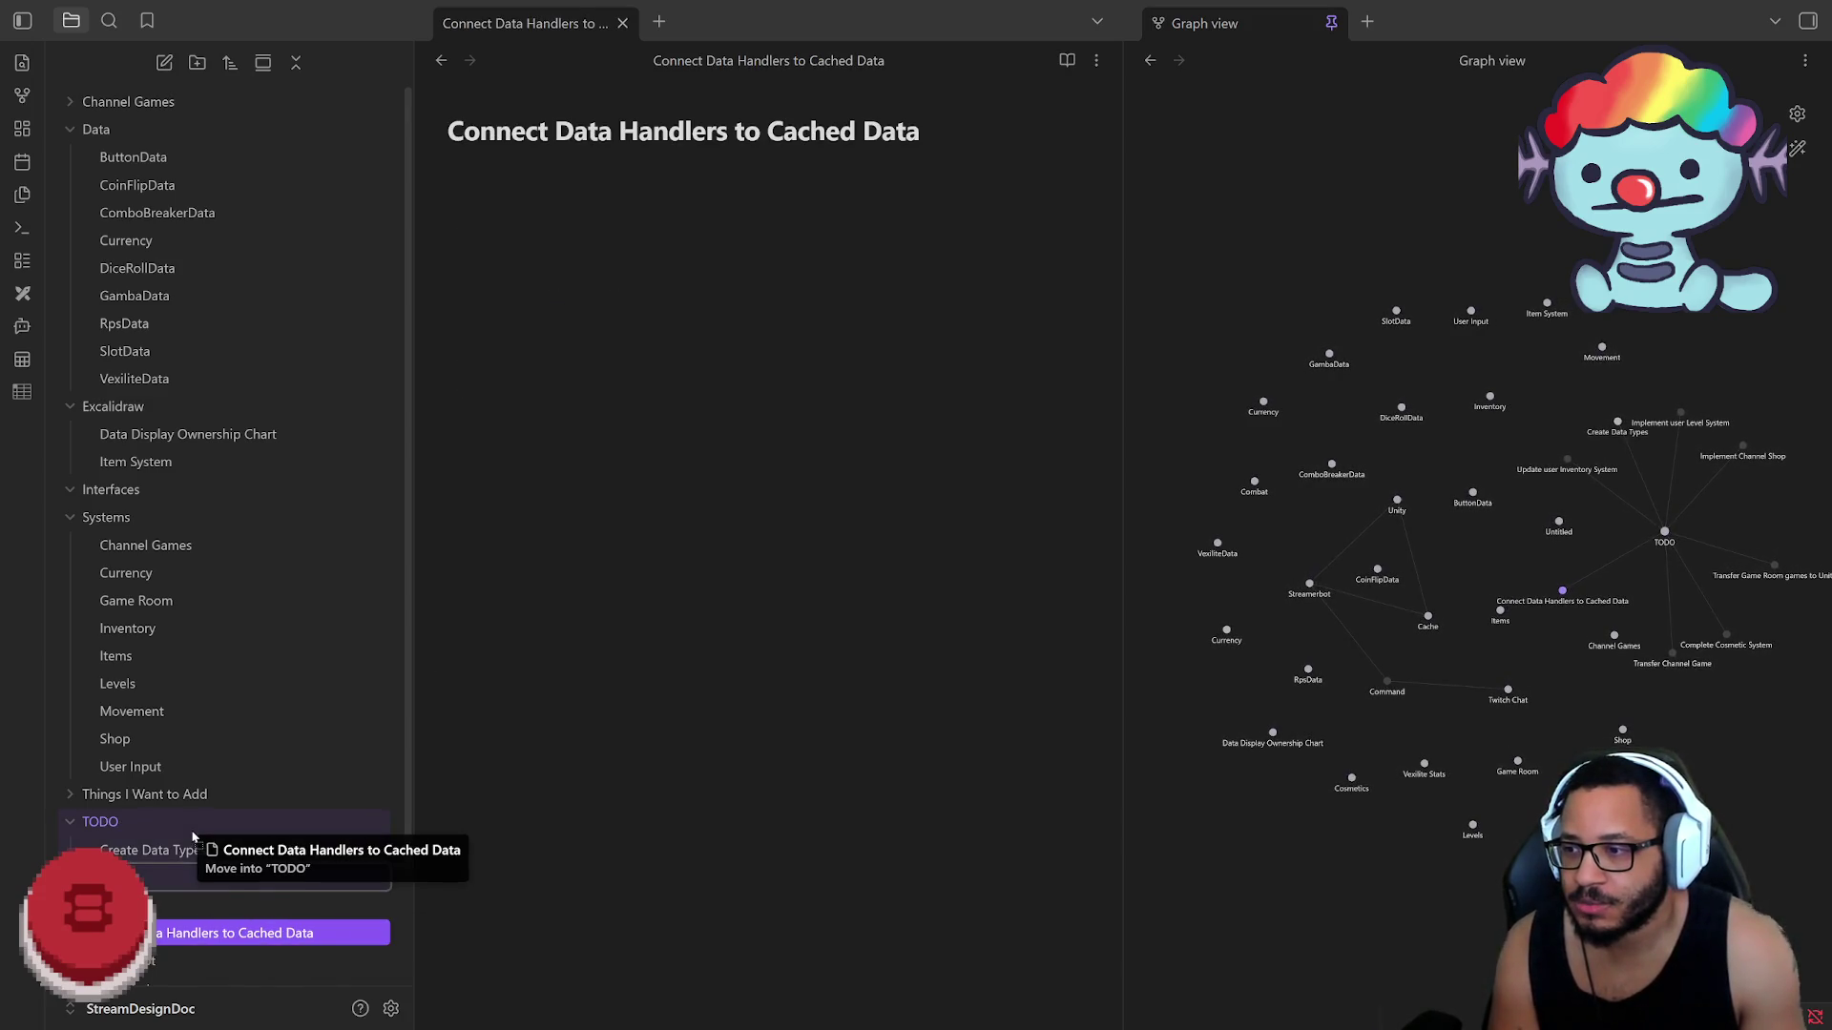
left_click_drag(204, 933, 187, 837)
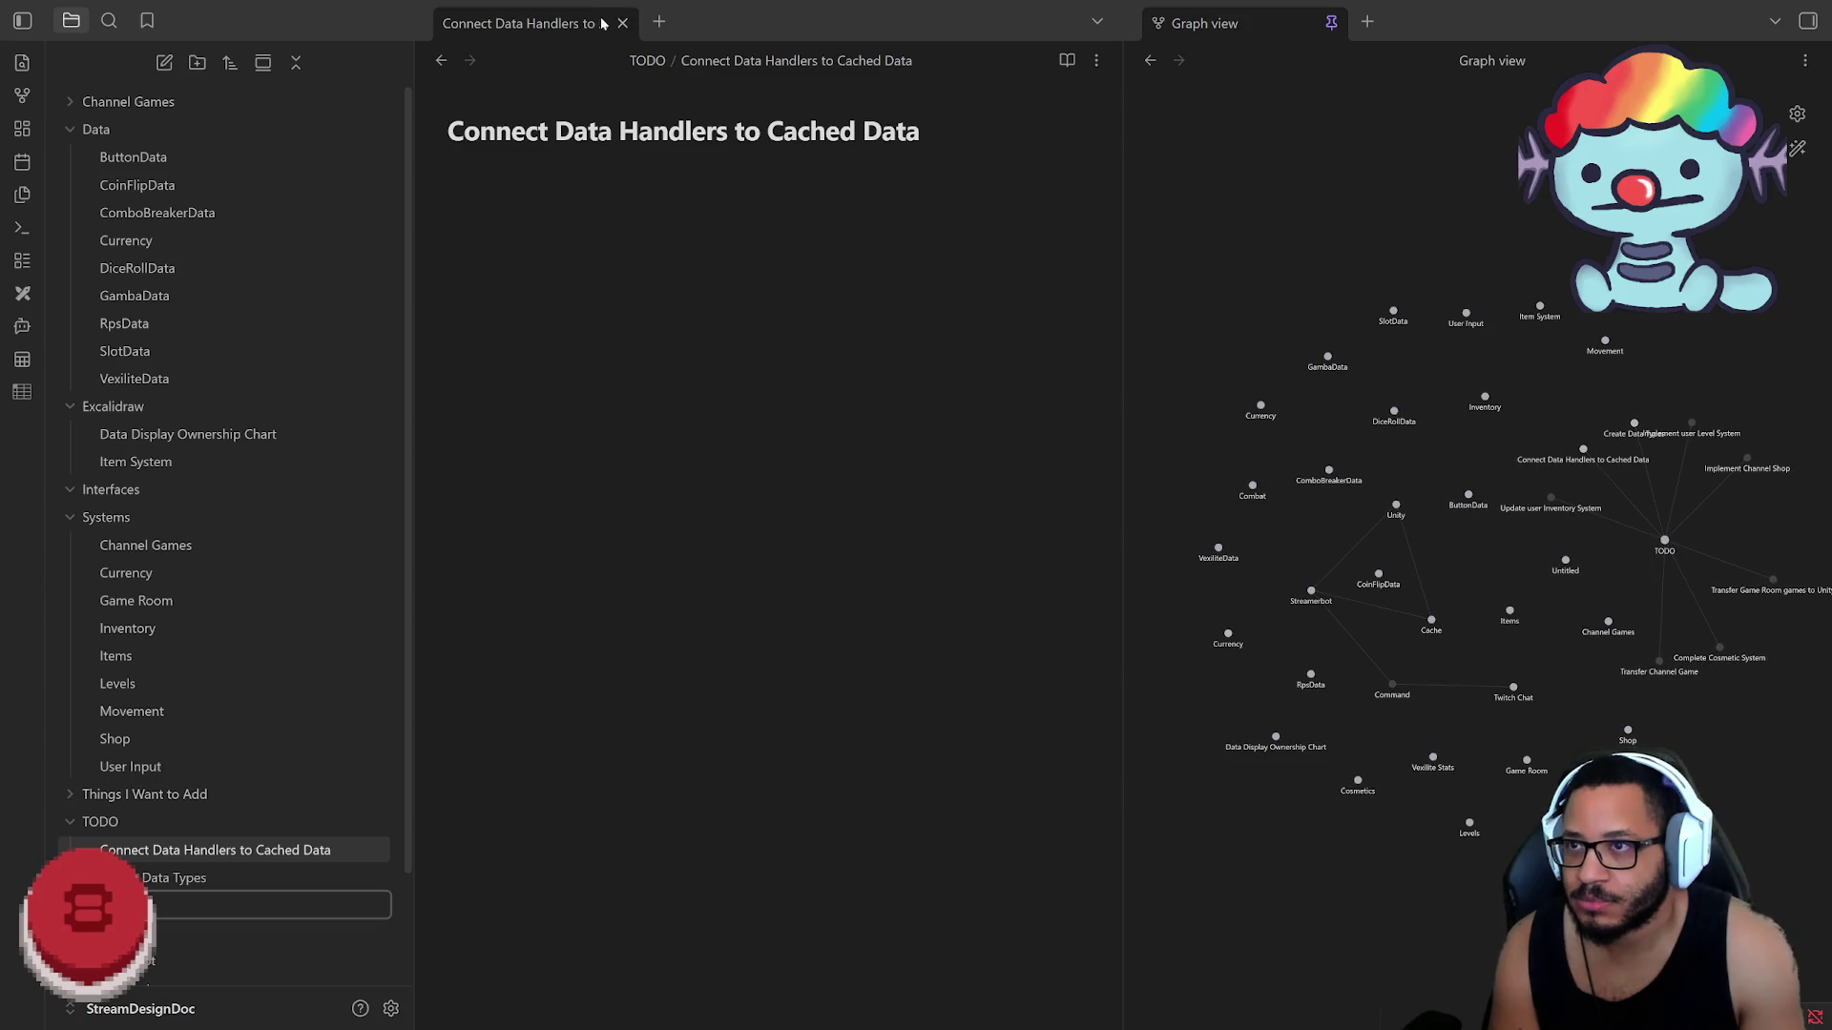
left_click(215, 904)
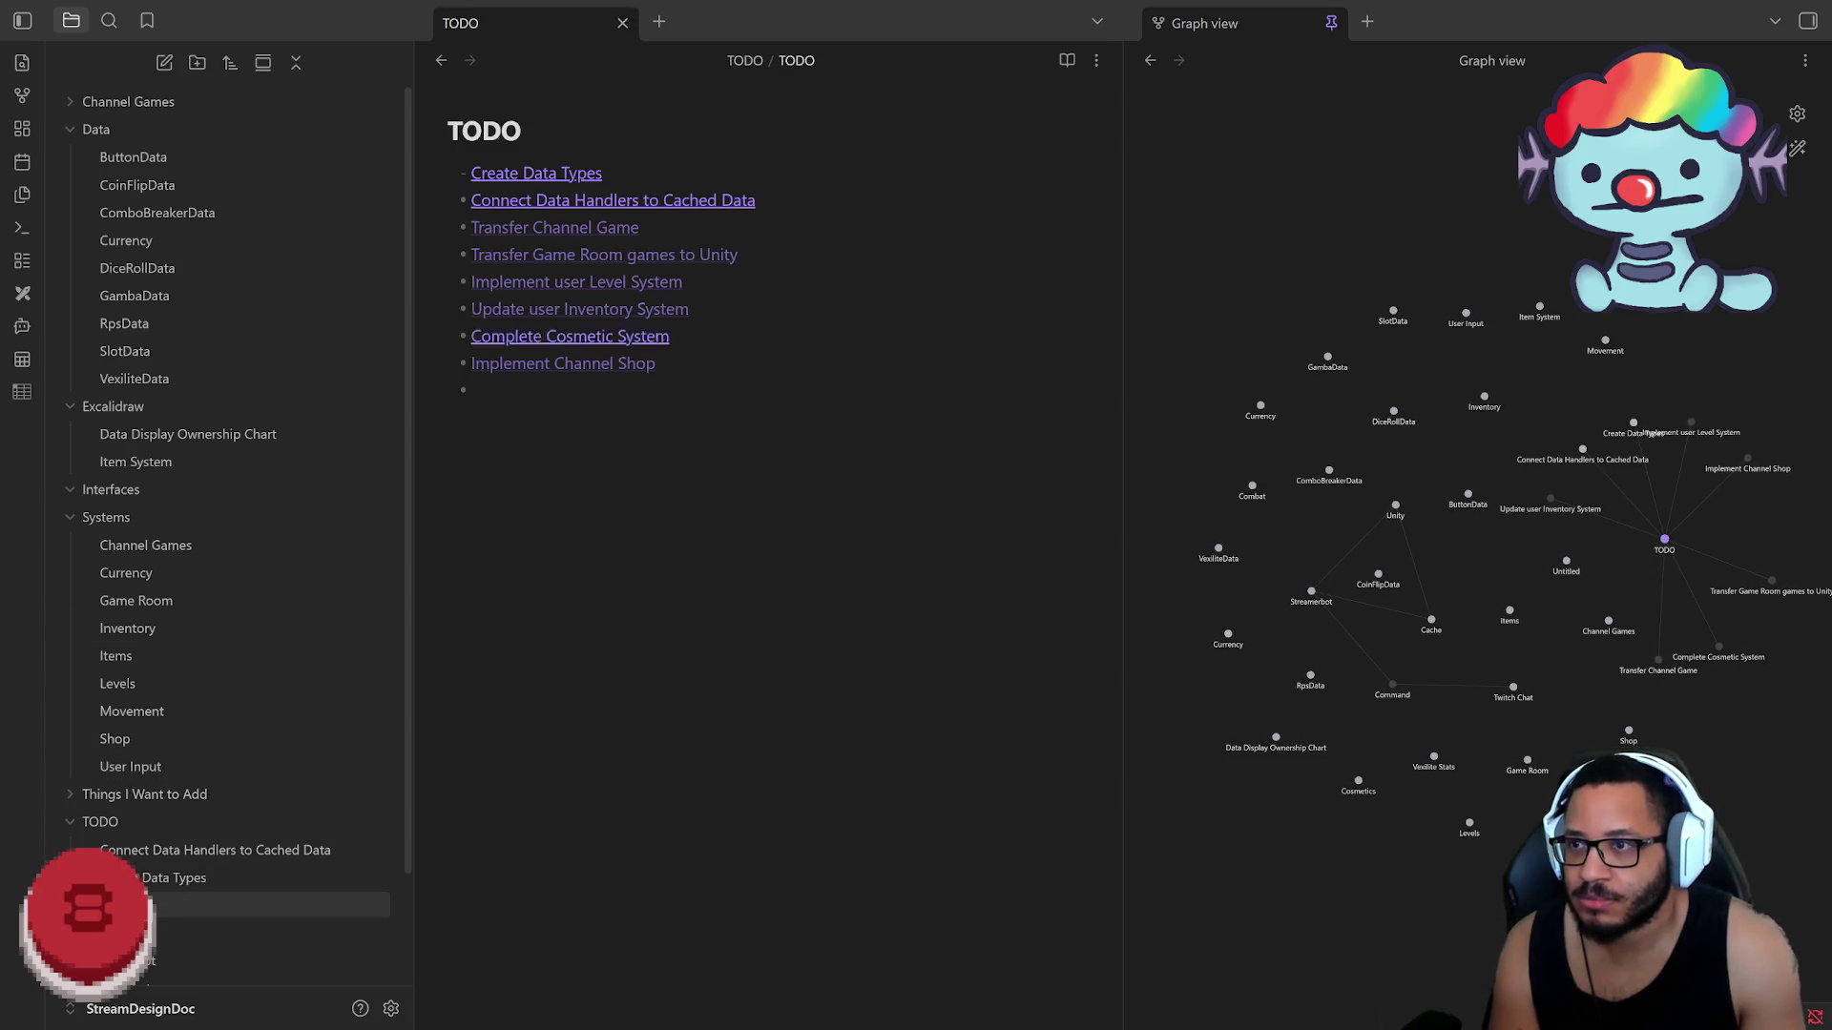
left_click(610, 230)
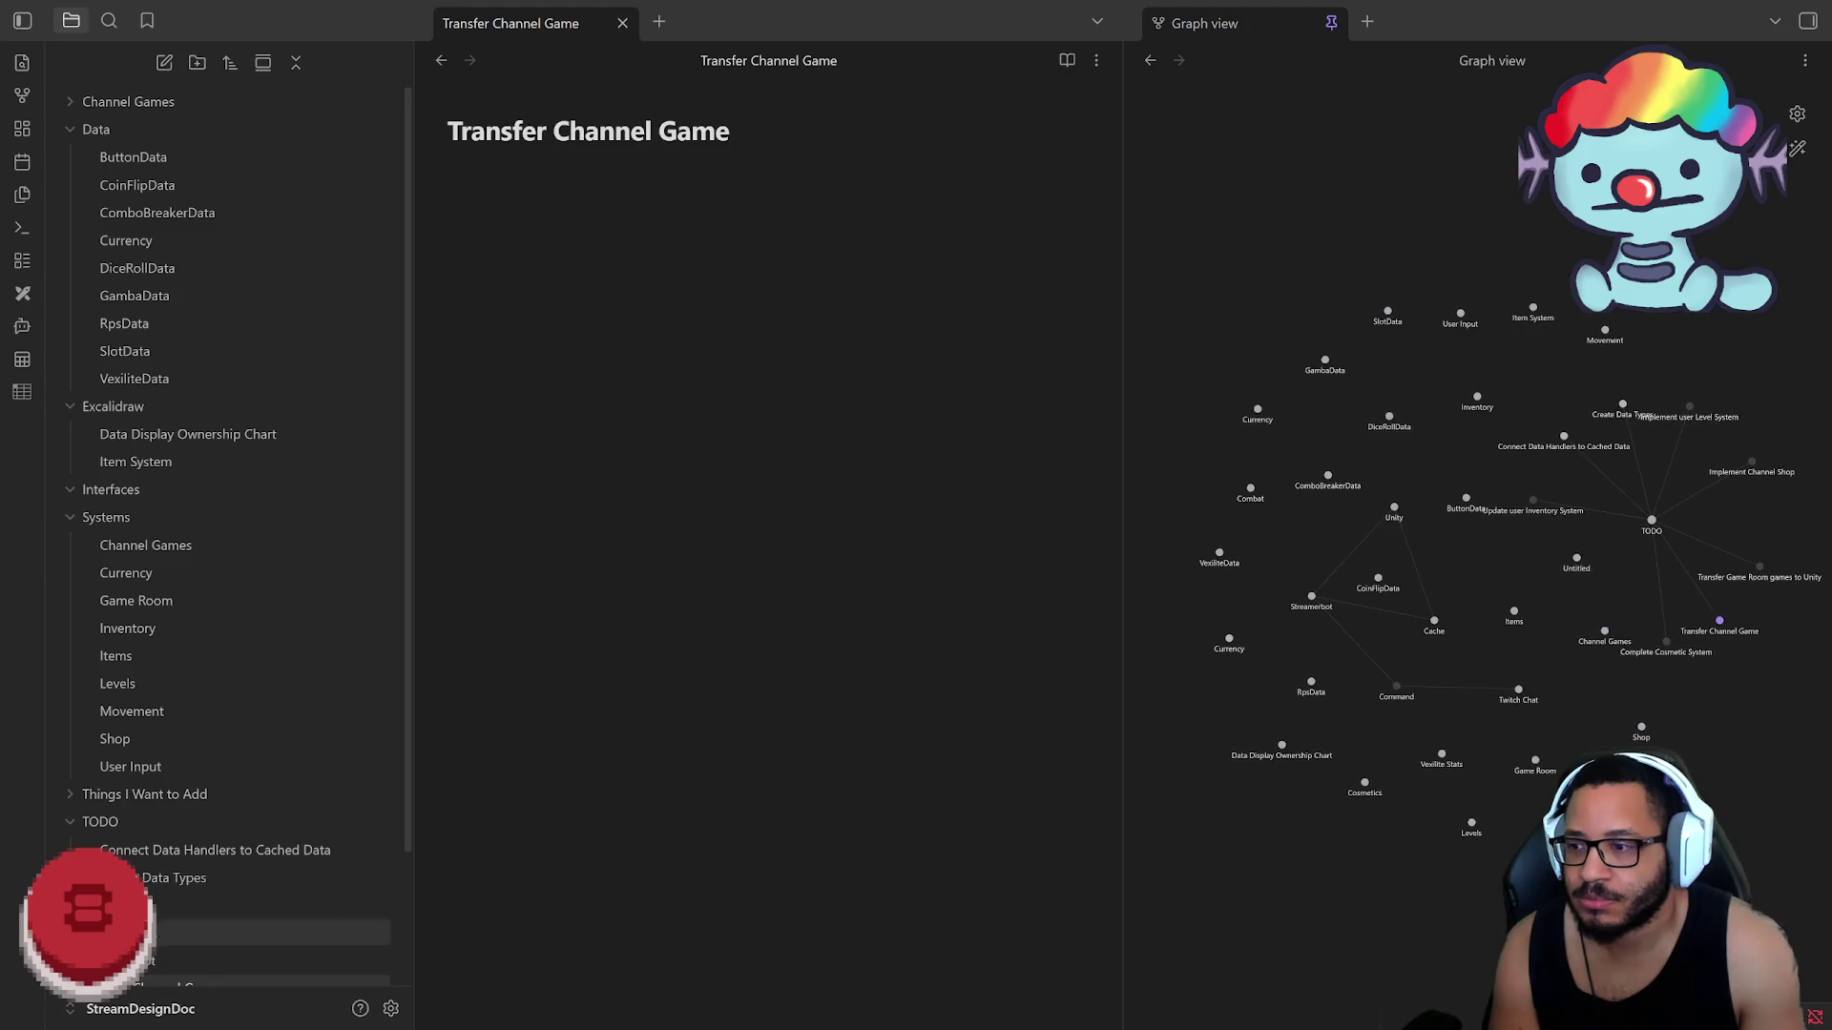
left_click(215, 906)
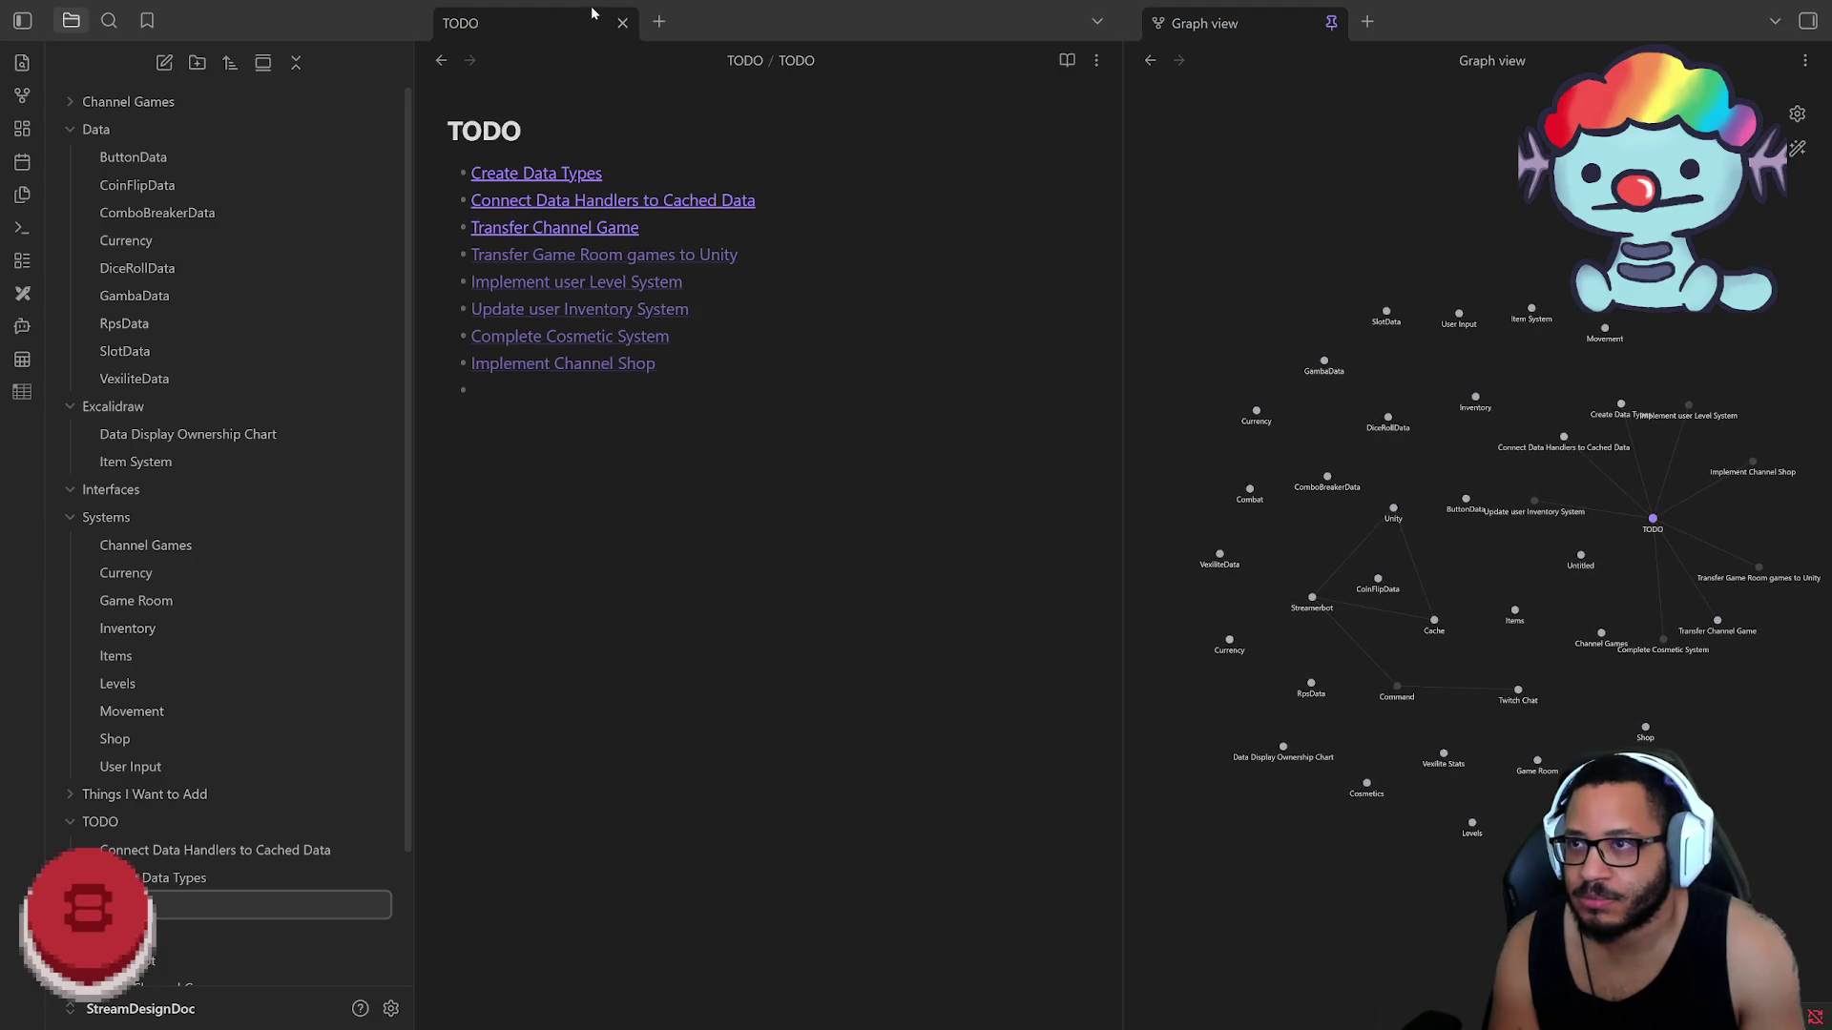
Step: Pin the TODO tab and create the Transfer Game Room, Implement user Level System and Update user Inventory System notes
right_click(550, 23)
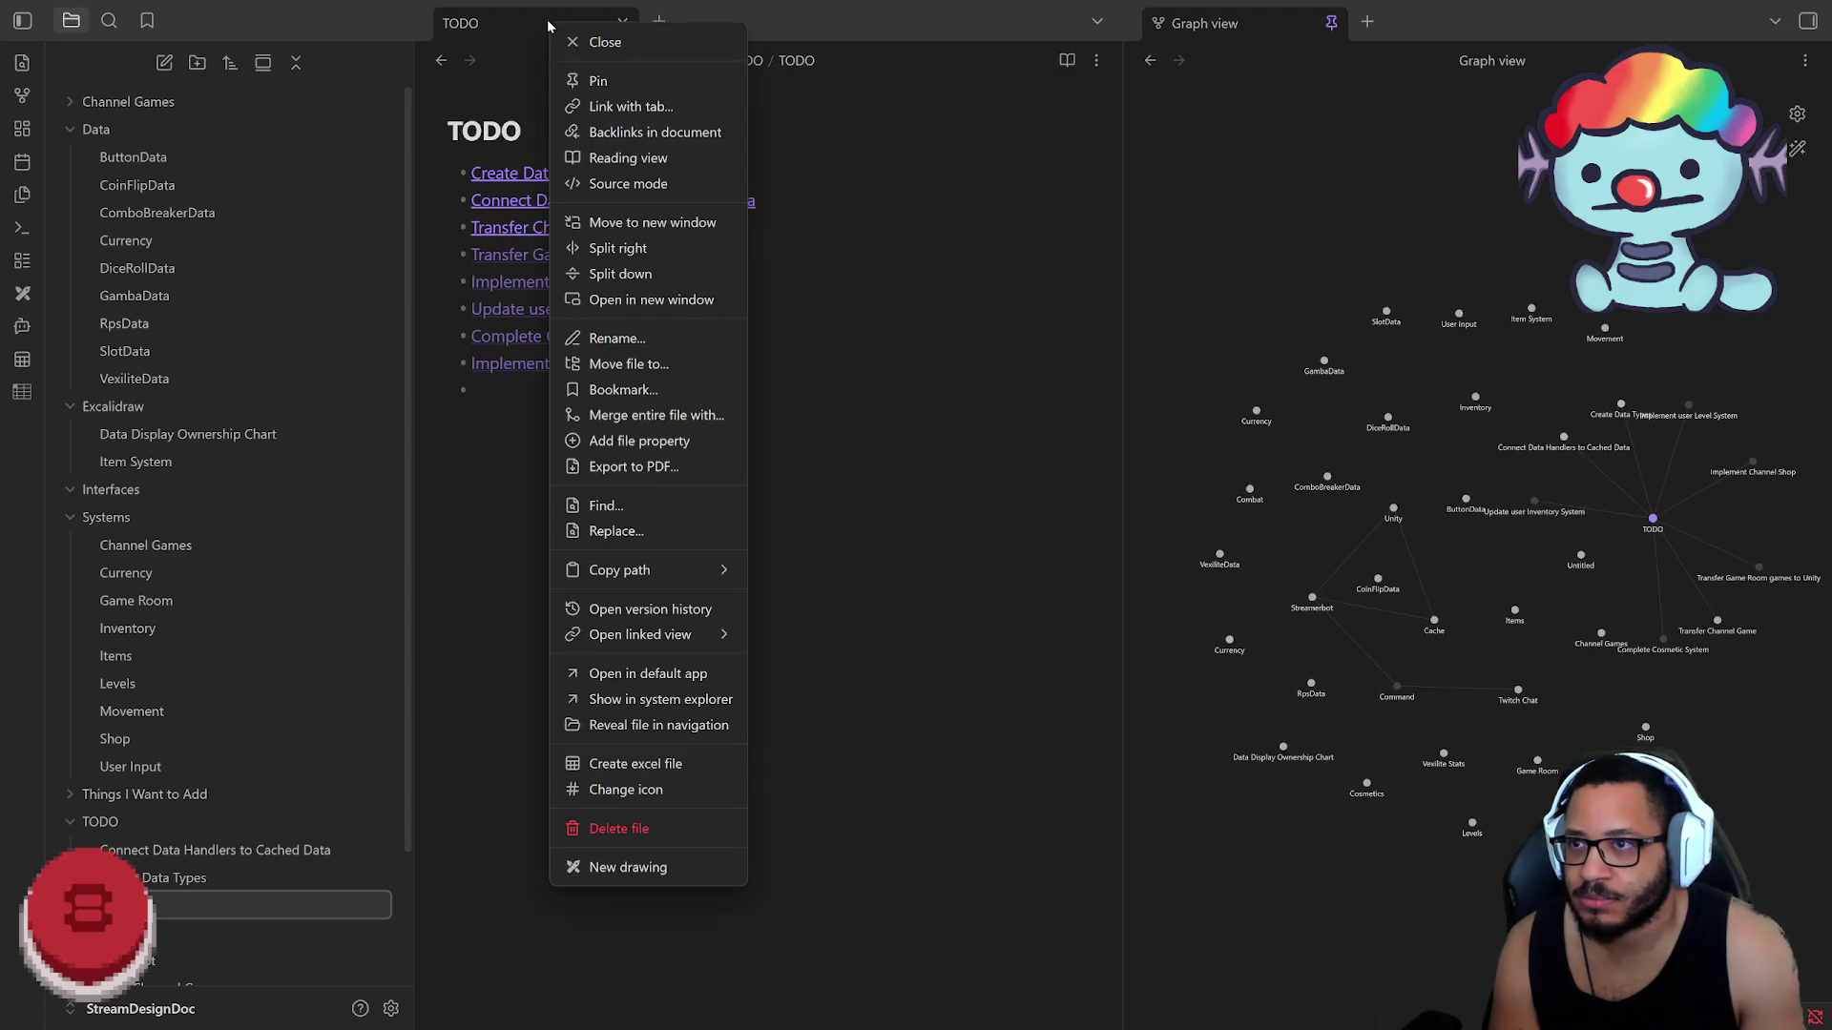
left_click(591, 84)
left_click(602, 255)
left_click(487, 23)
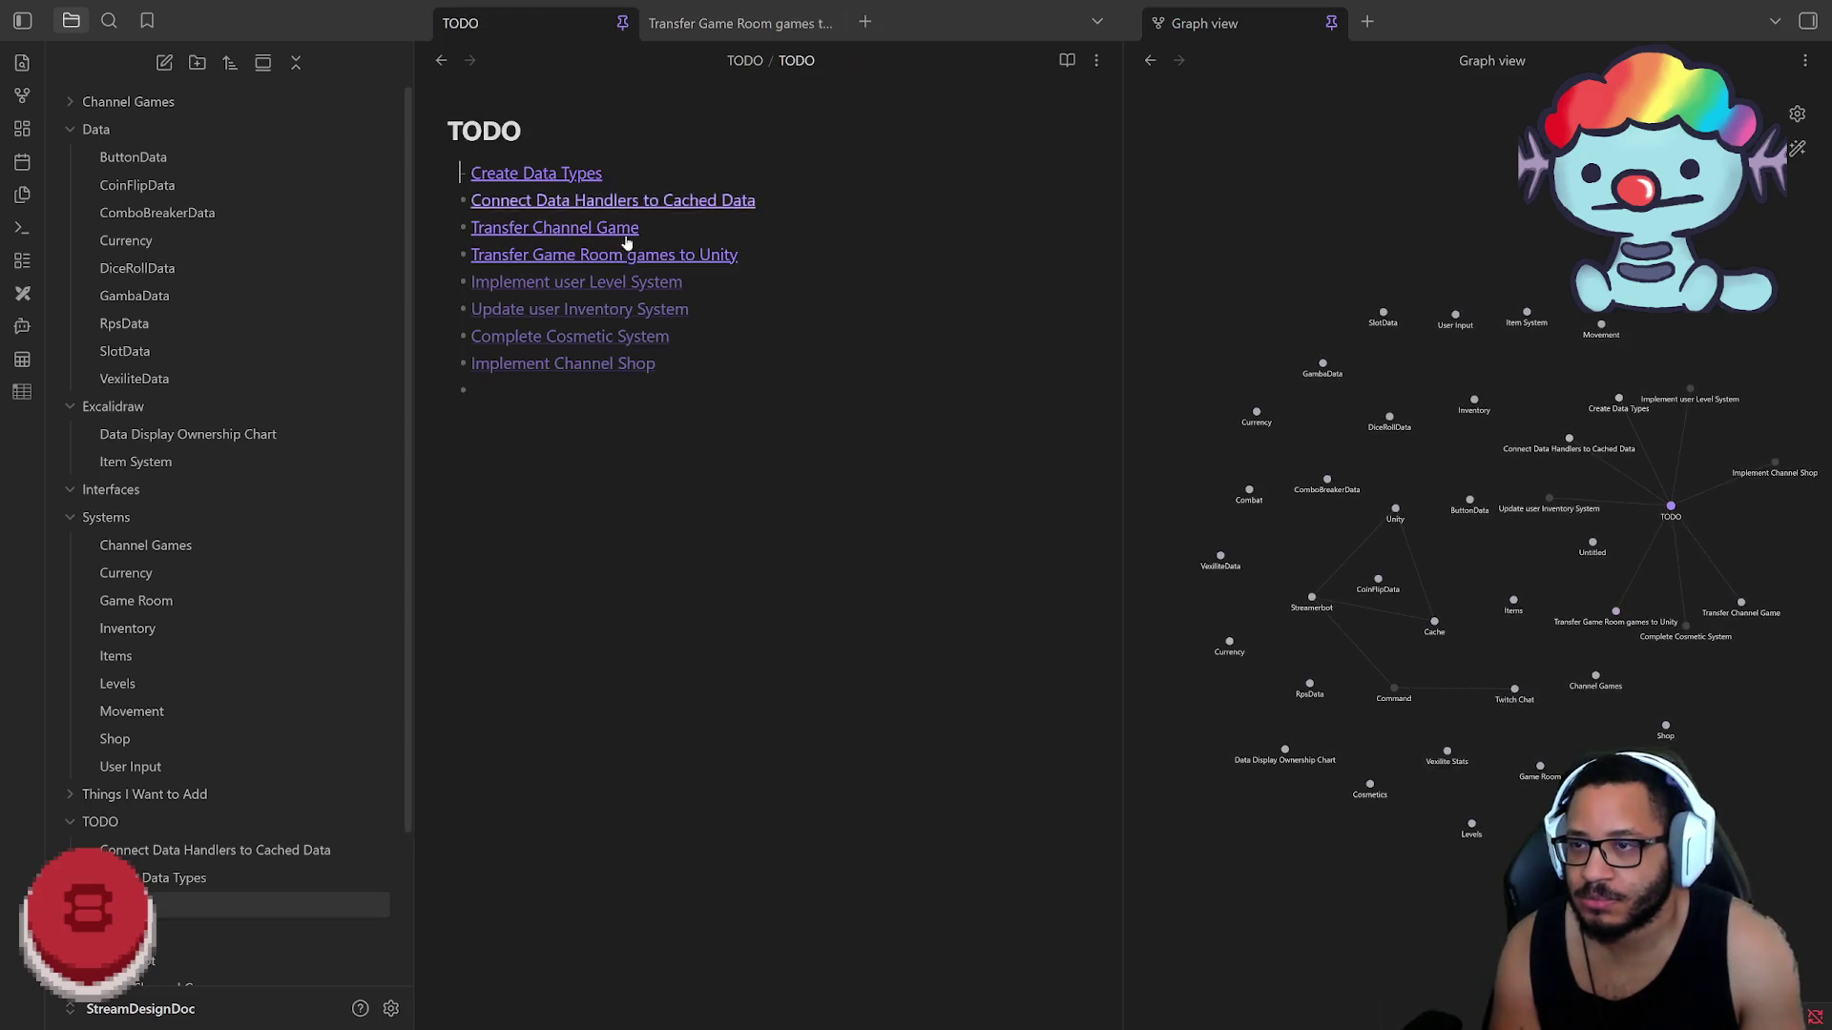
left_click(596, 284)
left_click(487, 24)
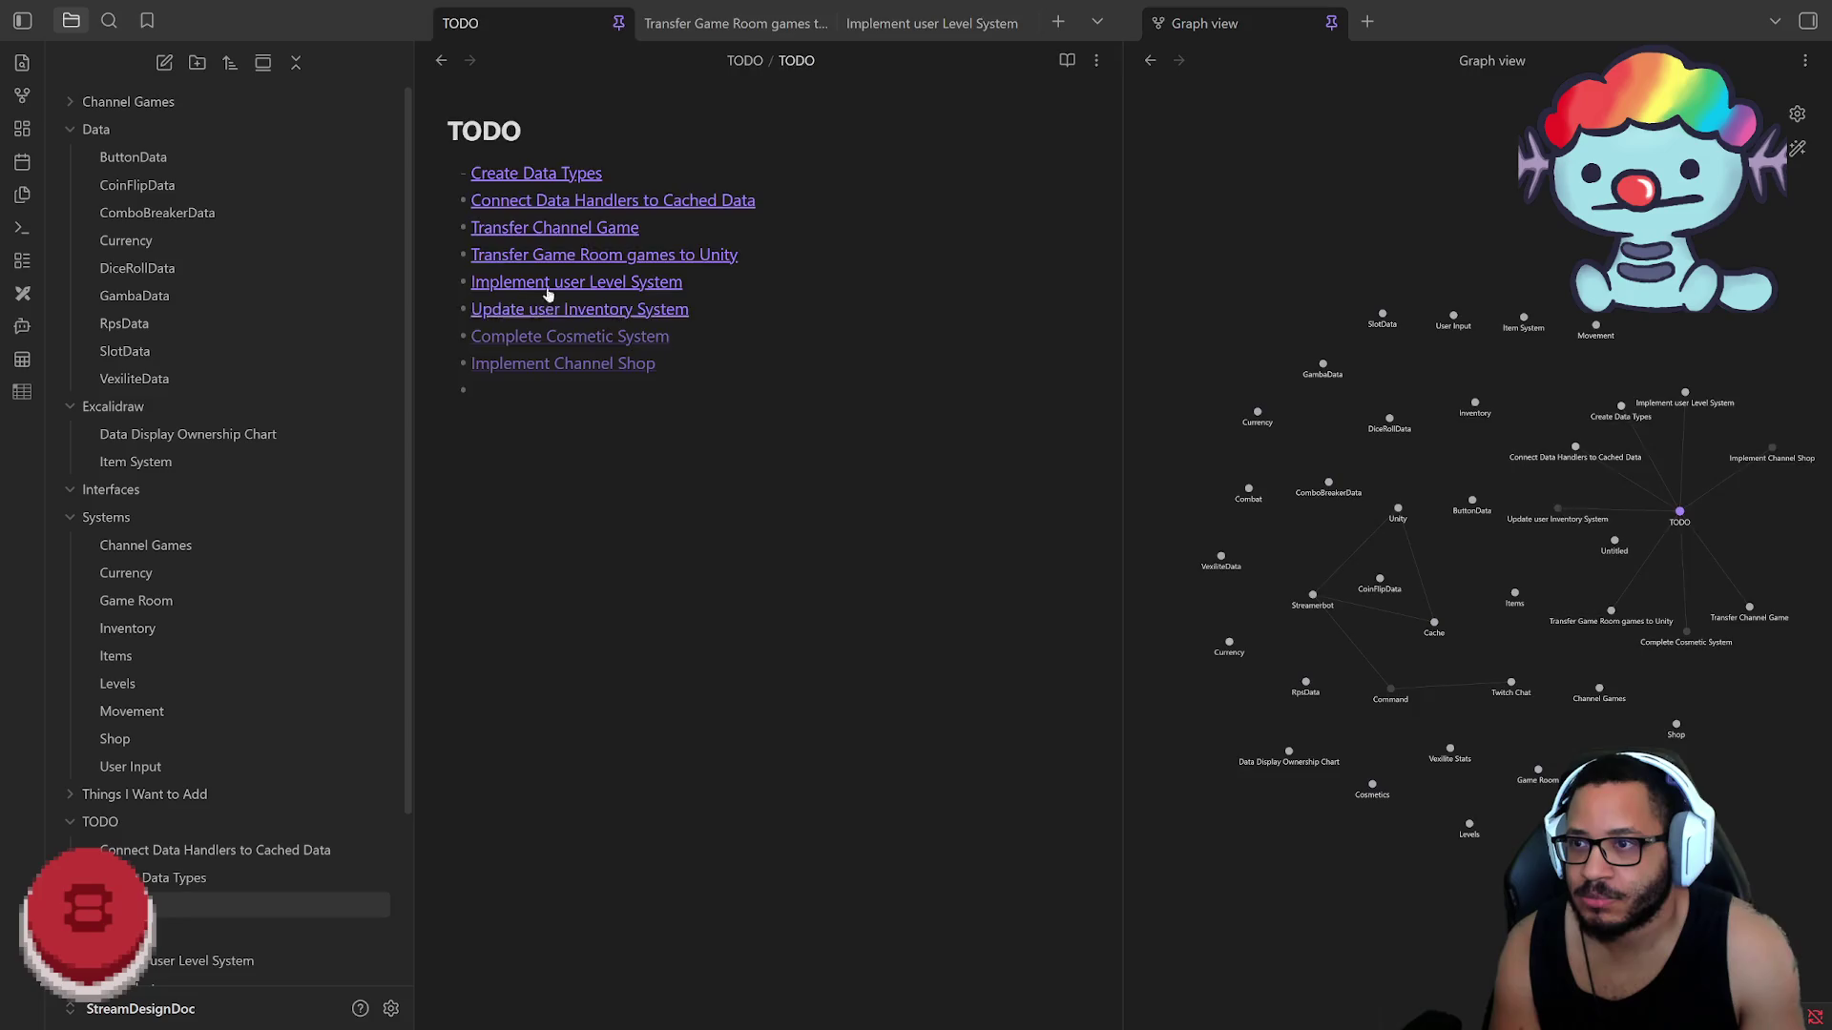
left_click(580, 310)
left_click(472, 24)
Step: Create the Complete Cosmetic System and Implement Channel Shop notes, then close the extra tabs
left_click(569, 336)
left_click(472, 24)
left_click(528, 363)
left_click(603, 24)
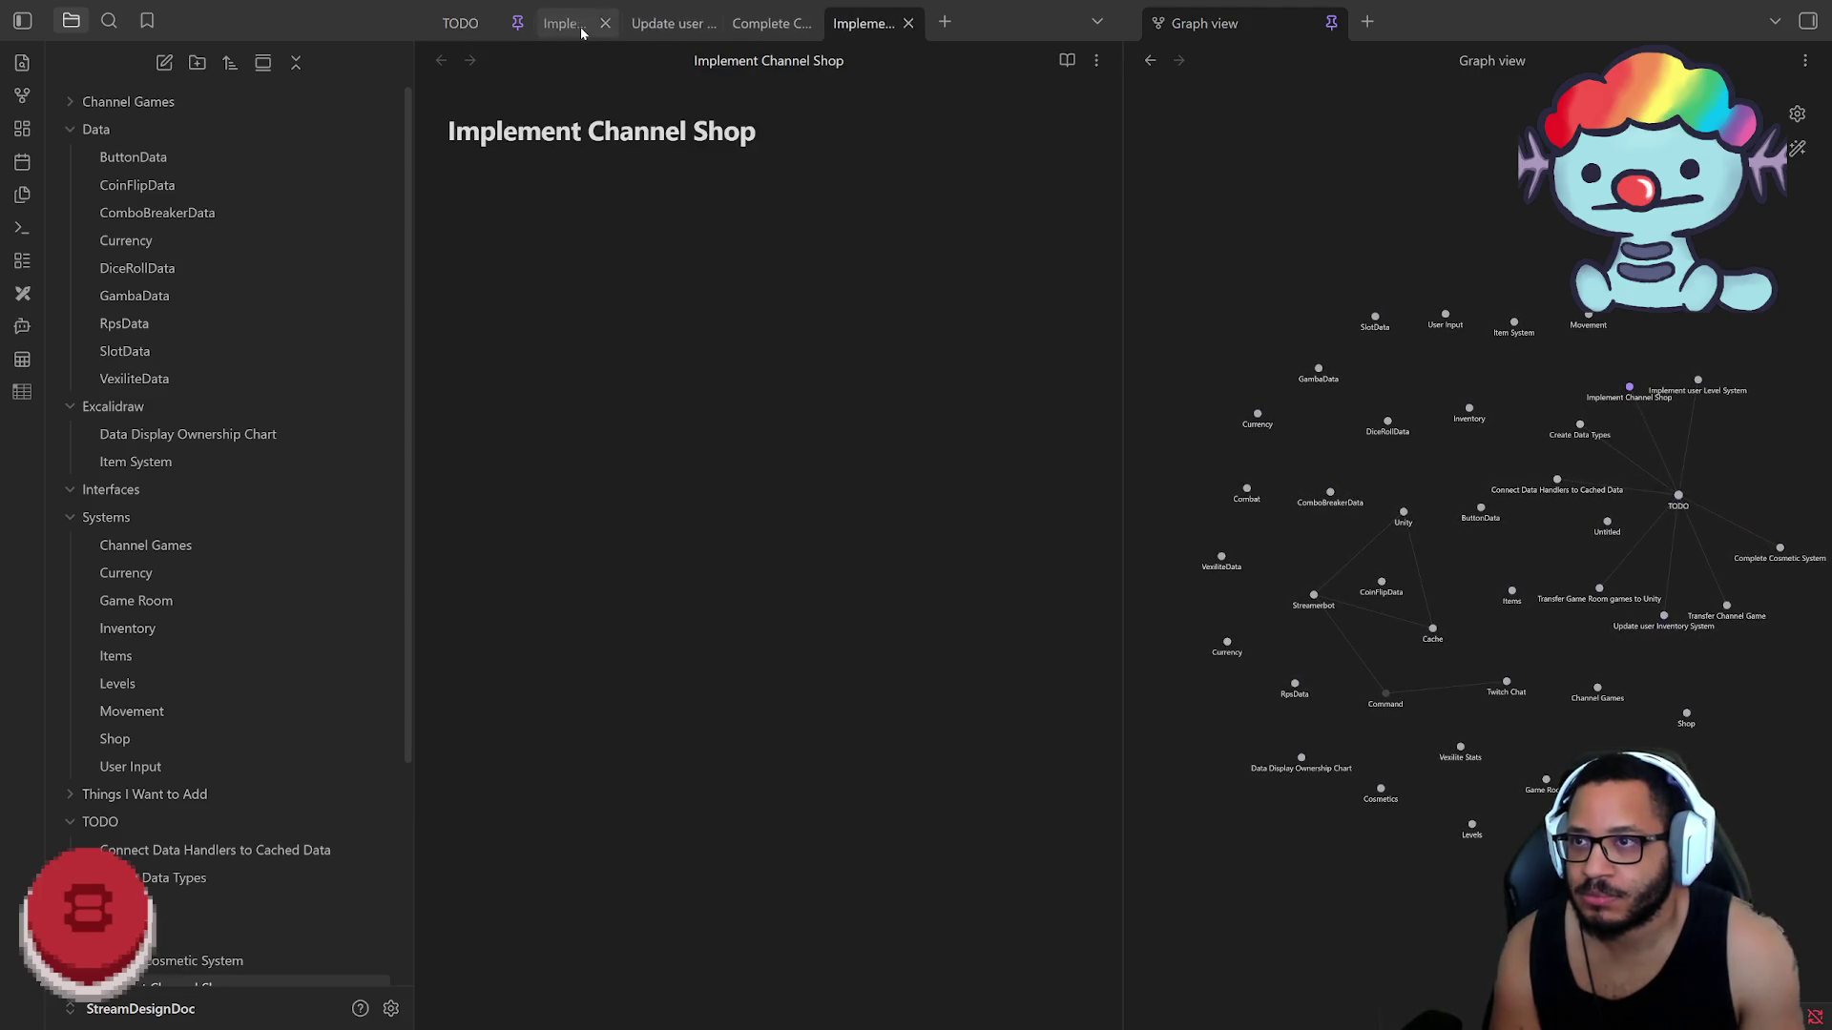
left_click(604, 23)
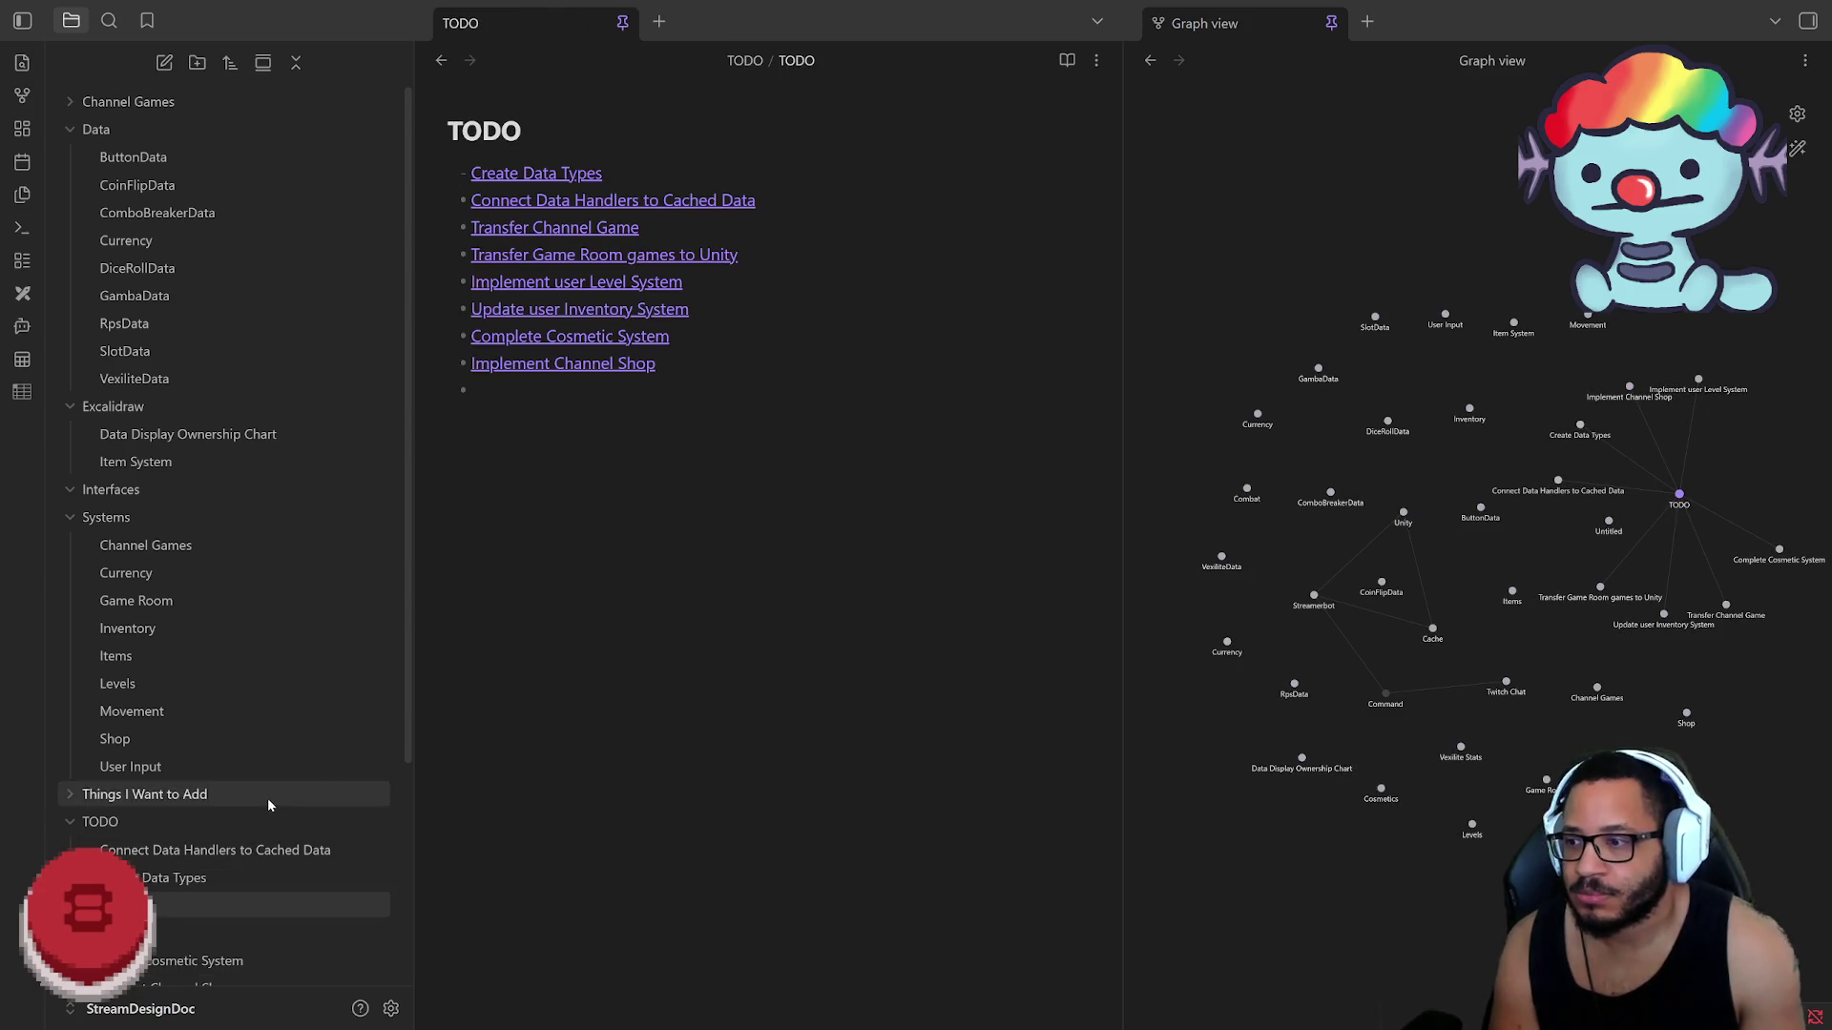
scroll(268, 796, "down", 5)
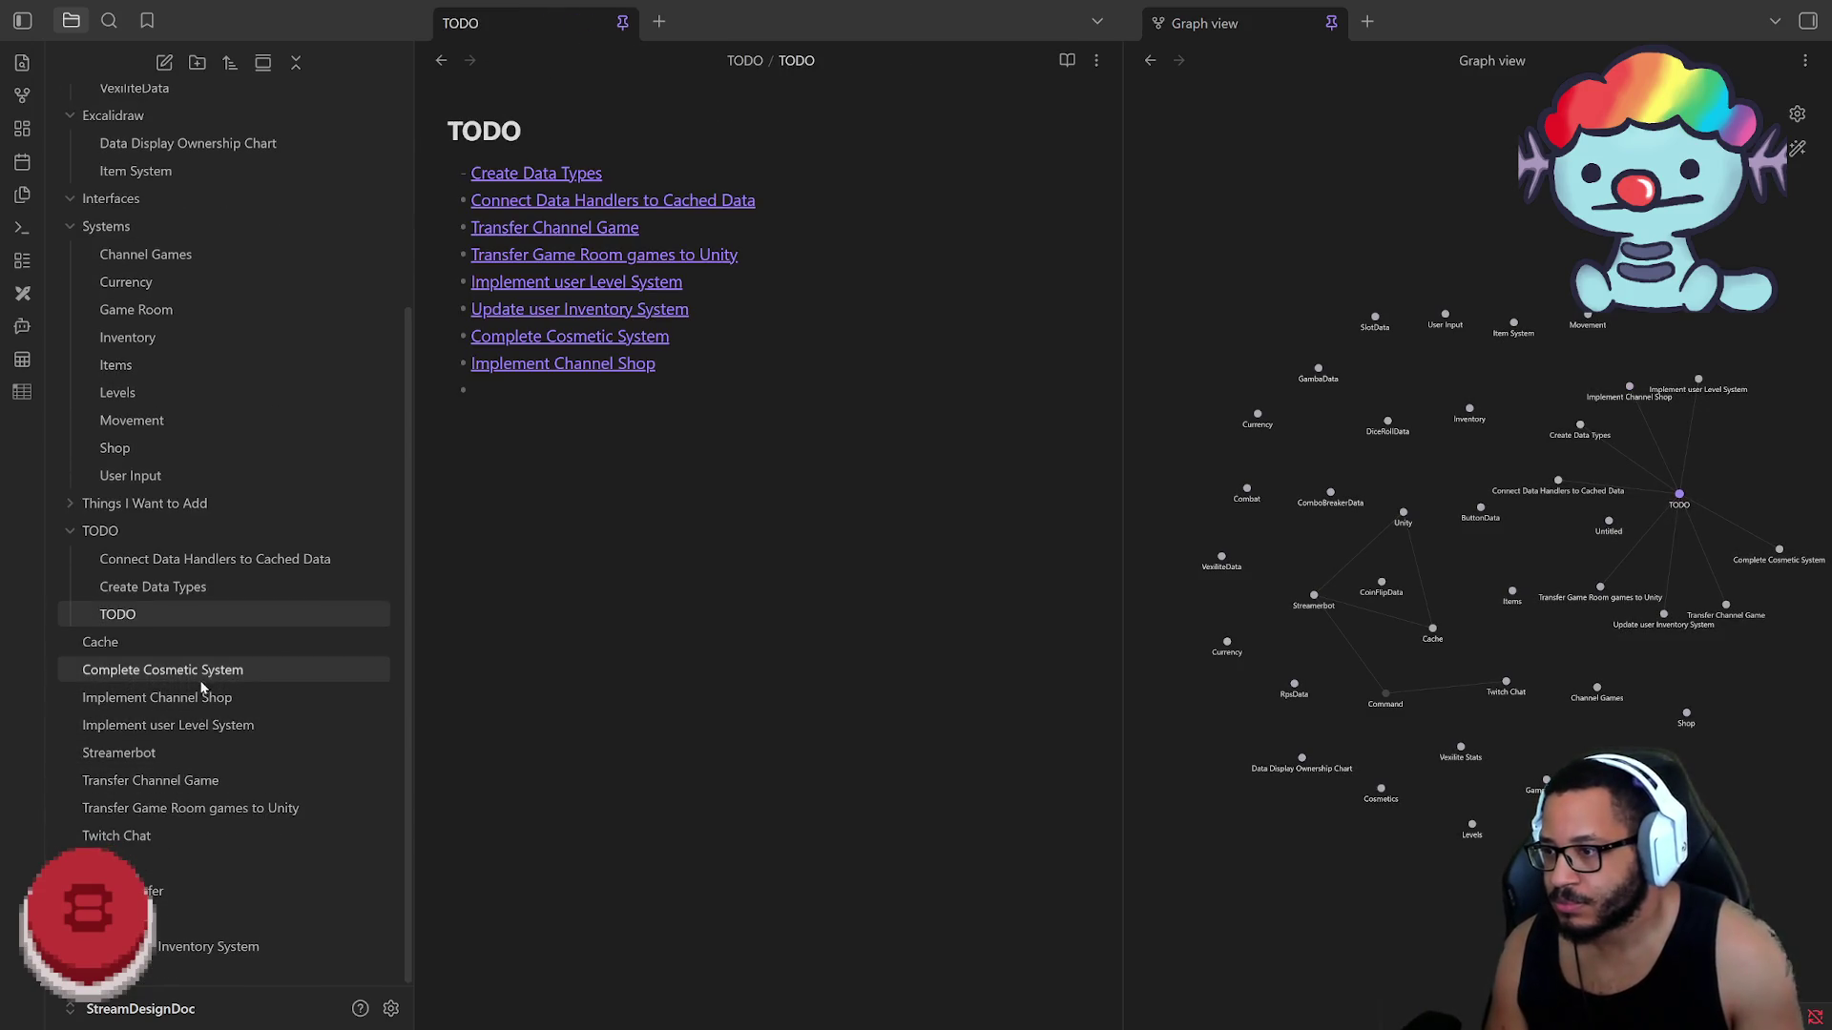
Step: Multi-select Complete Cosmetic System, Implement Channel Shop and Implement user Level System and drag them into TODO
left_click(201, 670)
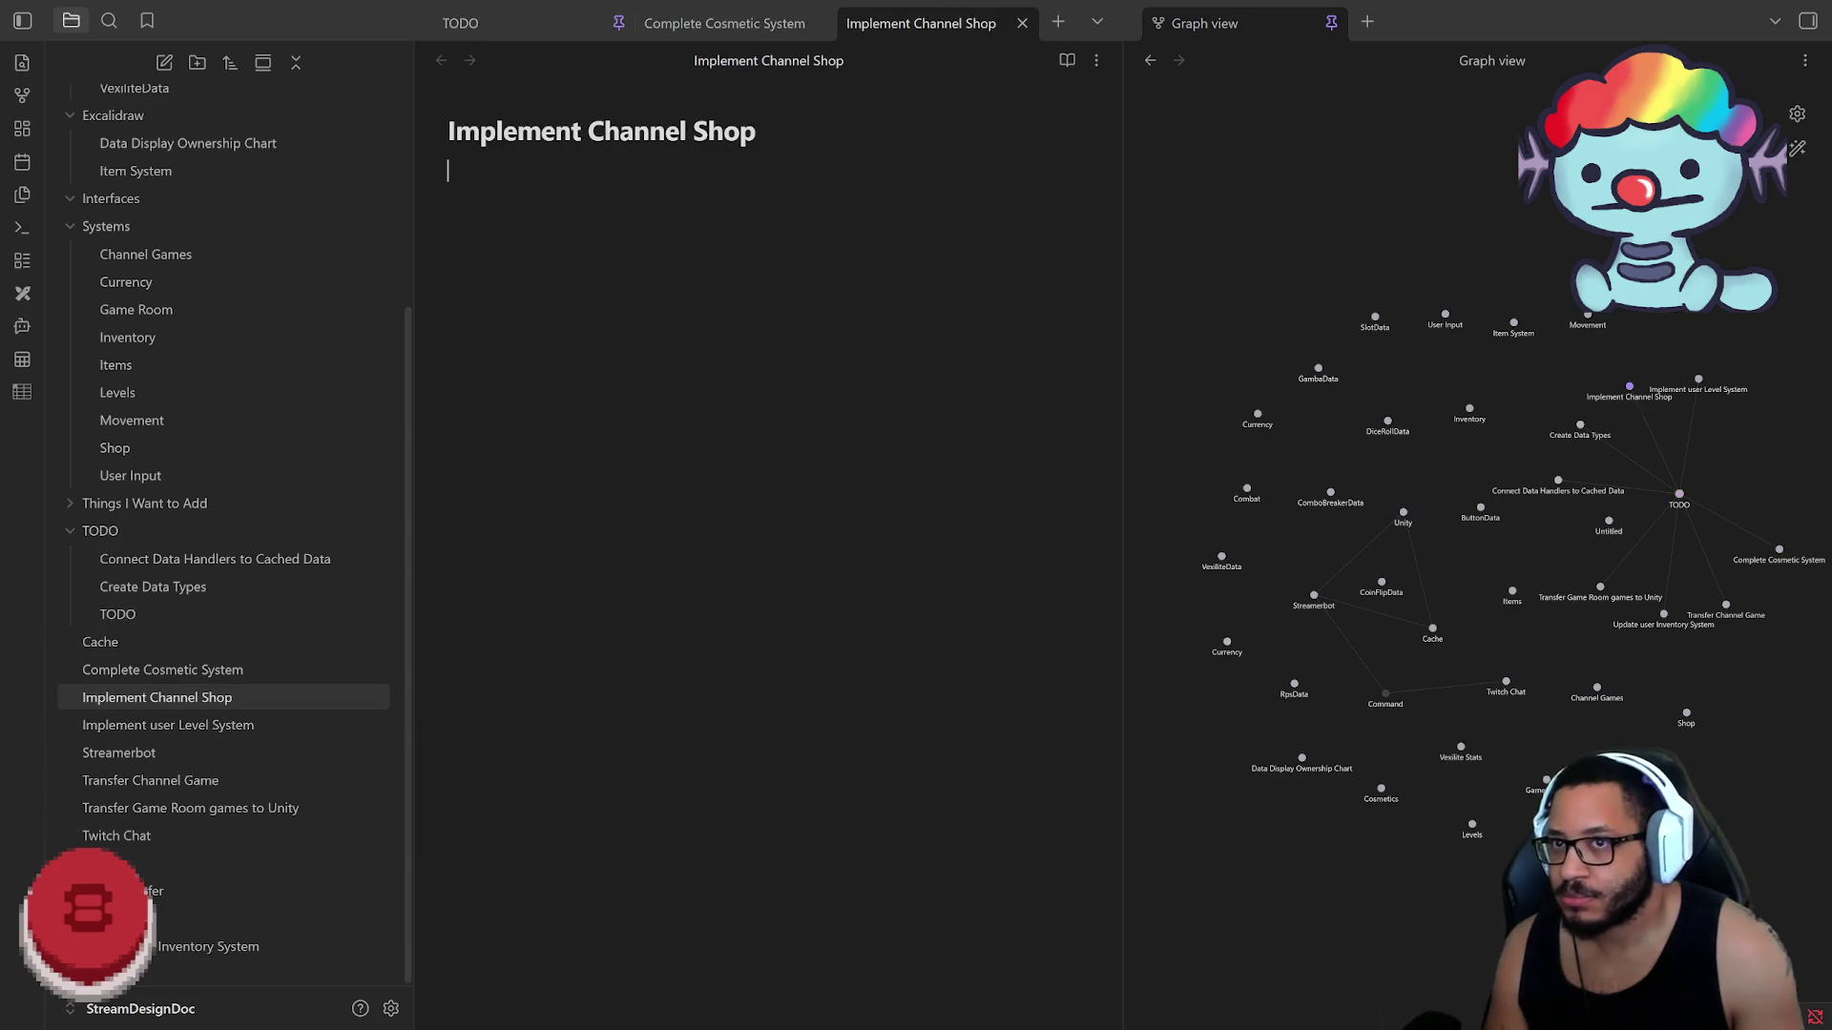
middle_click(931, 28)
left_click(459, 23)
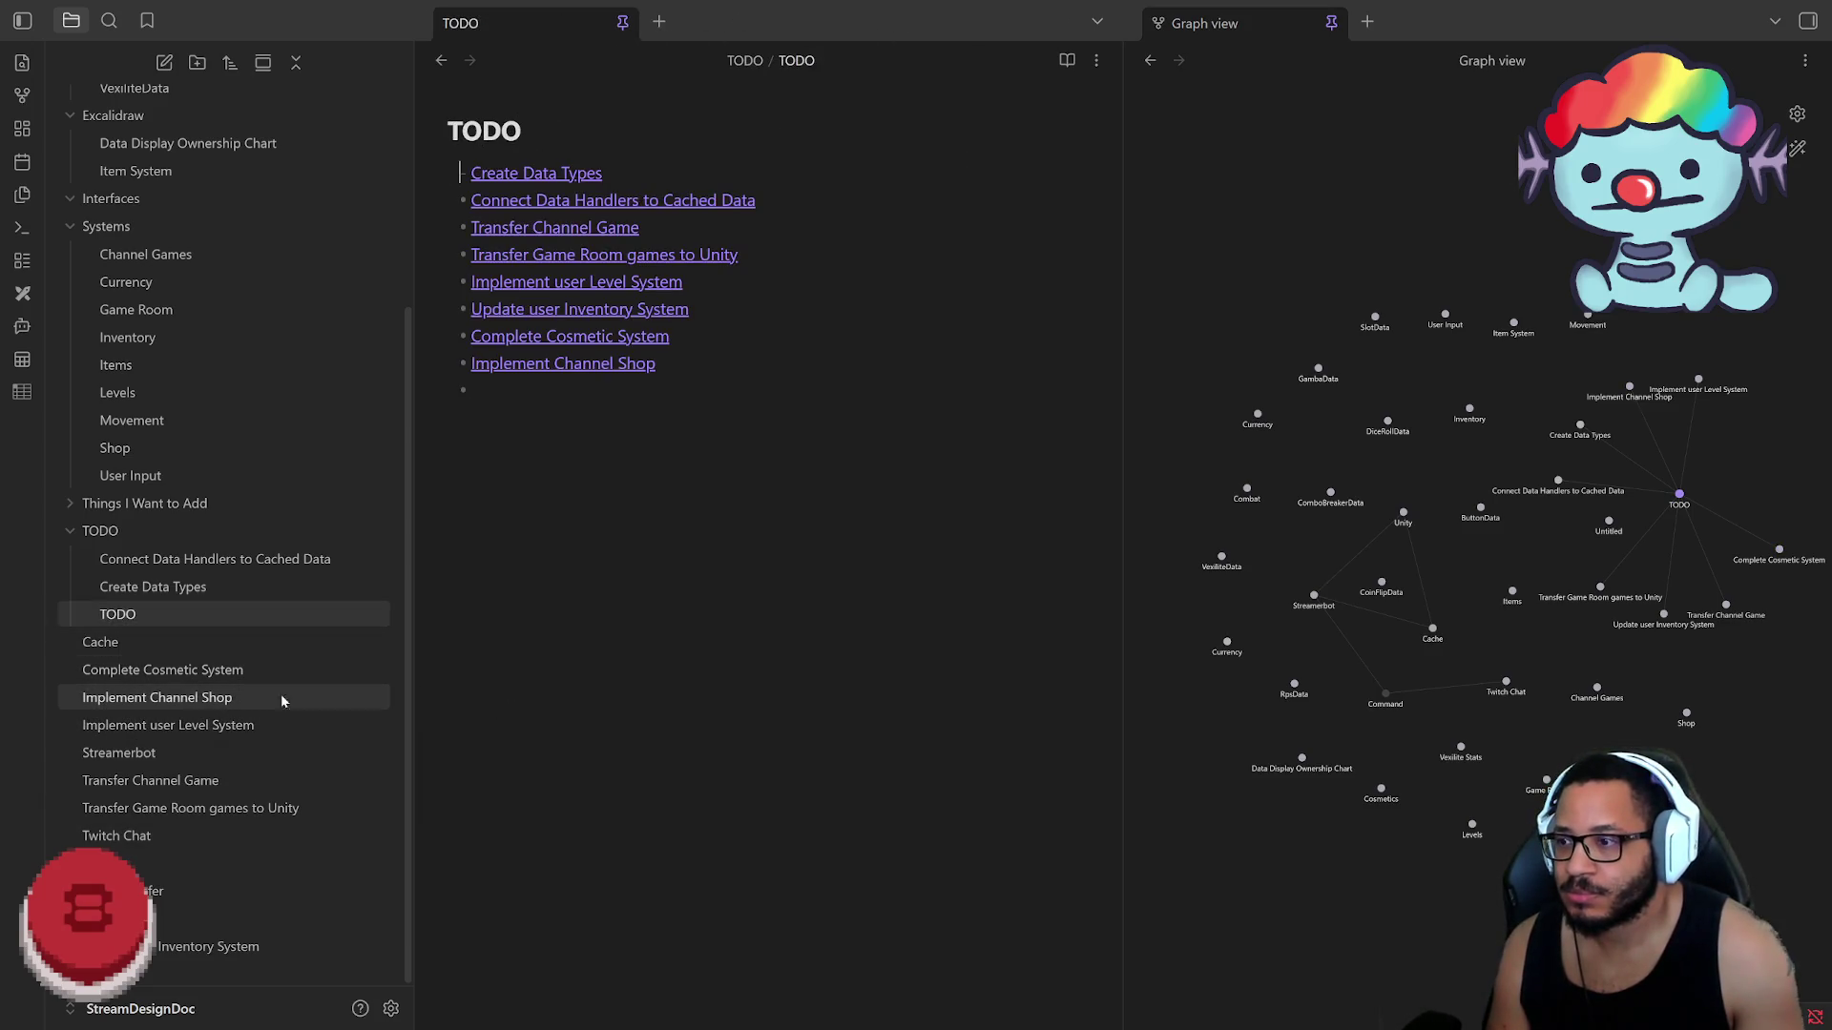
left_click(110, 669)
left_click(180, 698, "shift")
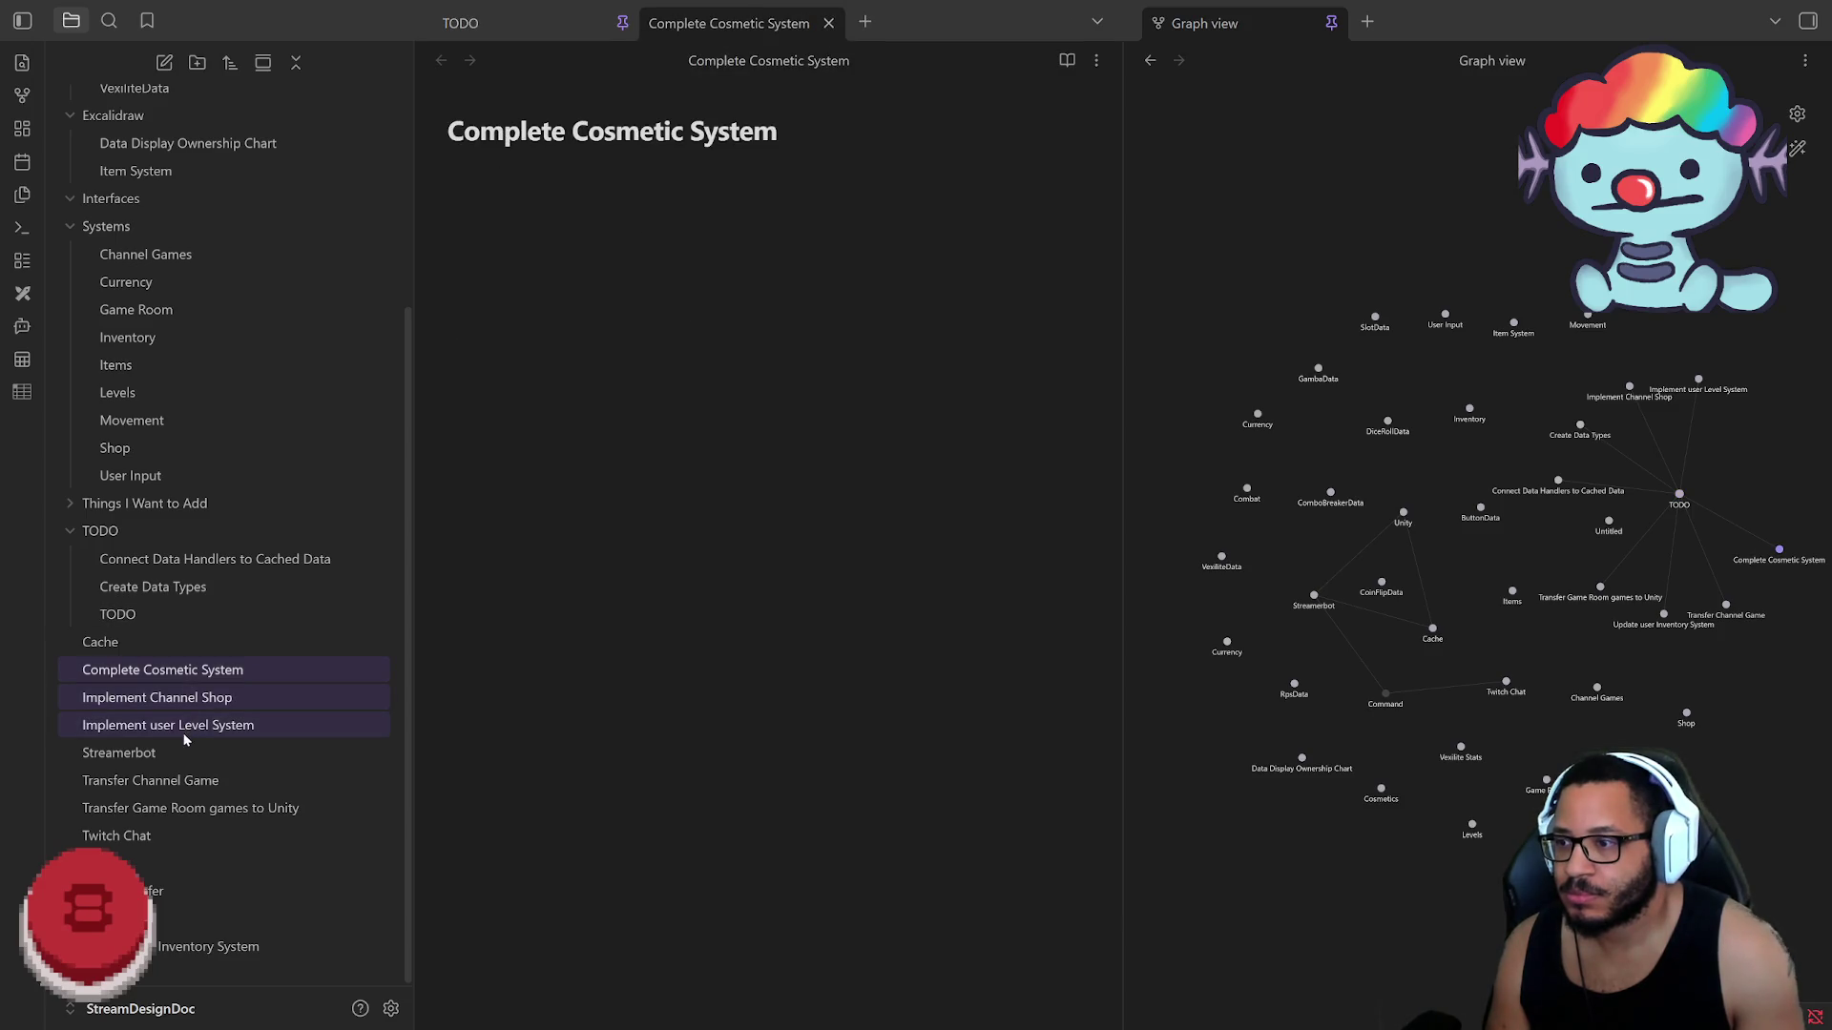
left_click_drag(159, 673, 143, 545)
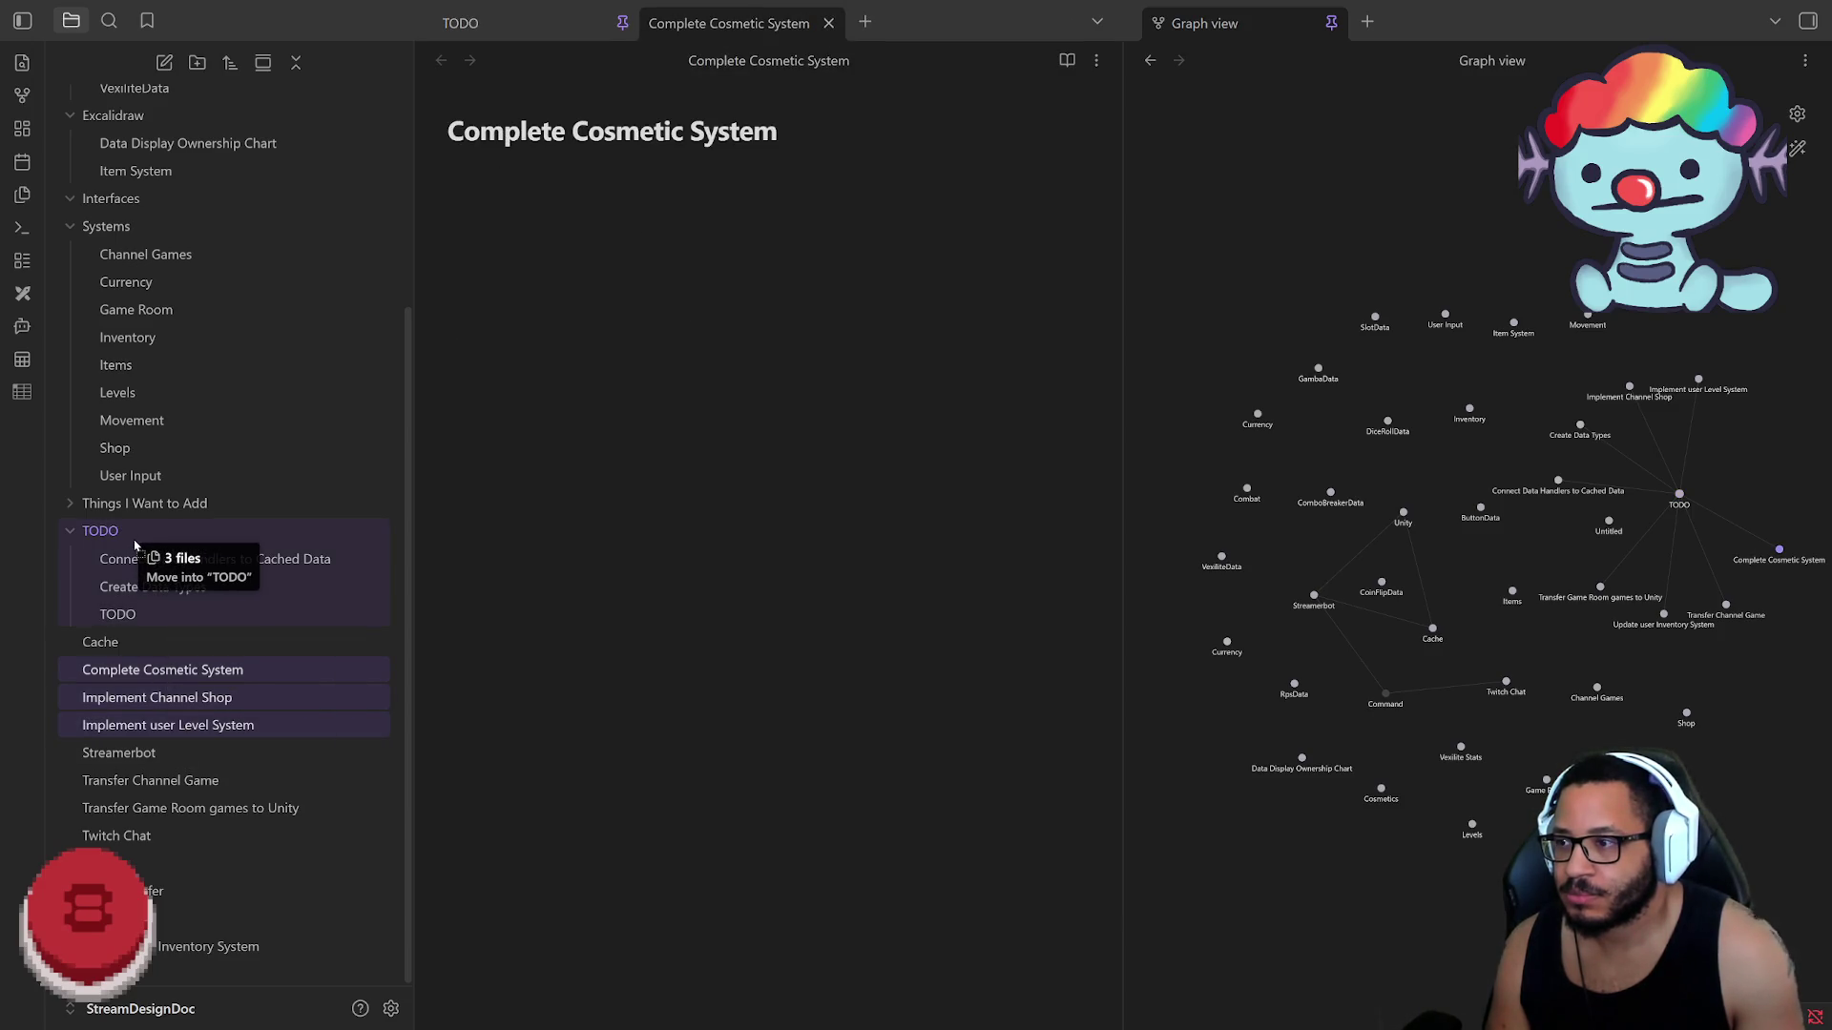
Step: Drag Transfer Channel Game and Transfer Game Room games to Unity into TODO and reopen the TODO note
left_click_drag(229, 781, 159, 546)
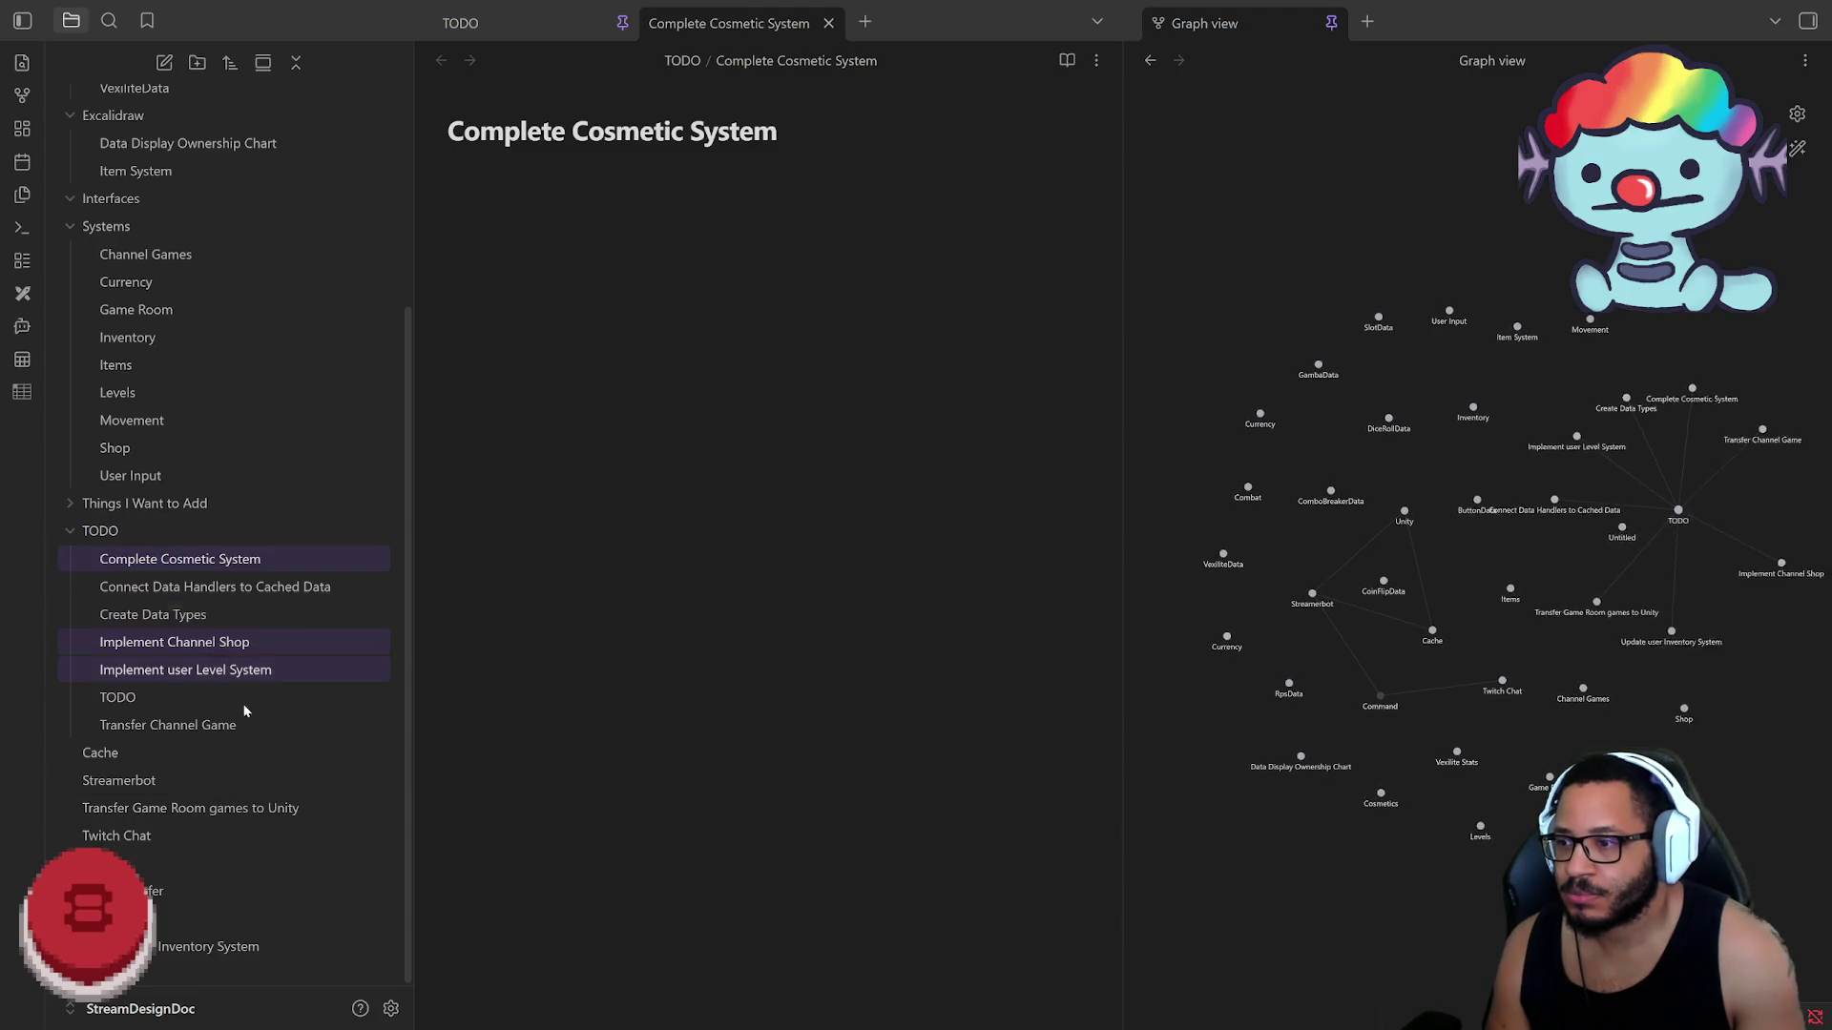
left_click_drag(228, 812, 196, 579)
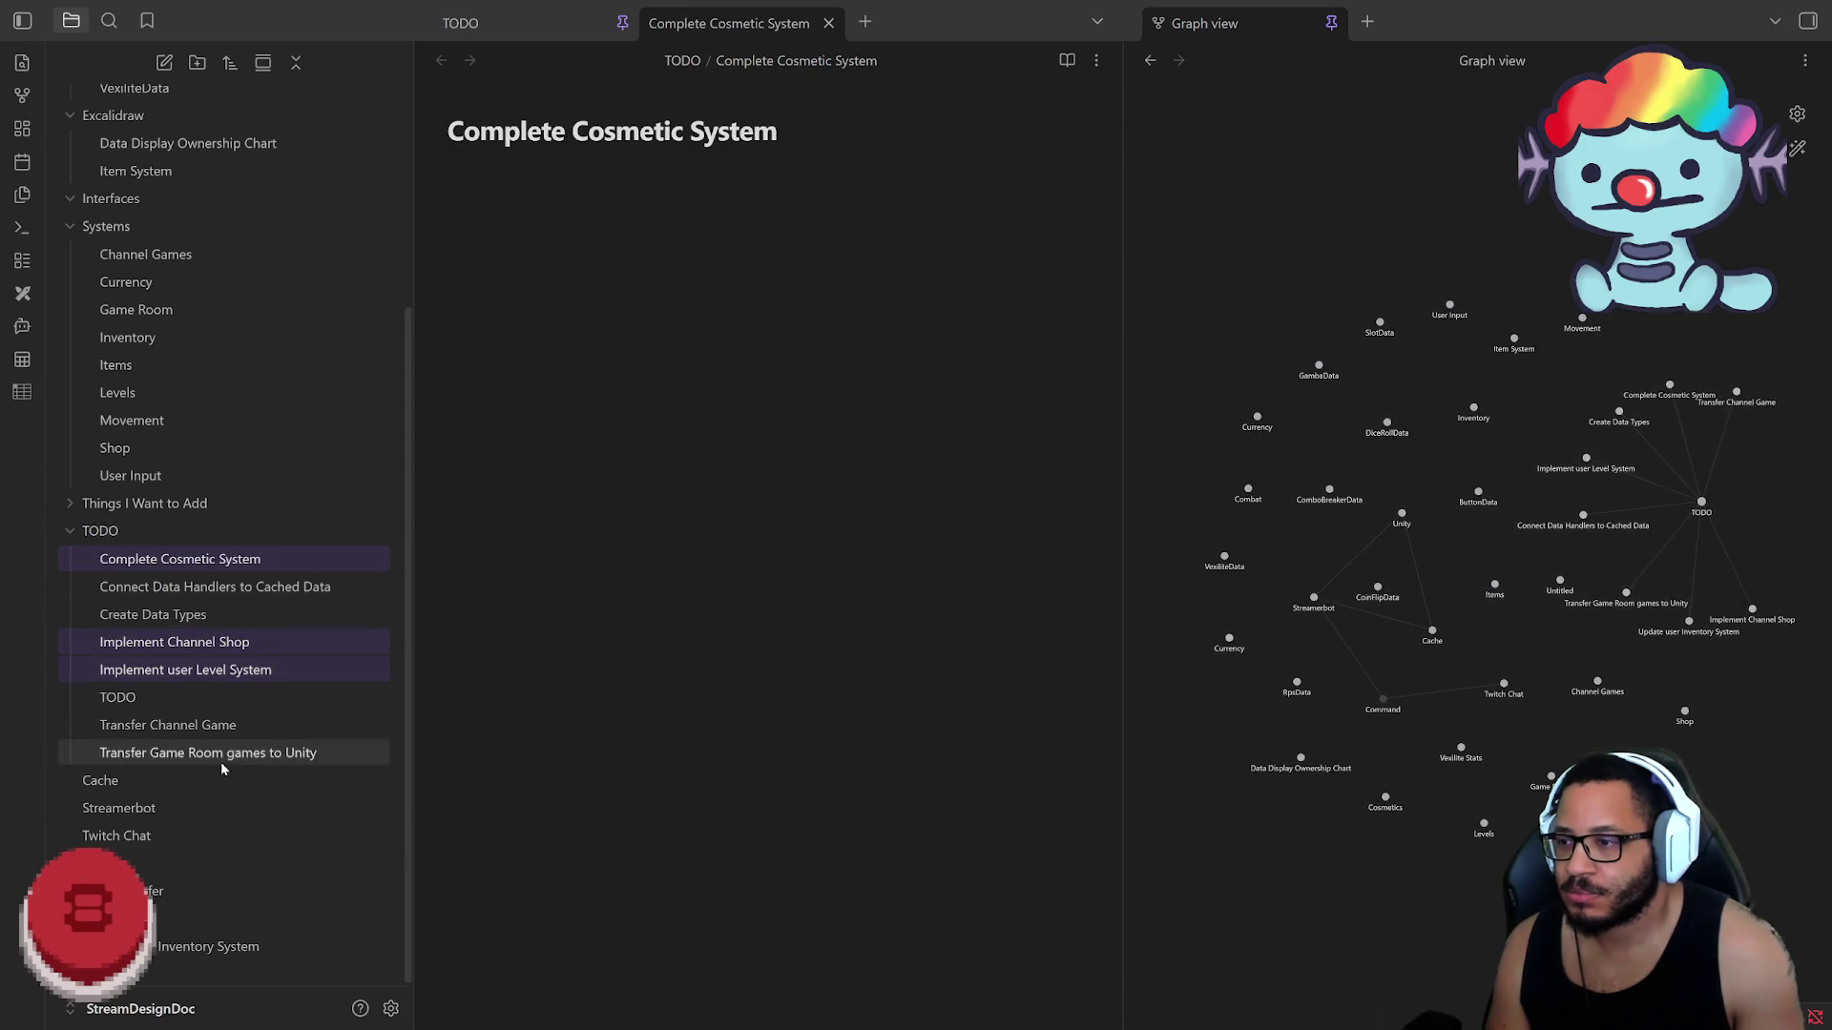
left_click(146, 701)
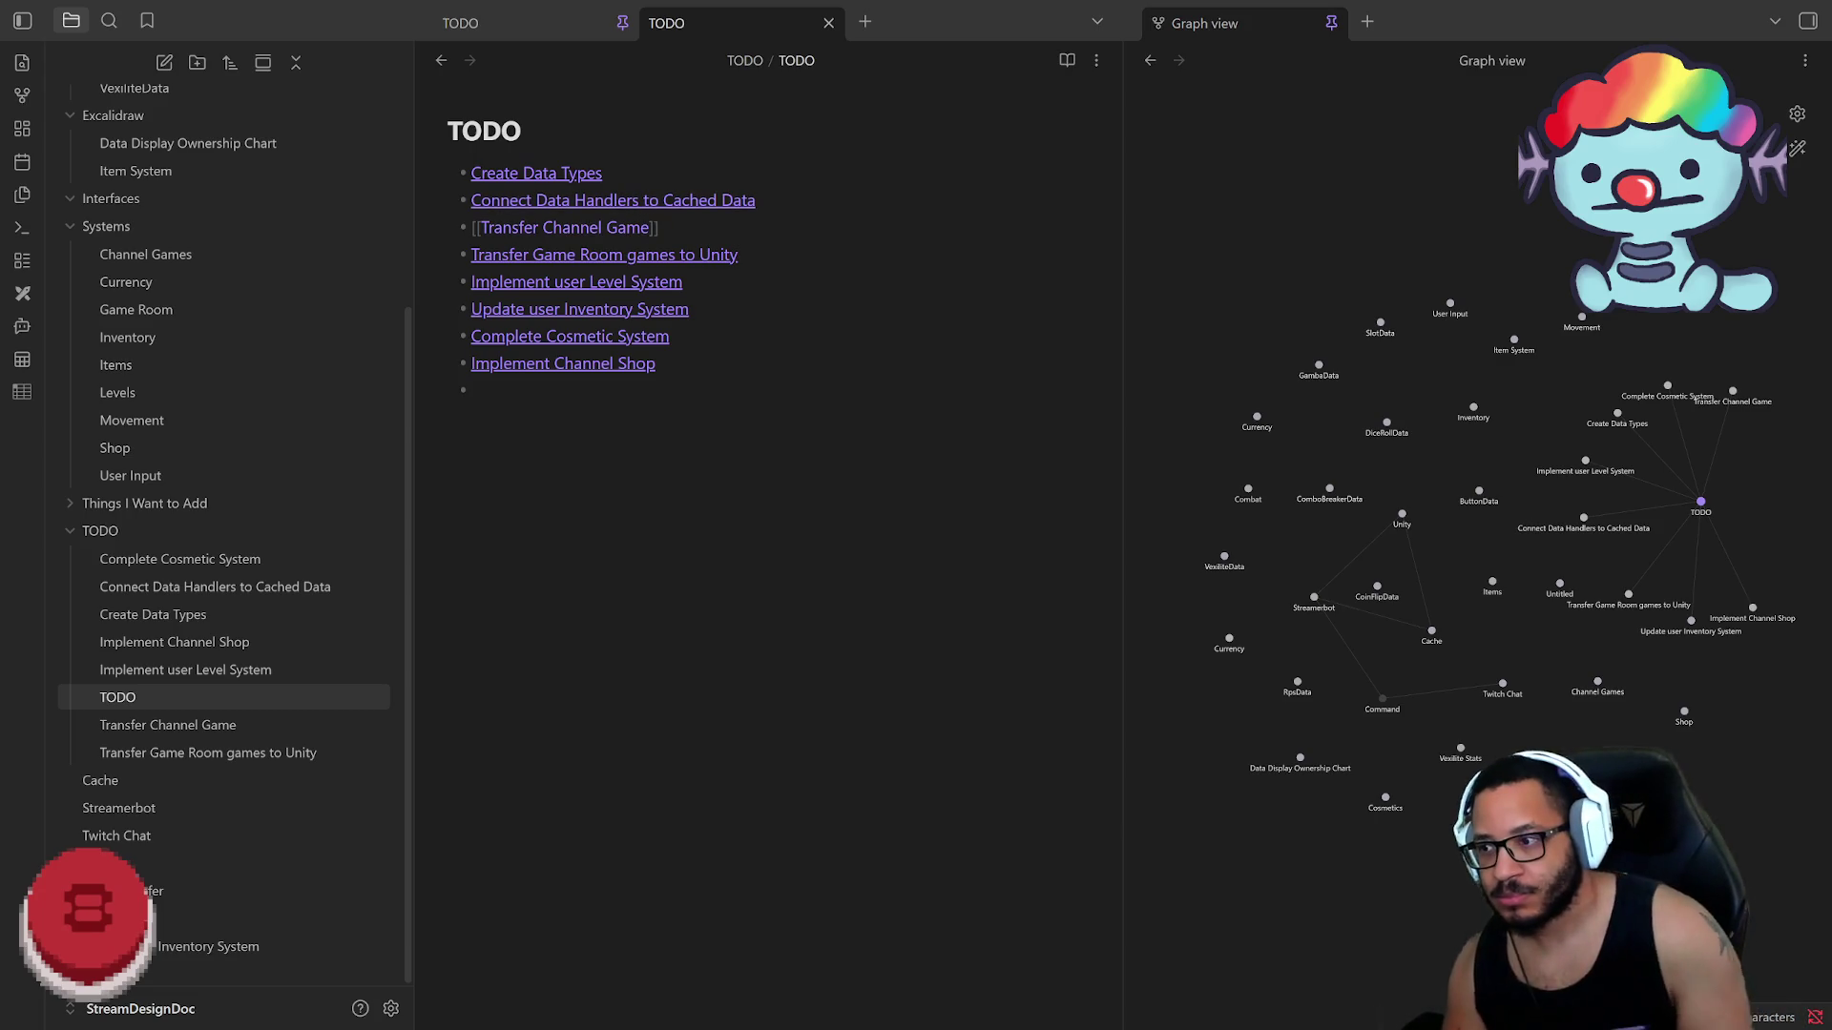
Step: Rename Transfer Channel Game to Transfer Channel Games To Unity, always updating links, and close it
left_click(168, 725)
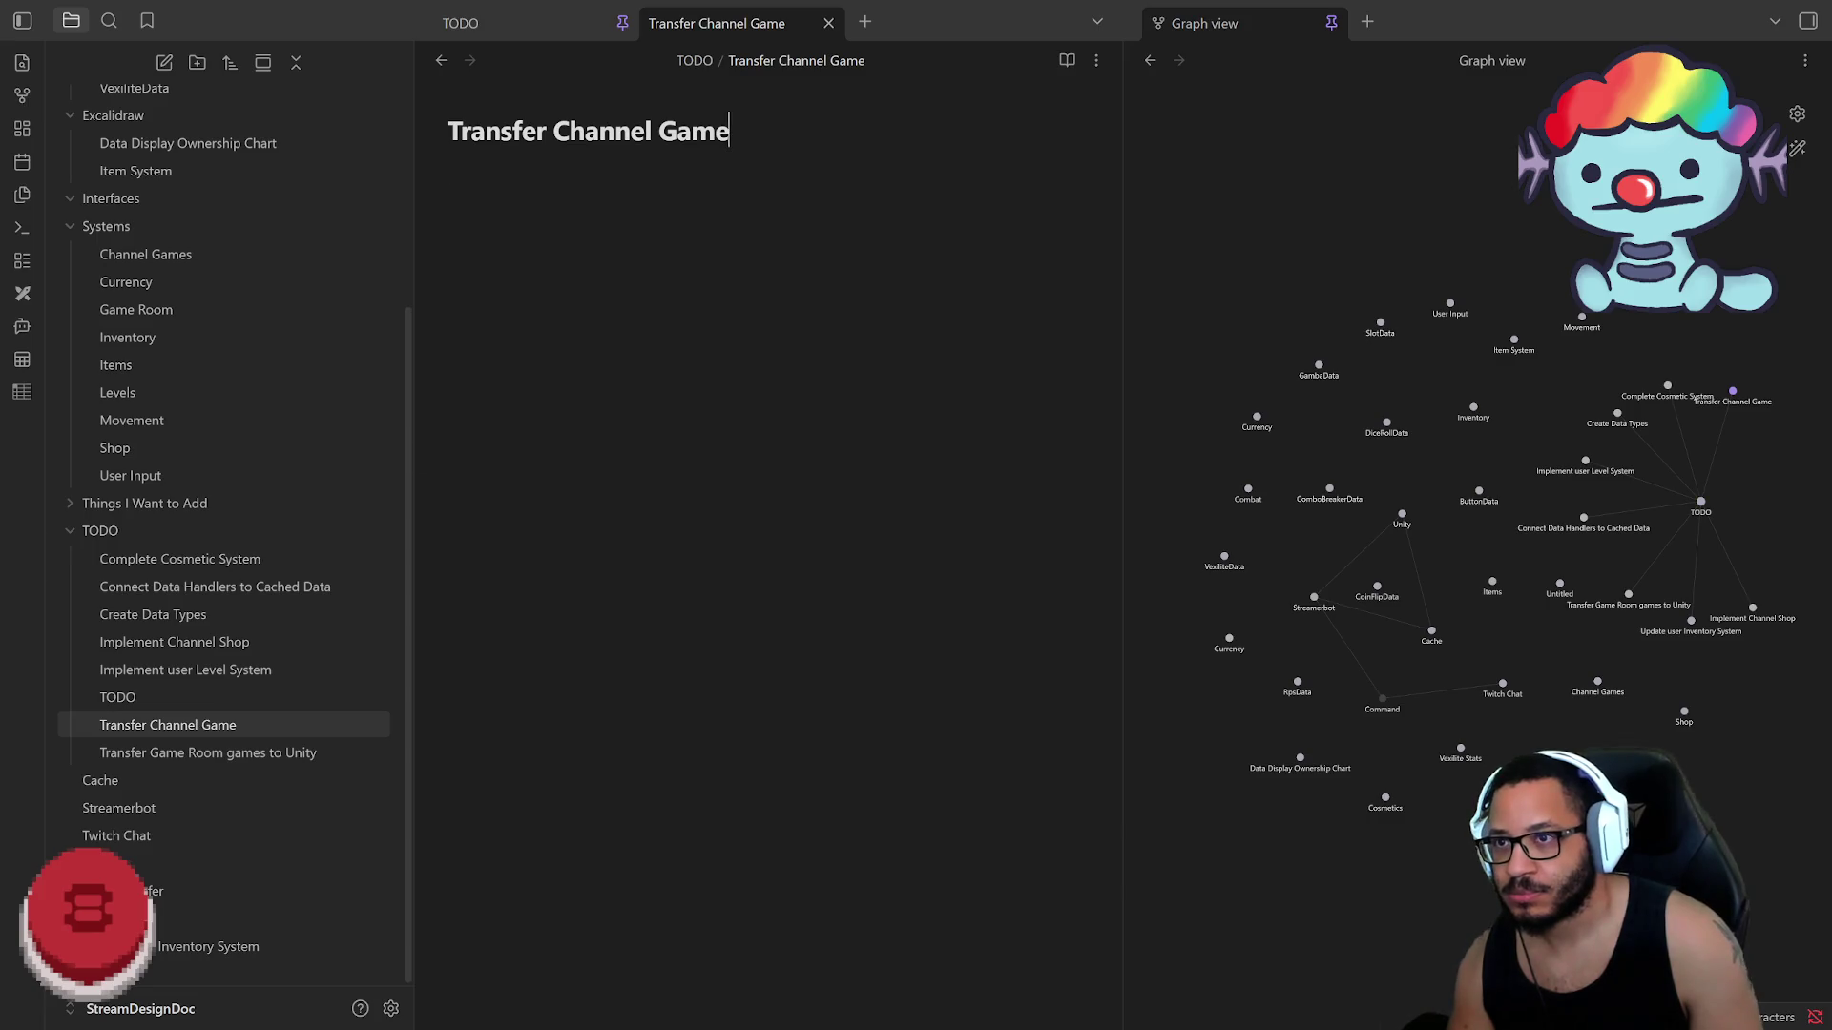
type("s To Unity")
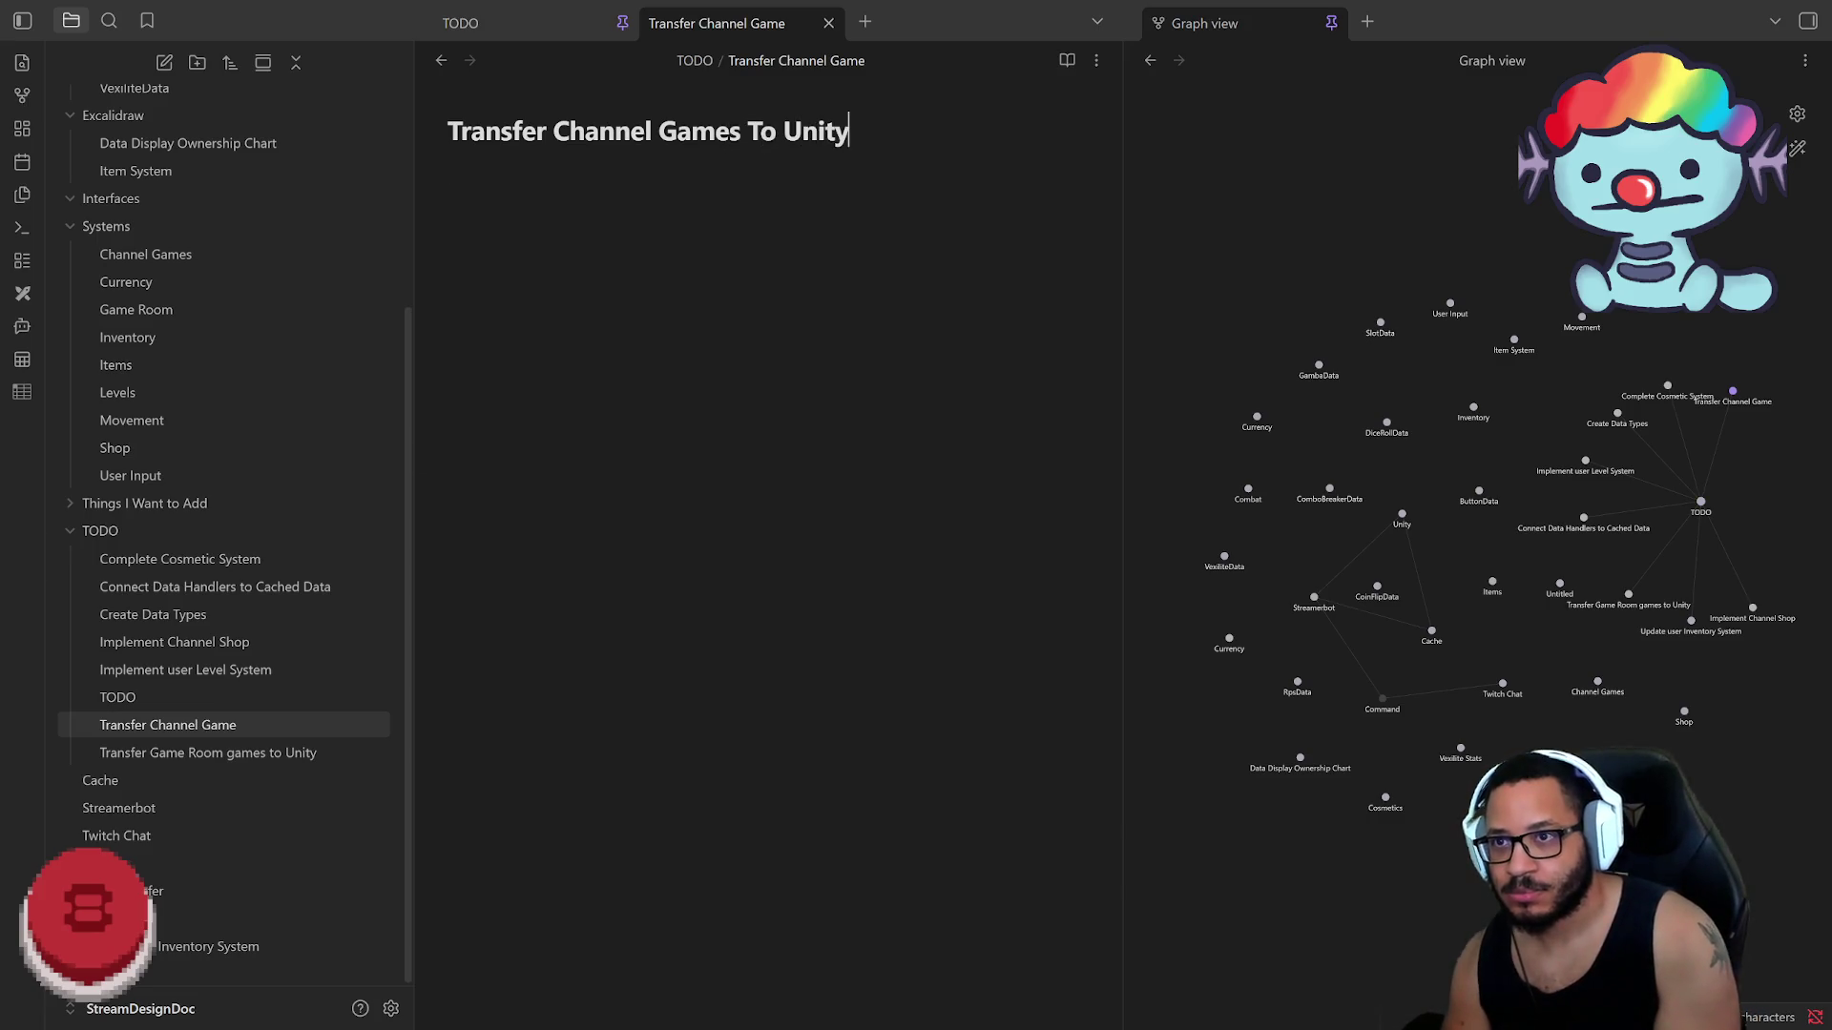
key("Return")
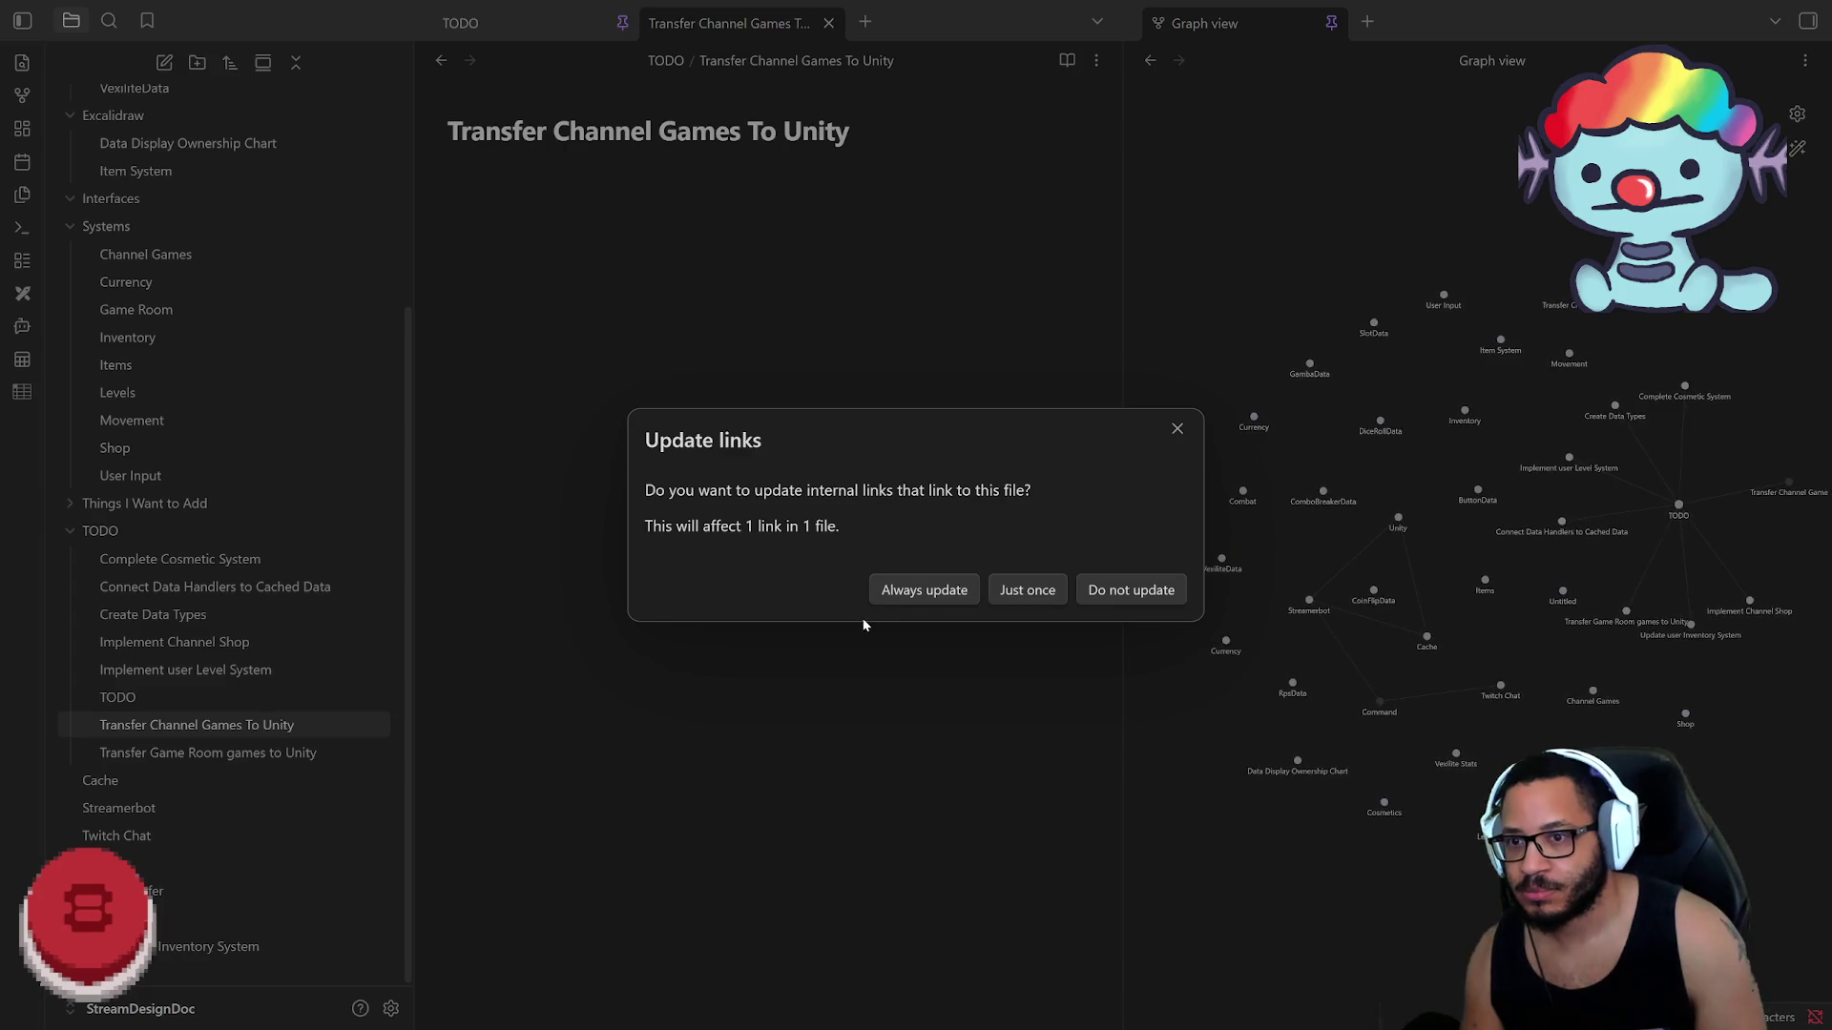
left_click(931, 595)
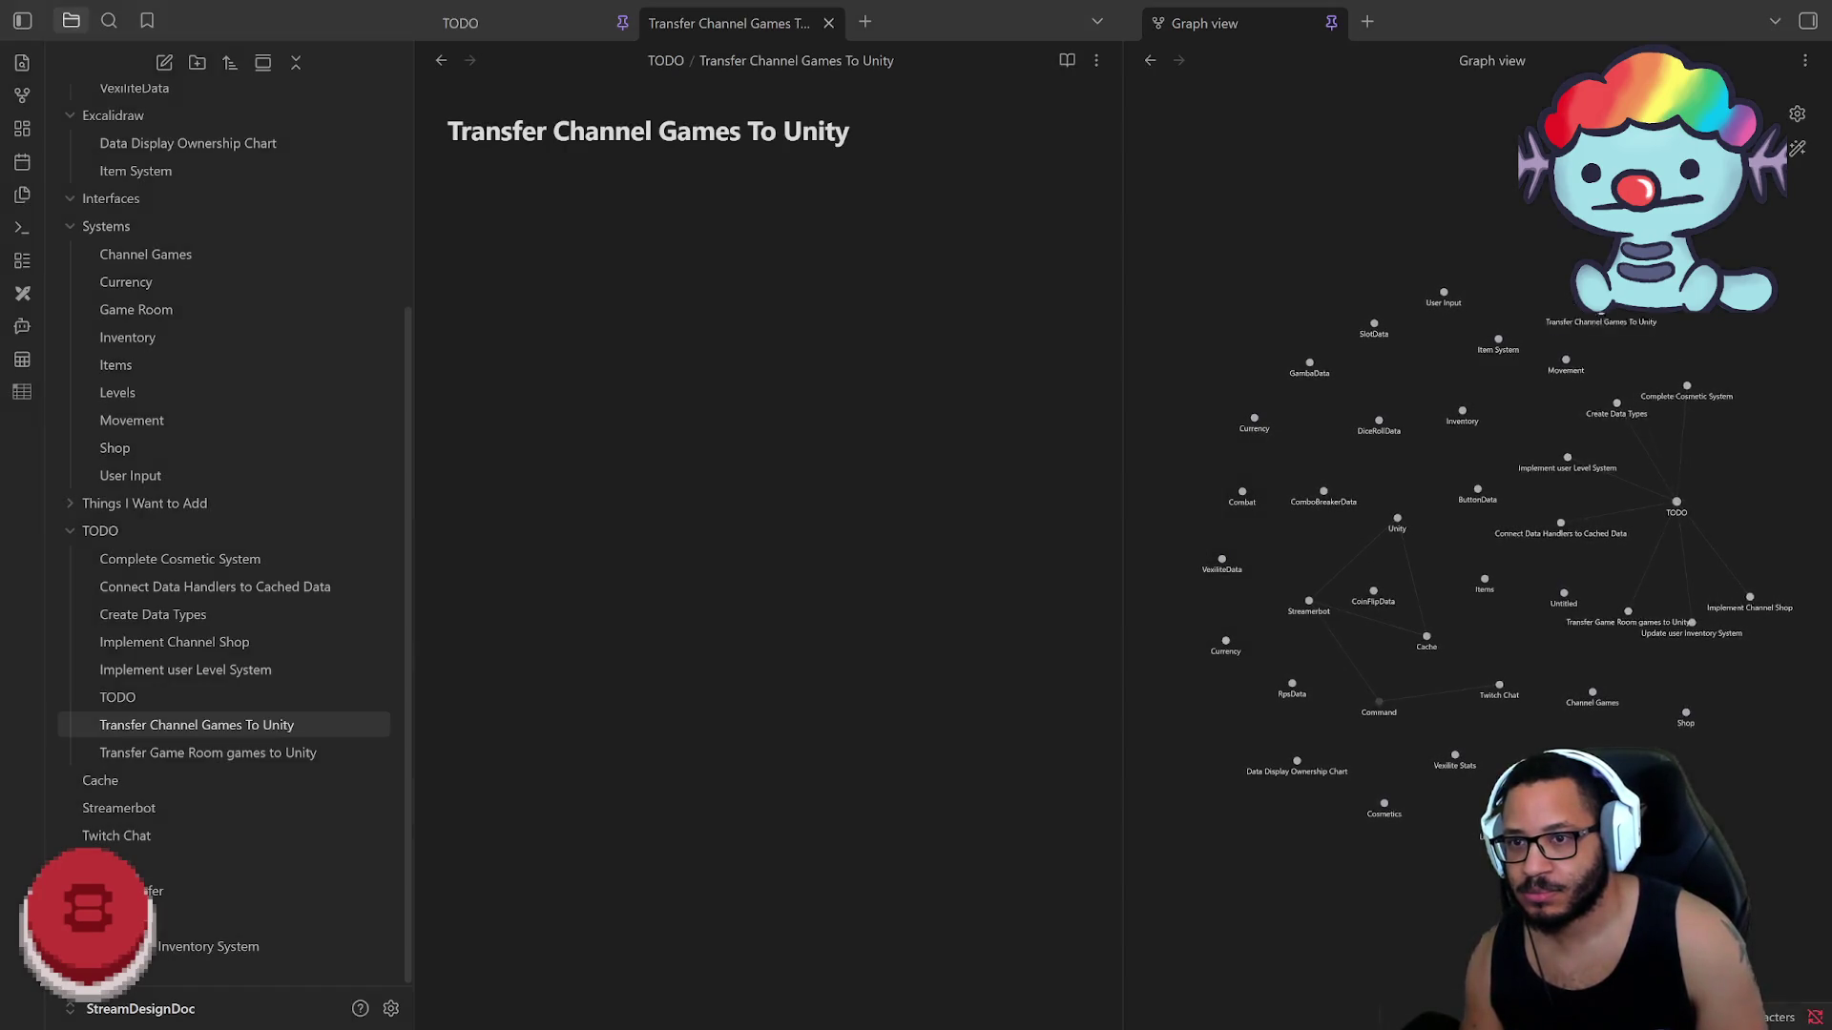
key("ctrl+w")
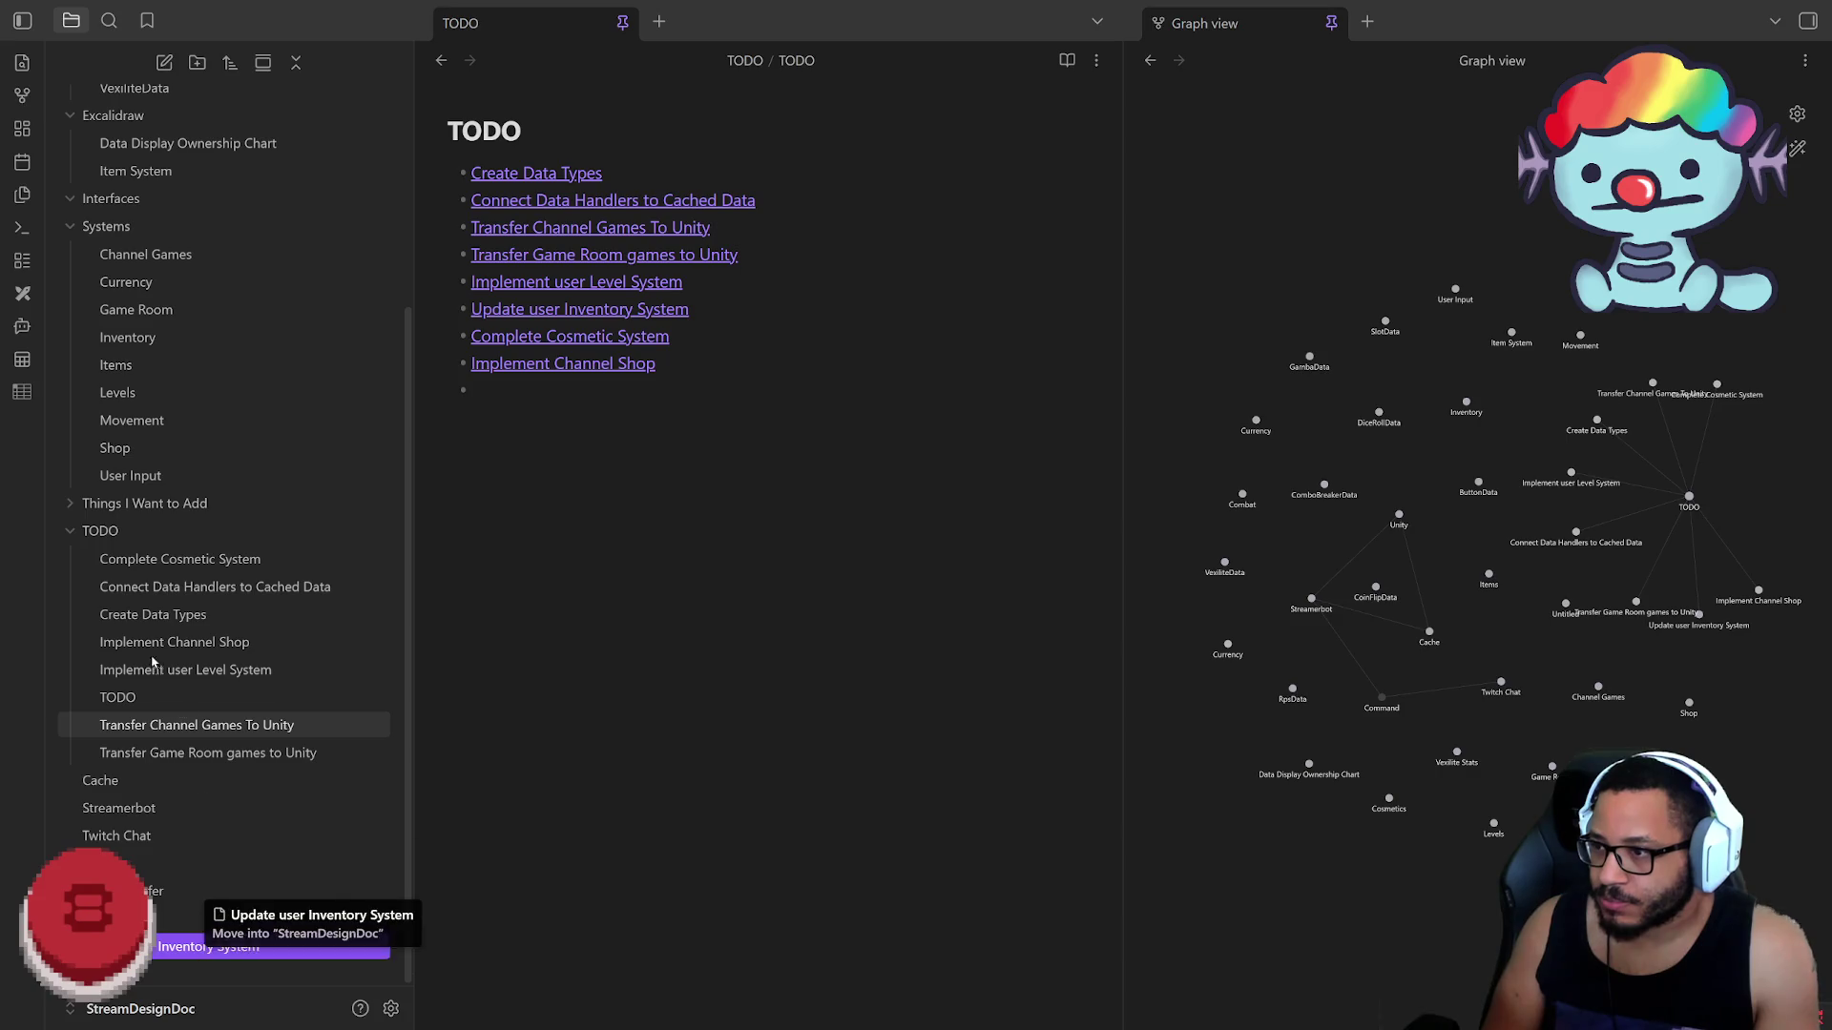
Step: Move Update user Inventory System into TODO and collapse the Excalidraw, Systems and Data folders
left_click_drag(205, 949, 130, 533)
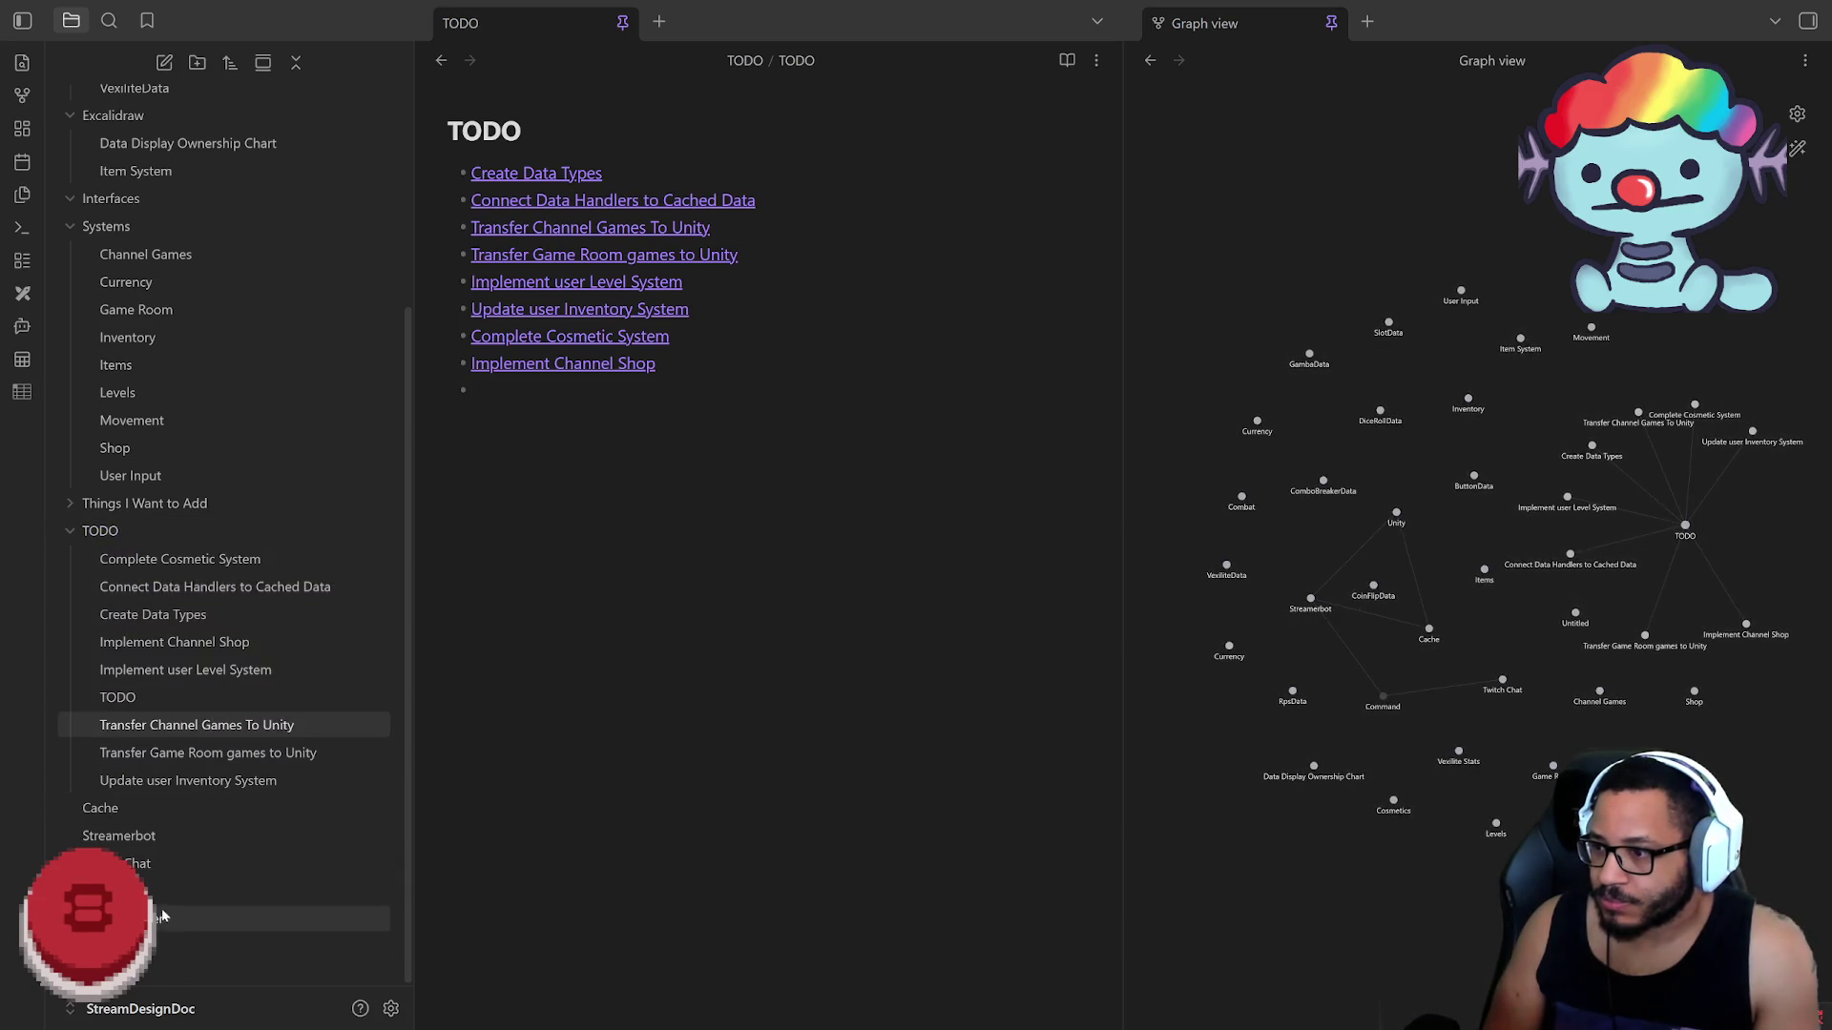
scroll(162, 508, "up", 3)
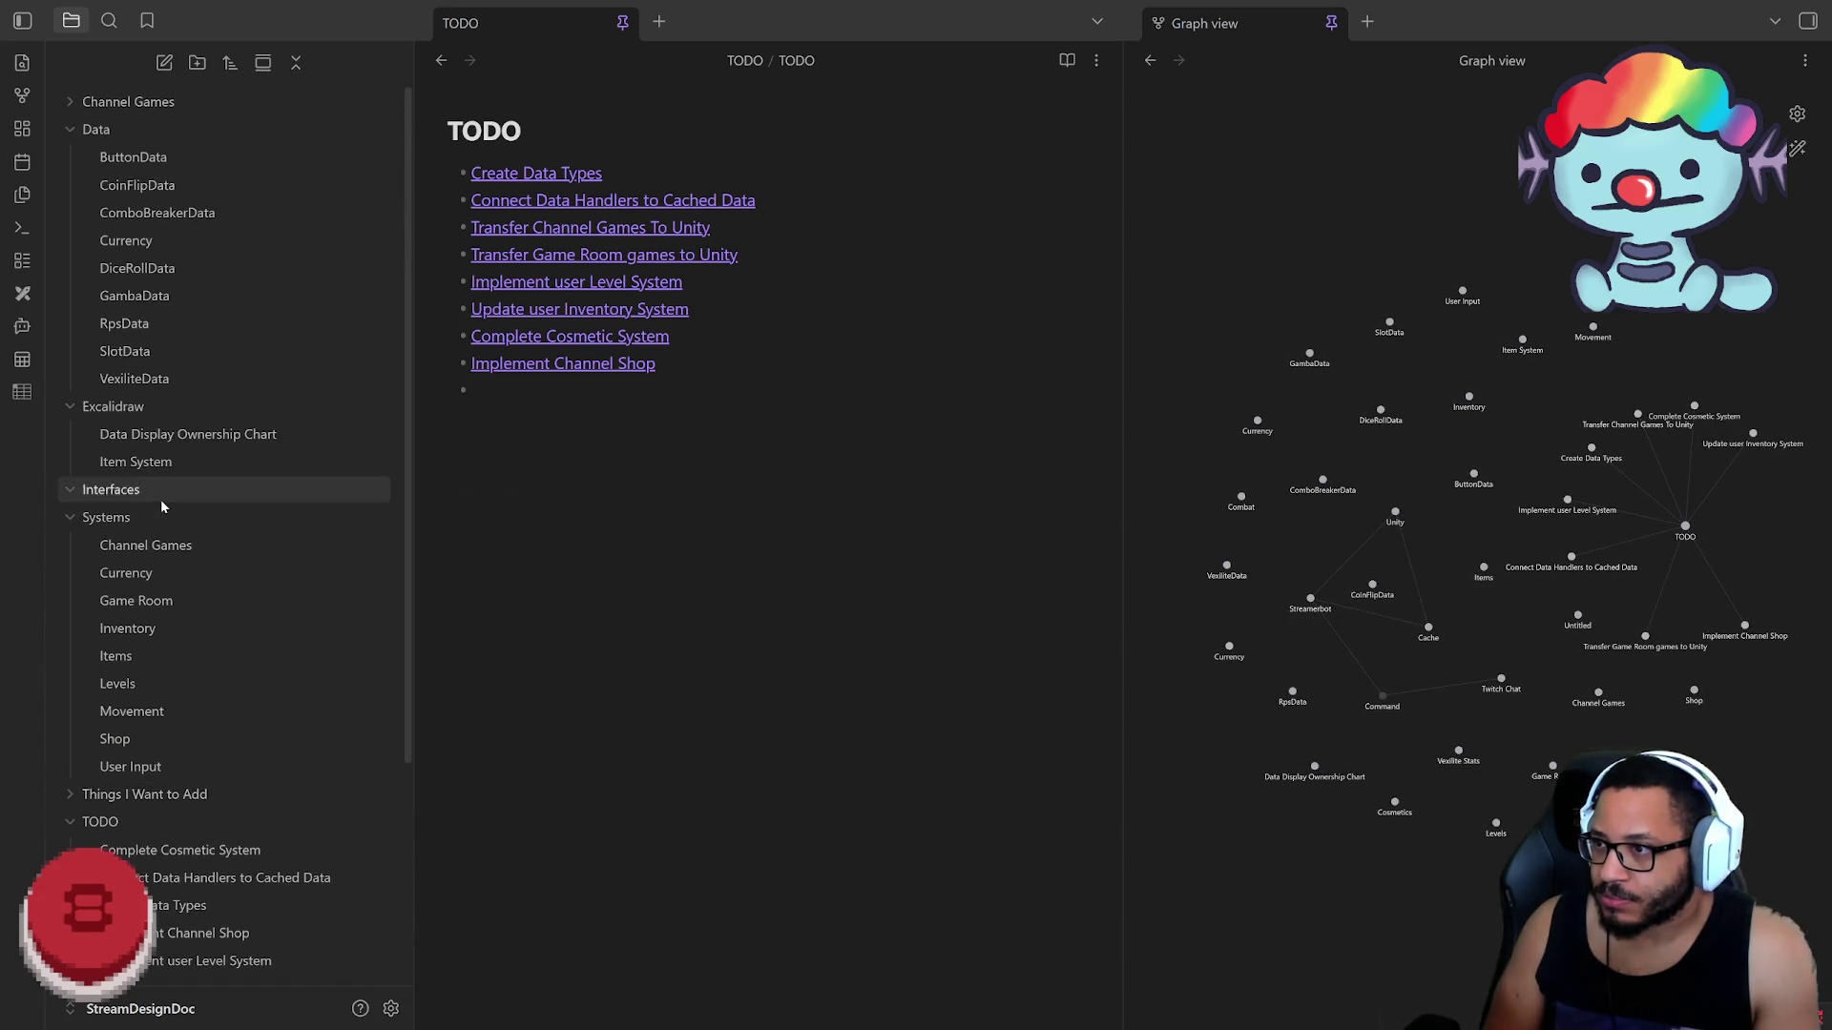
left_click(73, 526)
left_click(68, 402)
left_click(86, 130)
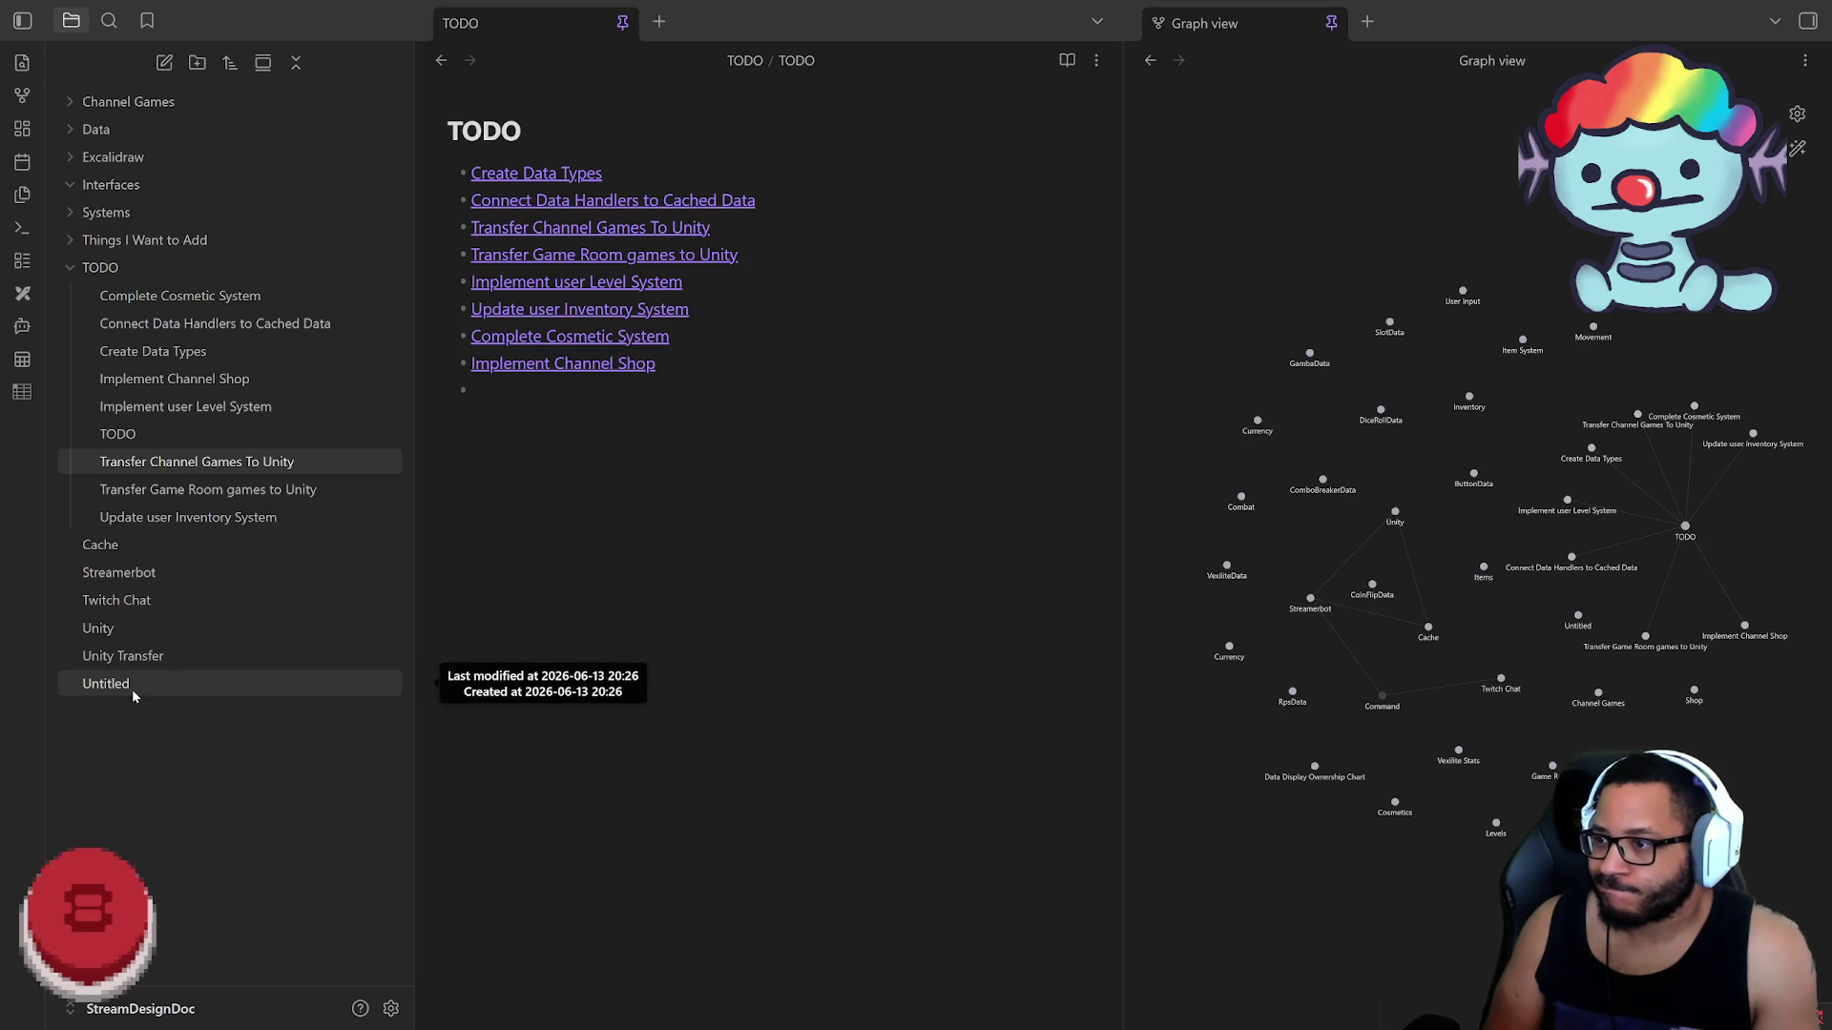
left_click(118, 434)
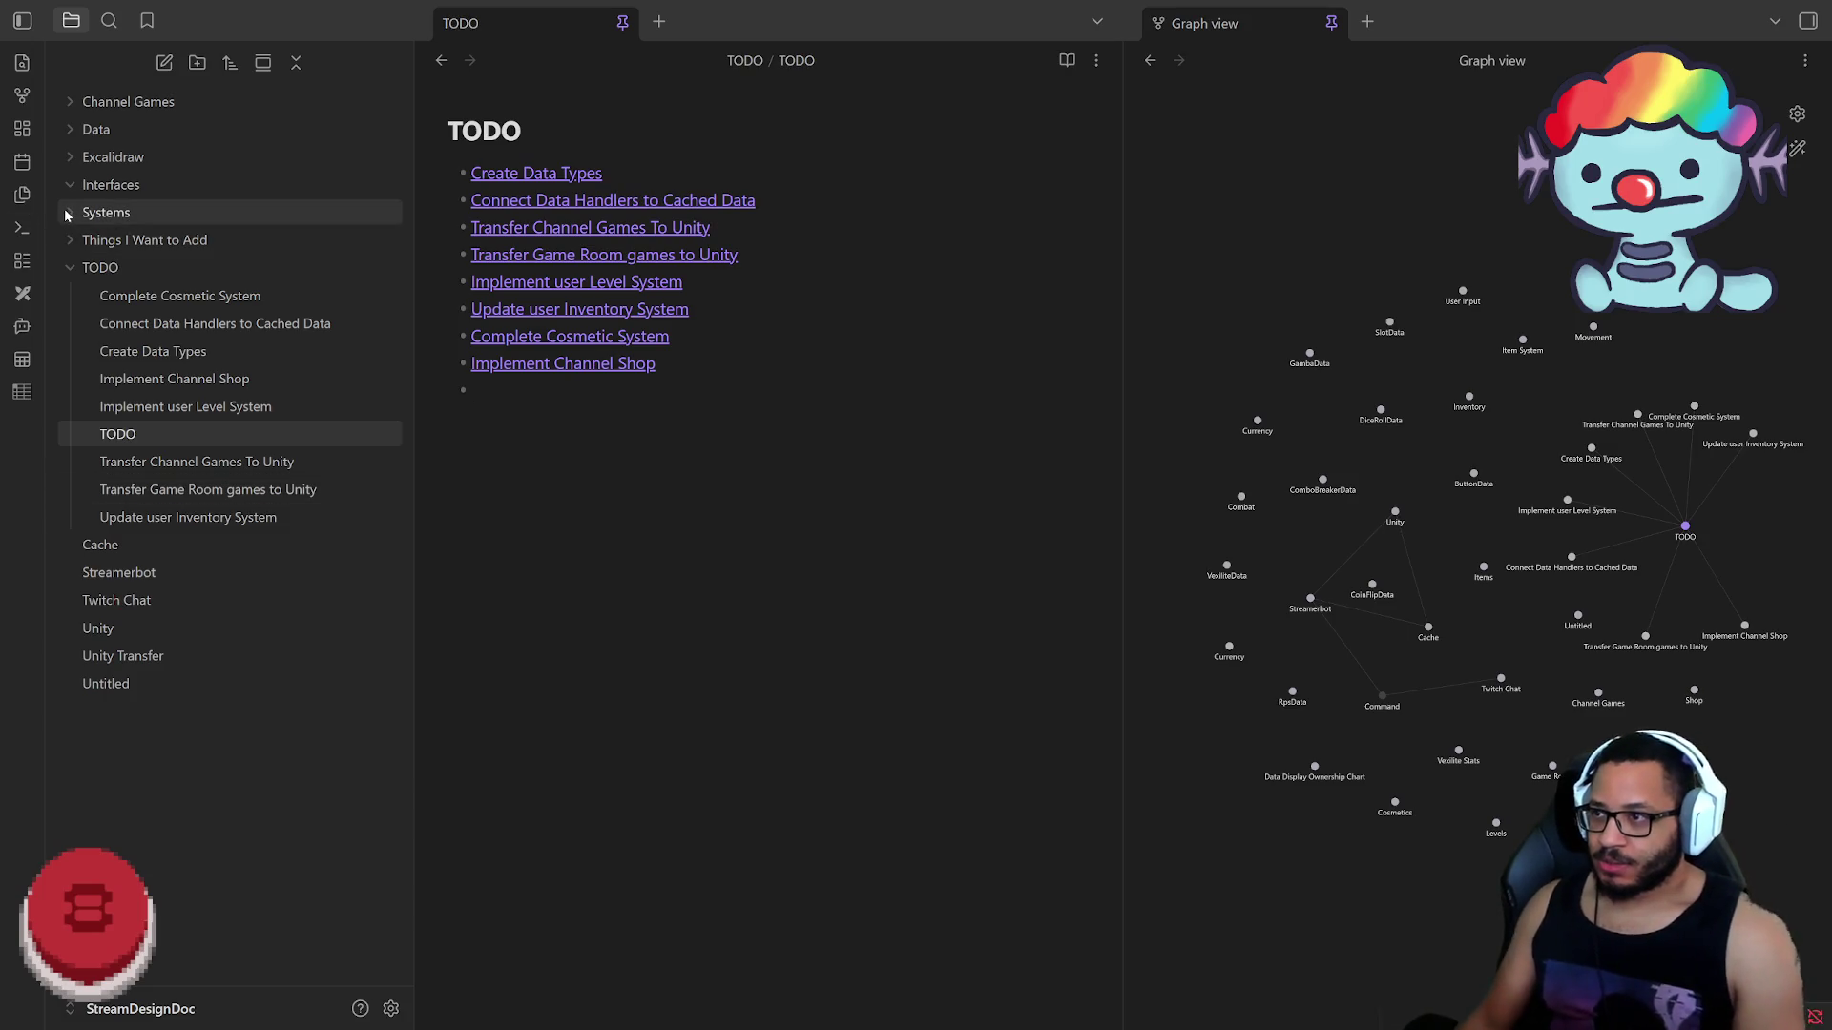
left_click(106, 213)
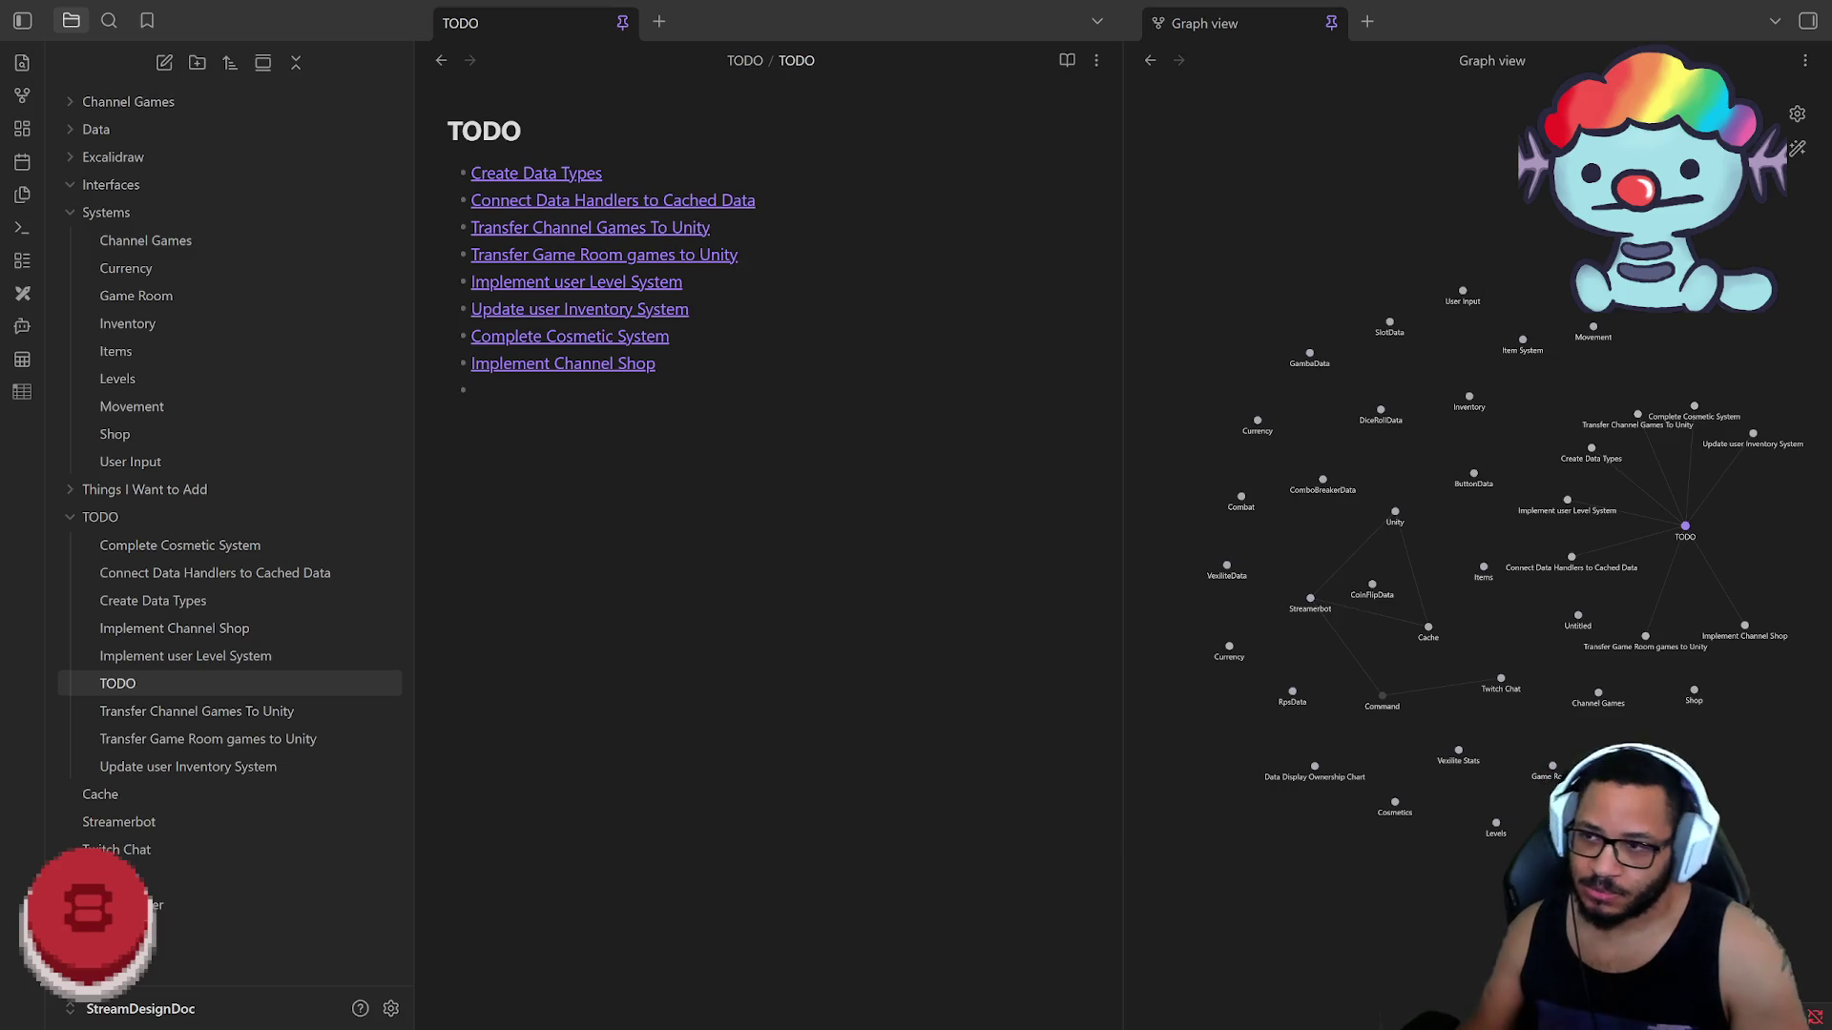
type("R")
Step: Add a [[Revamp User Input System]] bullet, create its note, file it under TODO and start a new bullet
key("BackSpace")
type("[[Revamp")
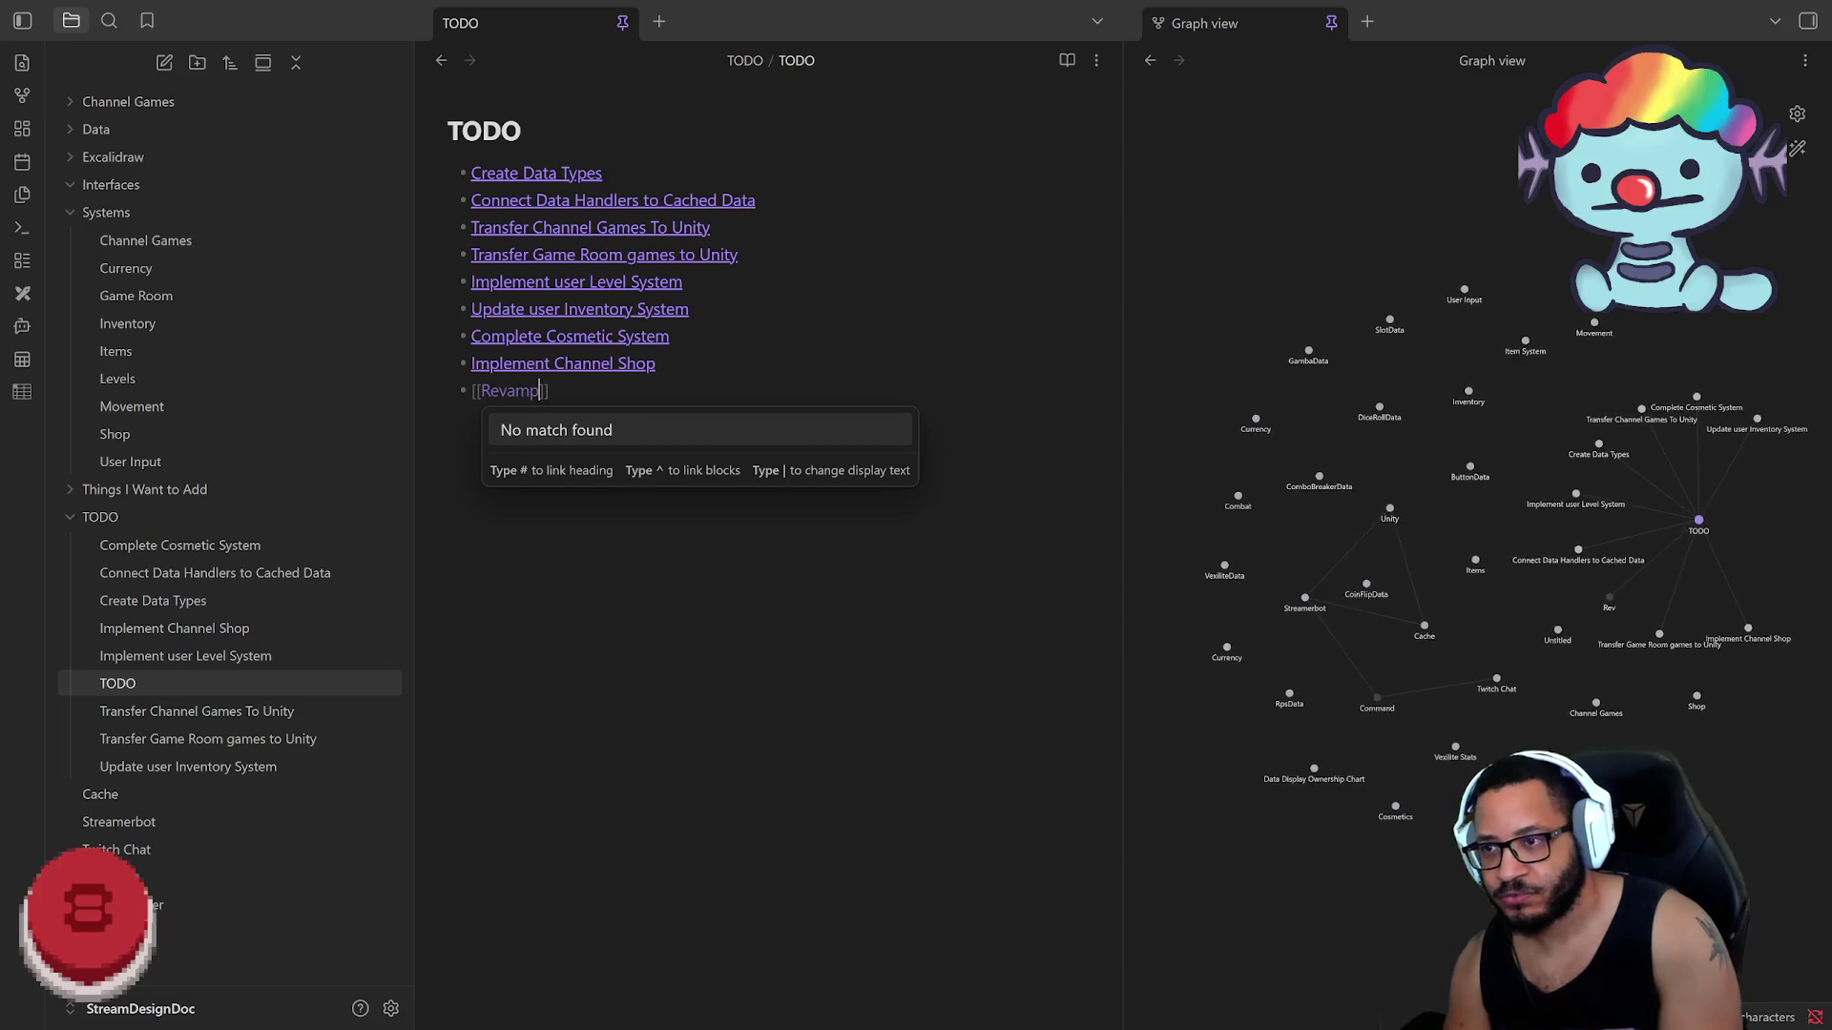
type(" User Input sYst")
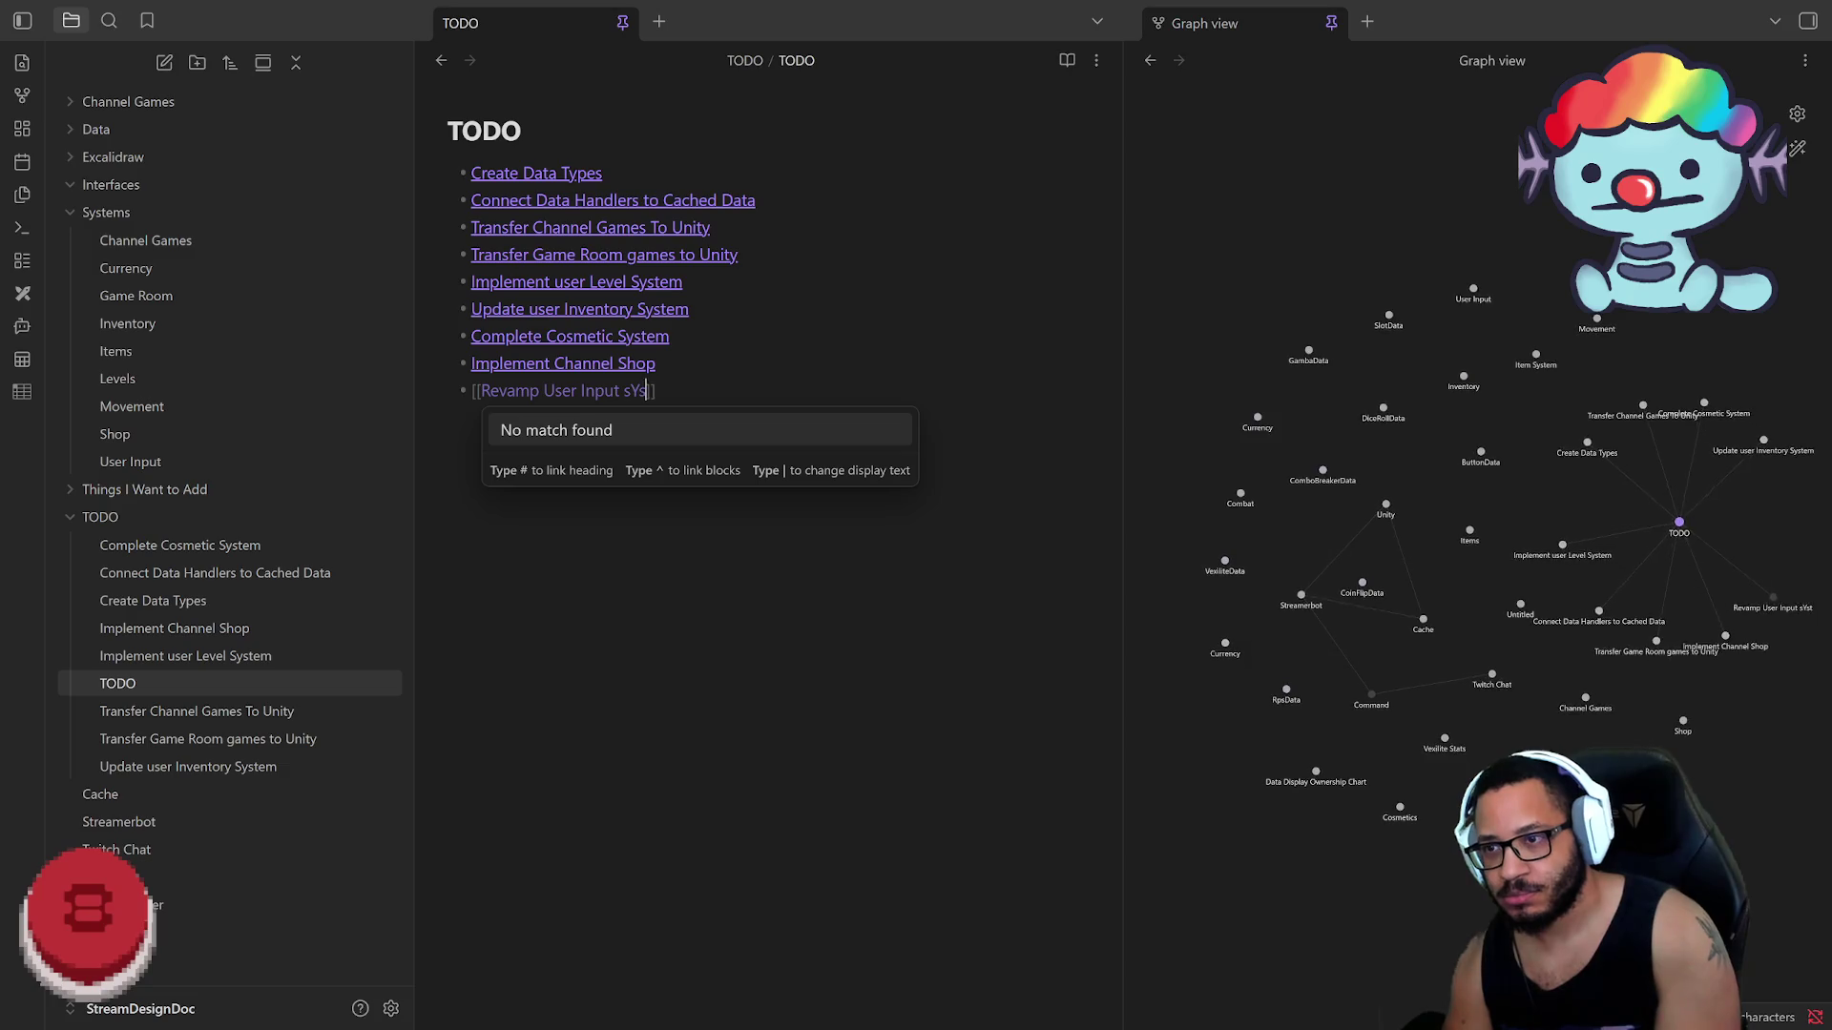
key("BackSpace")
key("BackSpace")
key("BackSpace")
type("Sytem")
key("BackSpace")
key("BackSpace")
key("BackSpace")
type("stem")
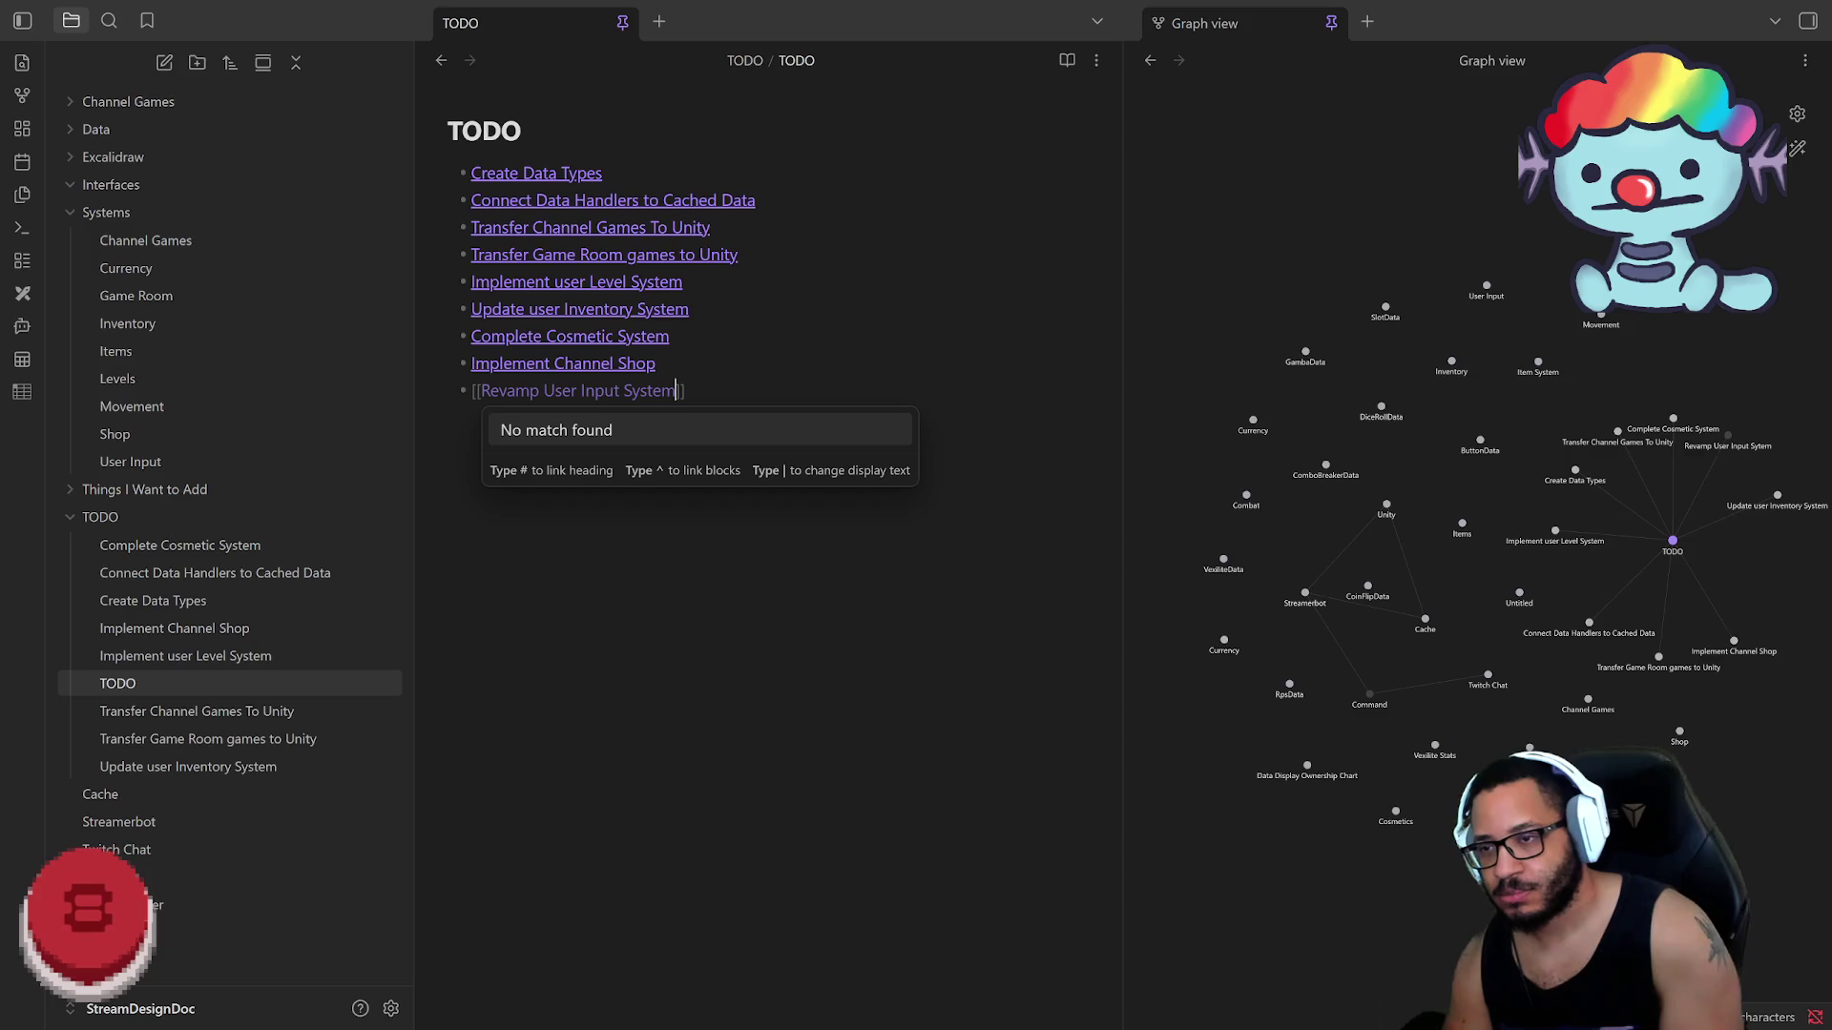
key("Escape")
key("ctrl+Return")
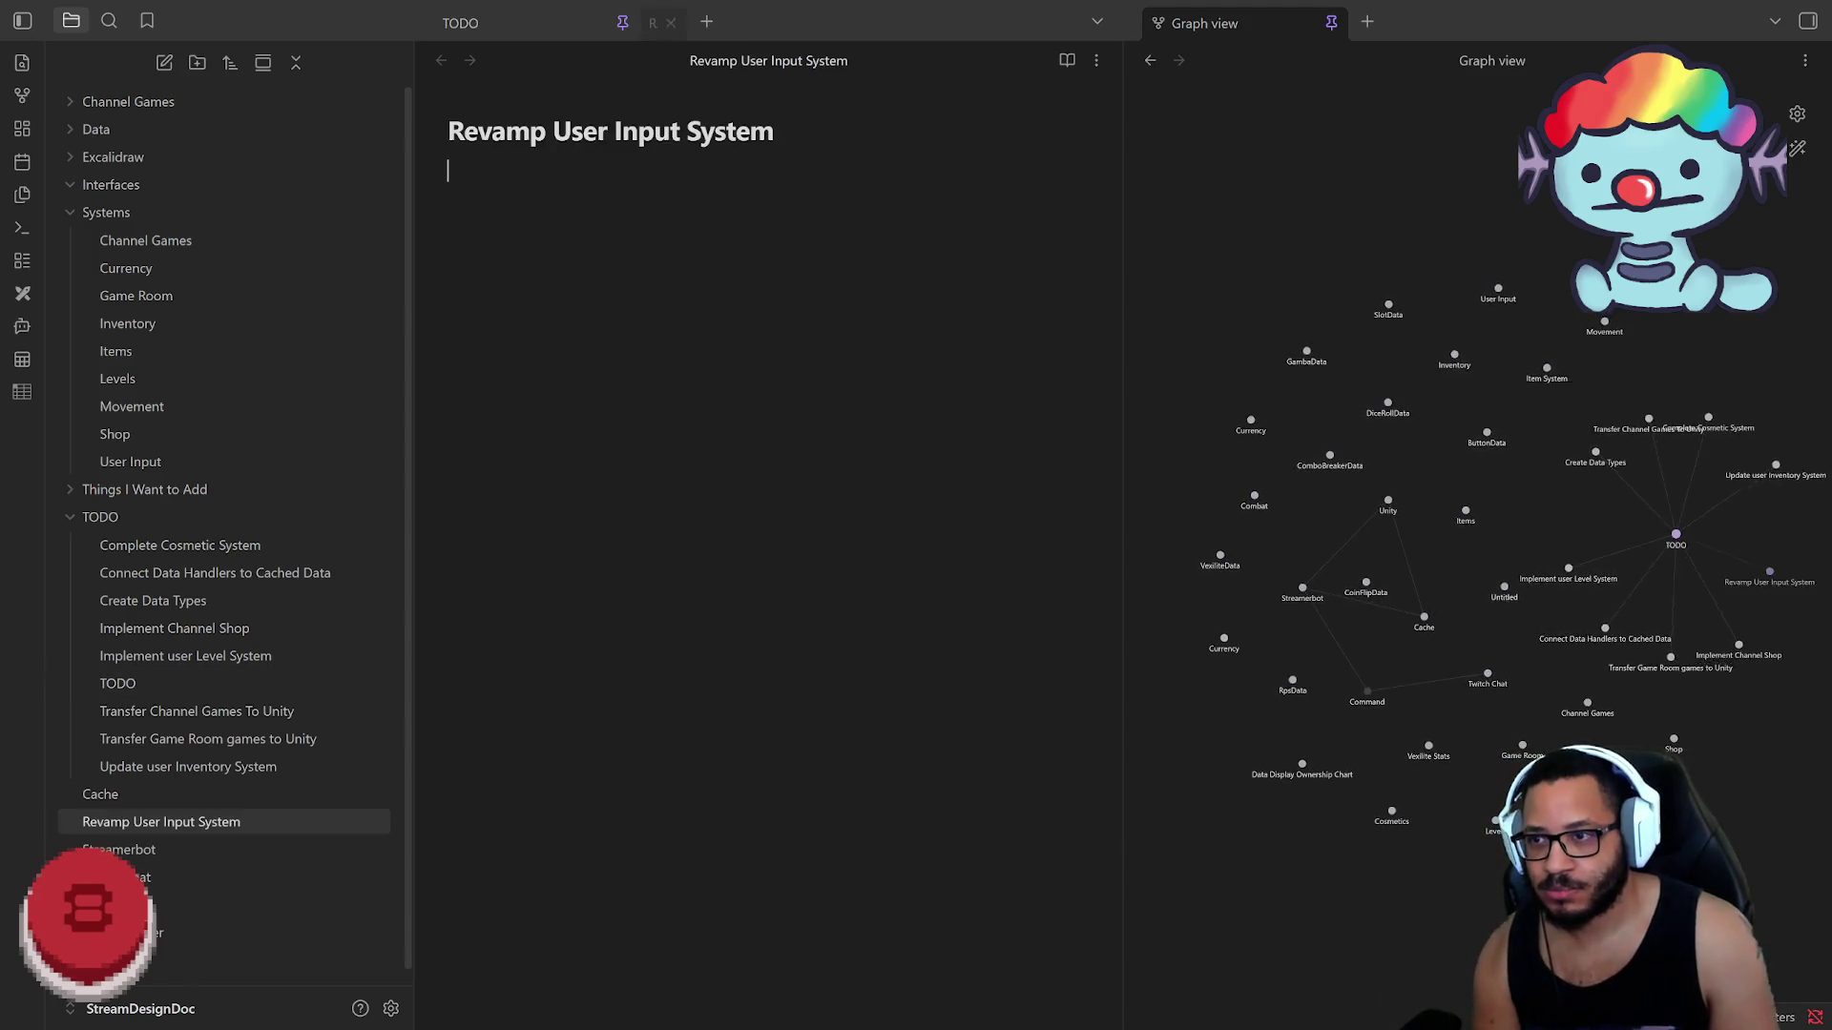
left_click(839, 22)
left_click_drag(160, 821, 143, 544)
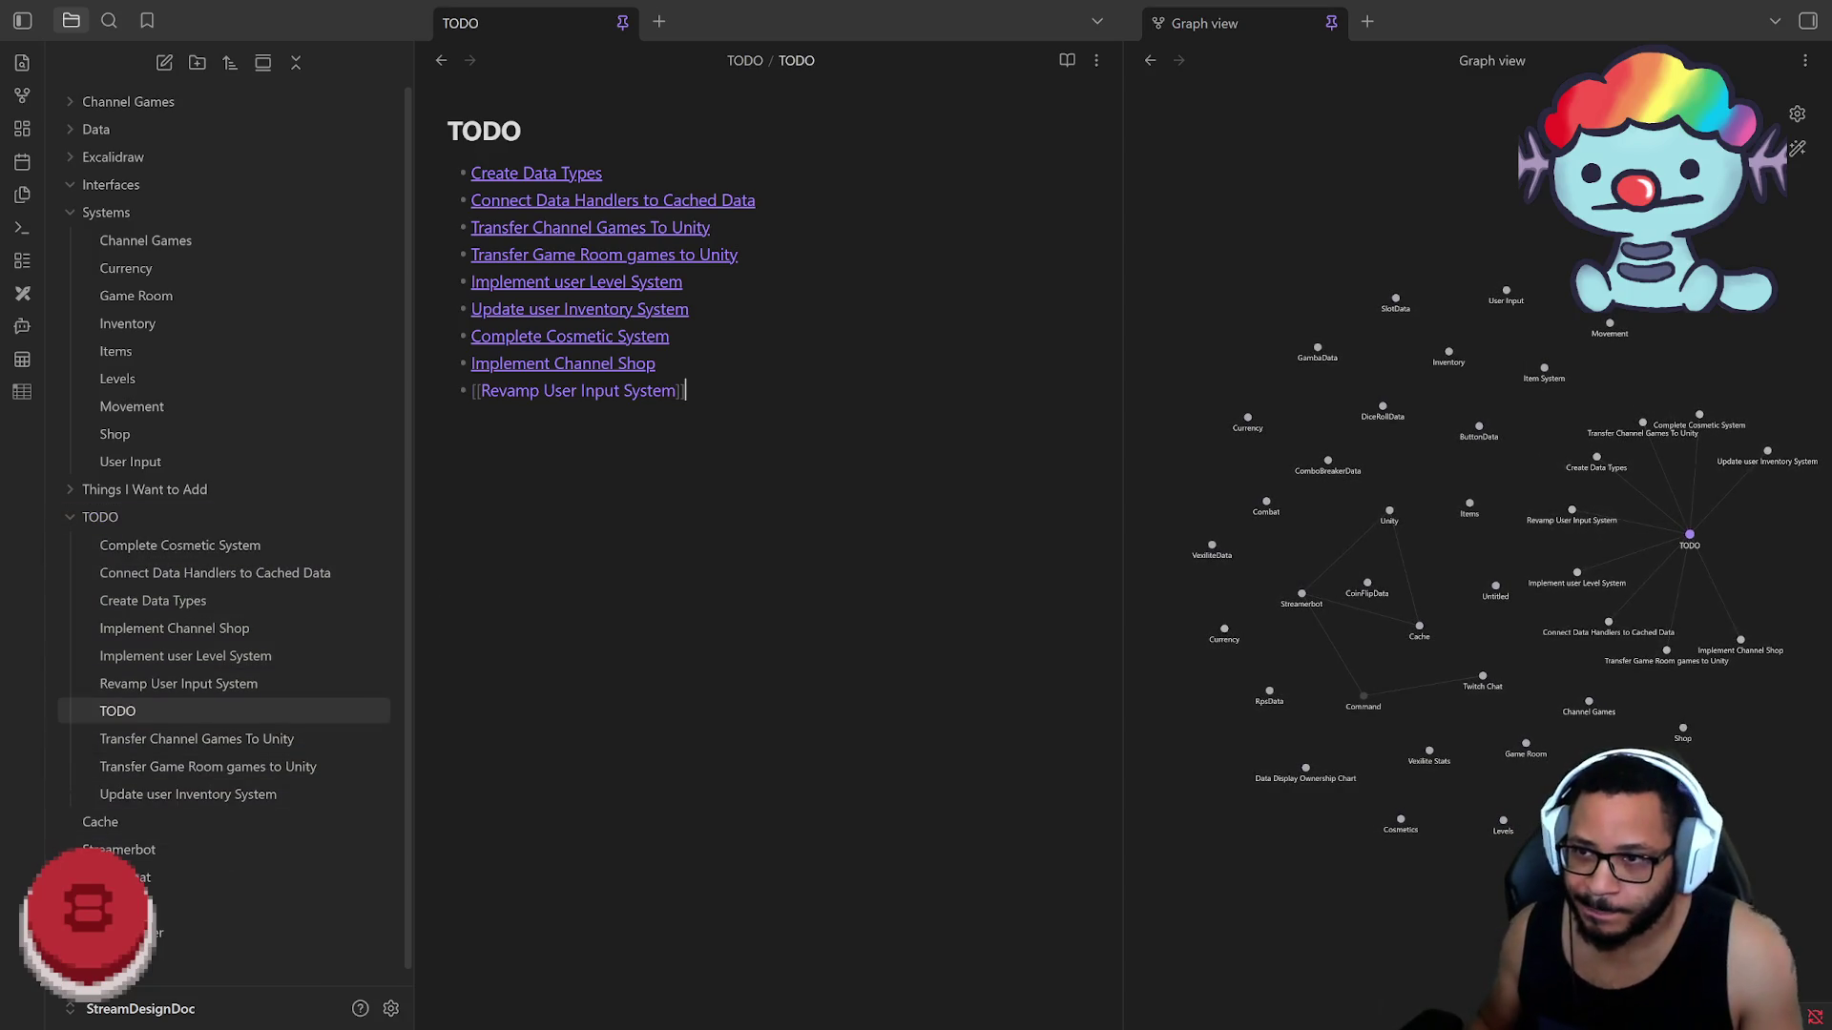
key("Return")
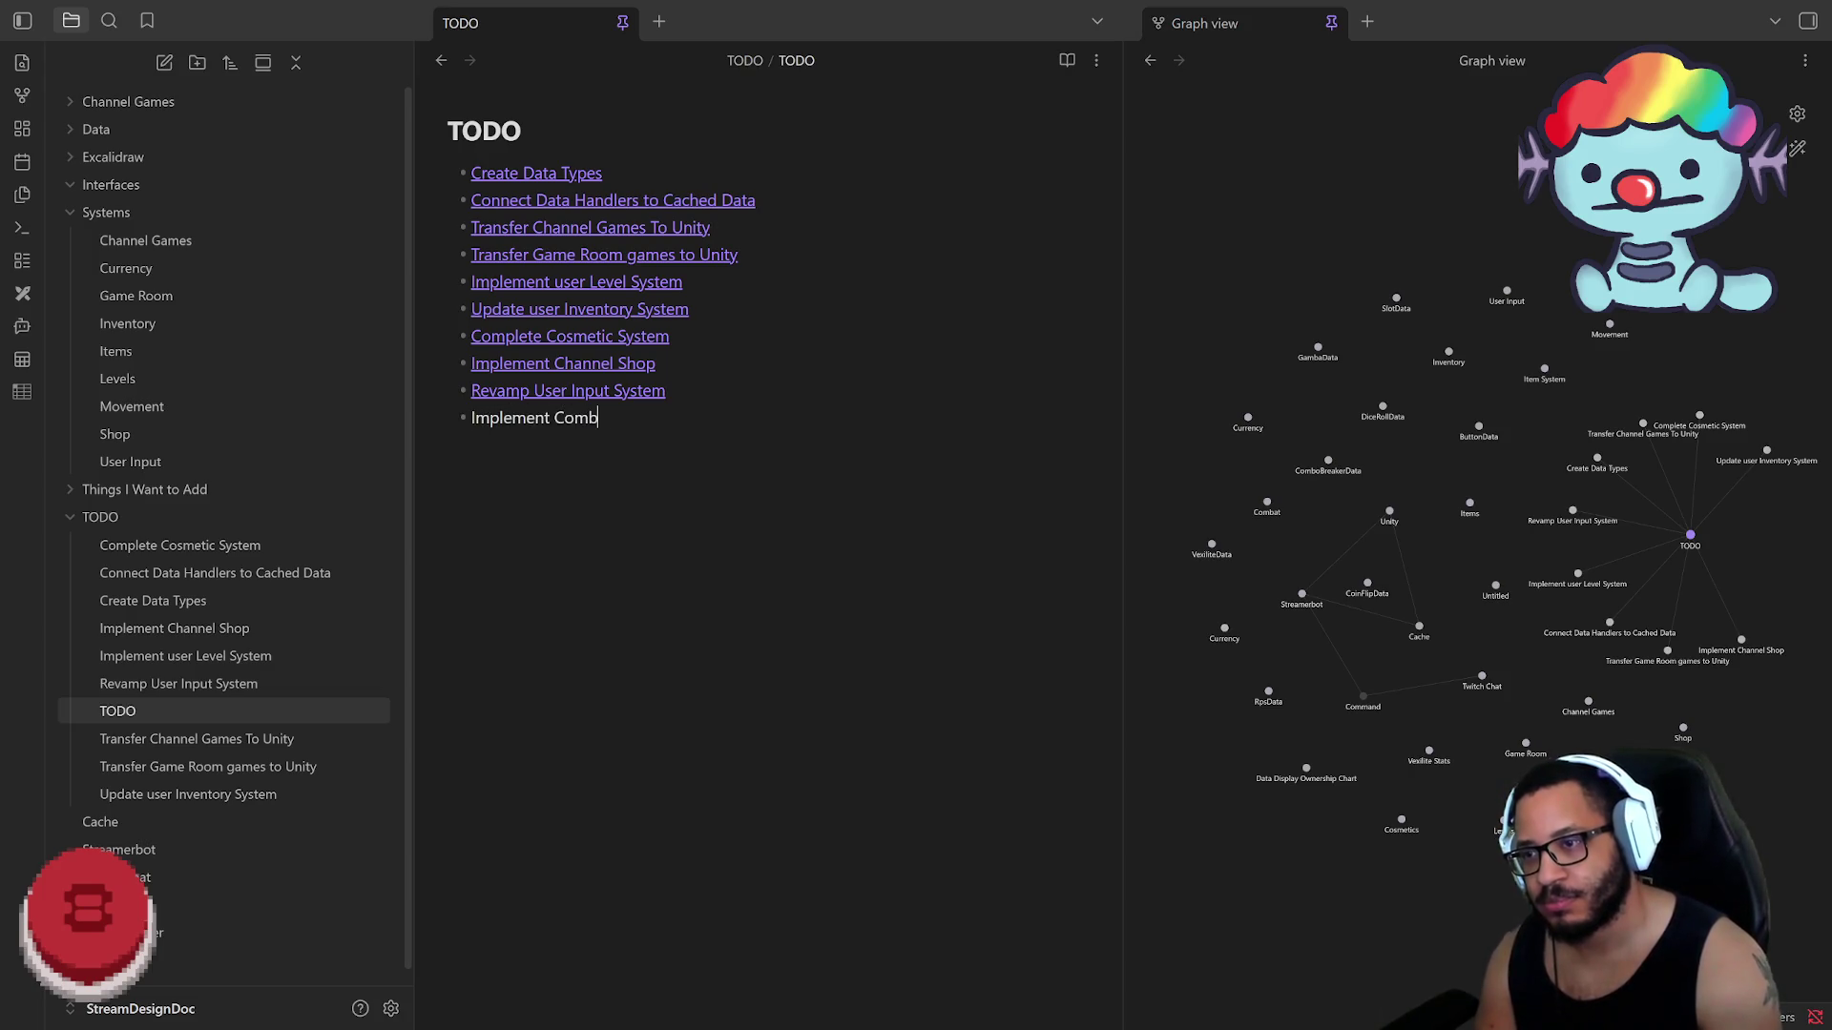
type("[[Impleme")
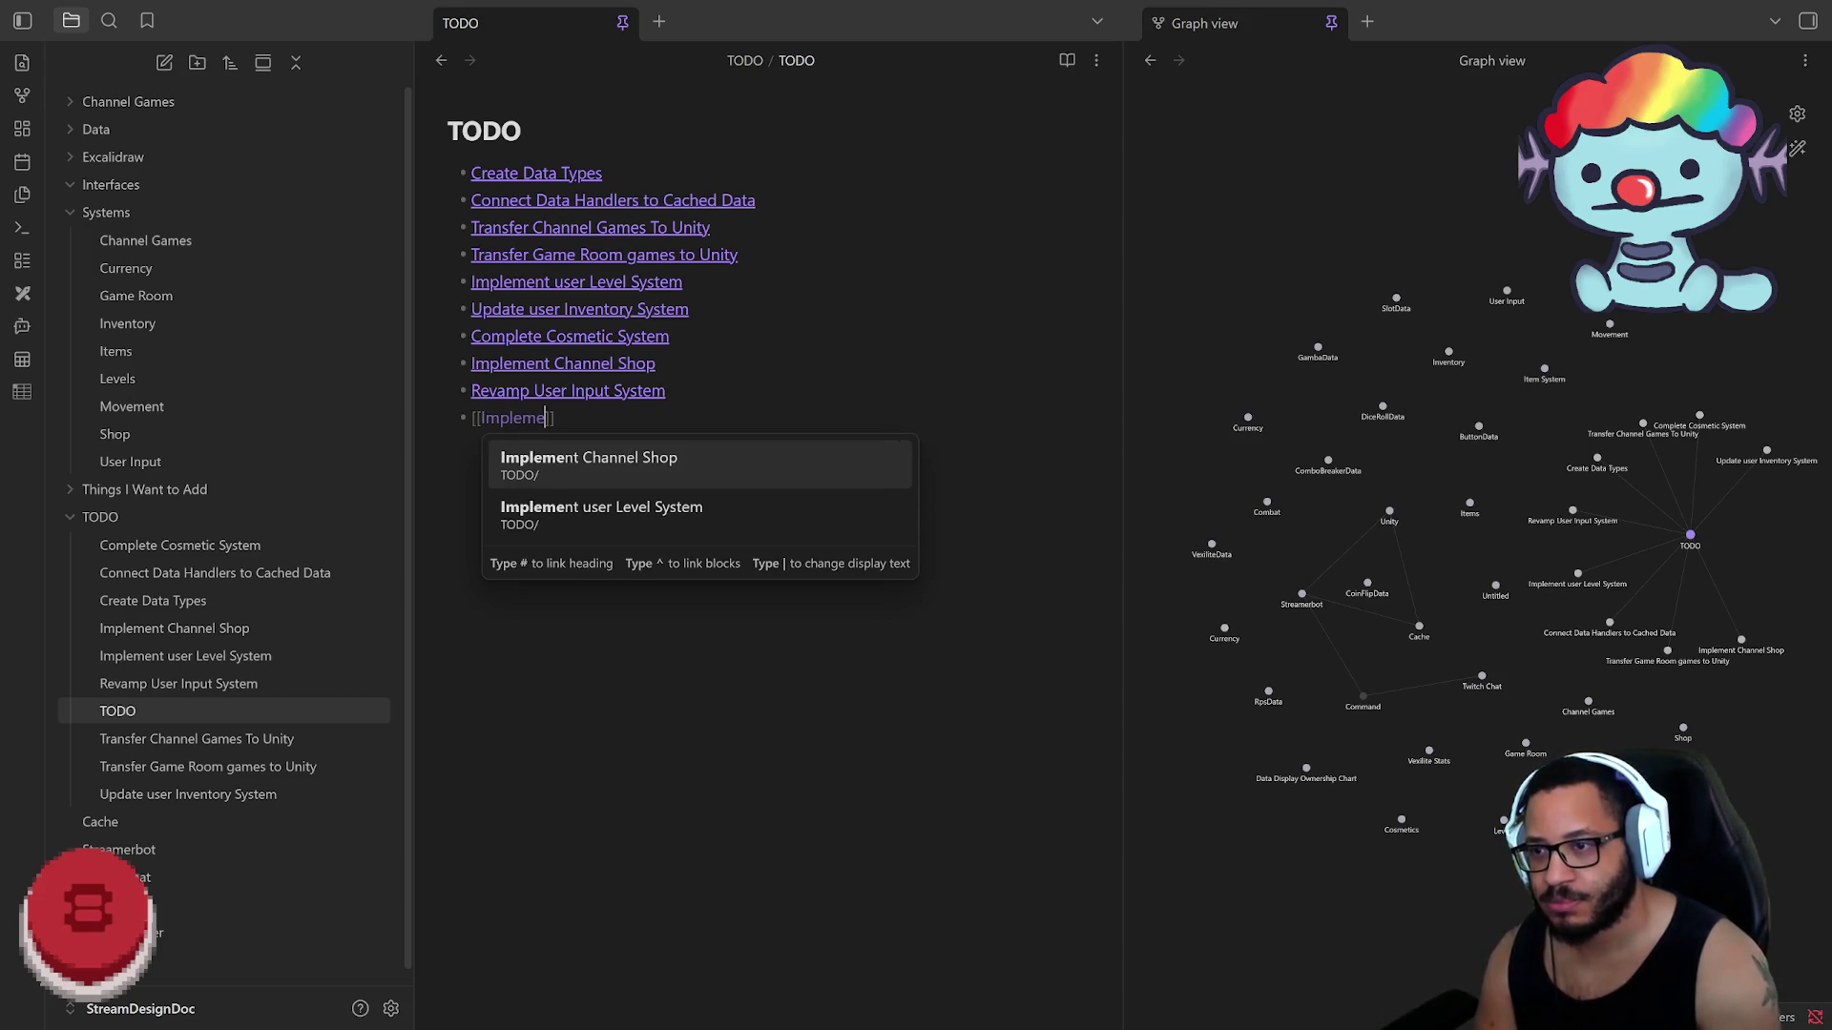
type("nt ")
type("Combat System")
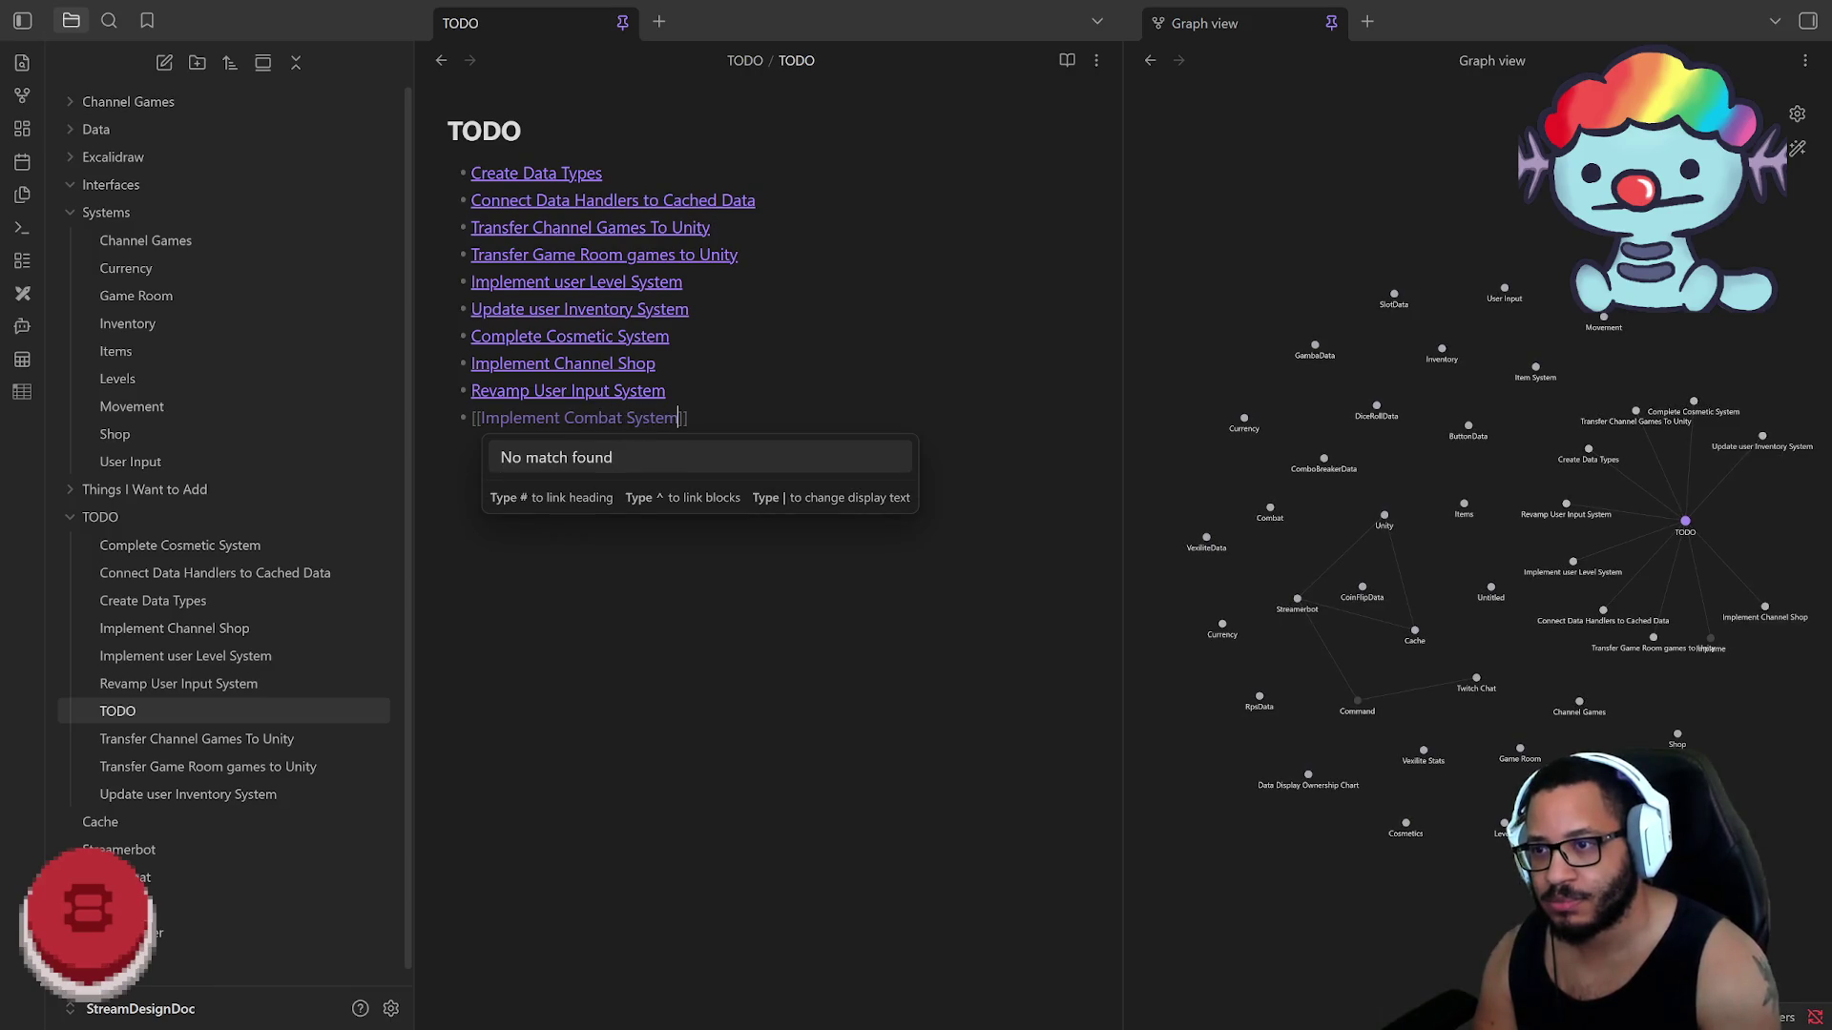
Step: Finish the [[Implement Combat System]] bullet and start a new bullet below it
key("End")
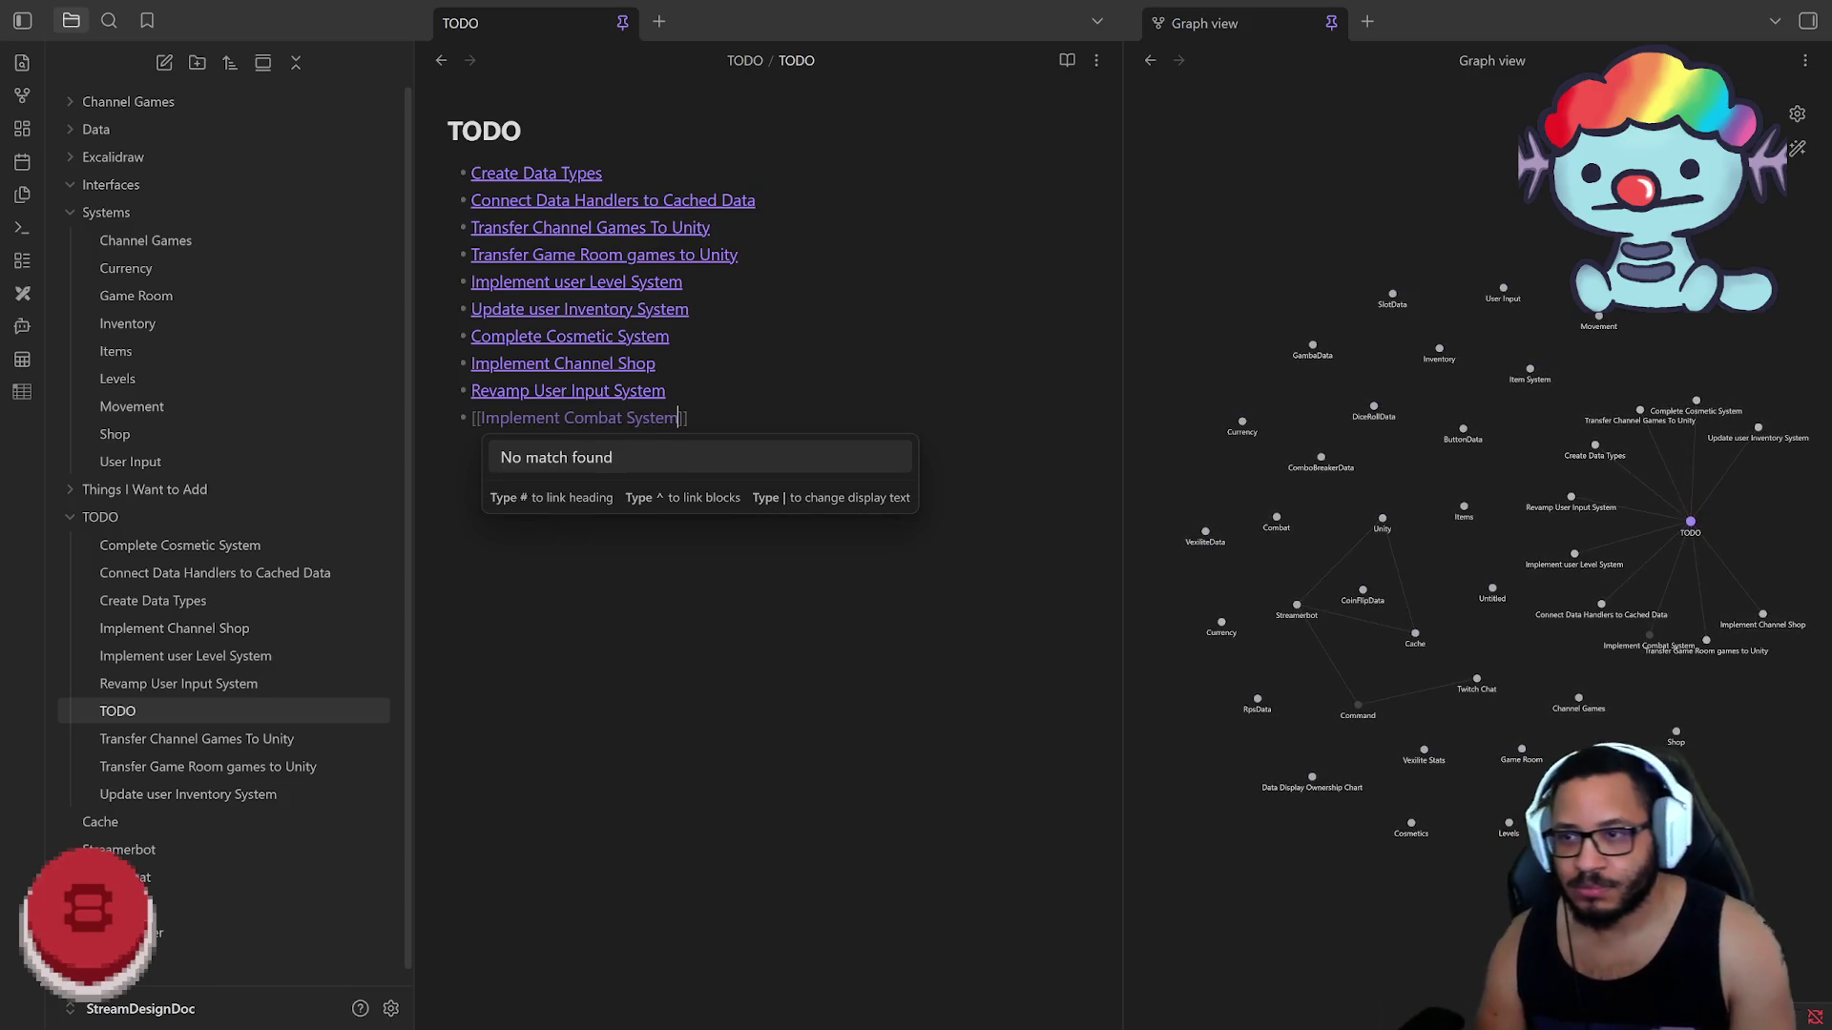
key("Escape")
key("Return")
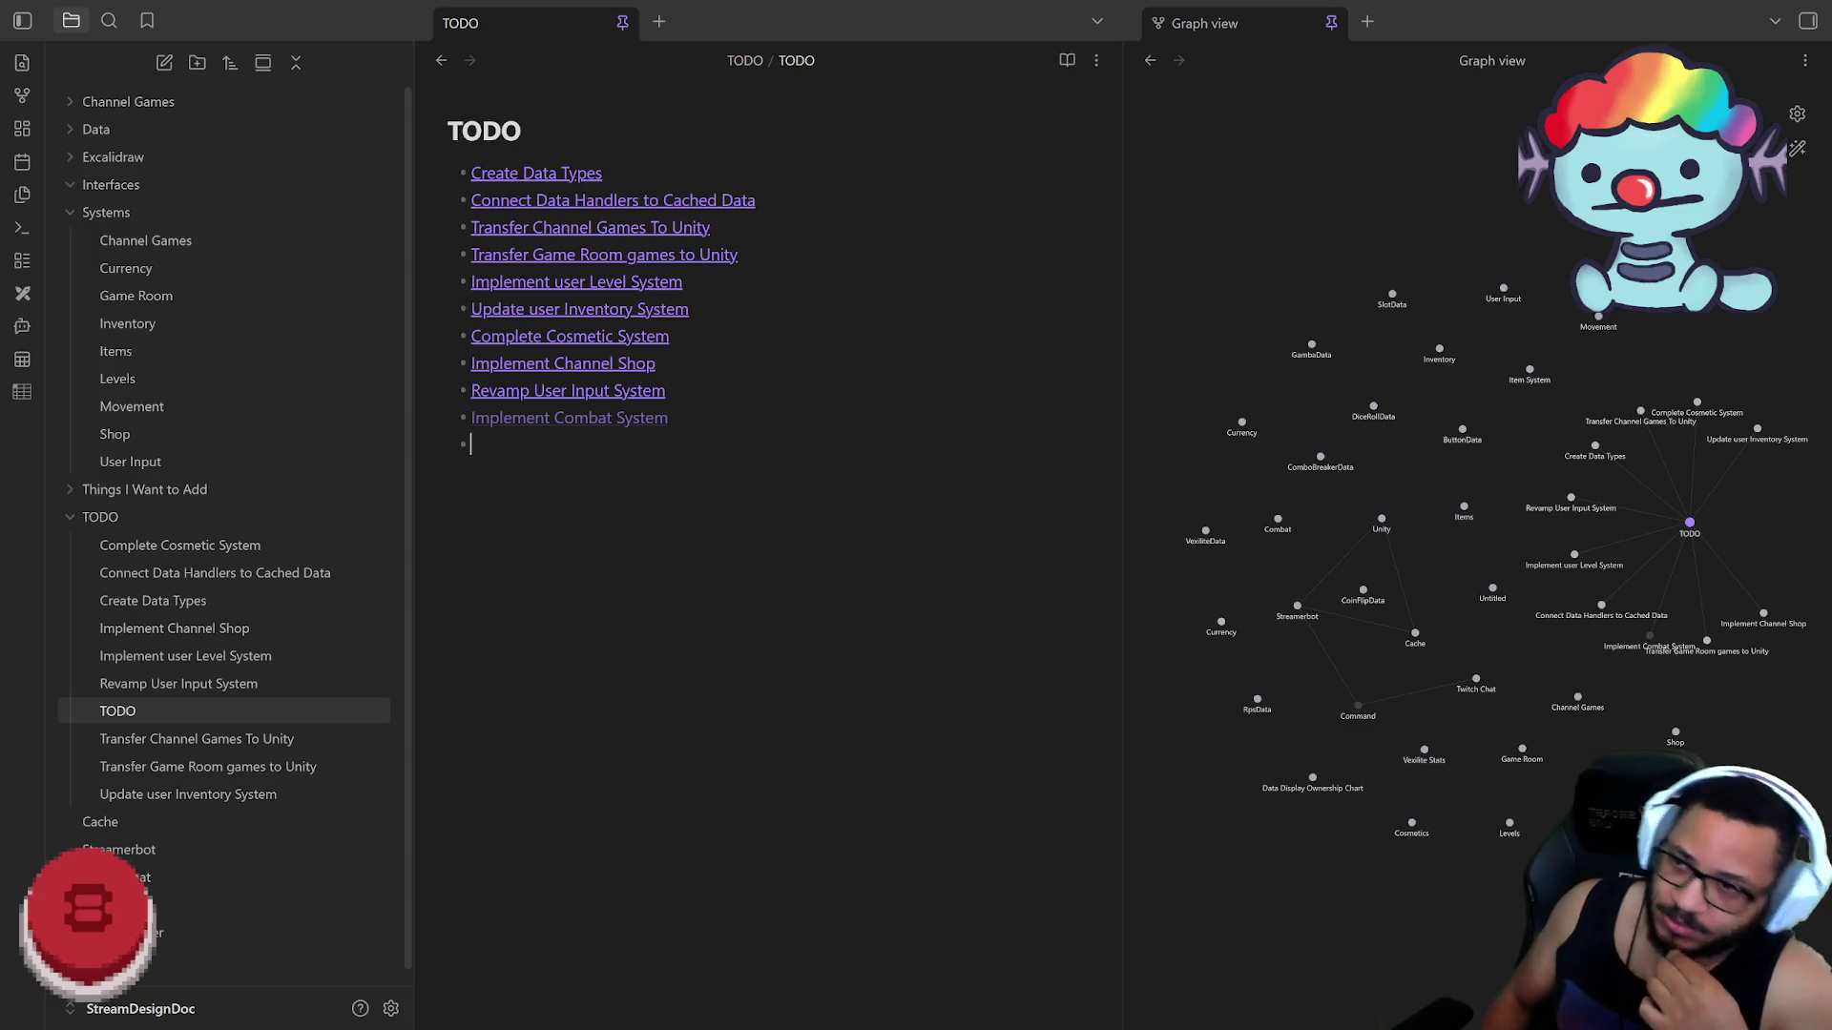
type("[[Create")
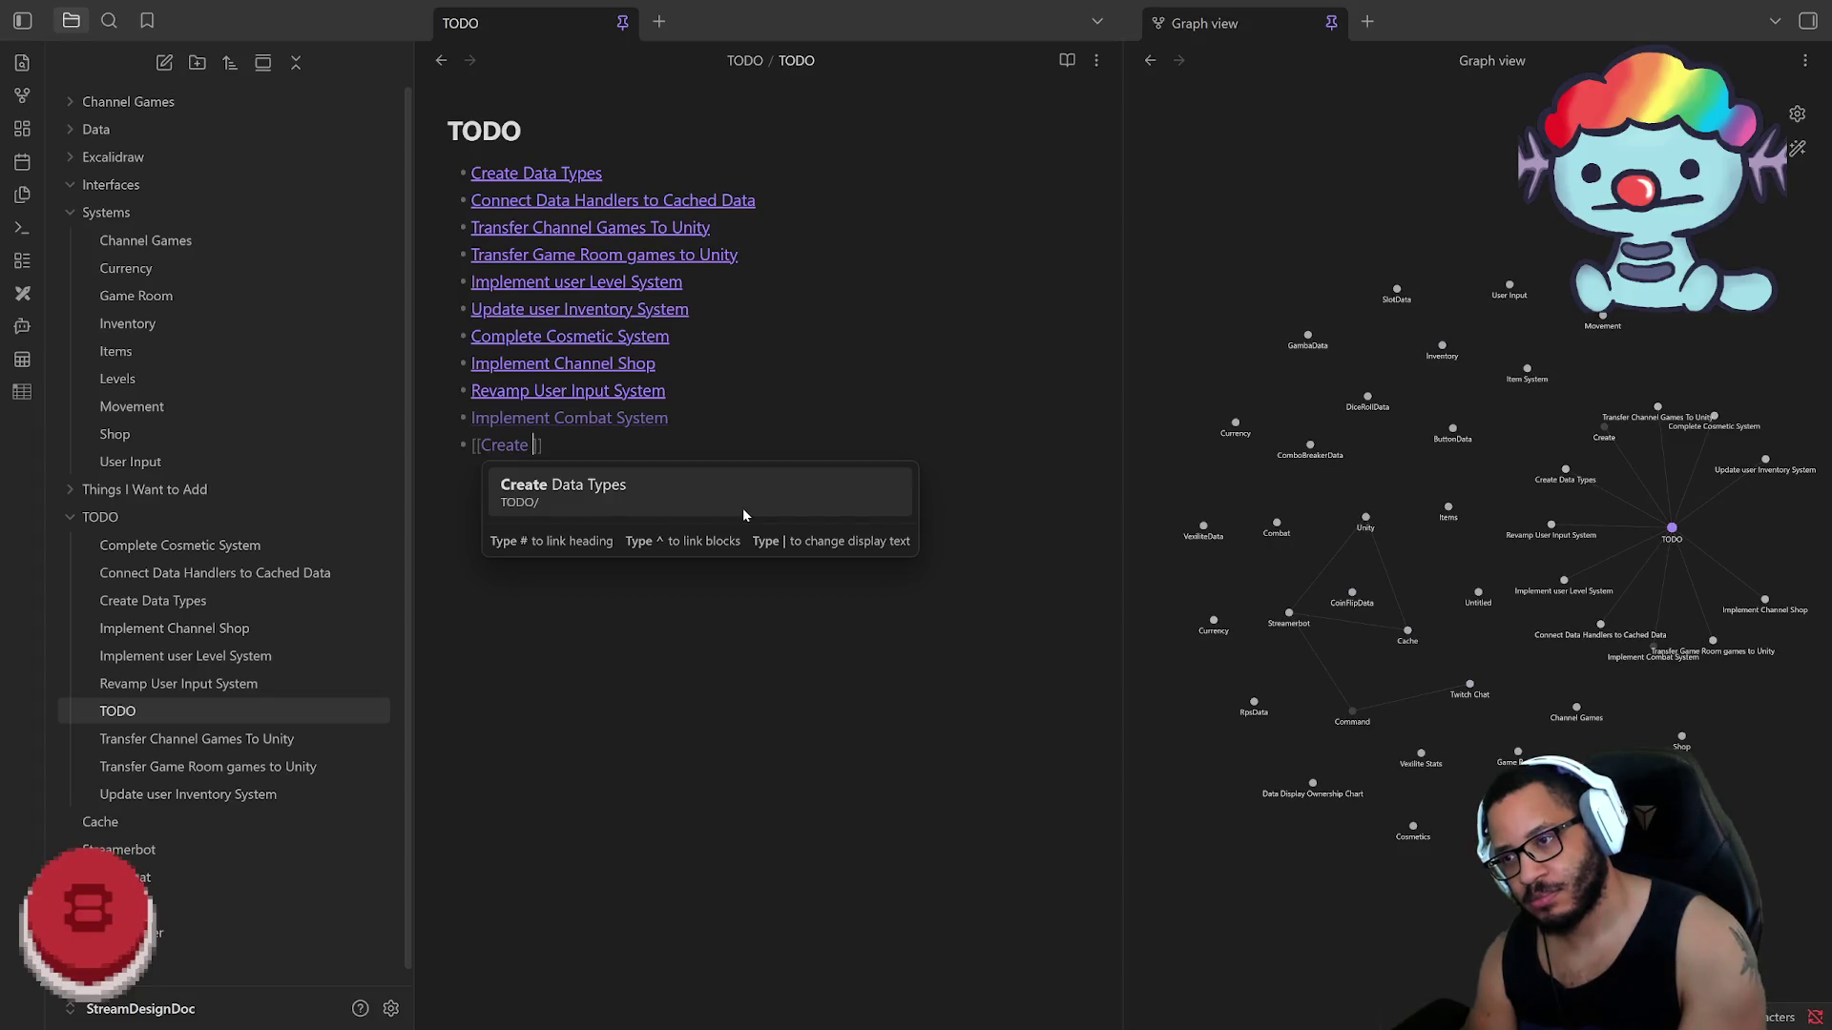
type(" N")
Step: Add a [[Create Enemy Units]] bullet, fixing typos, then create the Implement Combat System note
key("BackSpace")
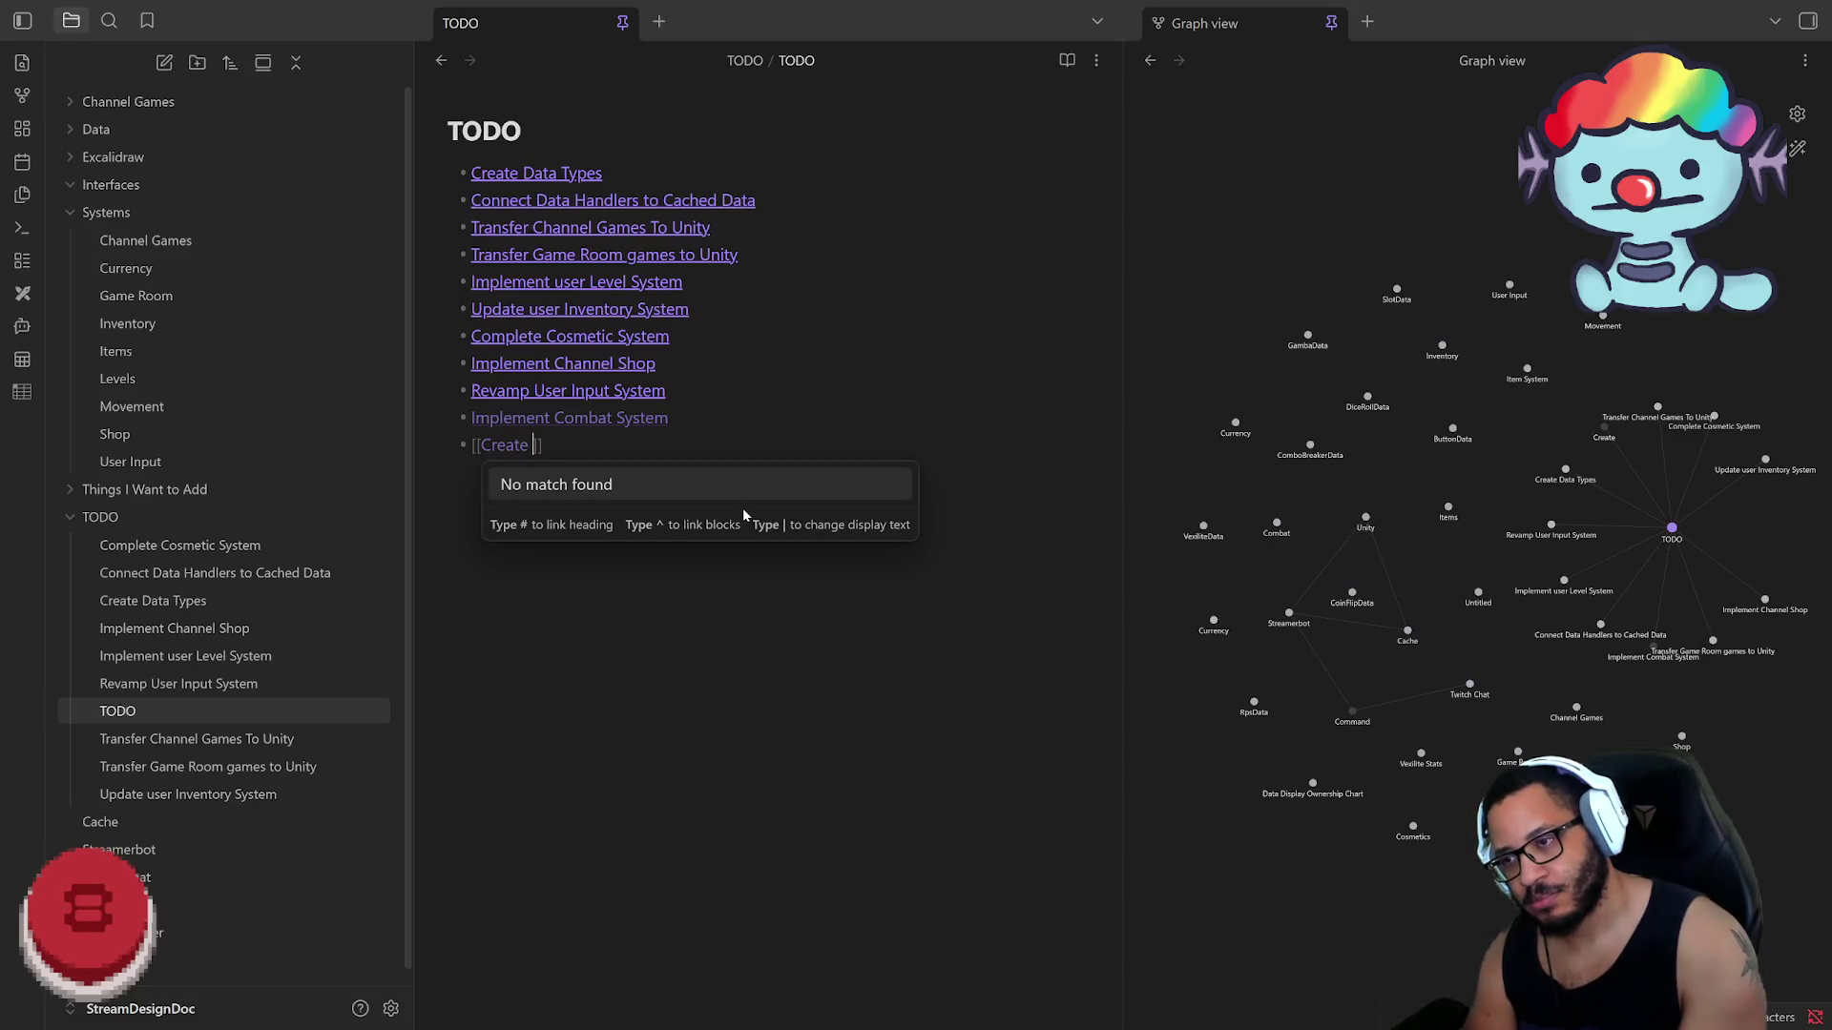
type("N")
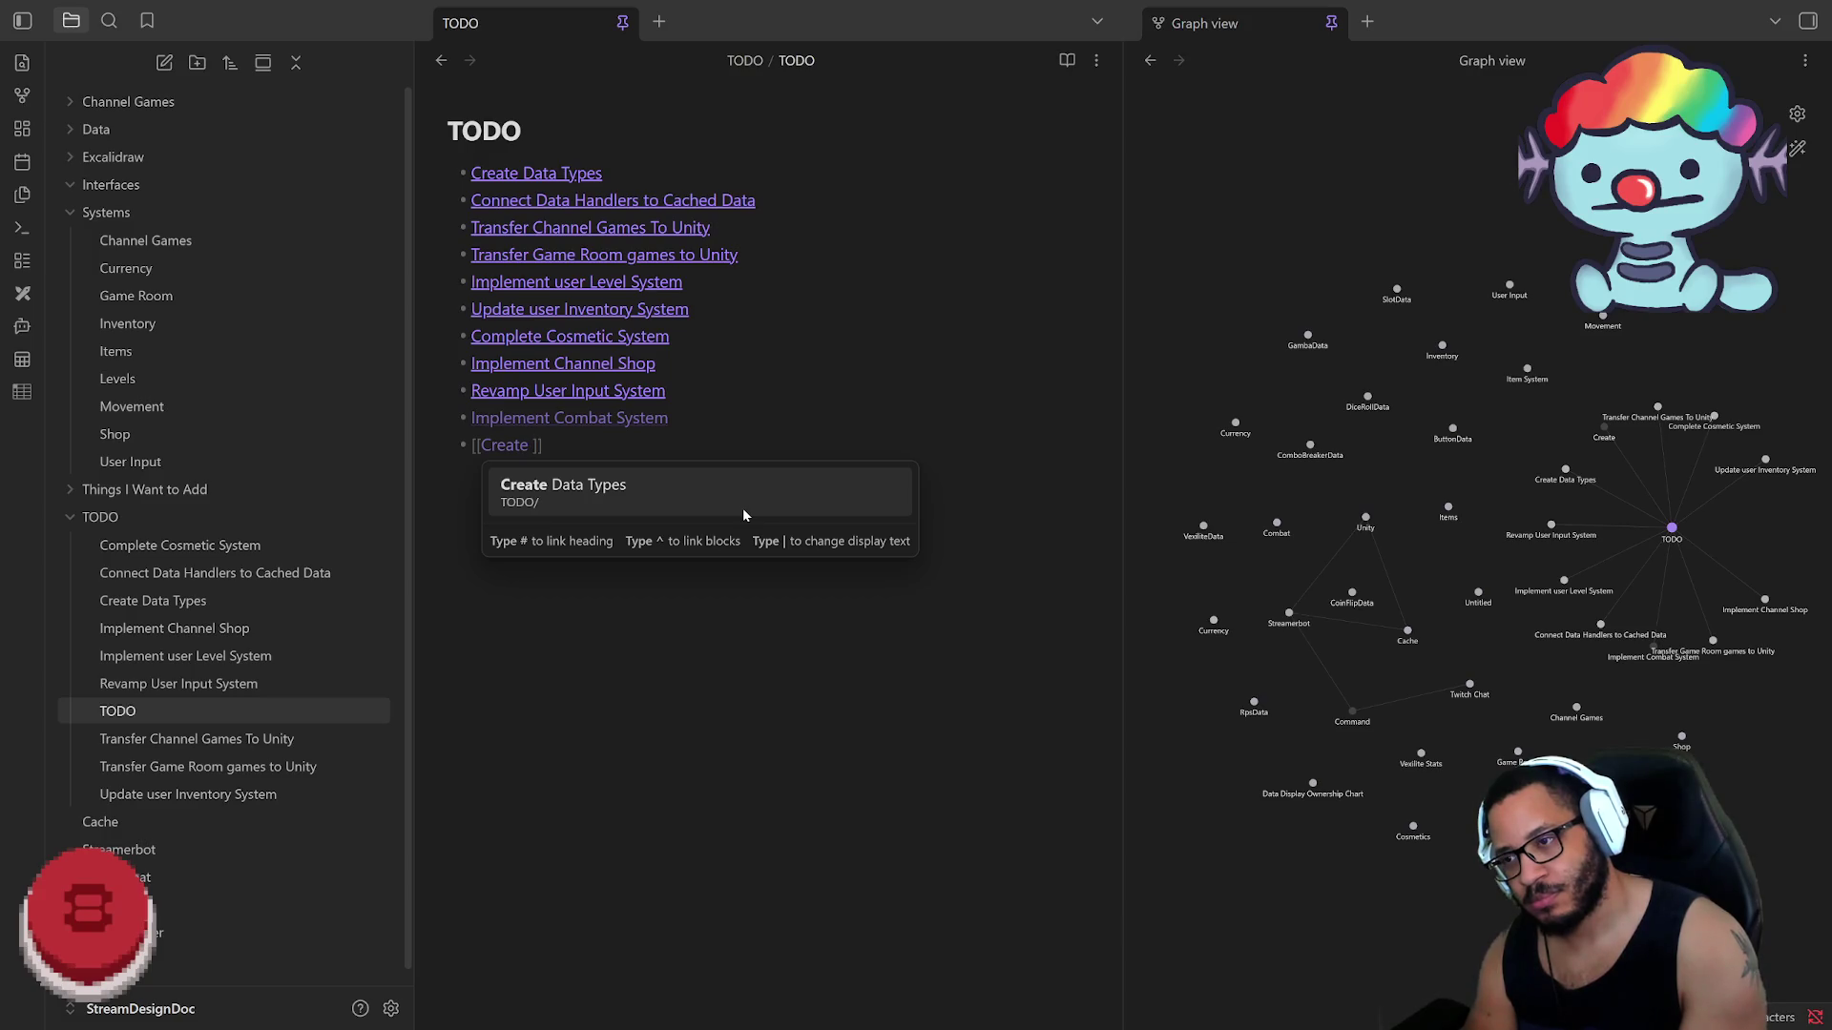
key("BackSpace")
type("En")
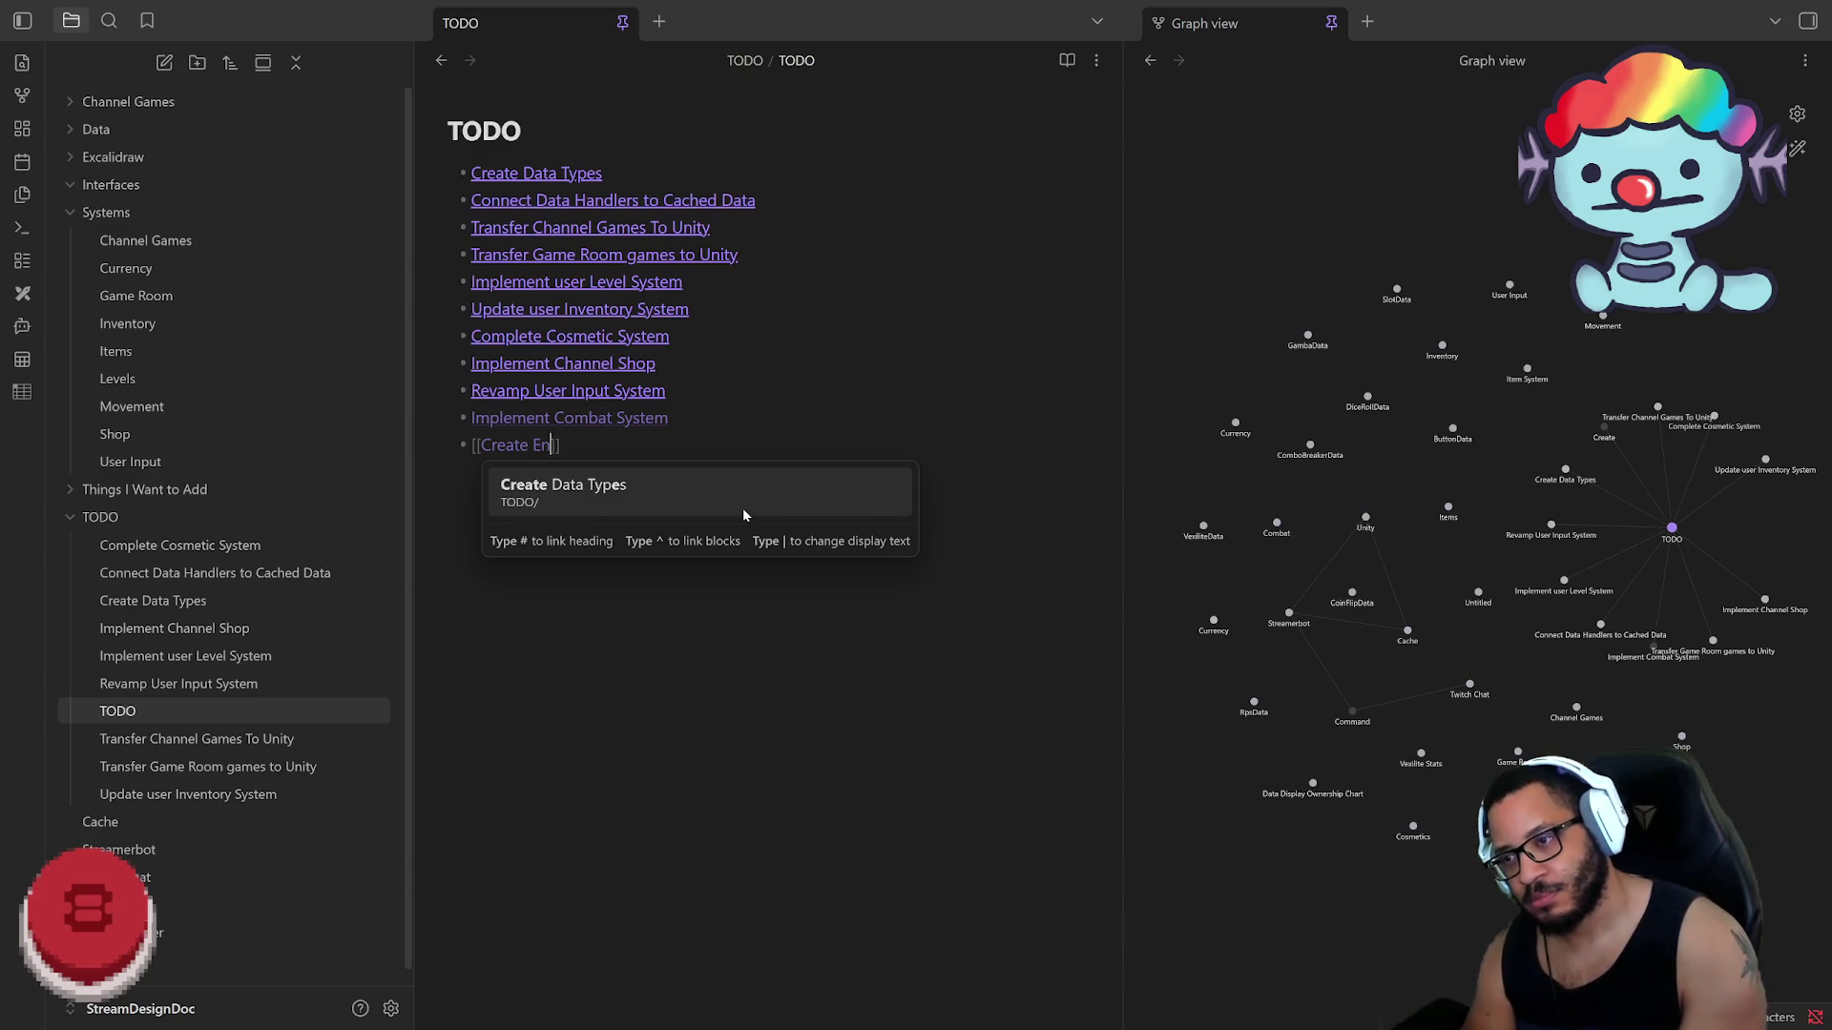
type("eem")
key("BackSpace")
key("BackSpace")
type("my Units")
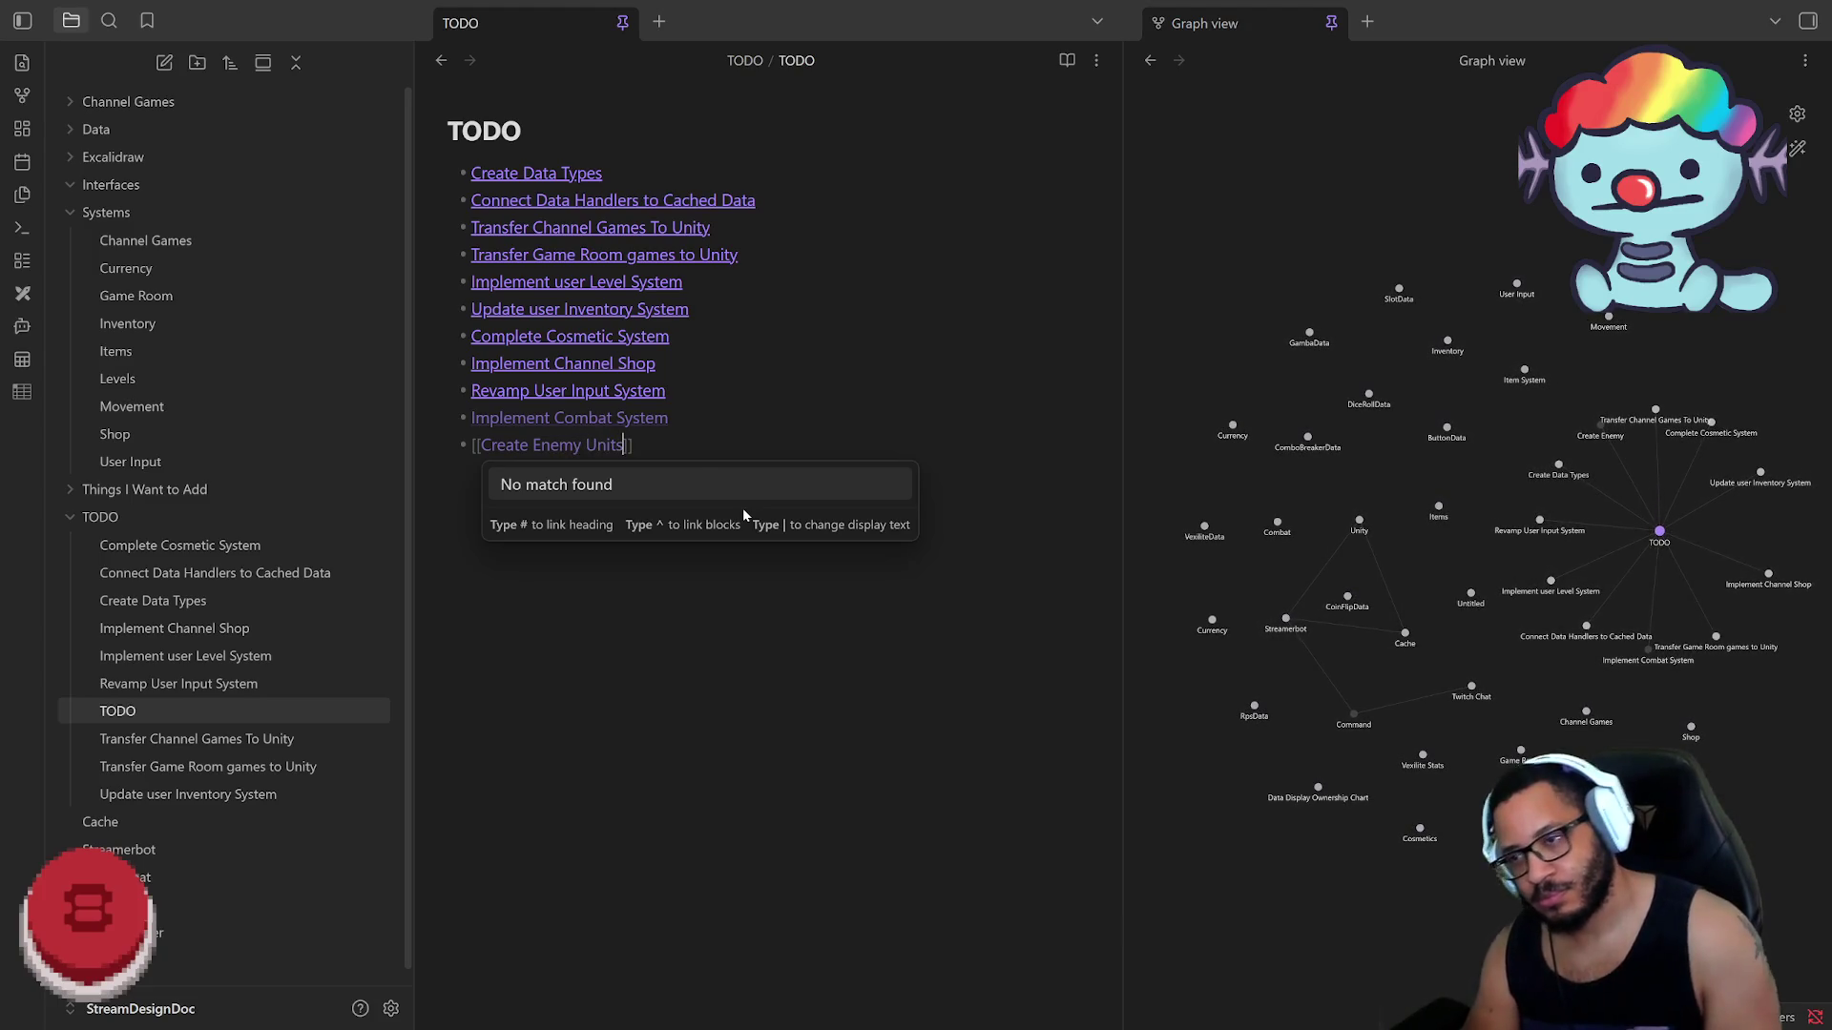
key("Return")
key("Return")
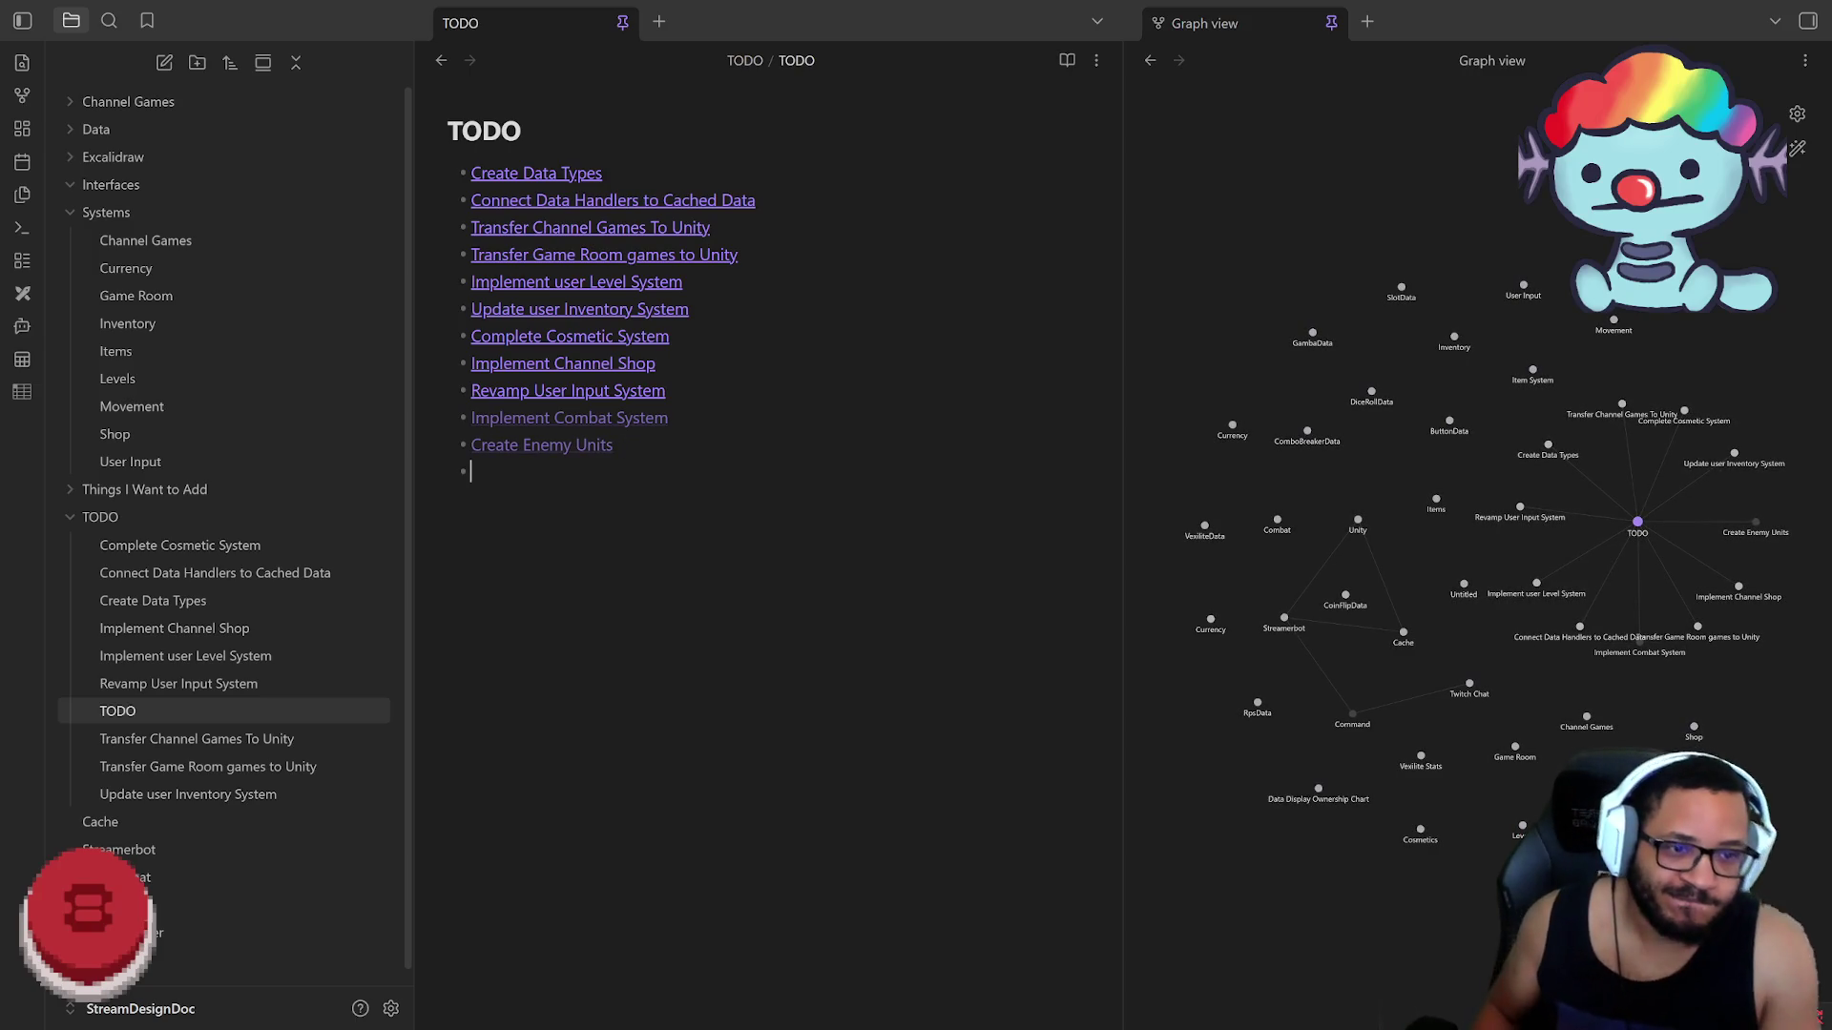
left_click(573, 418)
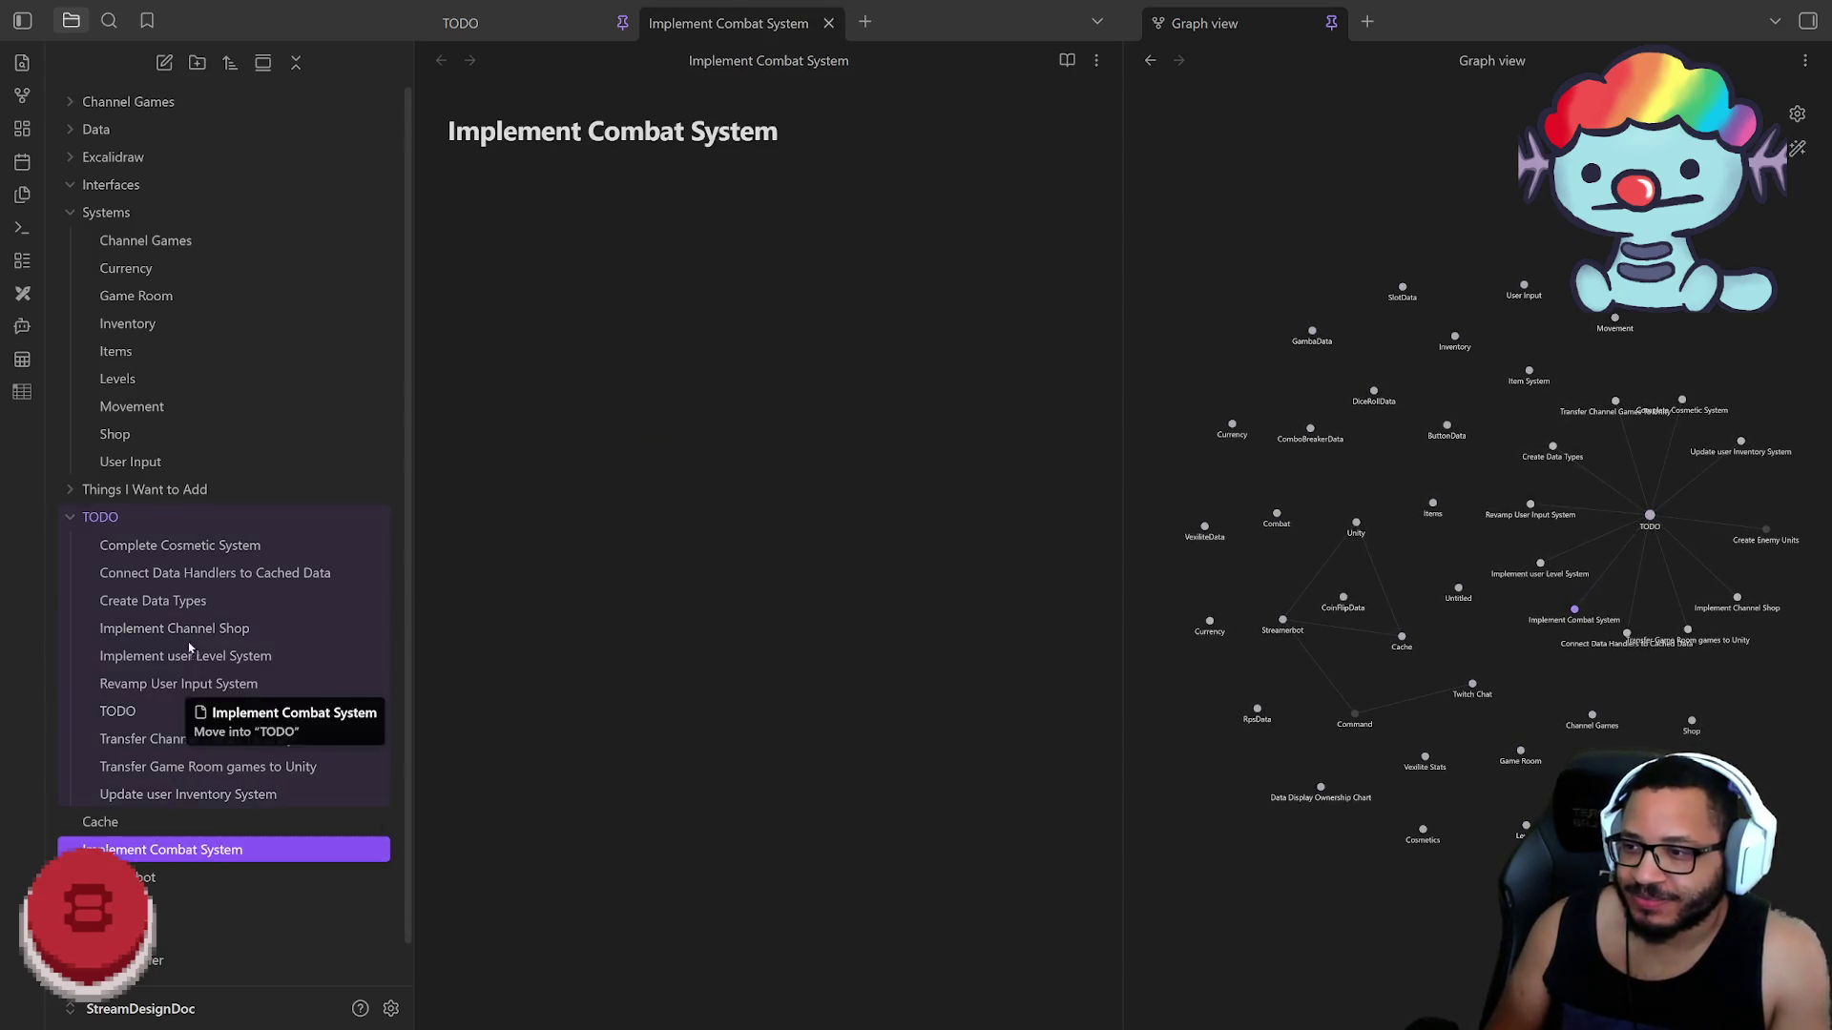
Step: File Implement Combat System under TODO, create the Create Enemy Units note and file it there too
left_click_drag(183, 858, 196, 711)
left_click(144, 741)
left_click(544, 453)
left_click_drag(157, 876, 182, 724)
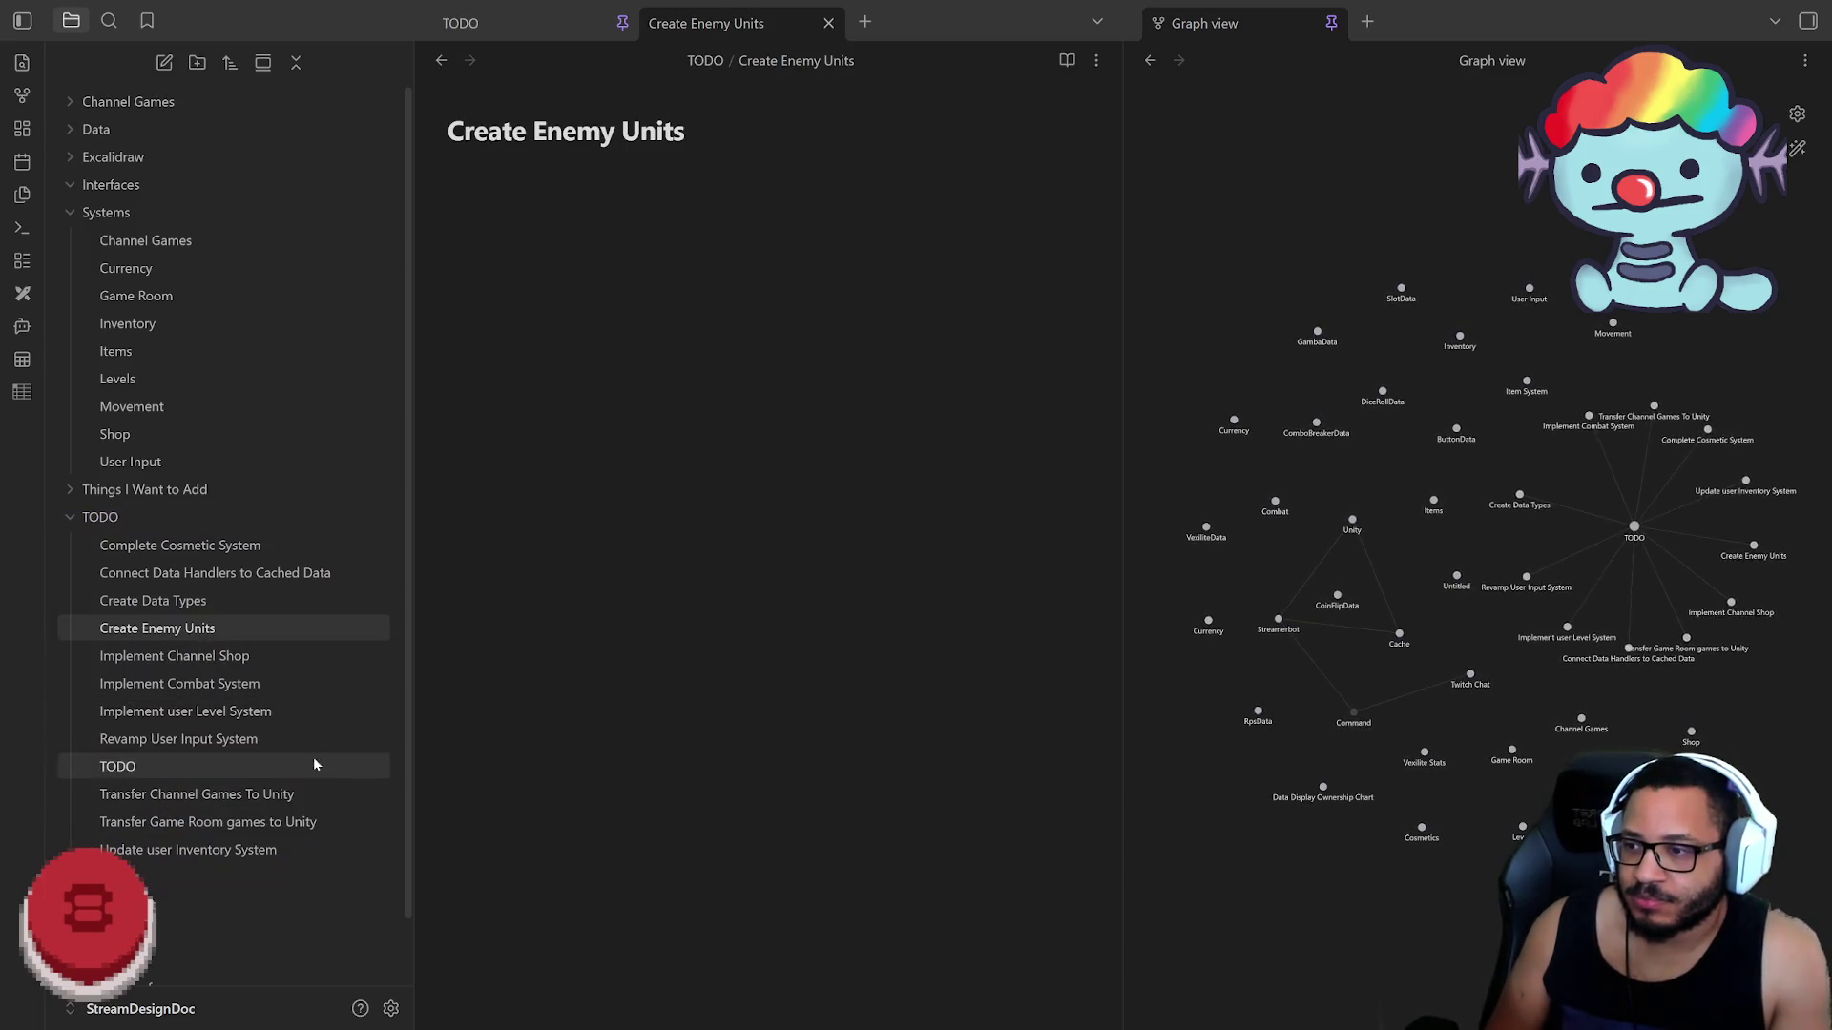
left_click(828, 23)
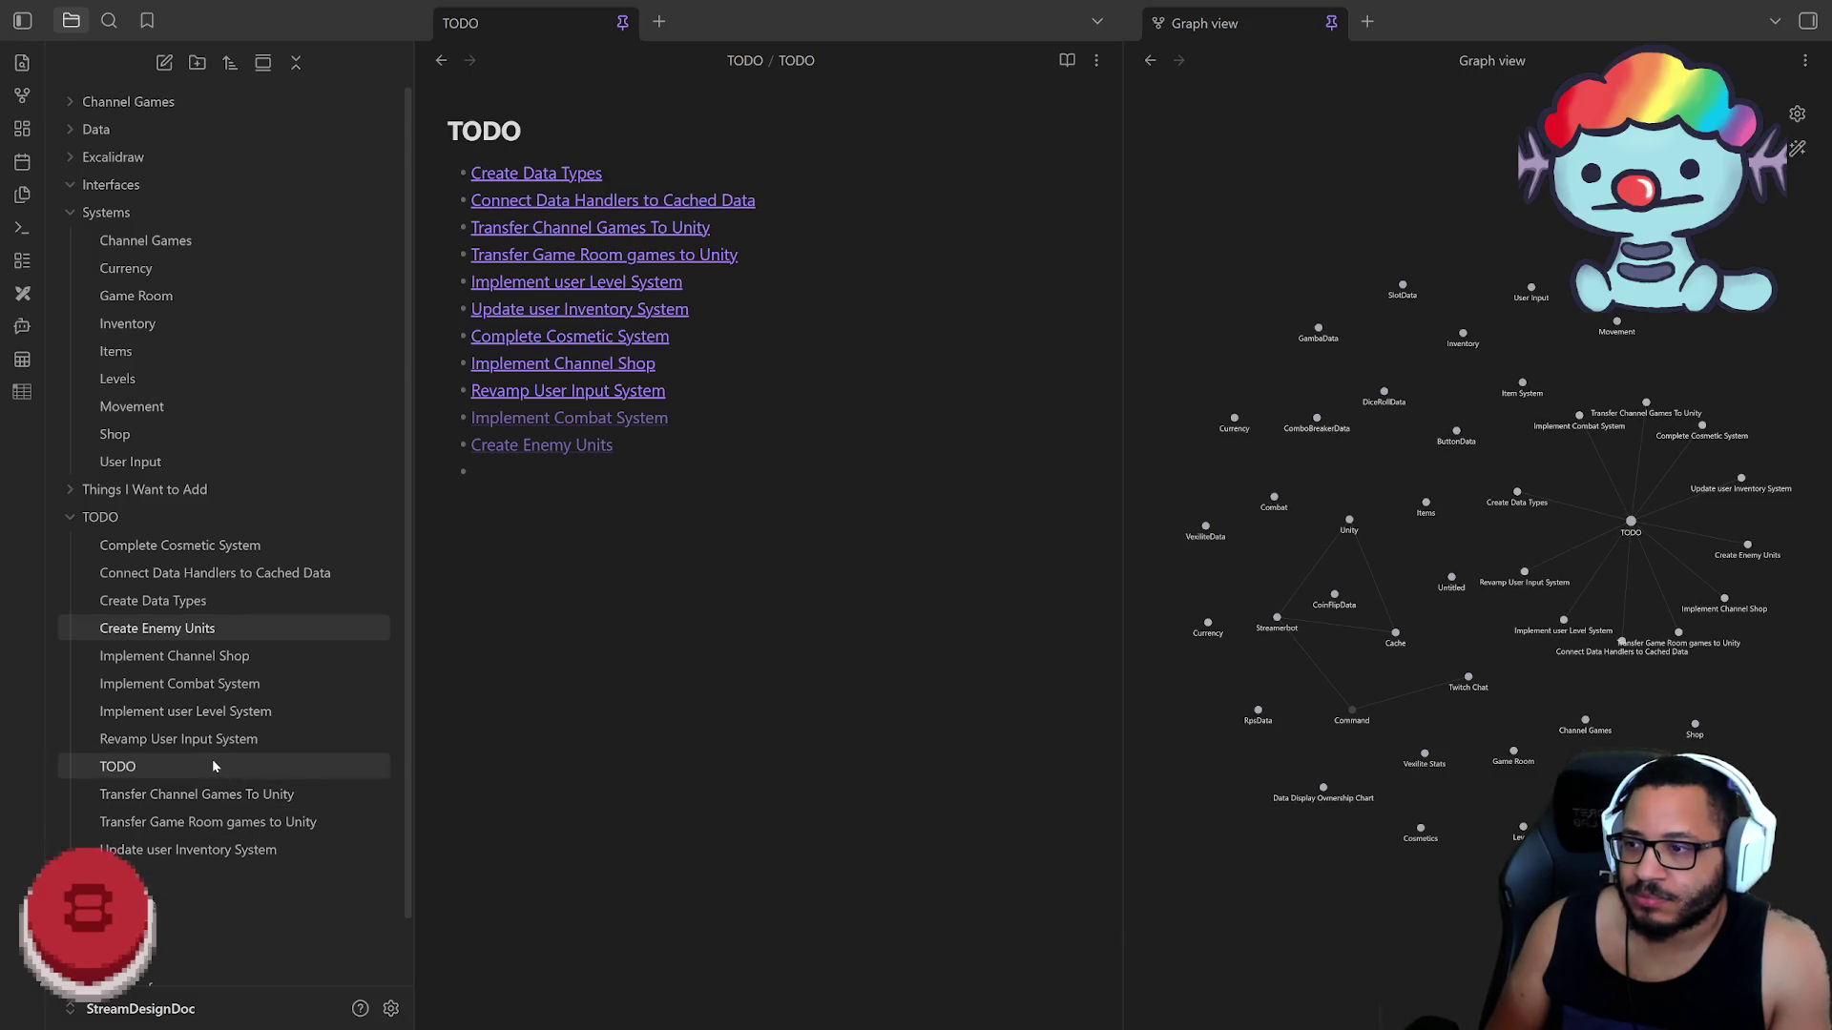
Step: Peek into the Things I Want to Add folder, then delete the TODO list's trailing empty bullet
left_click(447, 497)
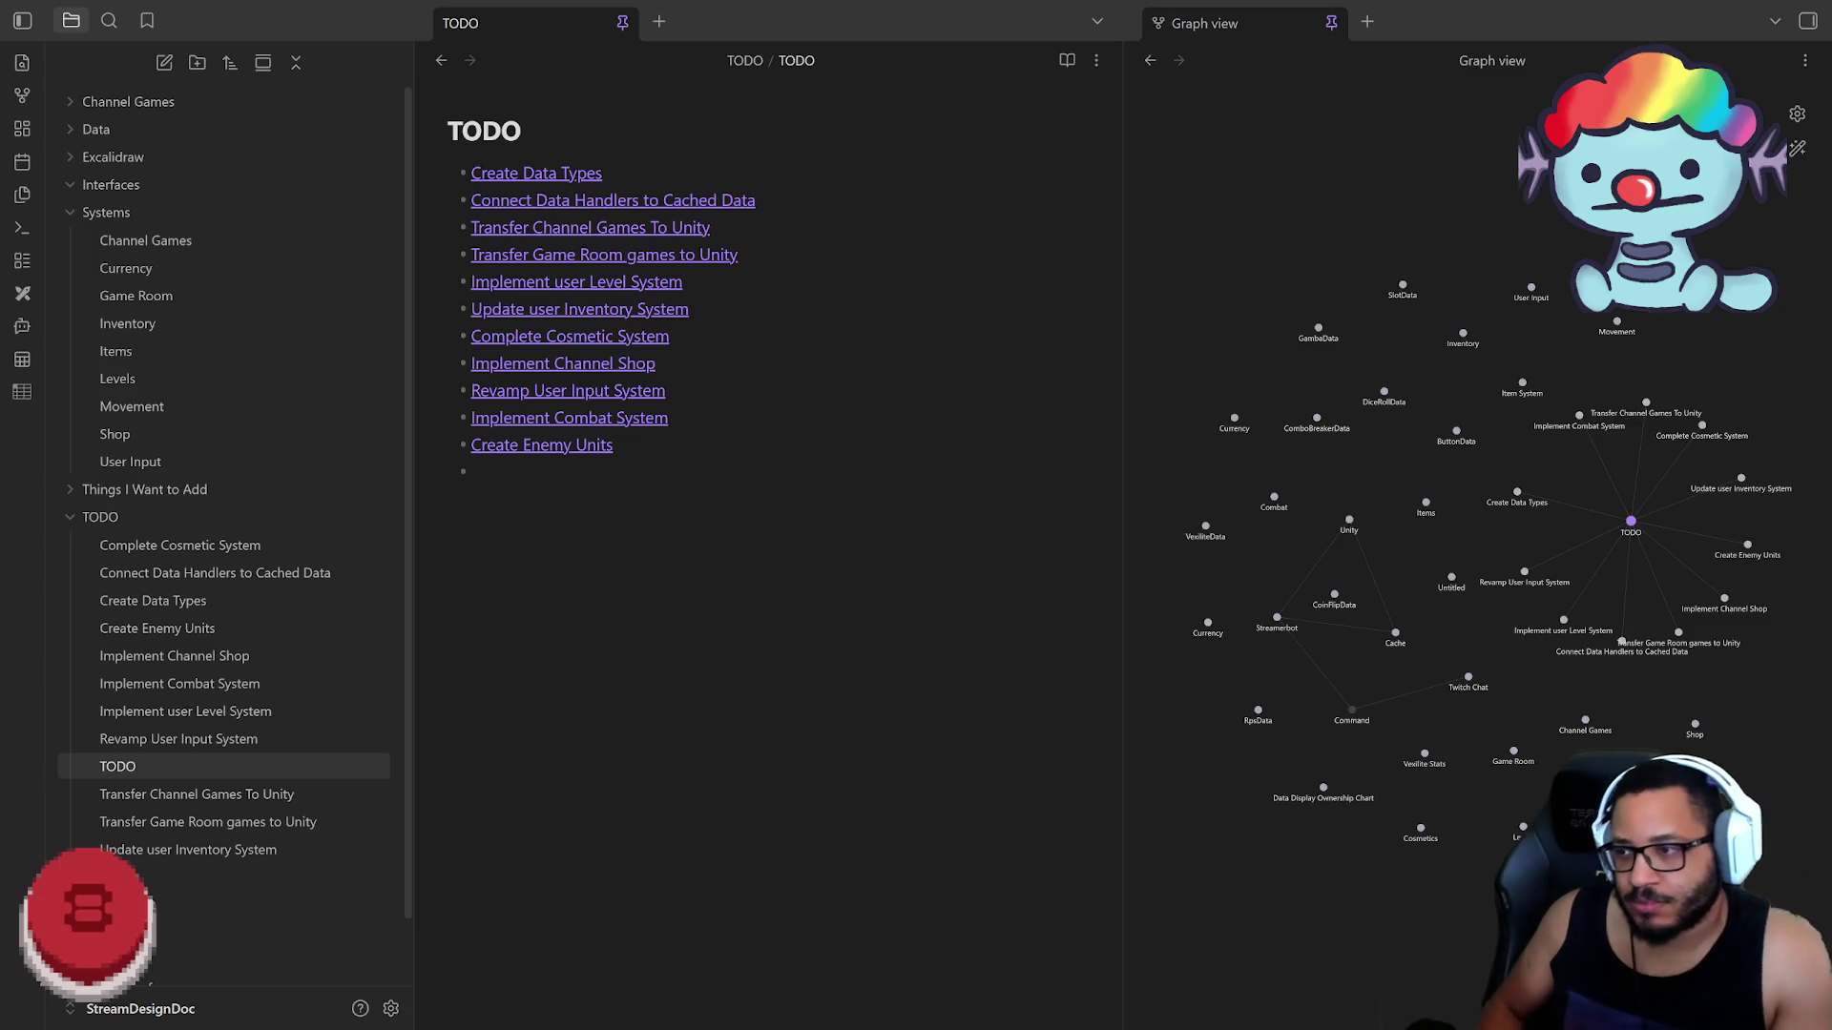
left_click(72, 491)
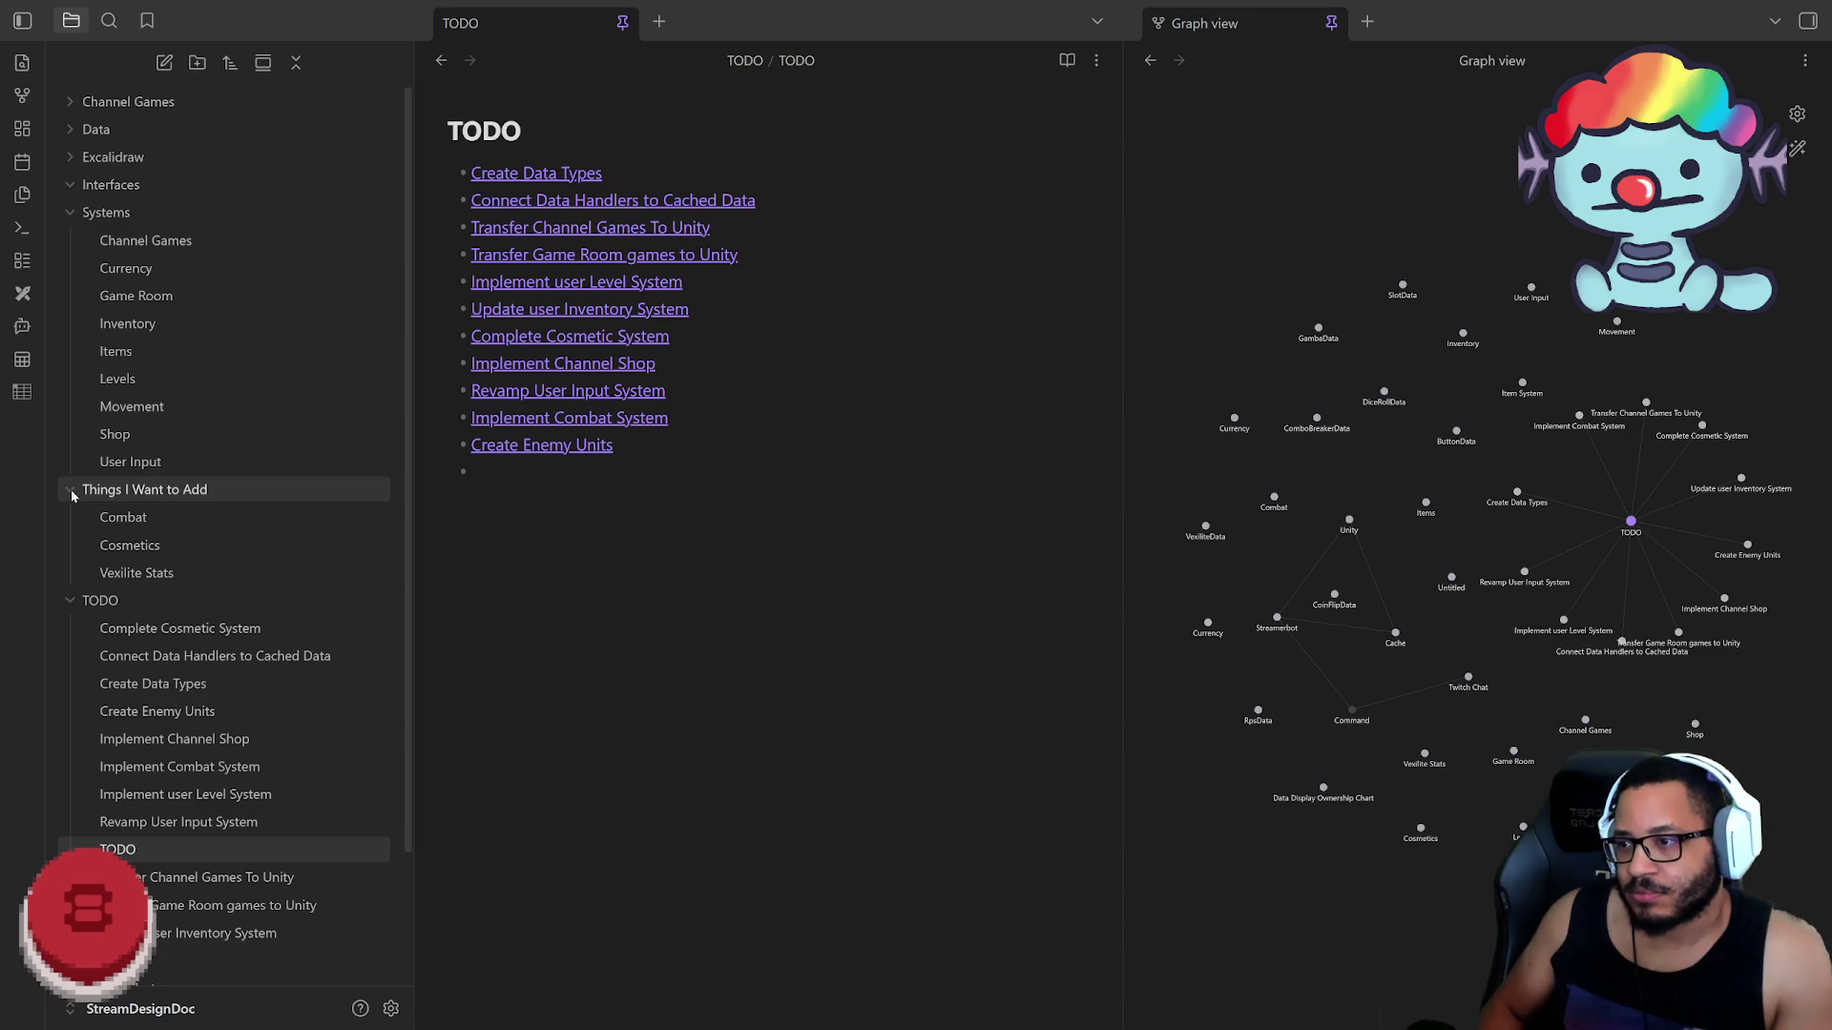
left_click(72, 489)
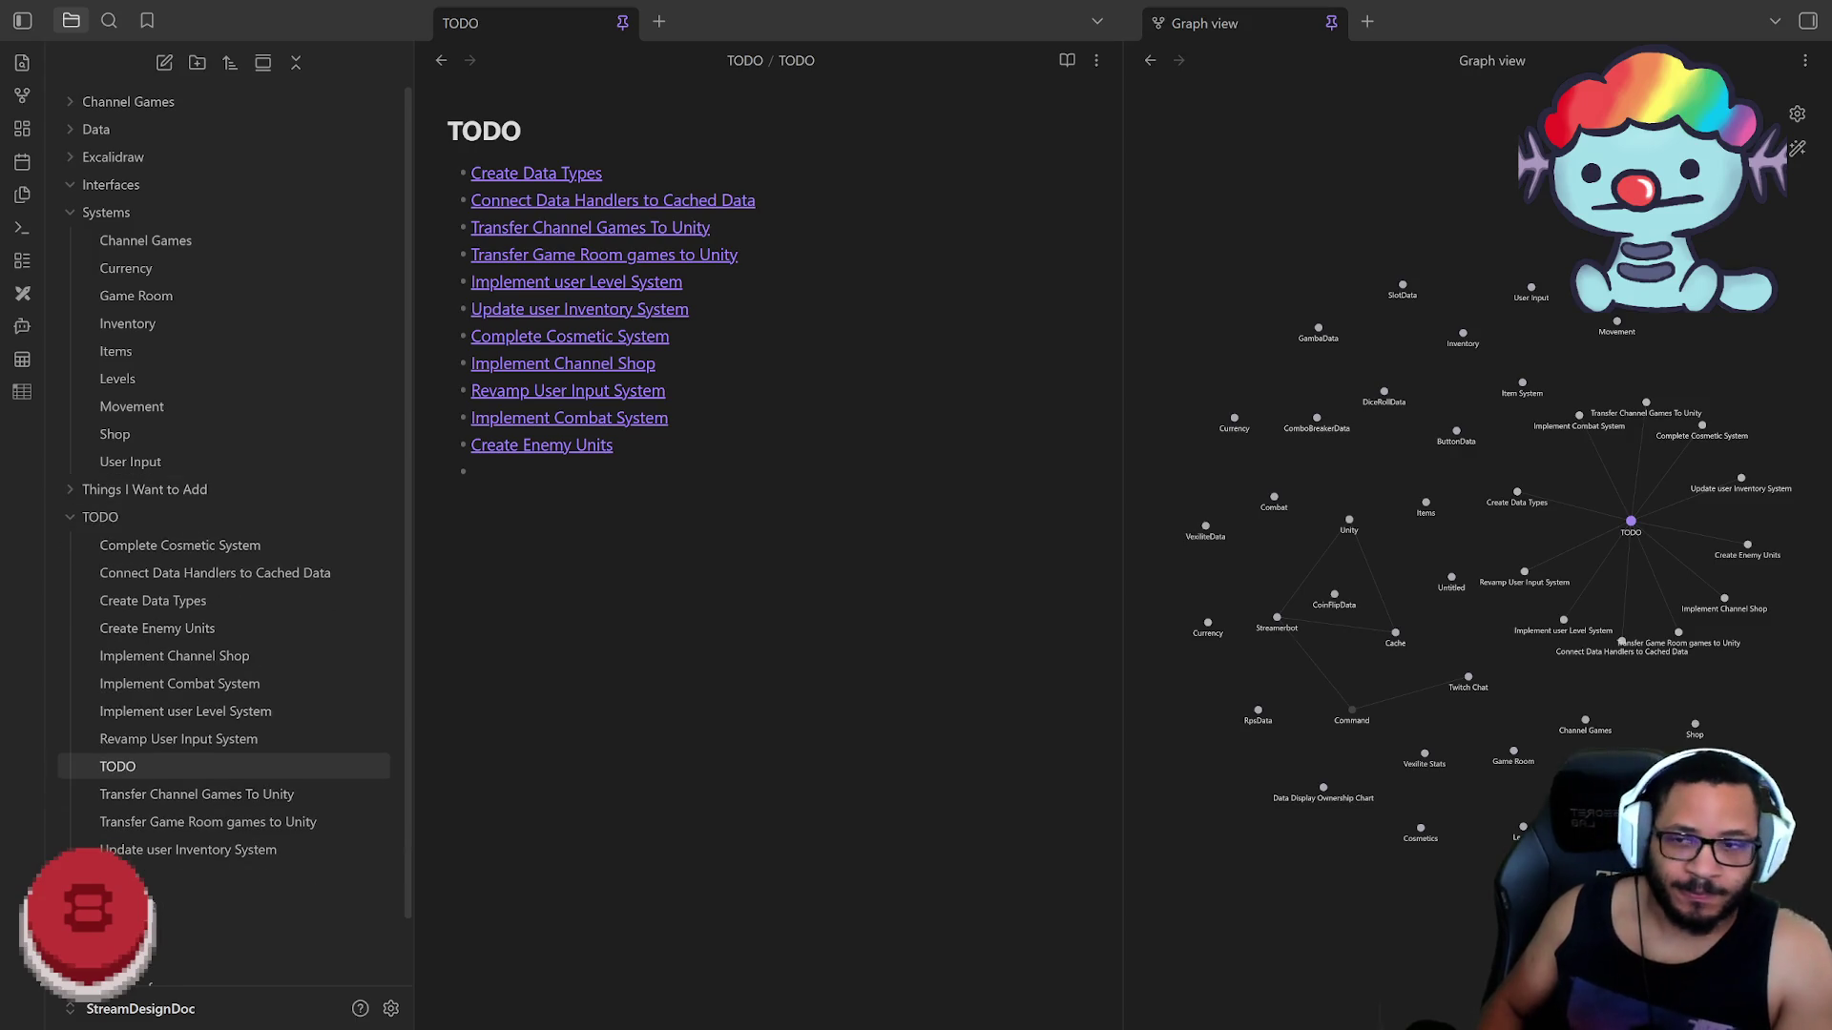
key("BackSpace")
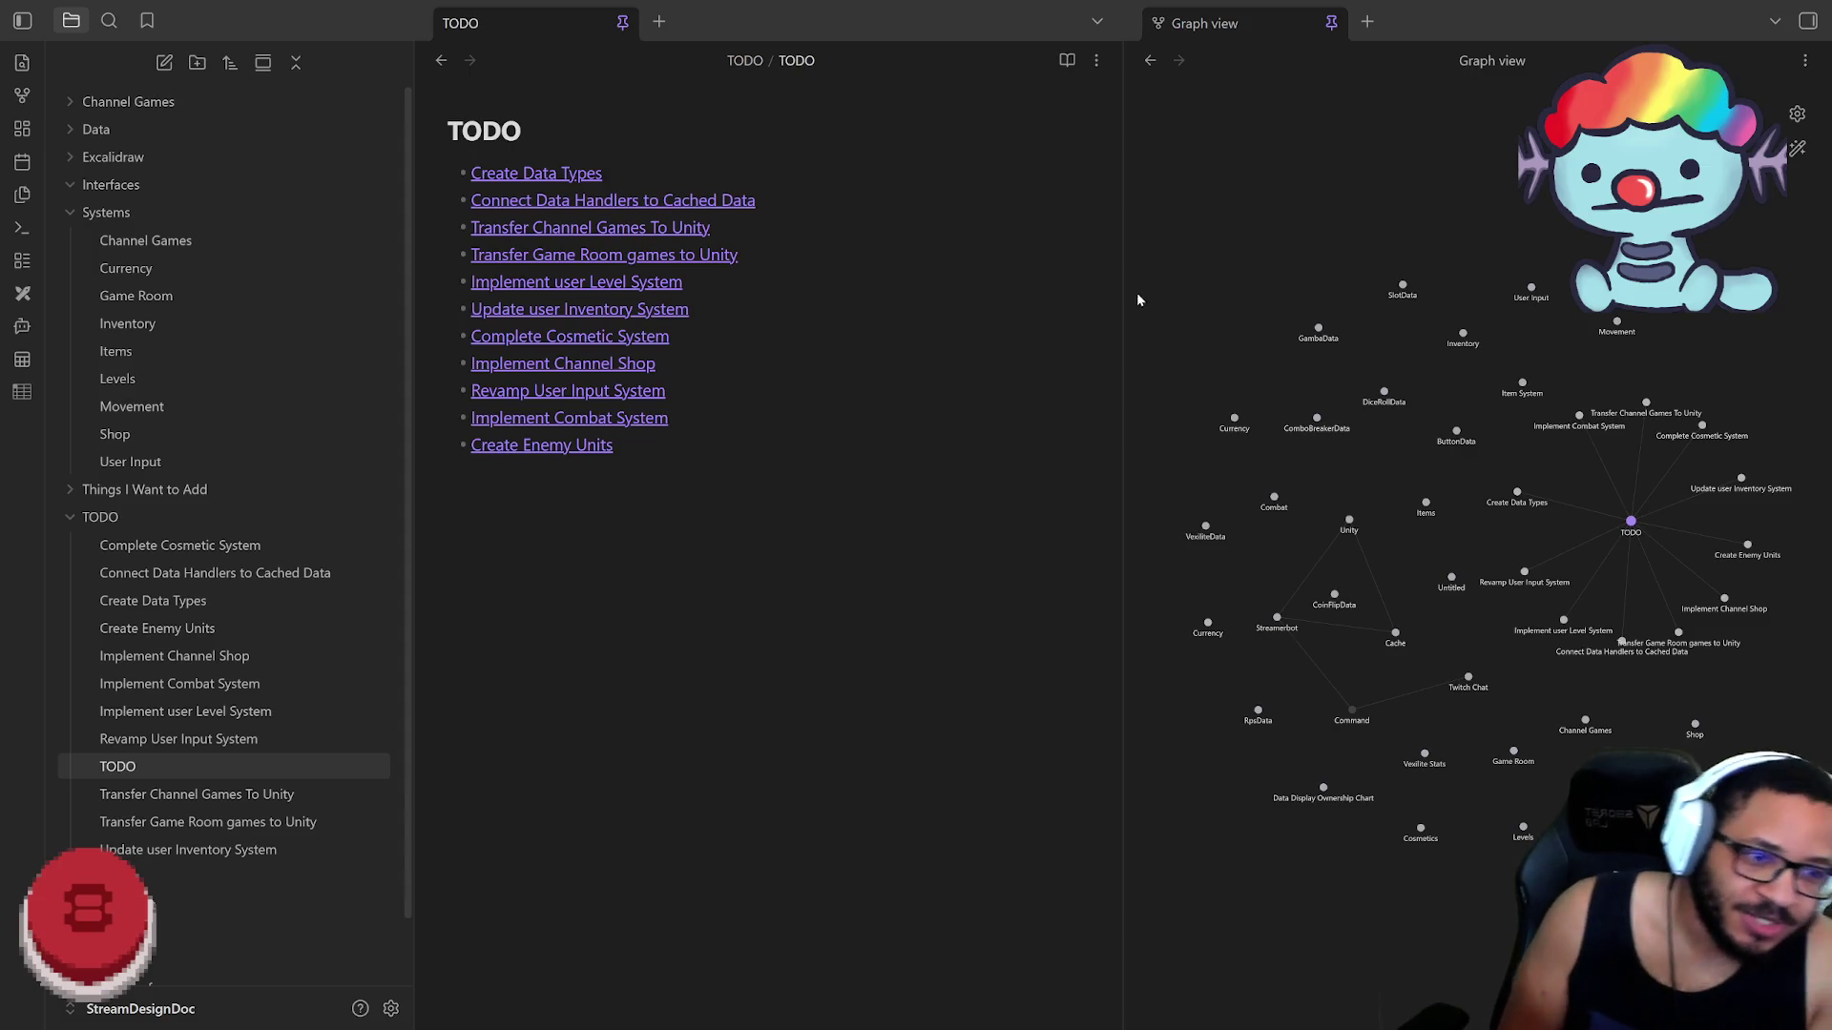
Step: Drag the TODO cluster toward the graph's top-left and close the stray User Input tab
left_click_drag(1640, 529, 1446, 265)
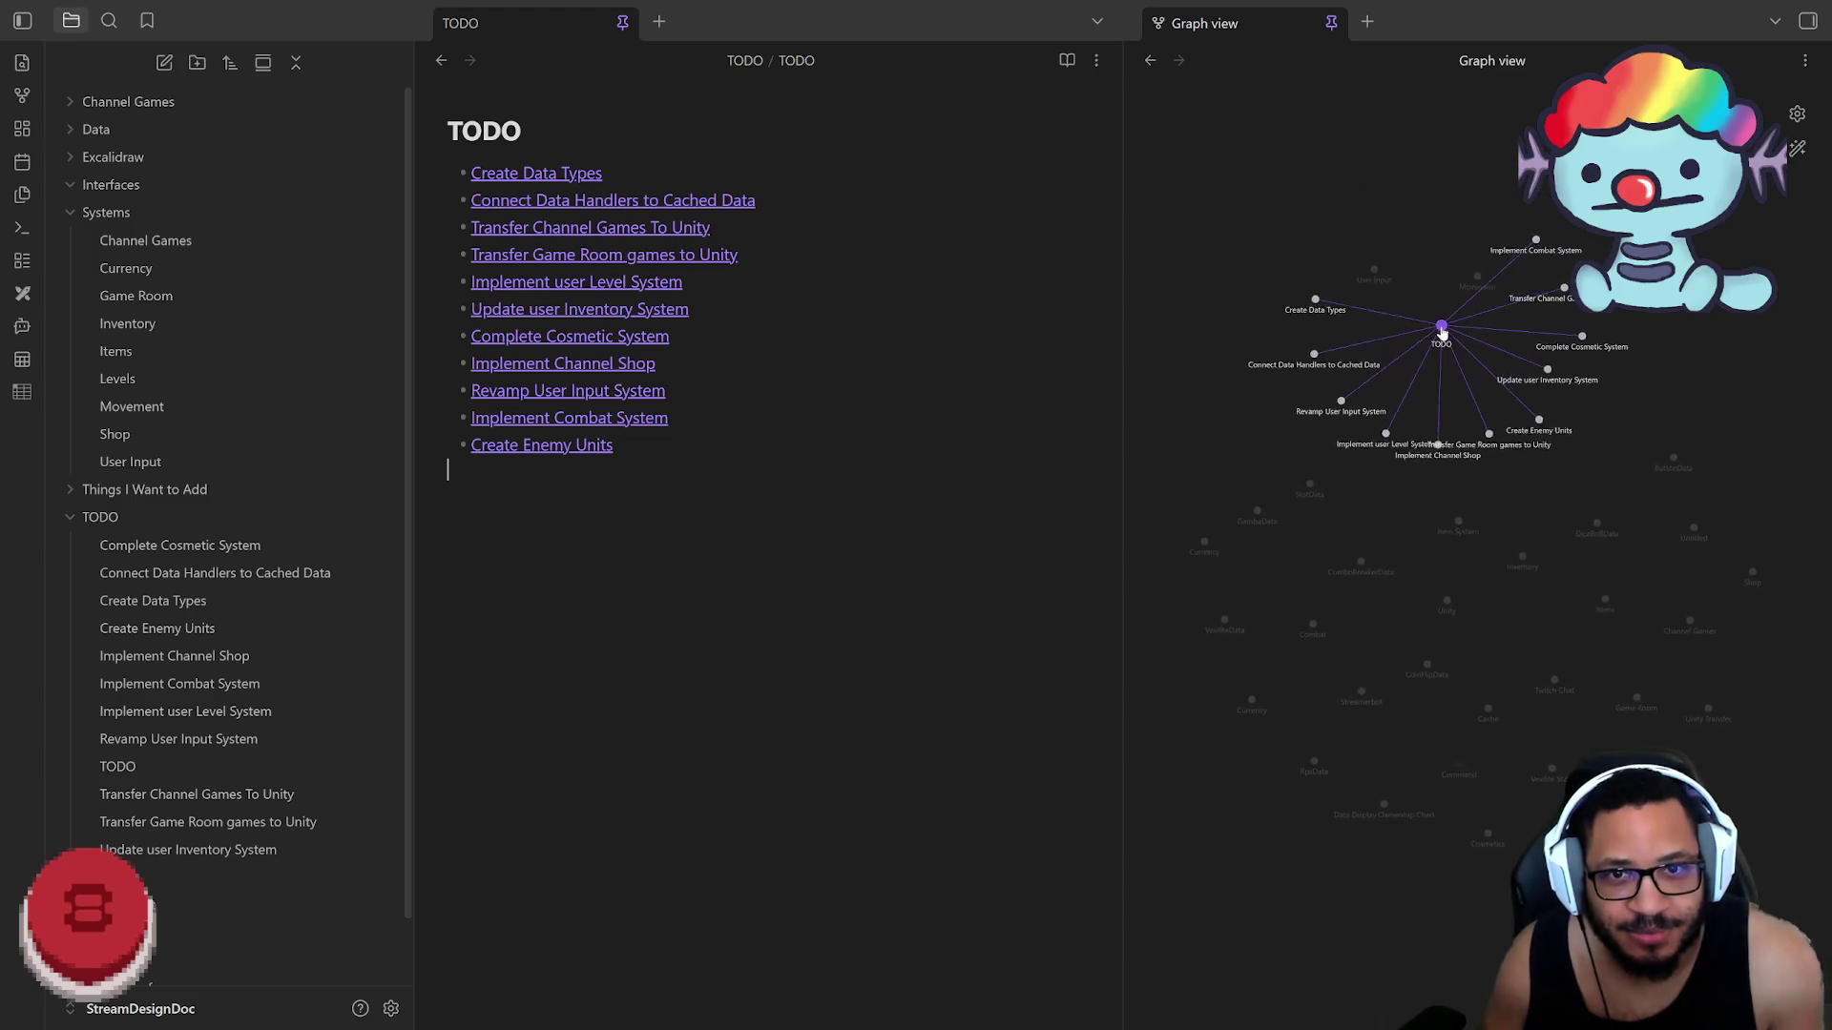
left_click_drag(1446, 265, 1457, 348)
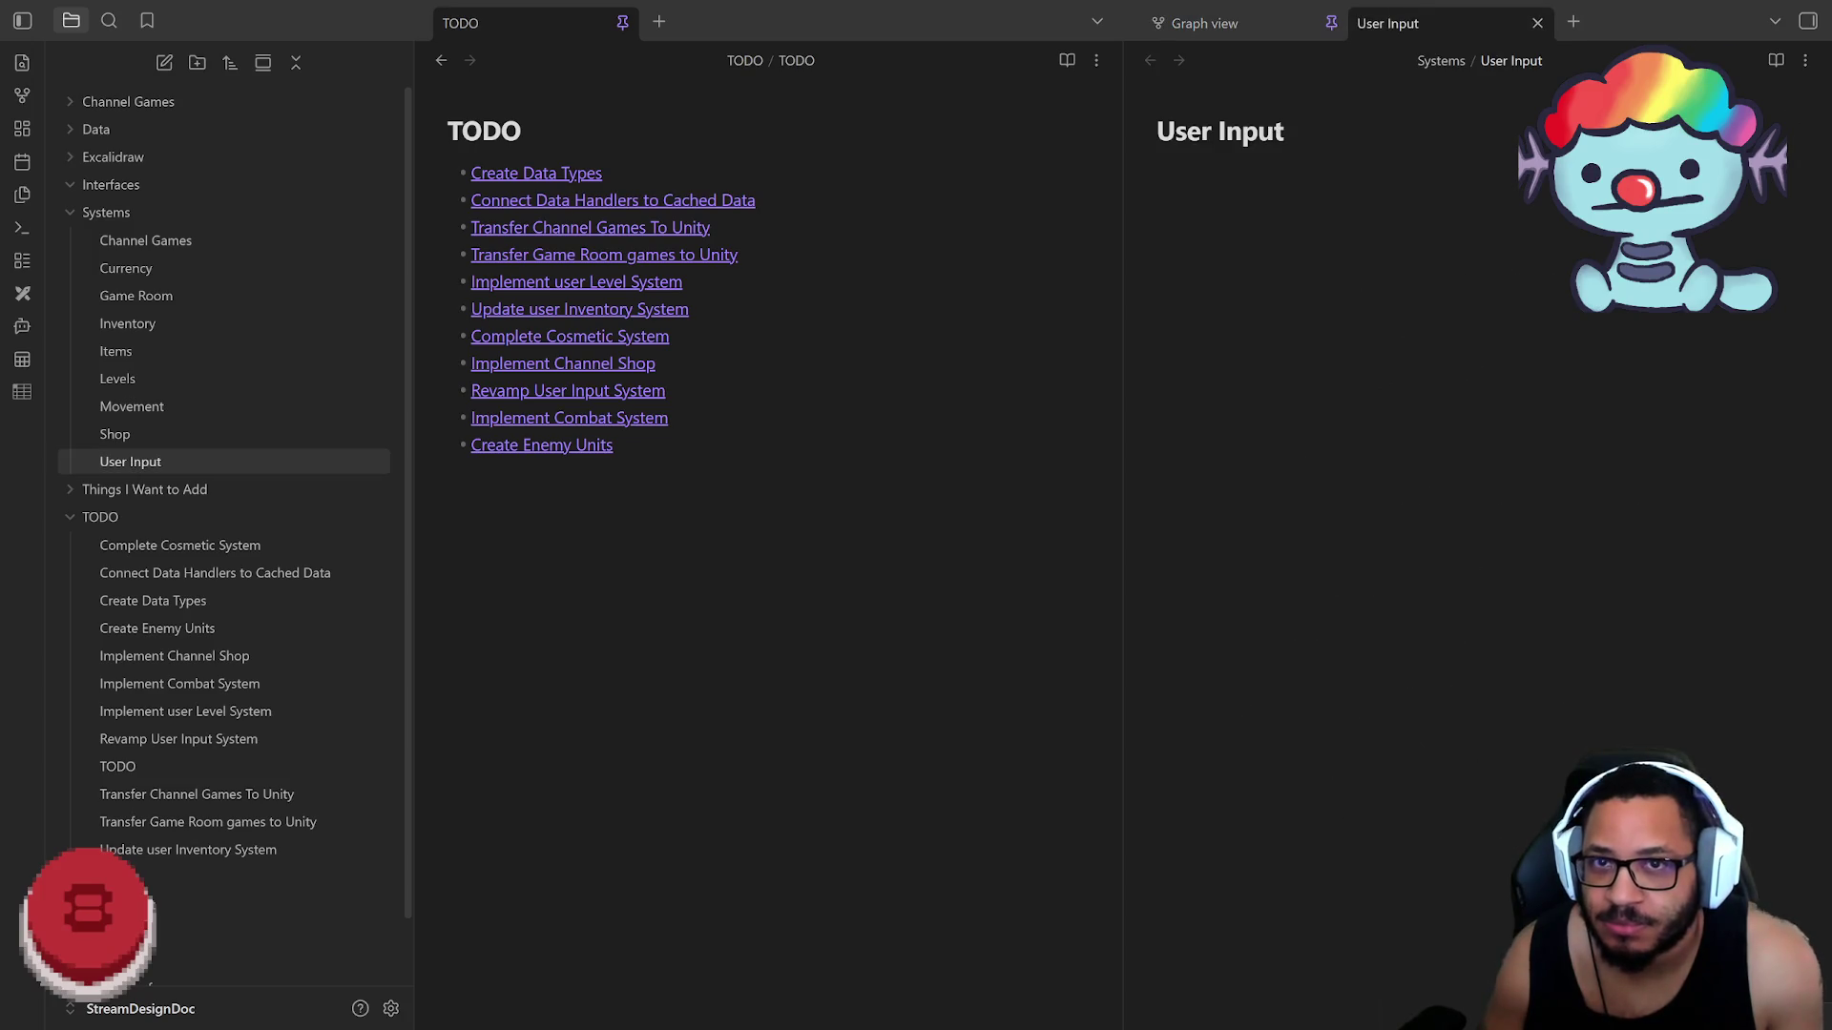
middle_click(1416, 32)
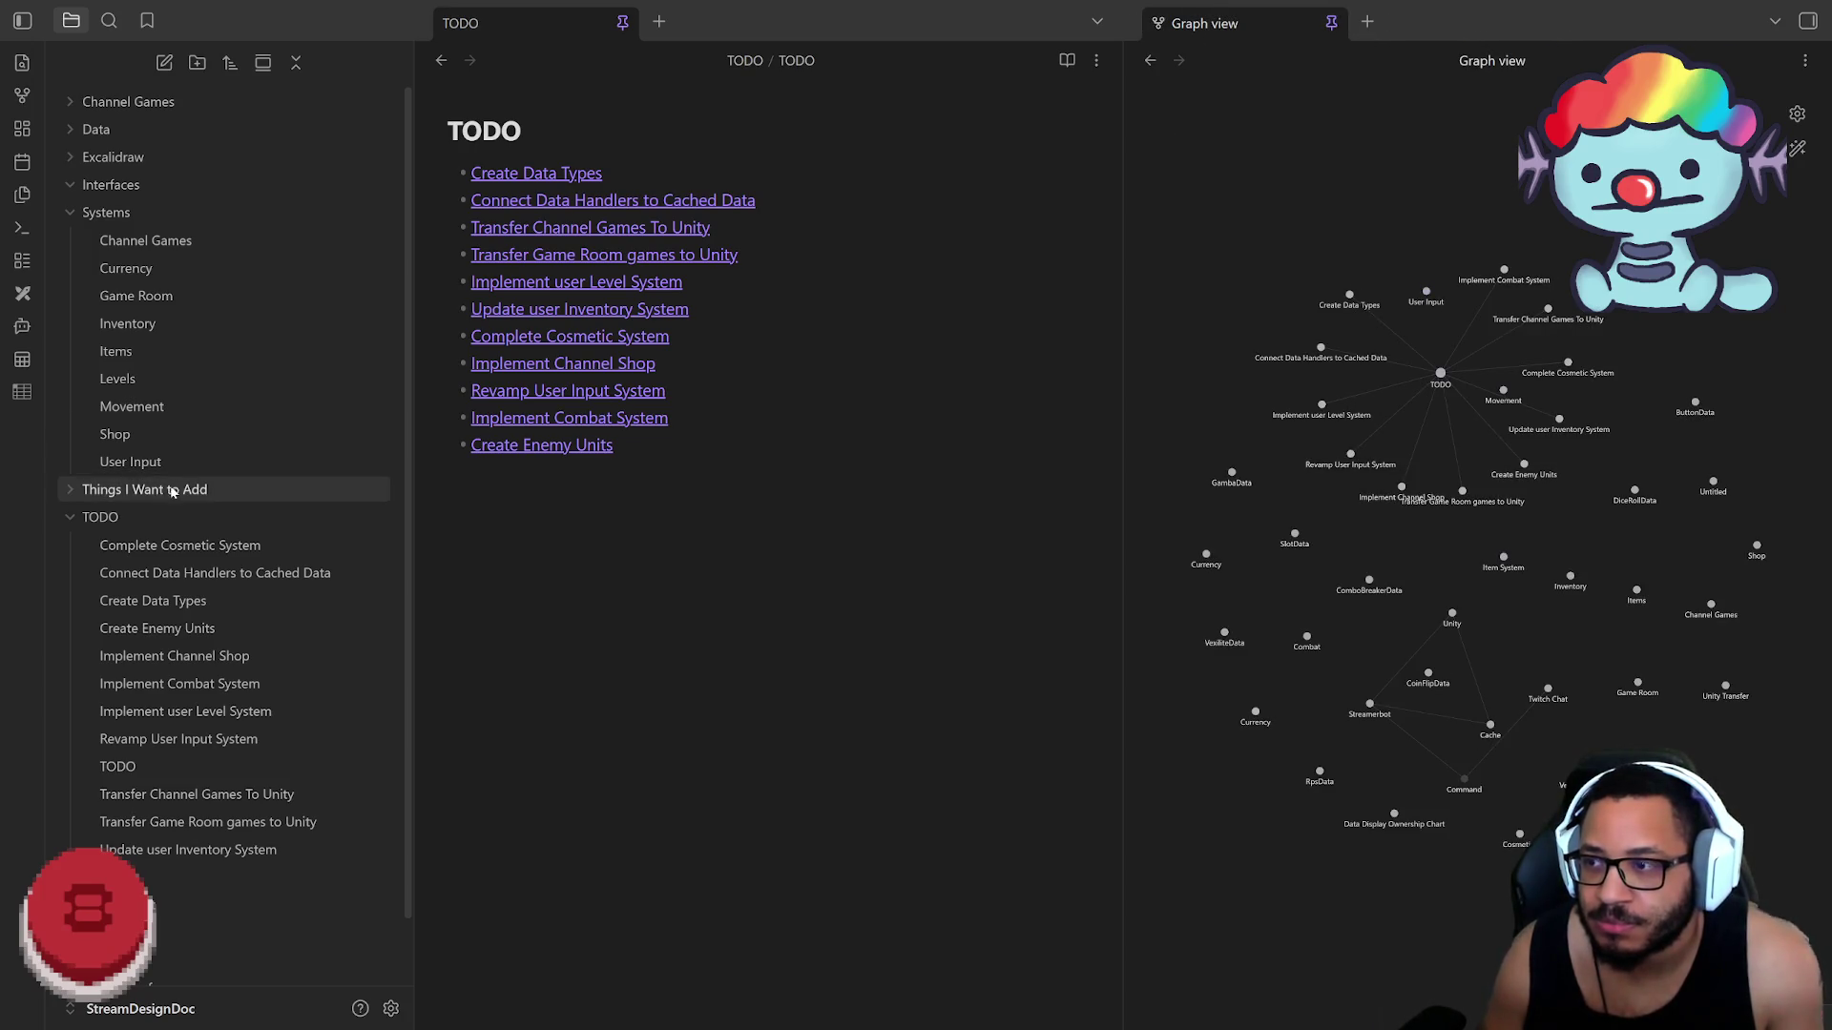
mouse_move(1441, 374)
left_mouse_down()
mouse_move(1372, 173)
mouse_move(1445, 380)
left_mouse_up()
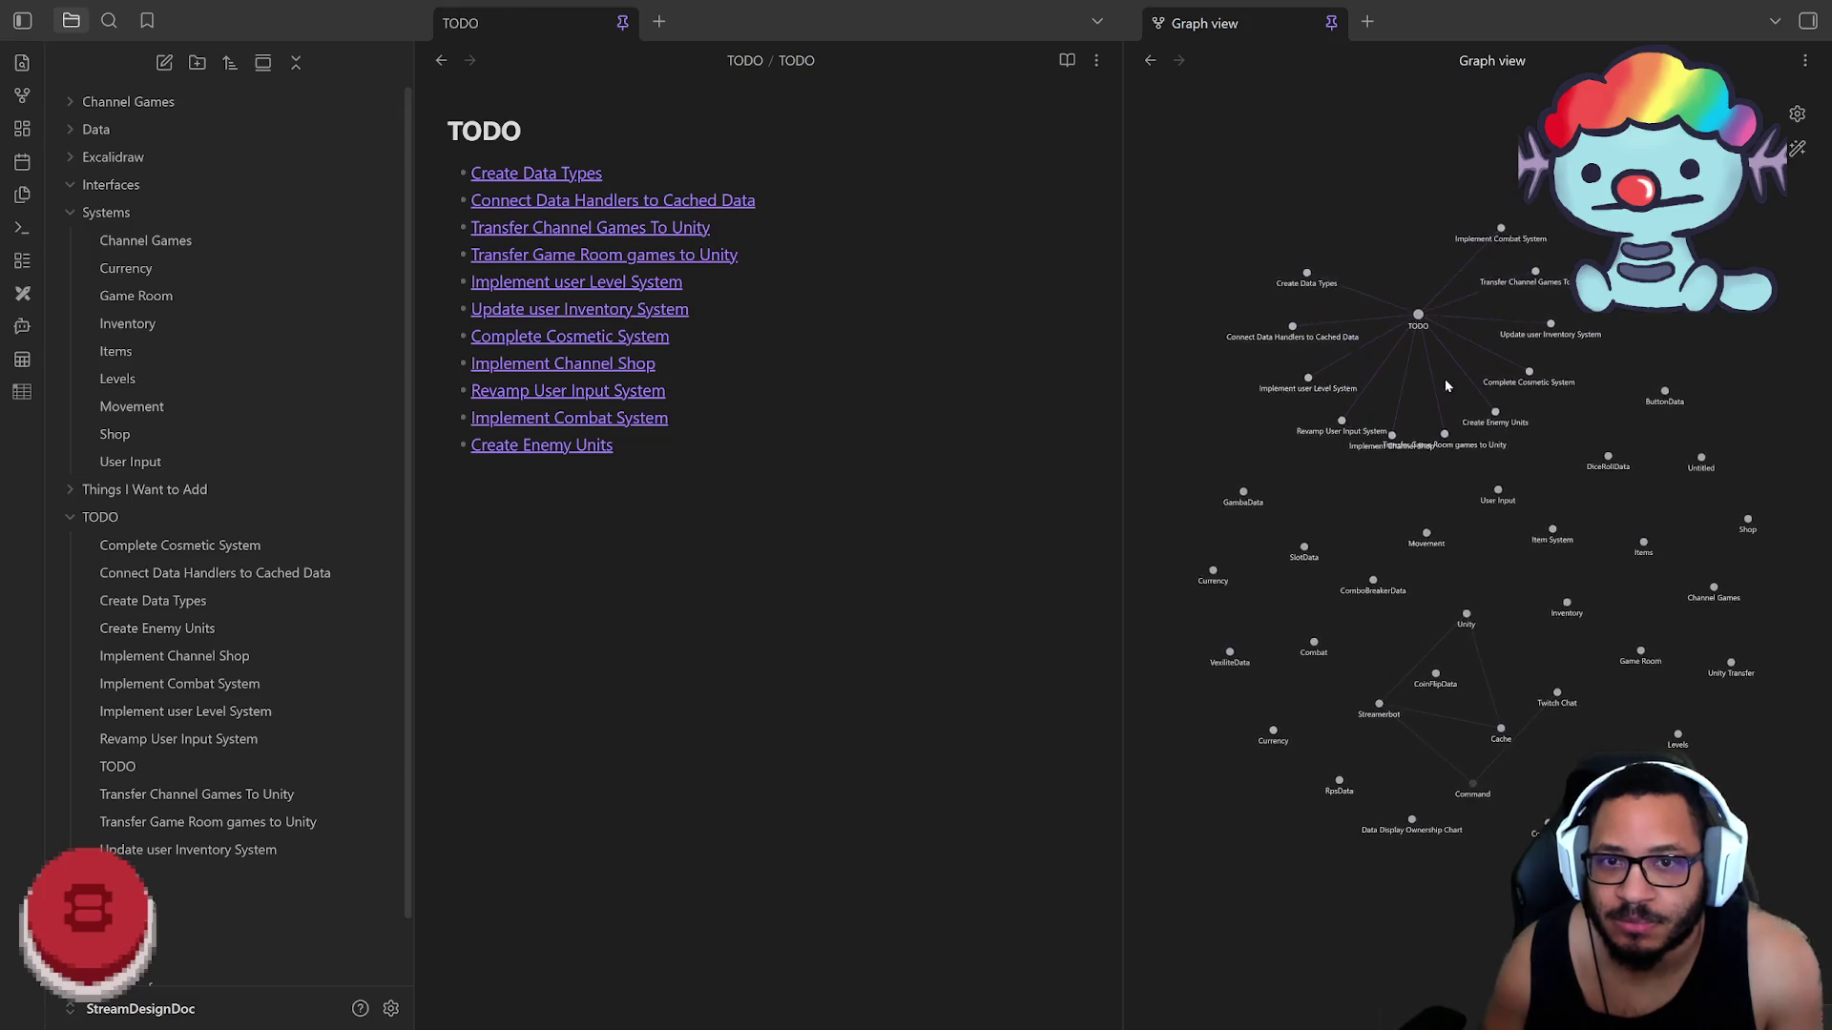
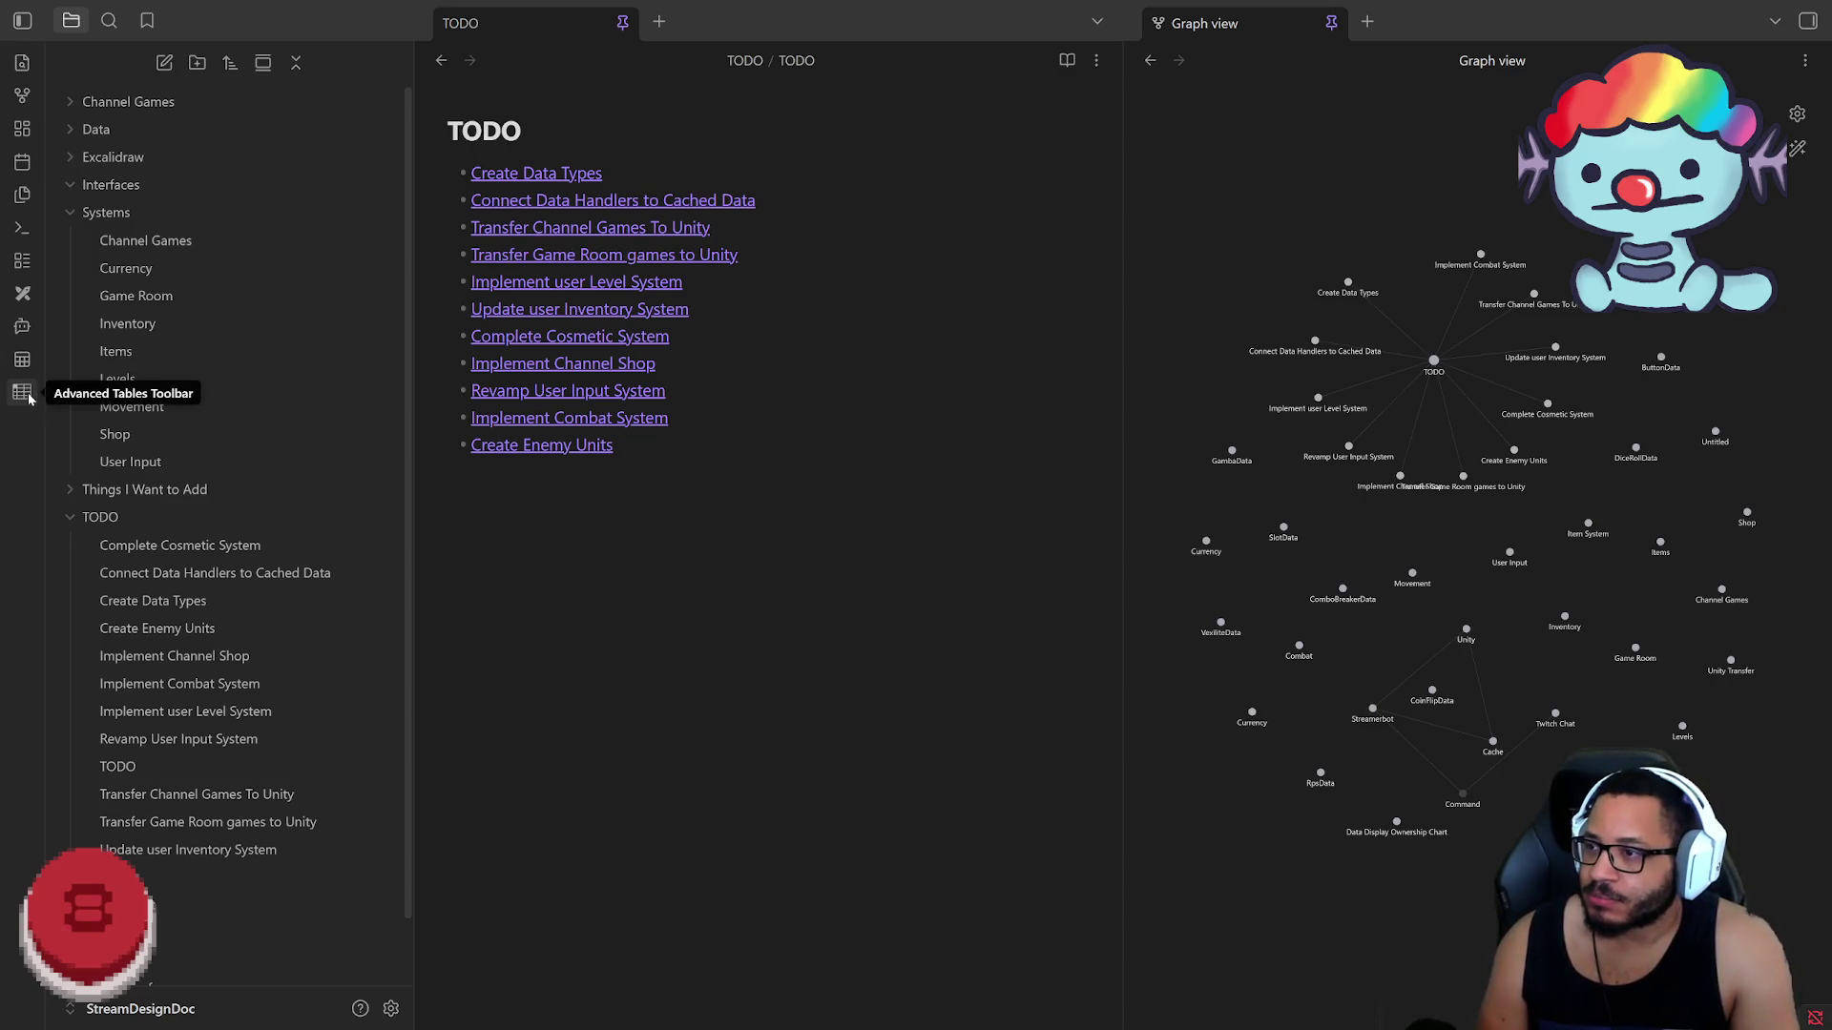
Step: Create two new bases of the vault's 43 files, briefly checking the ButtonData note from the table
left_click(20, 260)
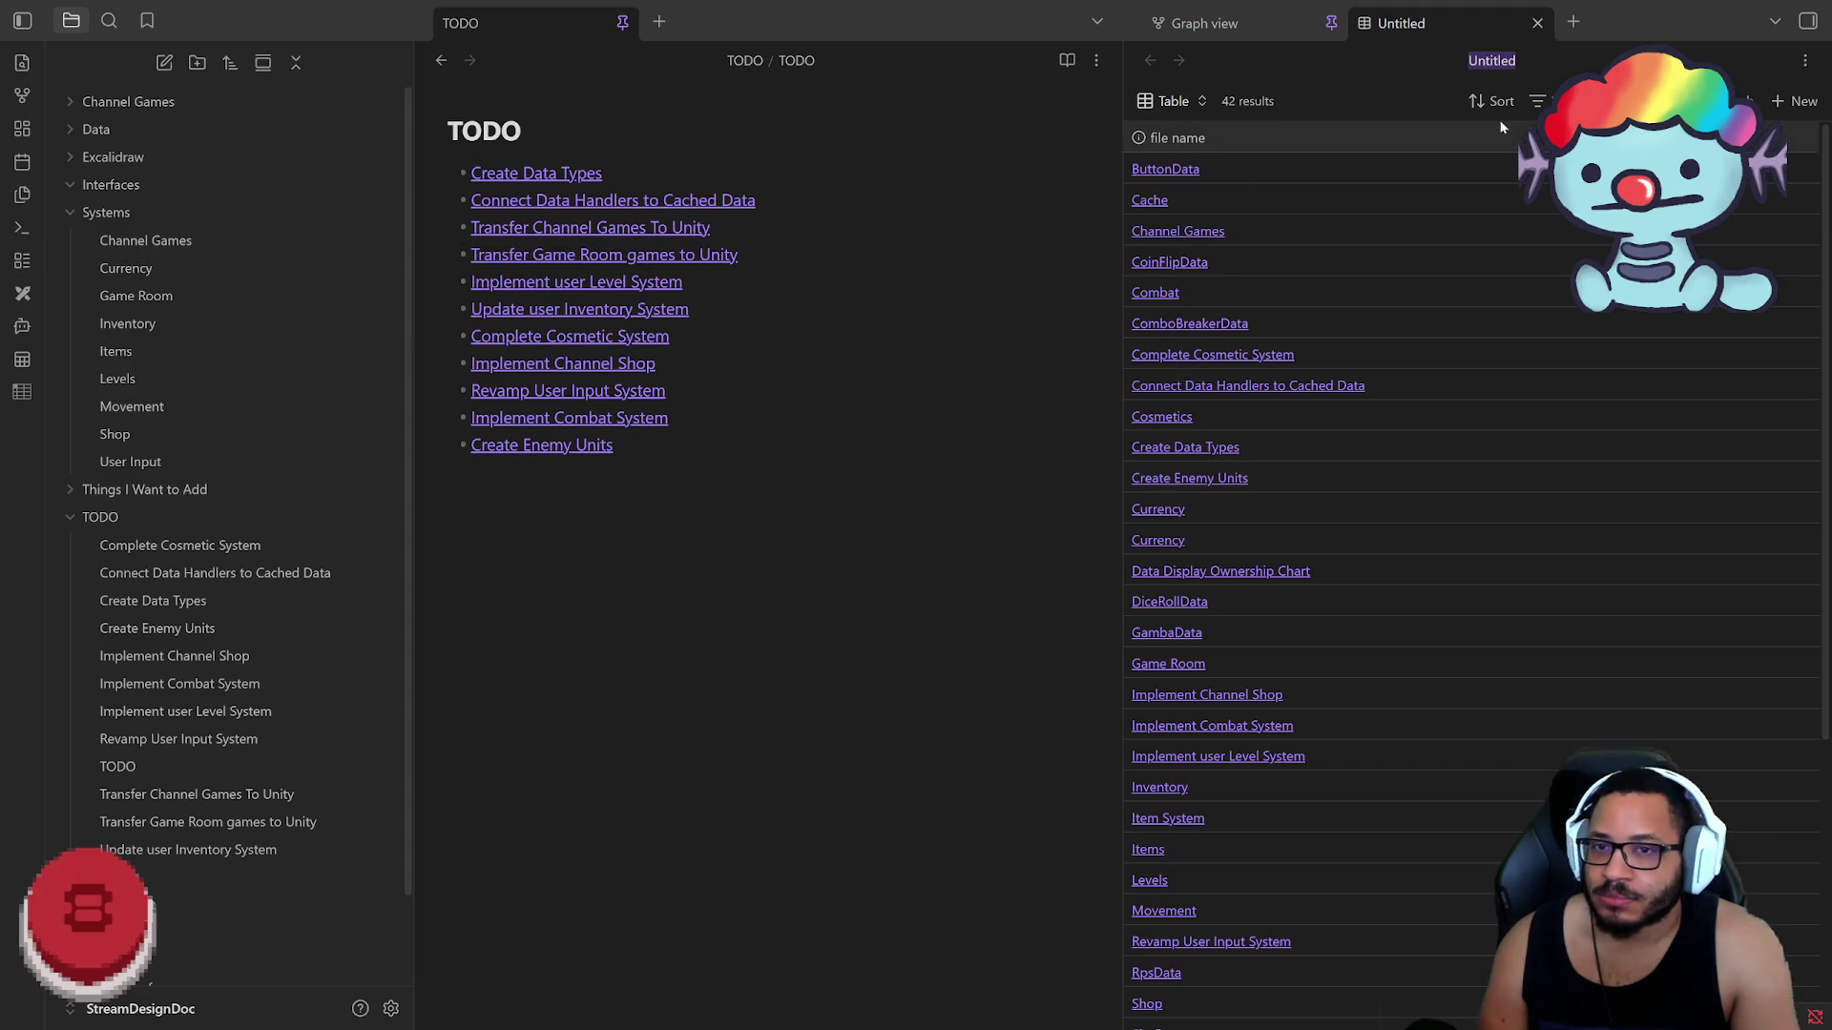
scroll(1361, 489, "down", 3)
scroll(1364, 547, "up", 3)
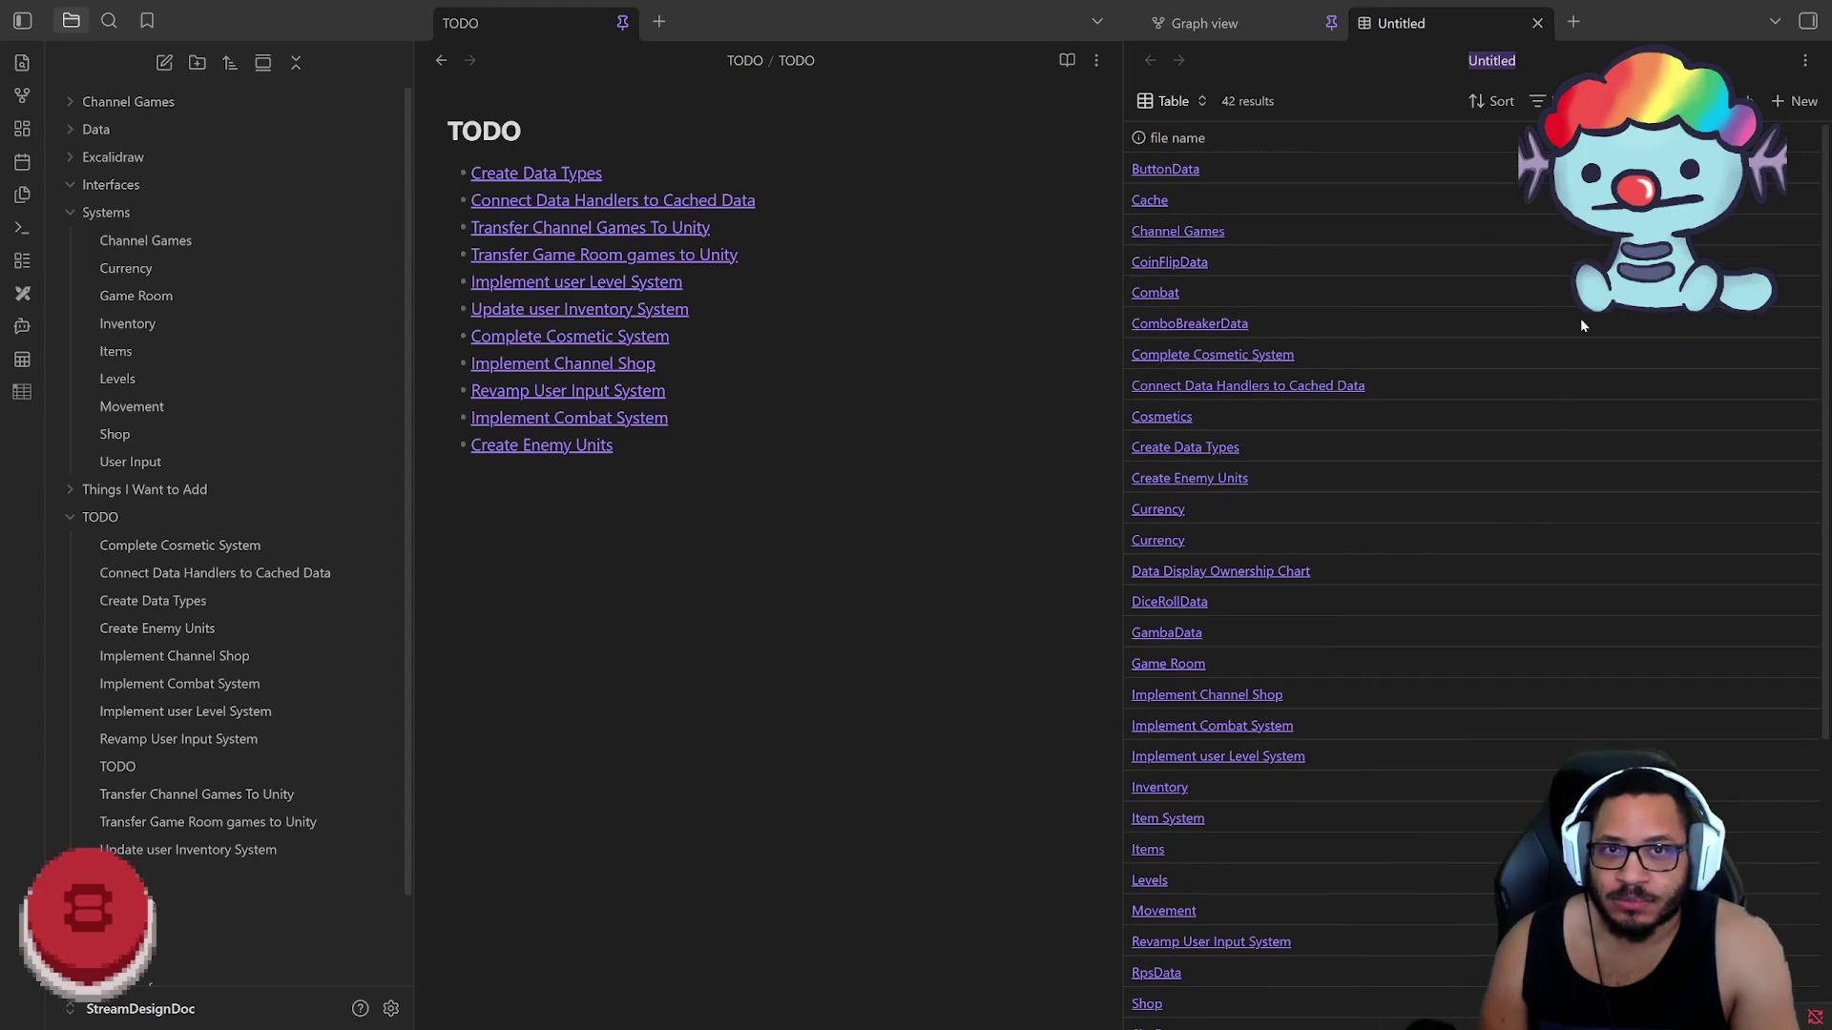
left_click(1165, 169)
left_click(1537, 24)
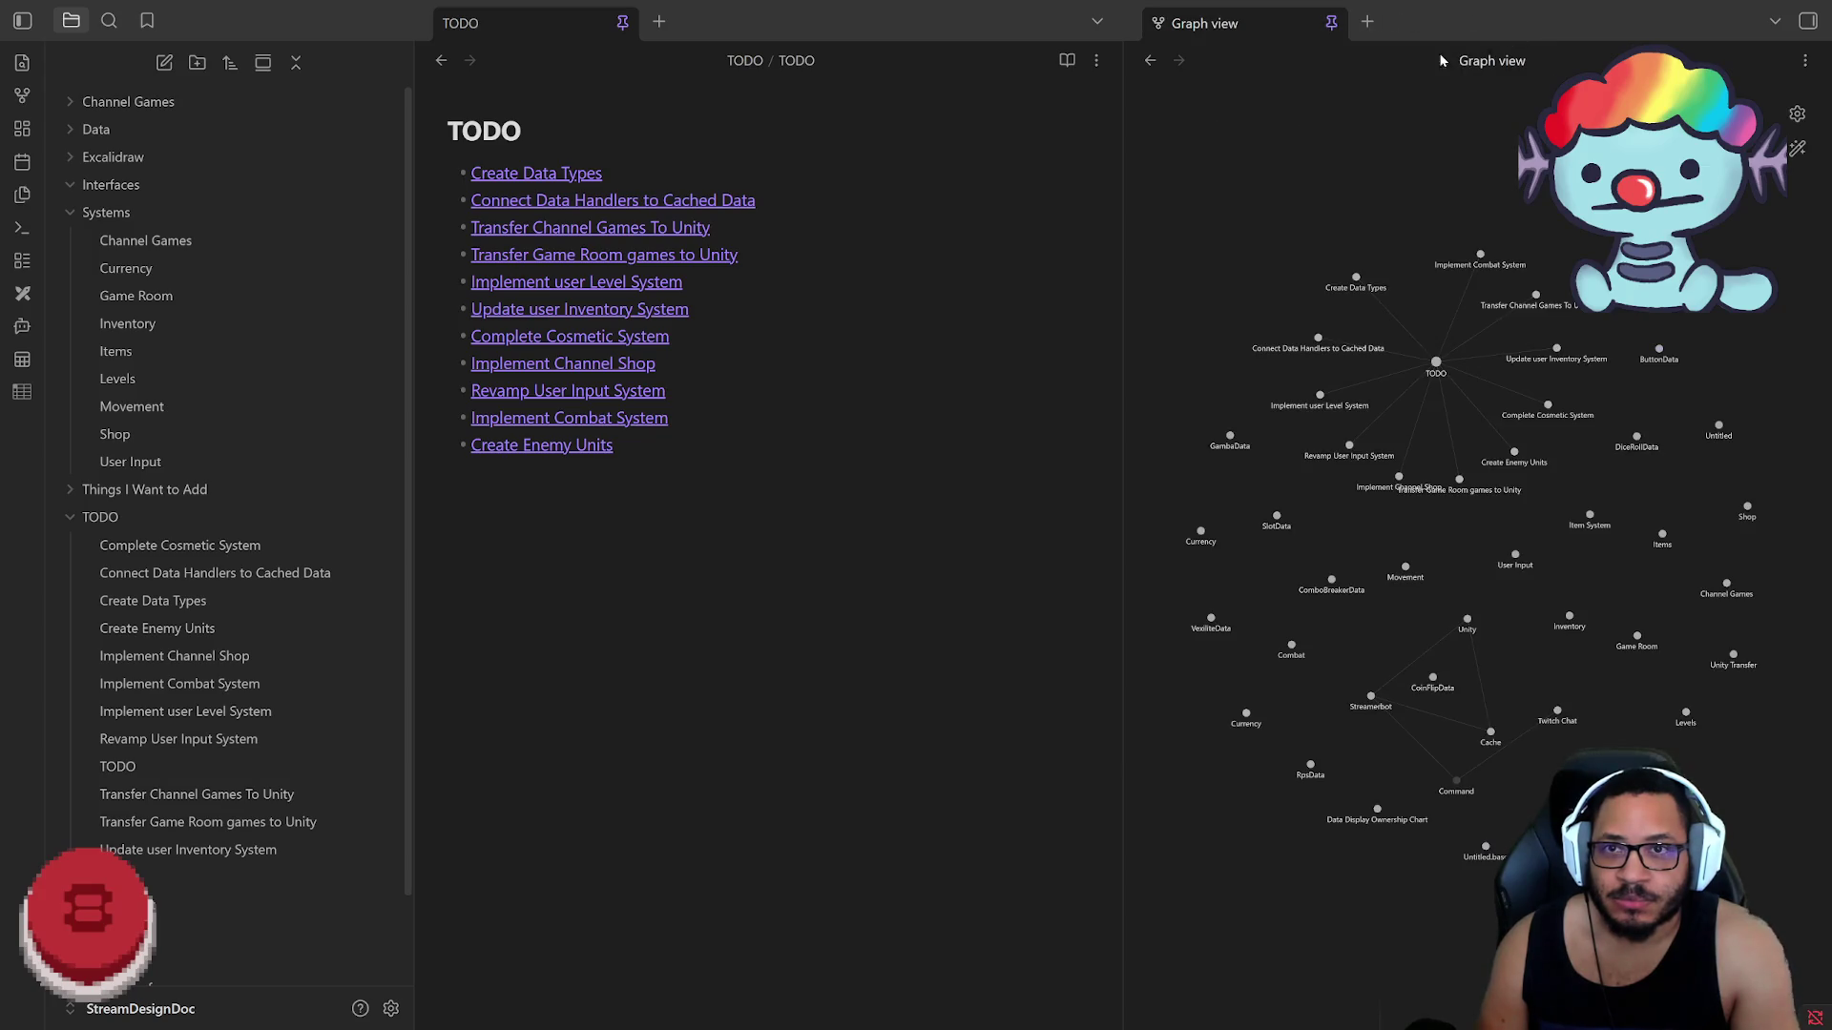
left_click(22, 260)
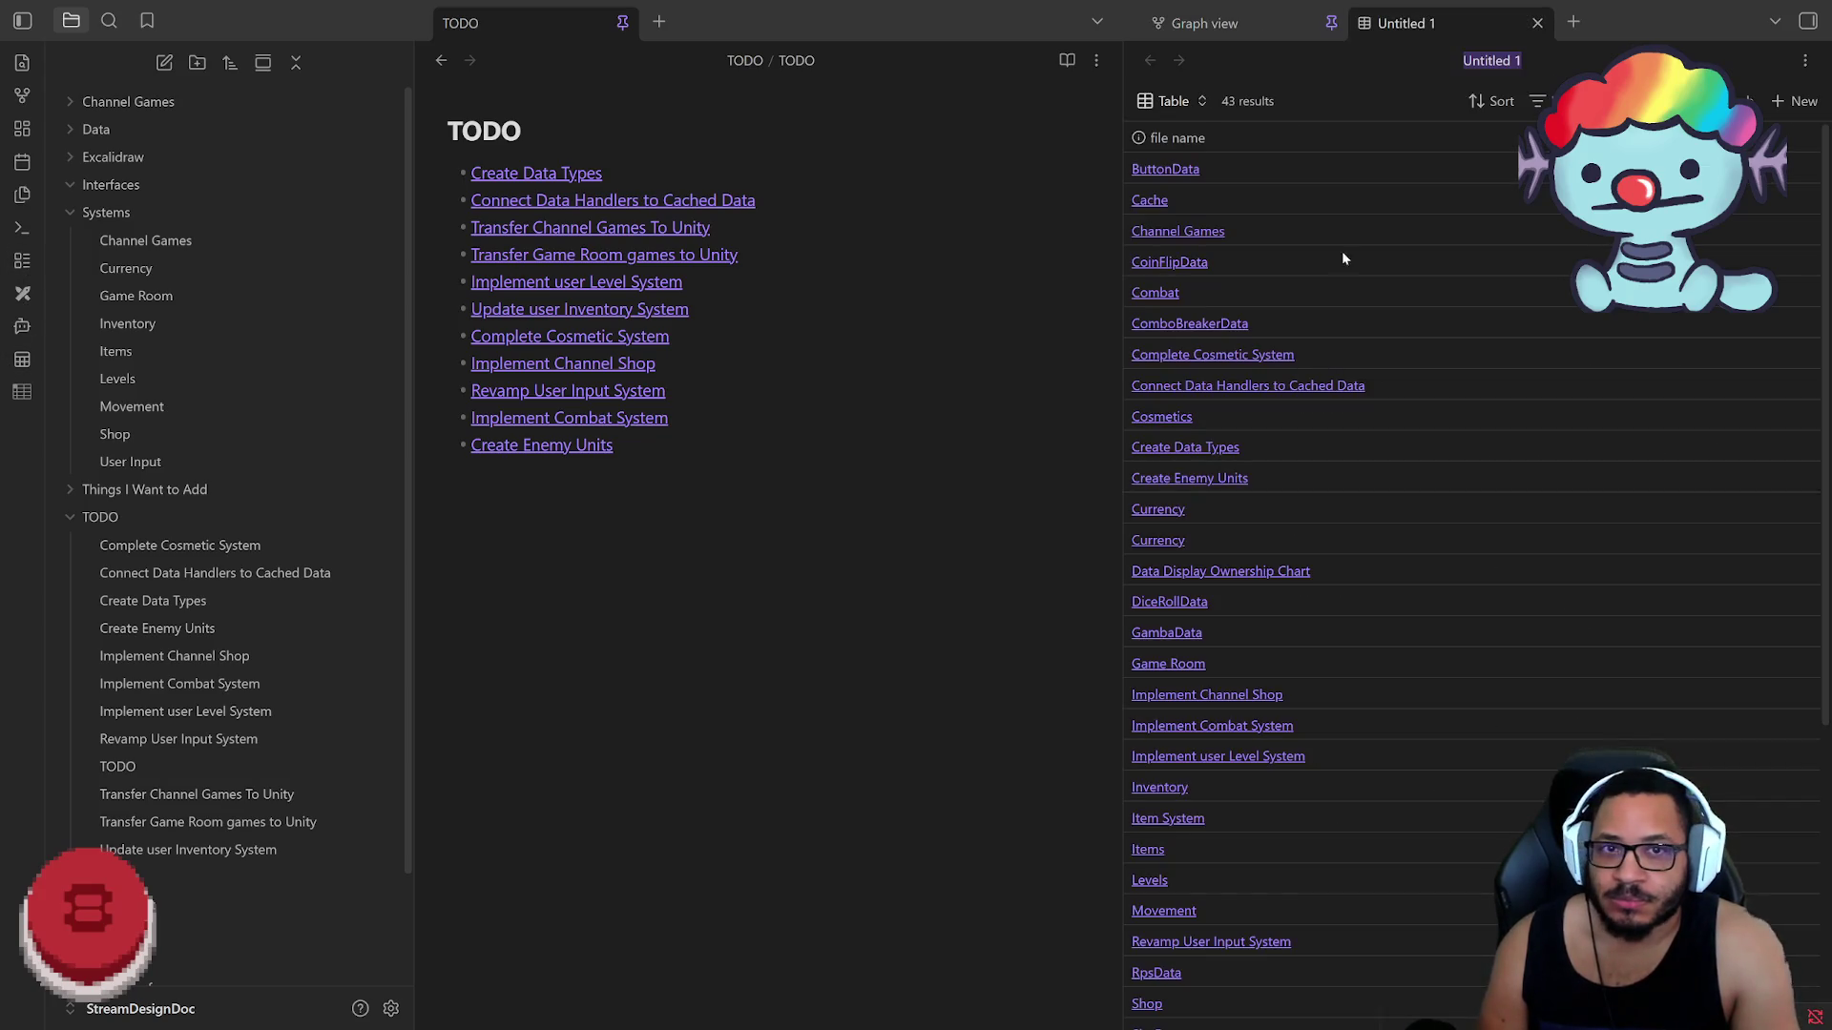
left_click(1557, 67)
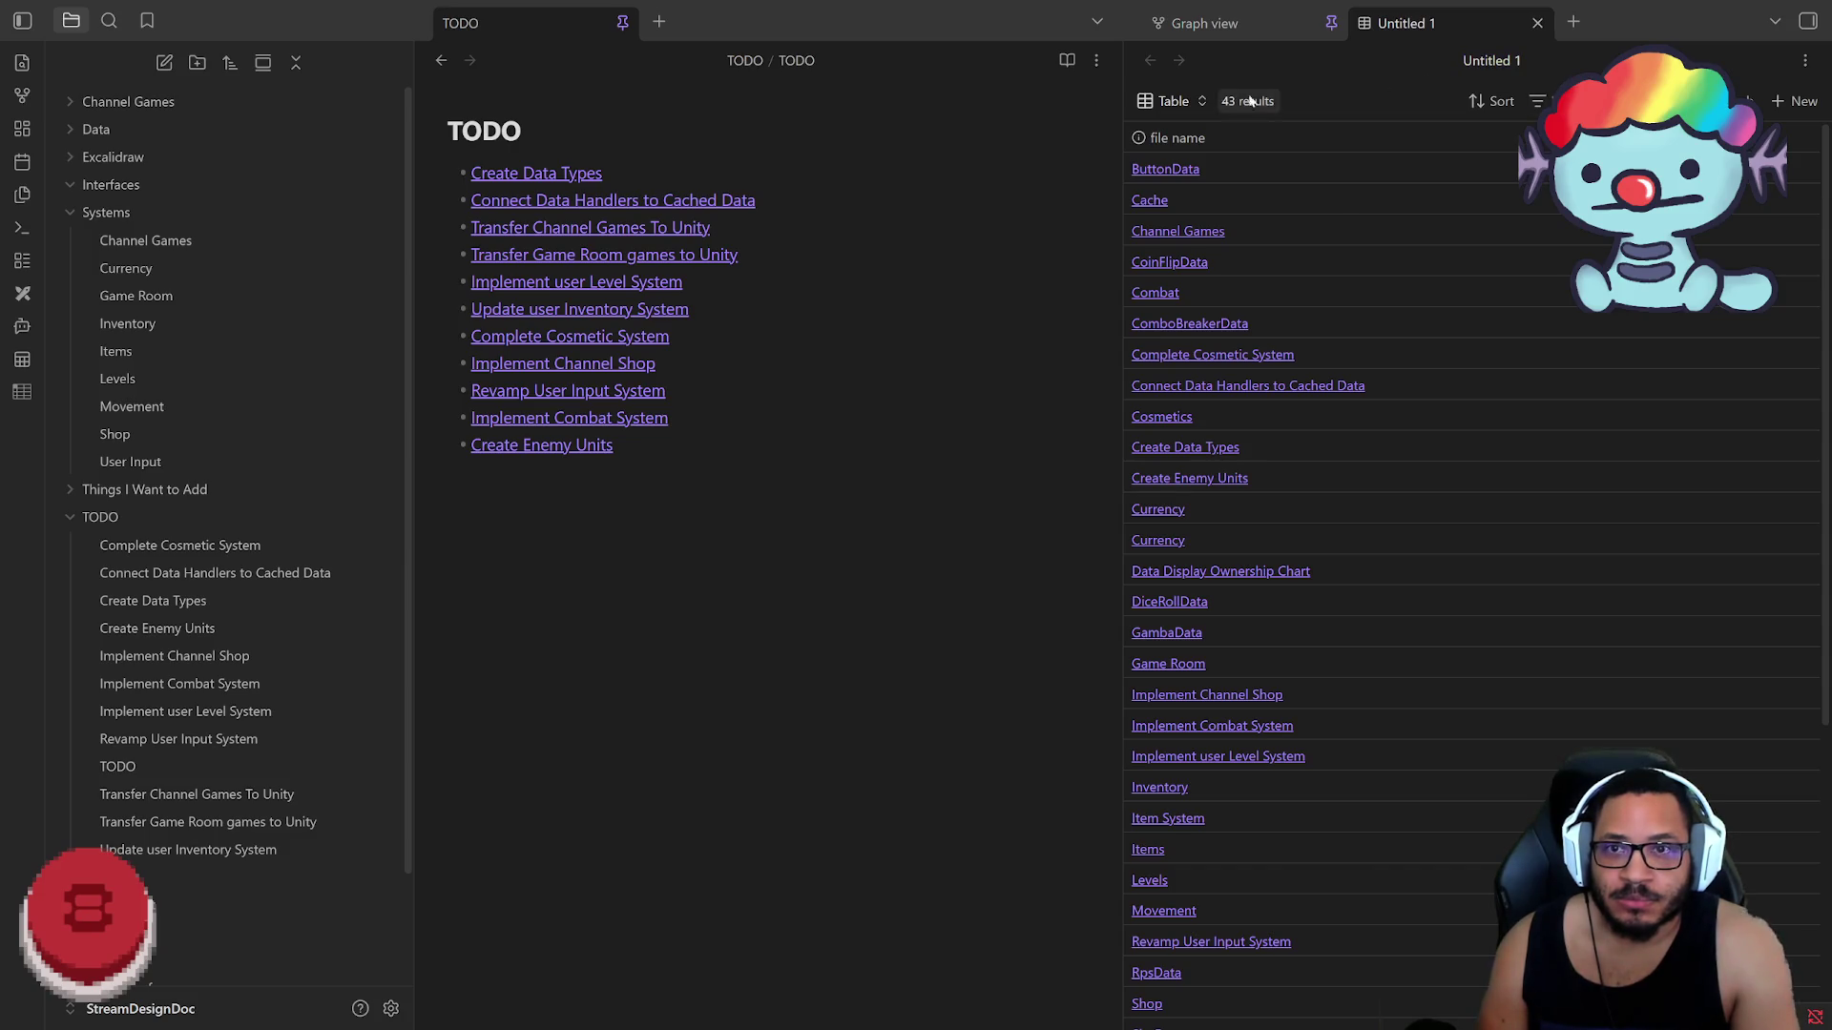
Step: Switch the Untitled 1 base to a Cards layout with adjusted aspect ratio and smaller card size
left_click(1182, 105)
left_click(1339, 174)
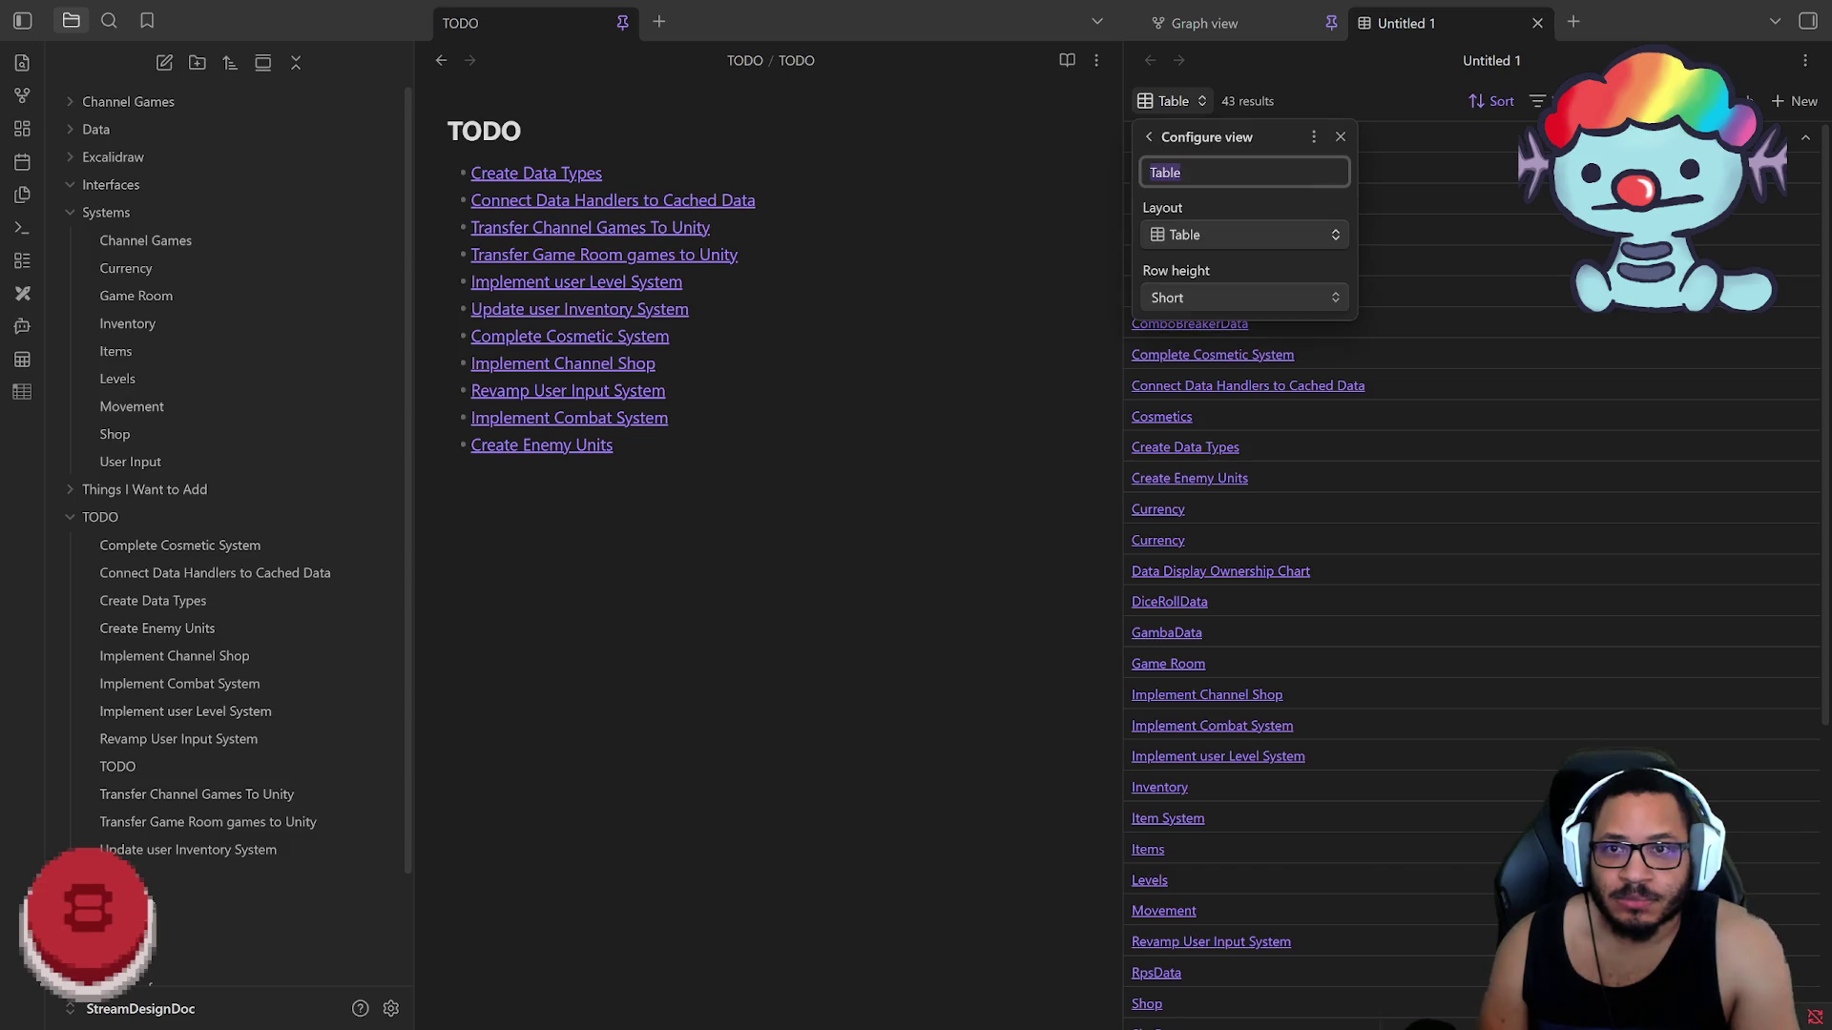
left_click(1324, 236)
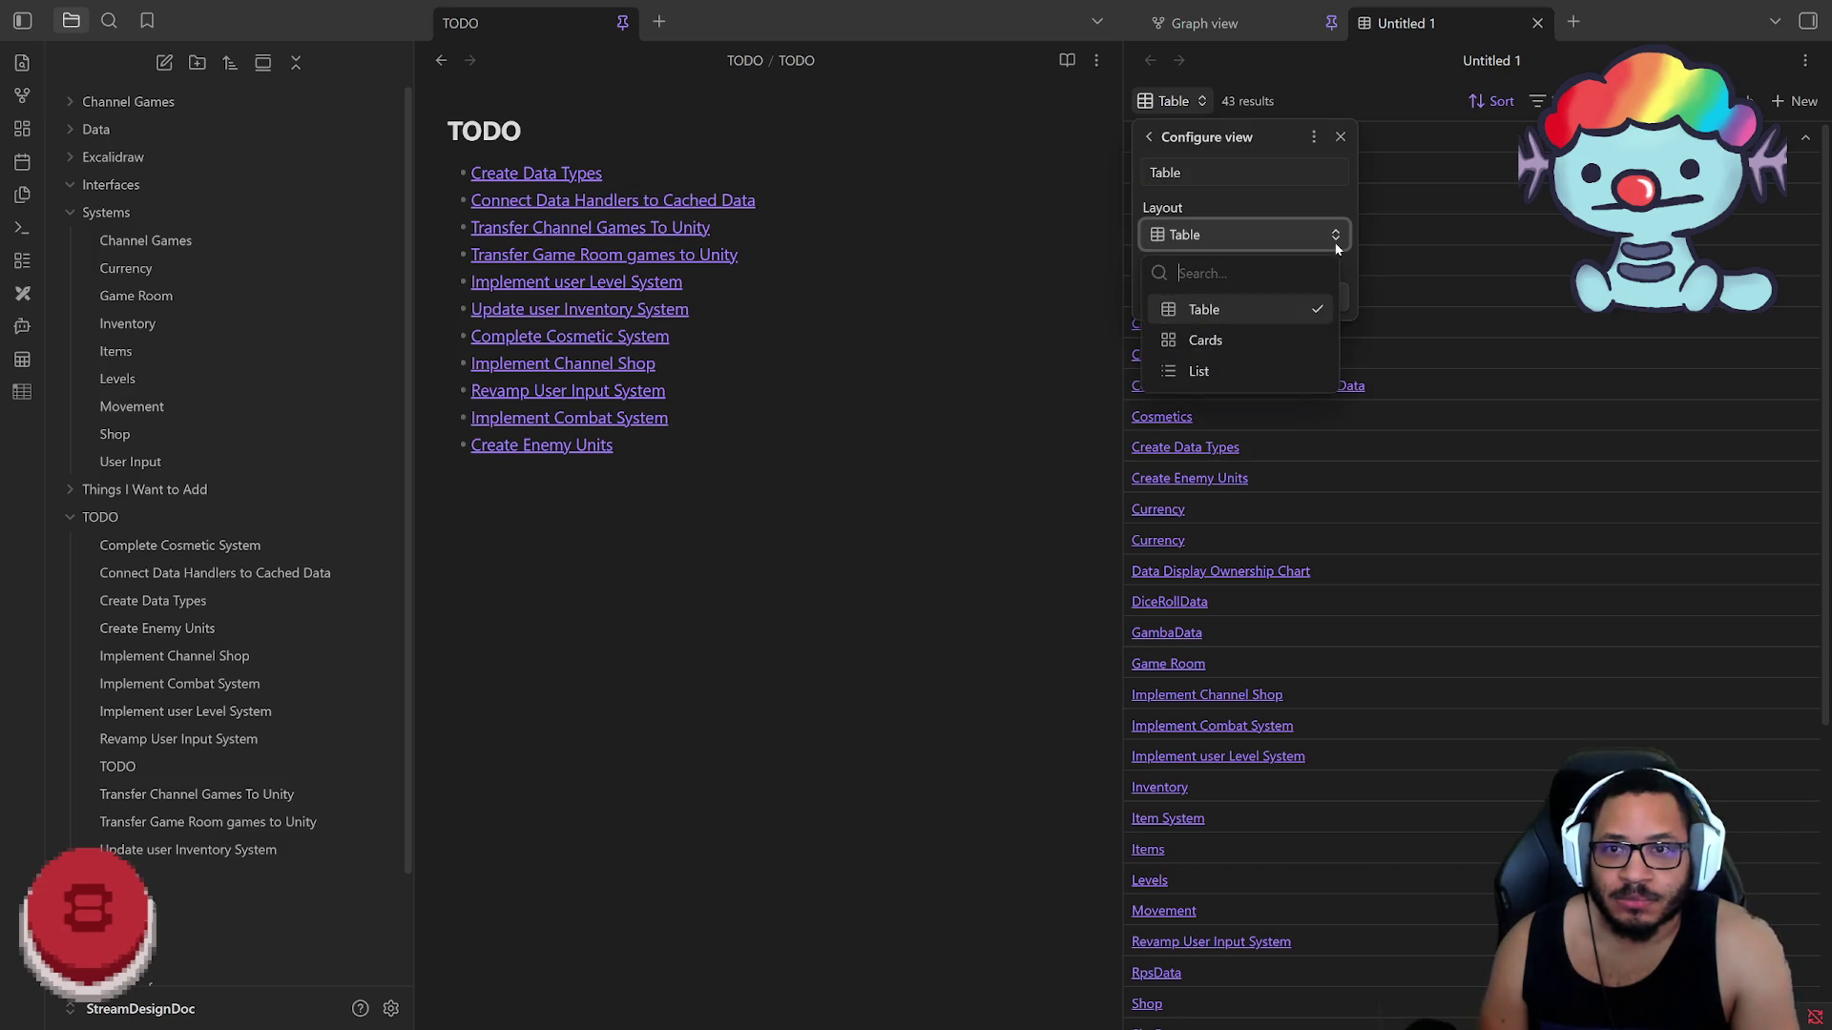
left_click(1274, 342)
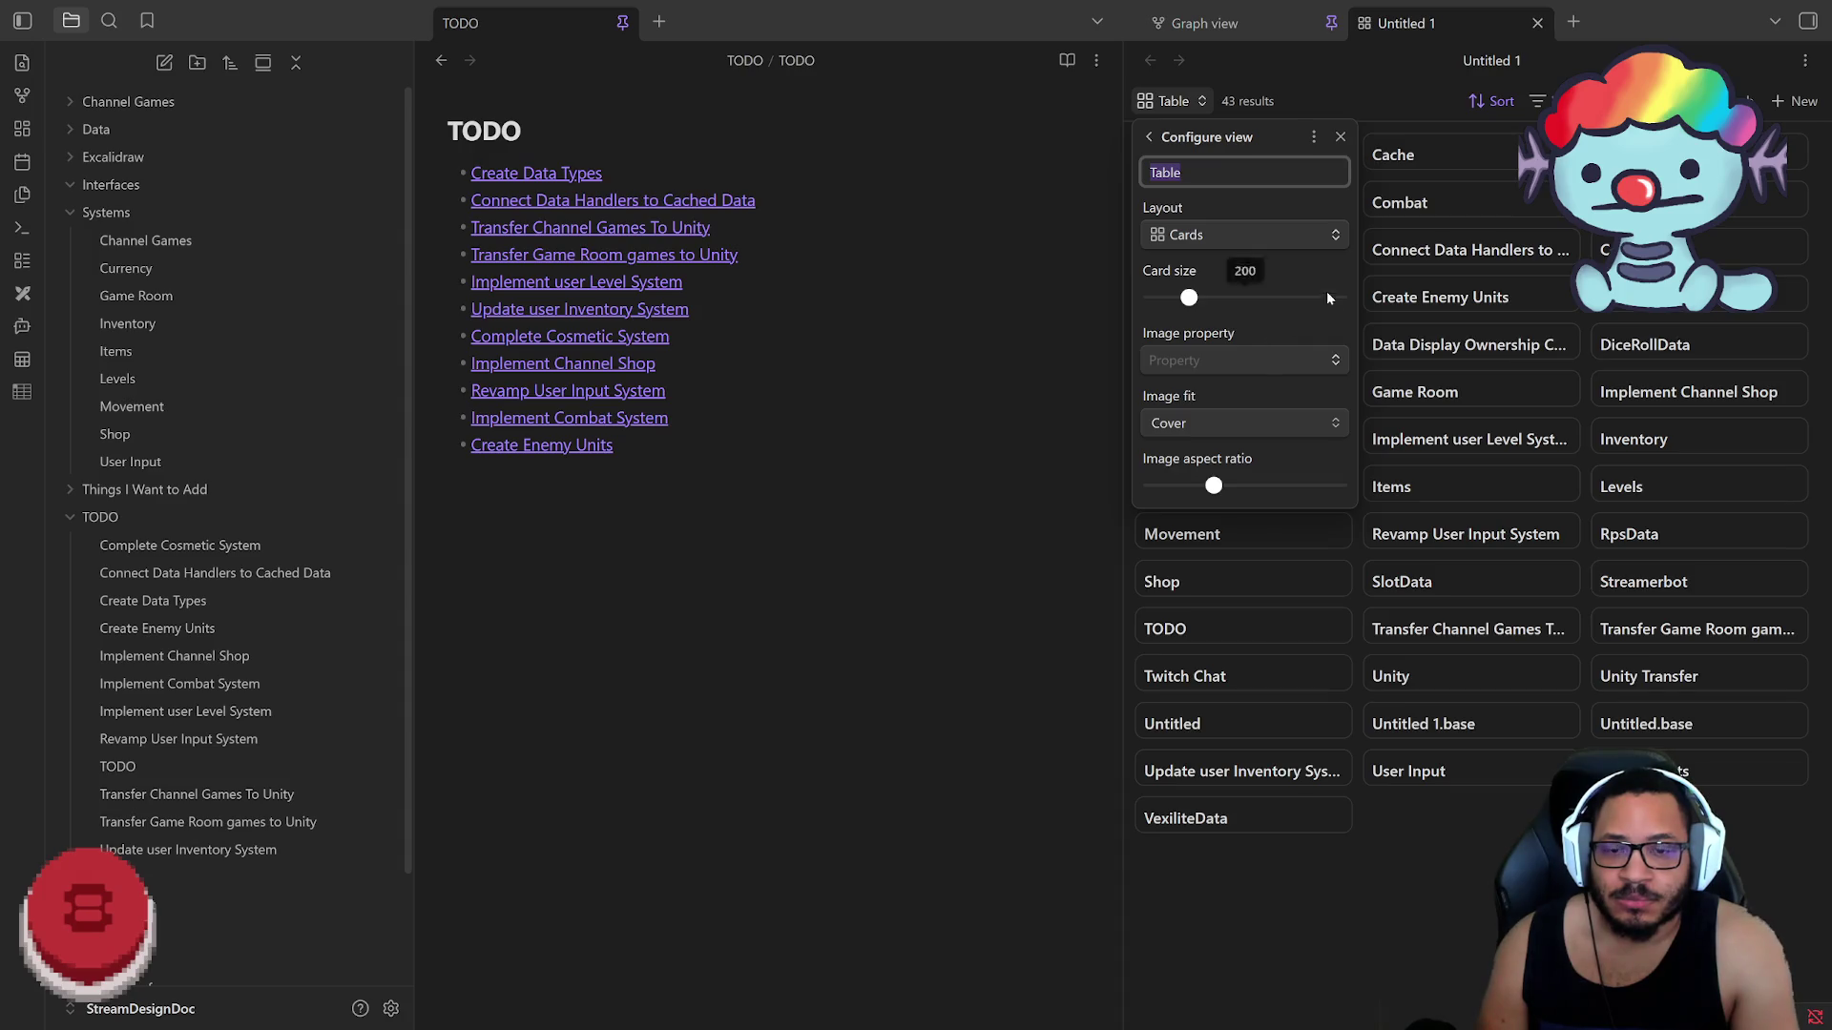
left_click_drag(1215, 487, 1287, 487)
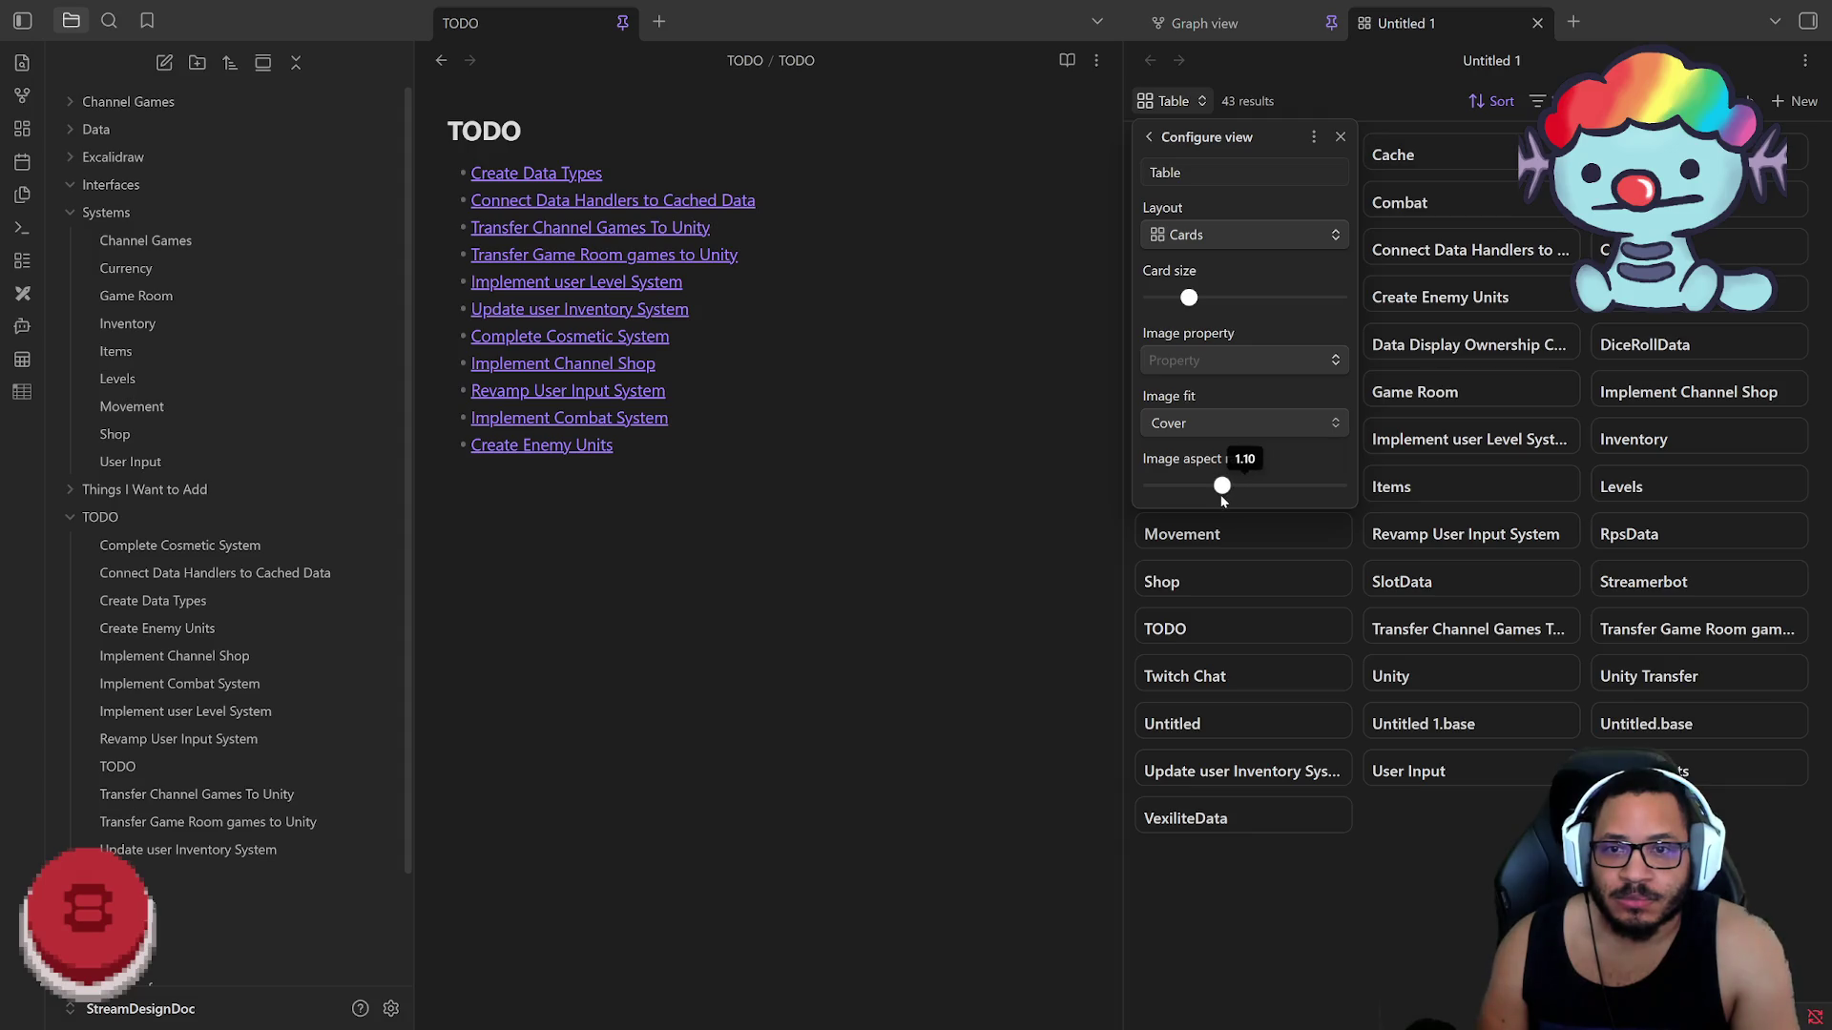
mouse_move(1238, 293)
left_mouse_down()
mouse_move(1179, 303)
mouse_move(1278, 309)
mouse_move(1200, 297)
left_mouse_up()
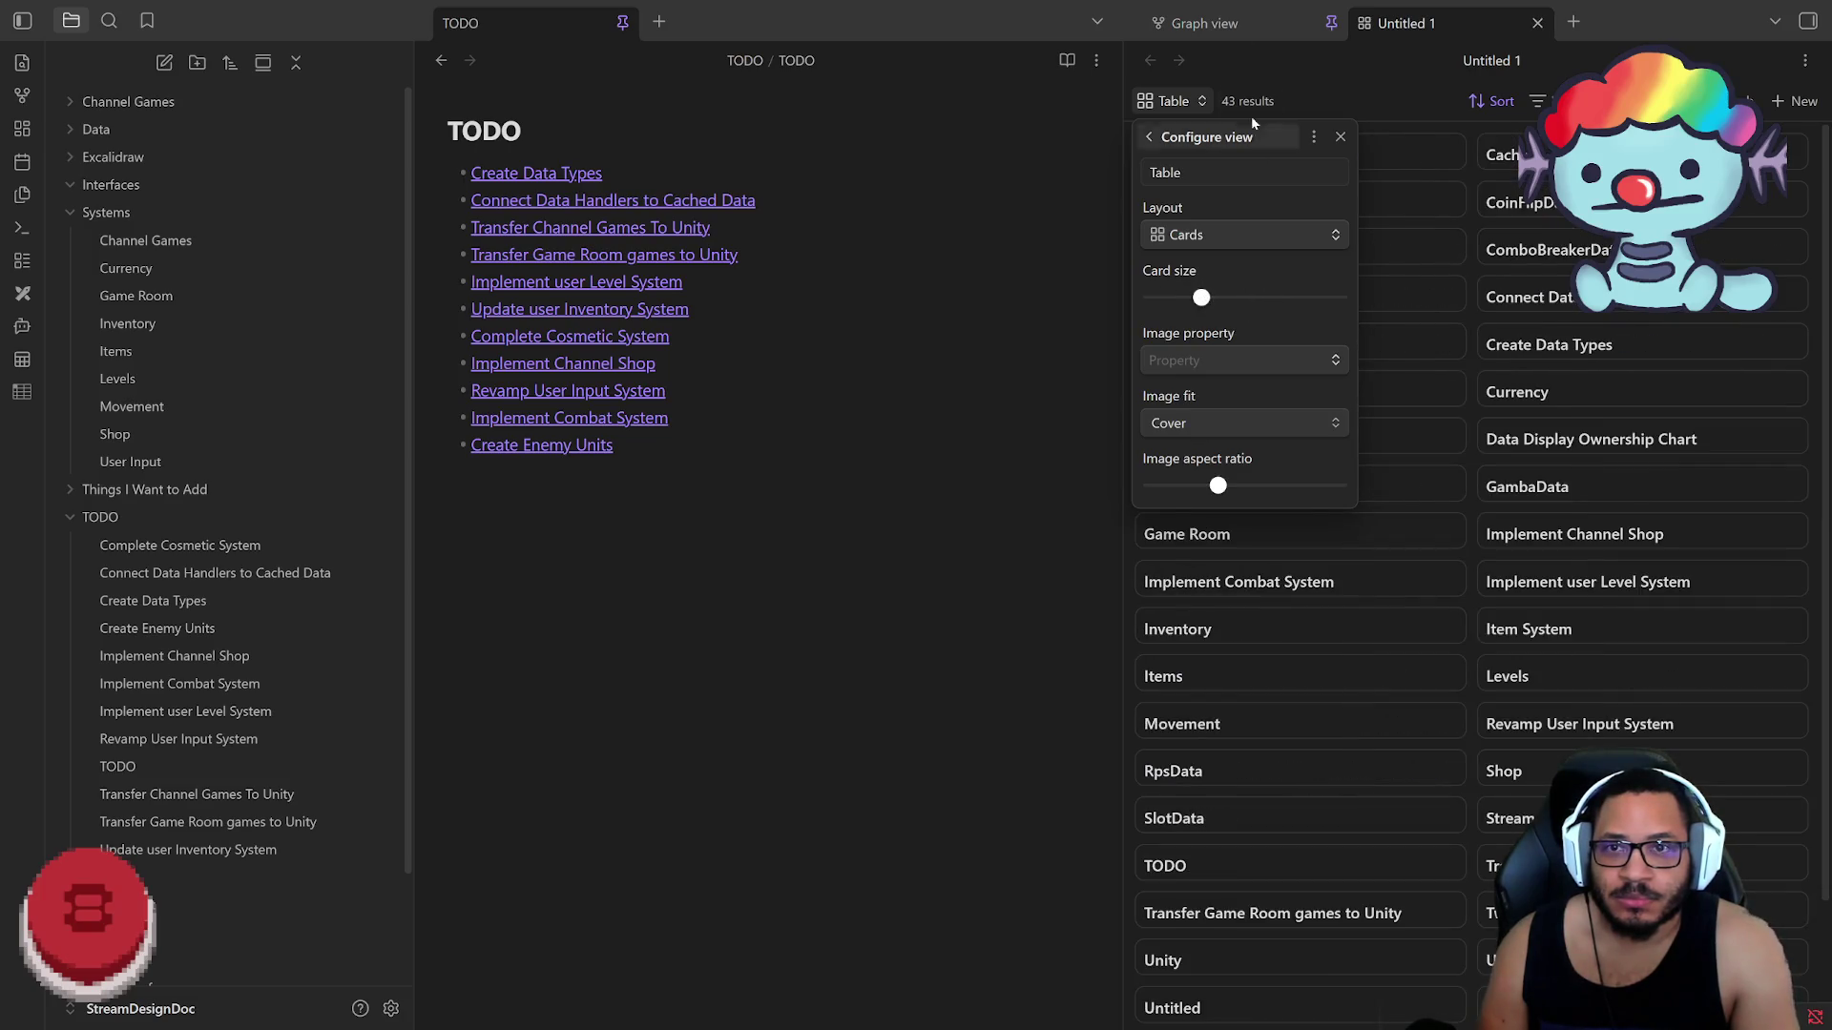
Step: Close the Untitled 1 base and go to the community plugins settings
left_click(1537, 25)
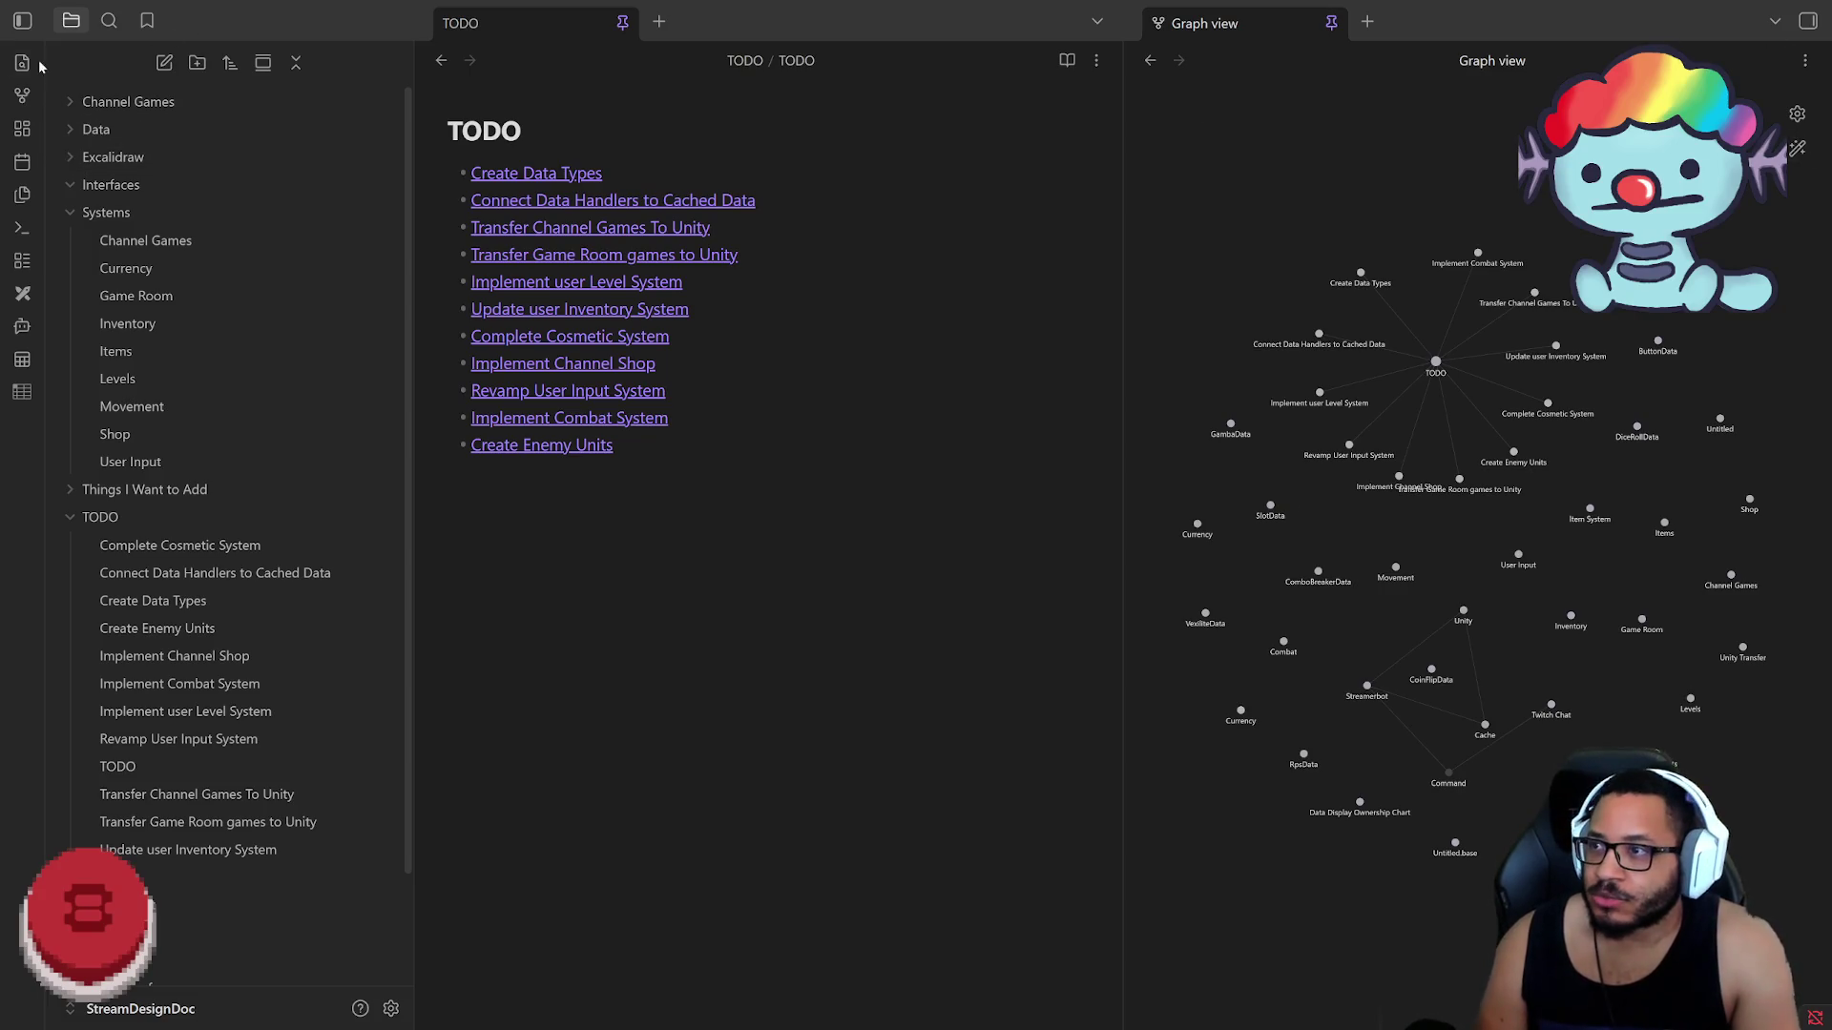
left_click(390, 1009)
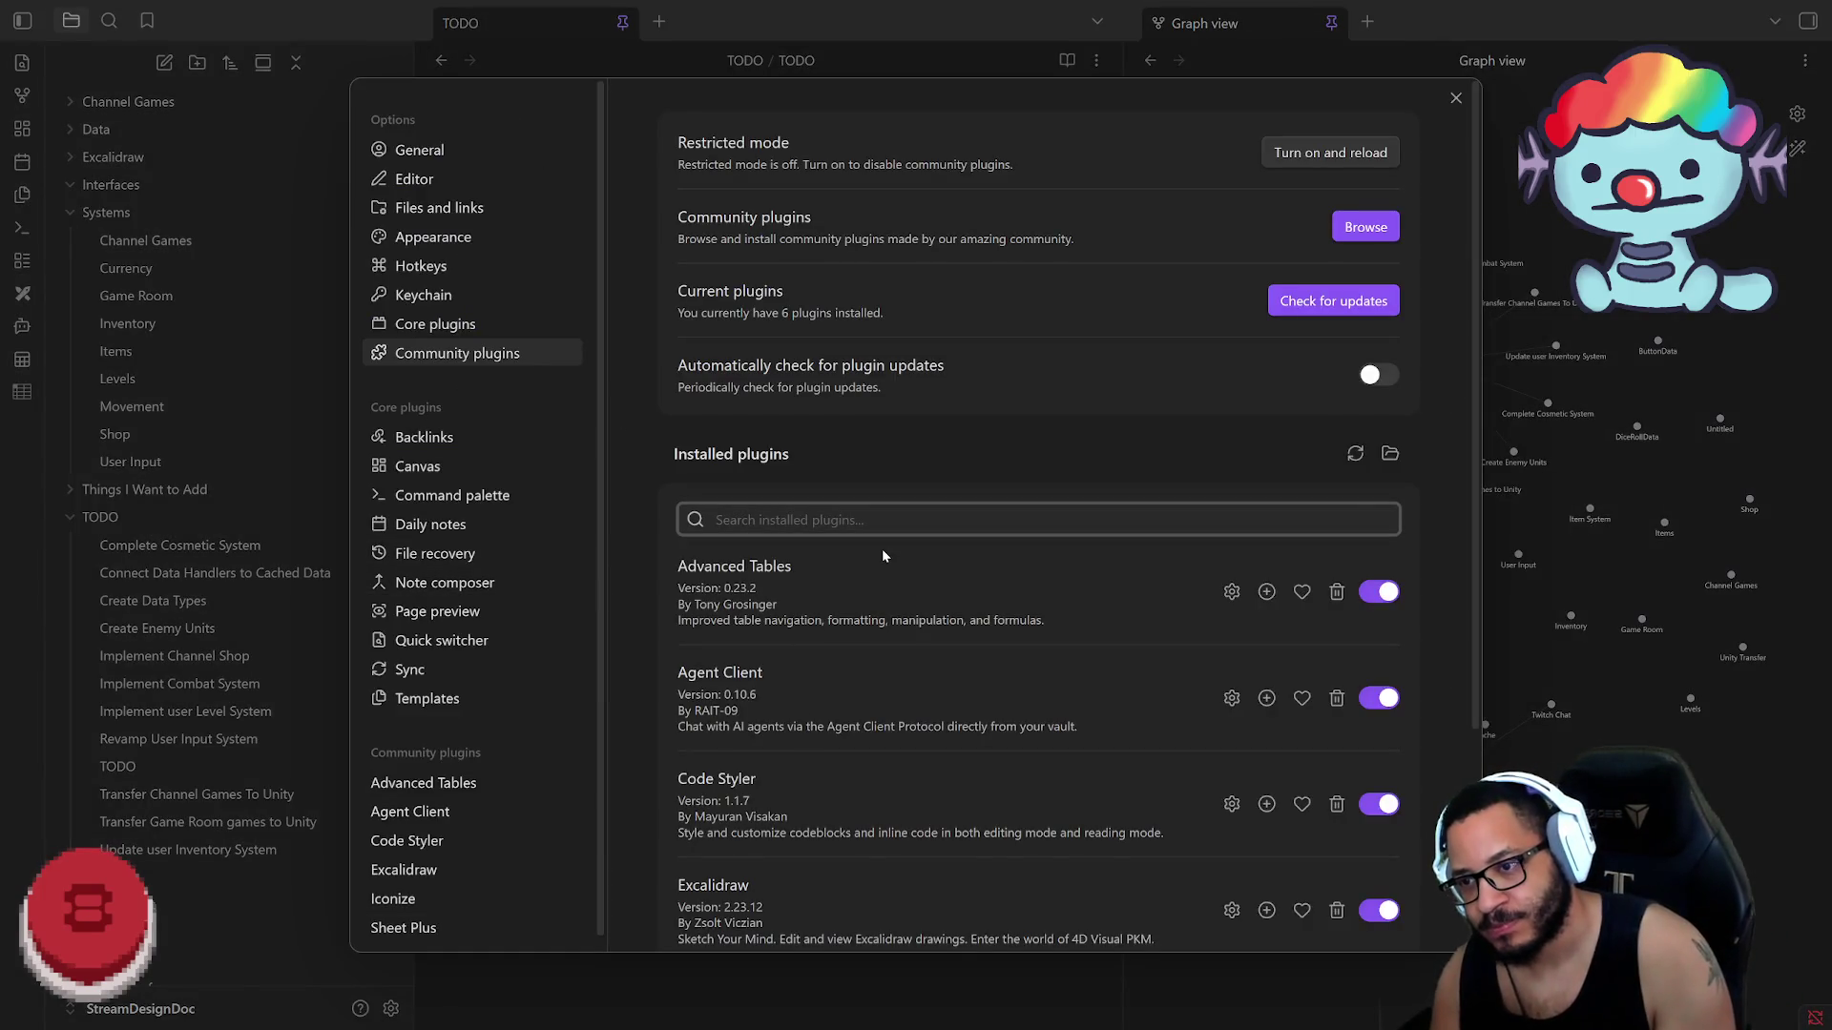
type("todo")
Step: Clear the installed-plugin search and browse all 4,743 community plugins
key("BackSpace")
key("BackSpace")
key("BackSpace")
key("BackSpace")
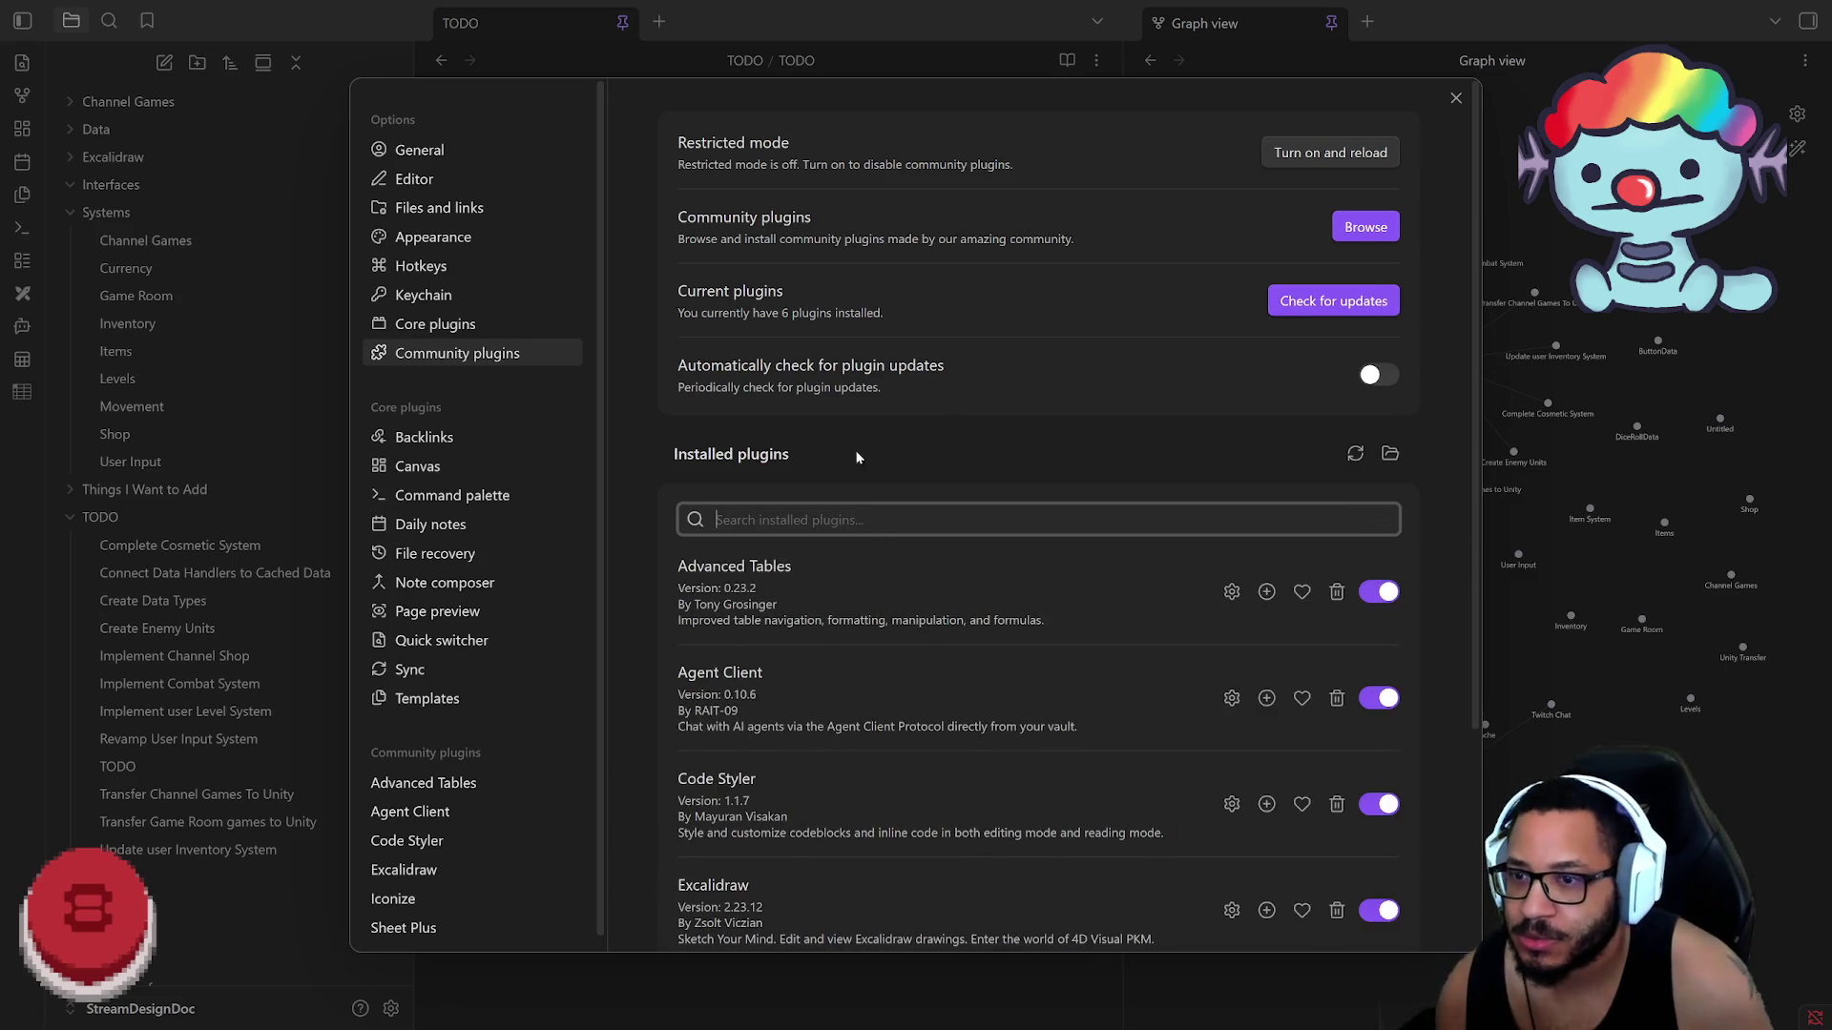
scroll(1002, 472, "down", 3)
scroll(1215, 470, "up", 2)
scroll(699, 411, "down", 2)
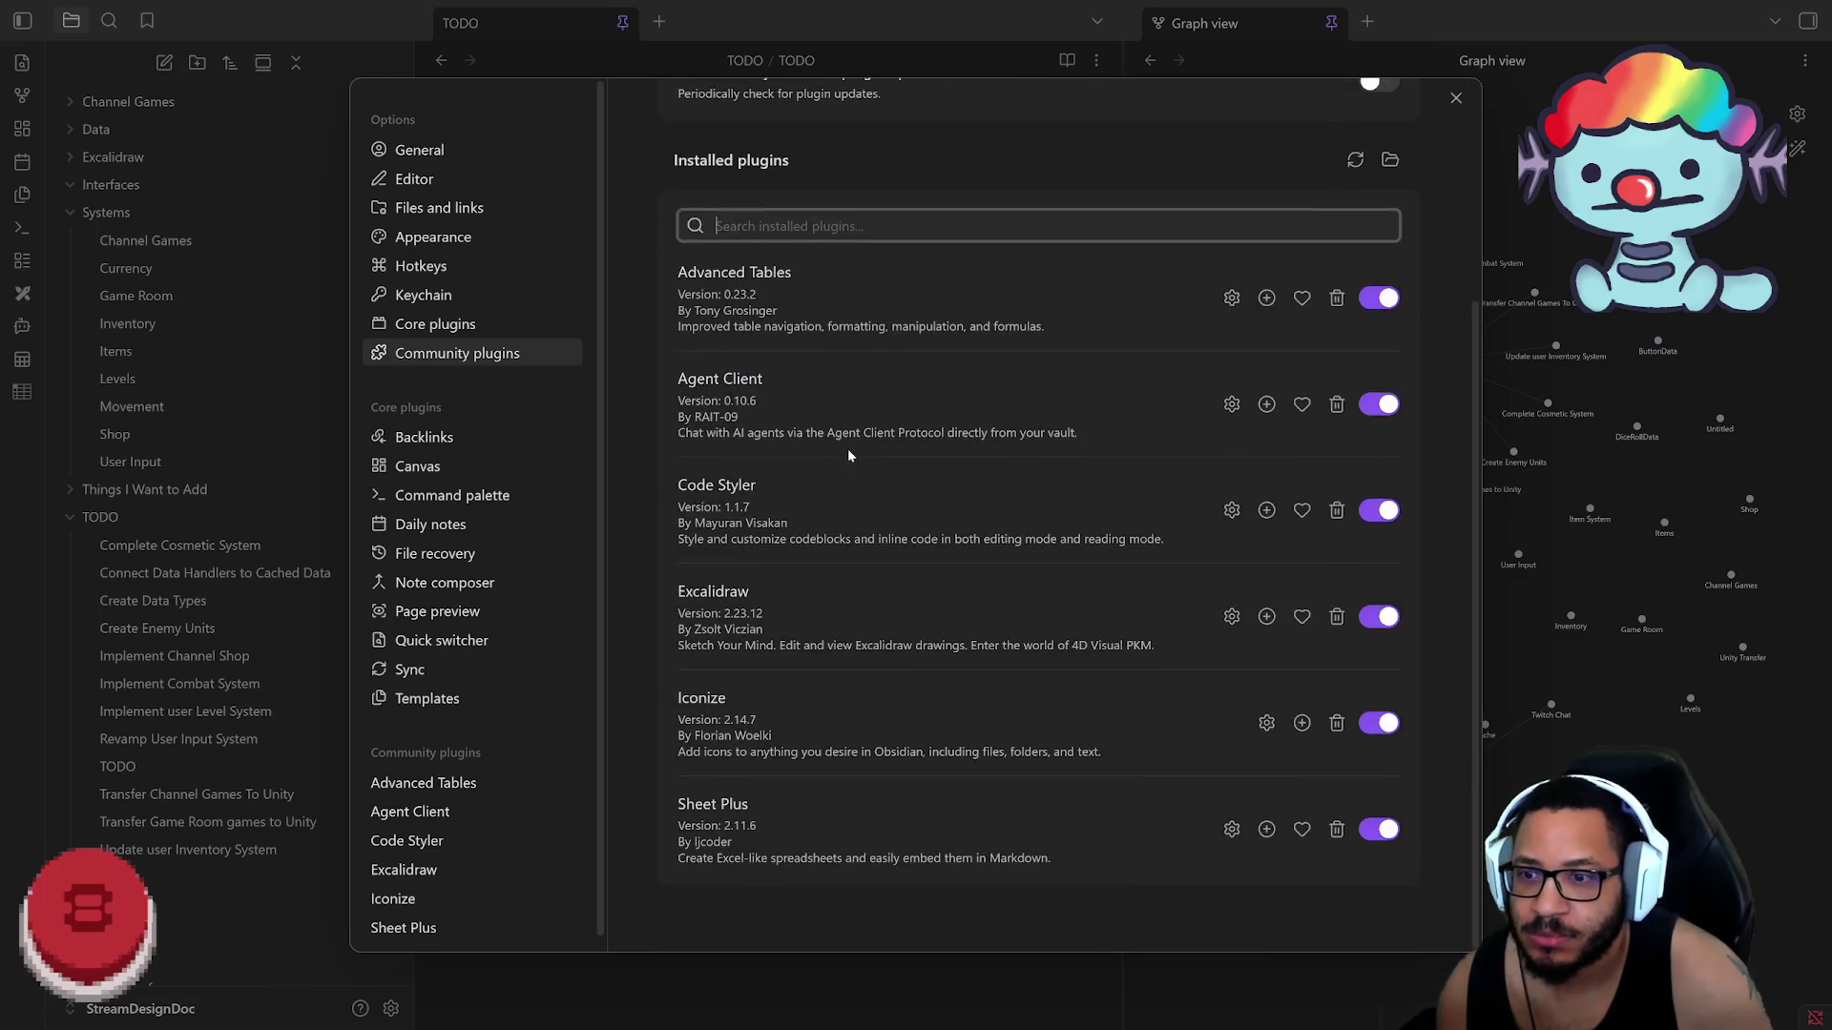
scroll(850, 478, "up", 3)
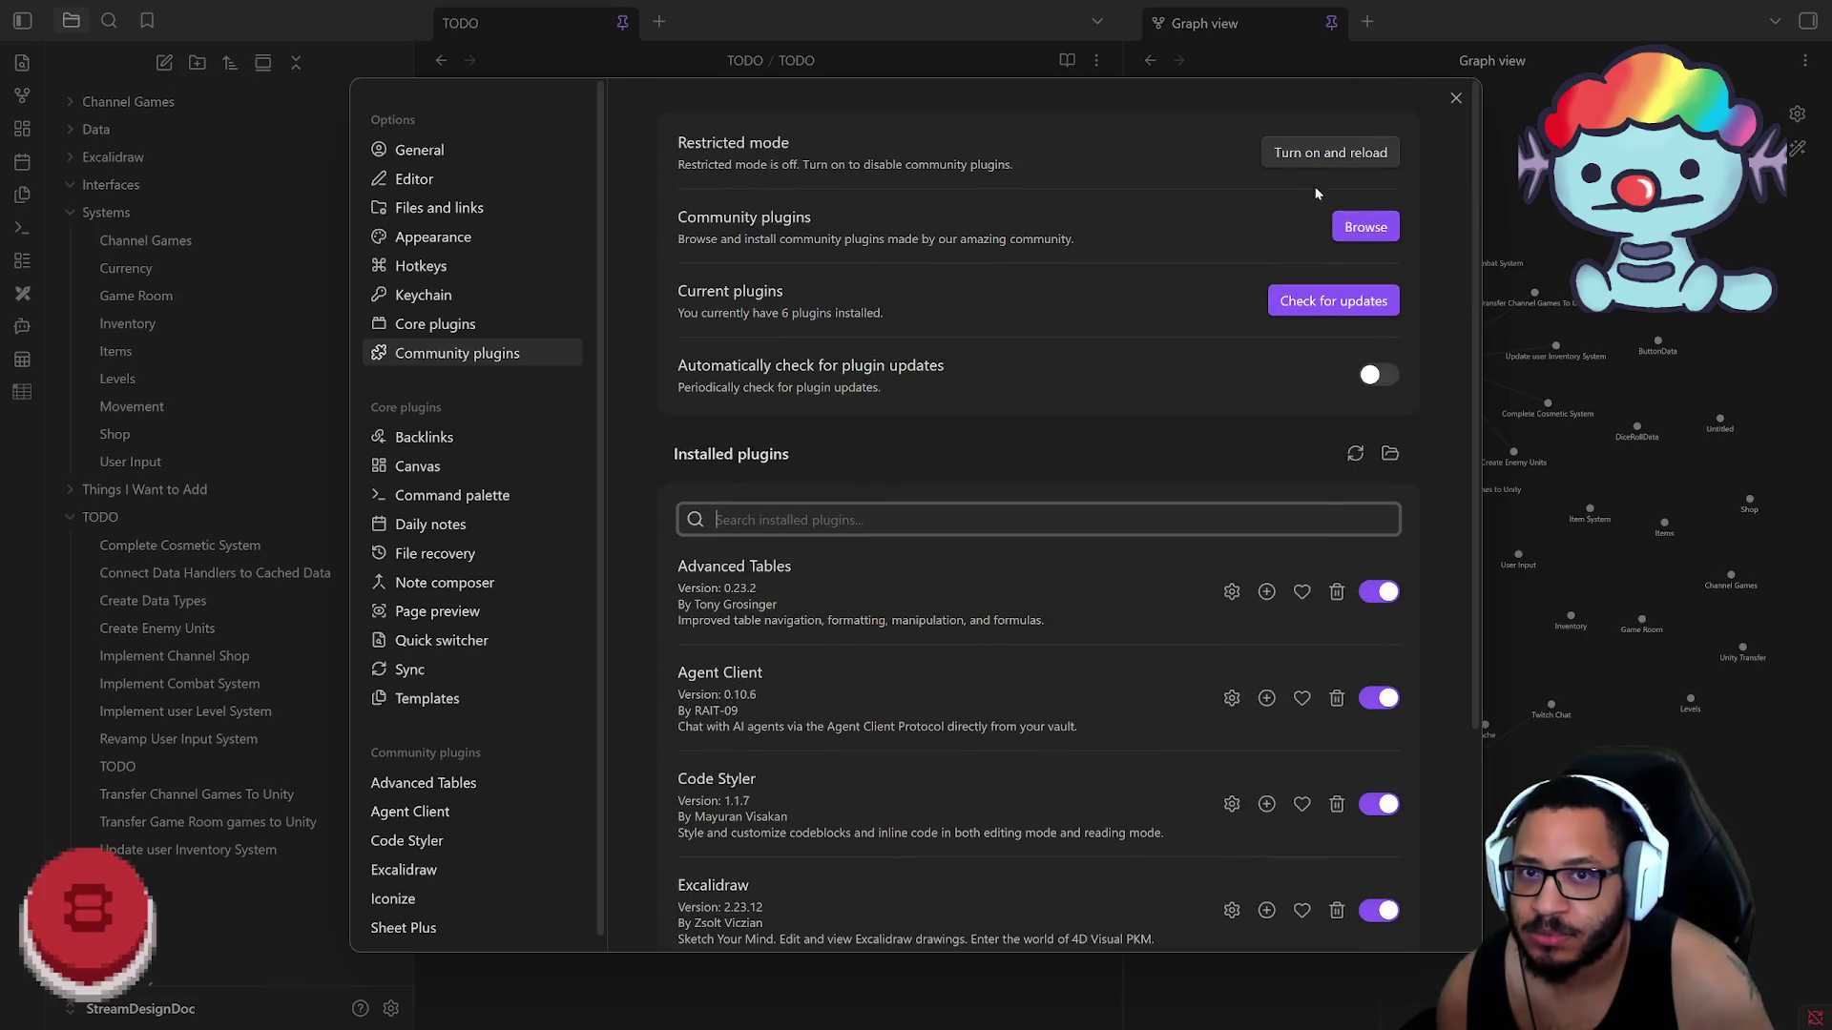
left_click(1357, 227)
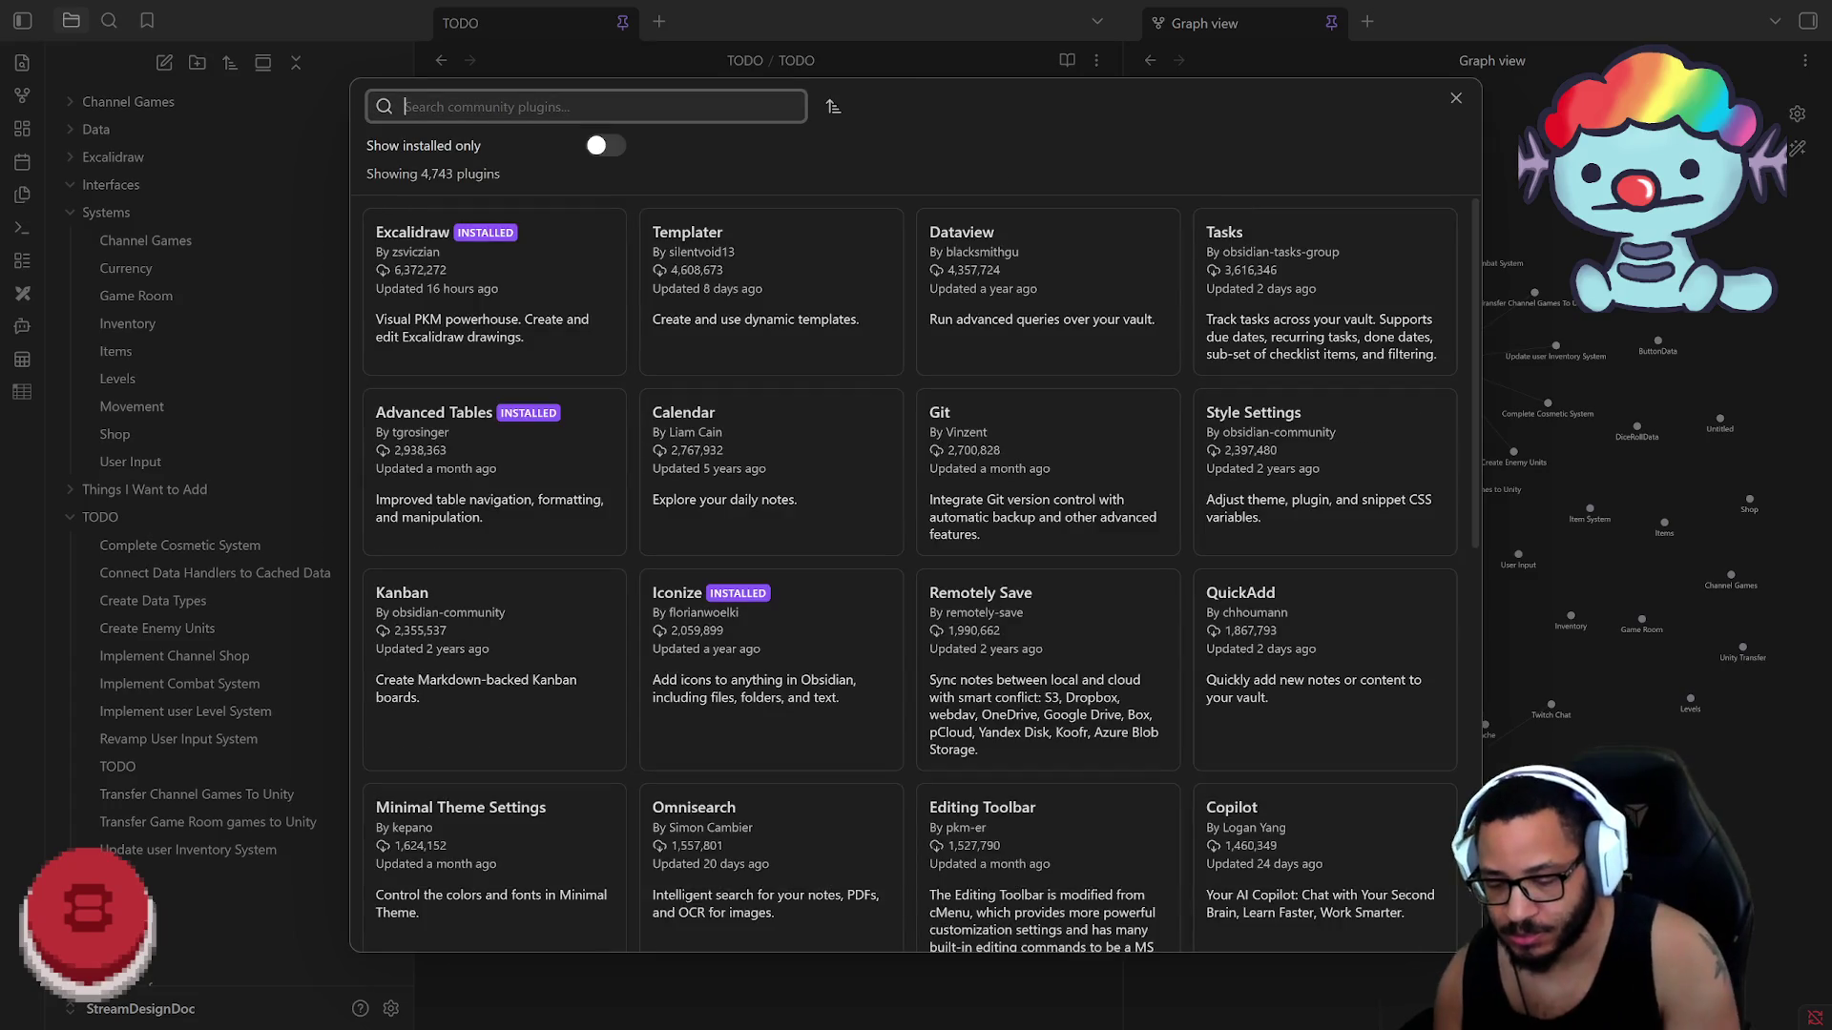
type("todo")
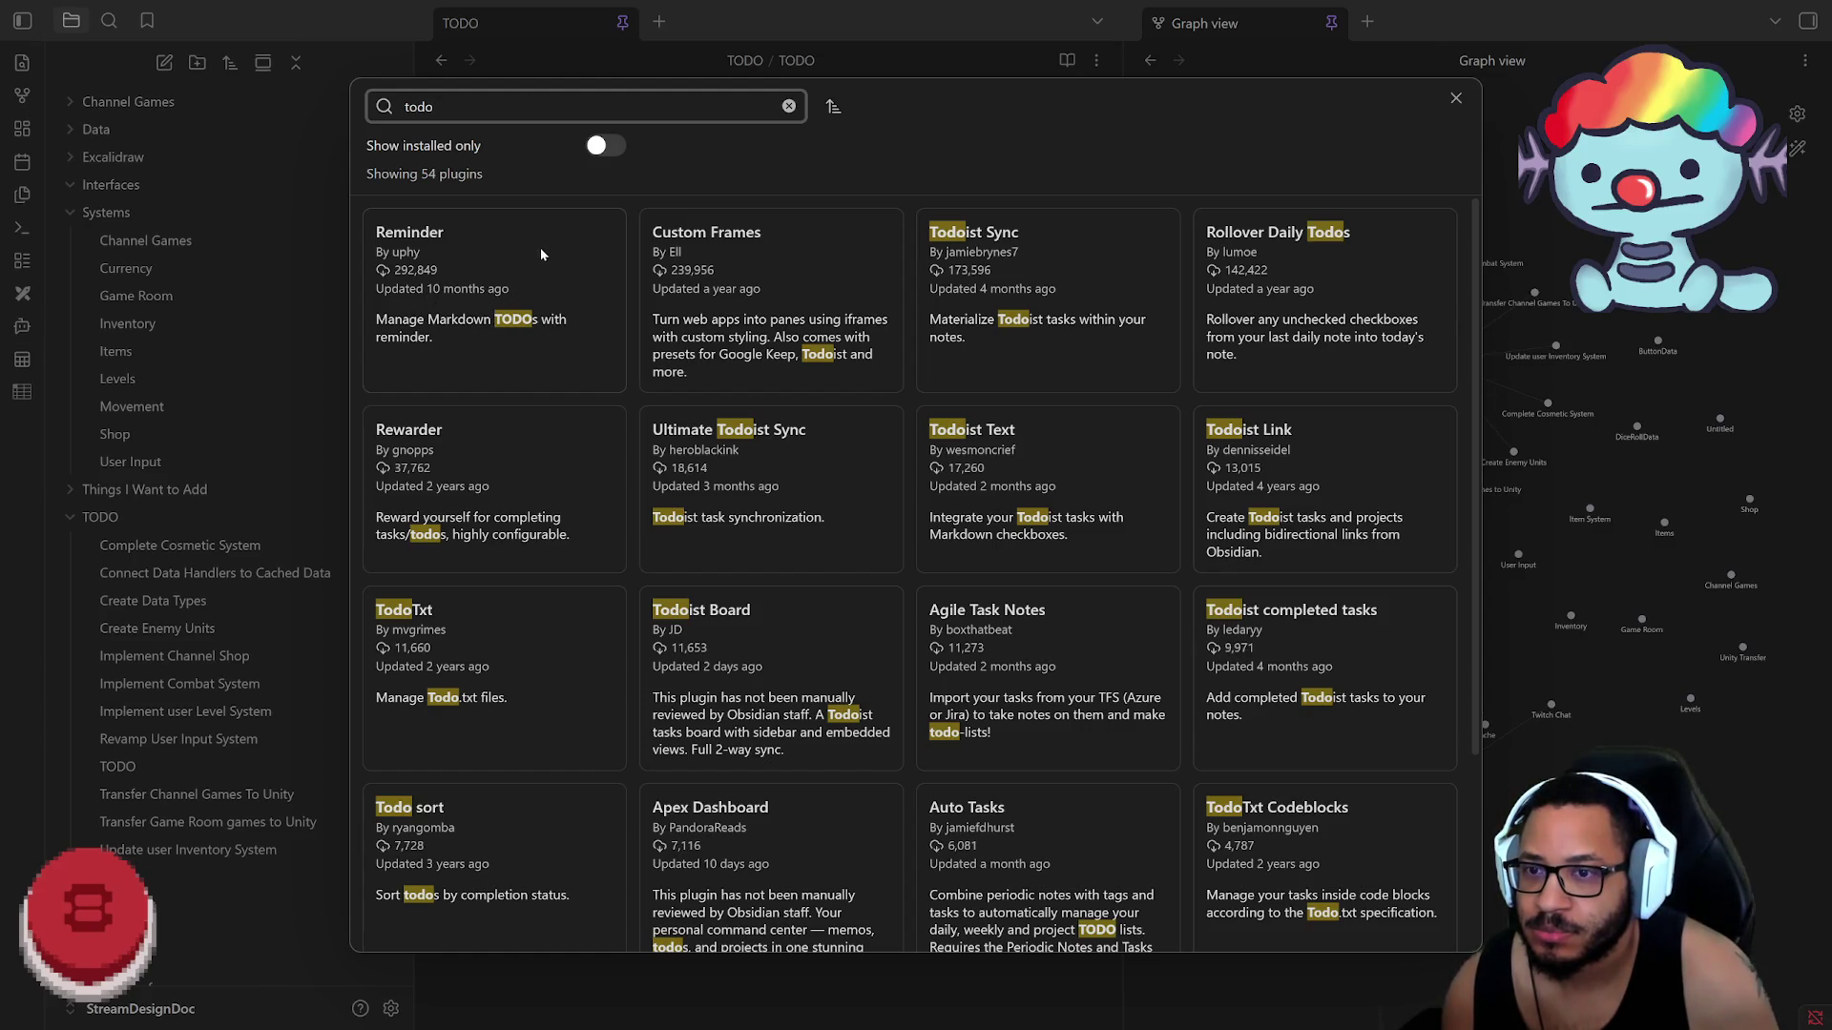
Step: Read the Reminder plugin's details among todo plugins, then leave the plugin browser
left_click(523, 359)
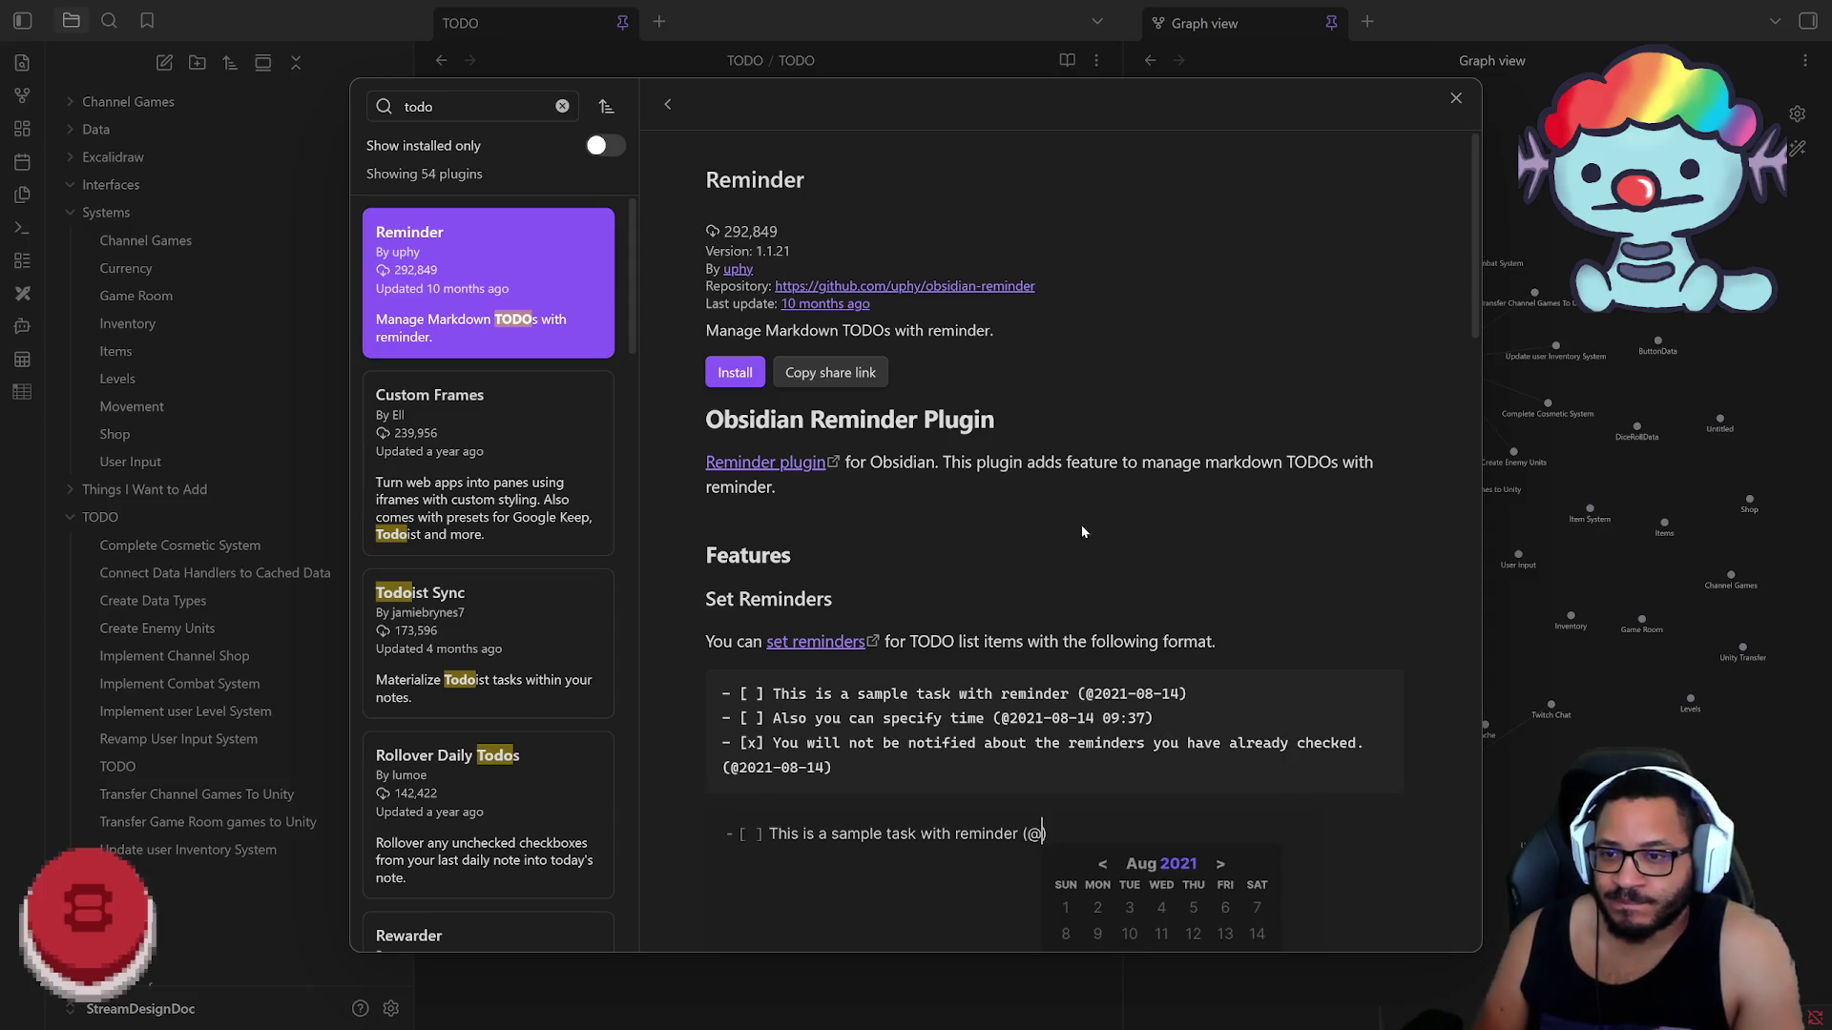
scroll(1078, 523, "down", 3)
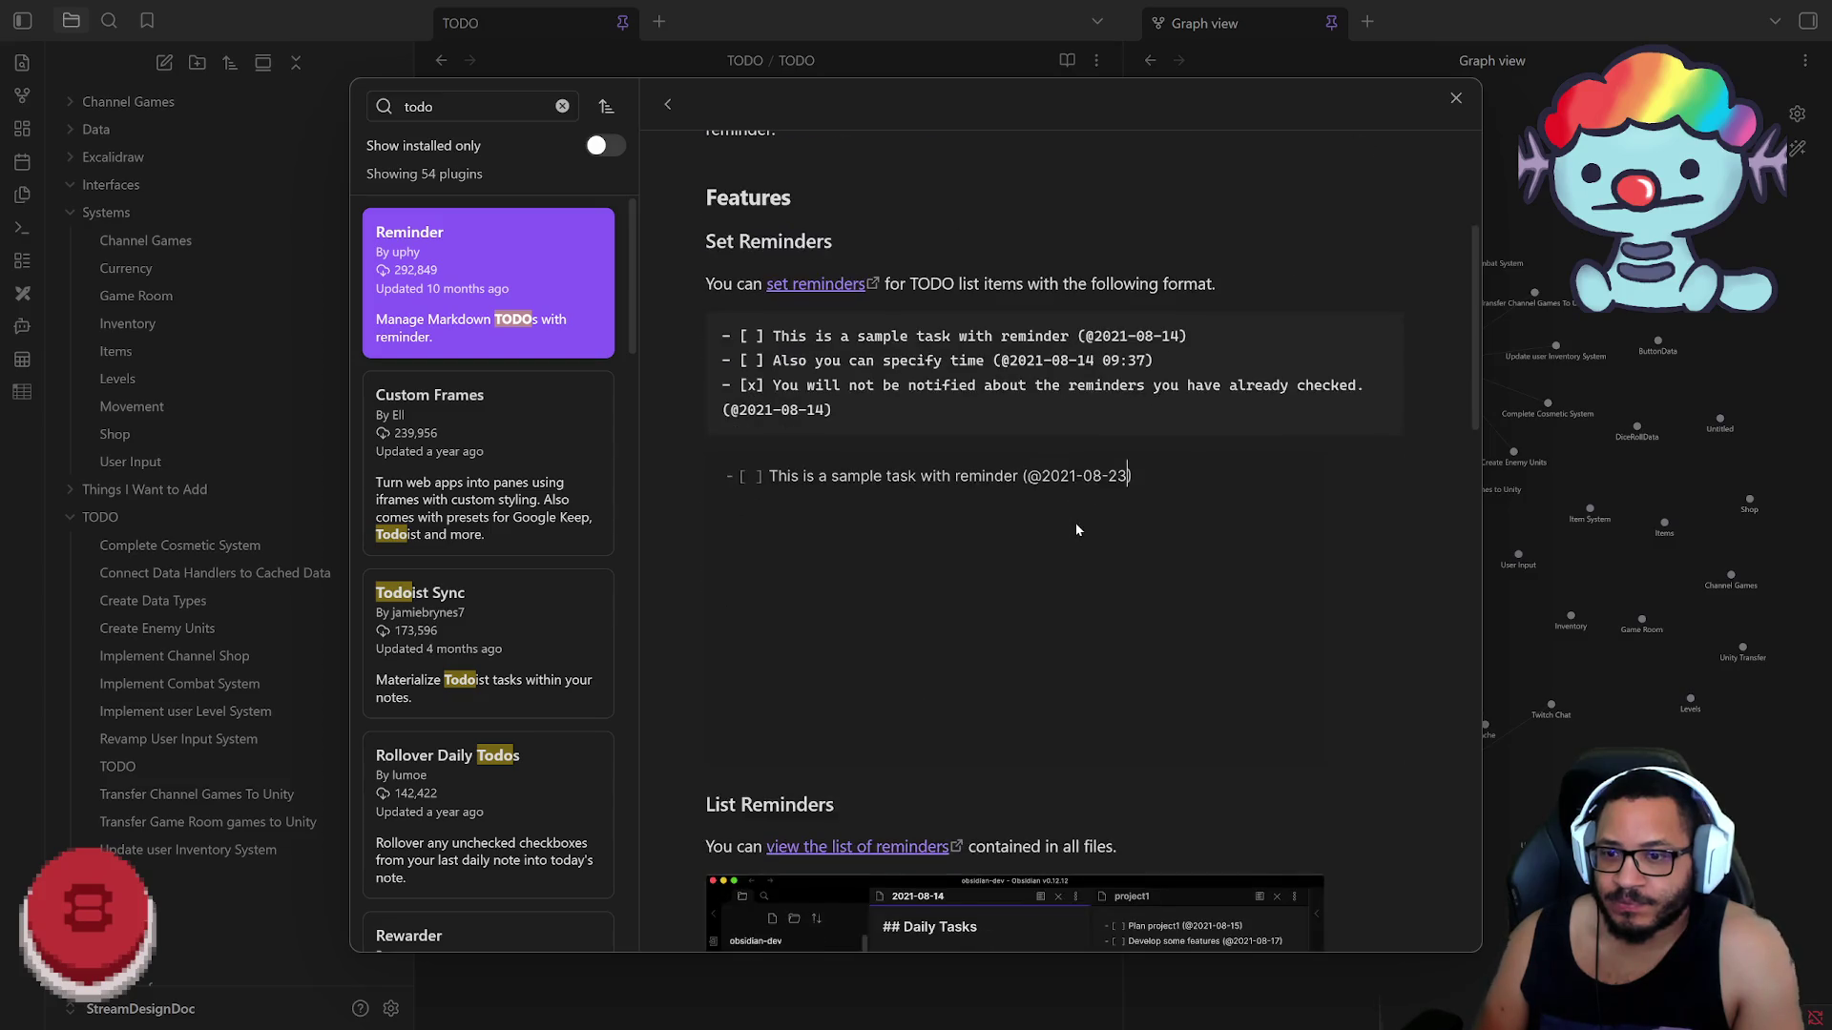
scroll(1077, 523, "down", 4)
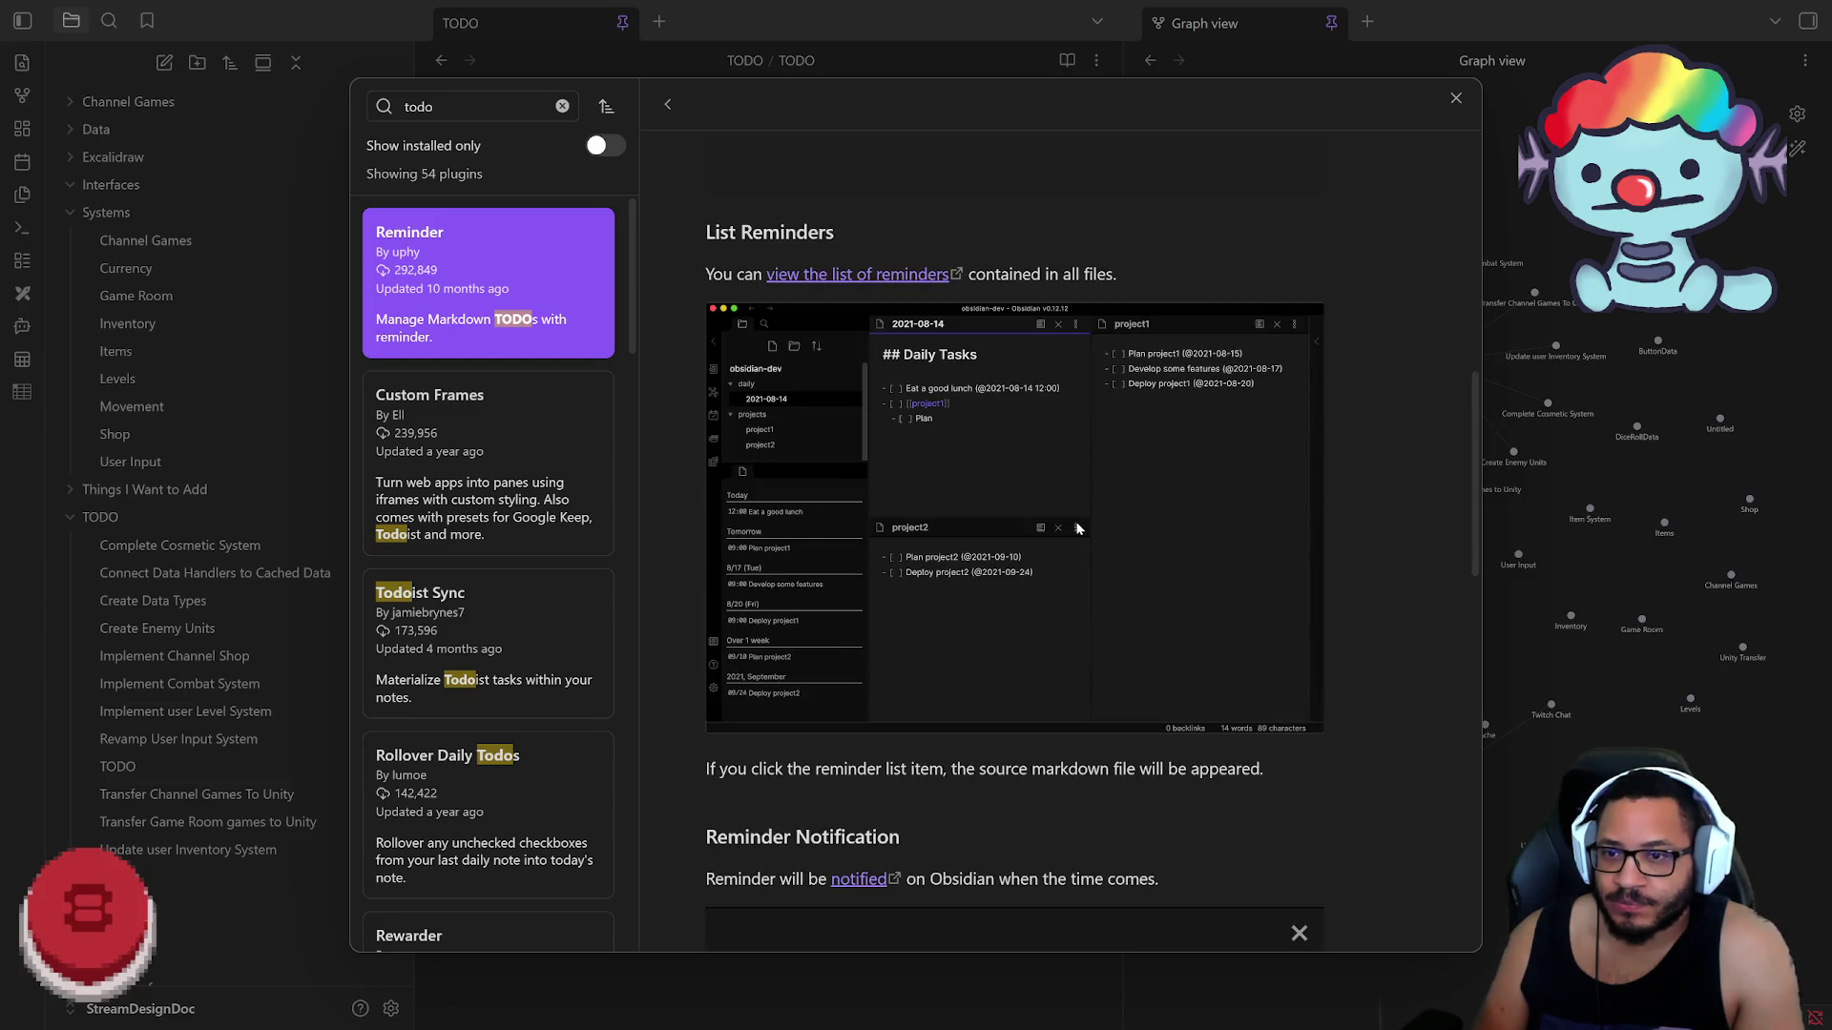
scroll(1077, 528, "down", 4)
scroll(1073, 524, "down", 4)
scroll(1088, 515, "up", 4)
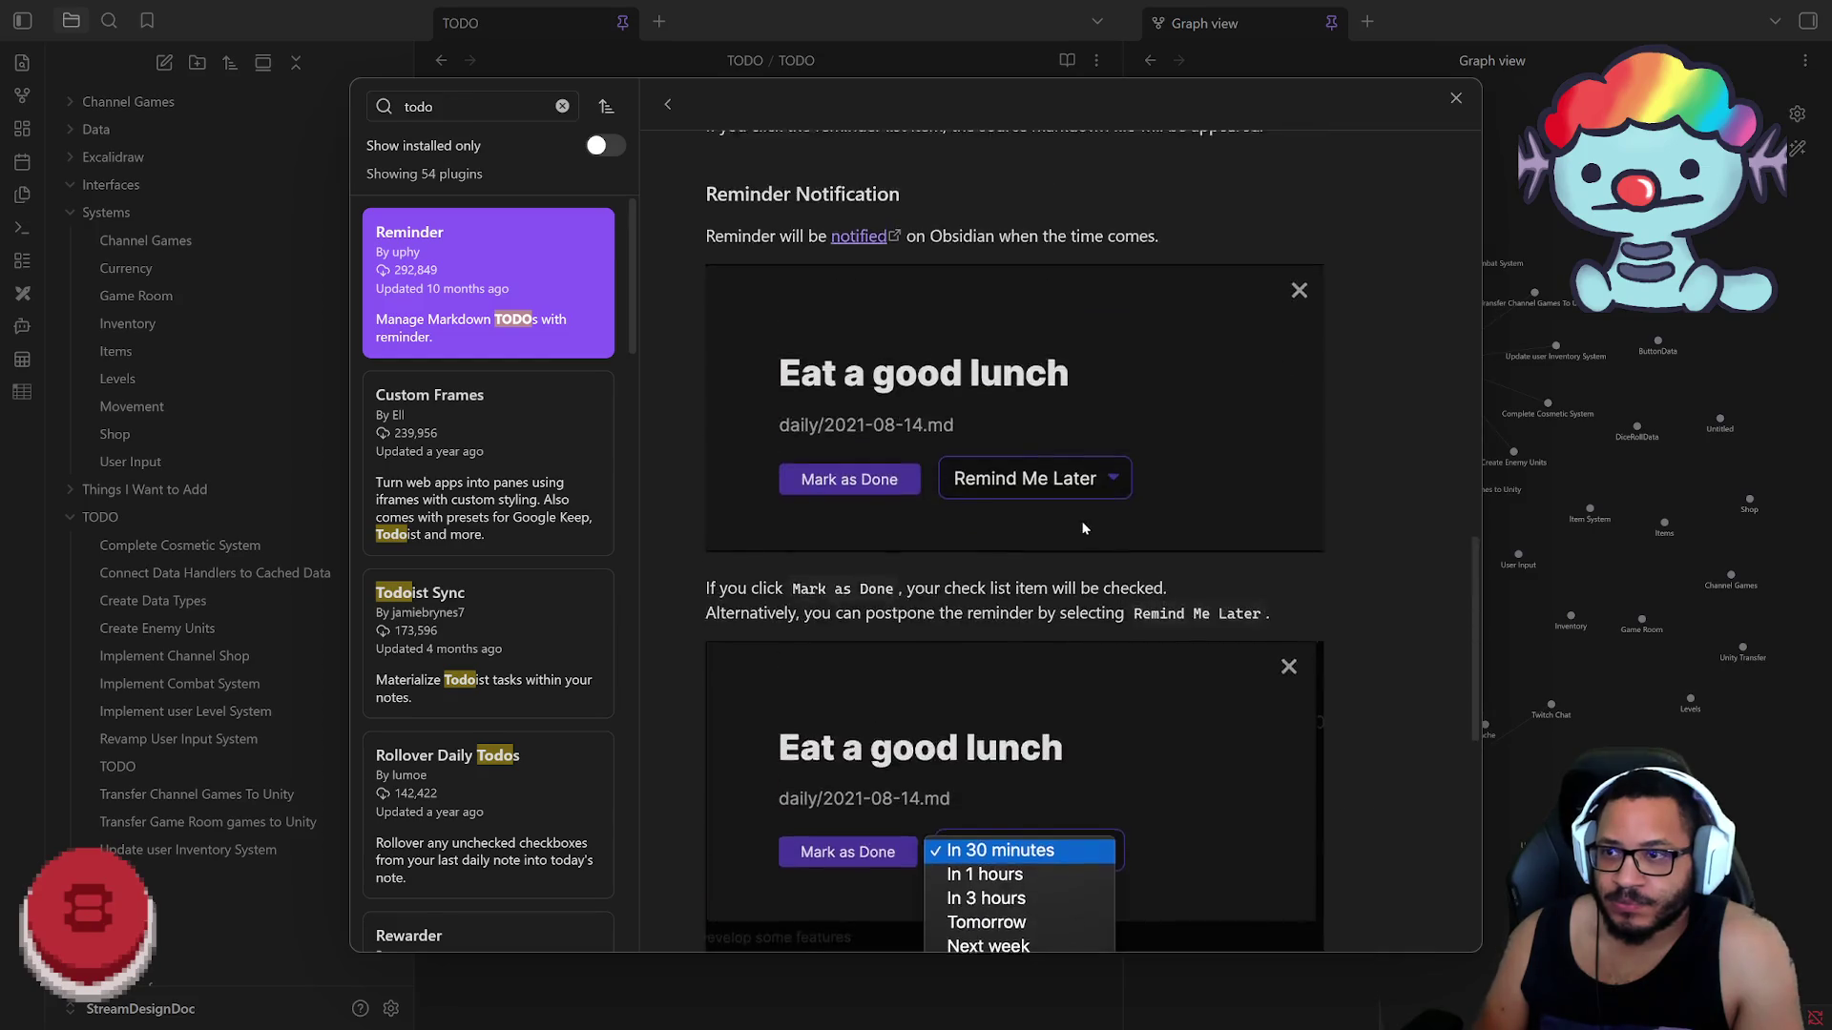
scroll(1098, 507, "up", 7)
scroll(1096, 507, "up", 4)
key("Escape")
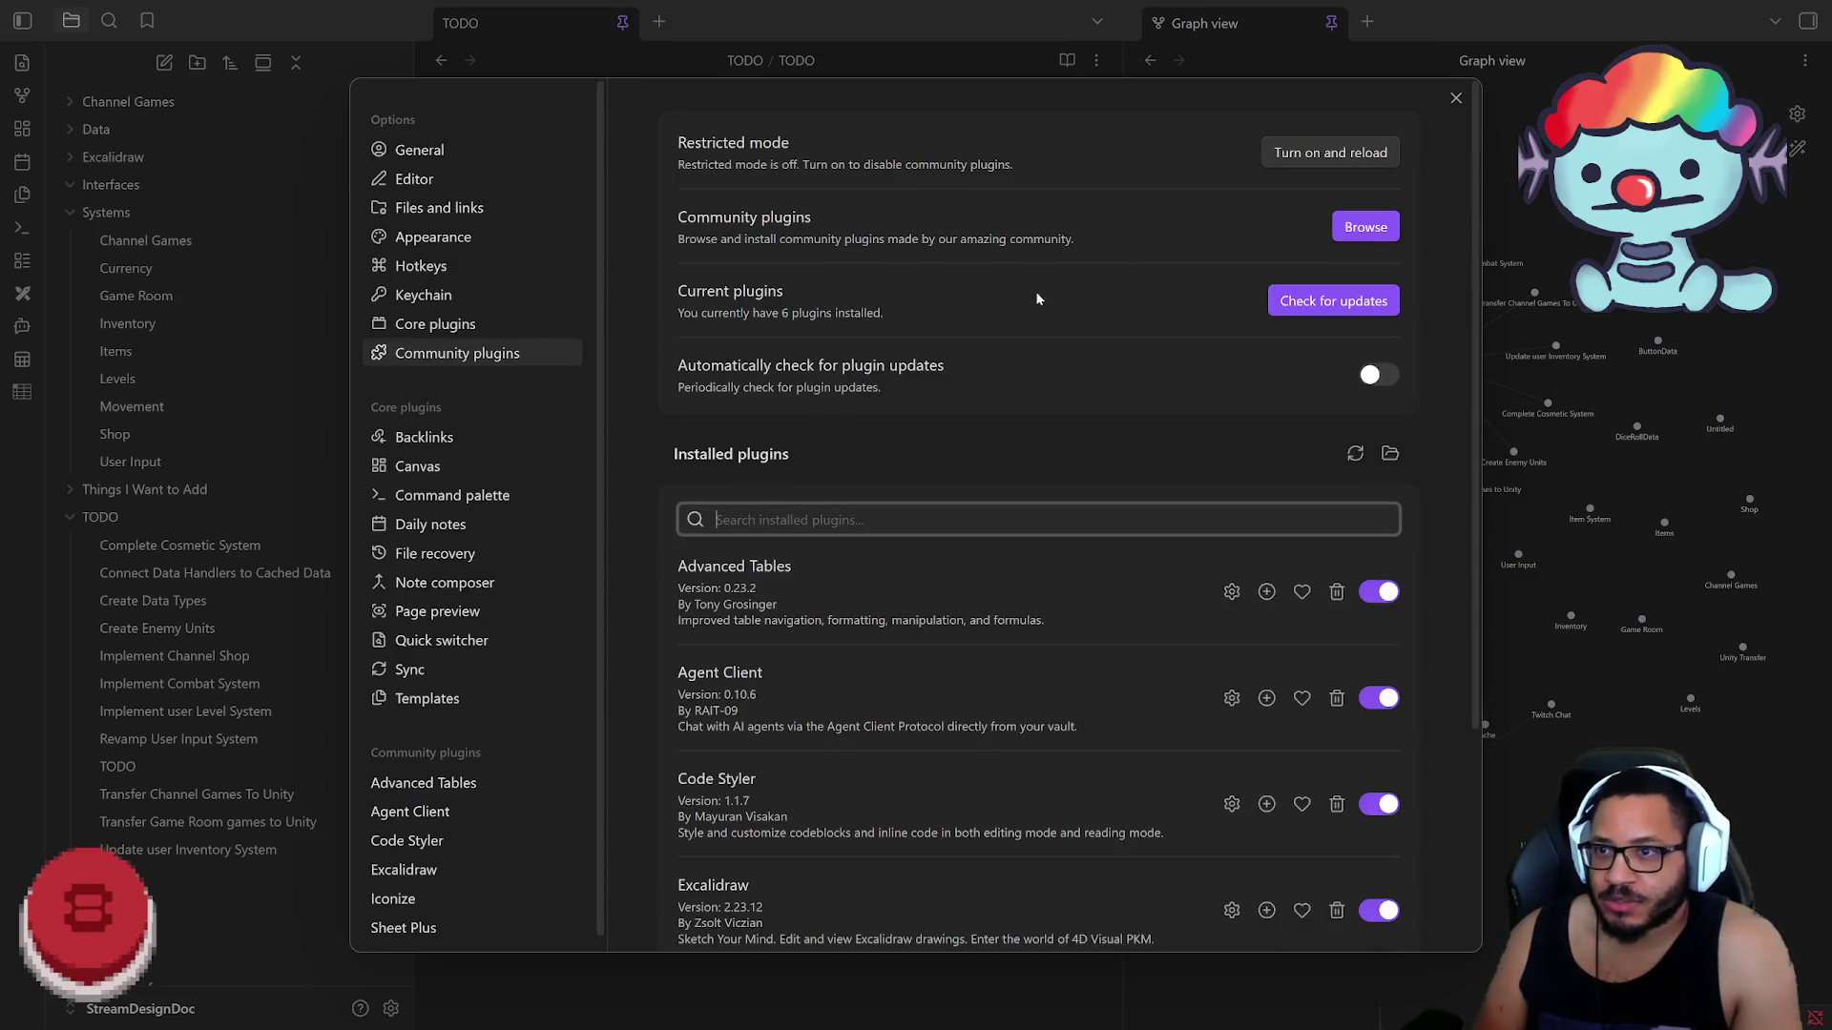
Step: Leave settings, try and remove a test checklist line in Create Data Types, then close that note
left_click(1446, 103)
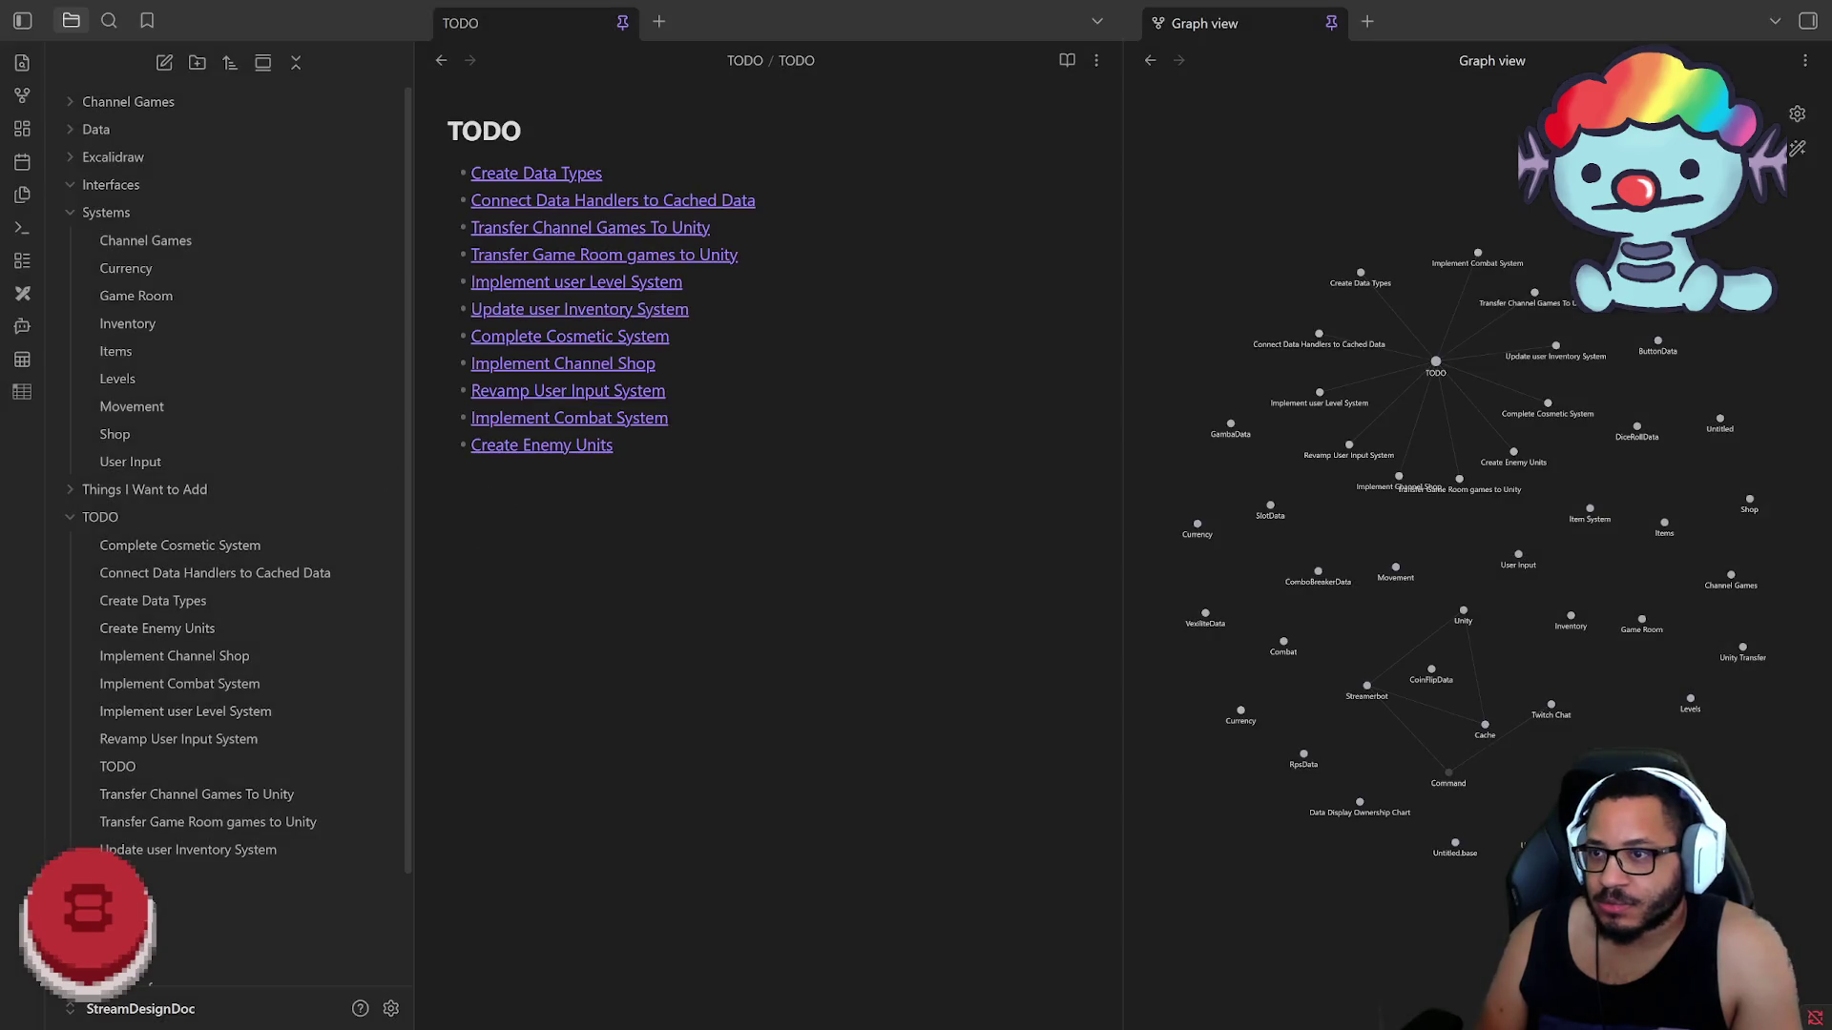
left_click(544, 172)
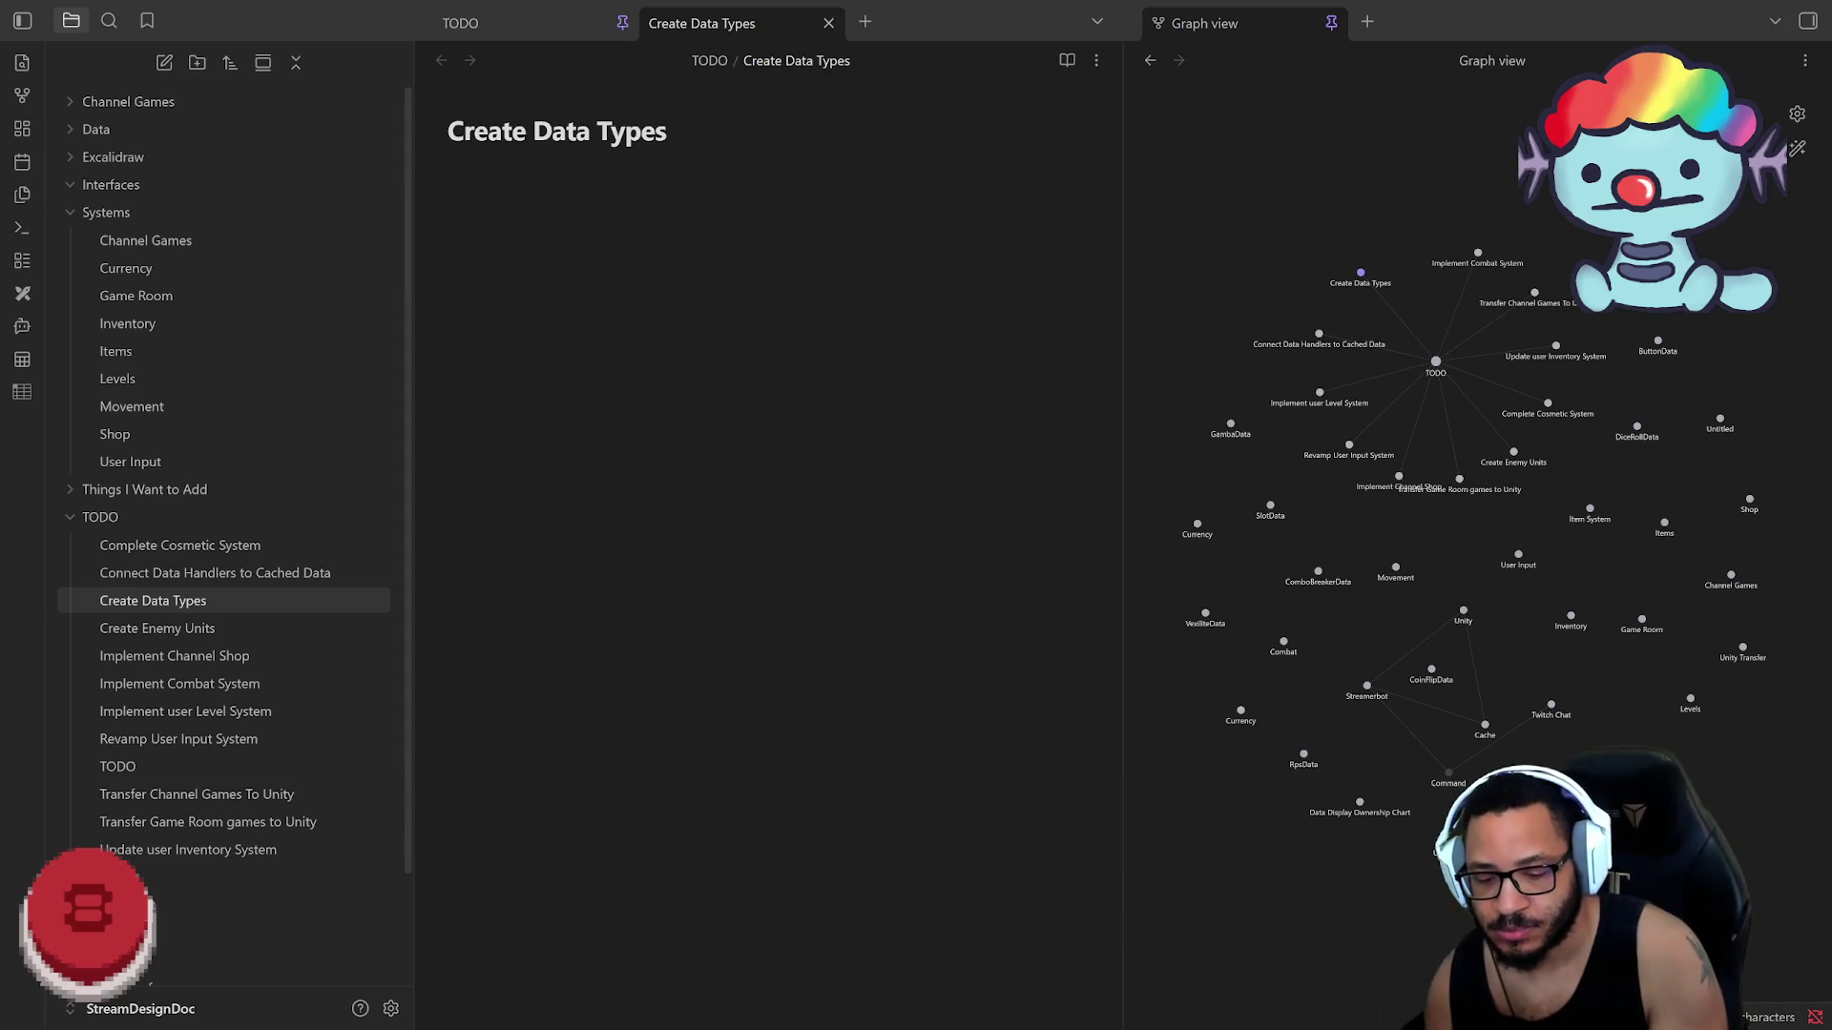
type("-")
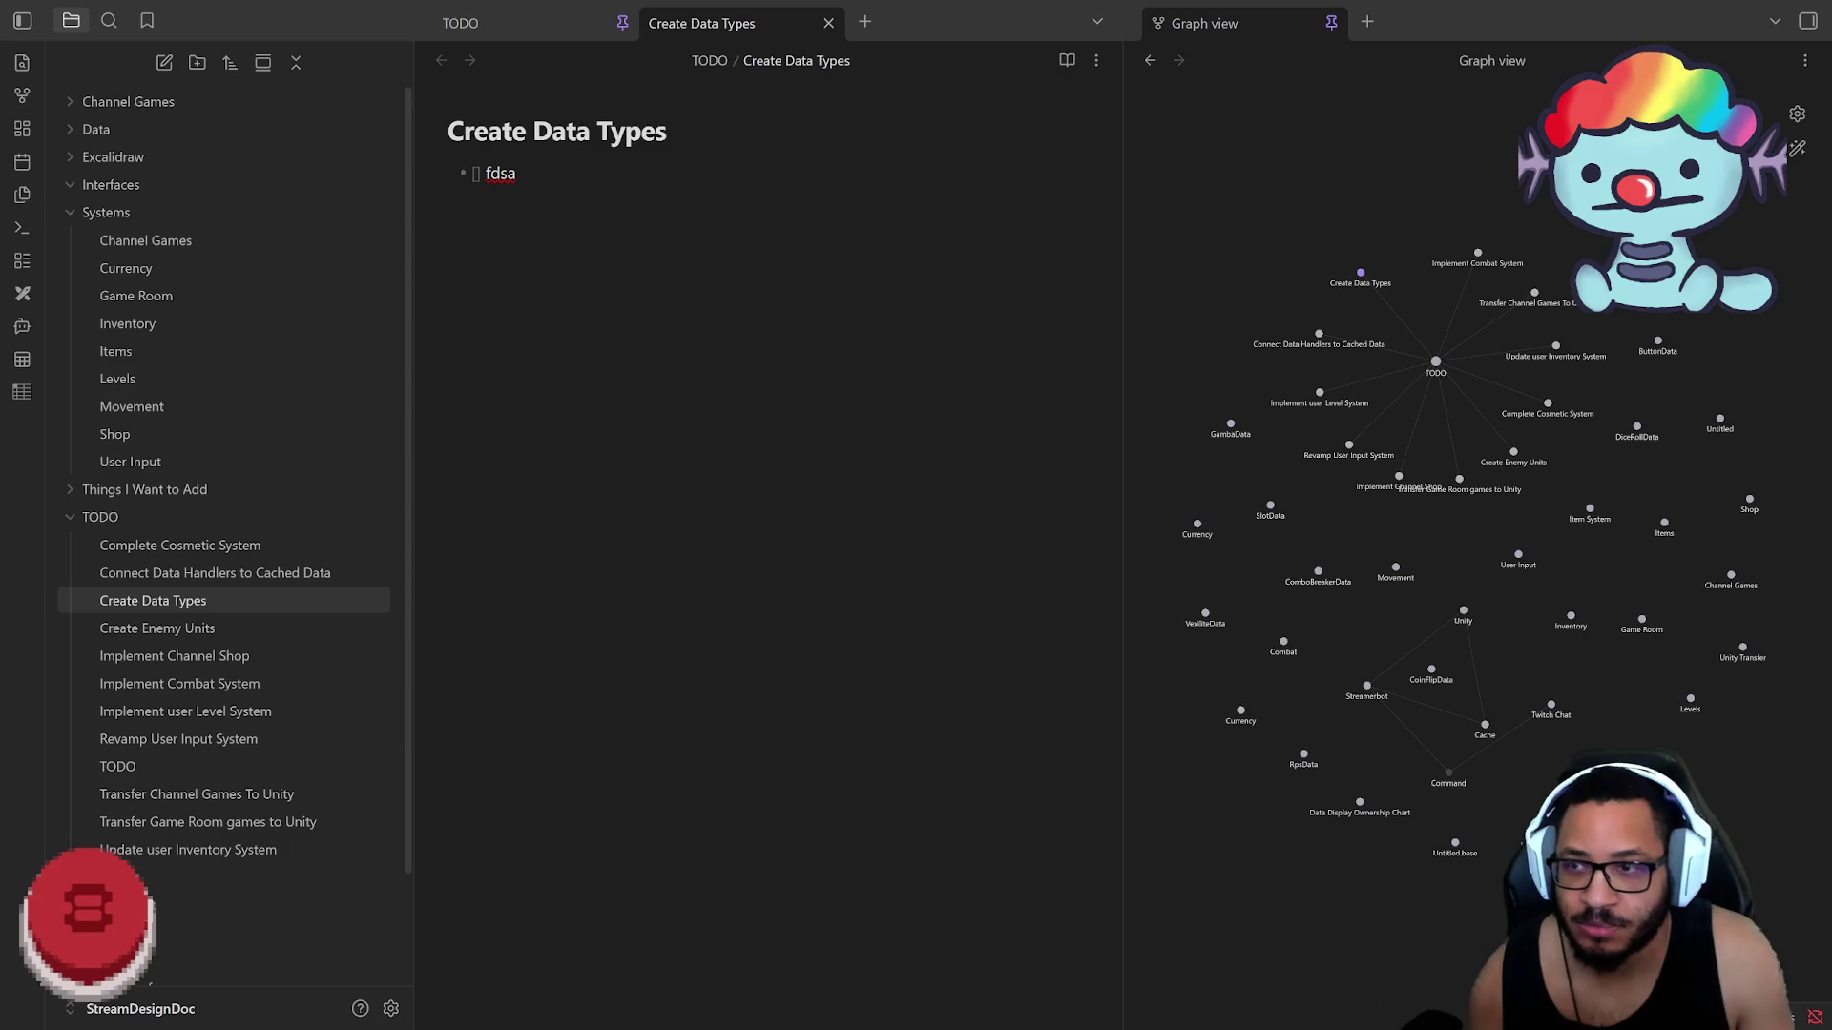
key("BackSpace")
key("BackSpace")
key("BackSpace")
key("BackSpace")
left_click(829, 23)
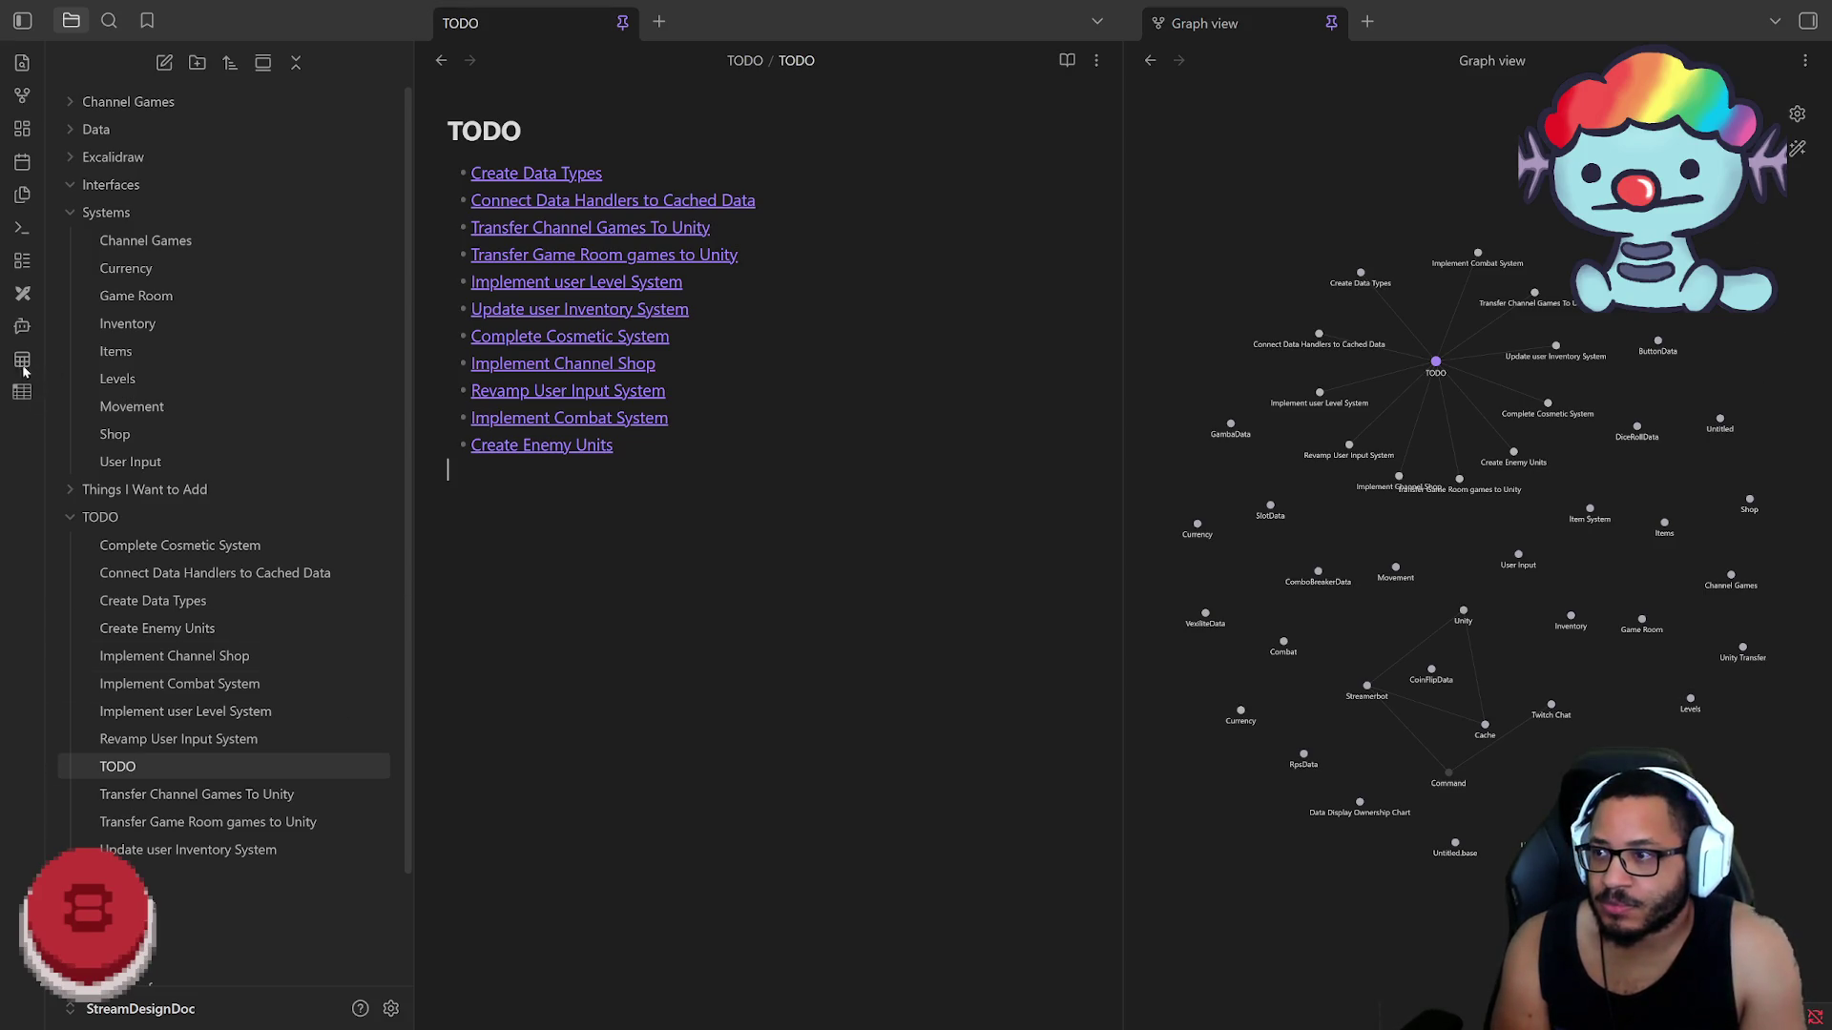
Step: Find the Tasks plugin in the community plugin browser, read its page and install it
left_click(391, 1008)
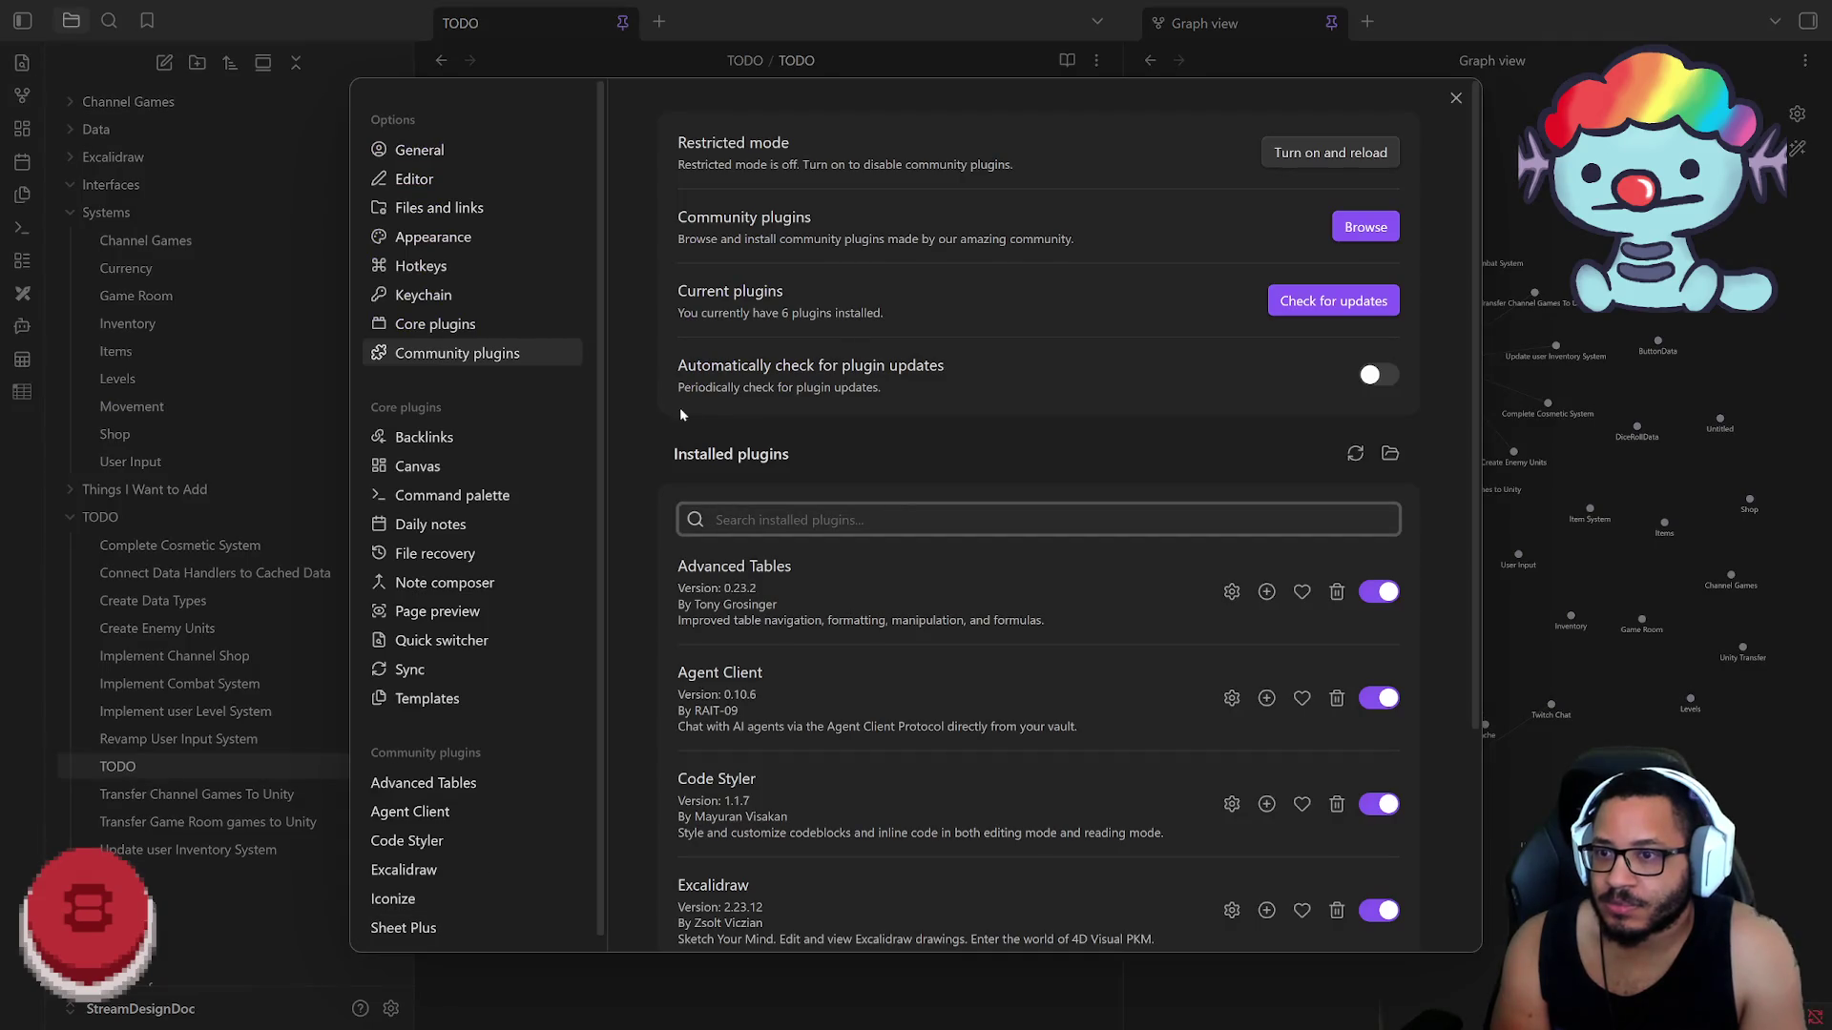
left_click(1363, 228)
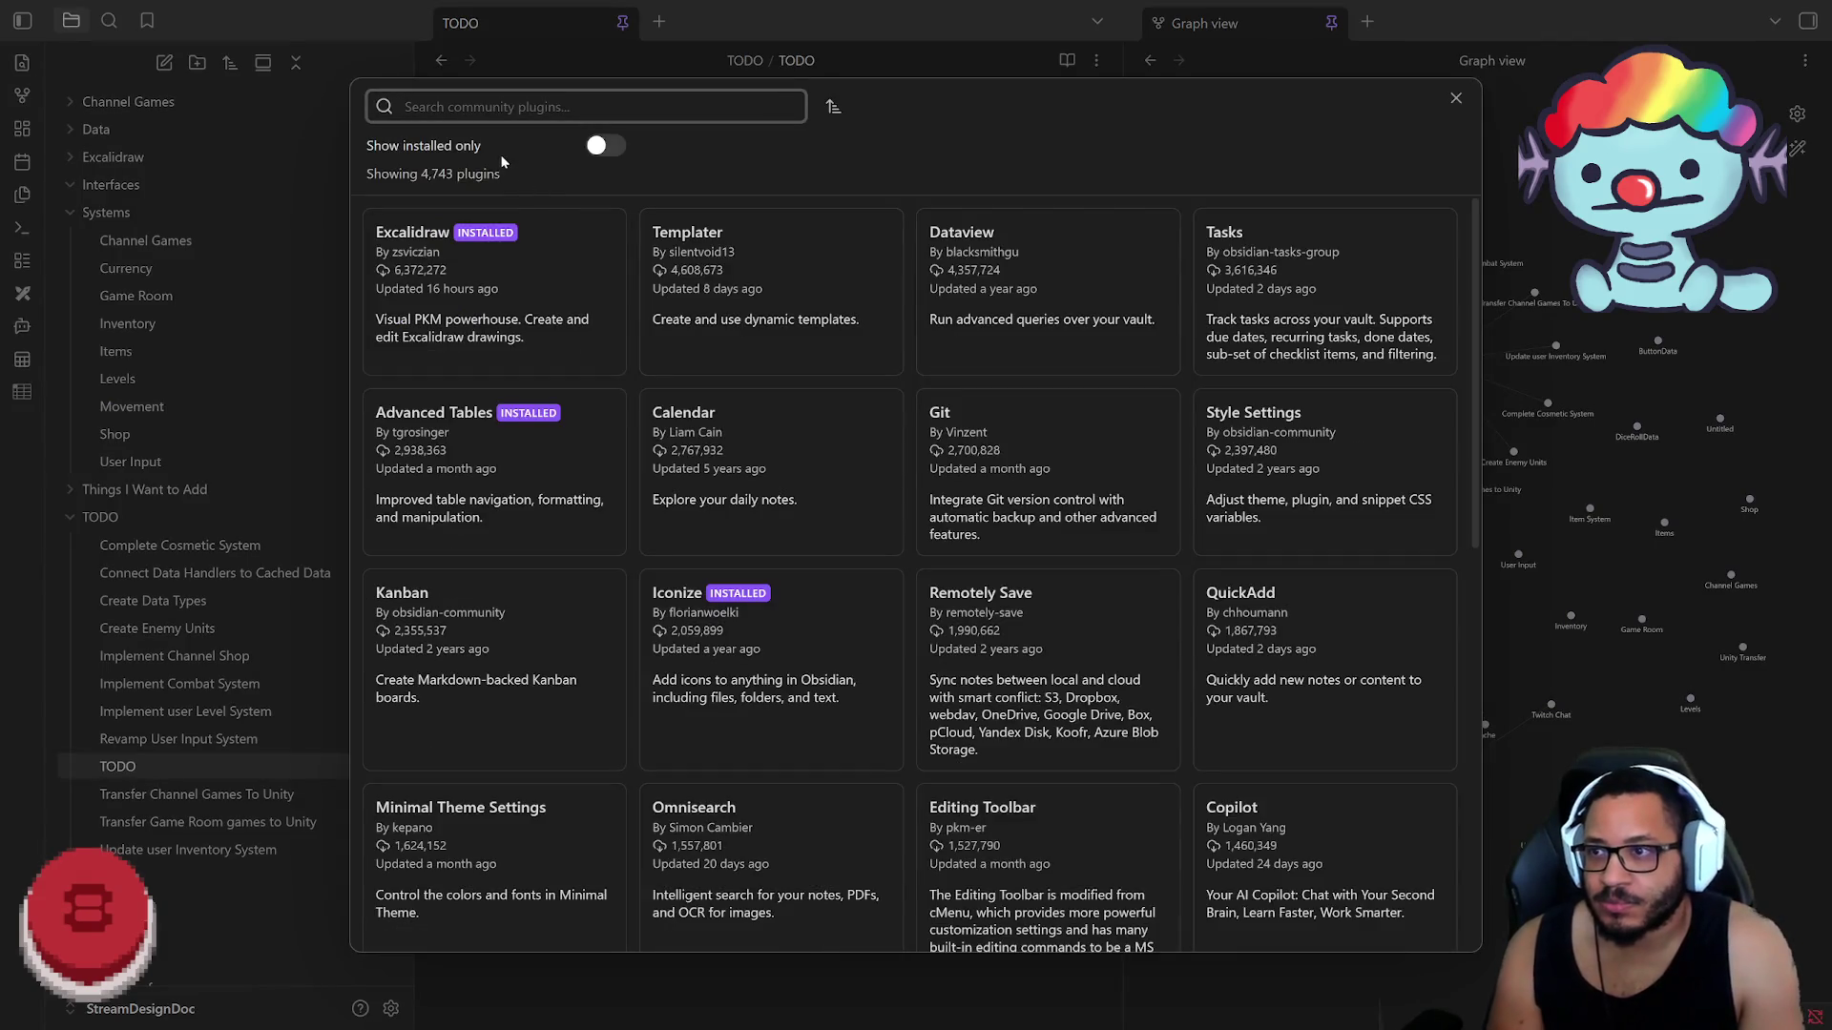
type("c")
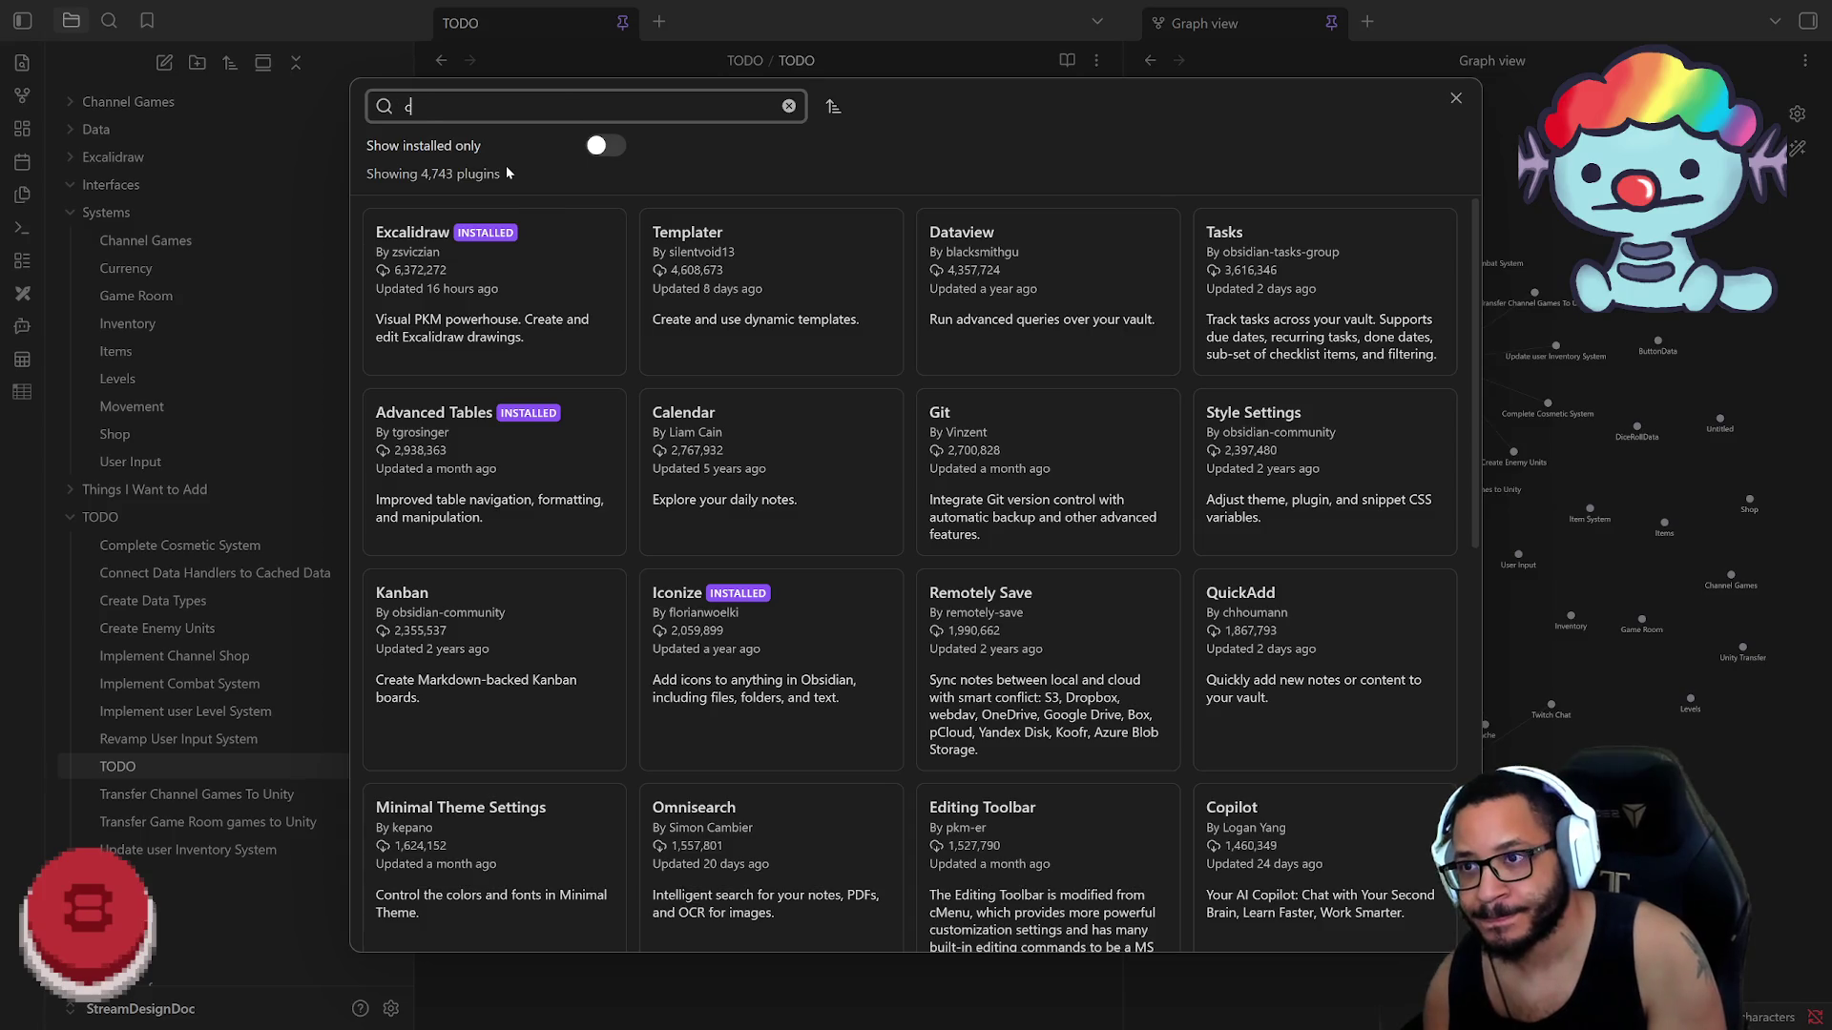
type("heckmark")
key("BackSpace")
key("BackSpace")
key("BackSpace")
key("BackSpace")
key("BackSpace")
key("BackSpace")
key("BackSpace")
key("BackSpace")
key("BackSpace")
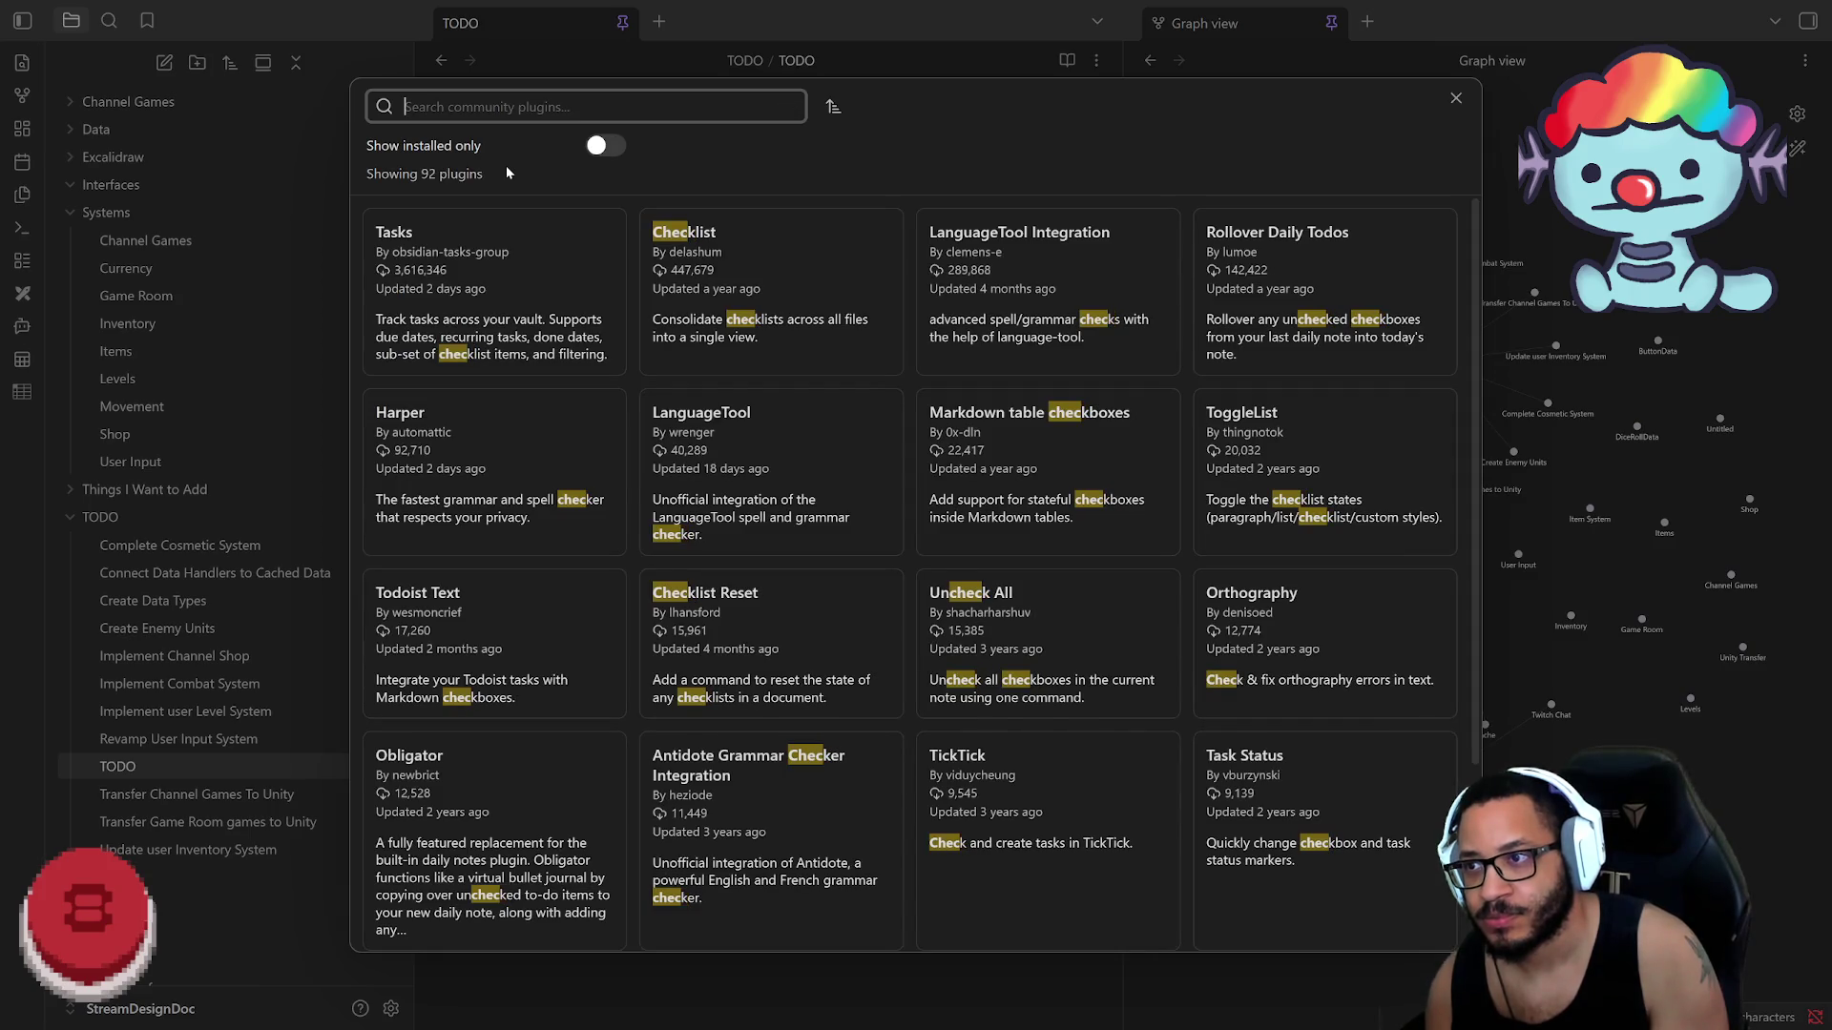
type("tasks")
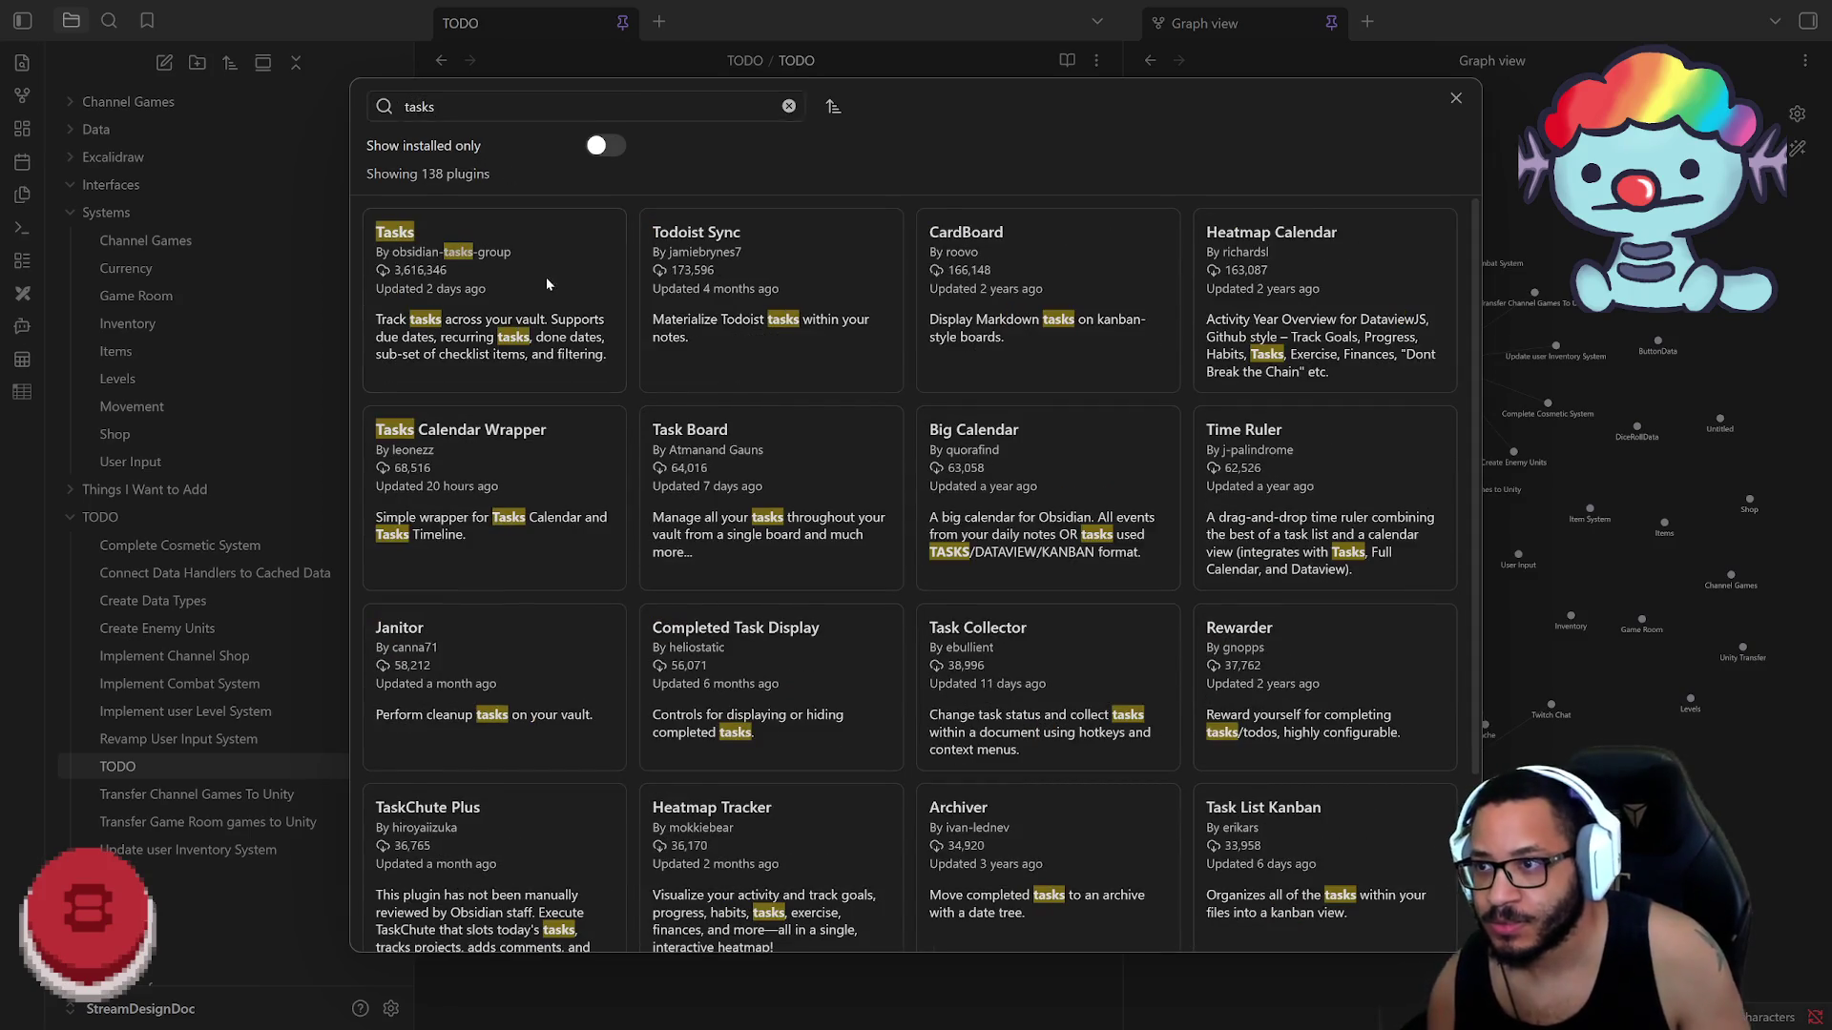
left_click(546, 281)
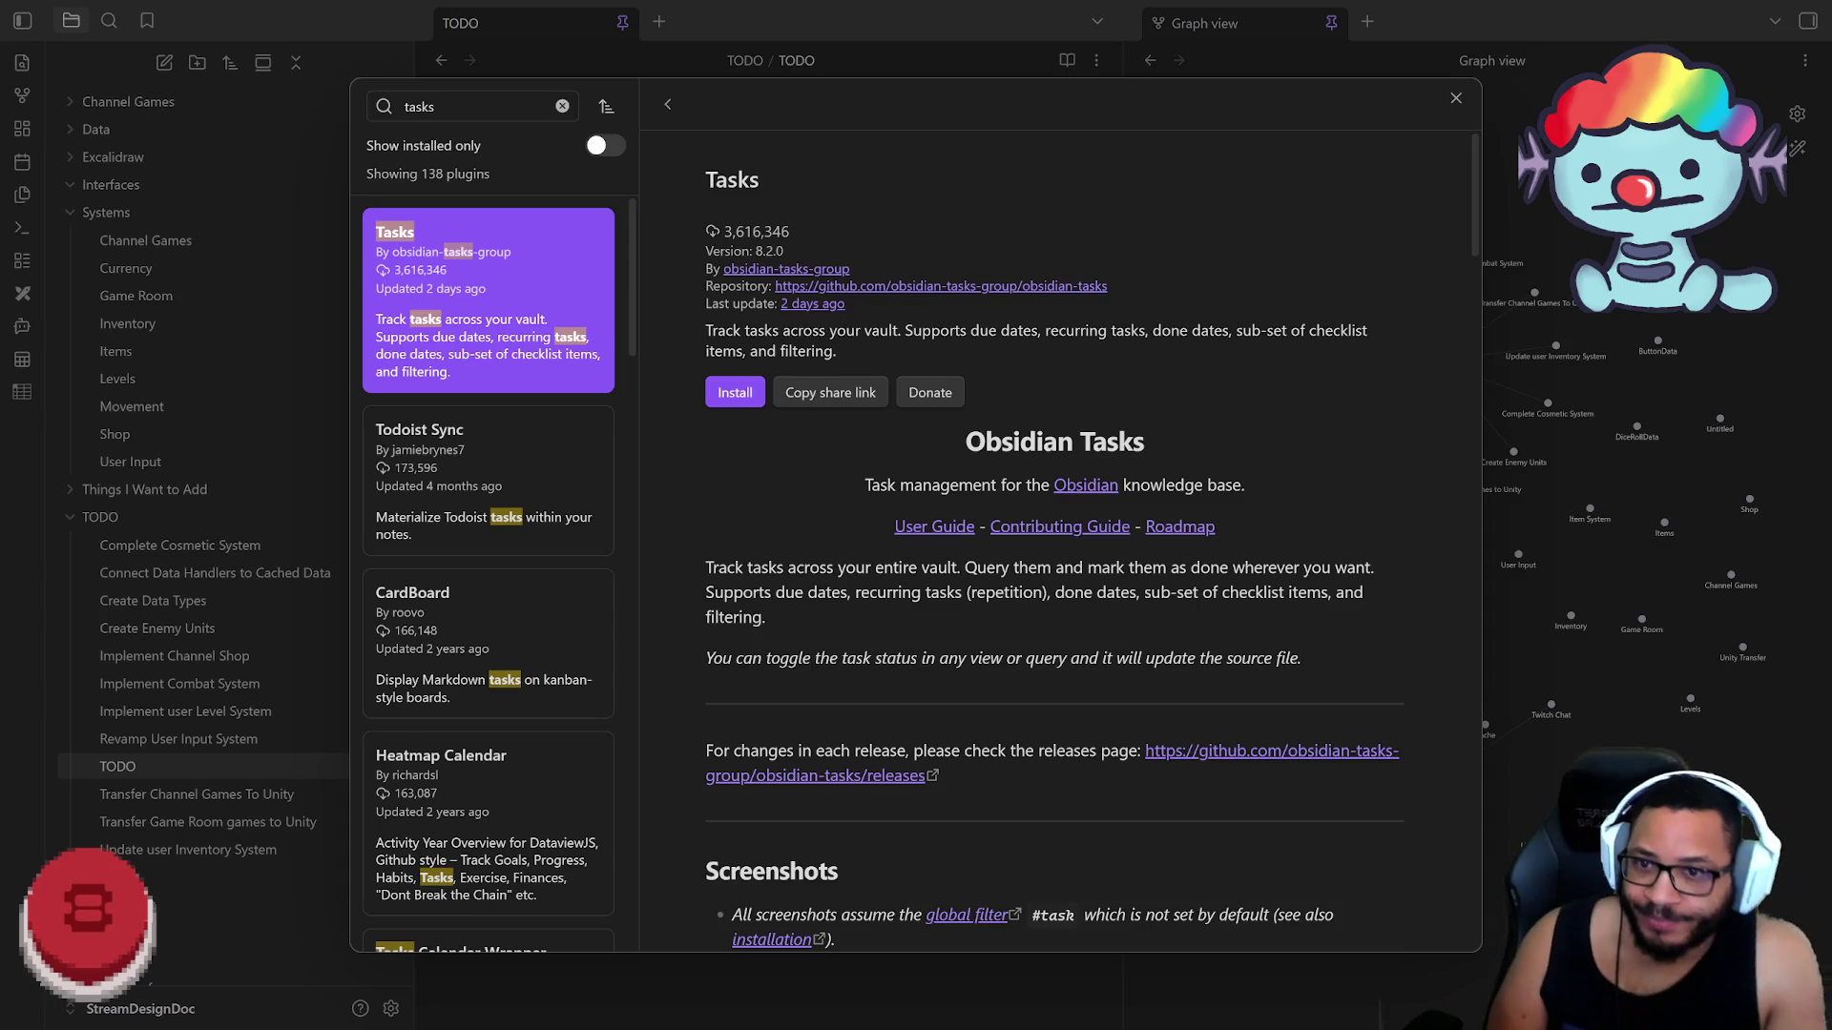
scroll(846, 508, "down", 3)
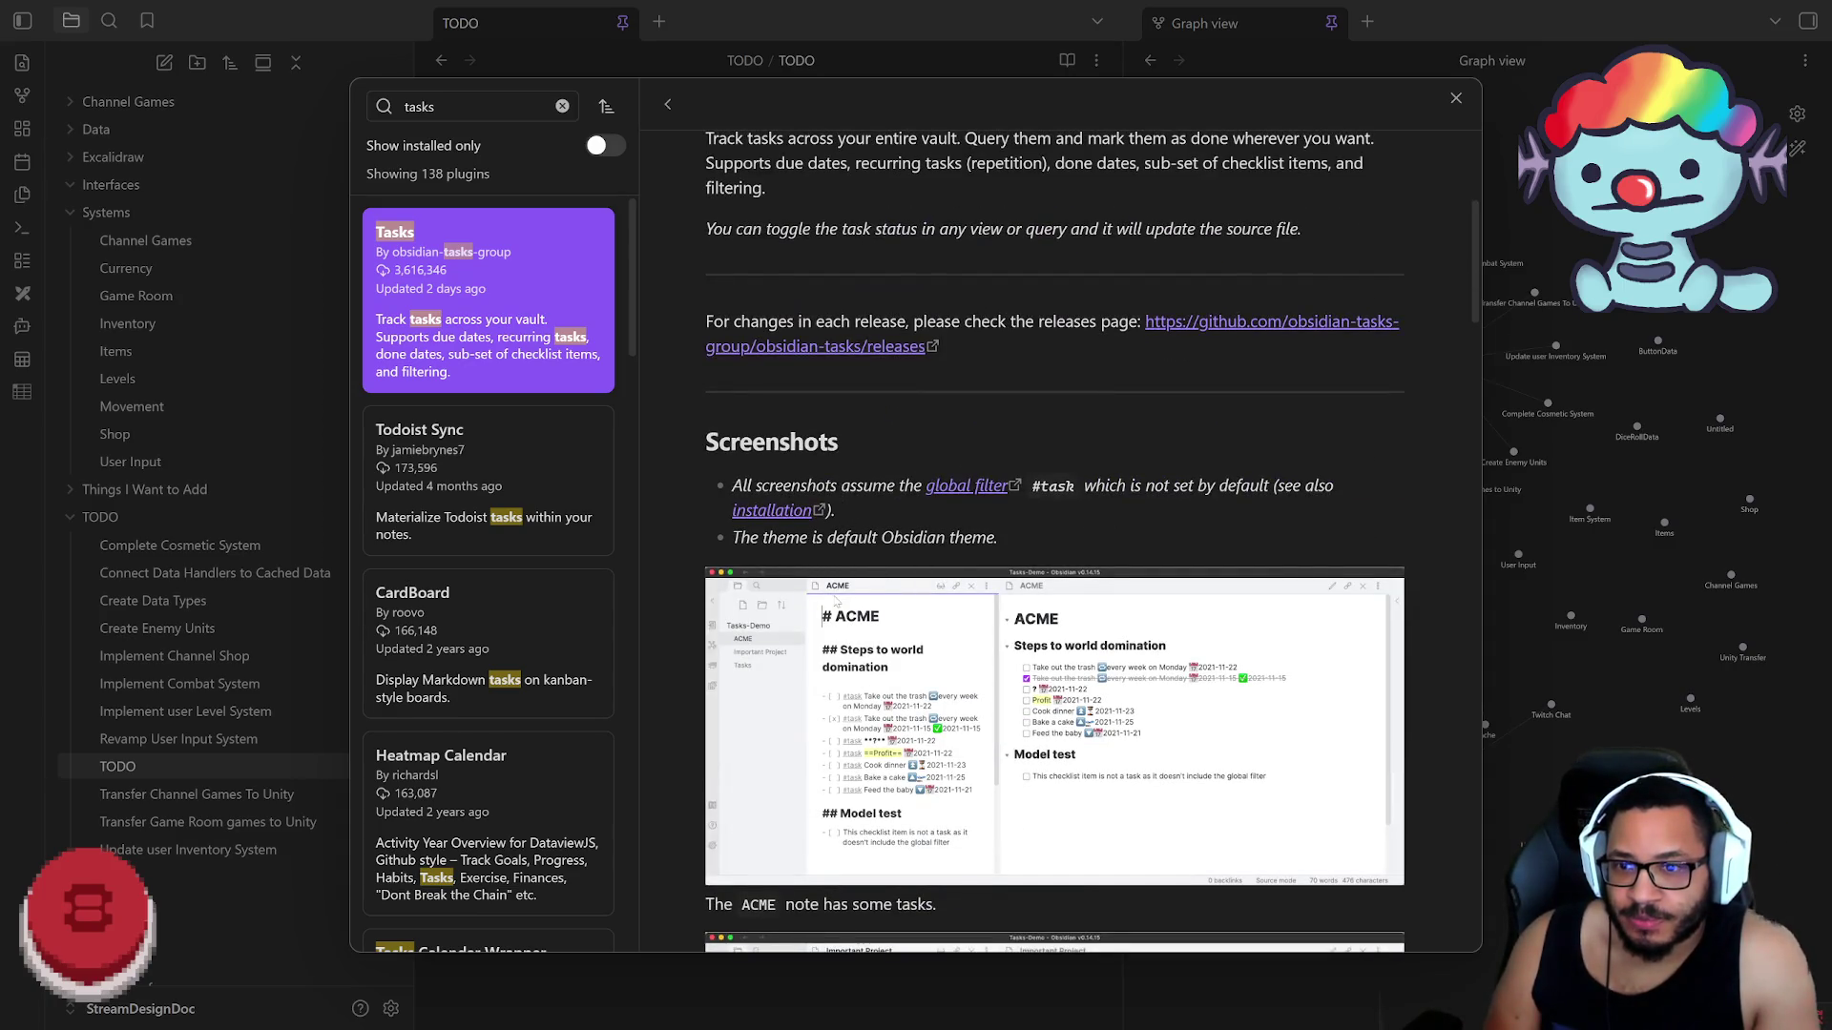
scroll(835, 599, "down", 4)
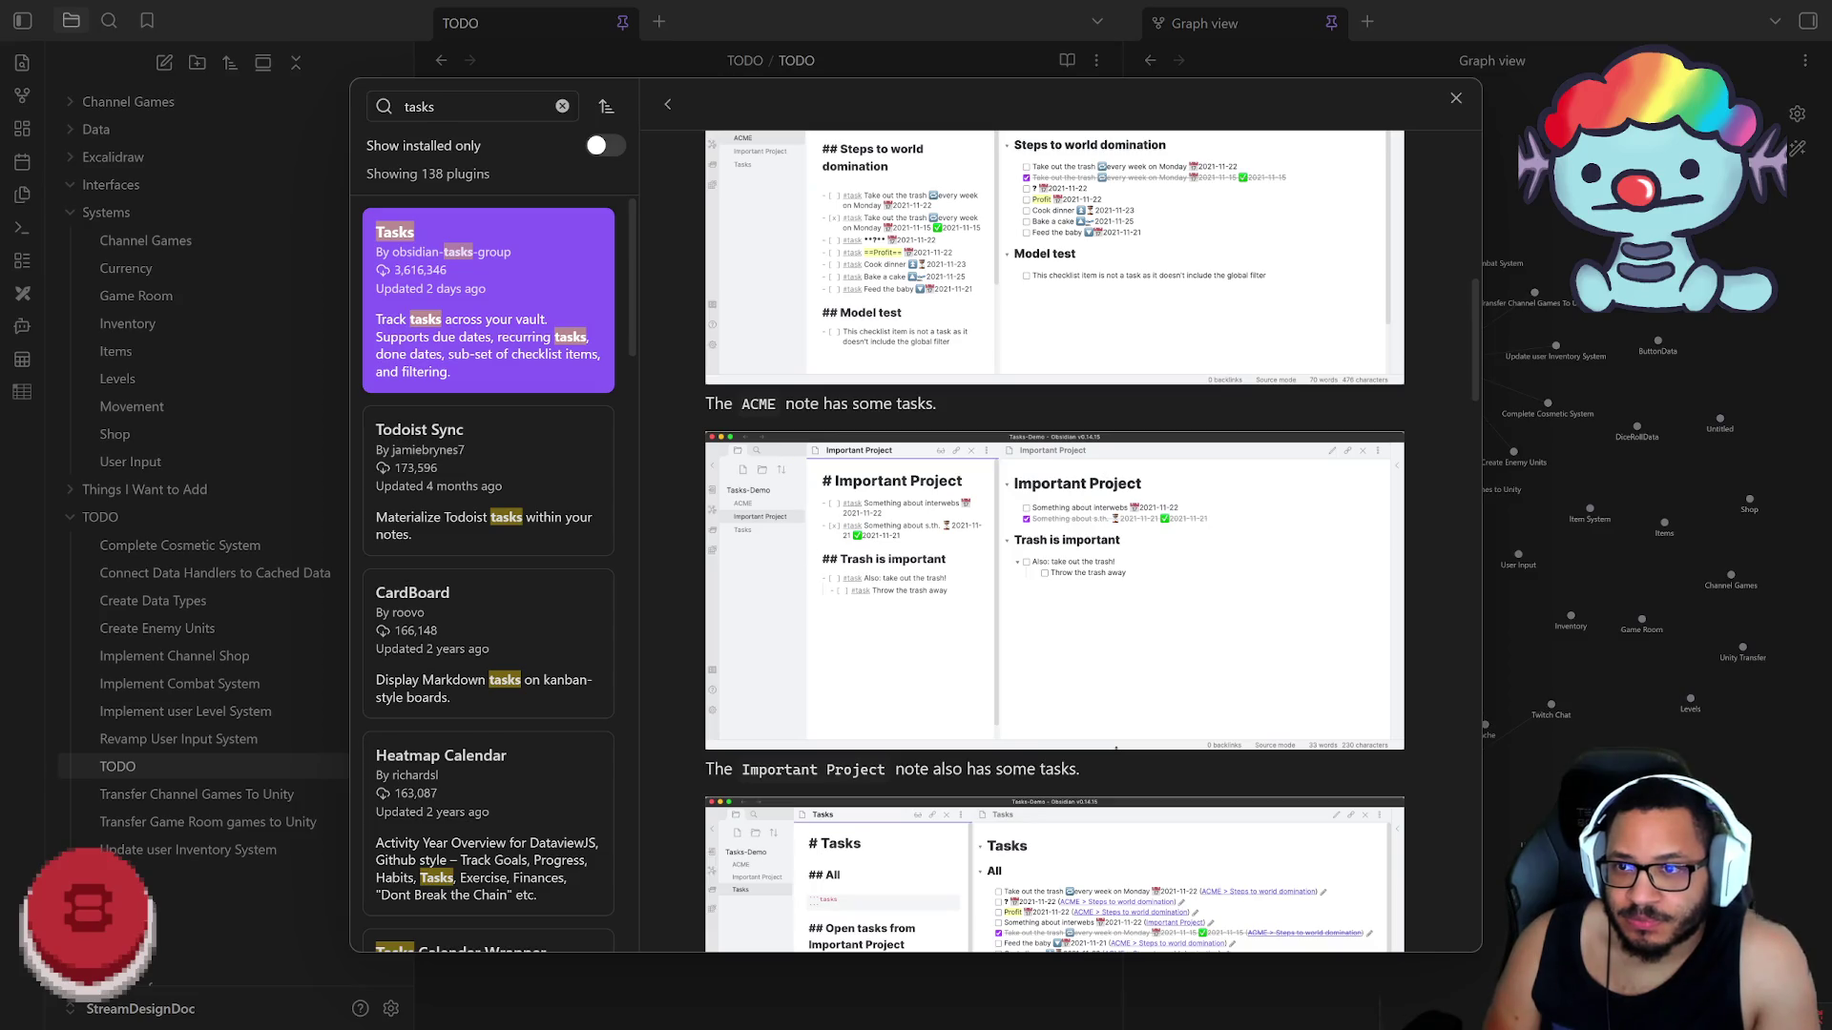
scroll(731, 418, "down", 2)
scroll(766, 447, "down", 2)
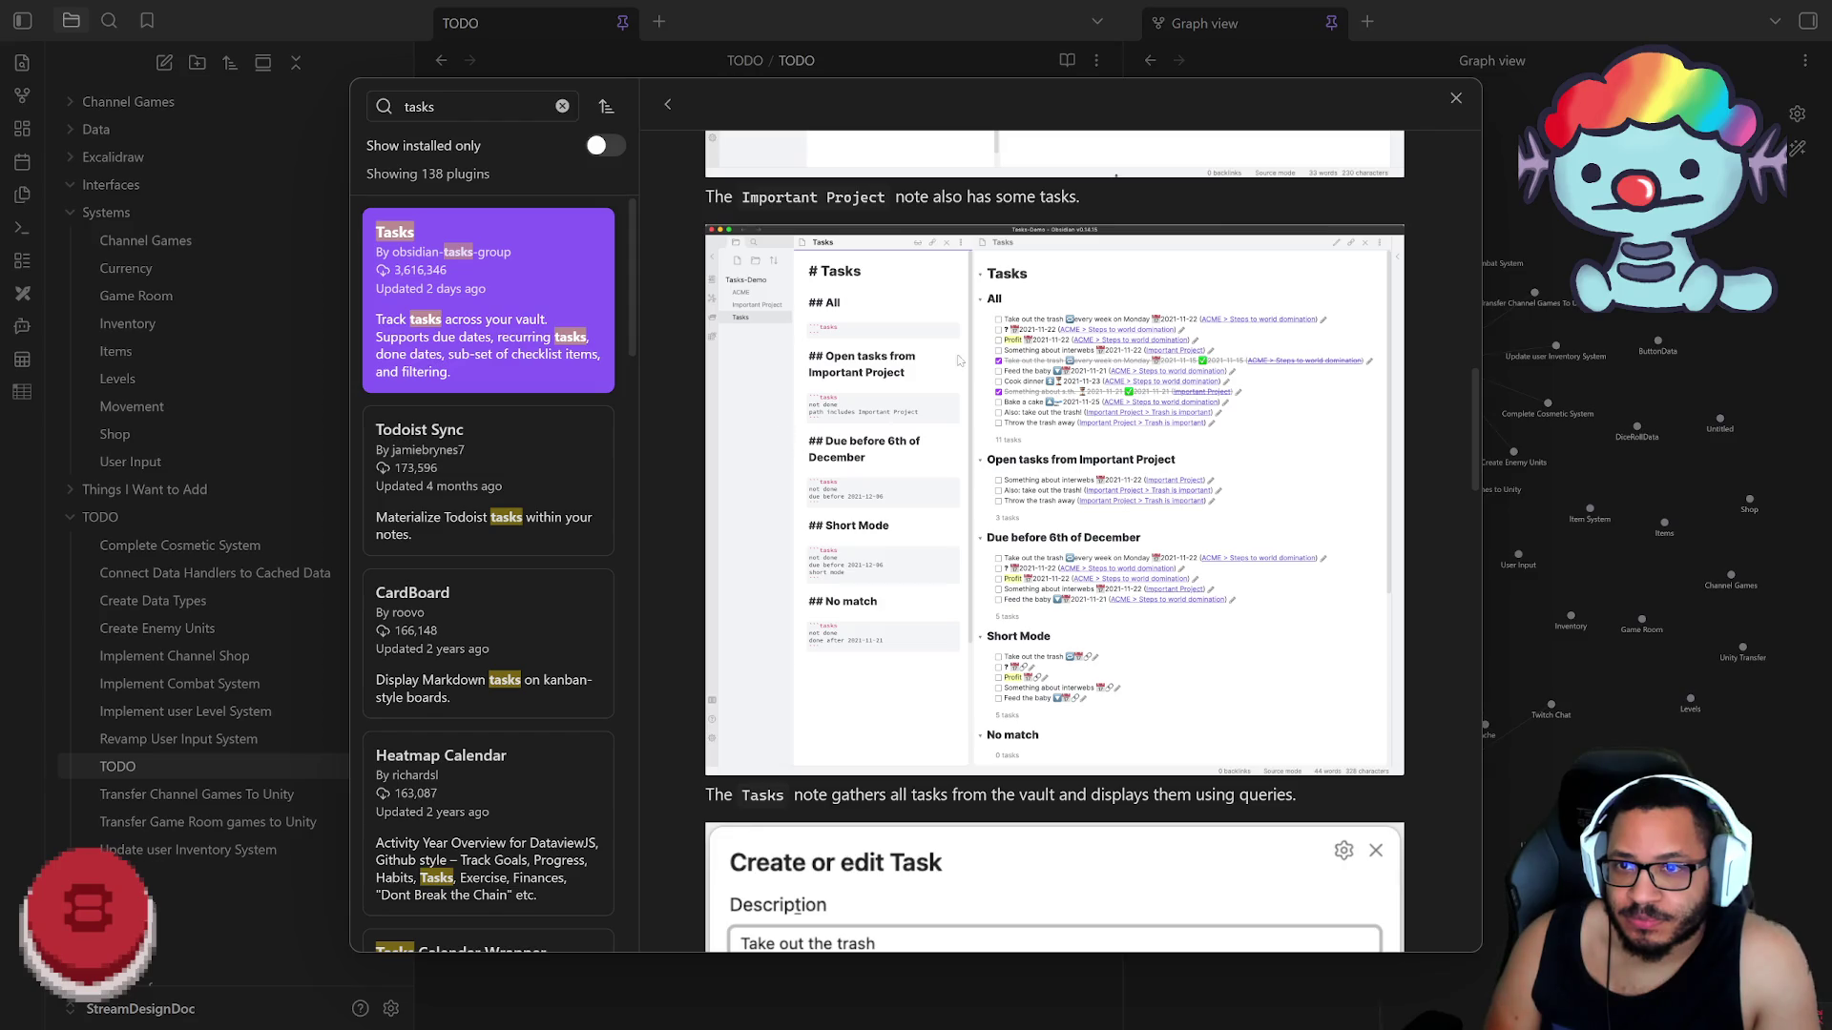
scroll(1017, 301, "down", 3)
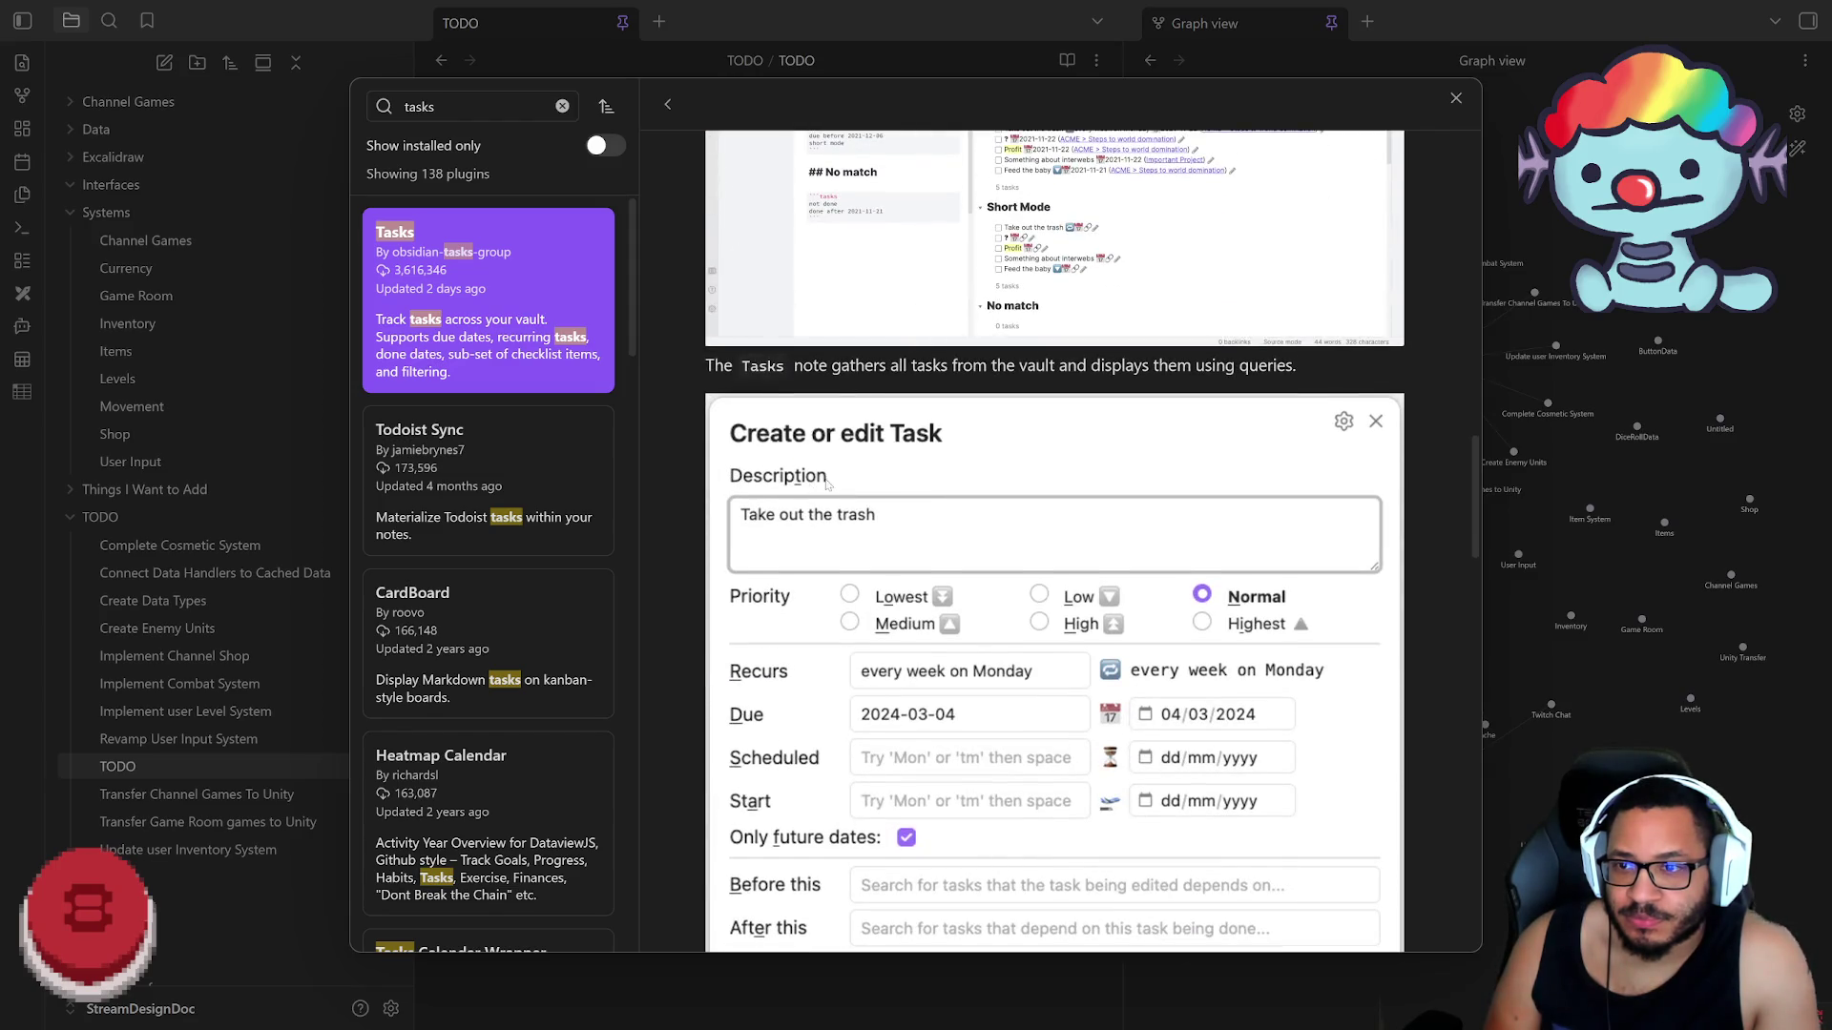
scroll(829, 486, "down", 2)
scroll(891, 389, "down", 2)
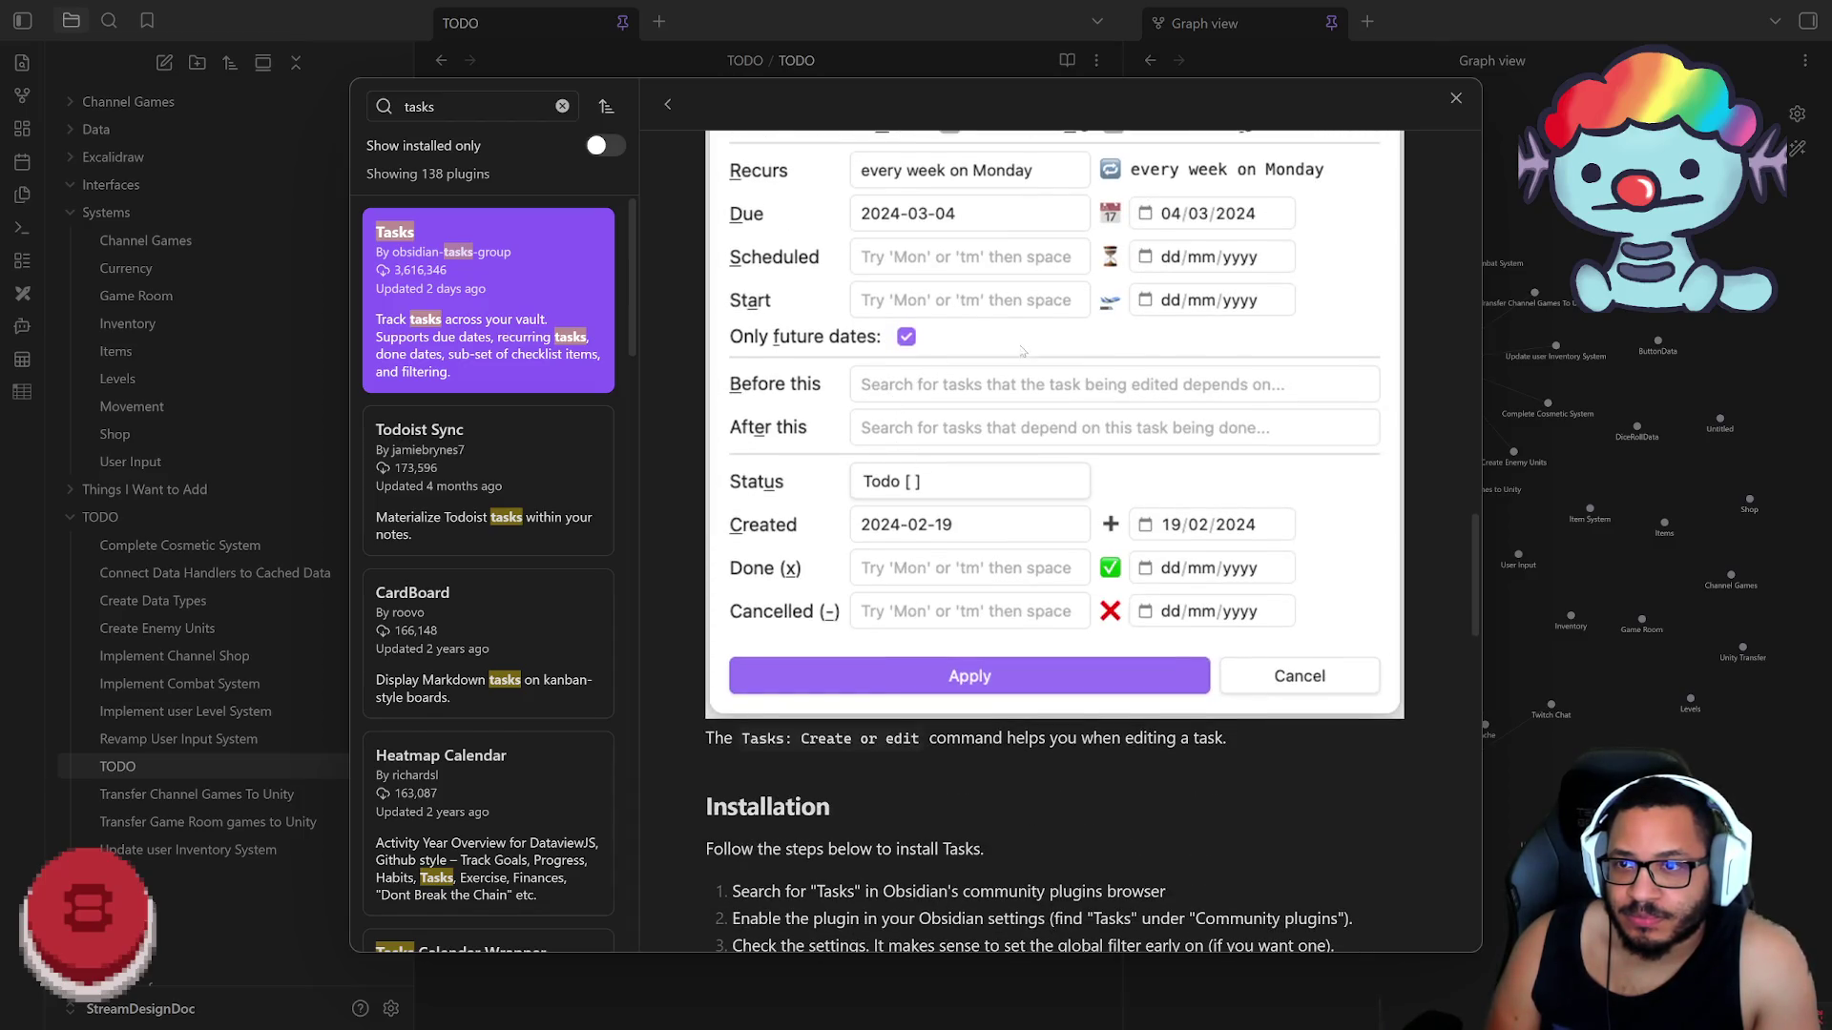
scroll(1022, 349, "up", 2)
scroll(1016, 416, "down", 5)
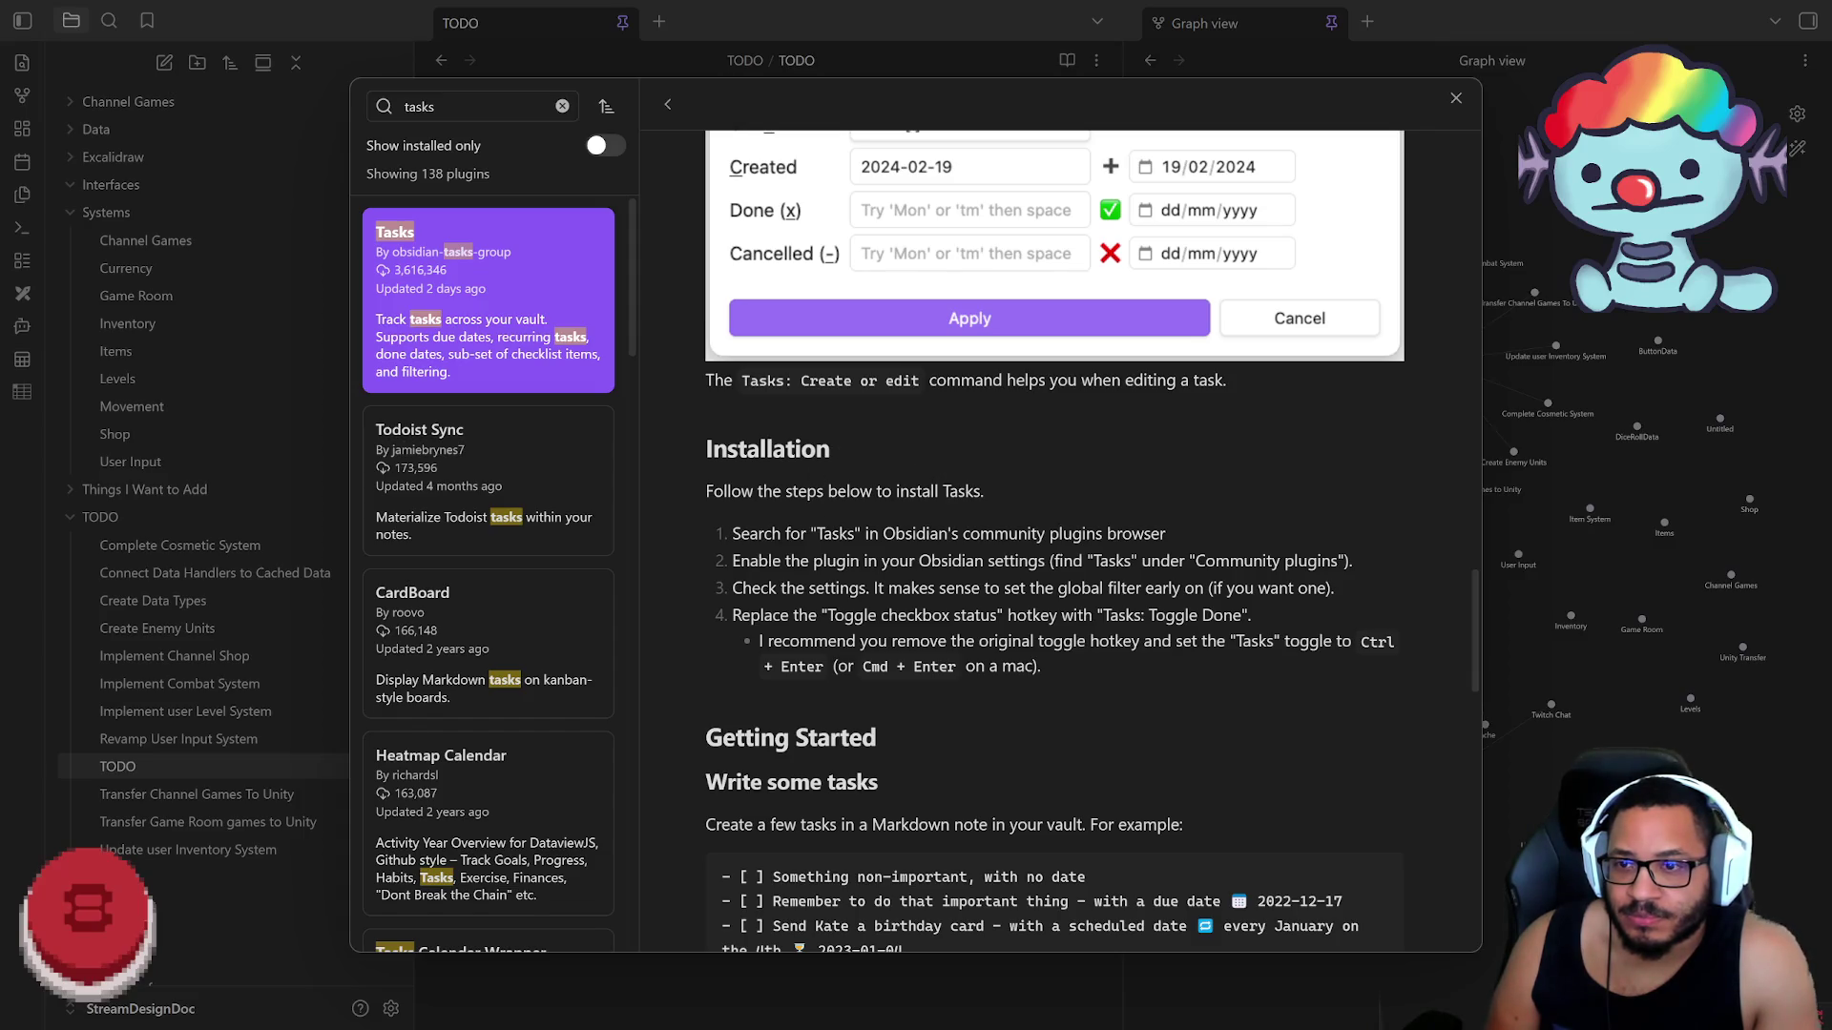
scroll(803, 582, "down", 2)
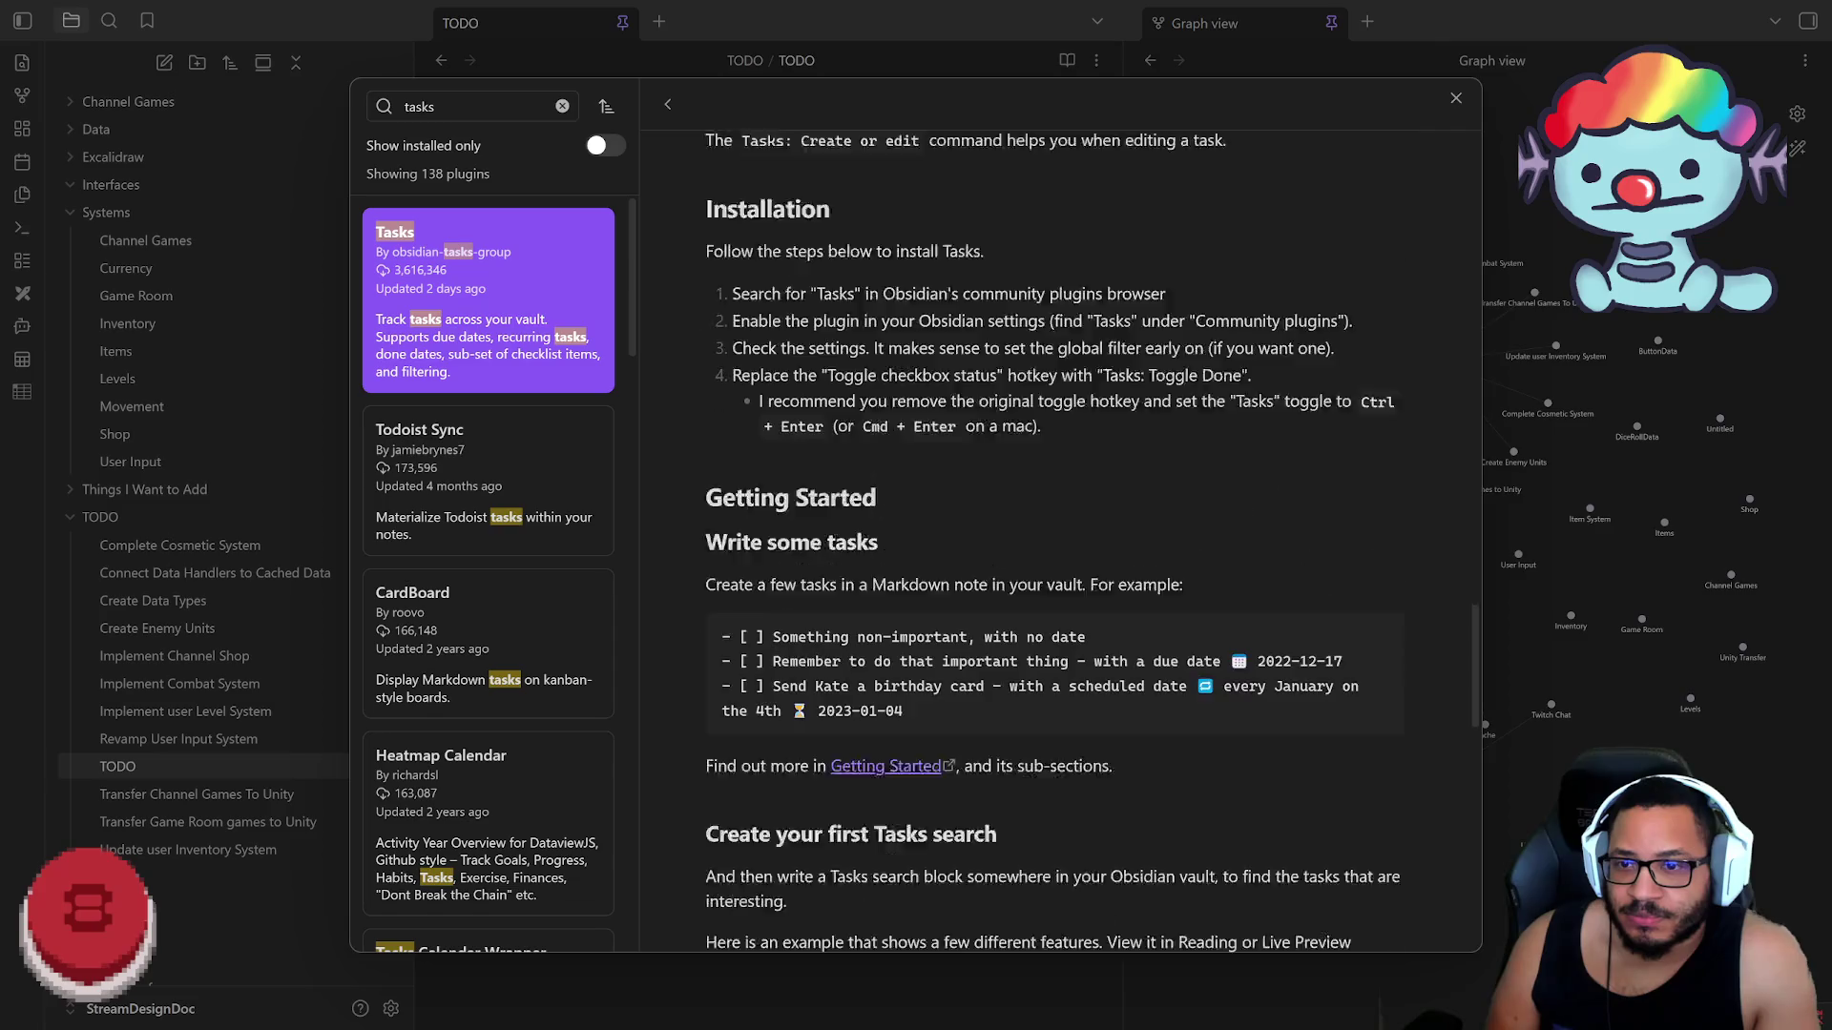
scroll(801, 581, "down", 1)
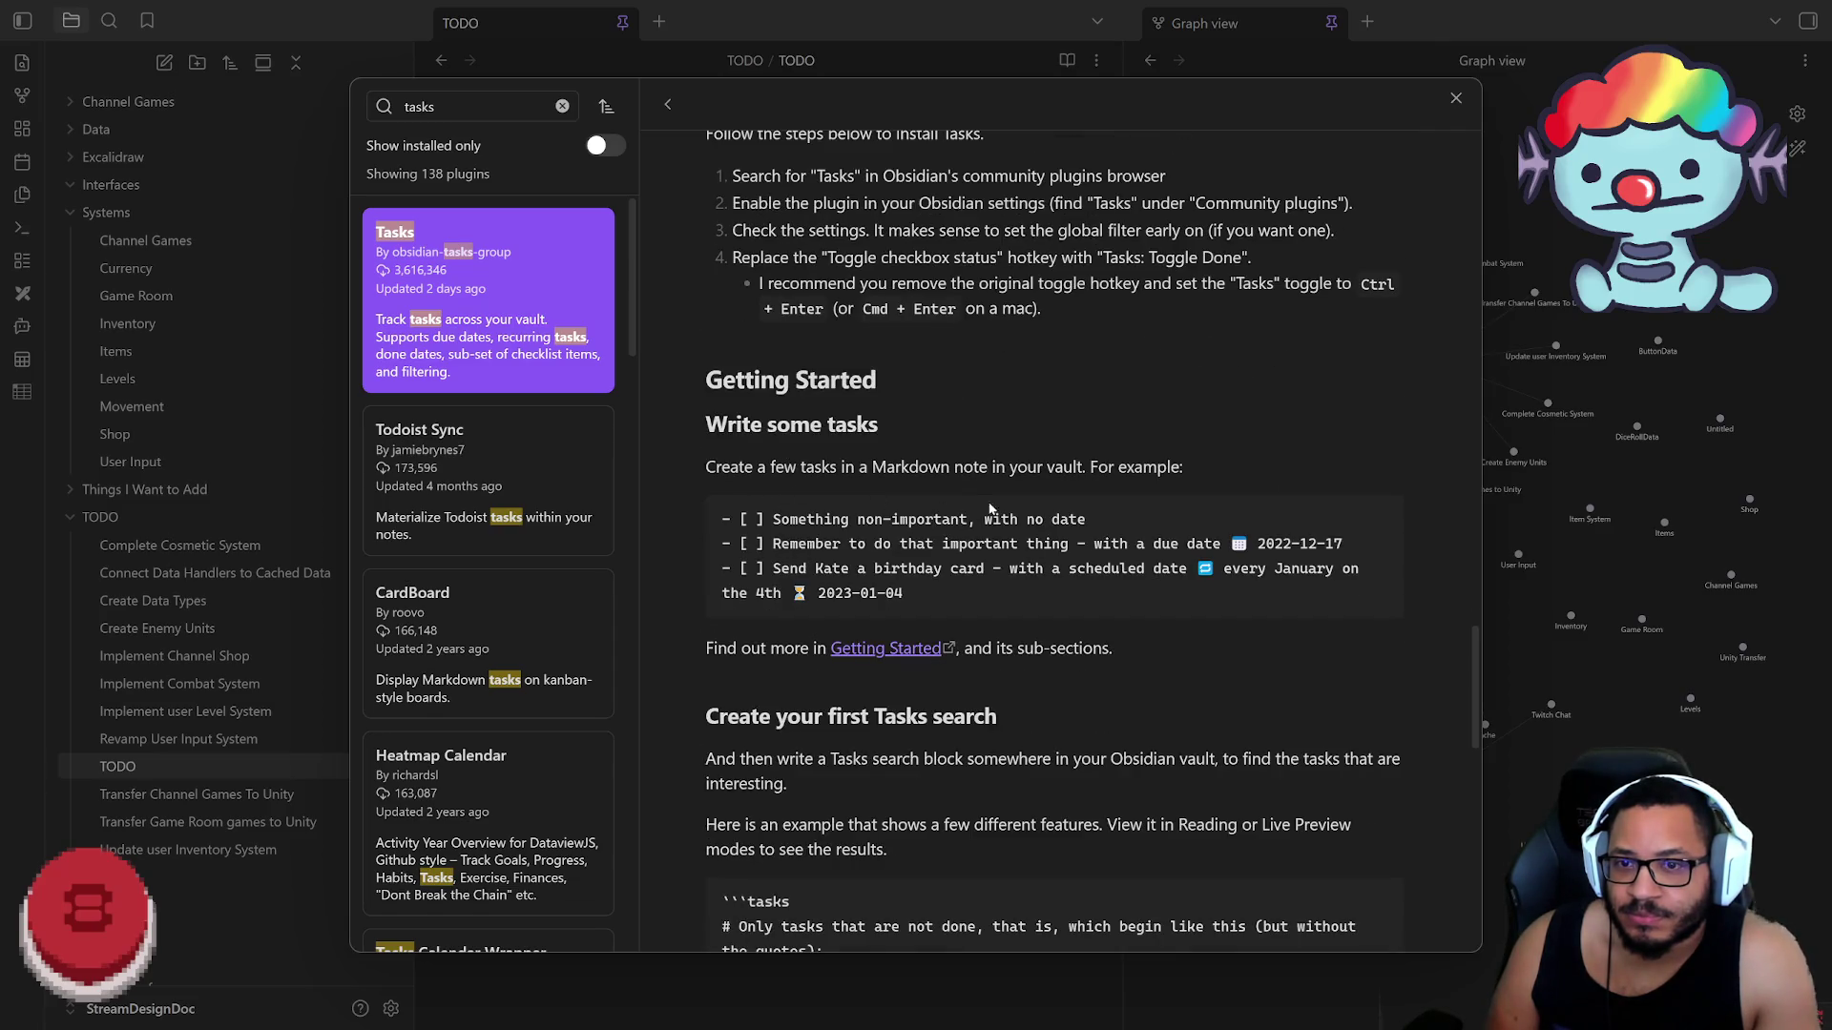
scroll(1054, 541, "down", 1)
scroll(1054, 541, "down", 2)
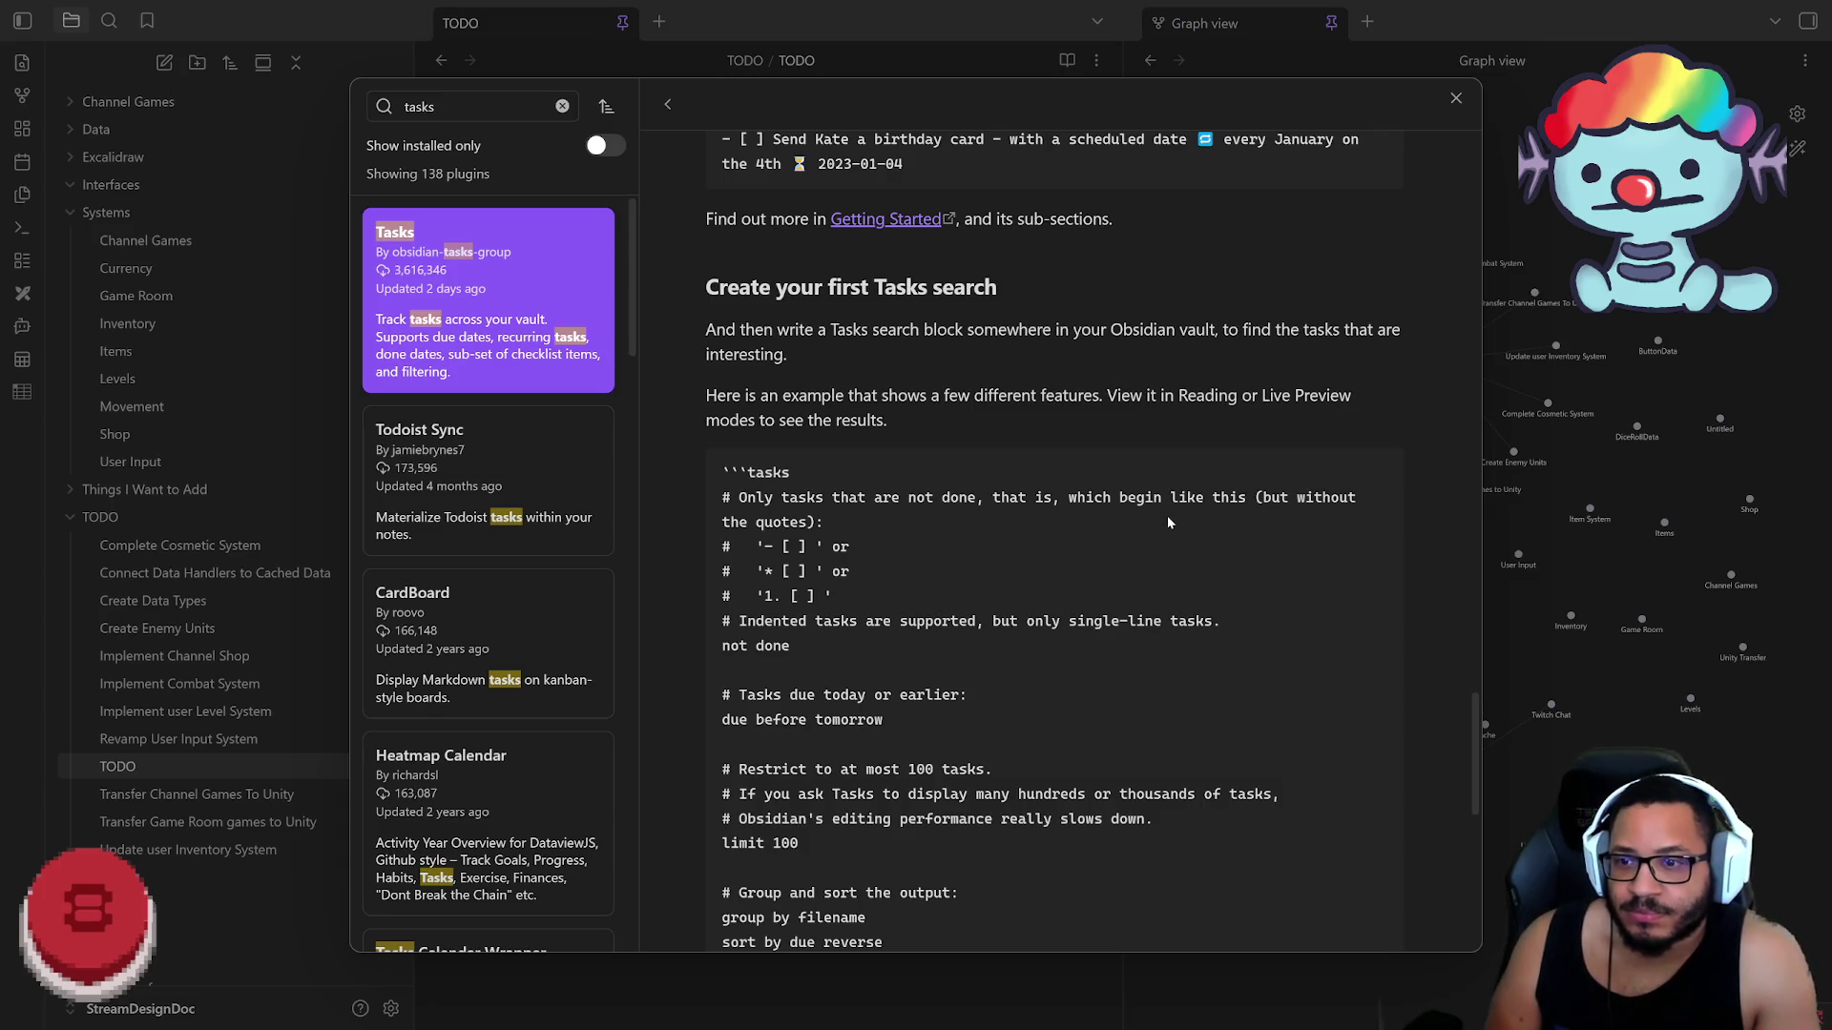
scroll(1034, 518, "down", 5)
scroll(1028, 516, "down", 1)
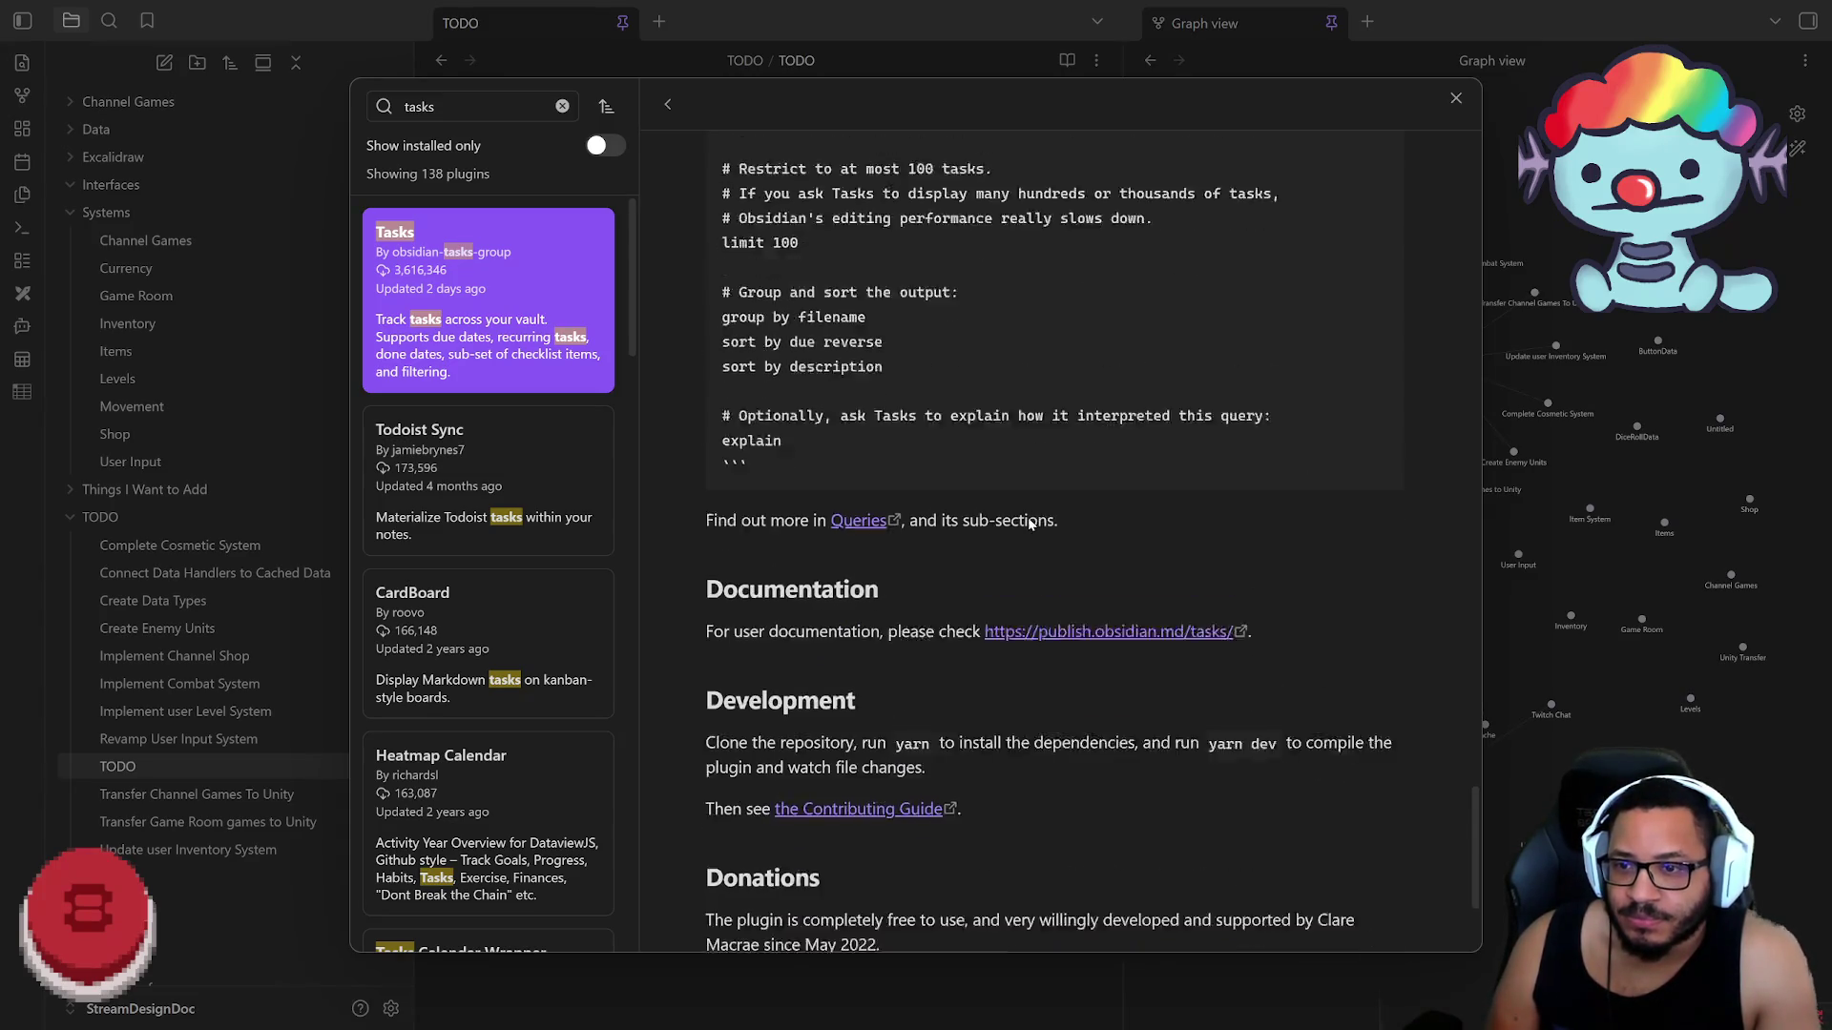
scroll(1027, 516, "down", 1)
scroll(1029, 524, "up", 2)
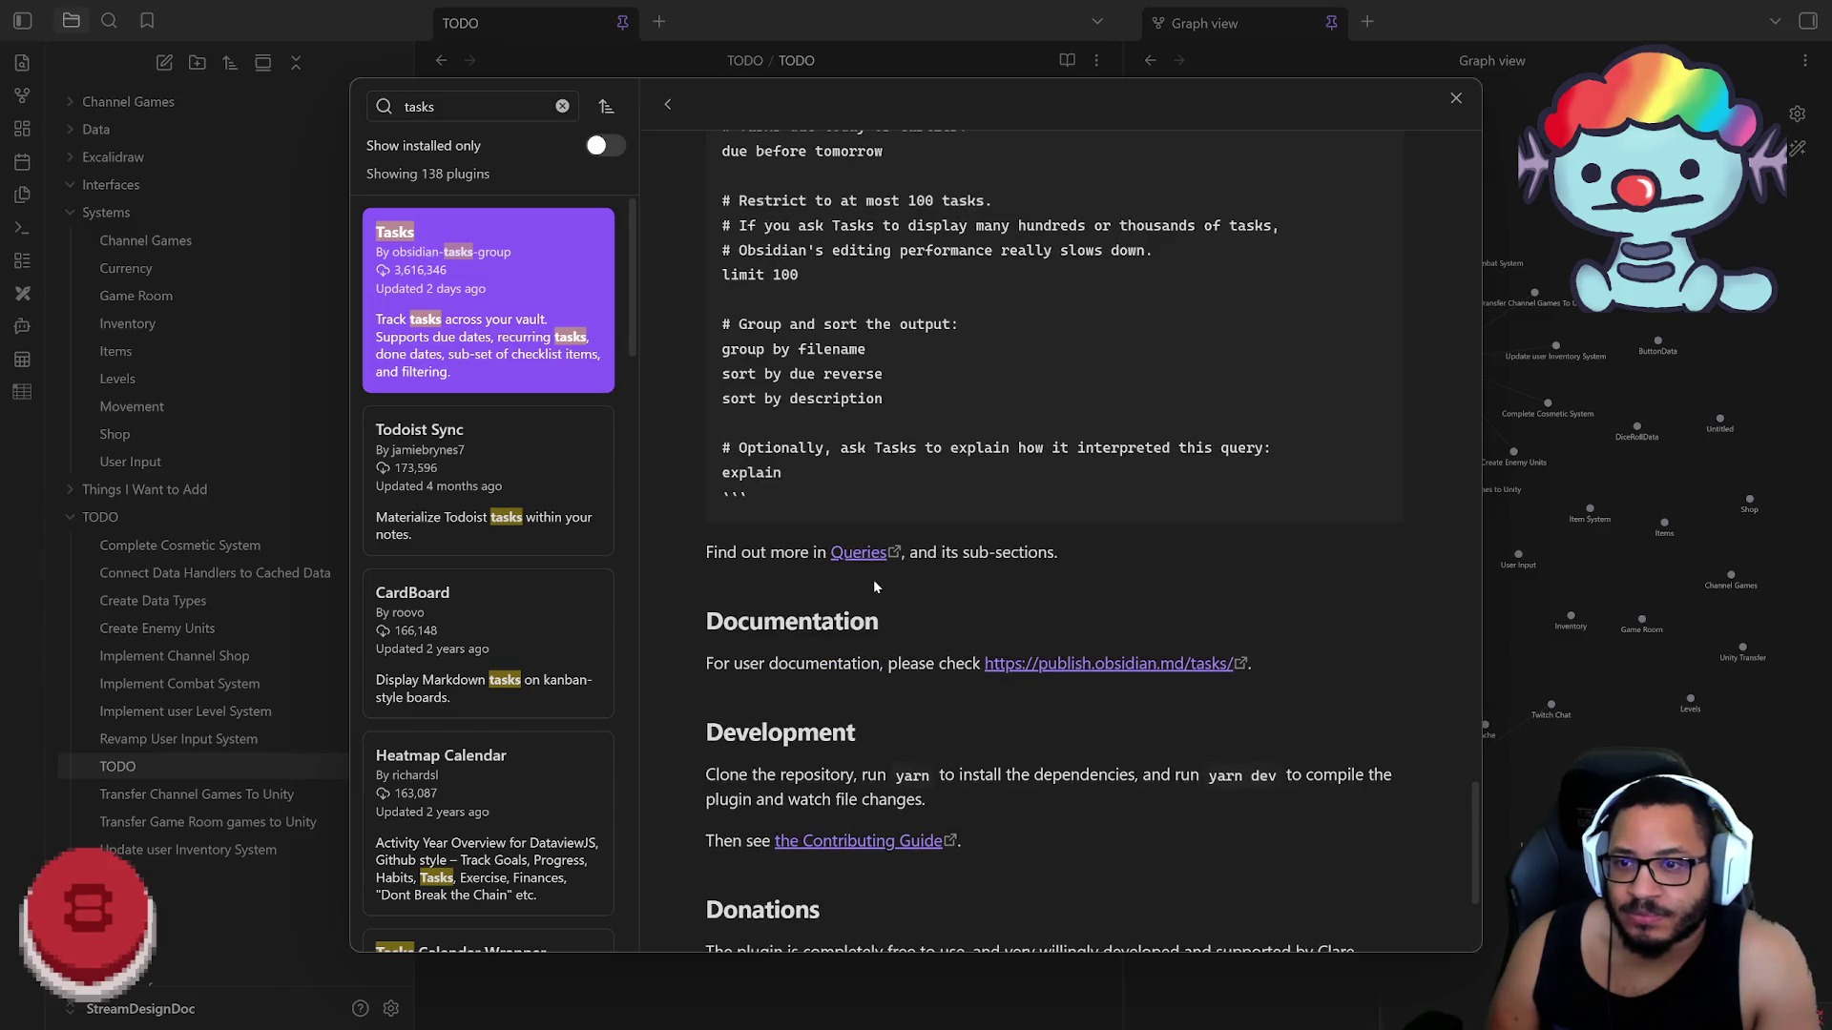
scroll(1028, 524, "up", 4)
scroll(1074, 546, "down", 3)
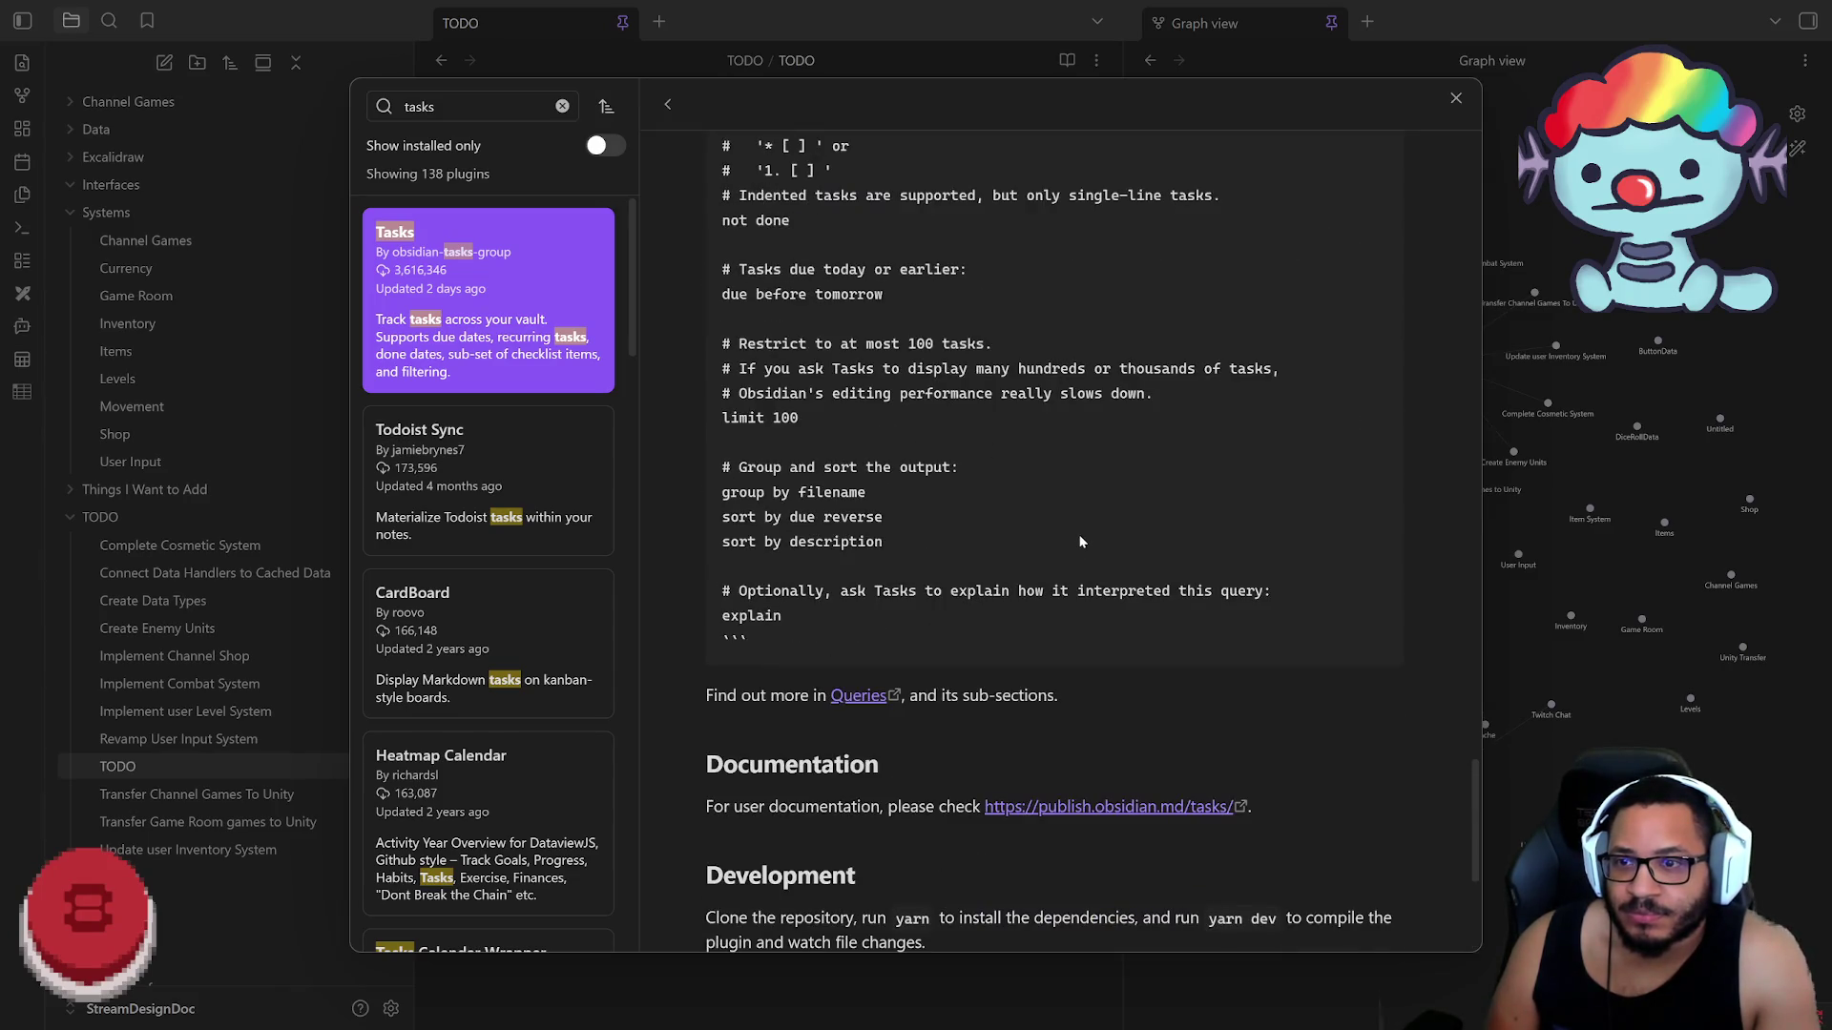
scroll(917, 438, "up", 1)
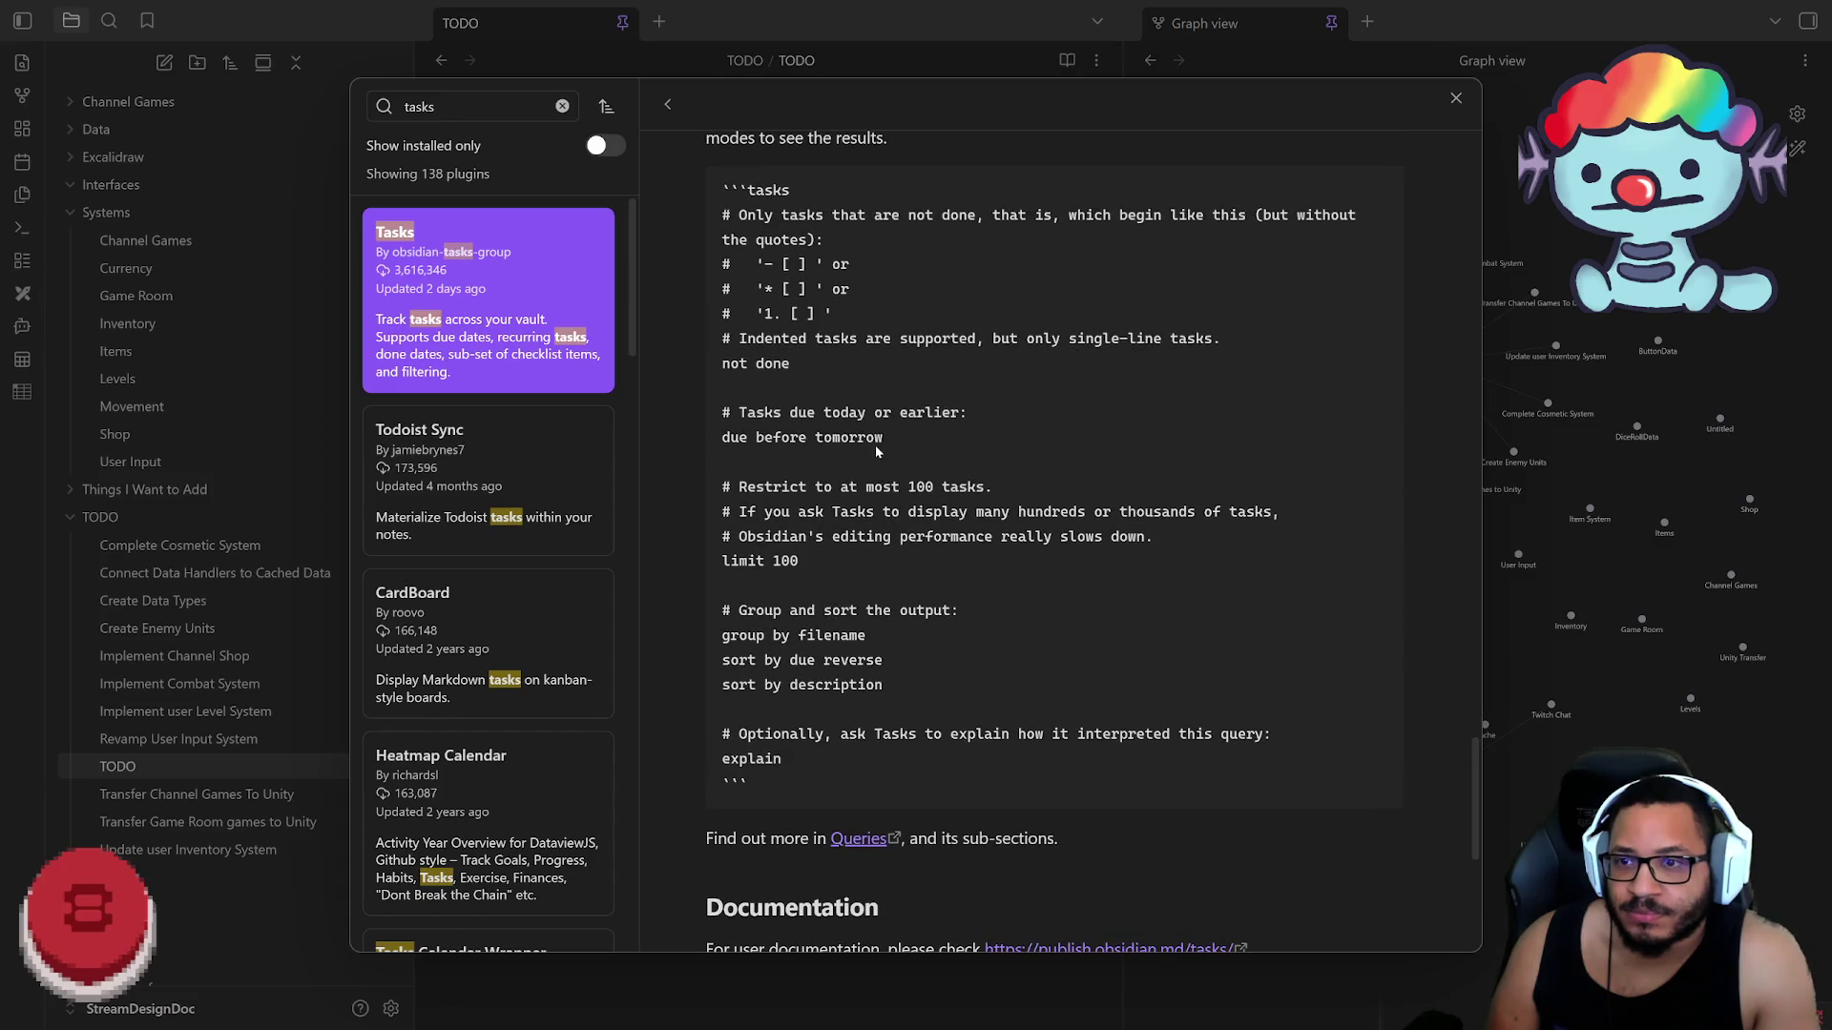
scroll(1075, 497, "up", 1)
scroll(1074, 497, "up", 3)
scroll(1071, 515, "up", 3)
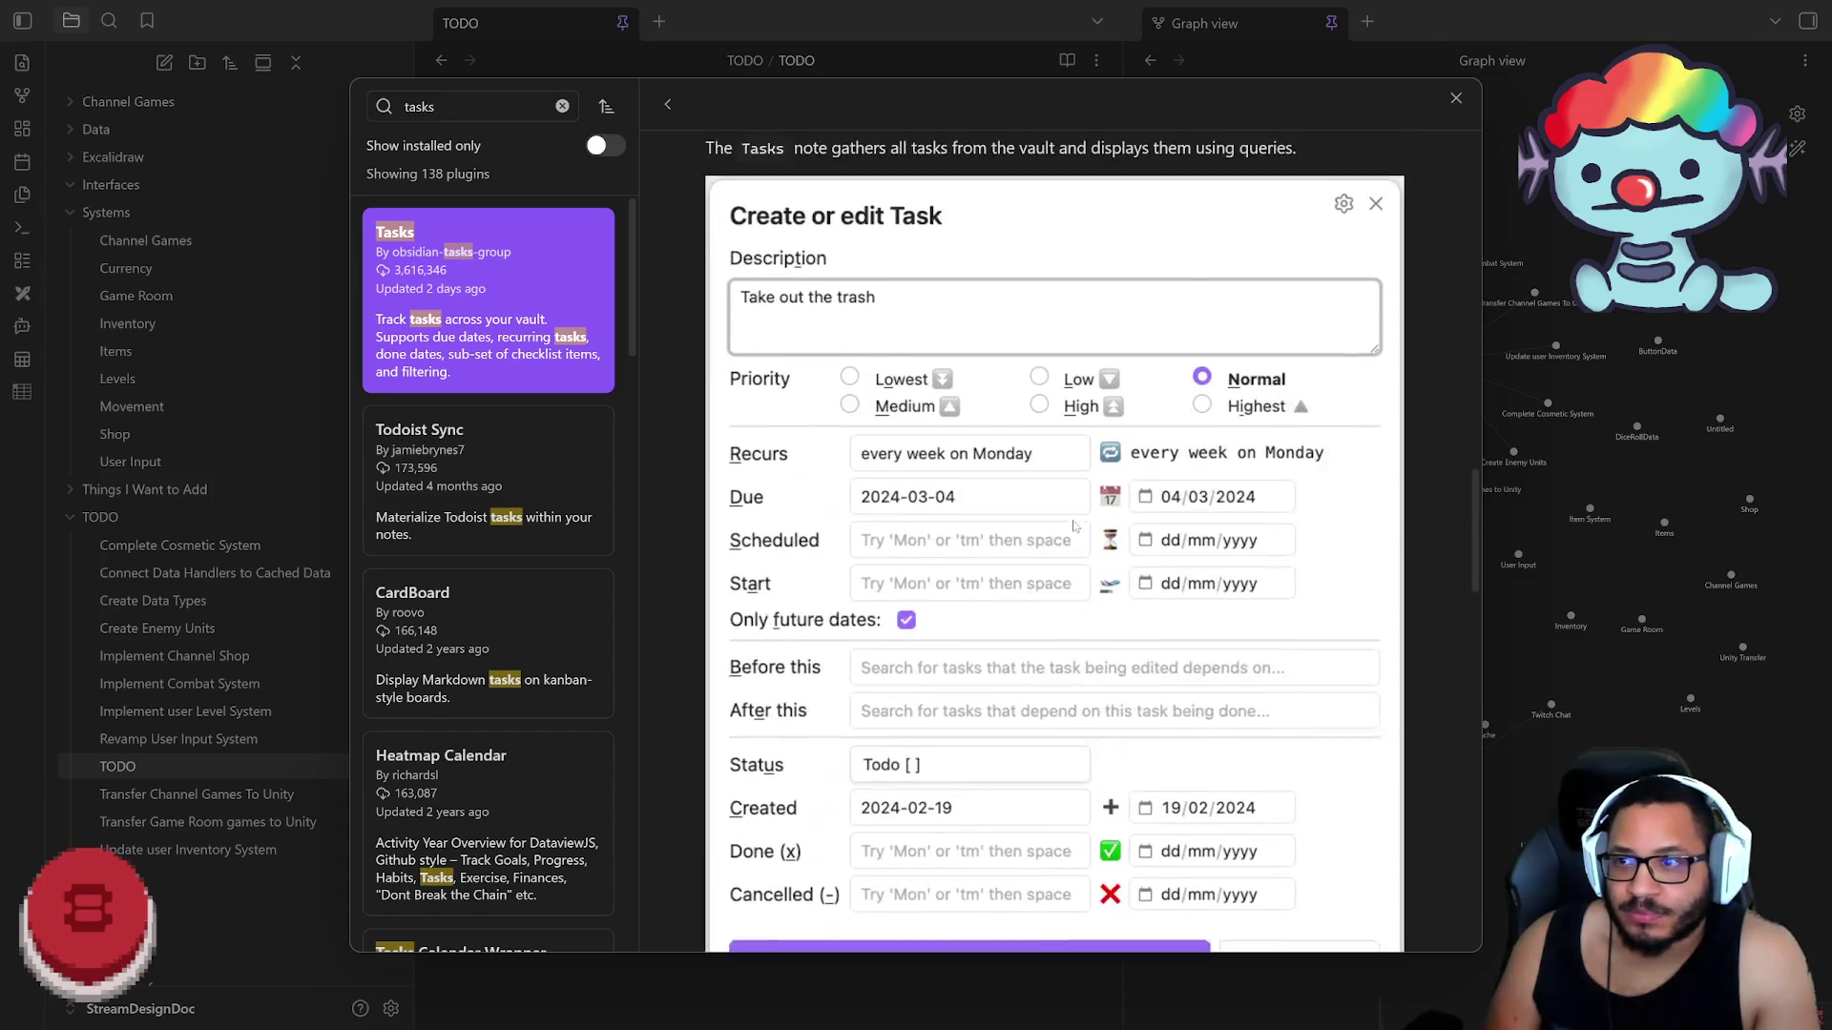
scroll(1067, 542, "up", 2)
scroll(1430, 357, "up", 5)
scroll(1397, 354, "up", 5)
scroll(1281, 310, "up", 3)
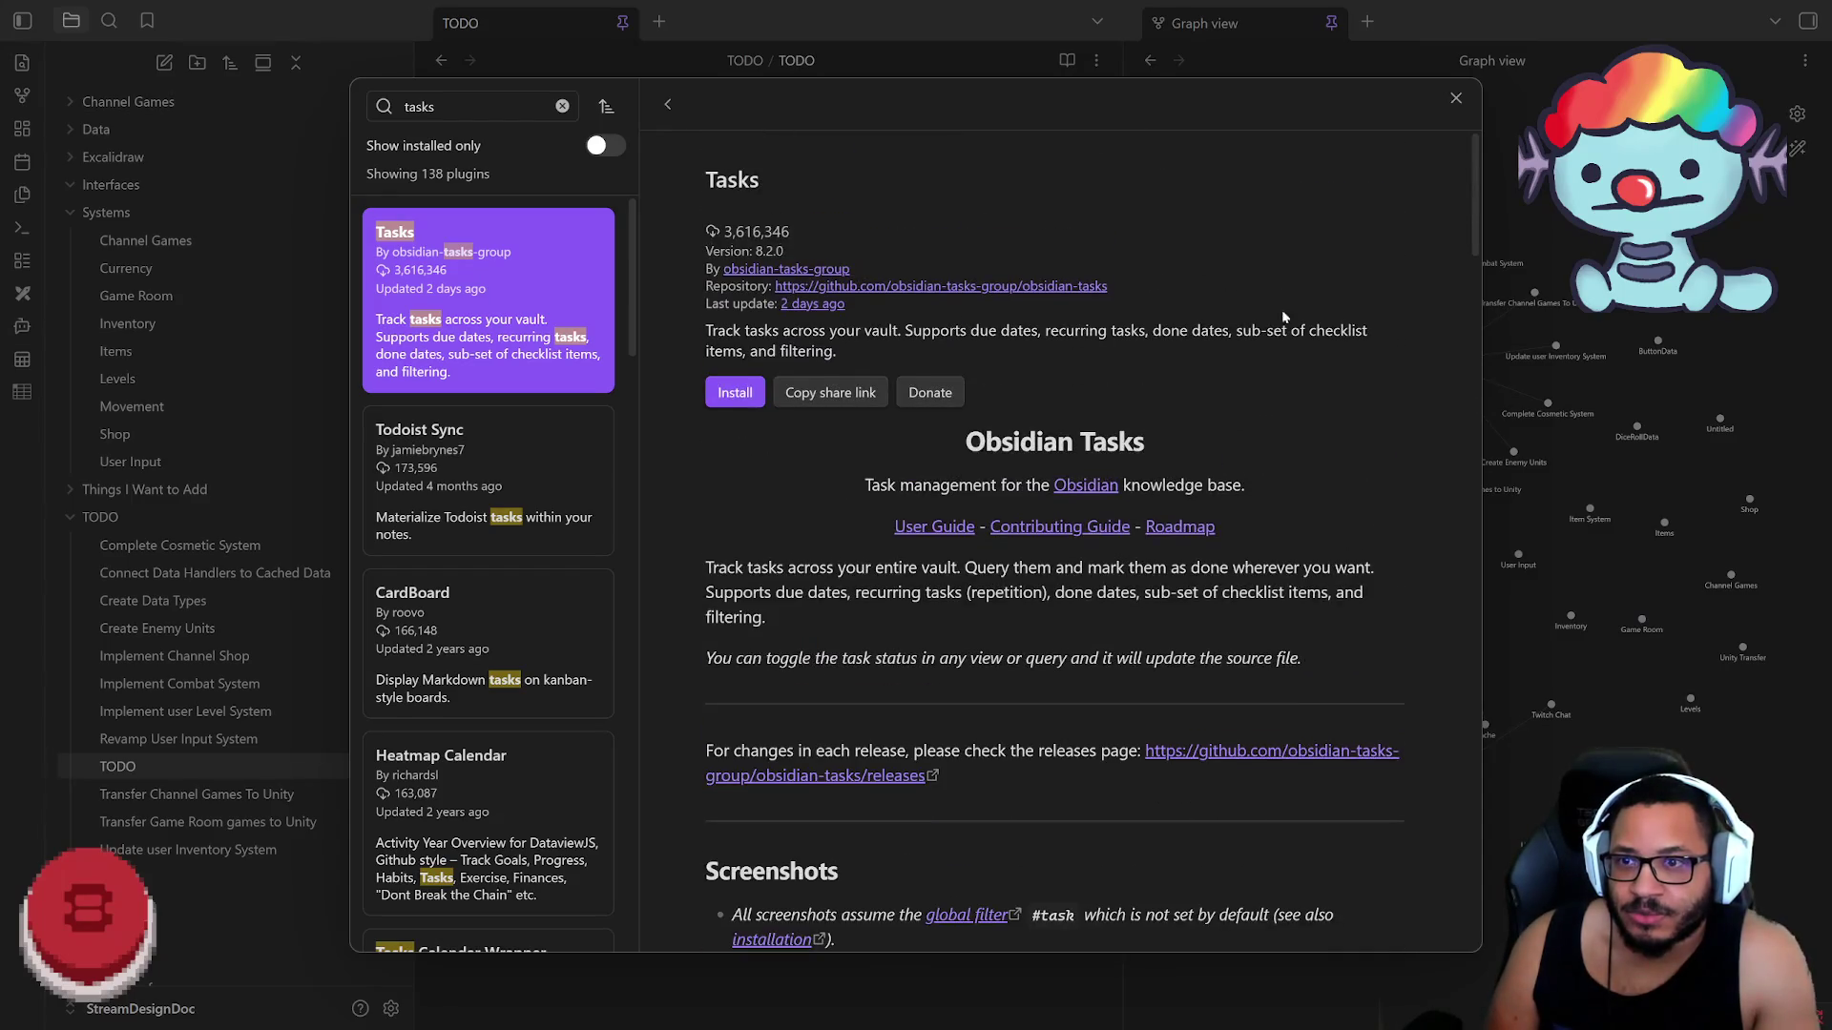
left_click(721, 392)
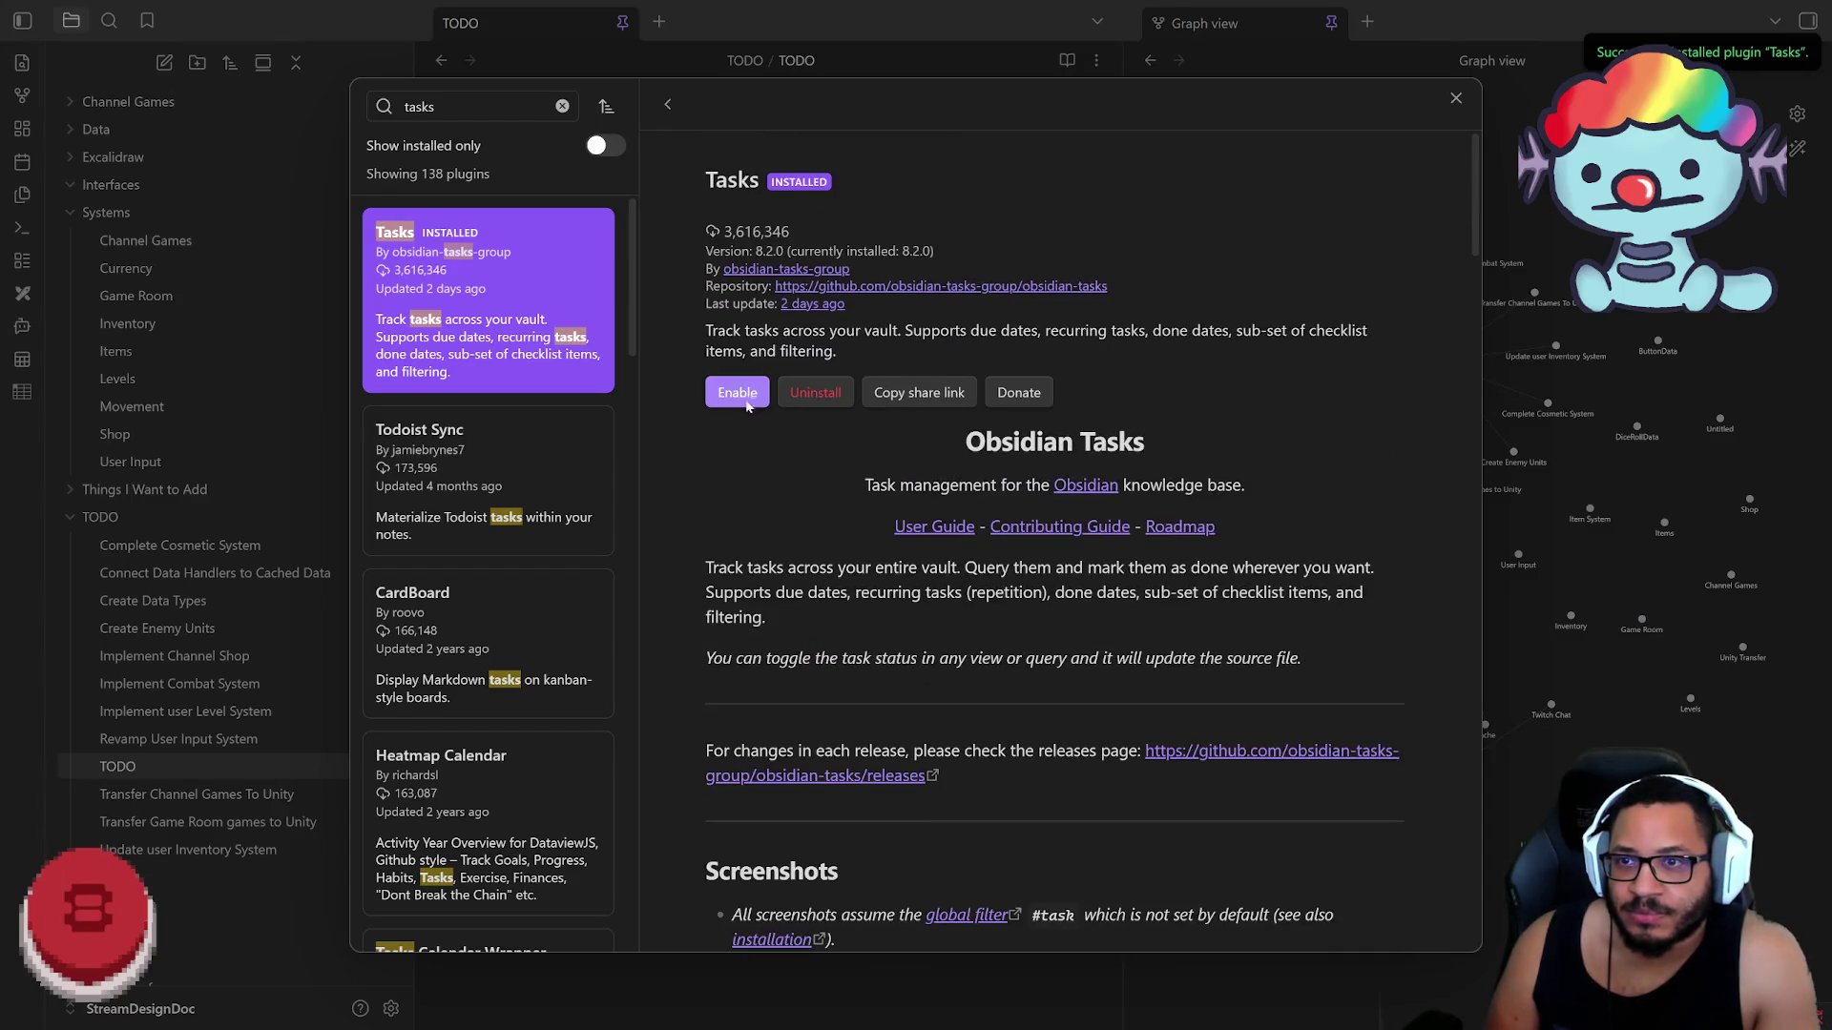
Step: Enable the Tasks plugin, leave settings and return to the Create Data Types note
left_click(742, 399)
left_click(1456, 104)
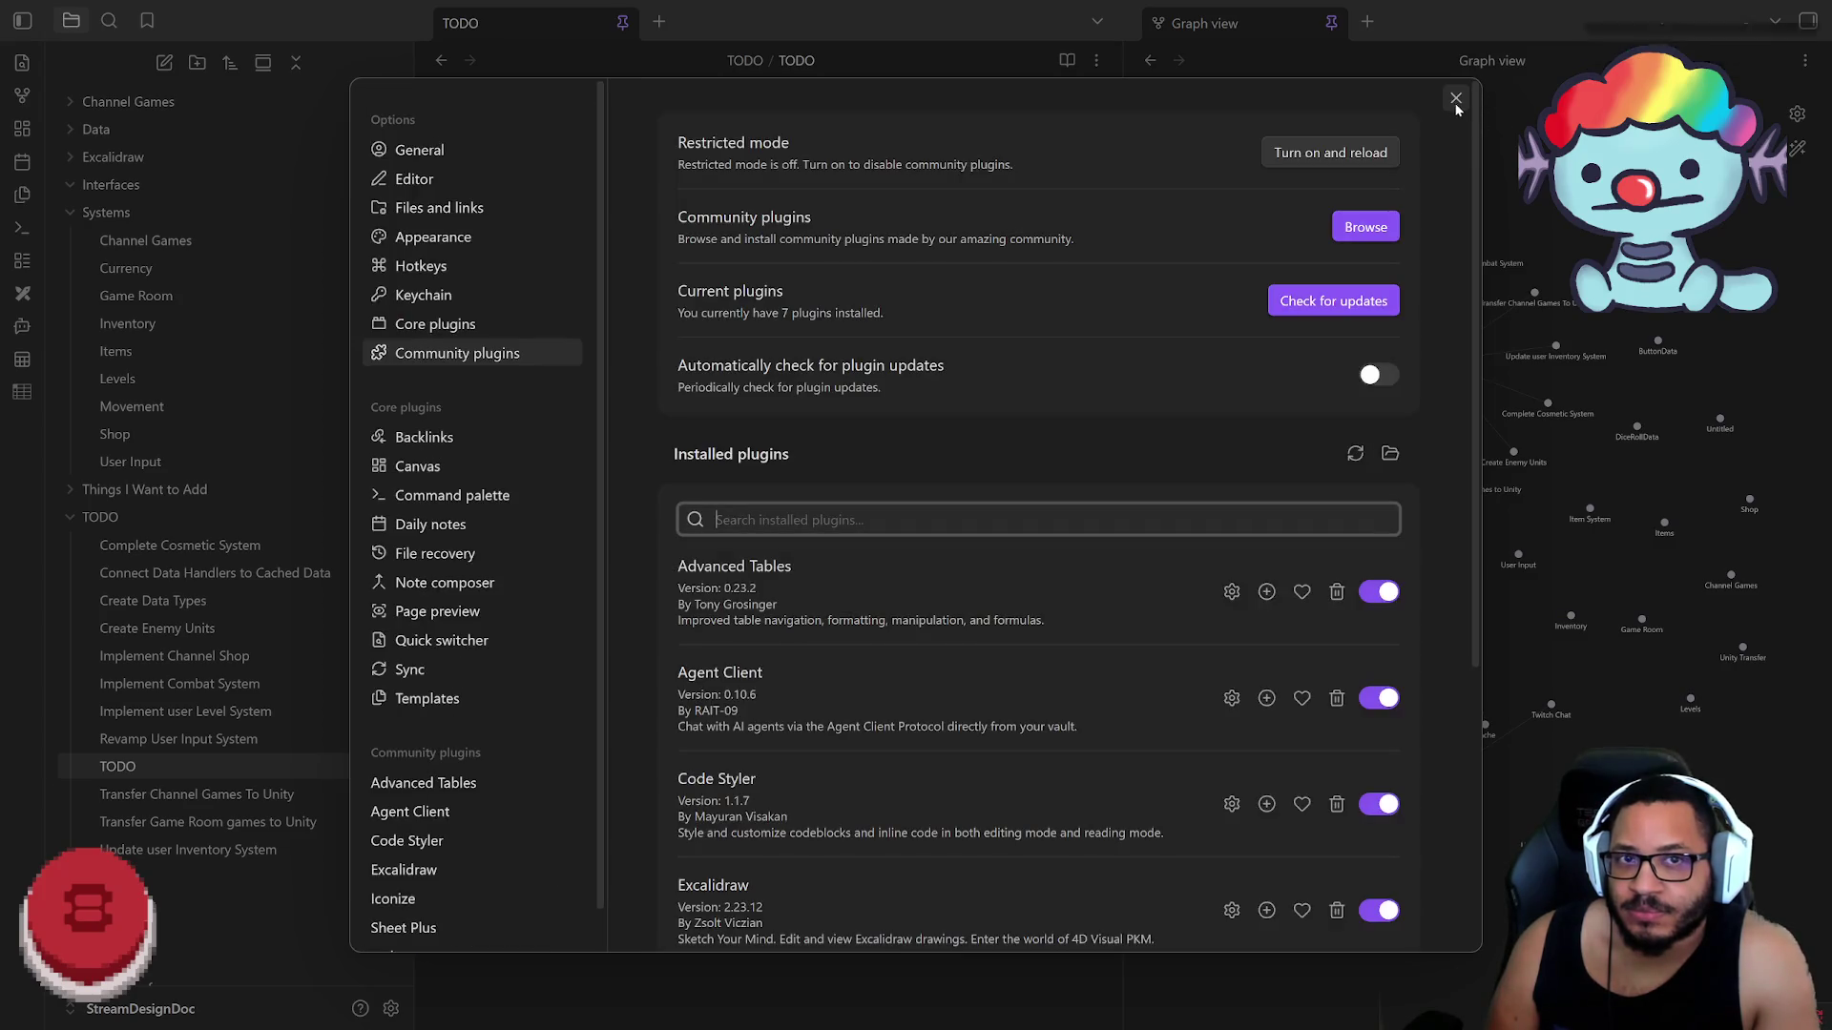
left_click(1460, 97)
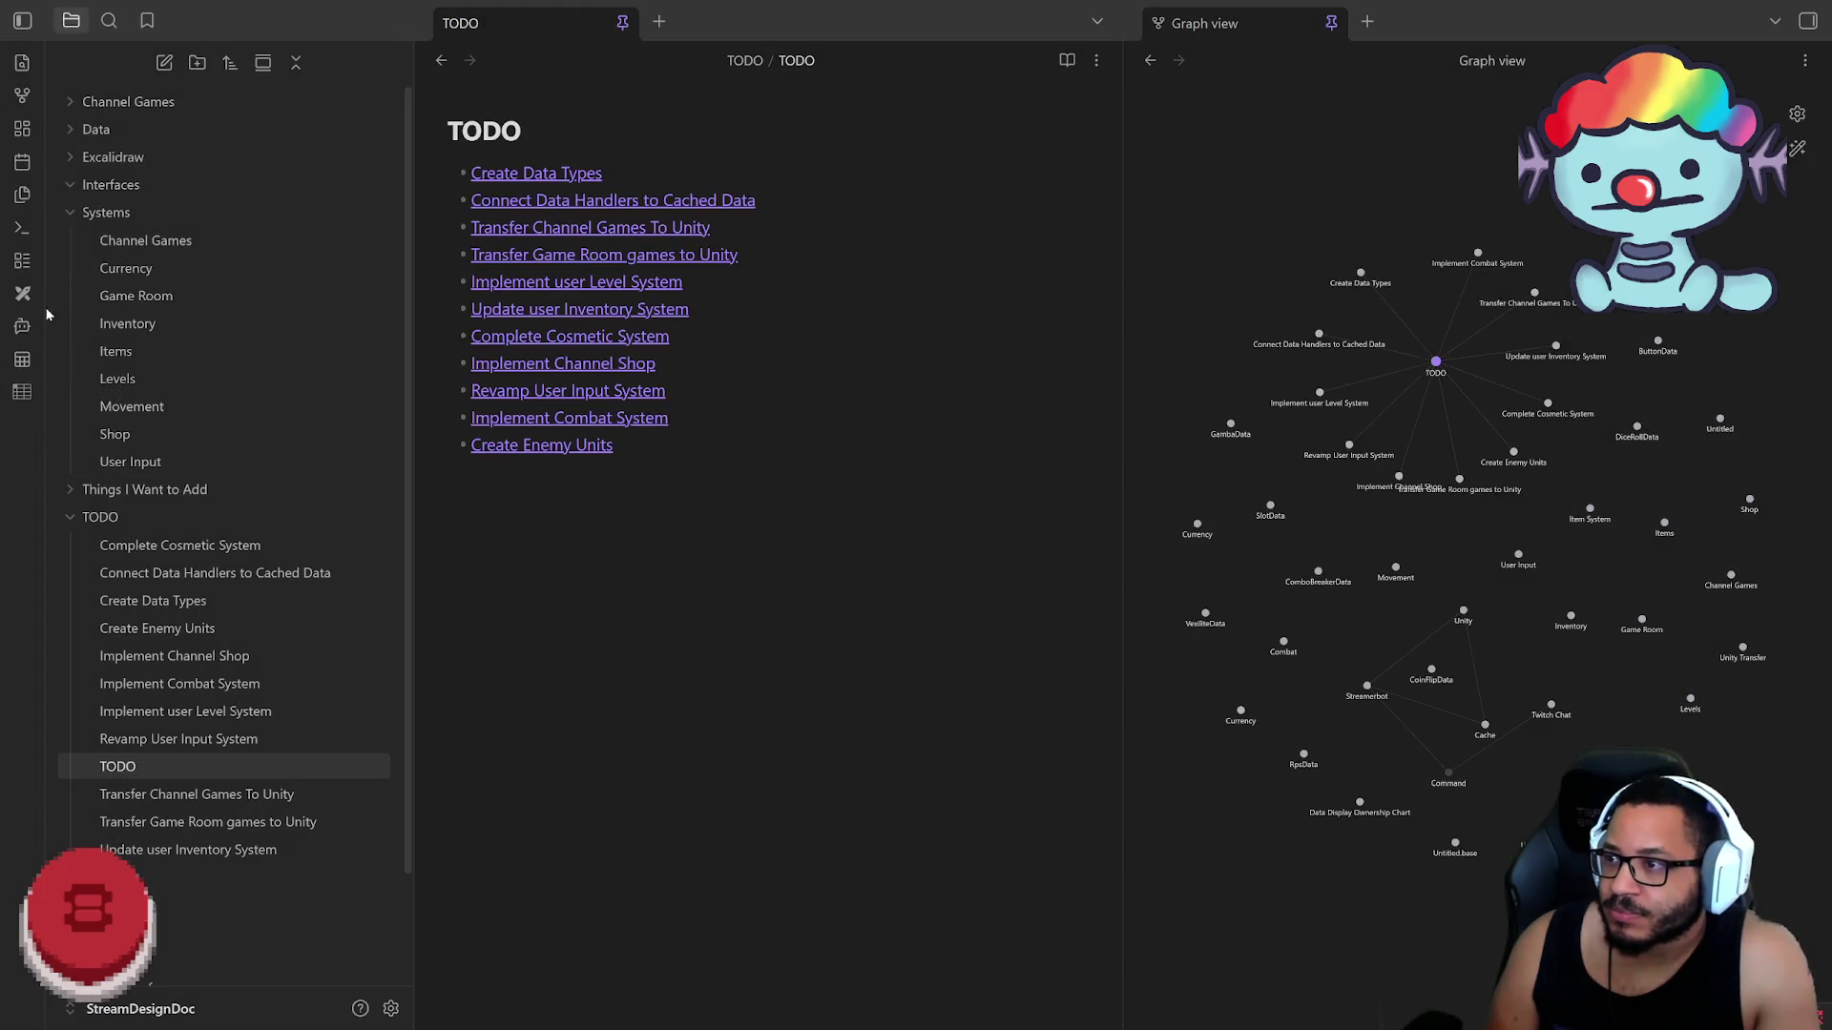
left_click(535, 173)
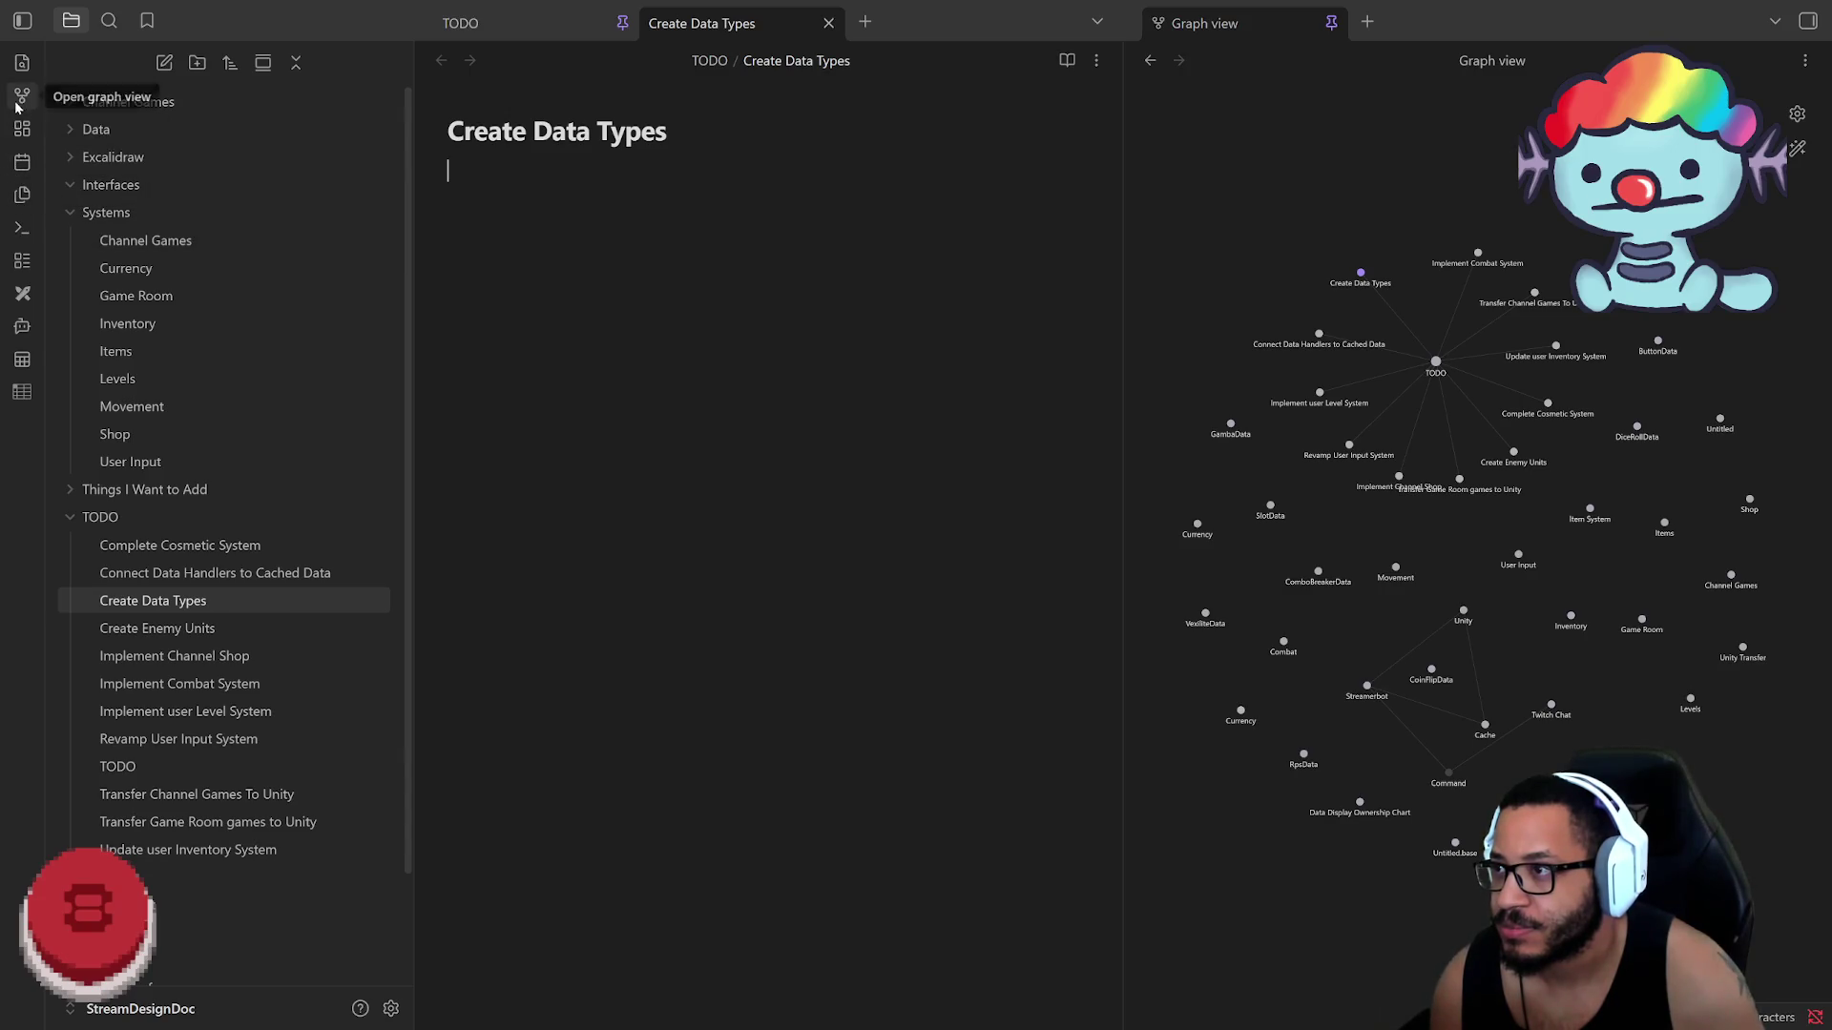
Step: Add a 'Create Data Types' task via the Tasks plugin dialog, ticking and unticking its checkbox
left_click(21, 242)
type("tas")
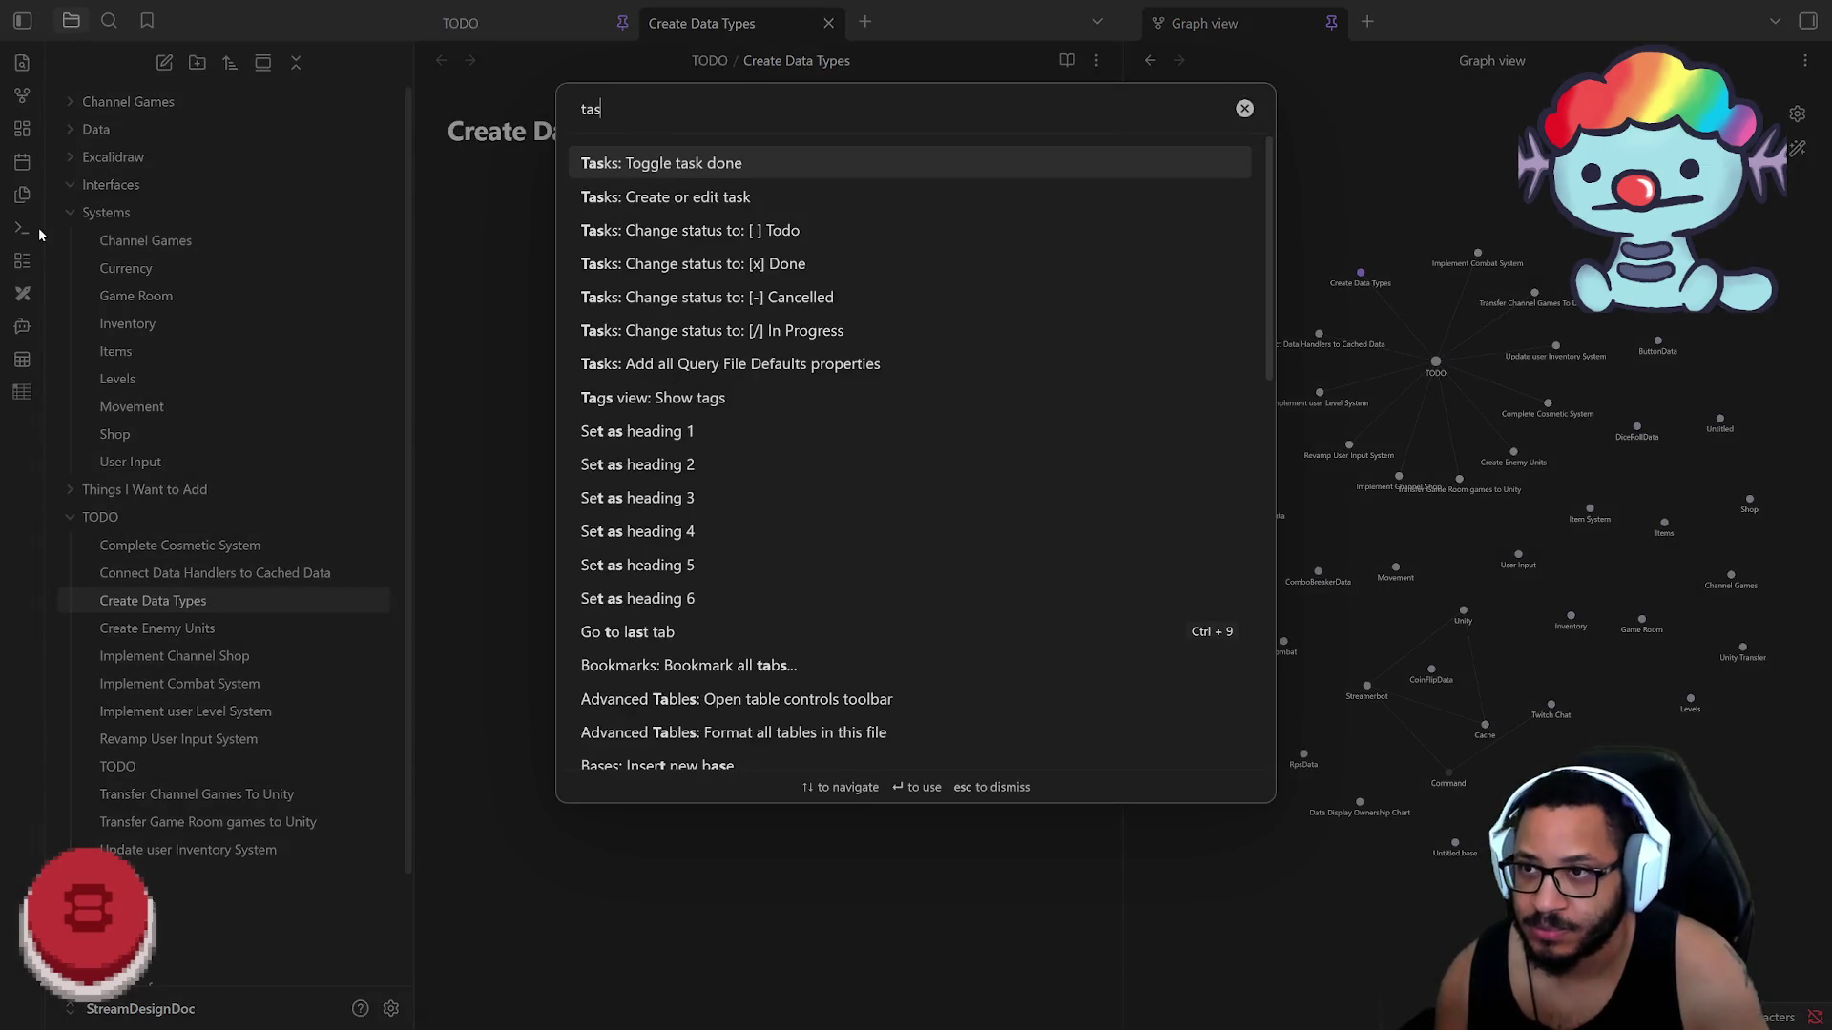
left_click(759, 199)
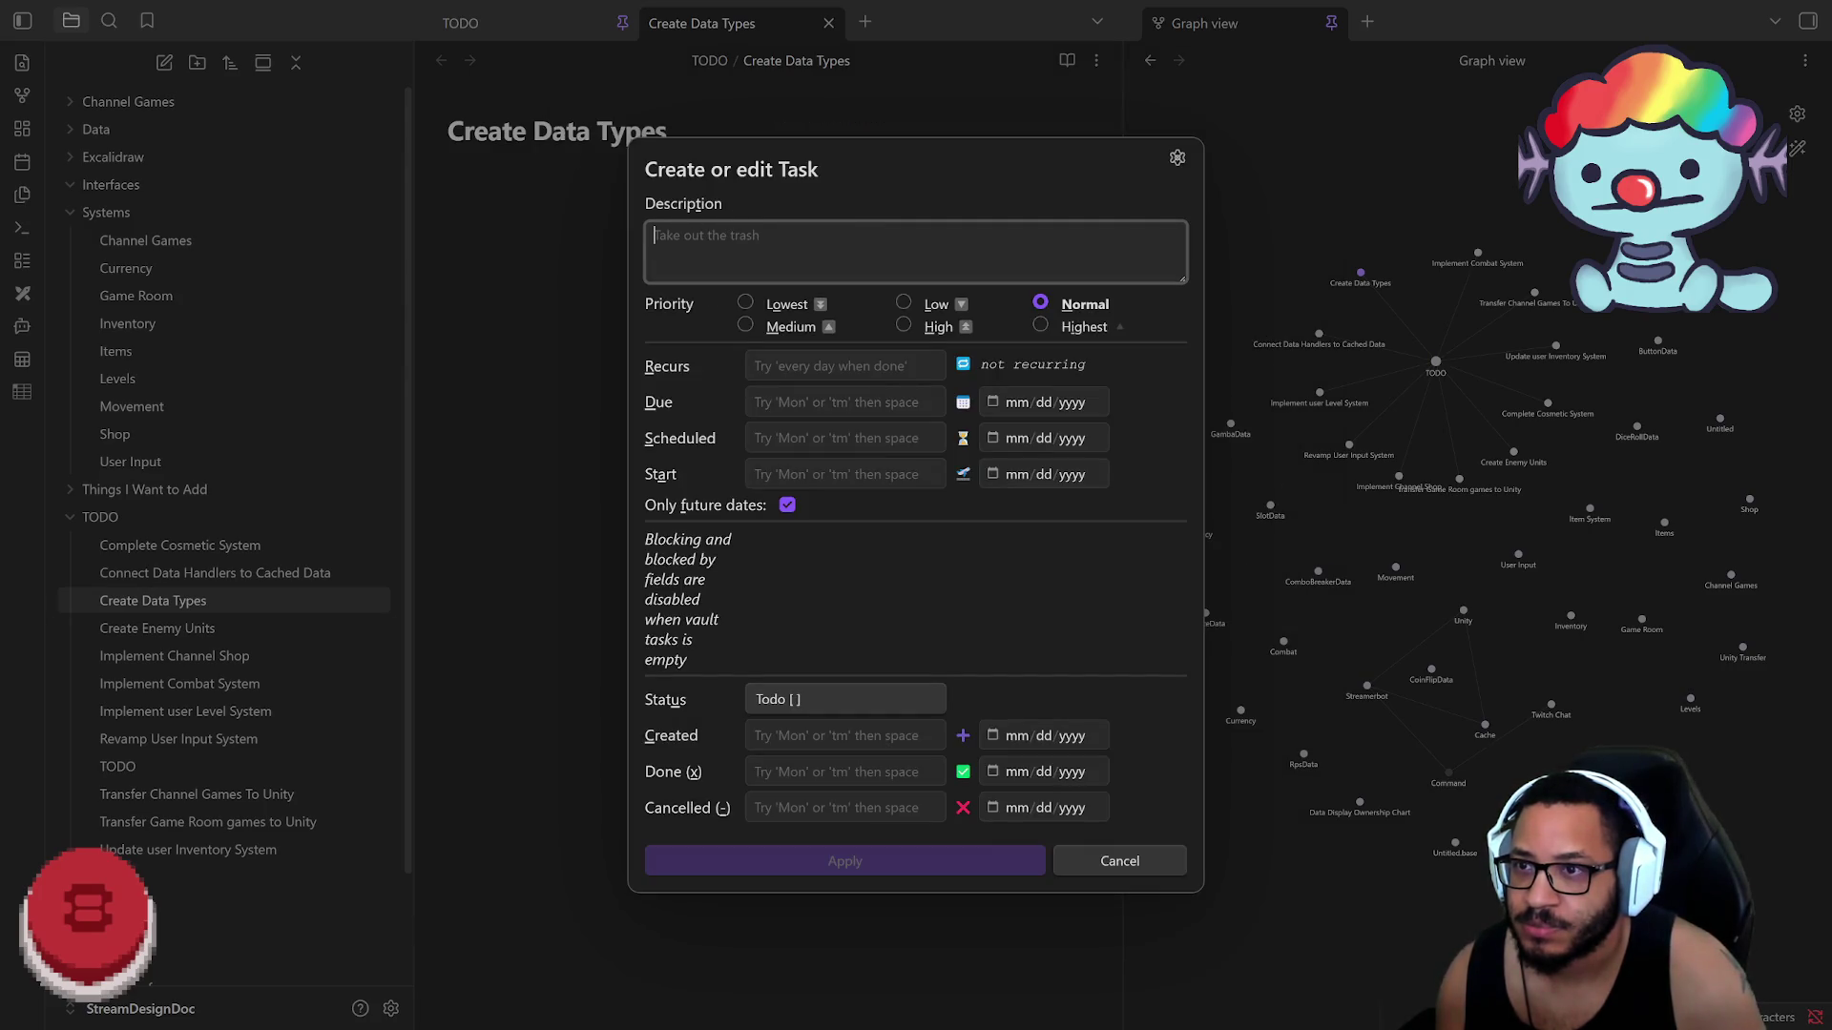
type("Create Data Types")
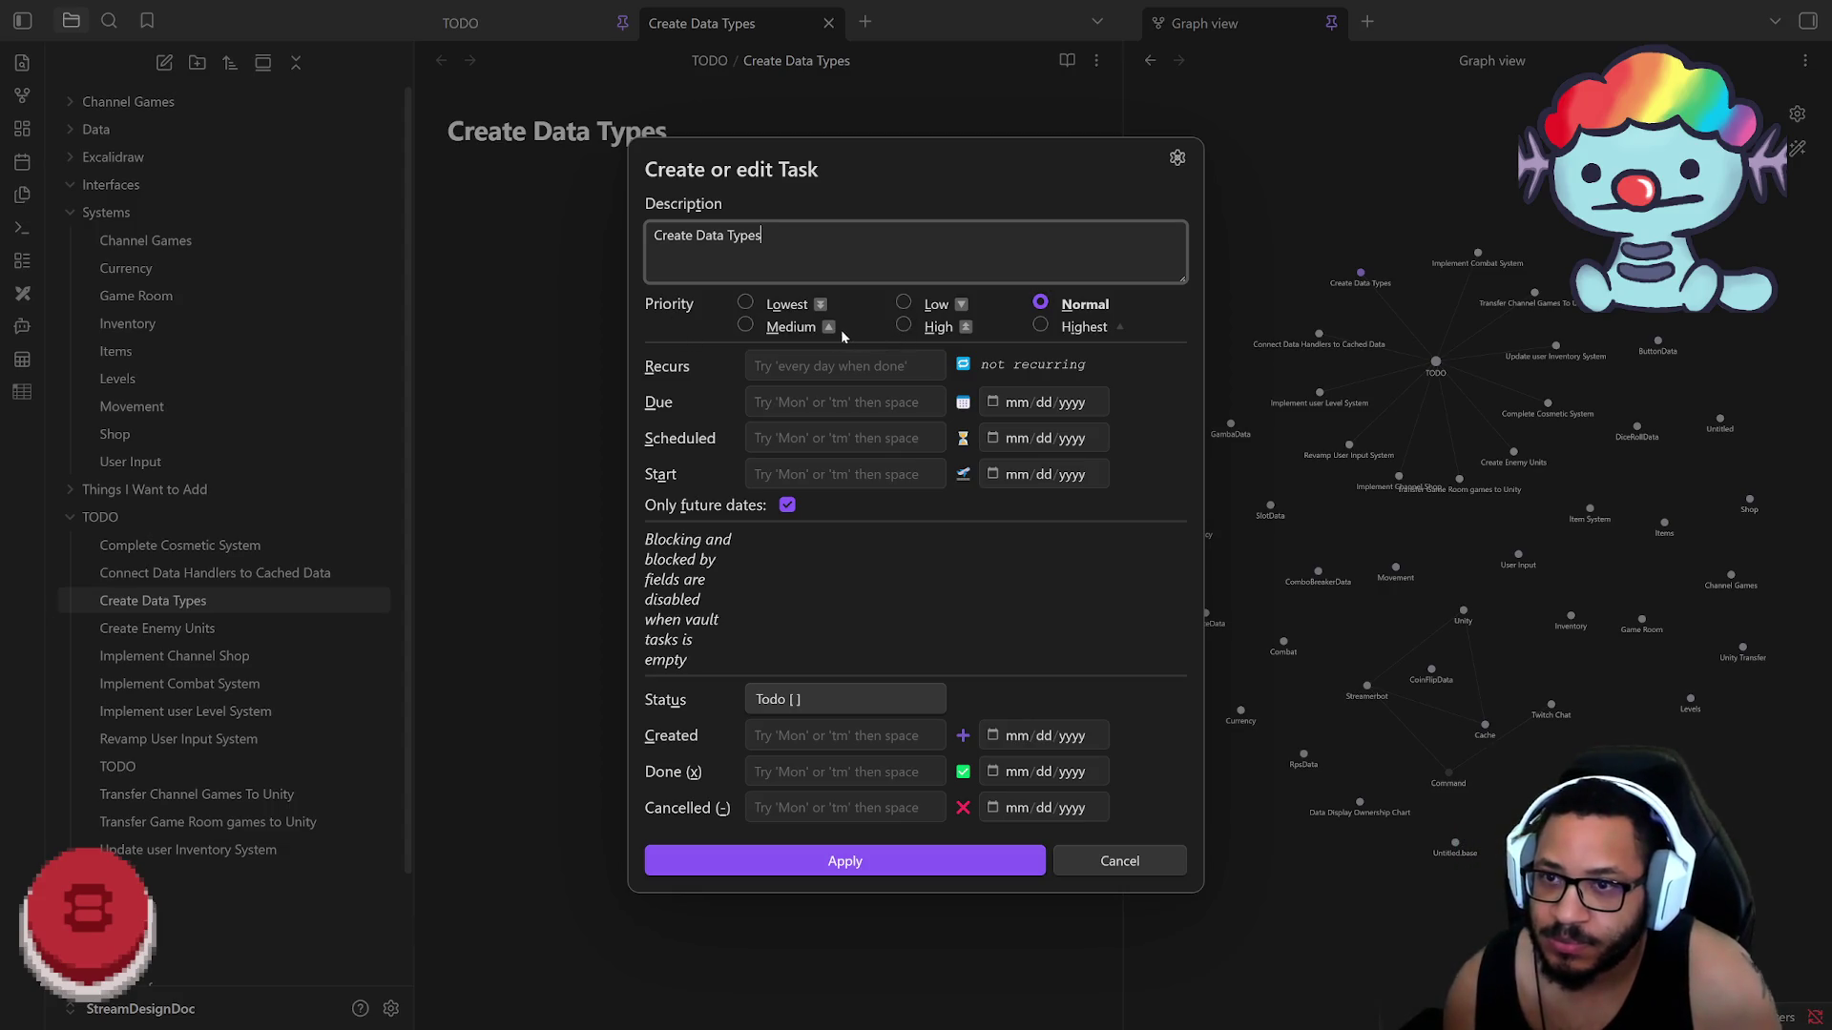
left_click(831, 865)
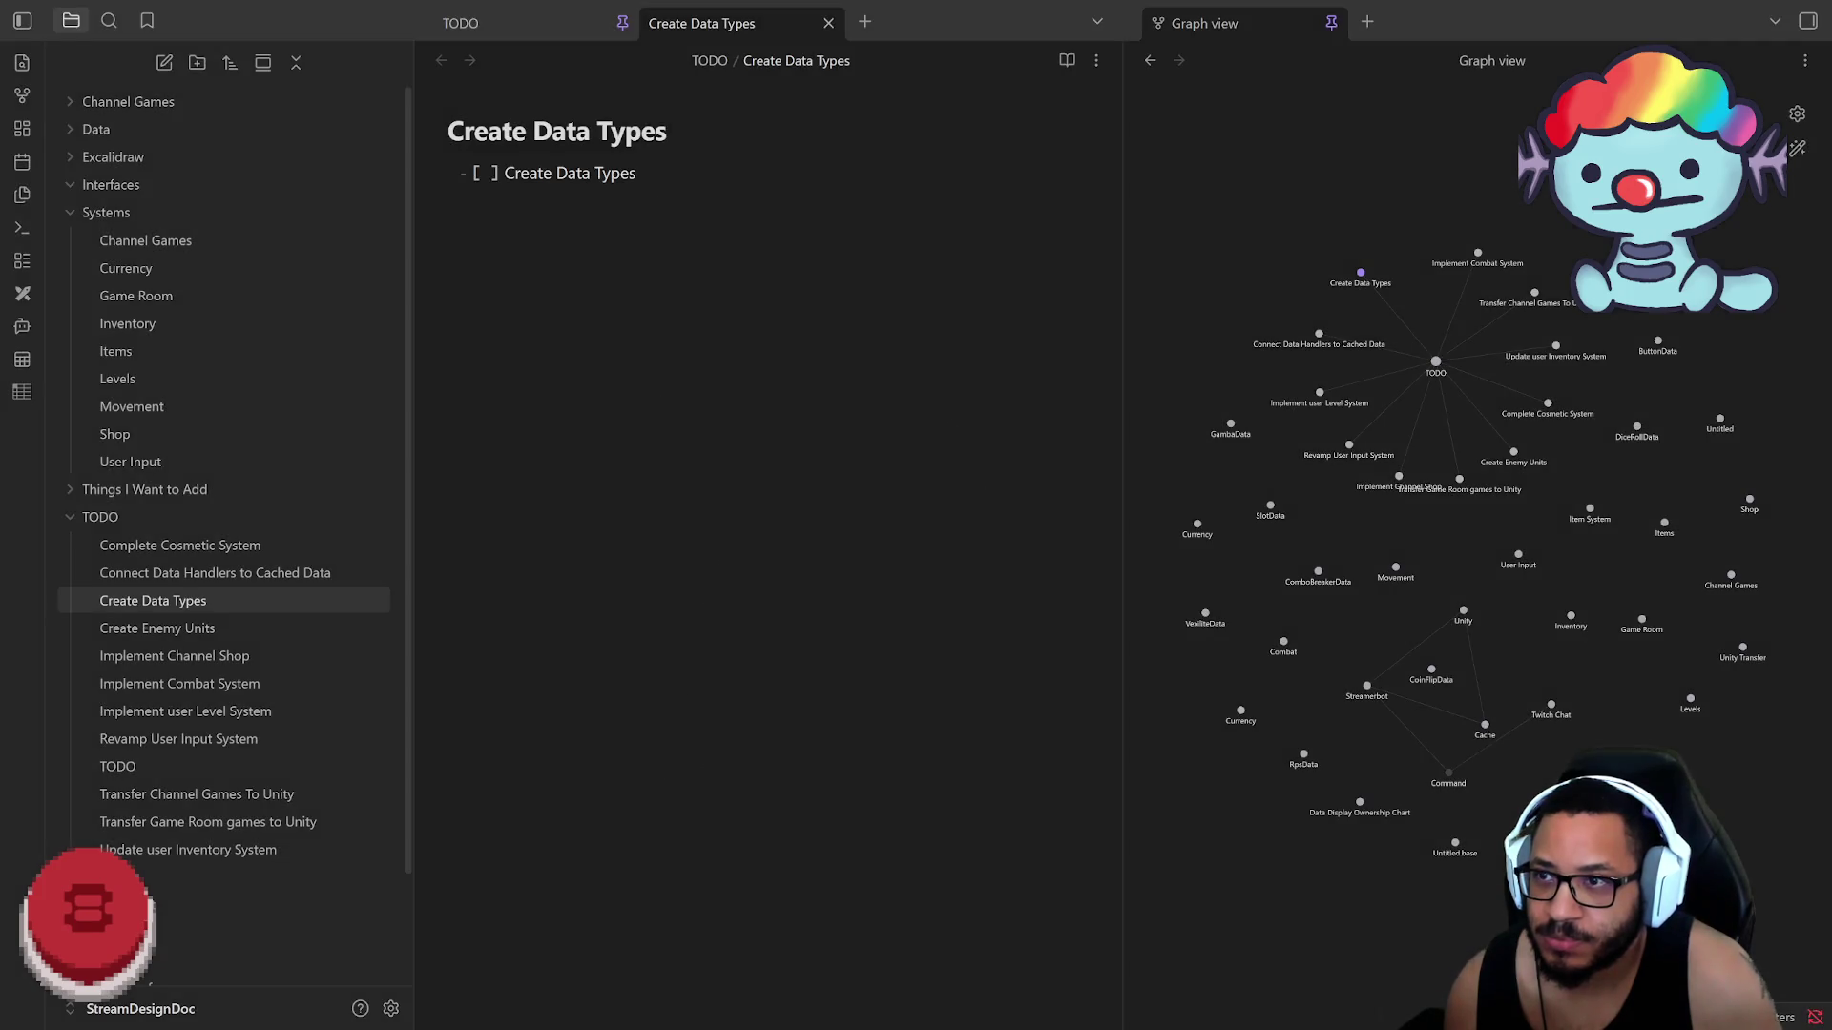
left_click(461, 175)
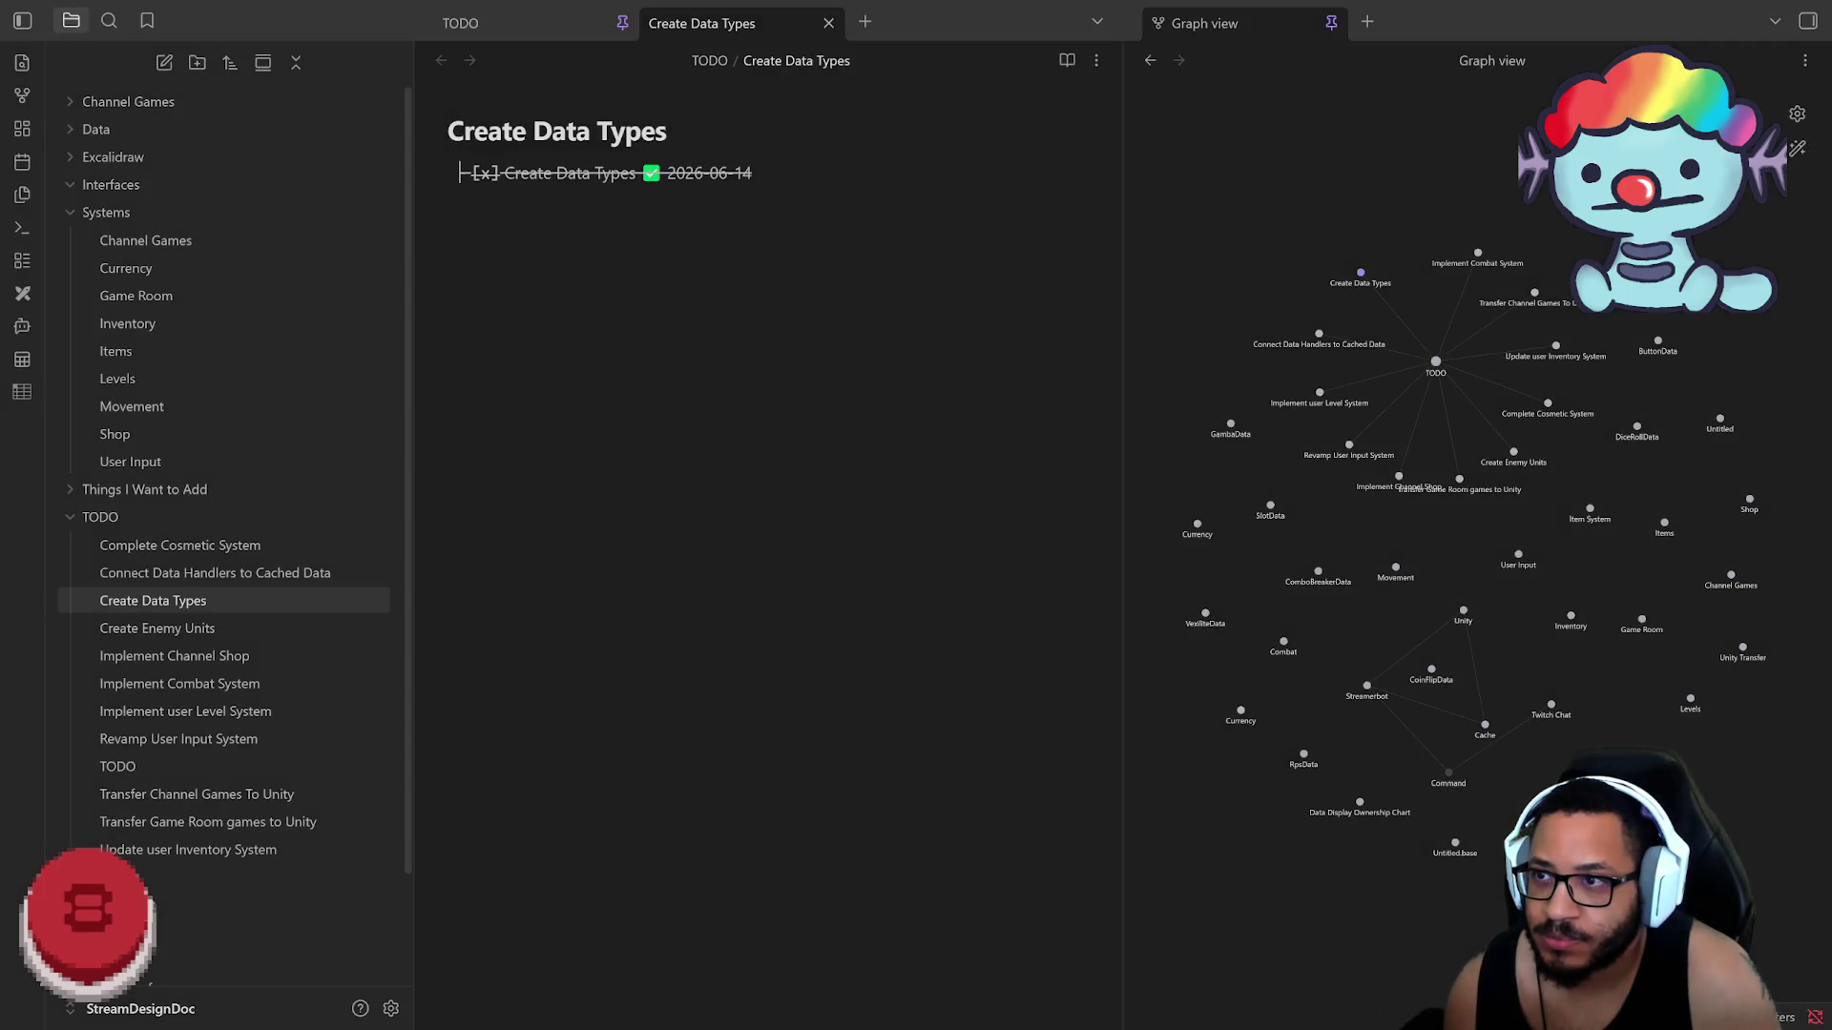
left_click(651, 172)
left_click(461, 173)
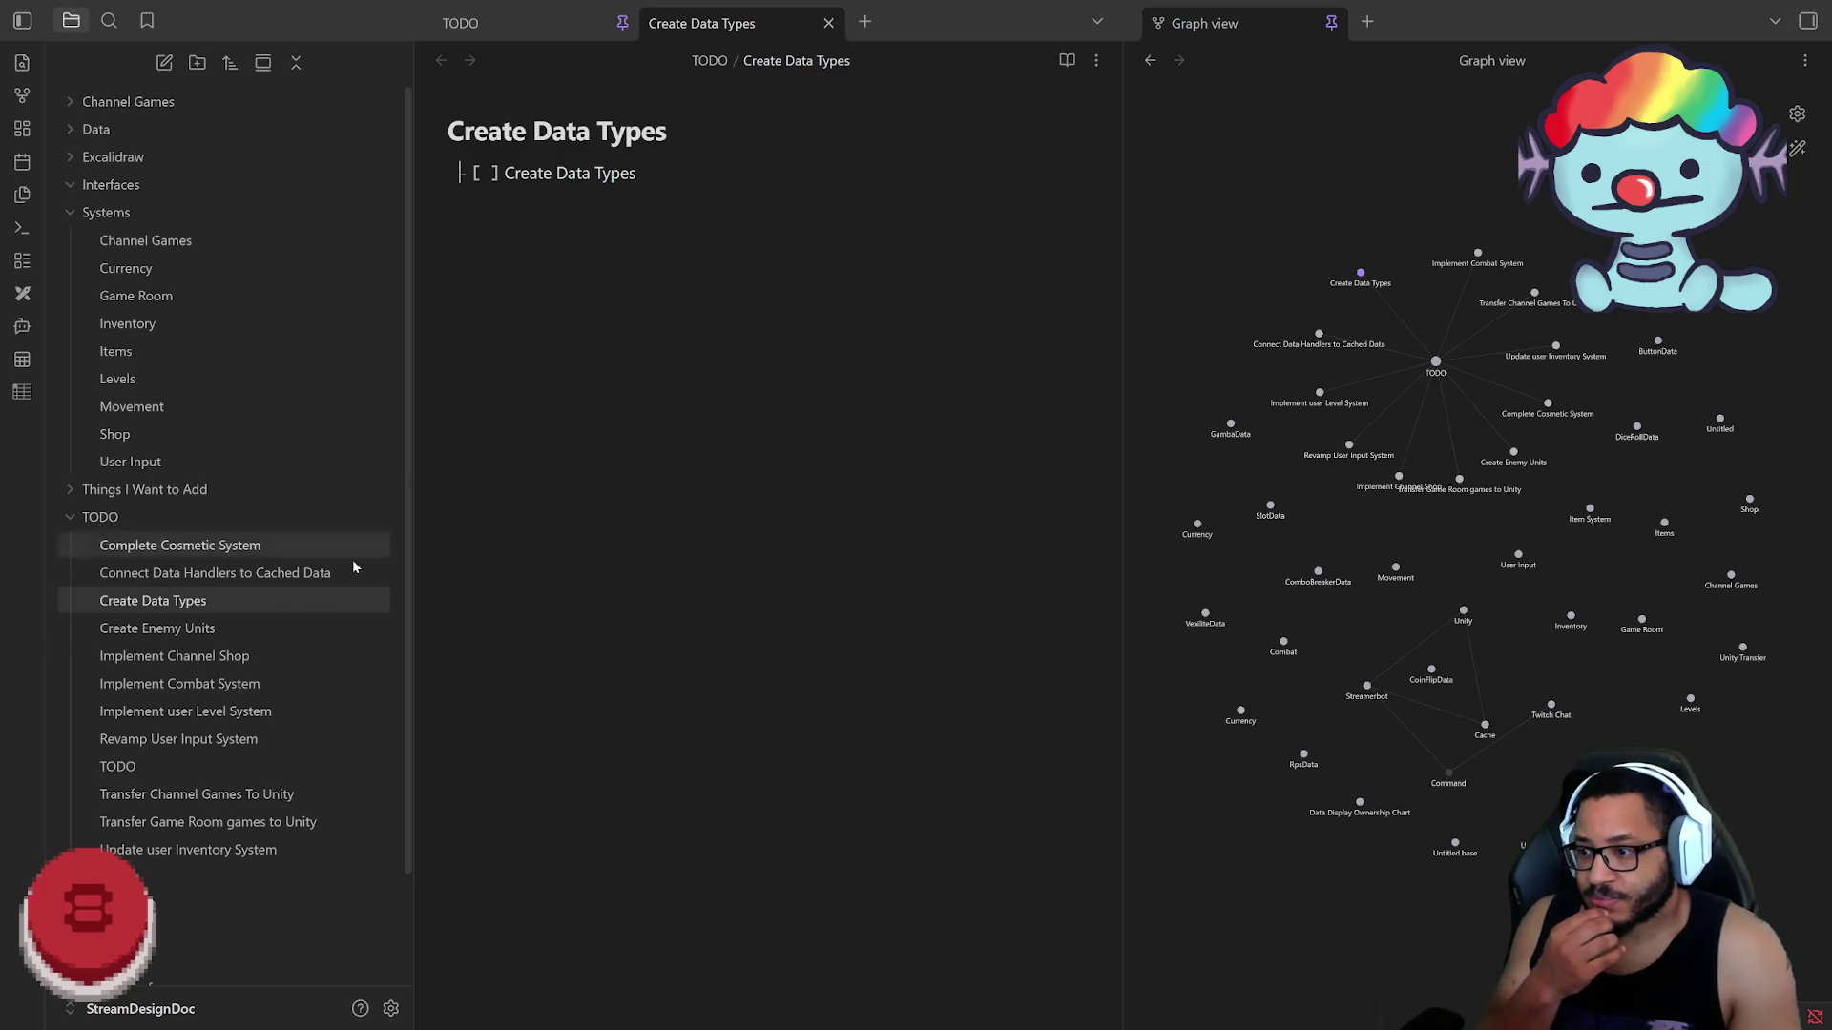
scroll(225, 633, "down", 2)
Step: Delete the Untitled 1.base, Untitled.base and Untitled note files from the vault
right_click(183, 950)
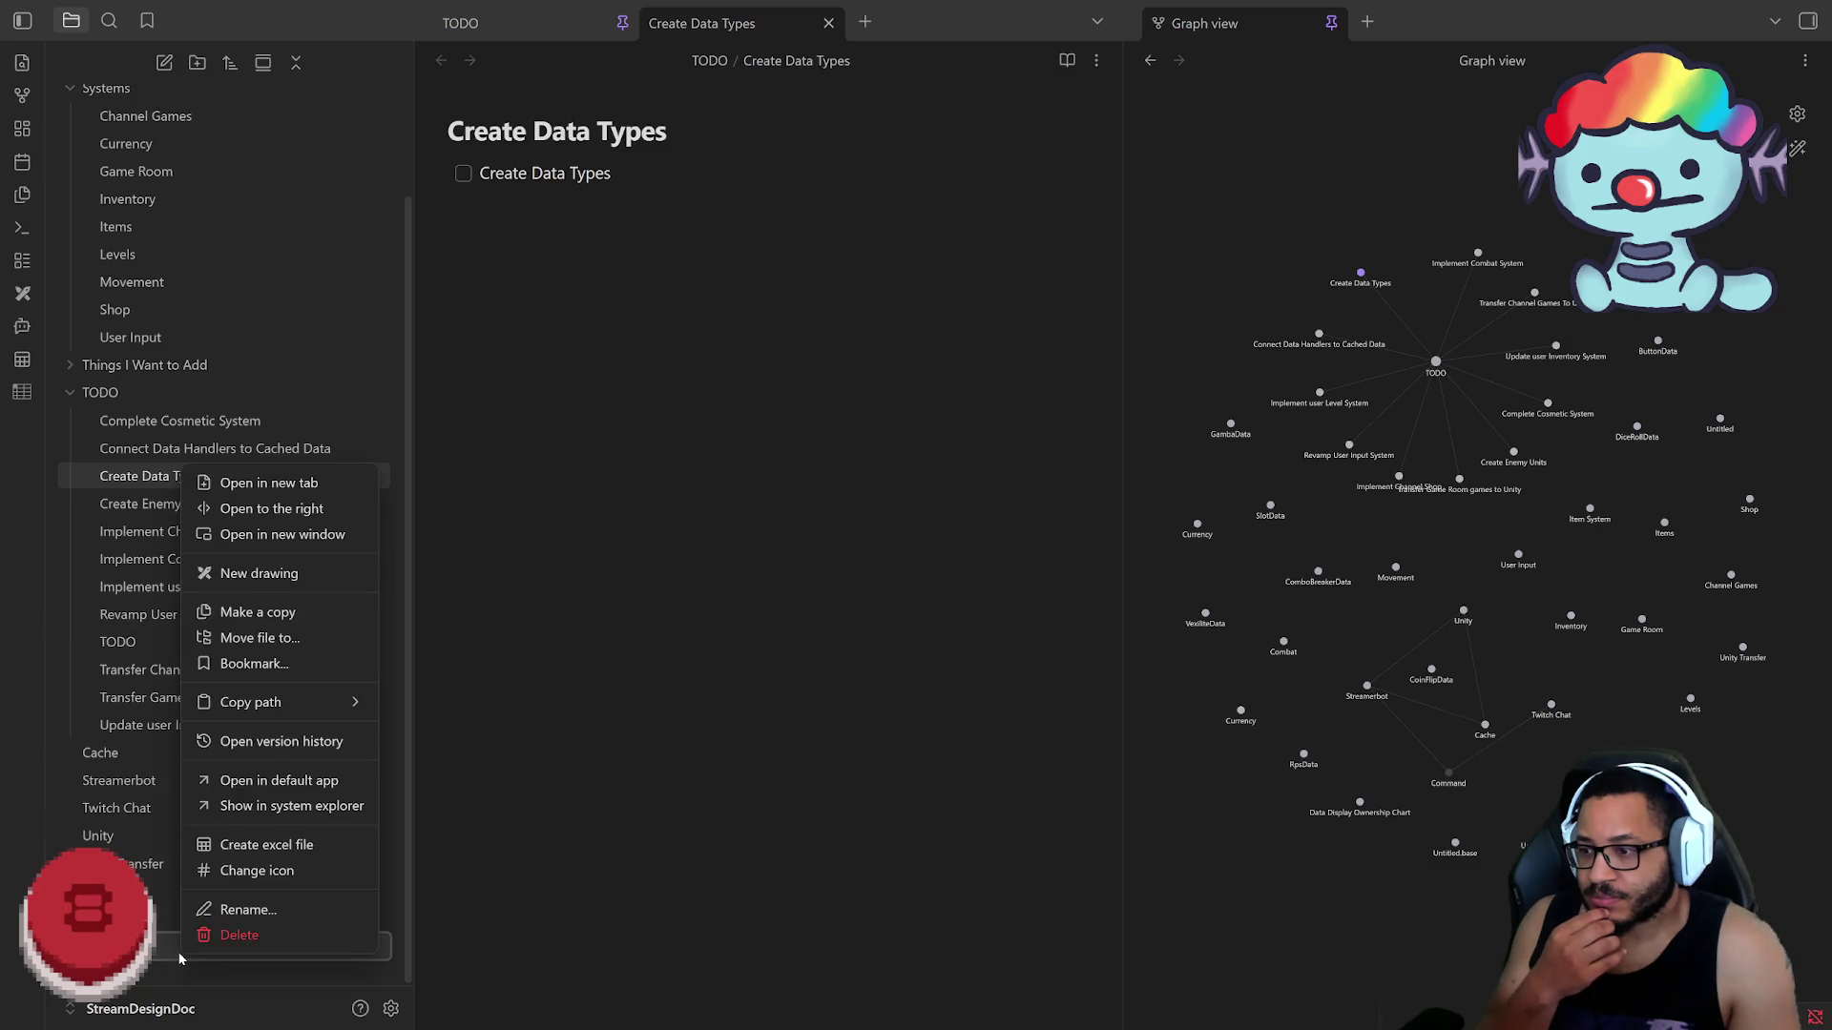
left_click(191, 936)
left_click(1100, 595)
right_click(186, 945)
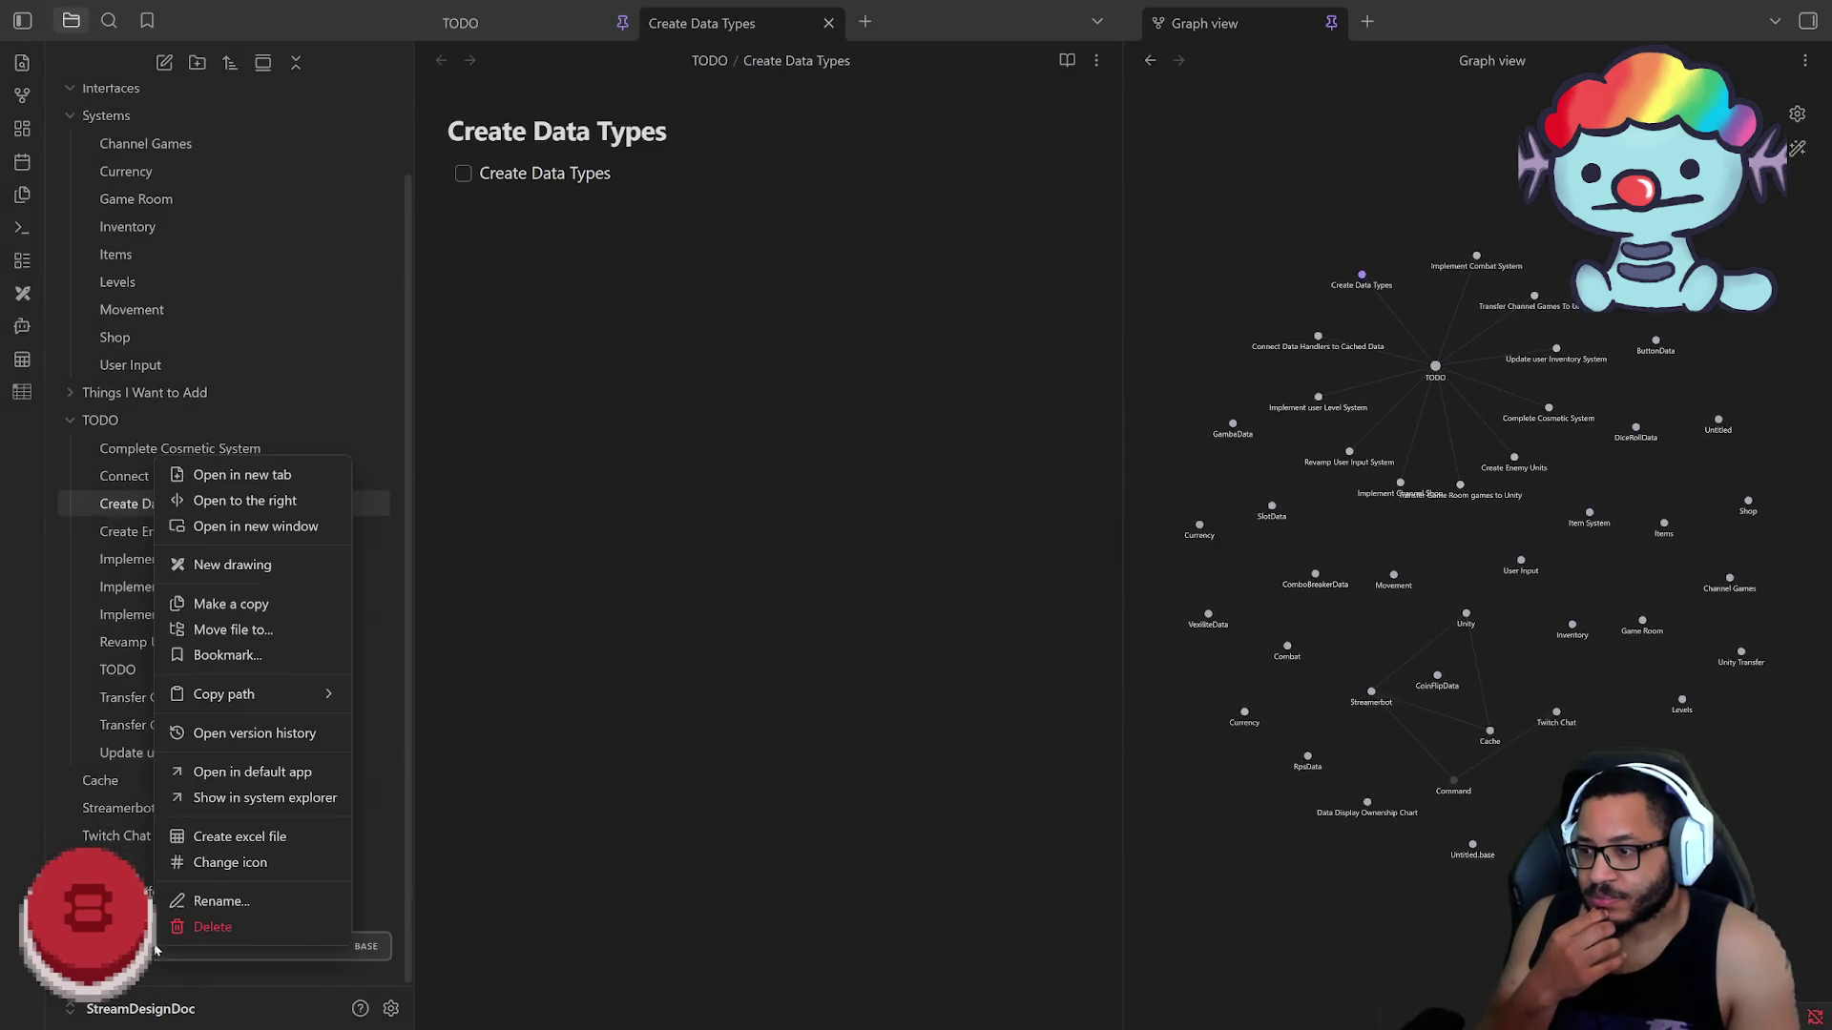
left_click(201, 924)
left_click(1075, 589)
right_click(187, 946)
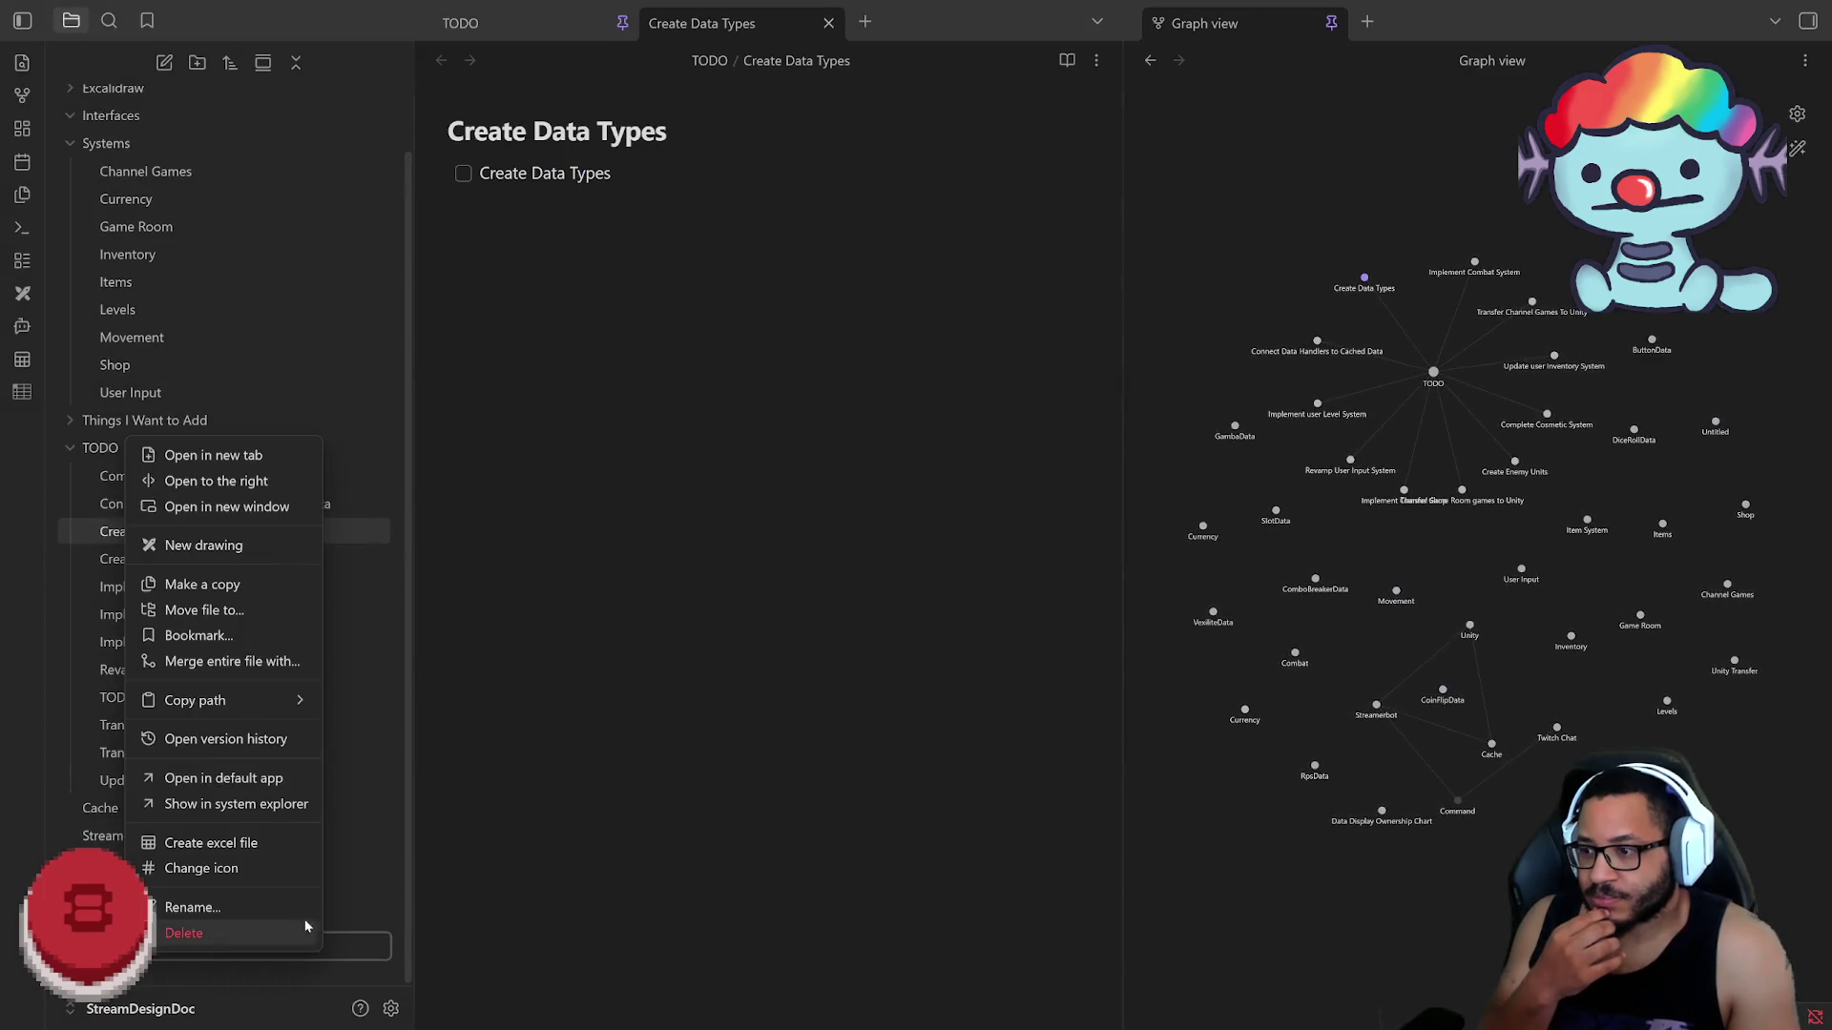
left_click(215, 931)
left_click(1096, 583)
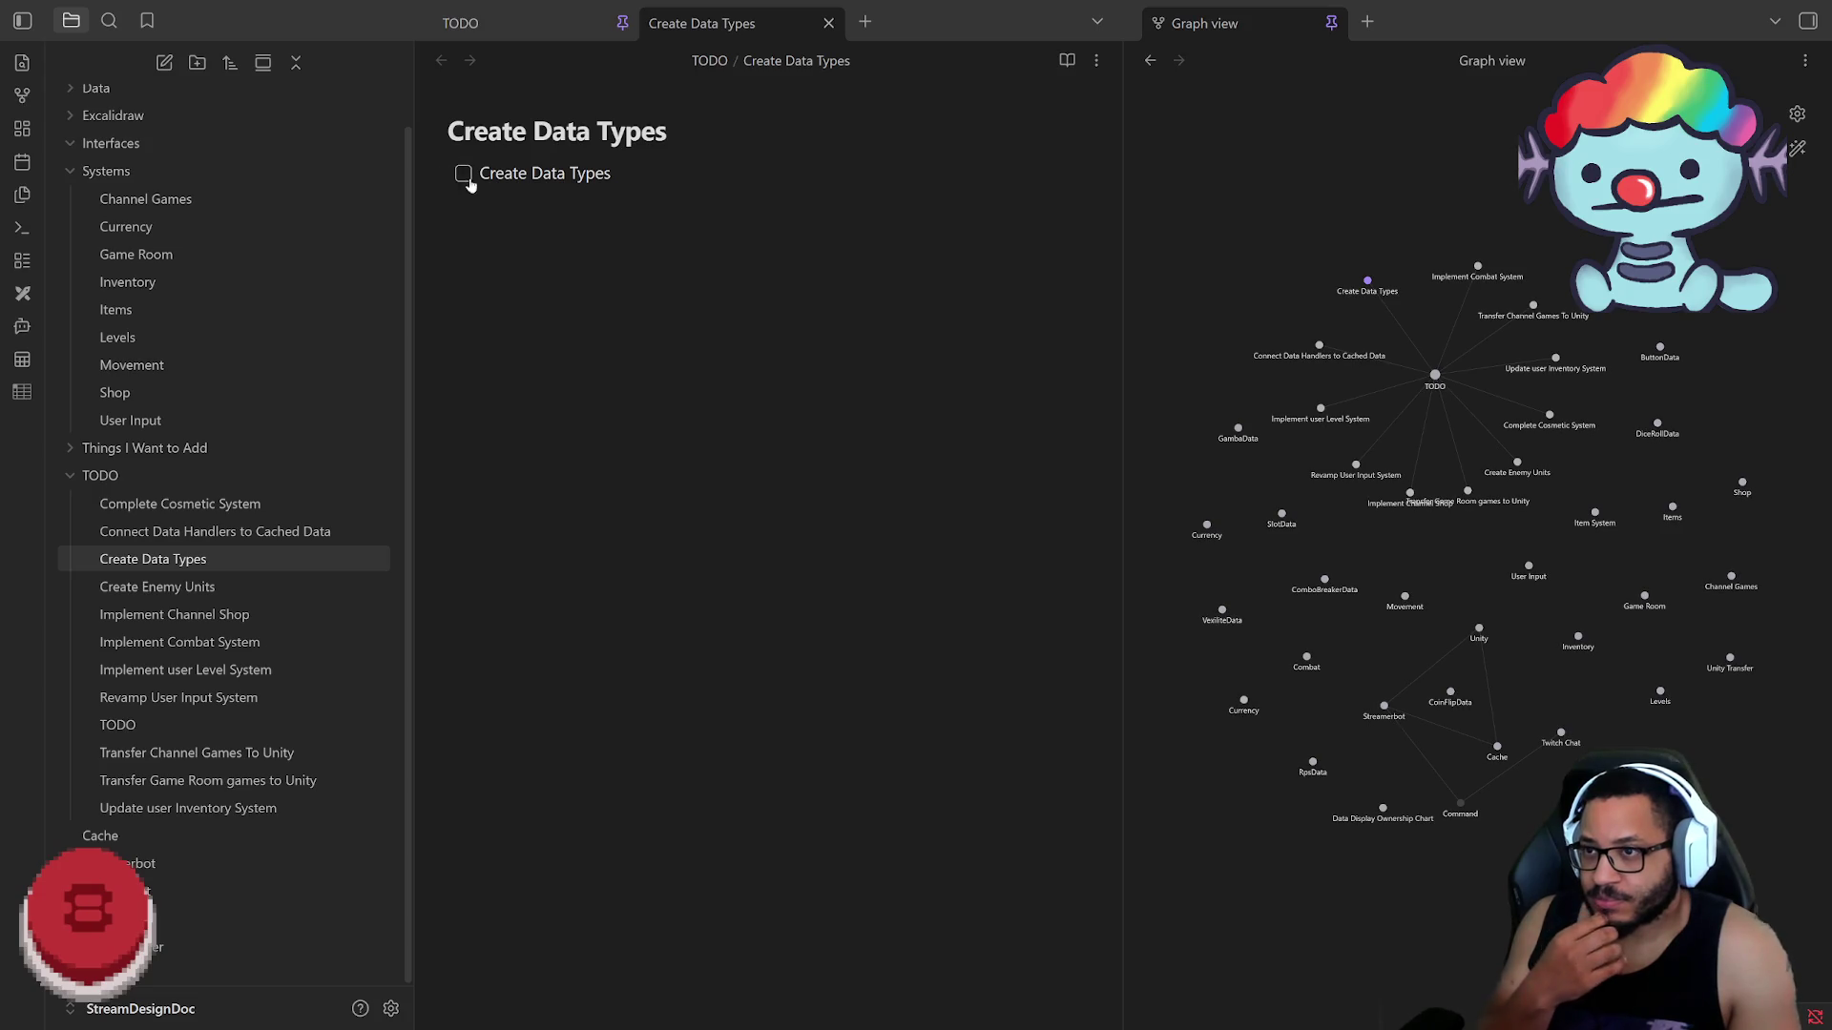
Step: Remove the Create Data Types task line, leaving the note with only its title
key("ctrl+a")
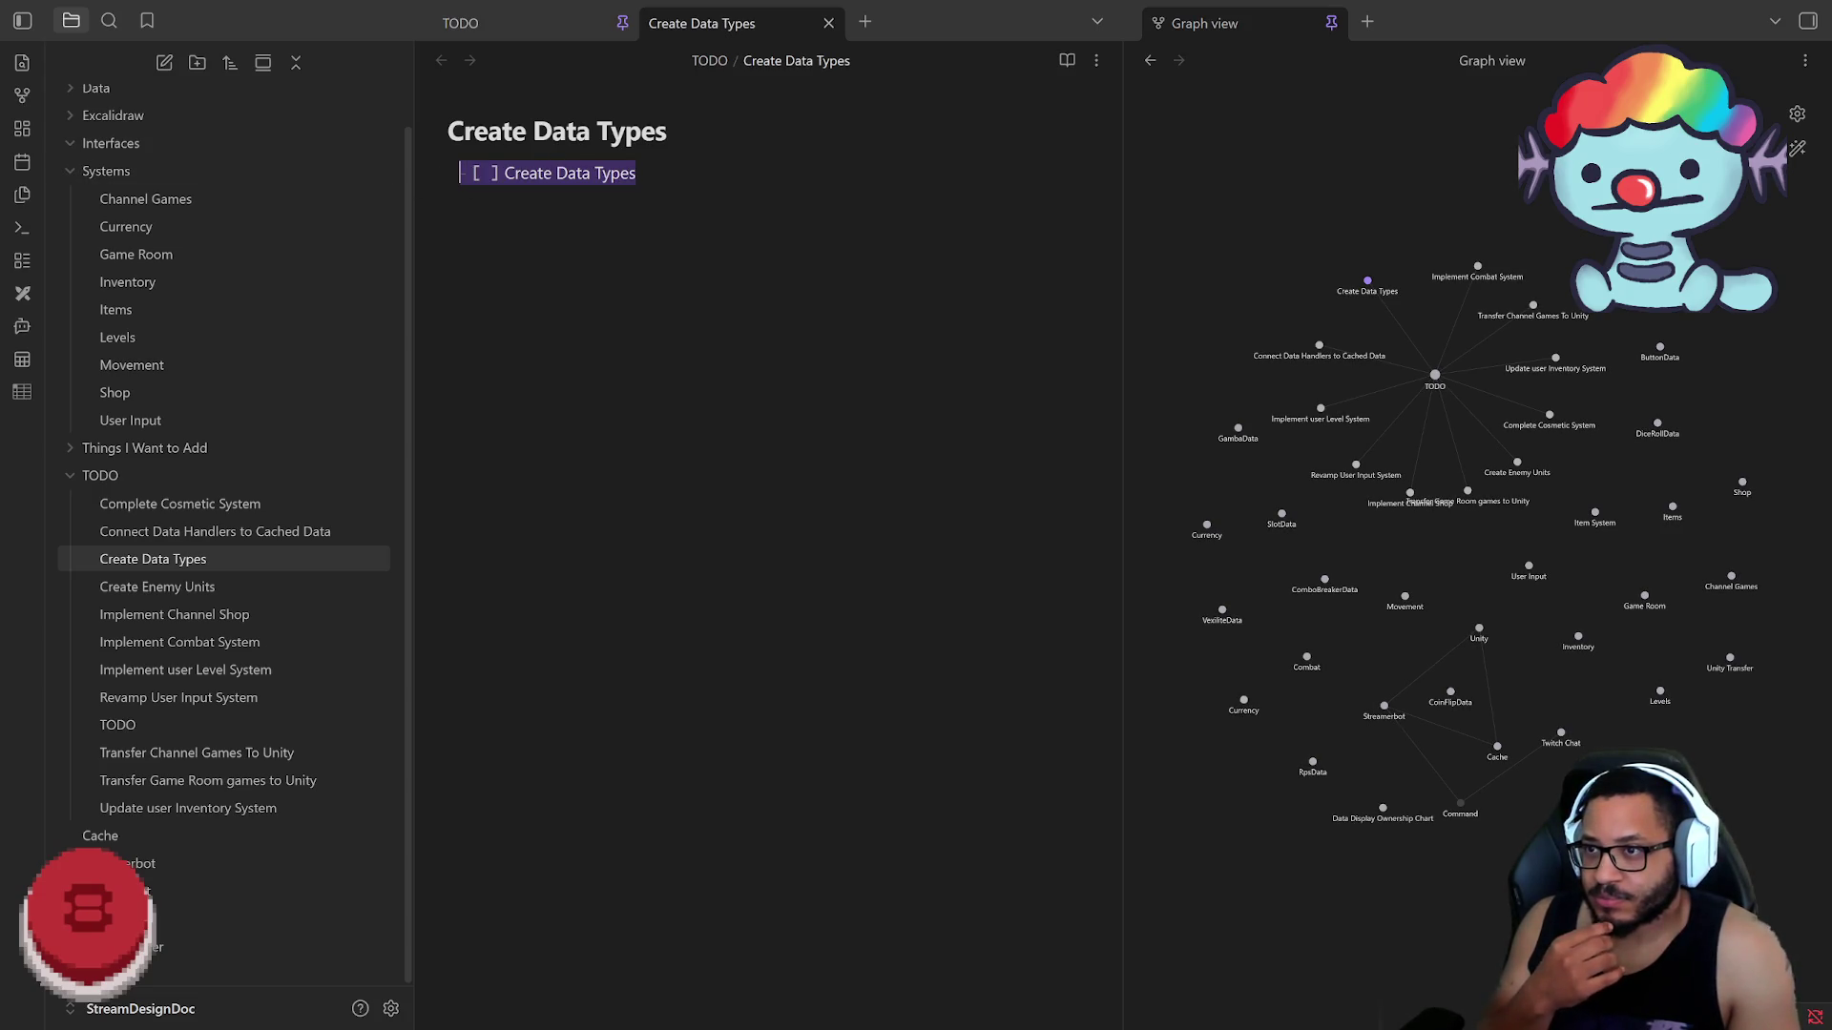
key("End")
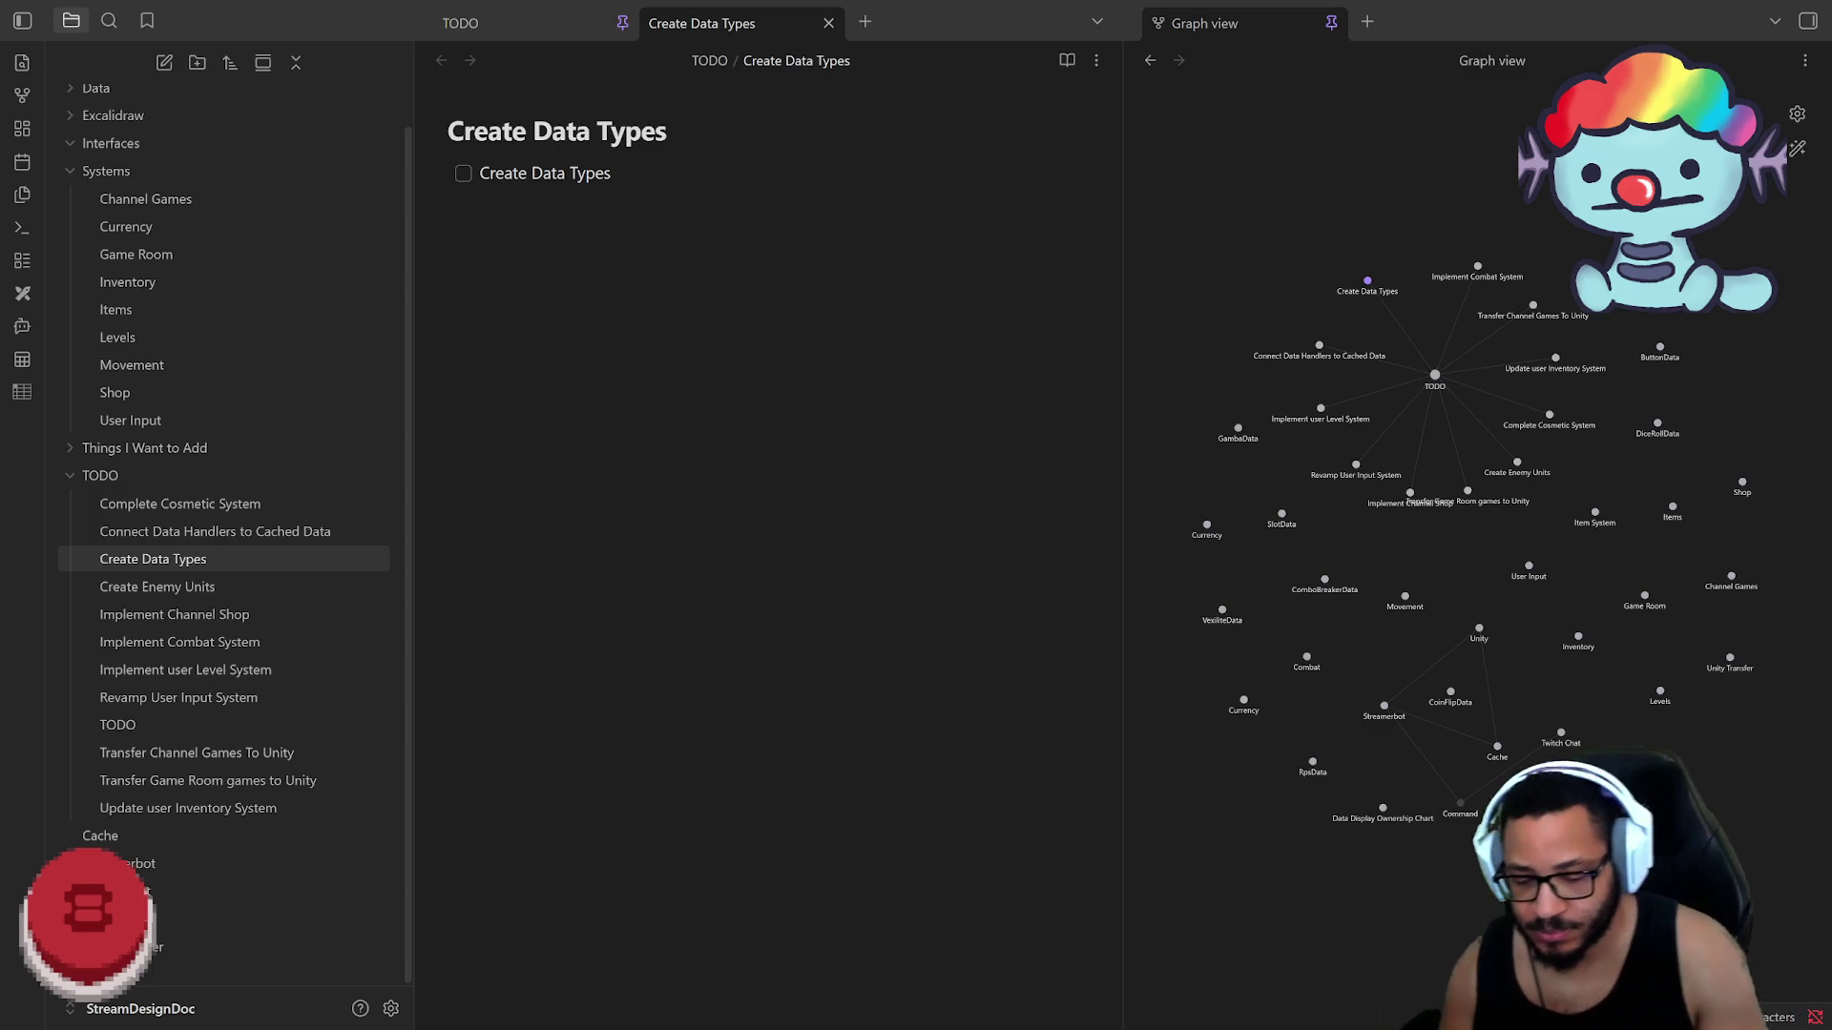
key("Return")
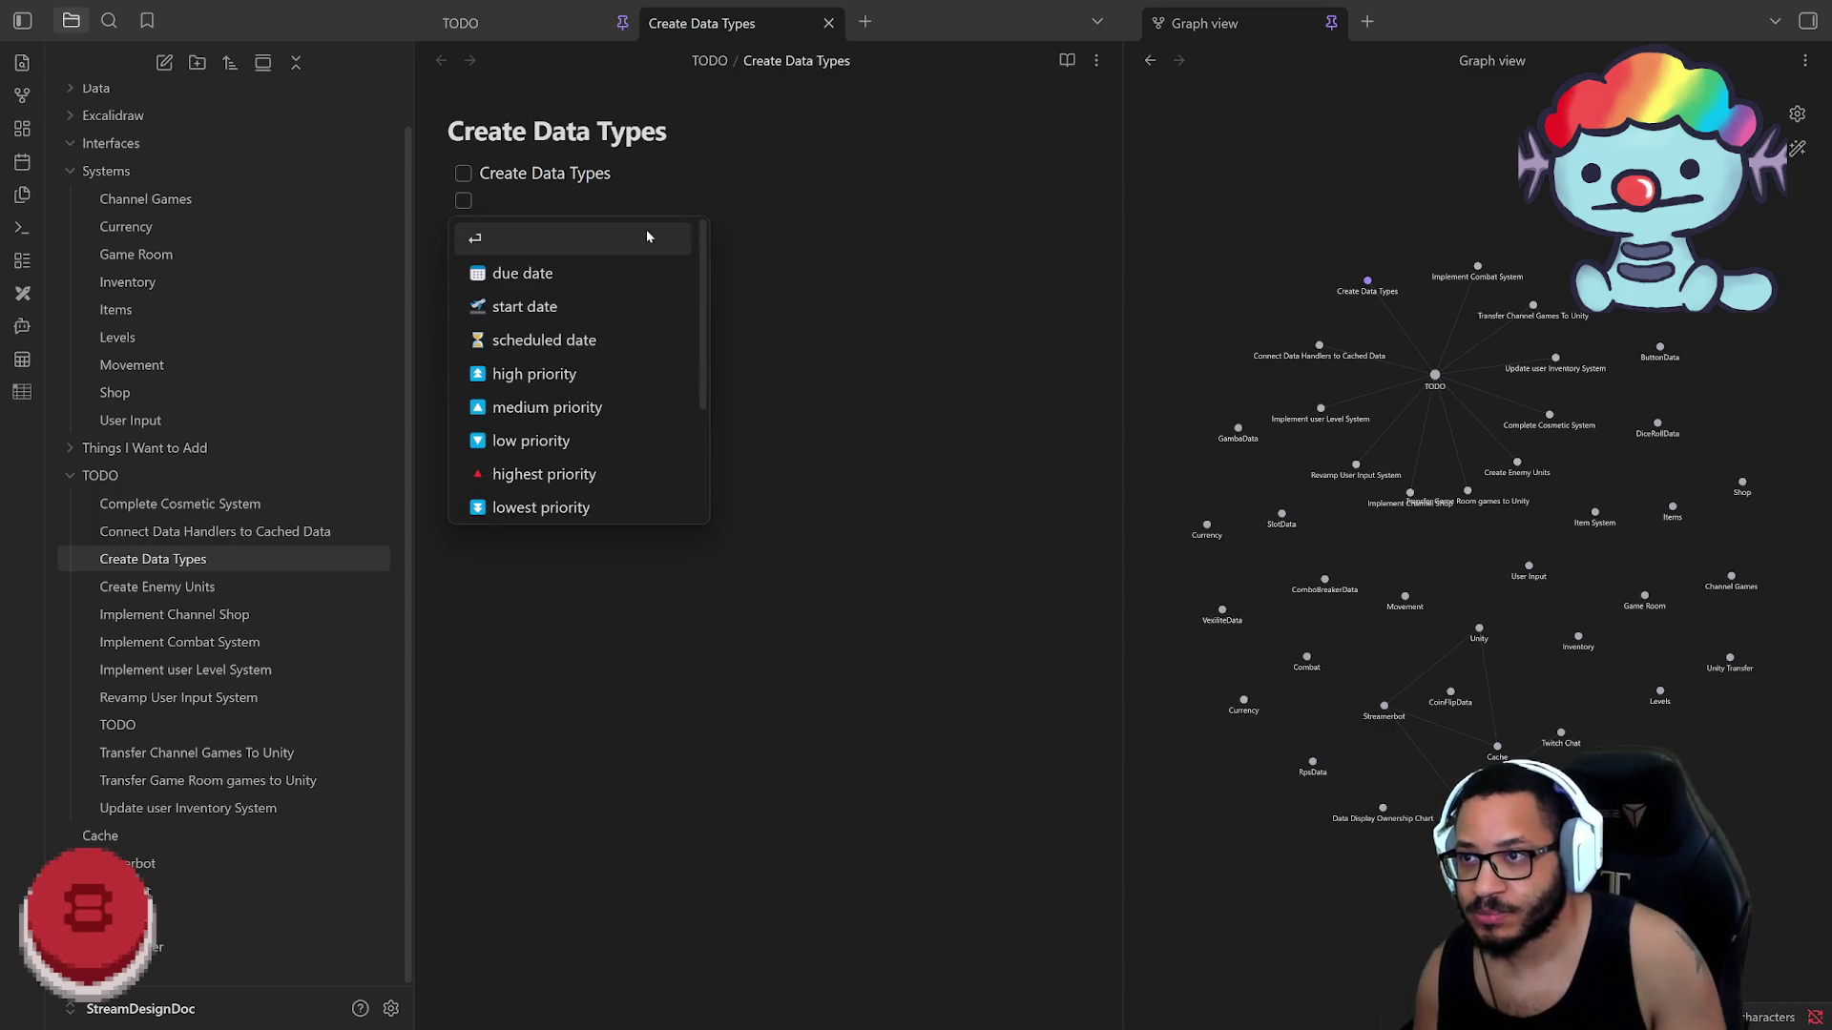
key("Escape")
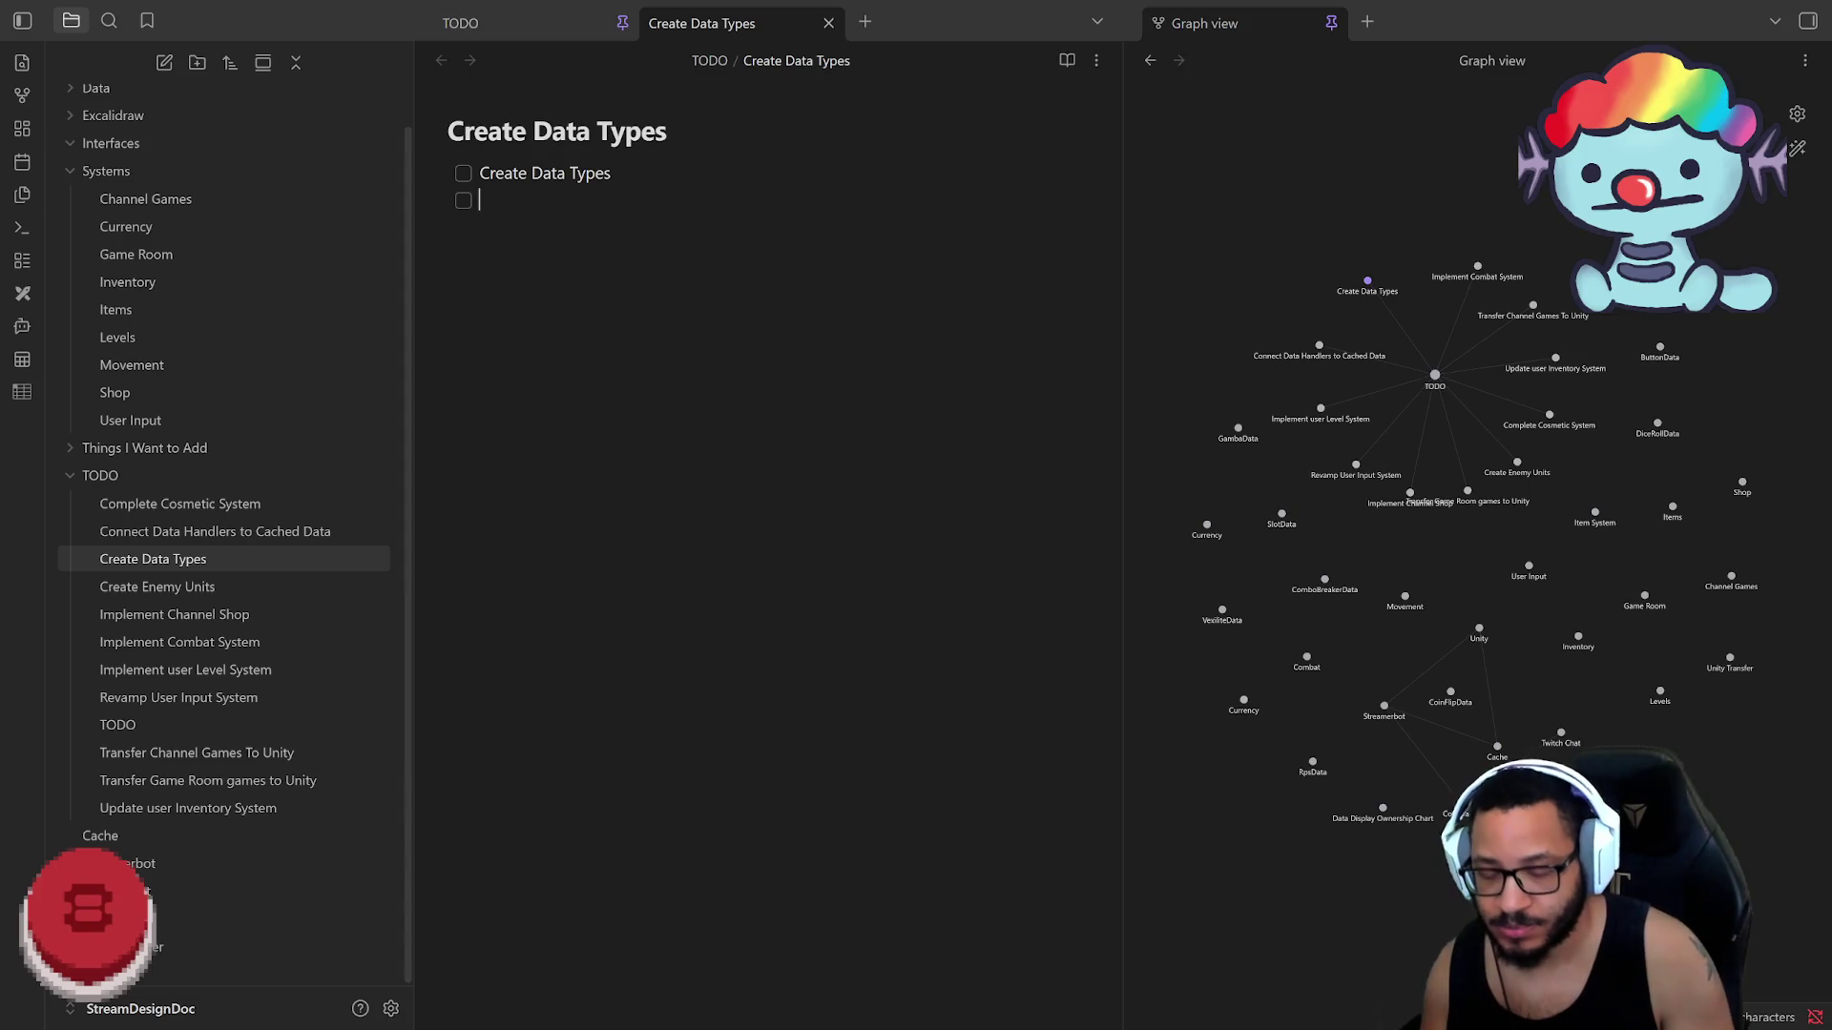
key("BackSpace")
key("ctrl+a")
key("ctrl+a")
key("BackSpace")
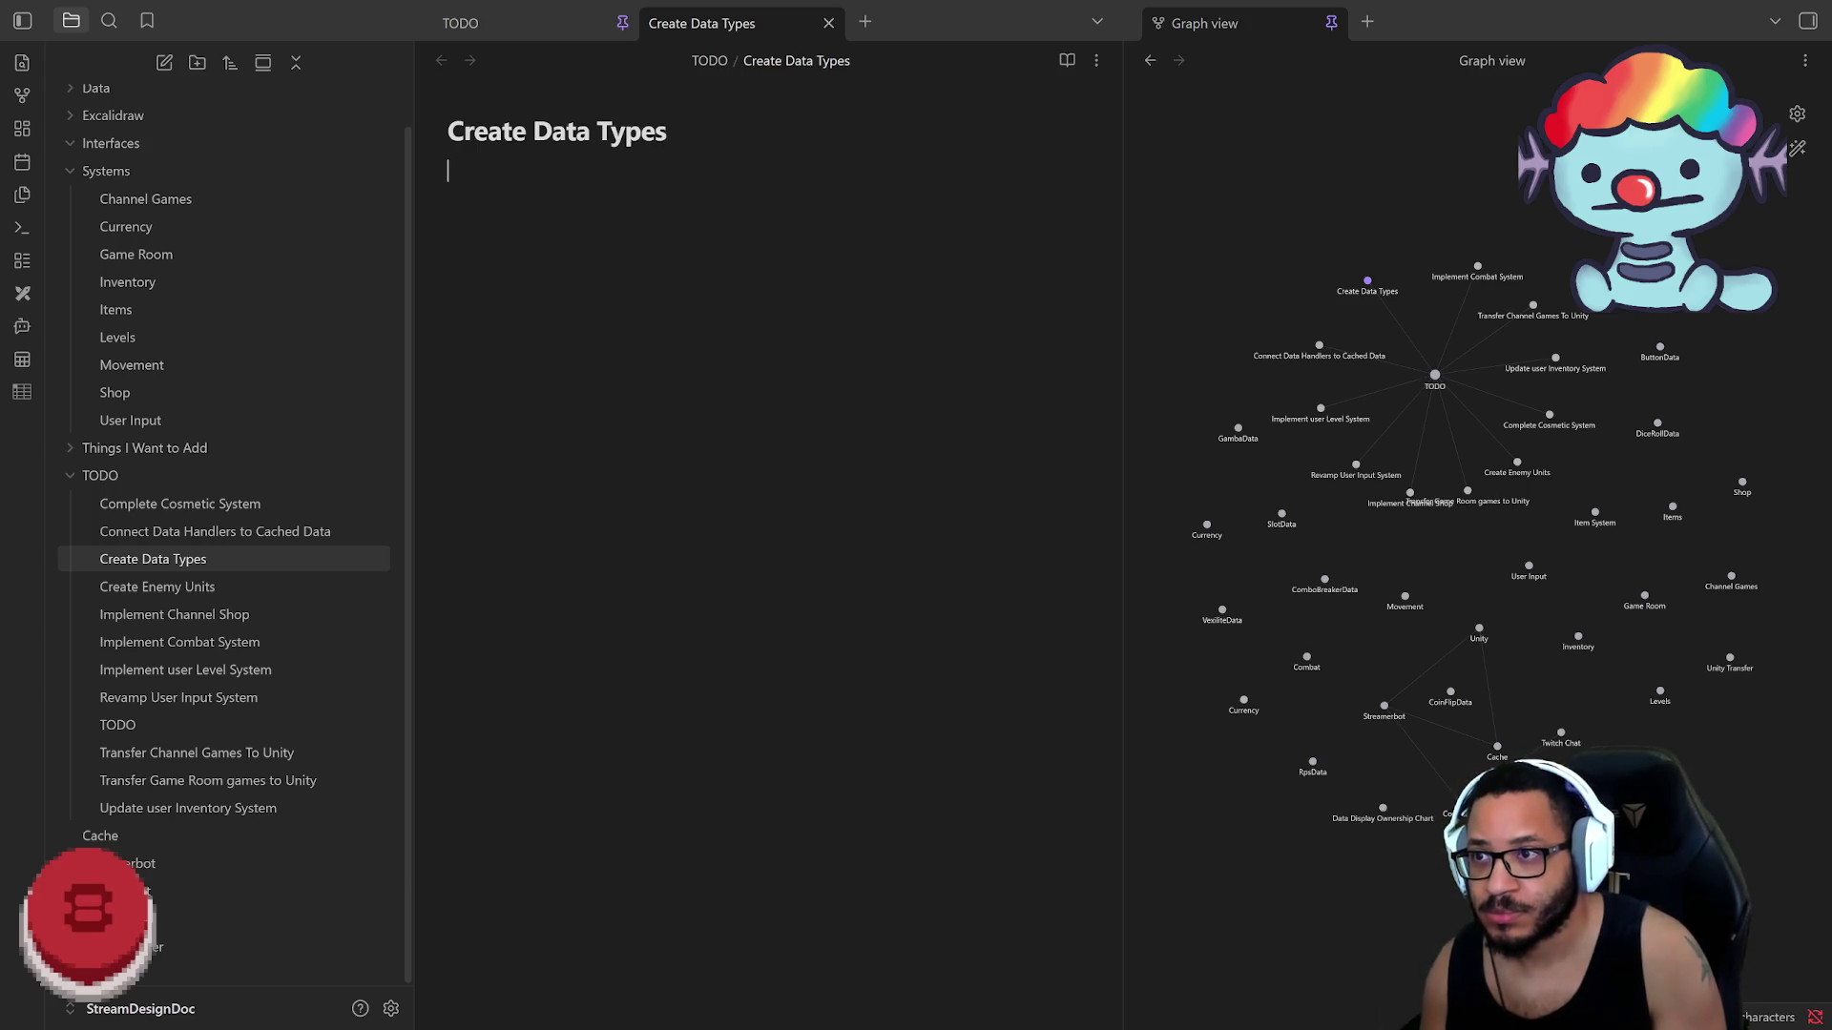
Step: Glance at the editor's Insert options without inserting, then close the empty Create Data Types note
right_click(625, 282)
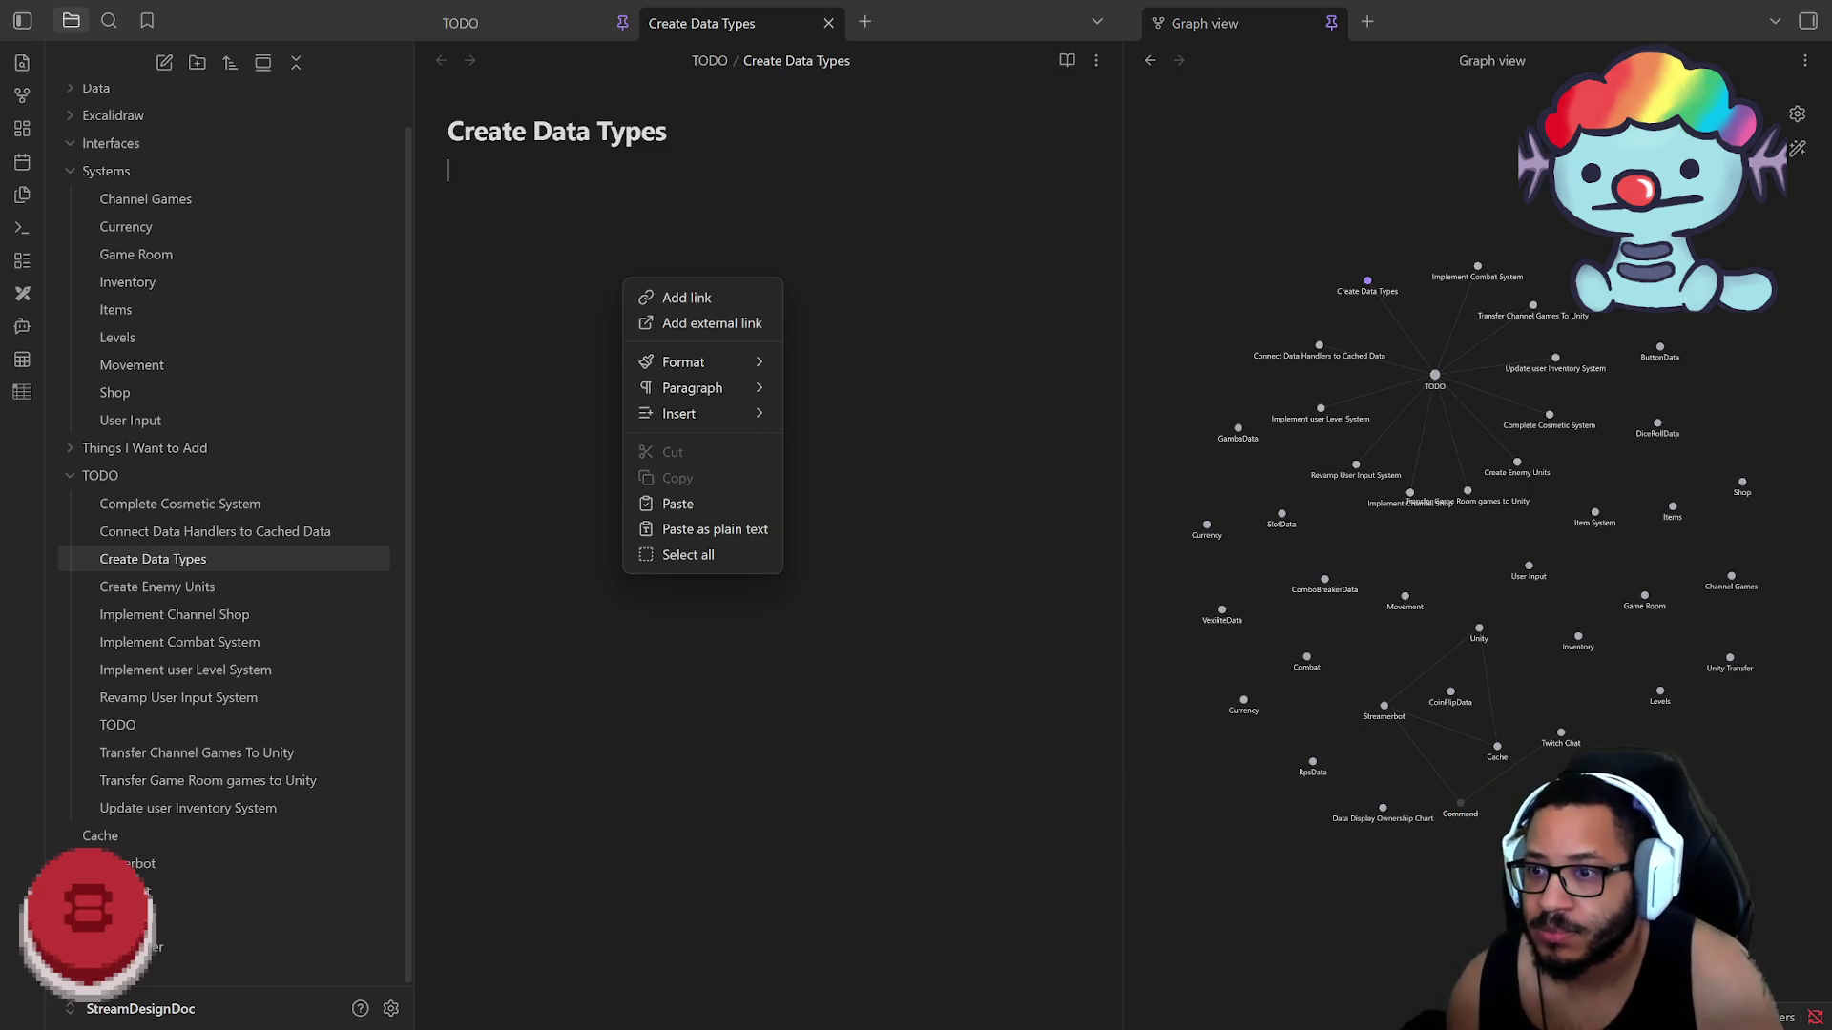
right_click(515, 216)
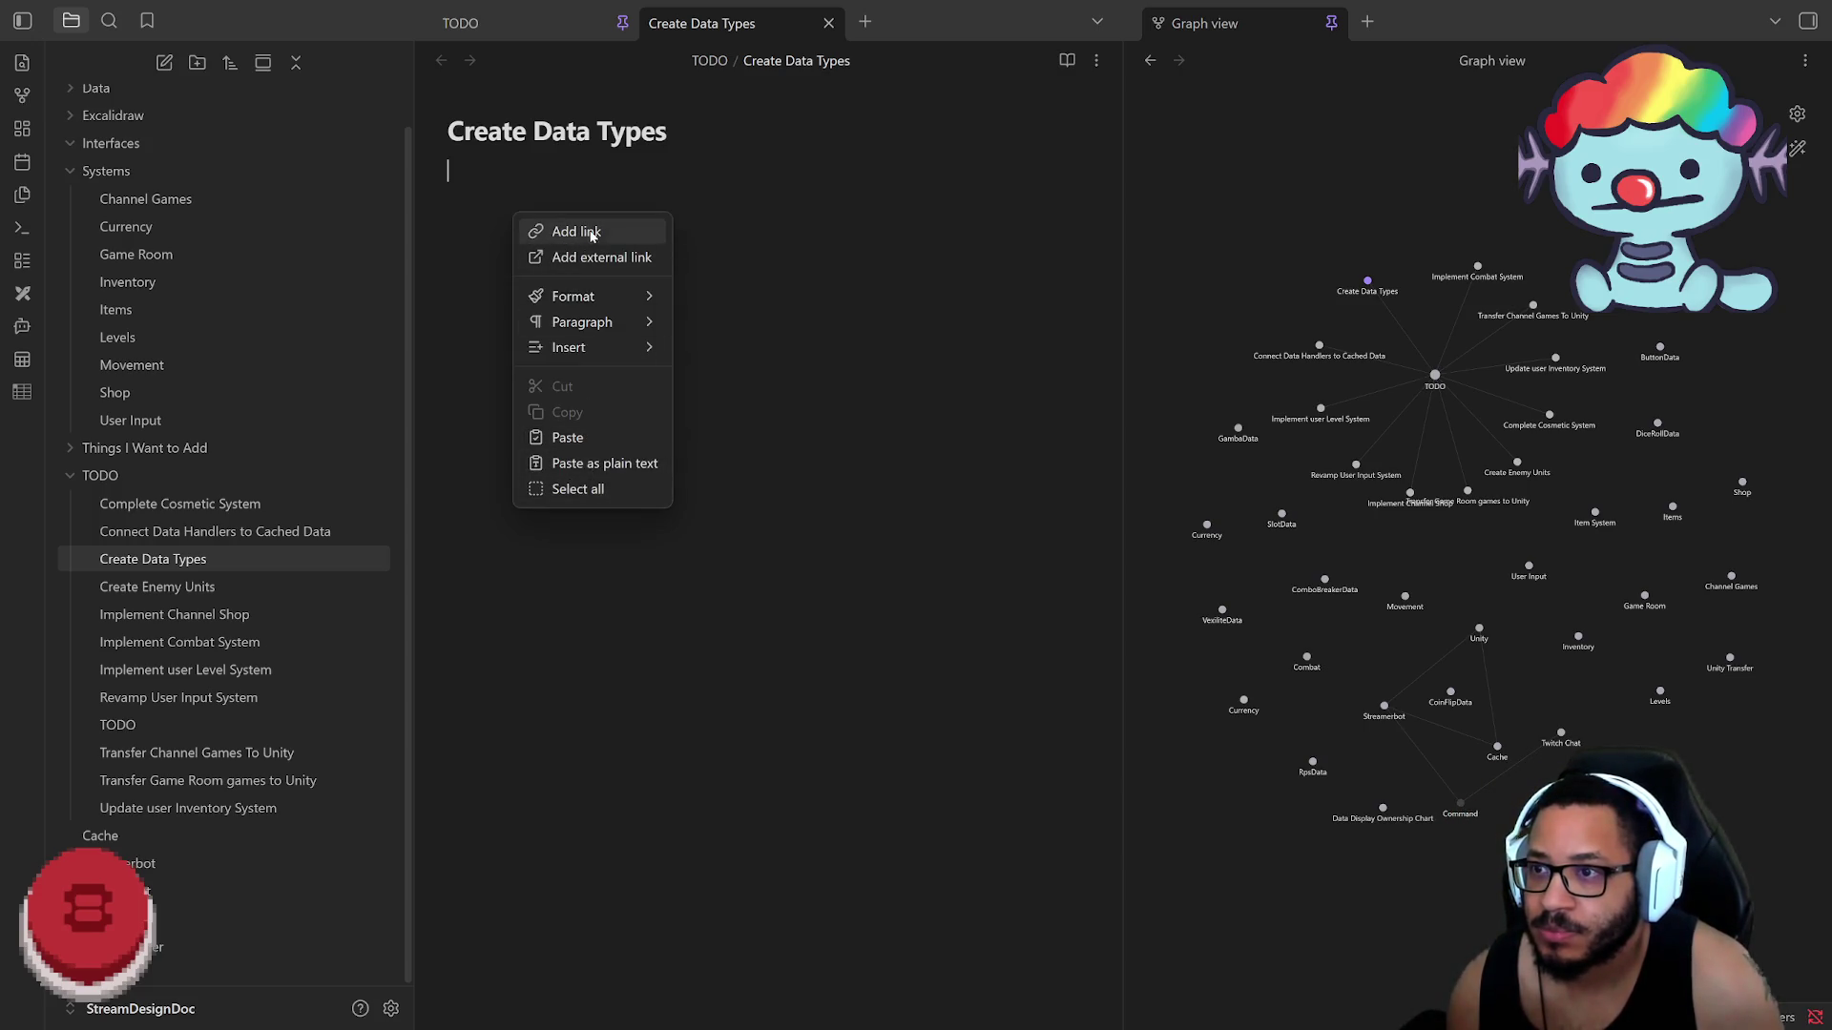
mouse_move(568, 346)
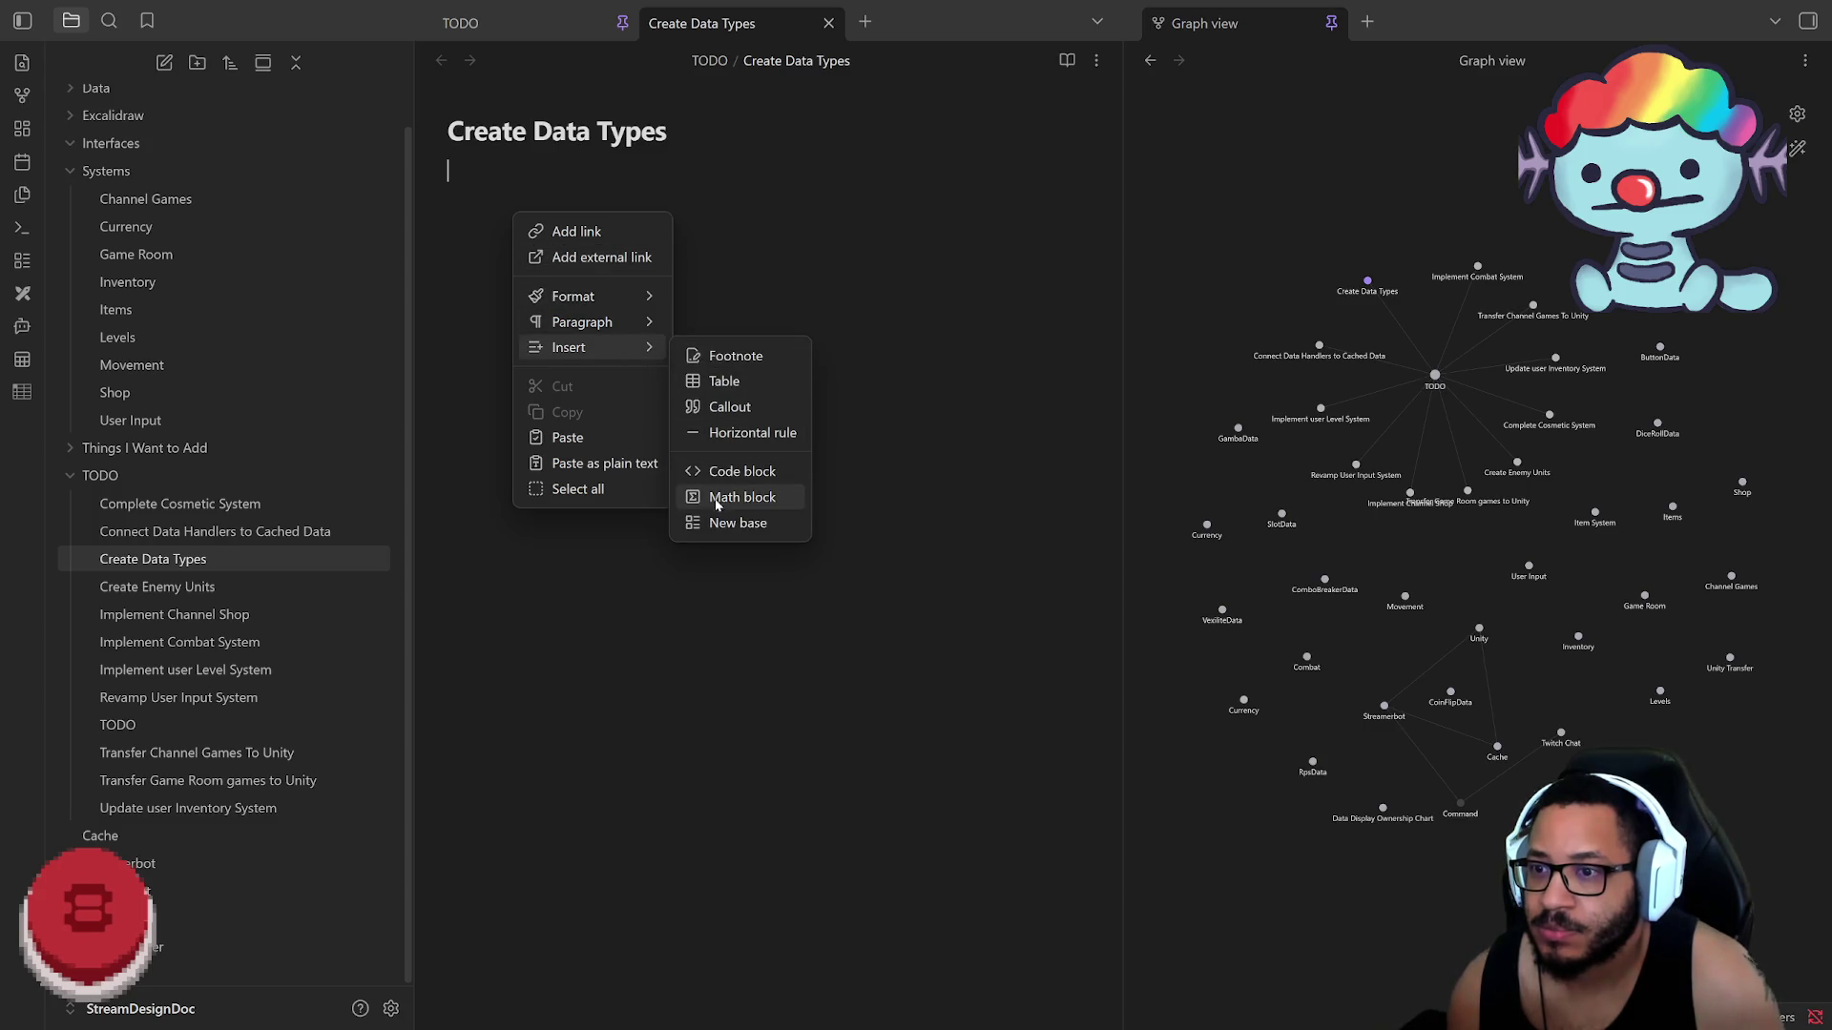
key("Escape")
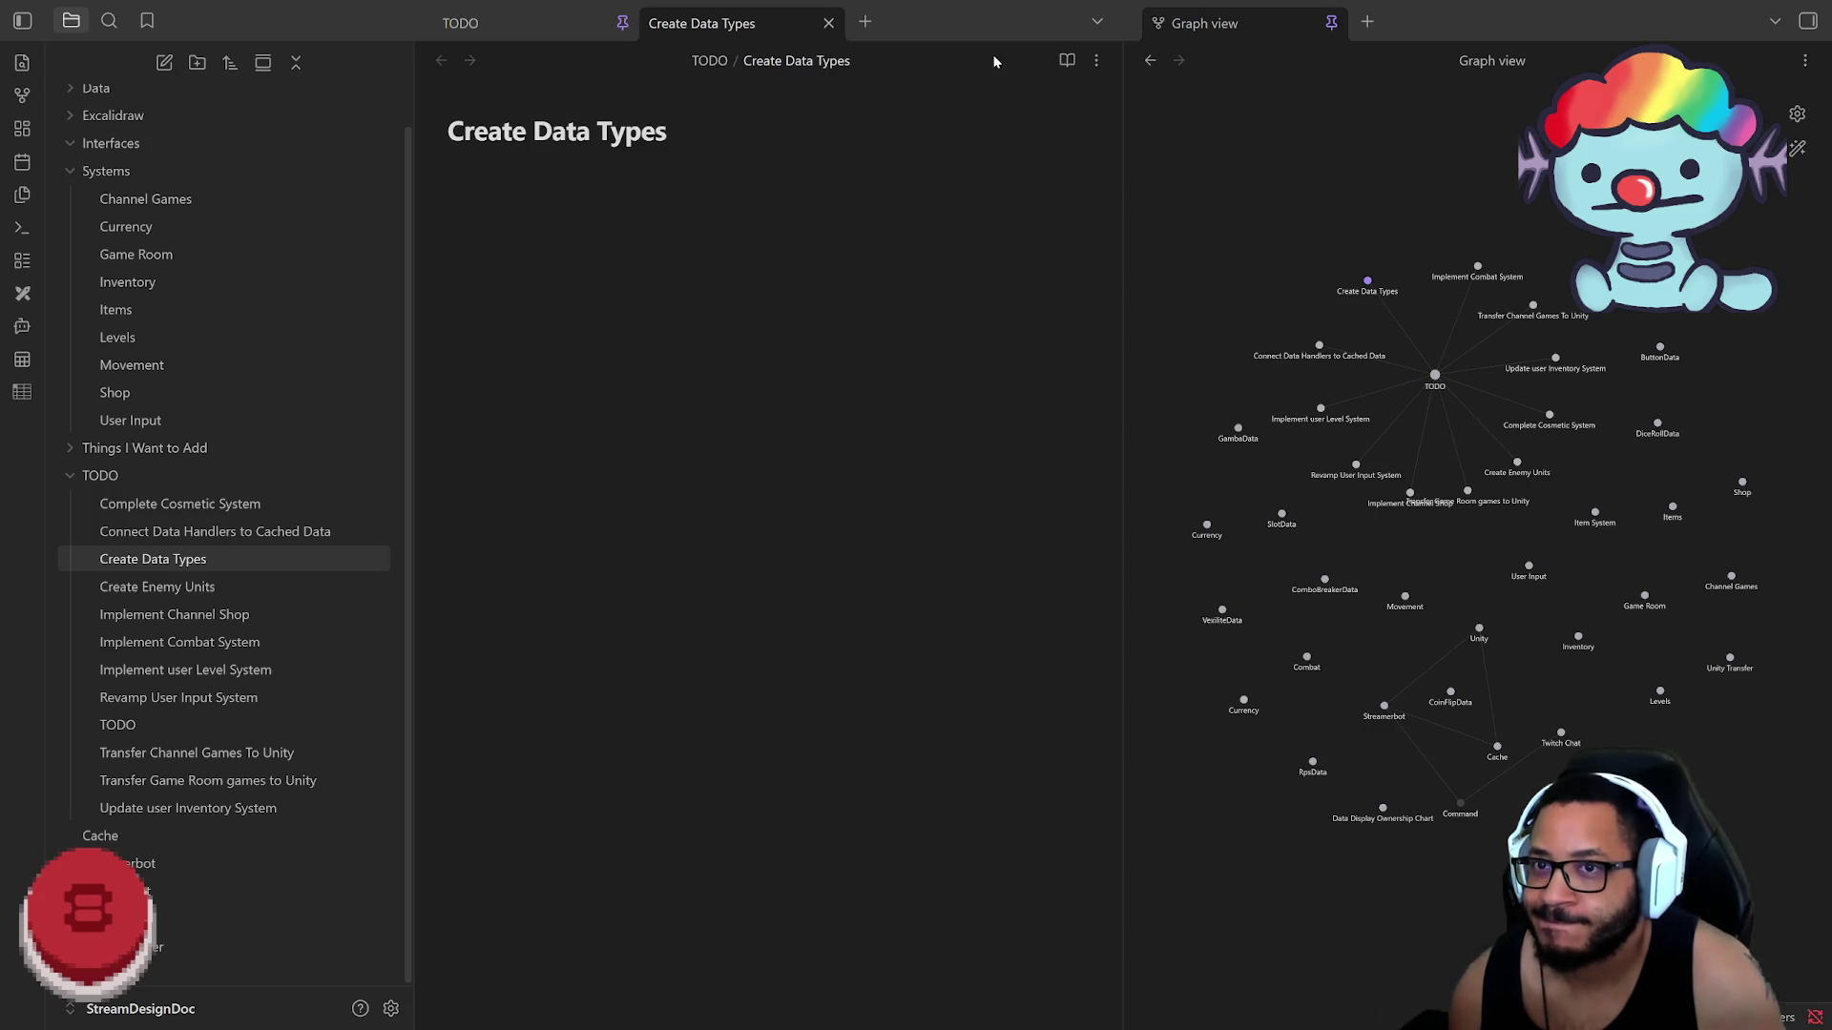
left_click(827, 23)
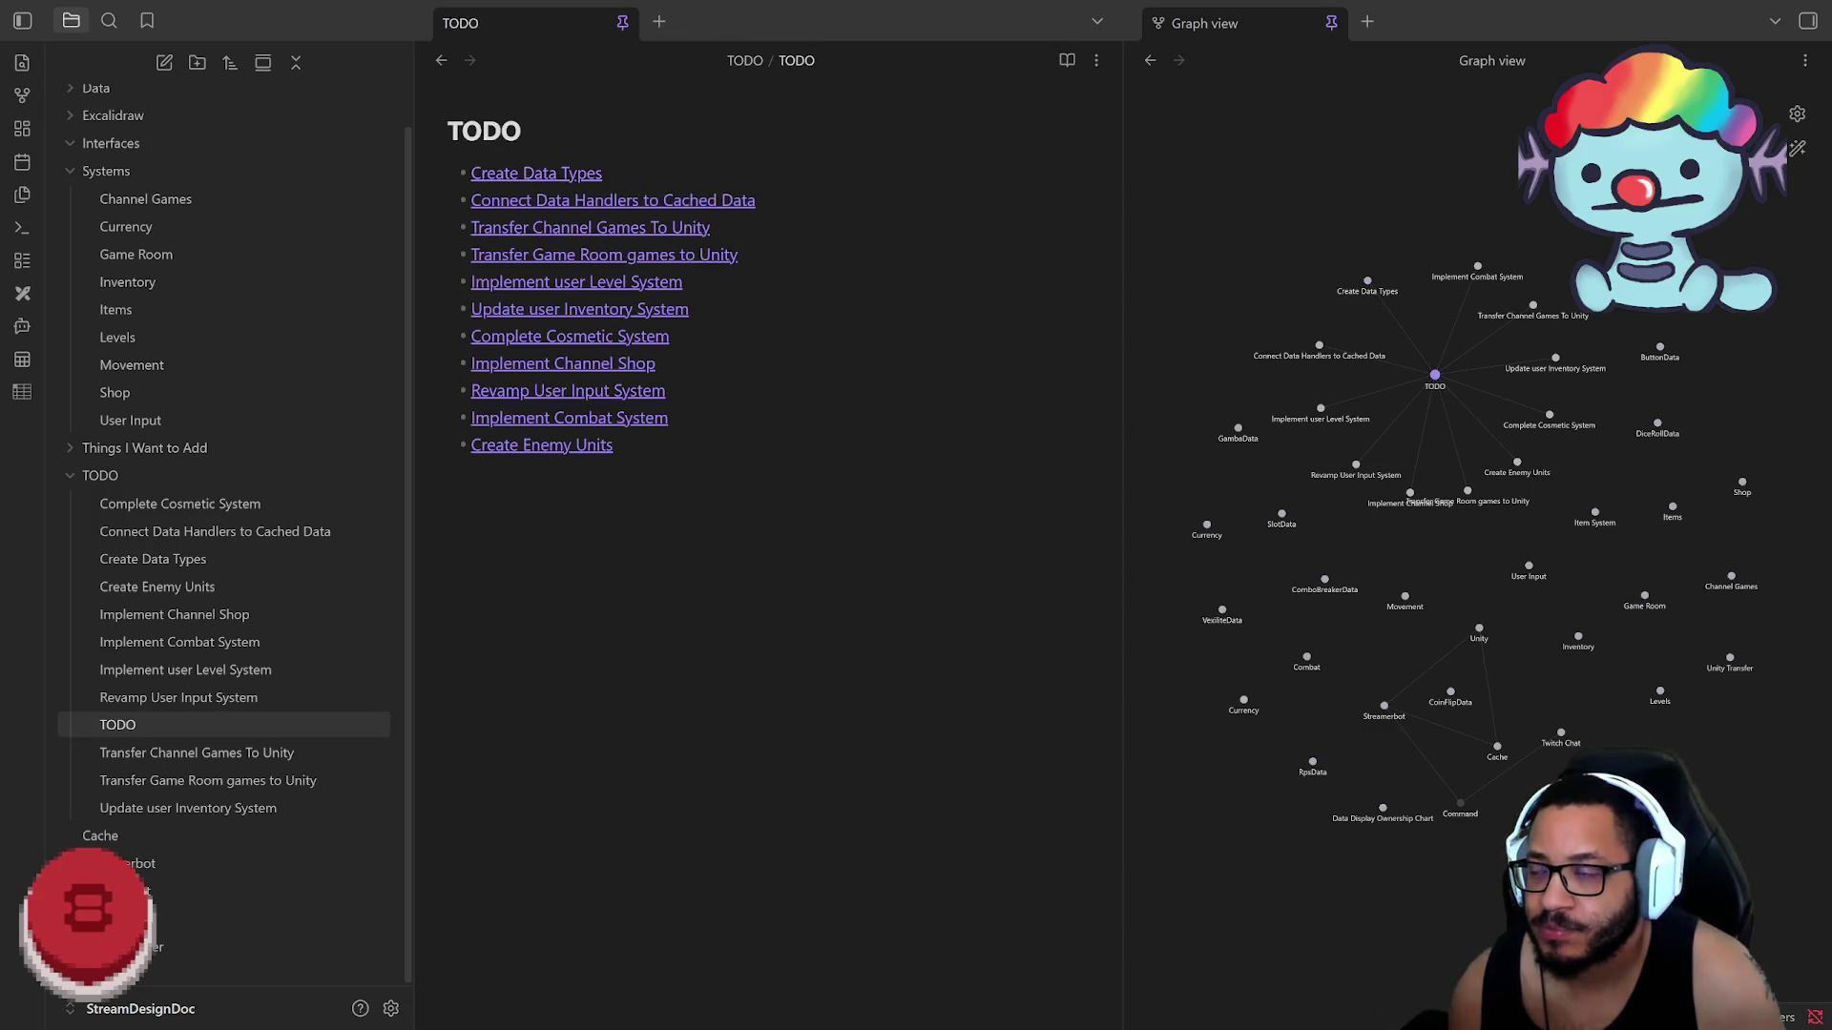
Step: Add a new line below Create Enemy Units, check the More options menu, then bring up the command palette
right_click(542, 132)
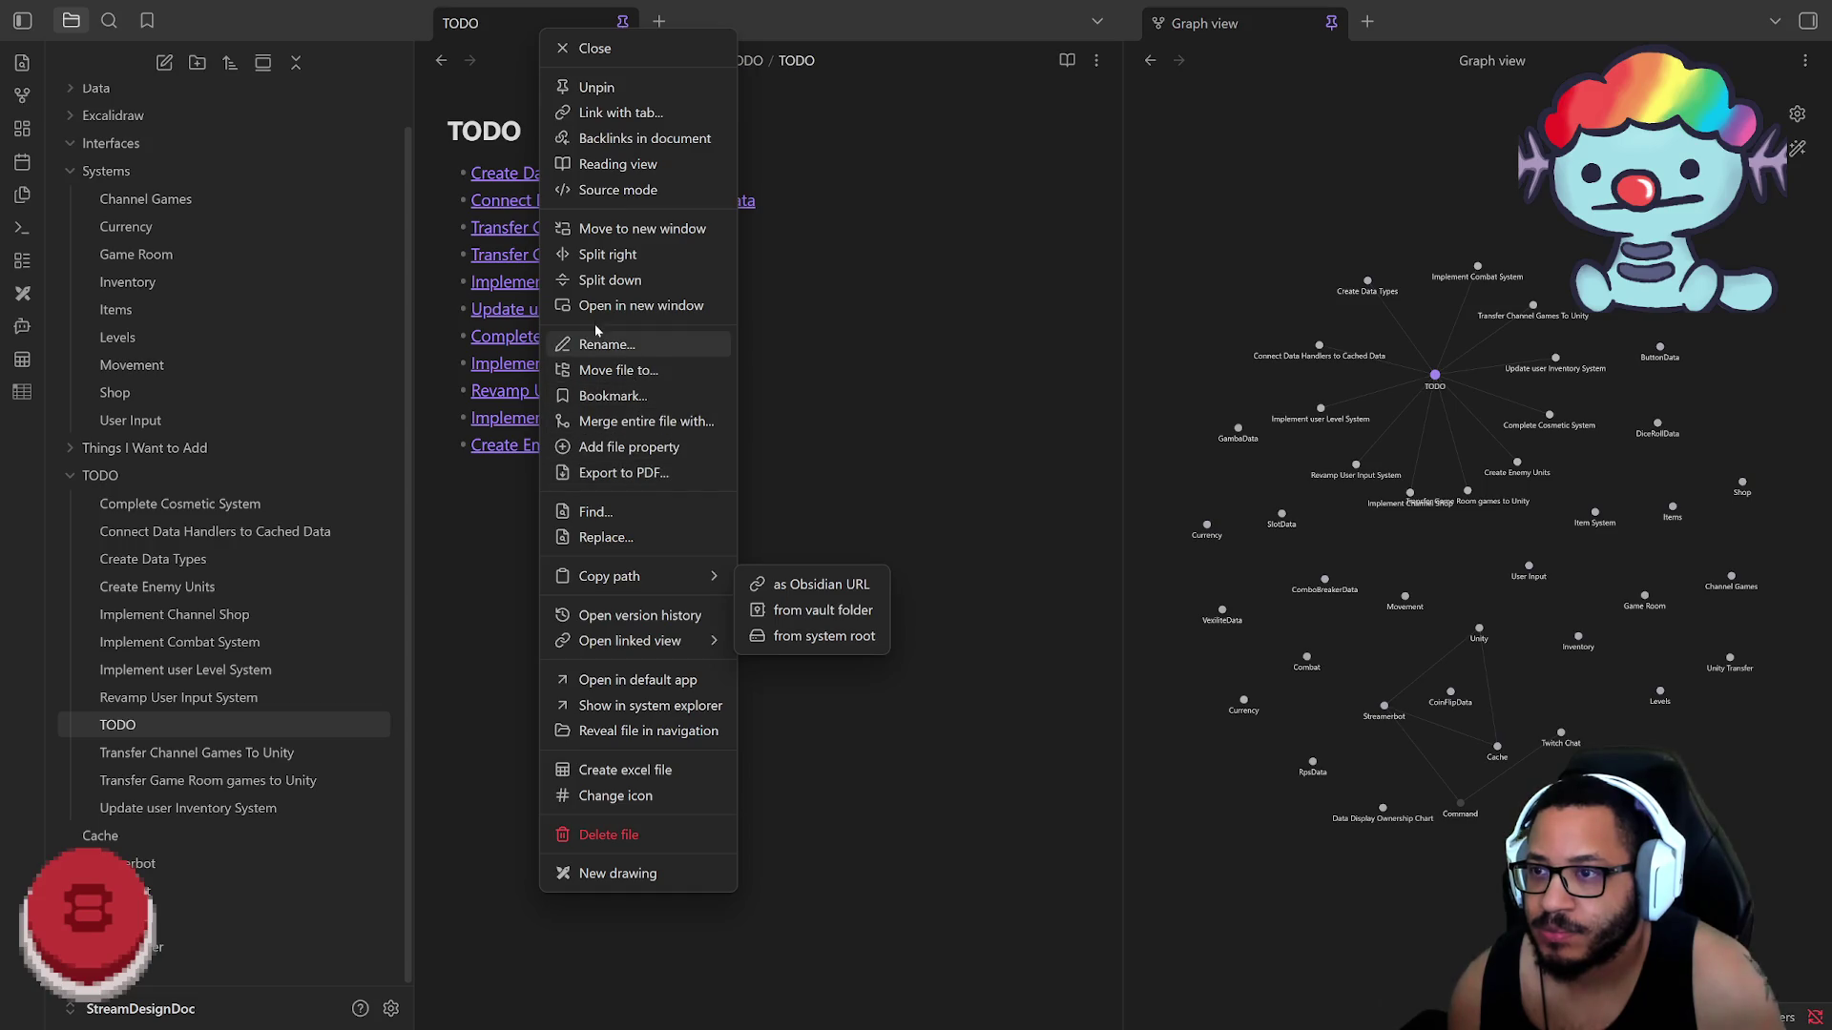
key("Escape")
key("Down")
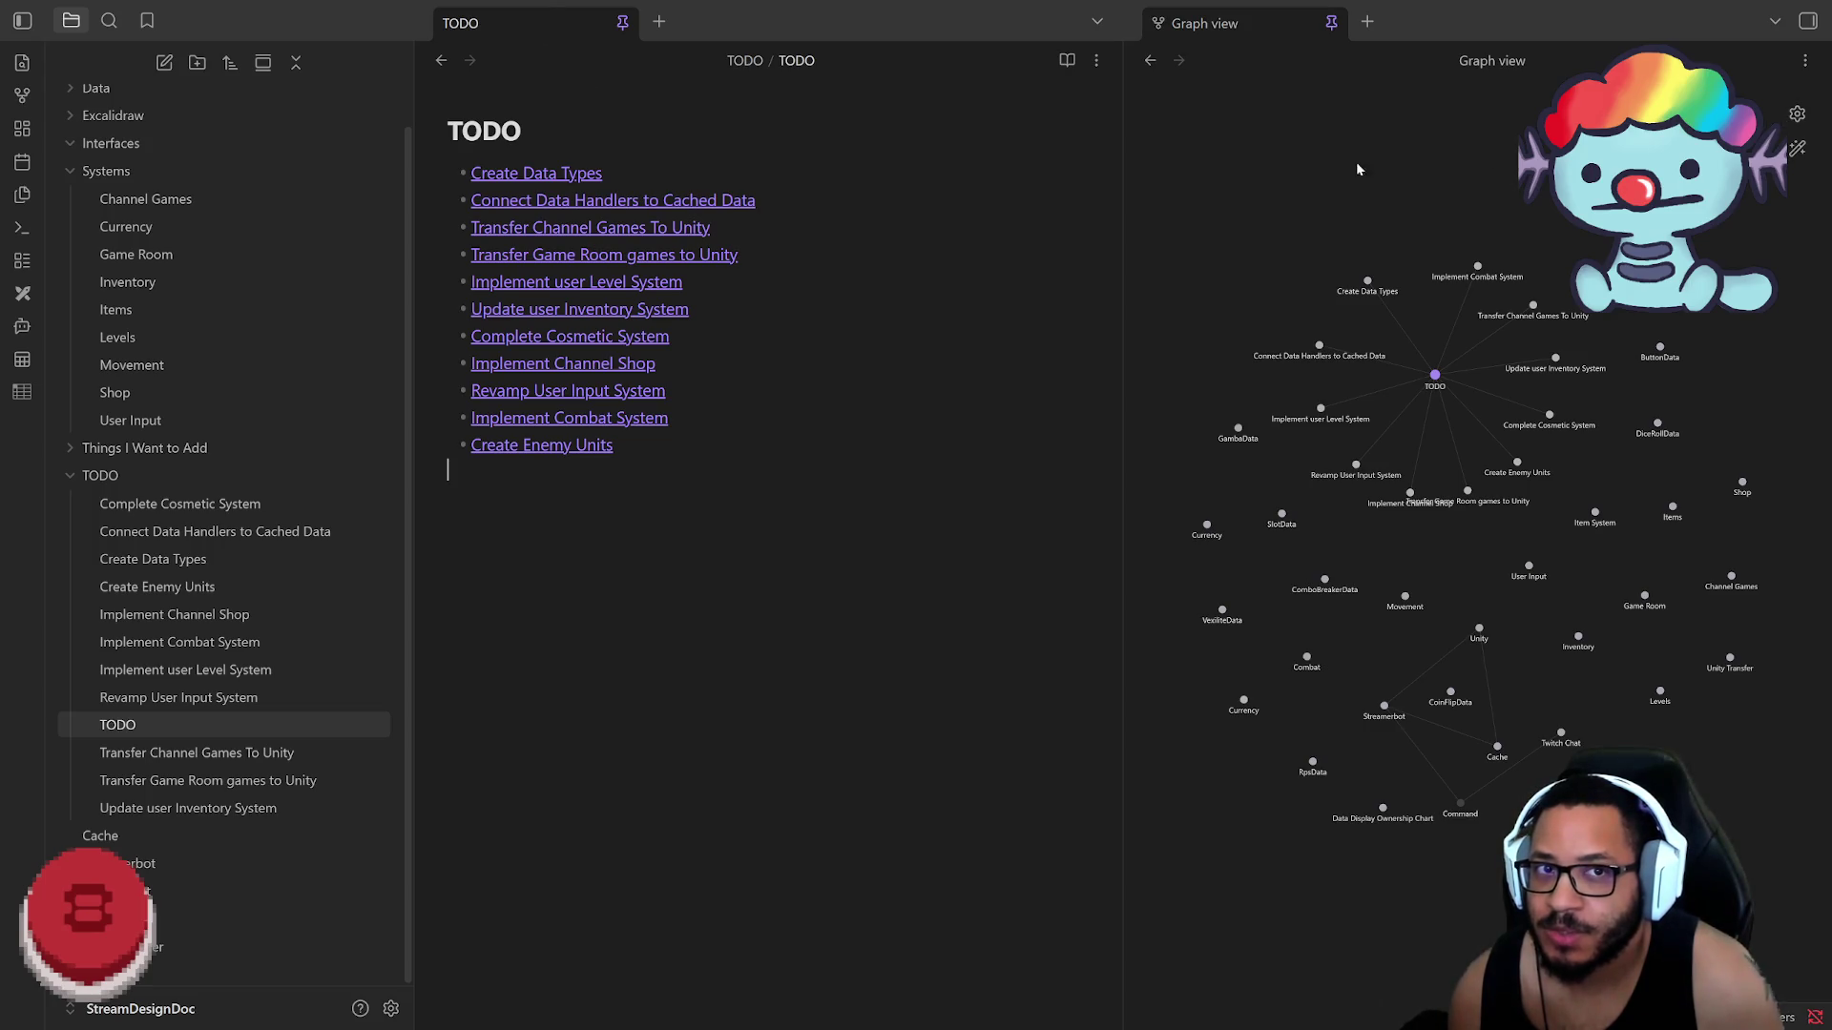
left_click(1097, 60)
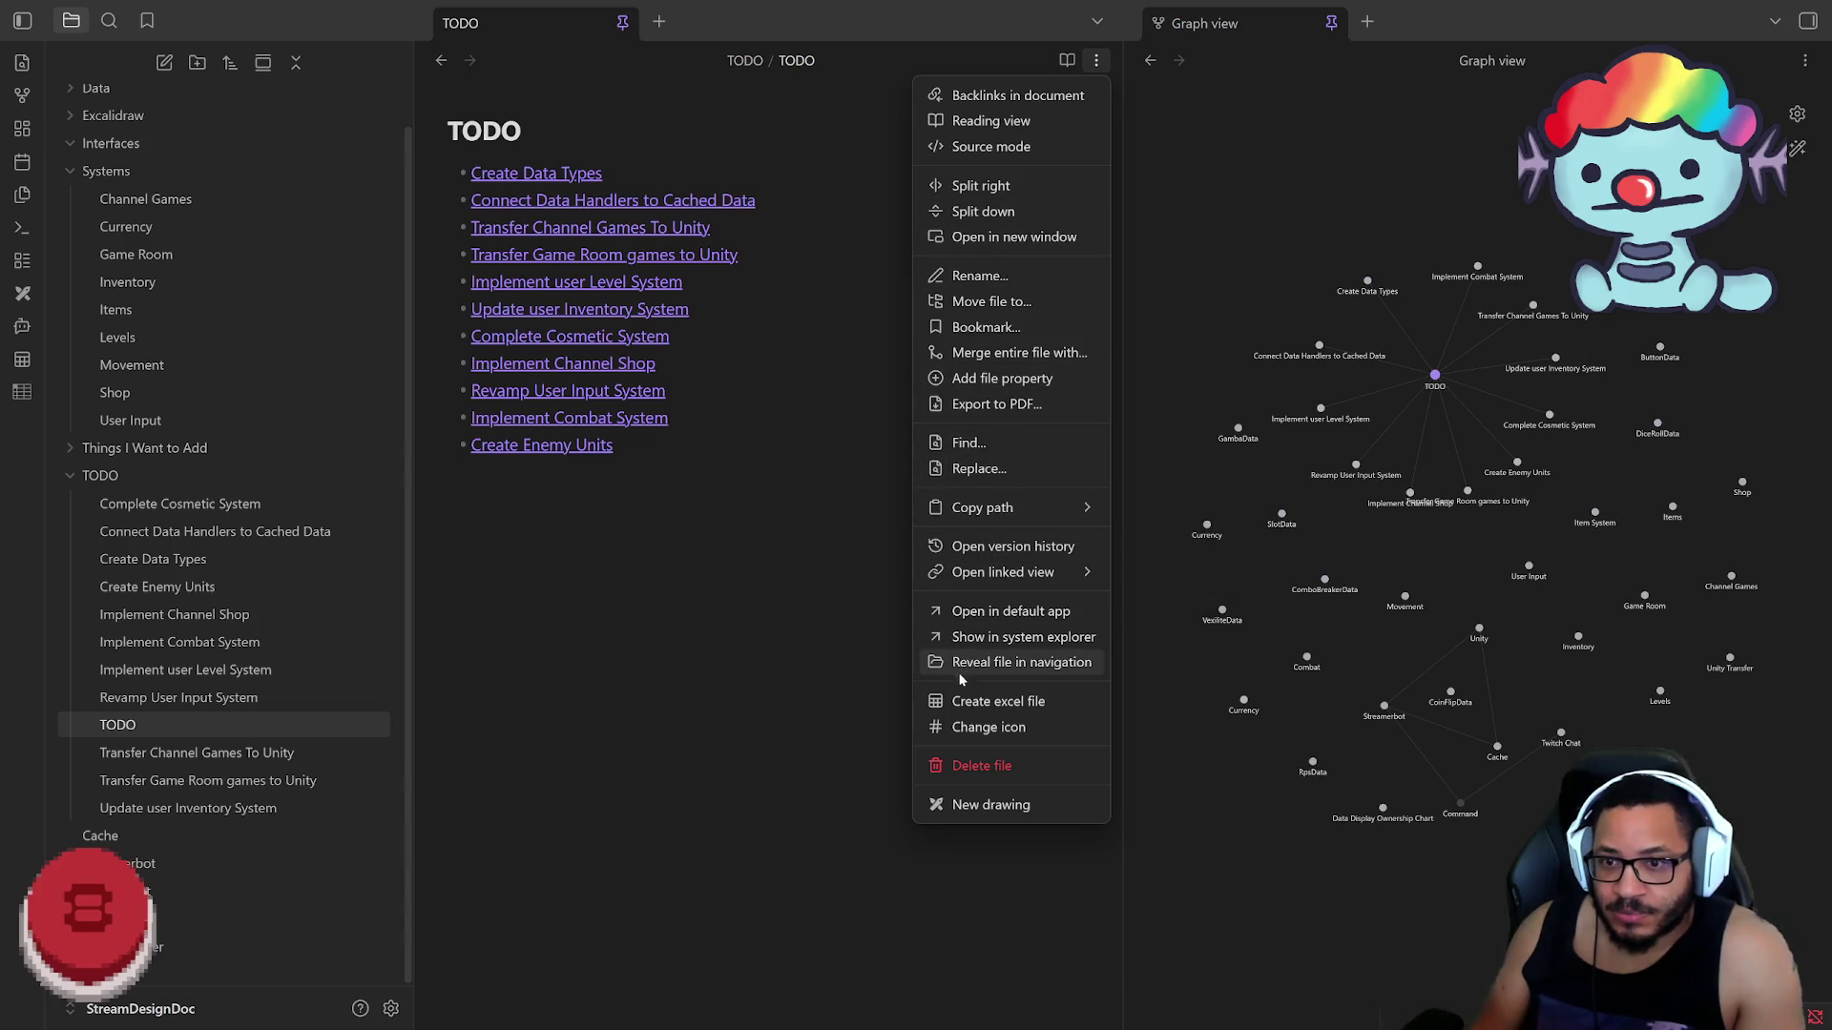
mouse_move(1003, 571)
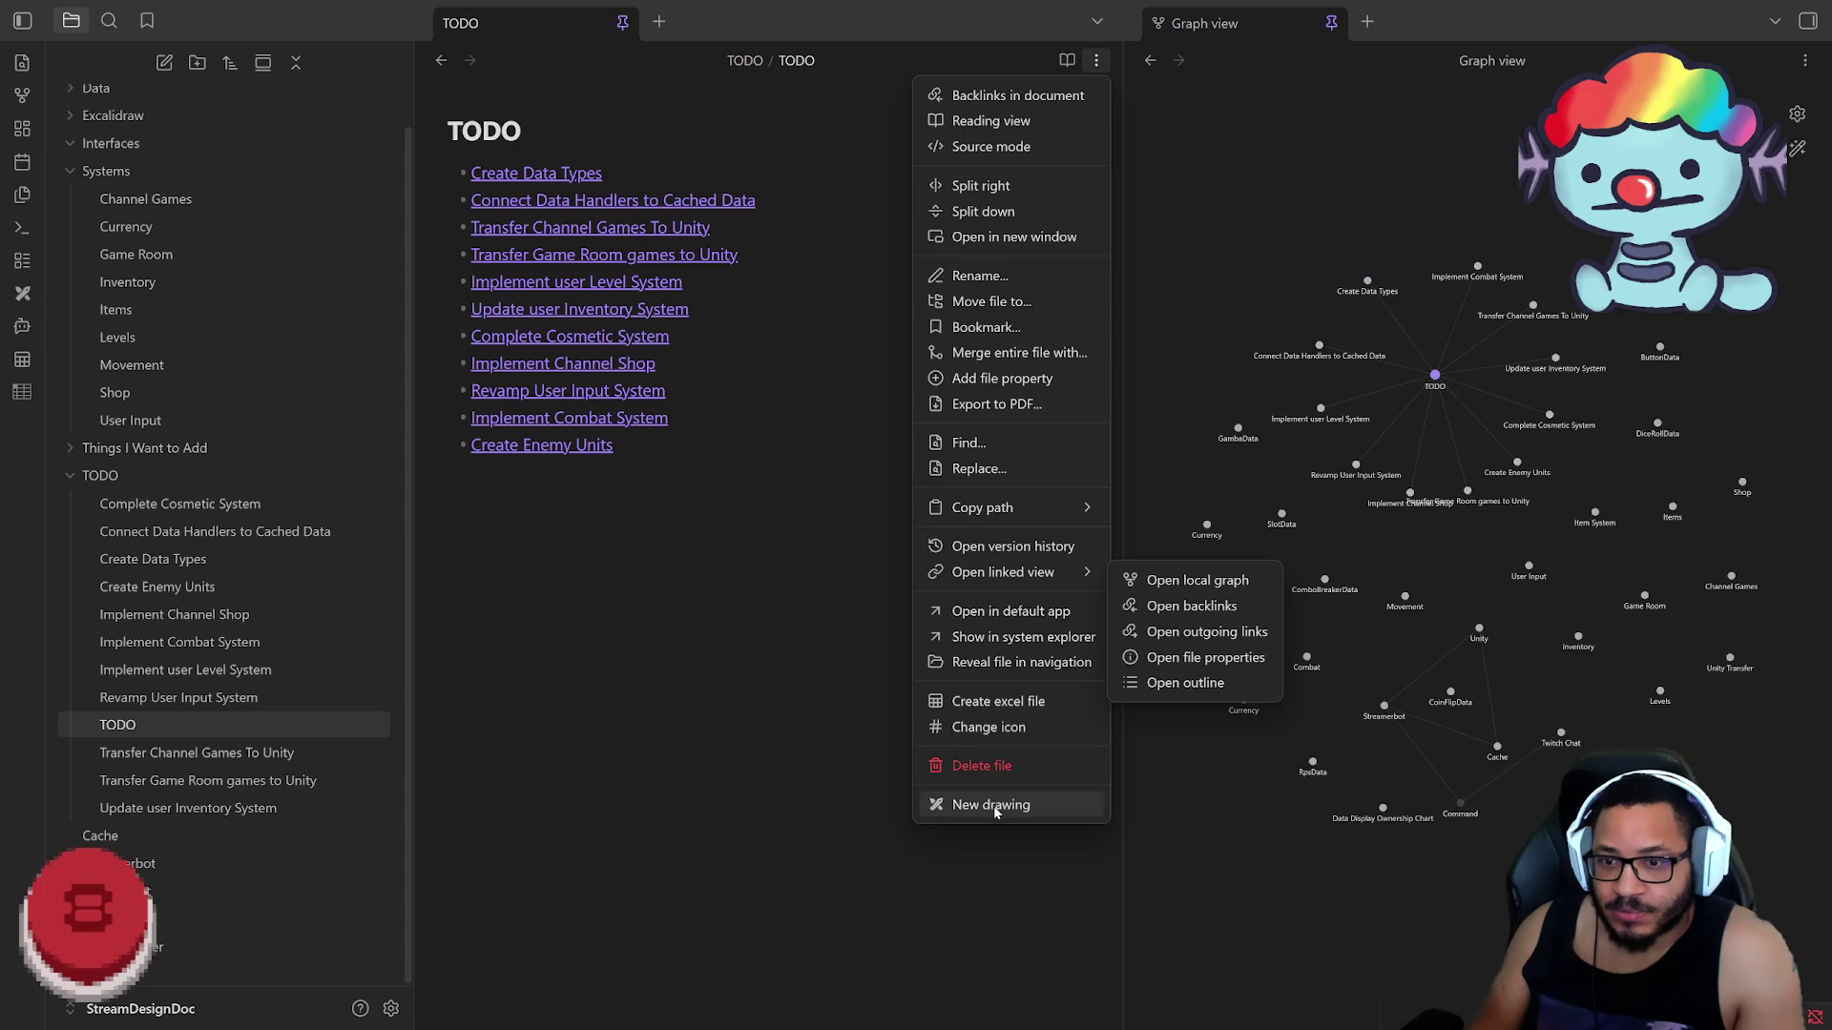
key("Escape")
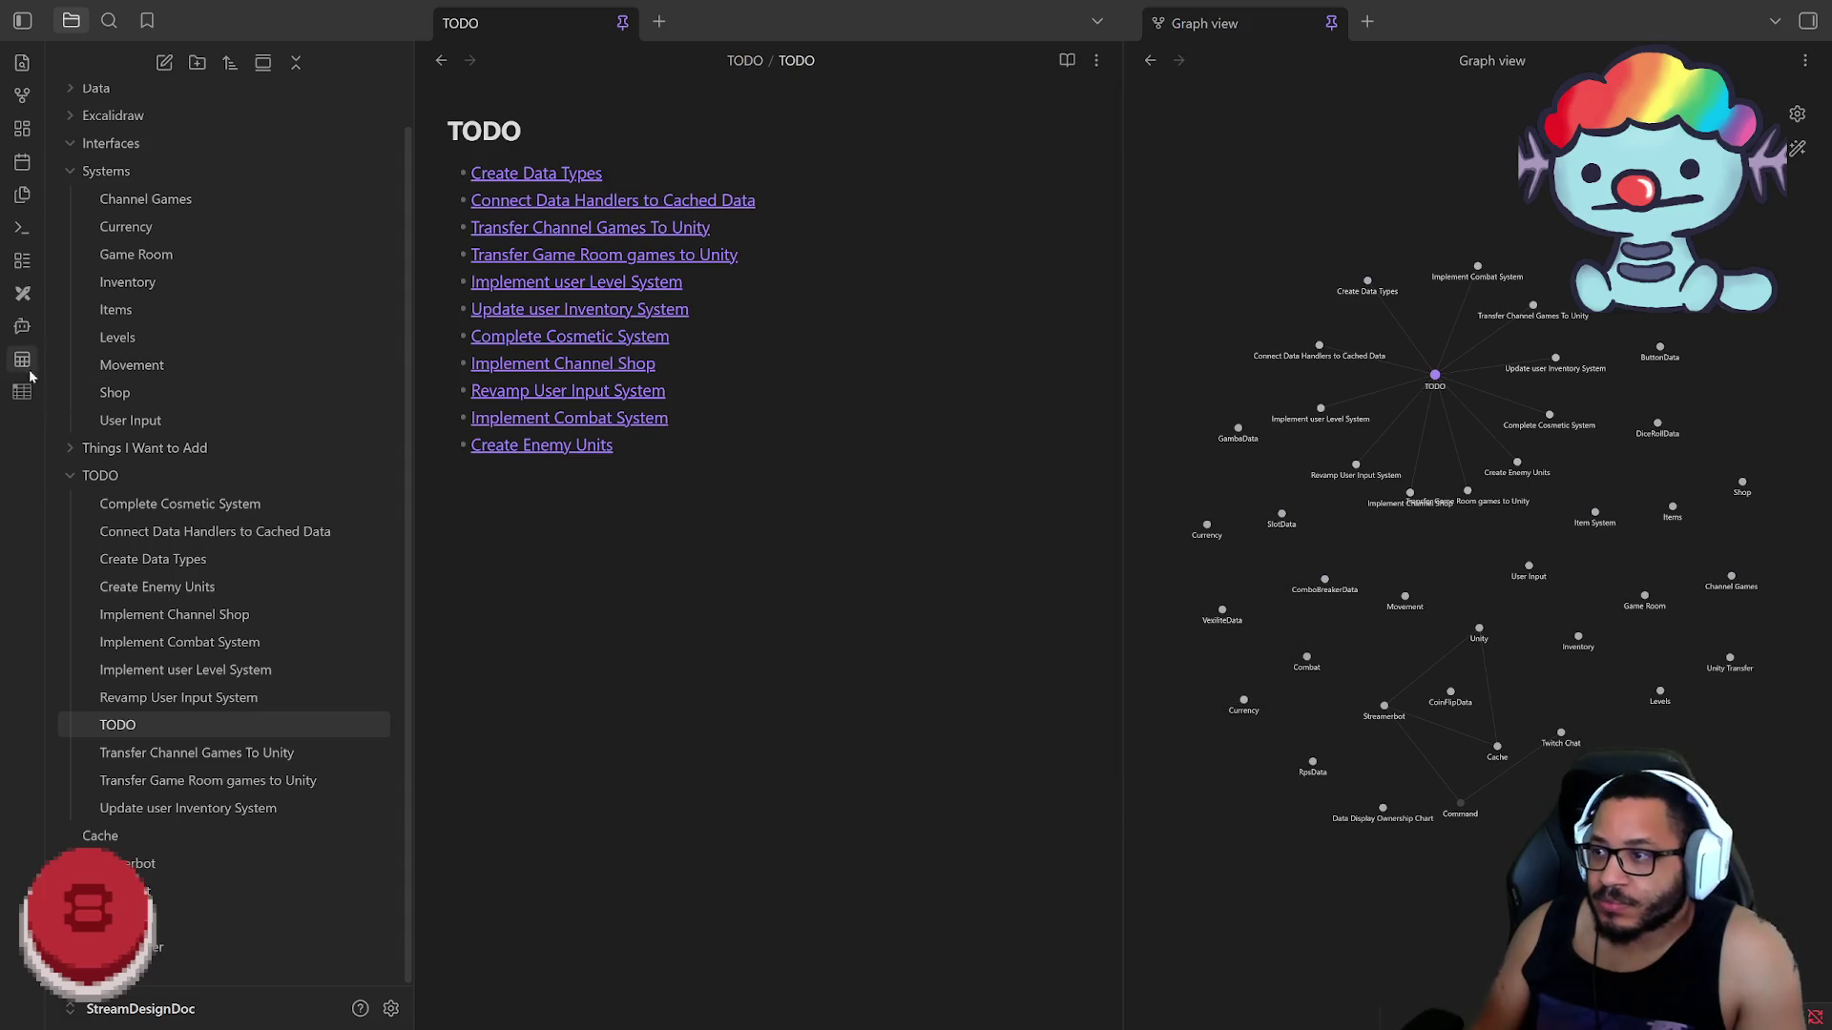
left_click(22, 230)
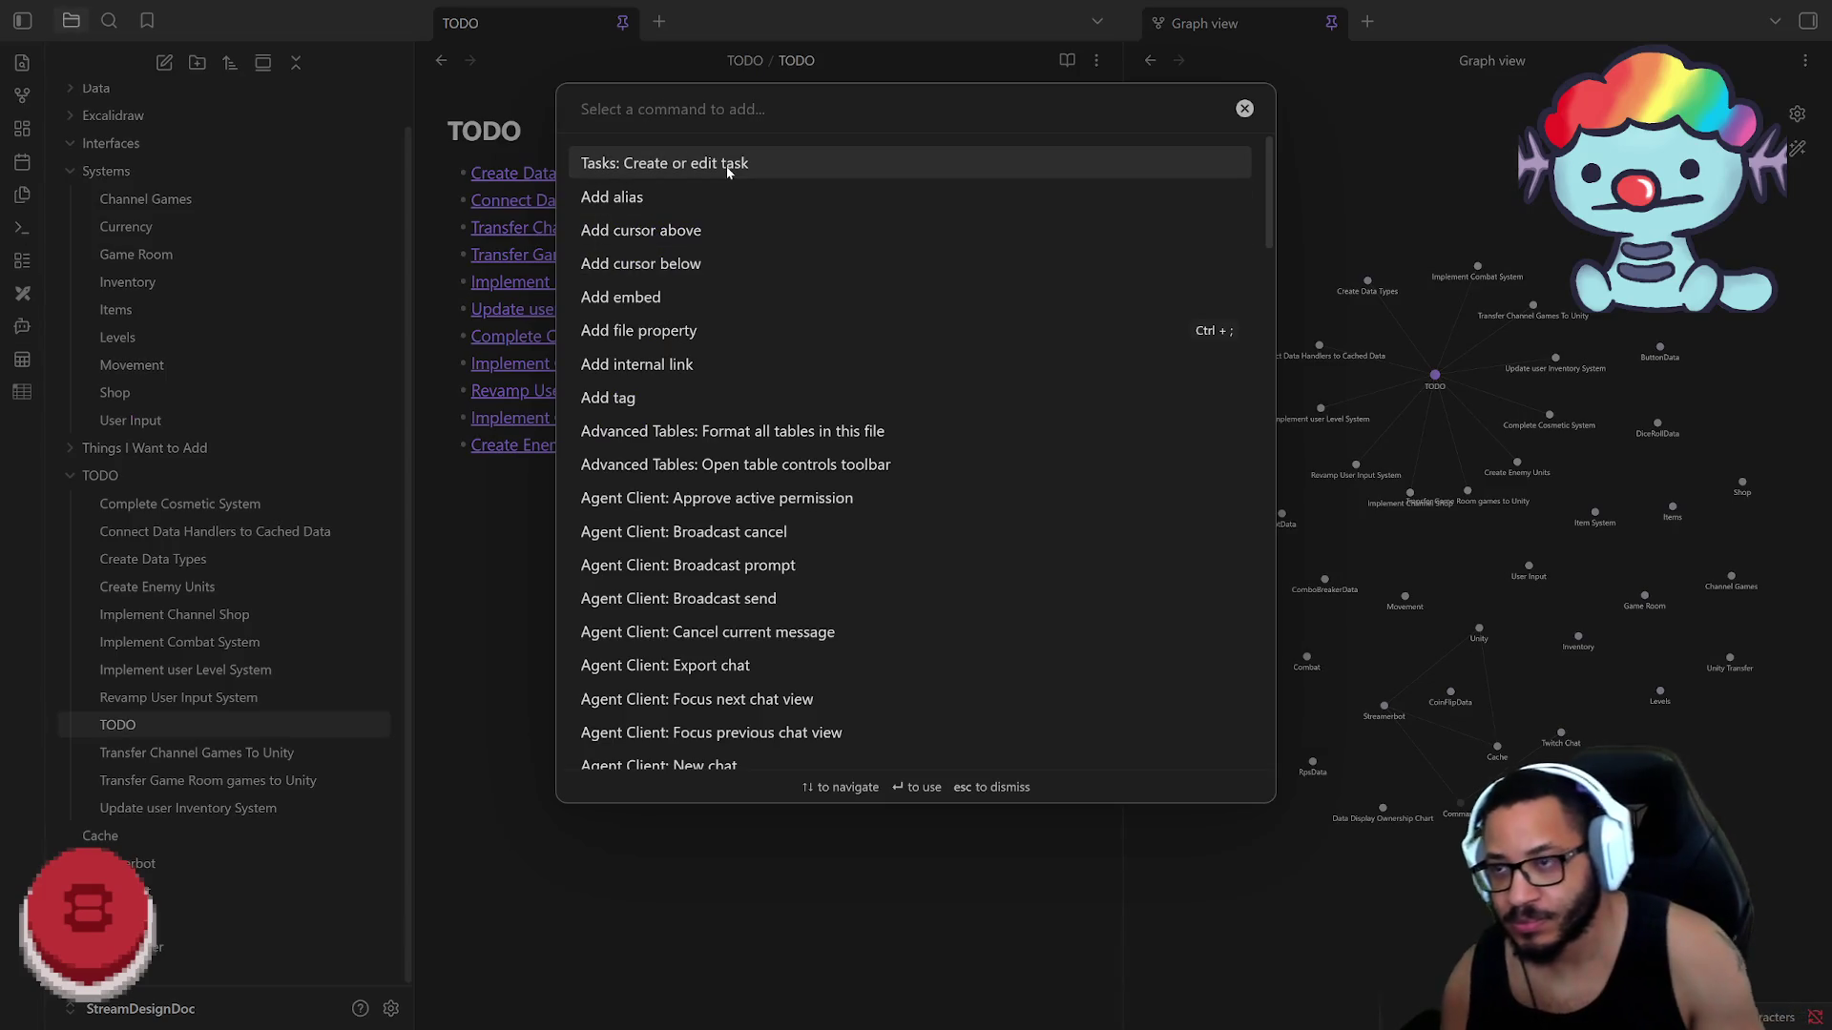
type("Tas")
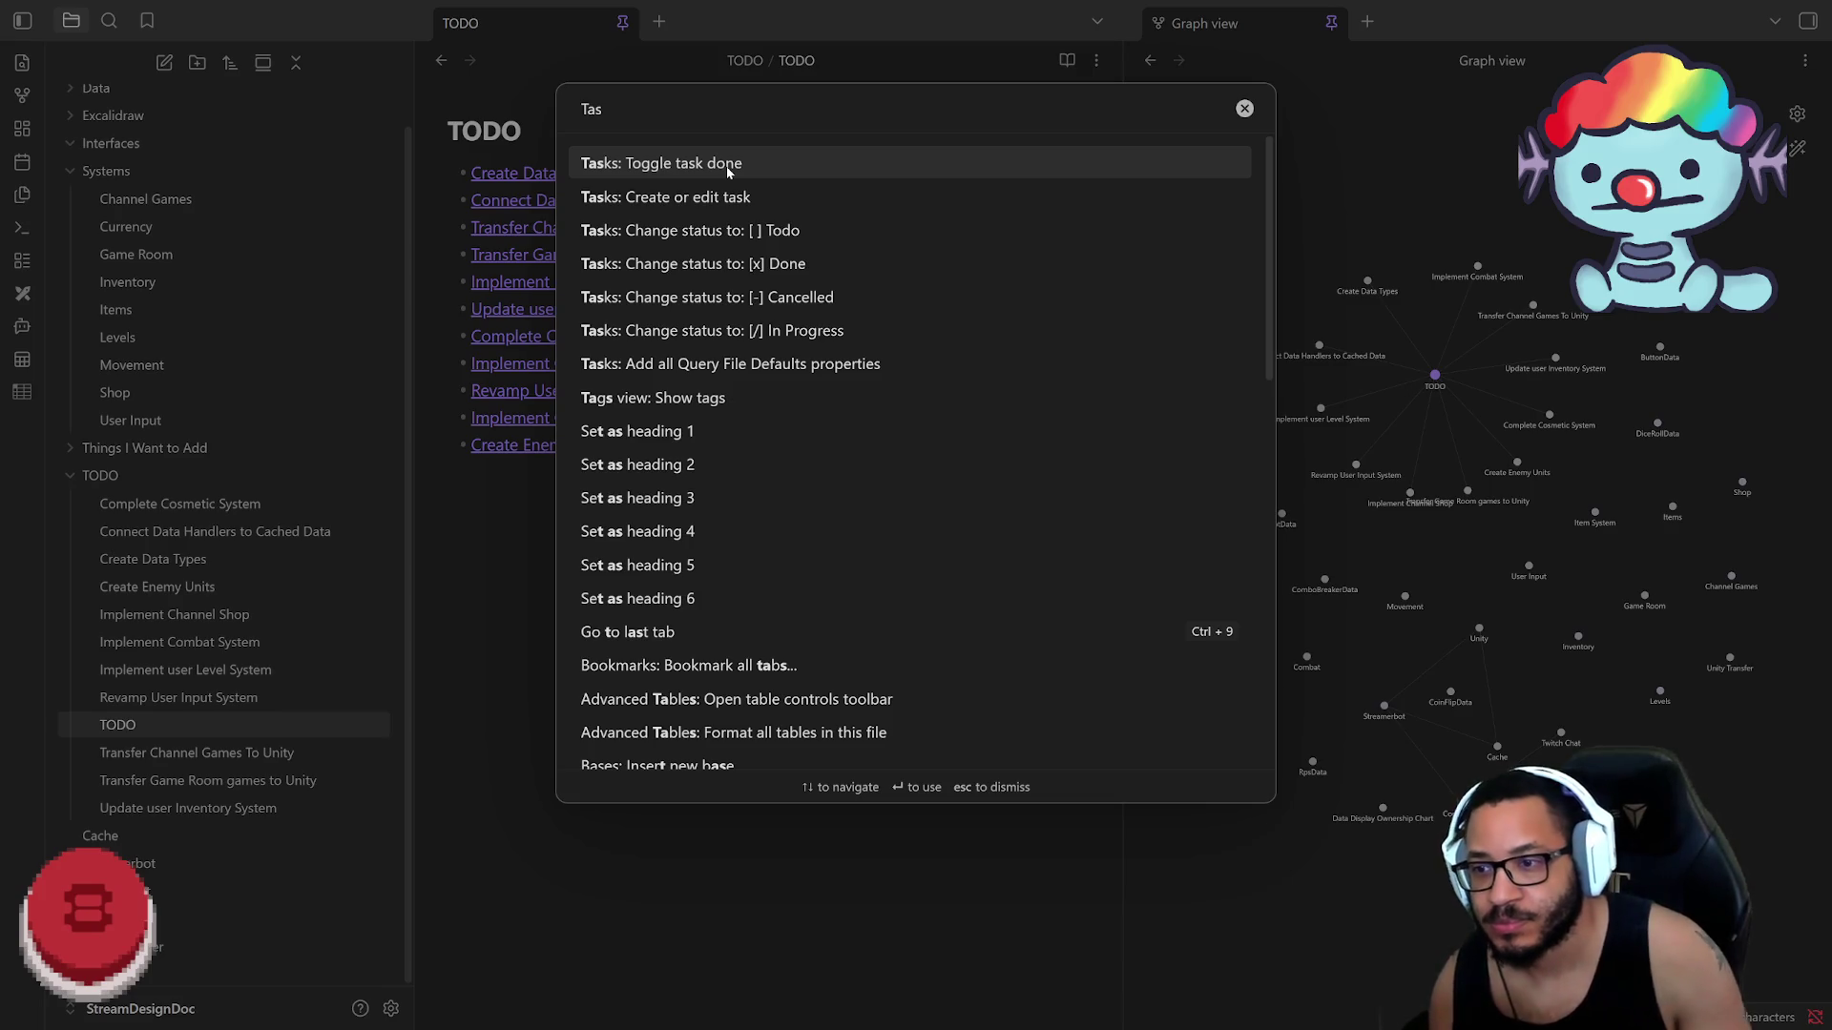
Step: Clear and close the command palette, then go to Settings > Community plugins
key("BackSpace")
key("BackSpace")
key("BackSpace")
left_click(1243, 109)
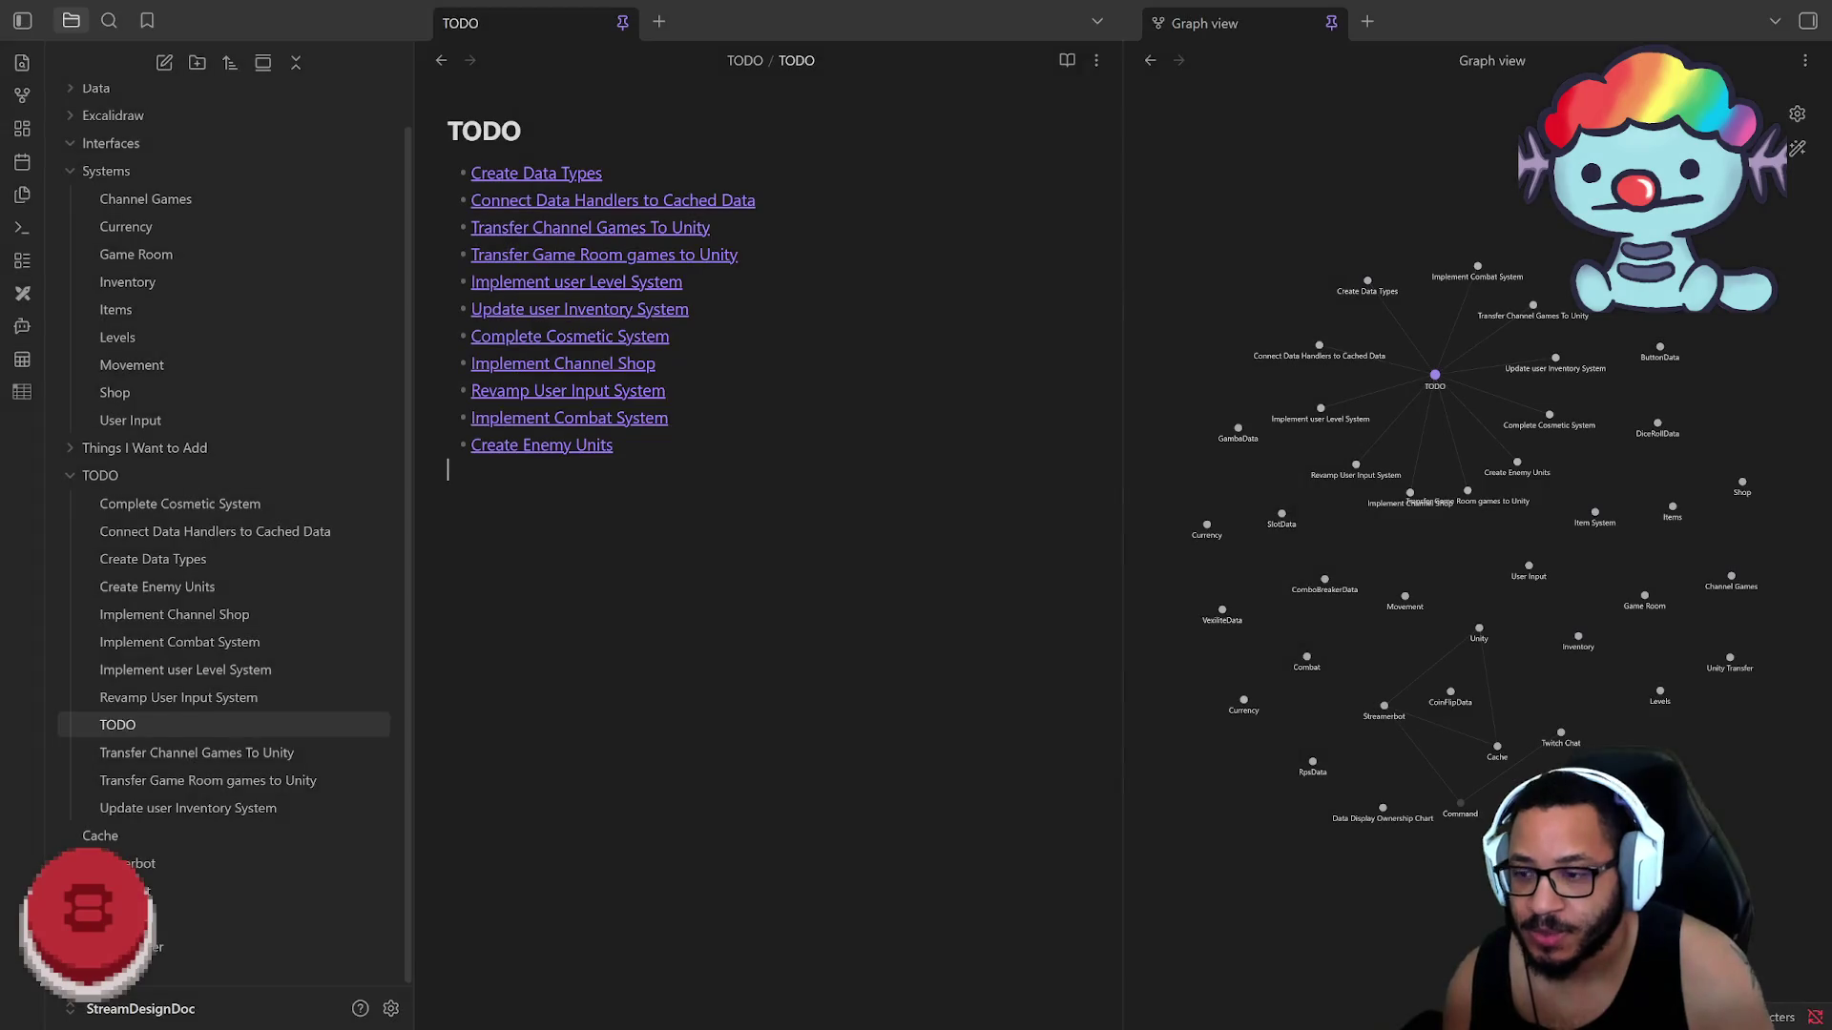
left_click(389, 1008)
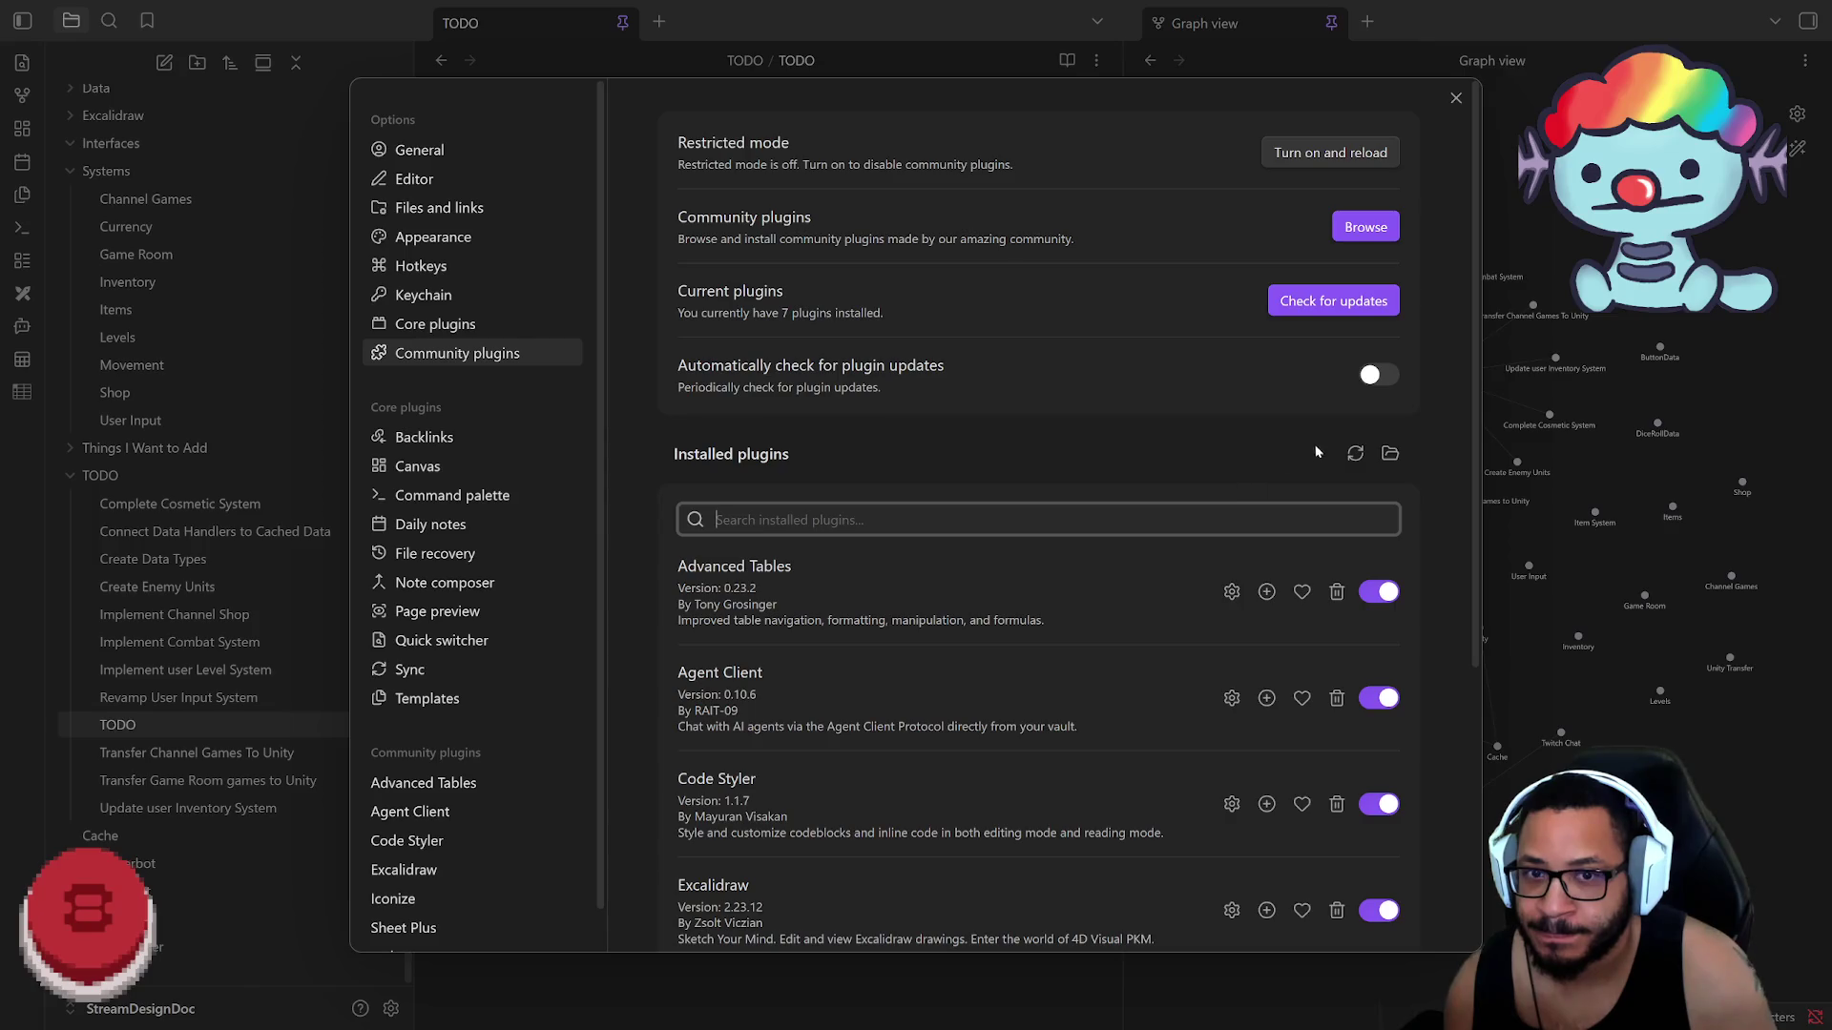
scroll(953, 588, "down", 3)
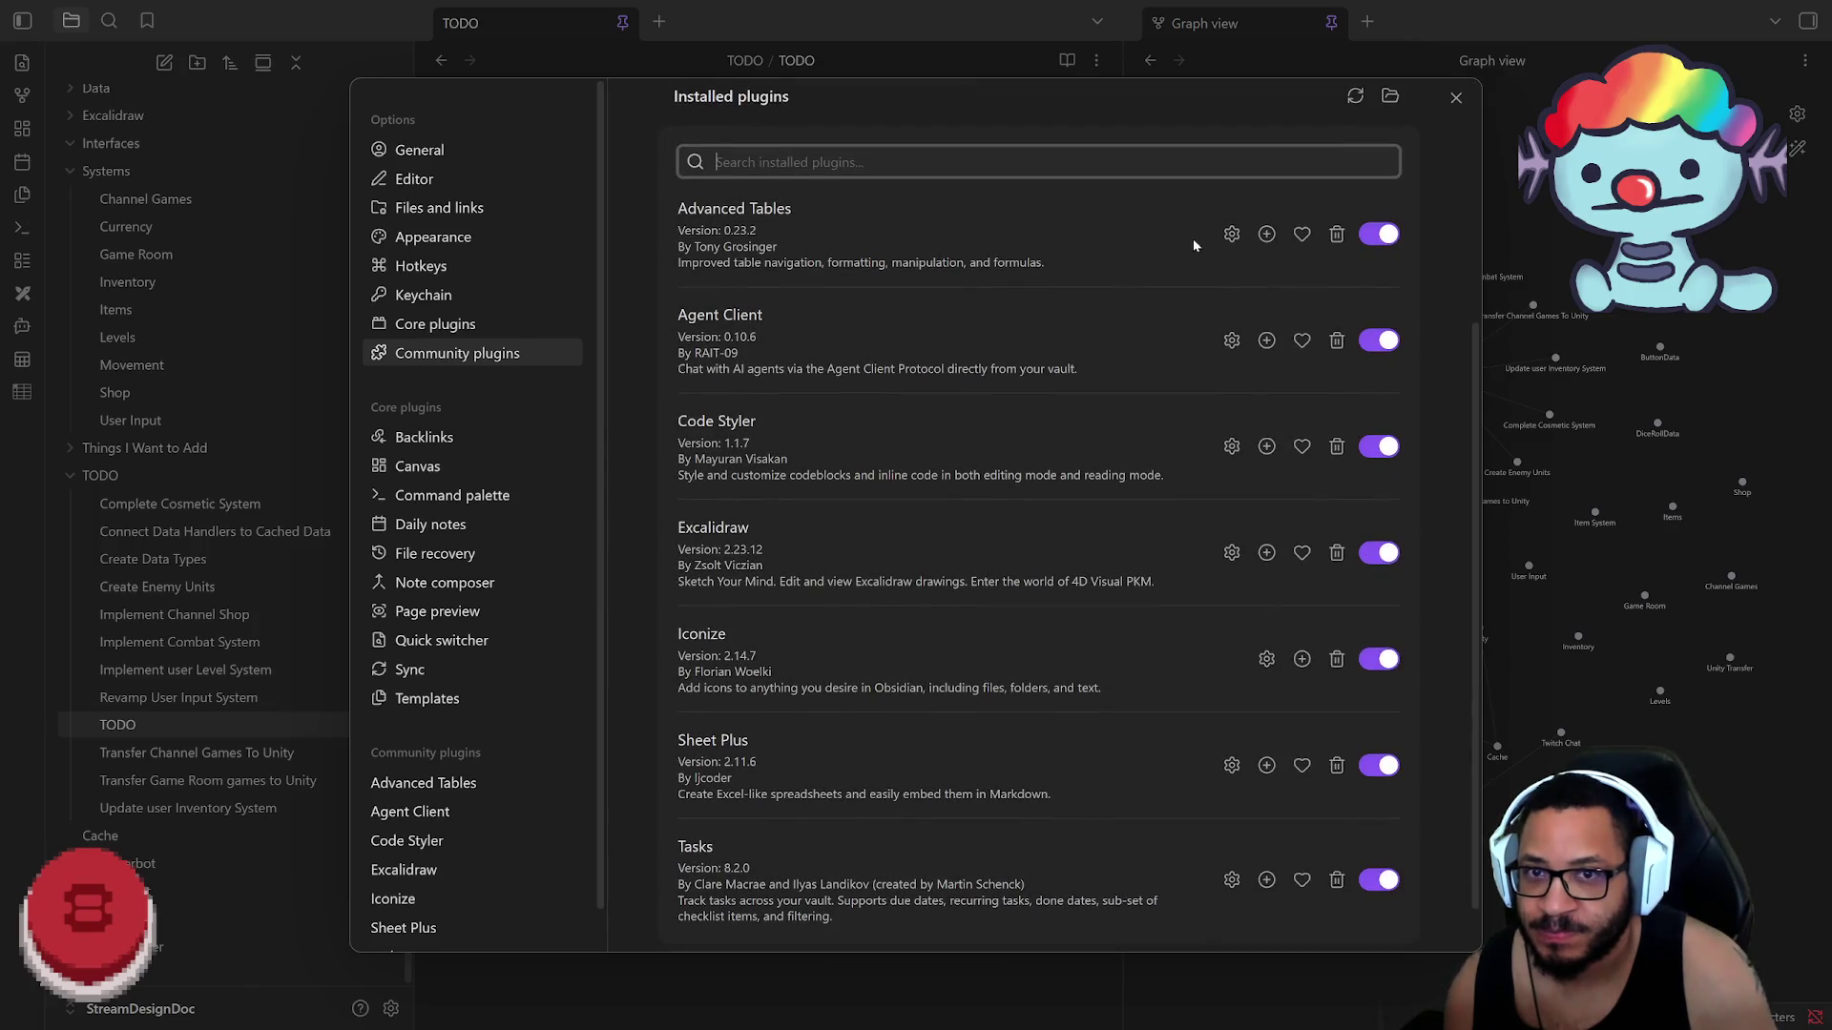
scroll(1193, 245, "down", 1)
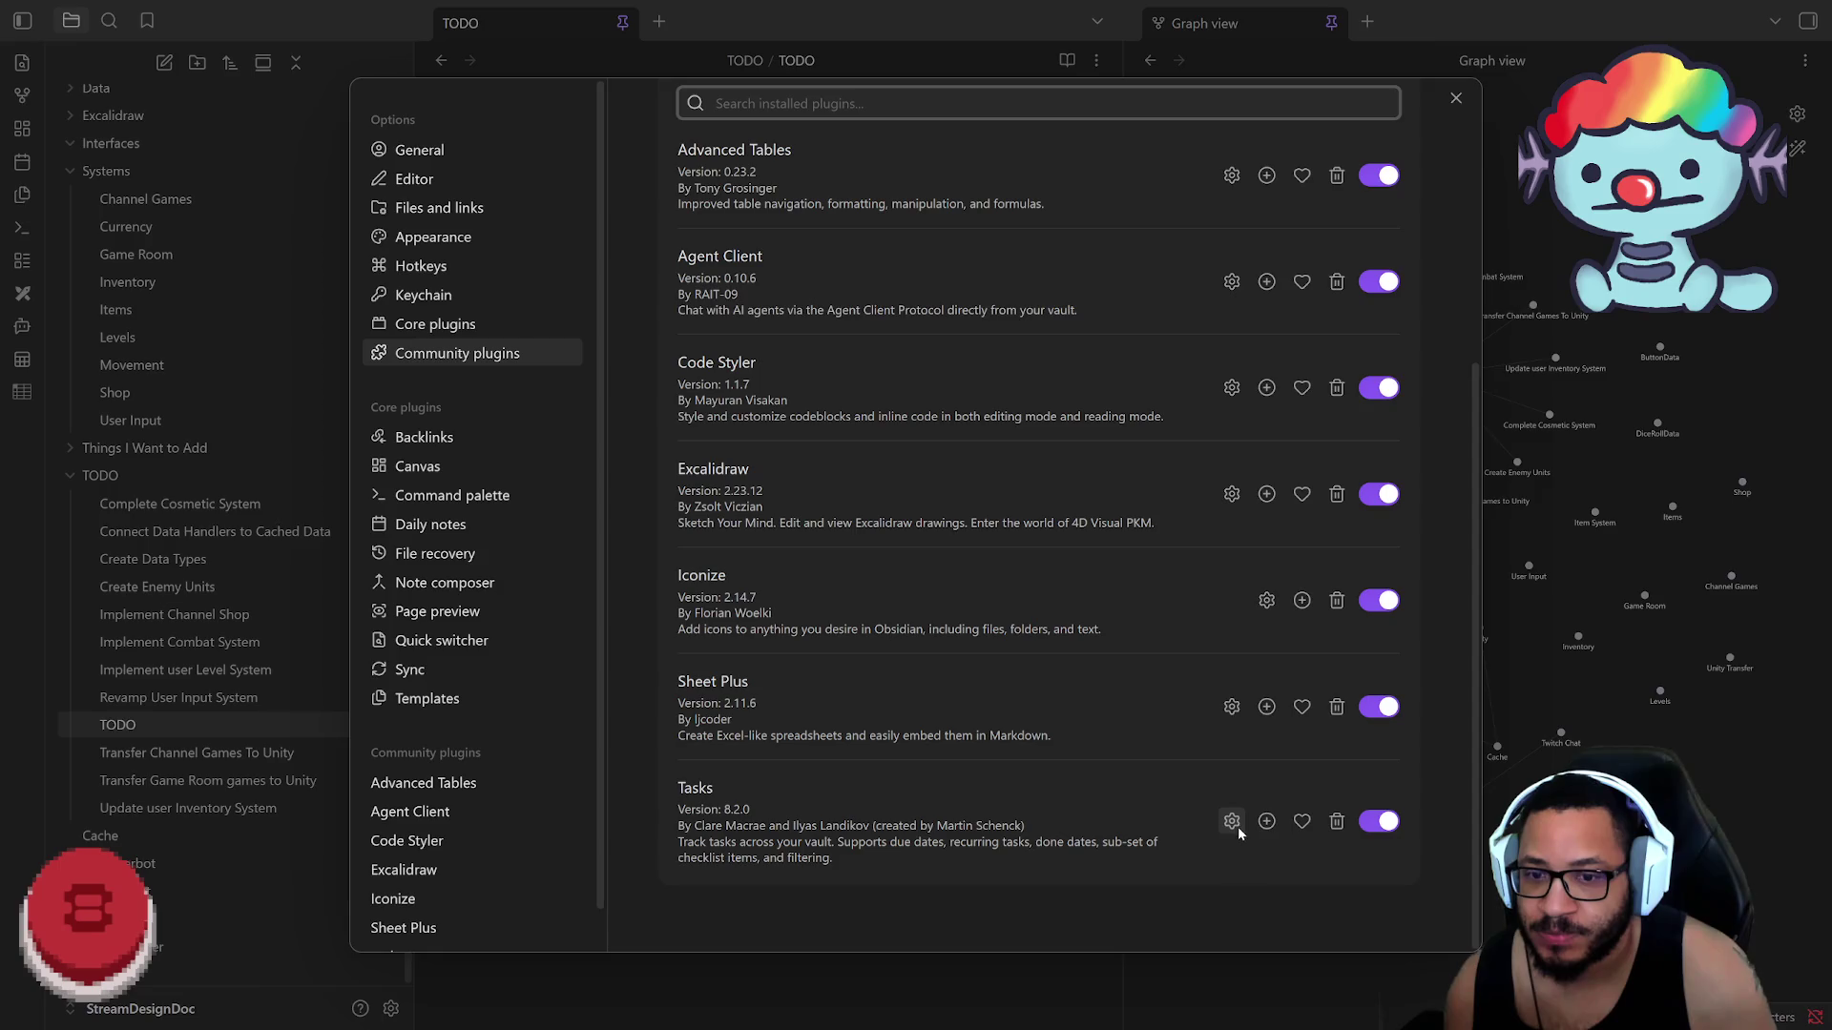
Step: Open the installed Tasks plugin's details page (version 8.2.0)
left_click(1267, 821)
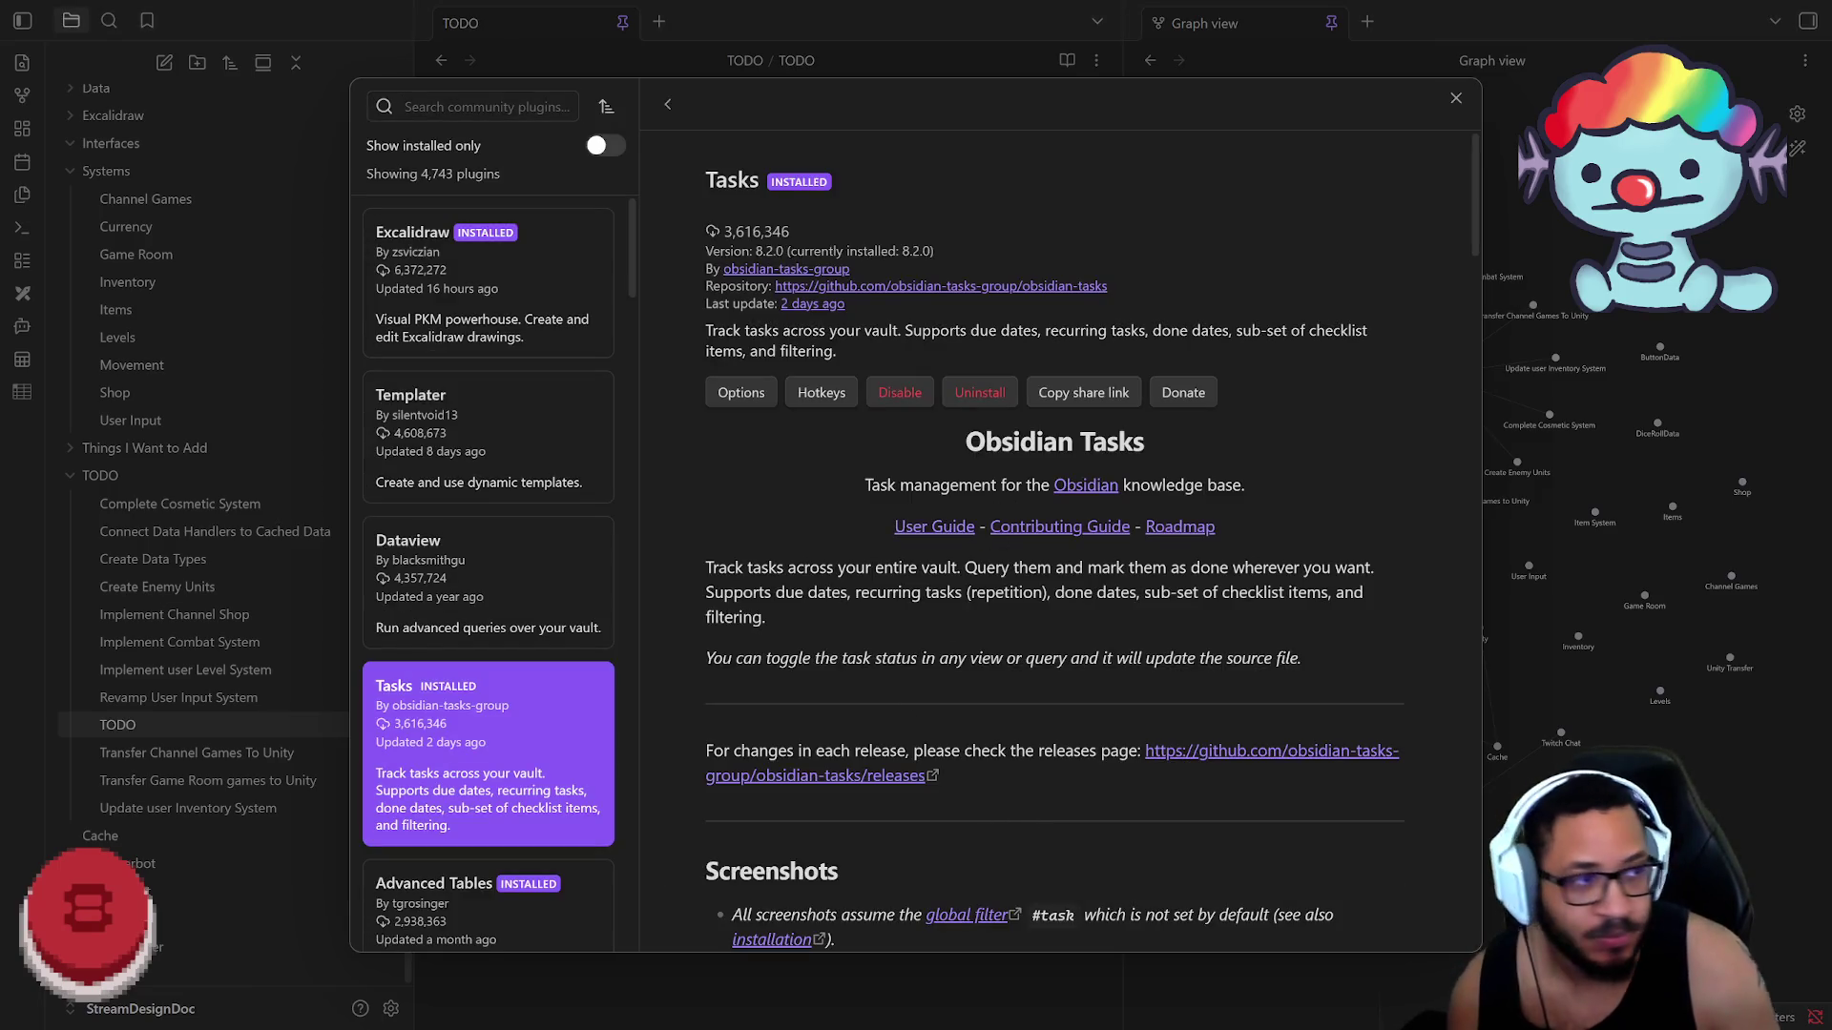
Step: Show the hotkey settings filtered to the Tasks plugin's seven commands, none assigned
left_click(821, 392)
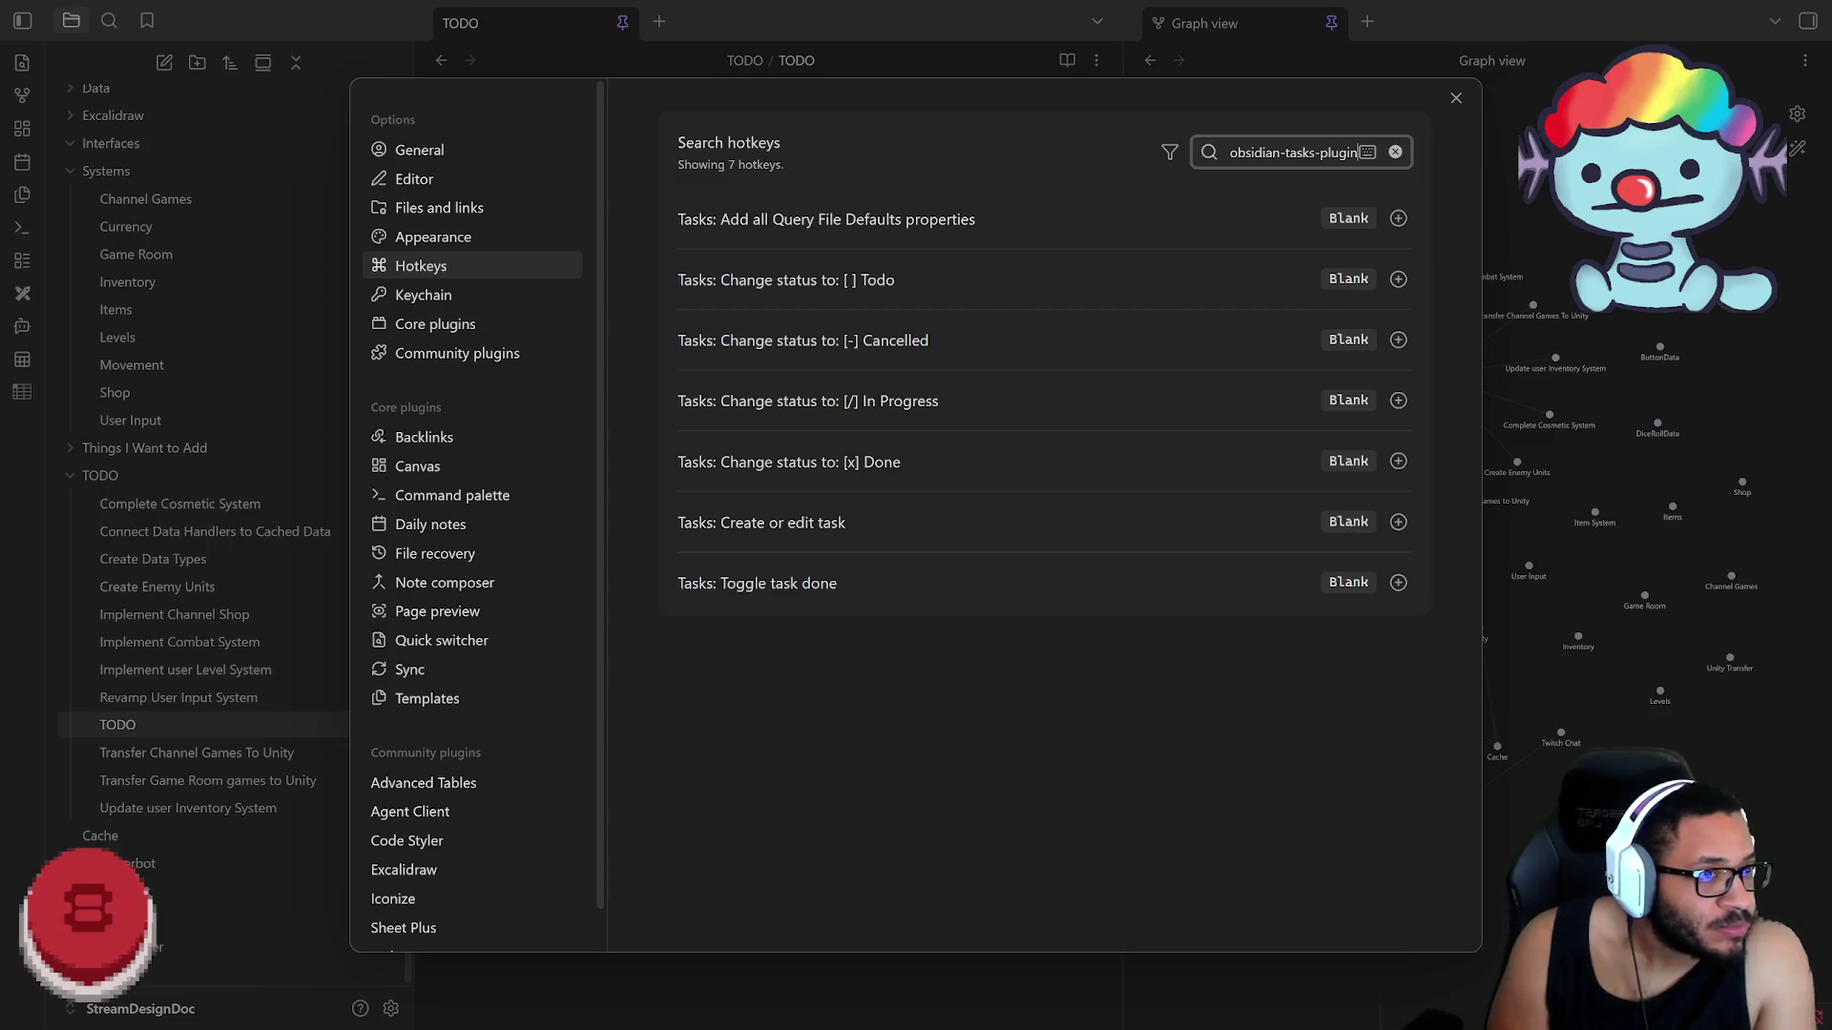
Step: Close the Settings dialog so the TODO note's eleven linked tasks show again
key("alt+Tab")
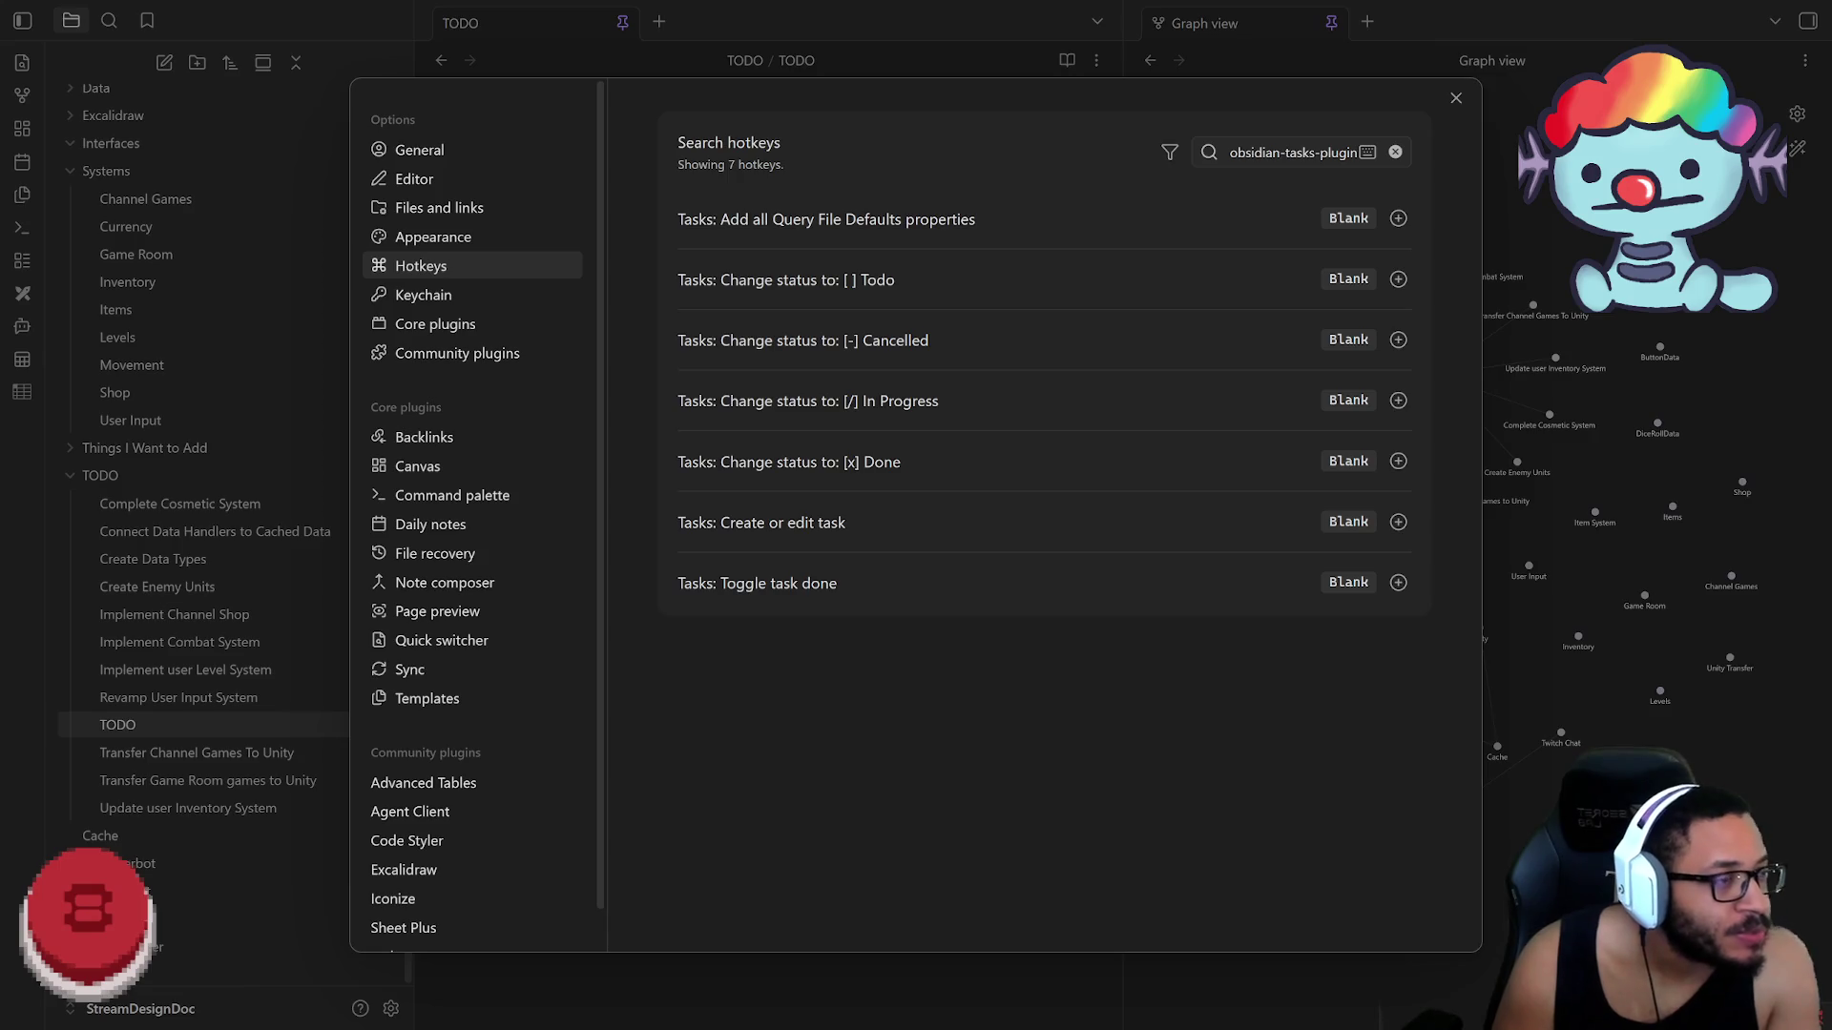
left_click(1455, 98)
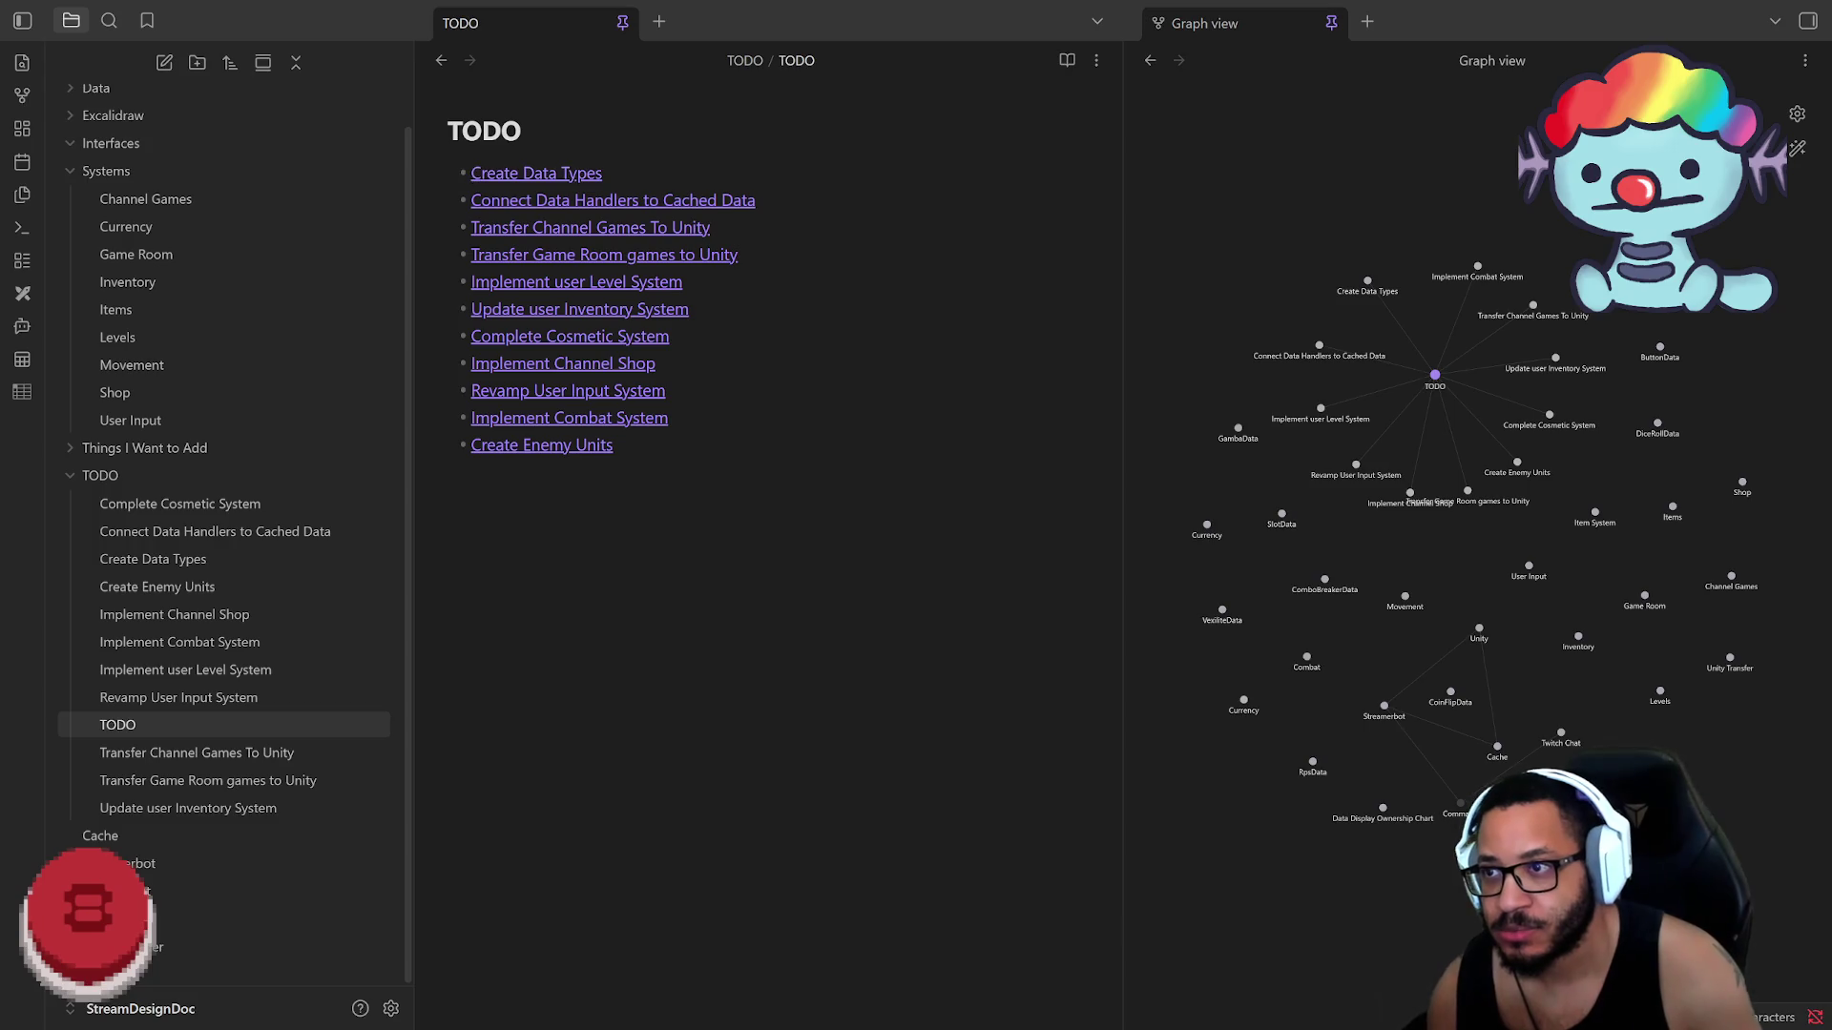
Step: Edit the Create Data Types line, dismiss the Tasks suggestions and move down the list
key("Right")
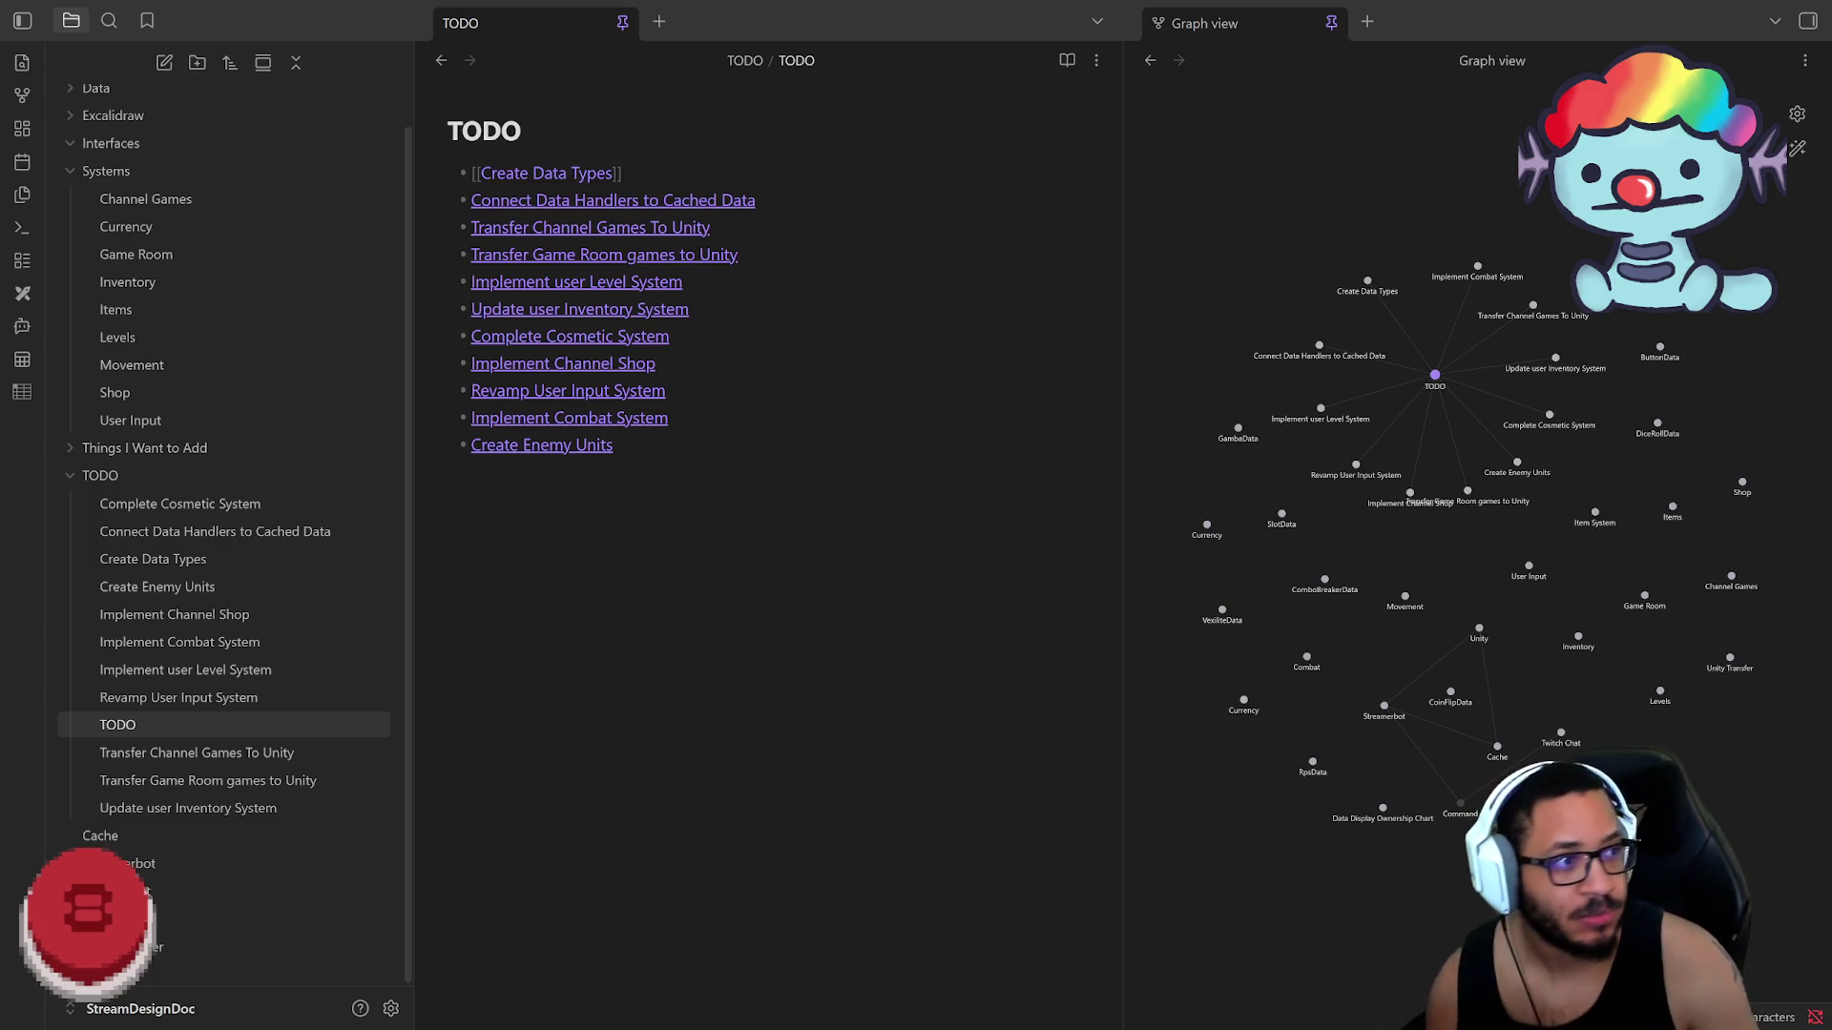
type("[ ]")
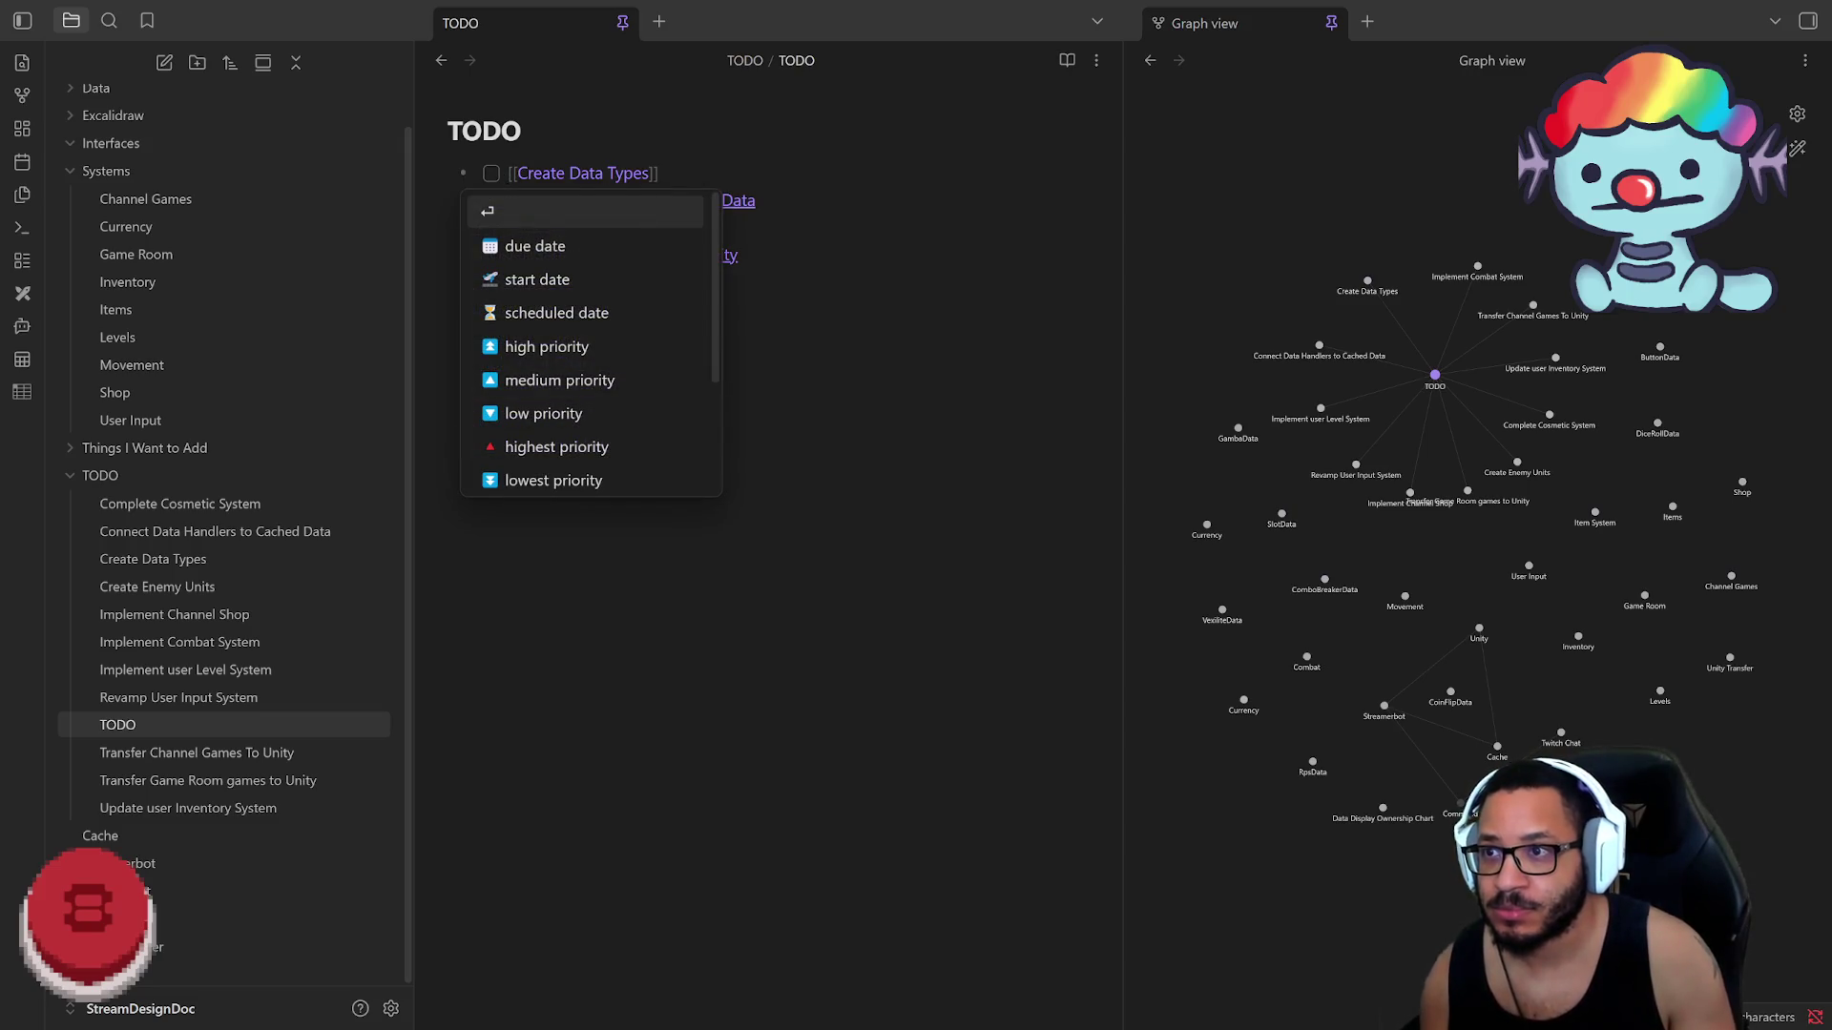
left_click(448, 469)
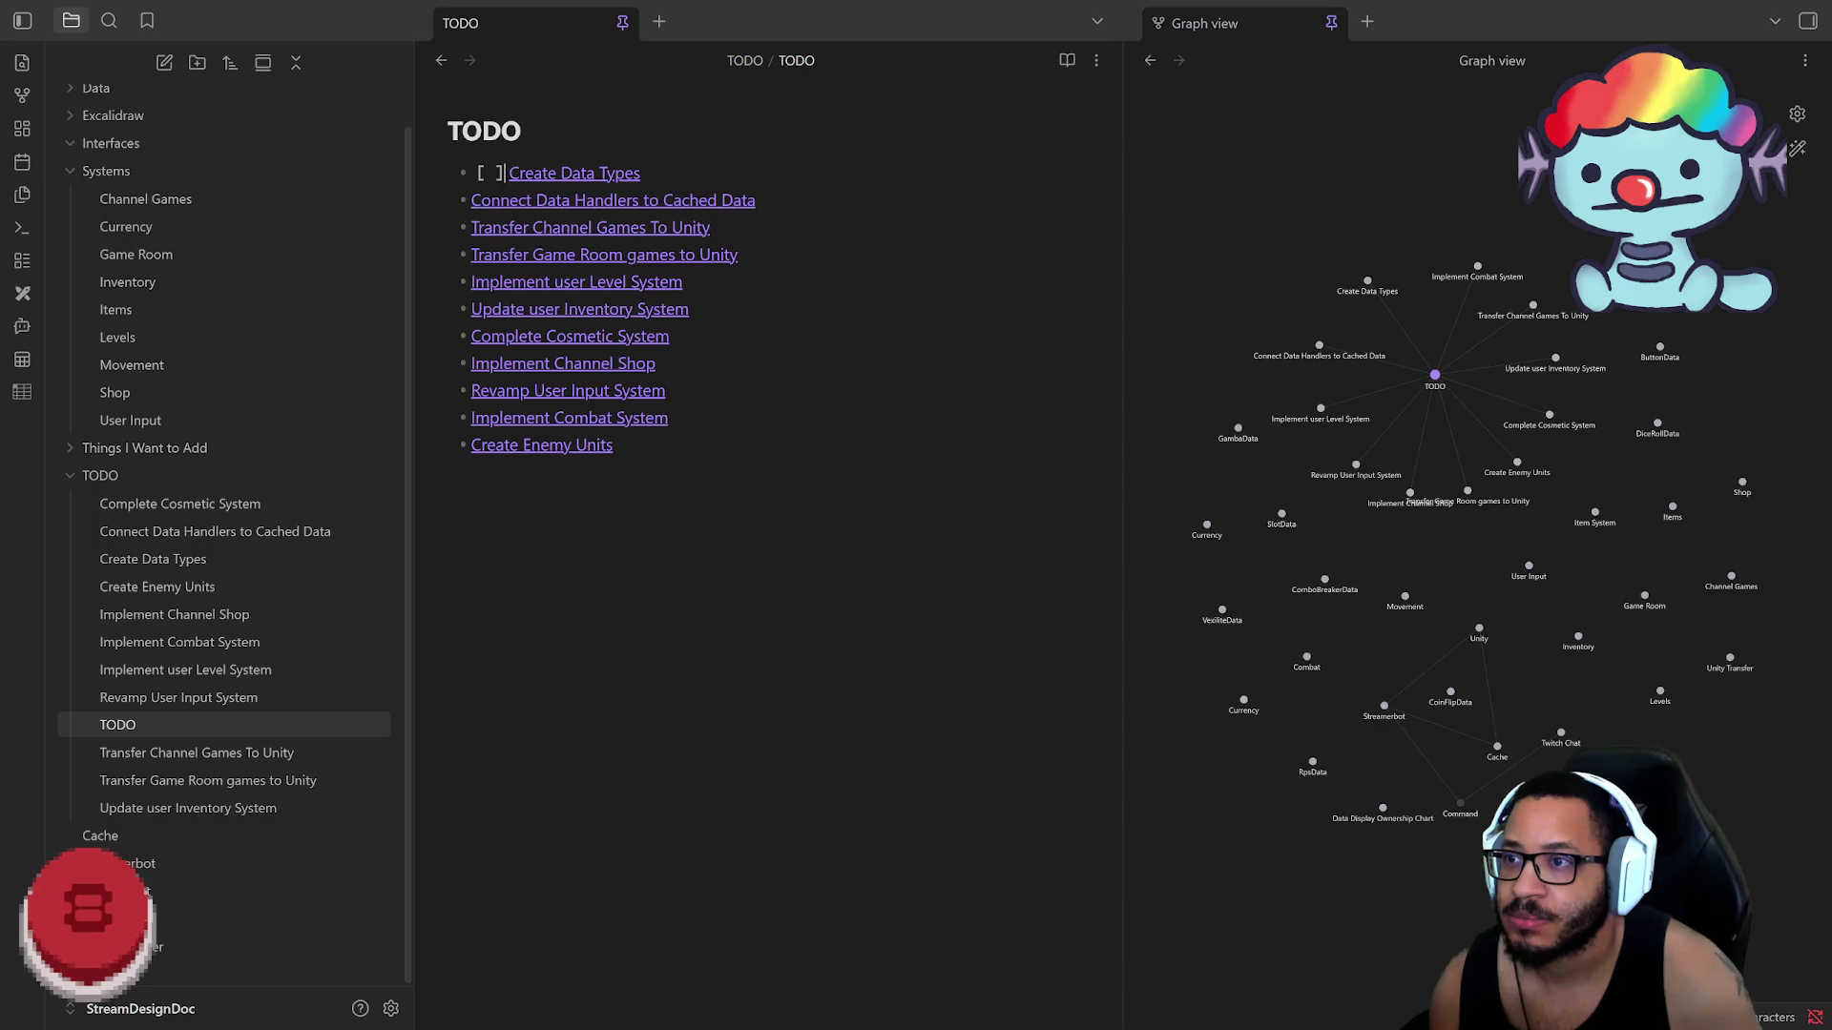
key("Down")
type("[ ]")
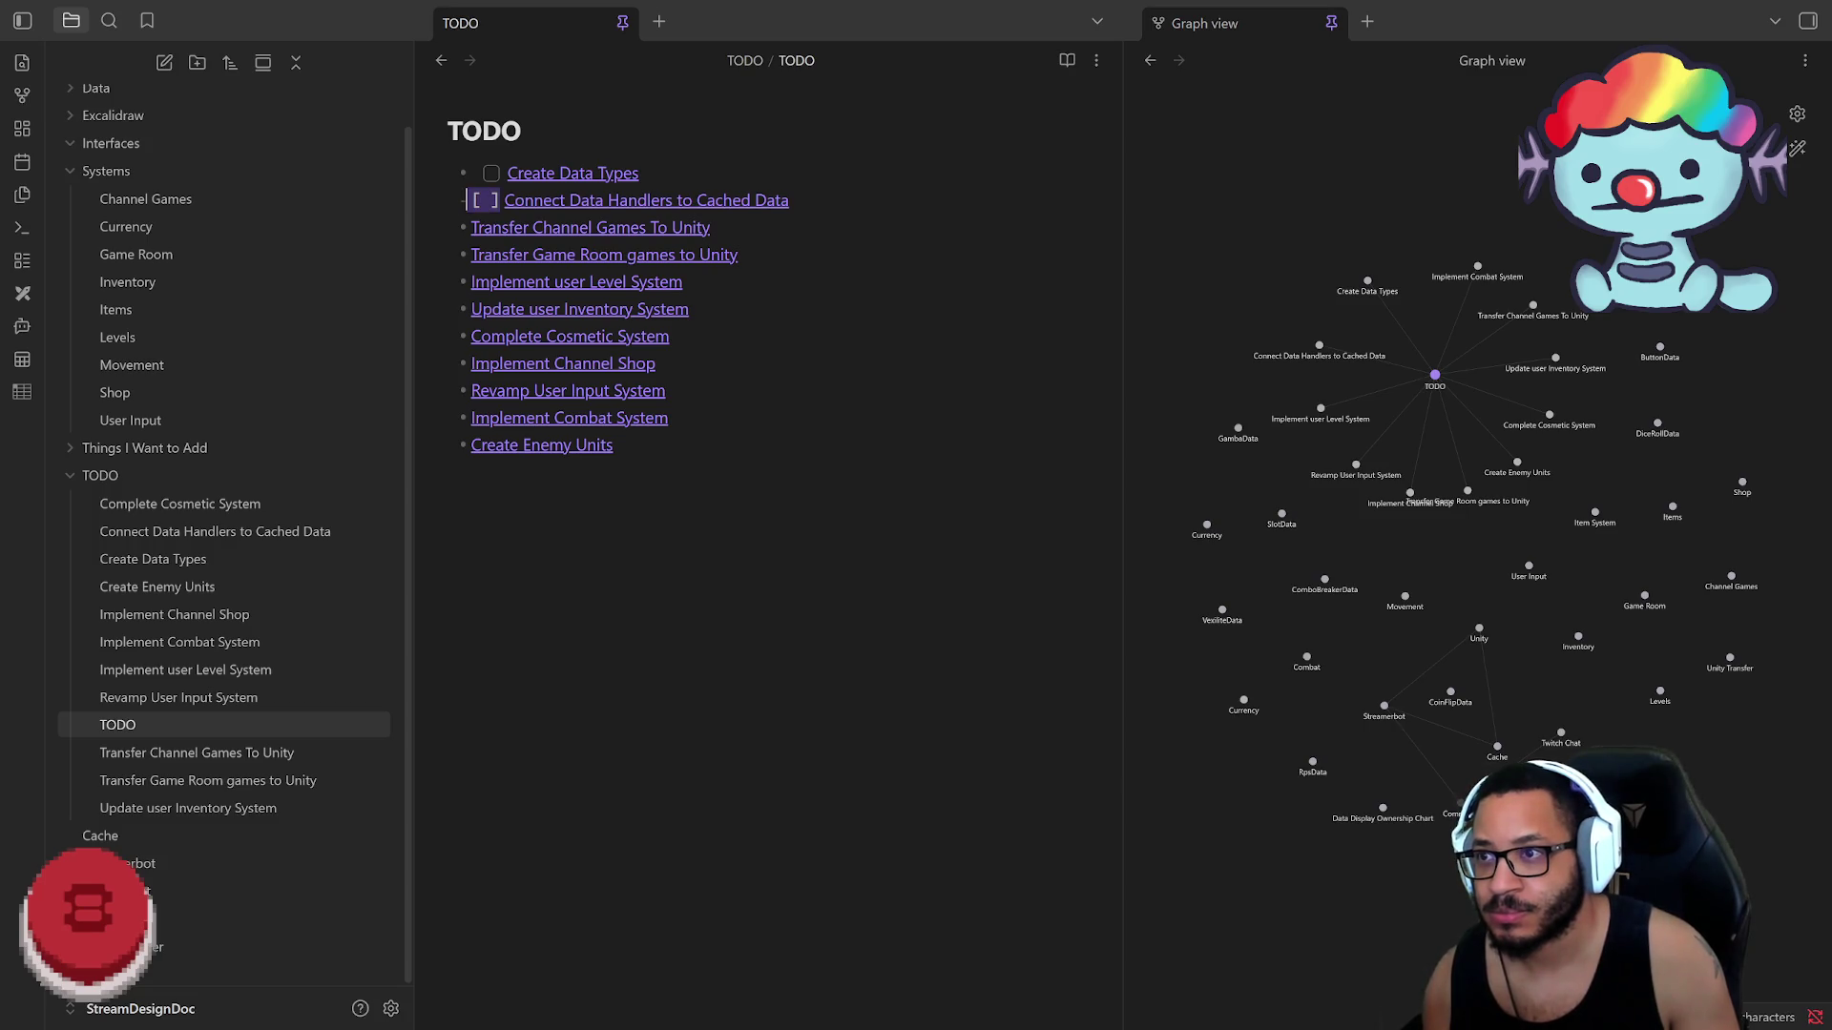
key("Down")
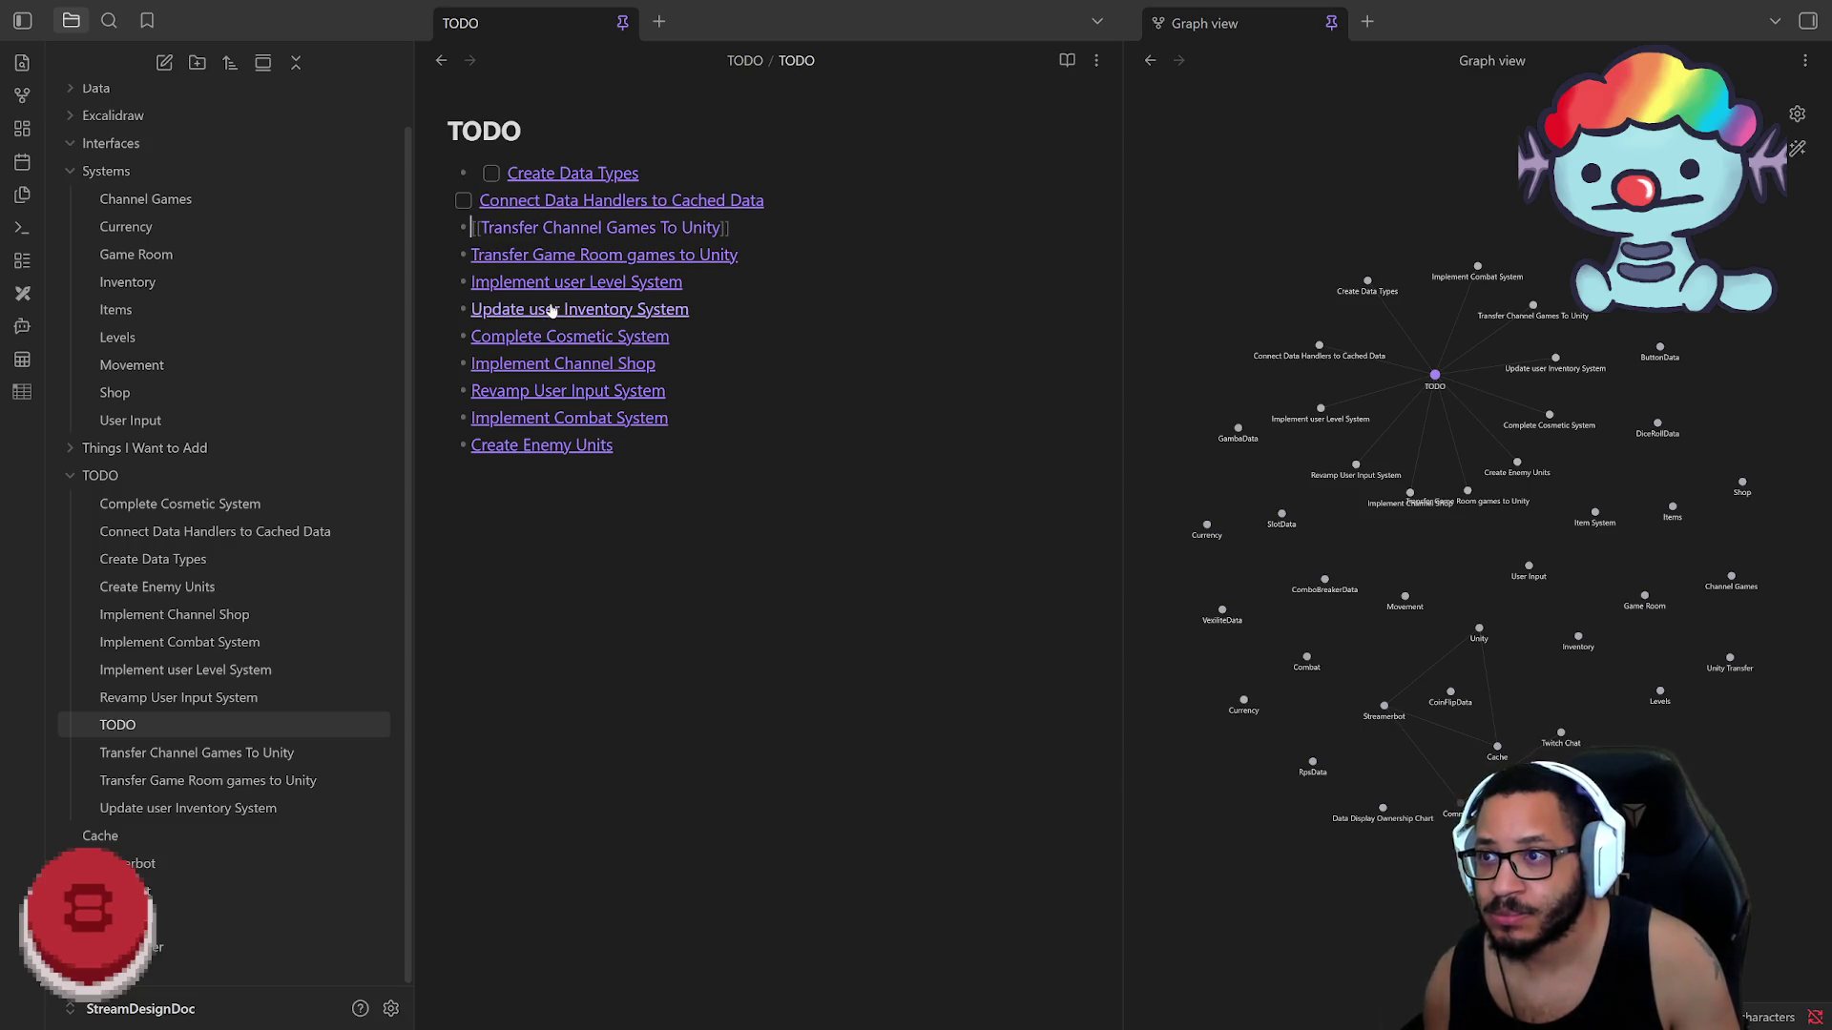
Step: Undo an accidental completion and add '[ ] ' so Connect Data Handlers becomes an unchecked task
left_click(462, 201)
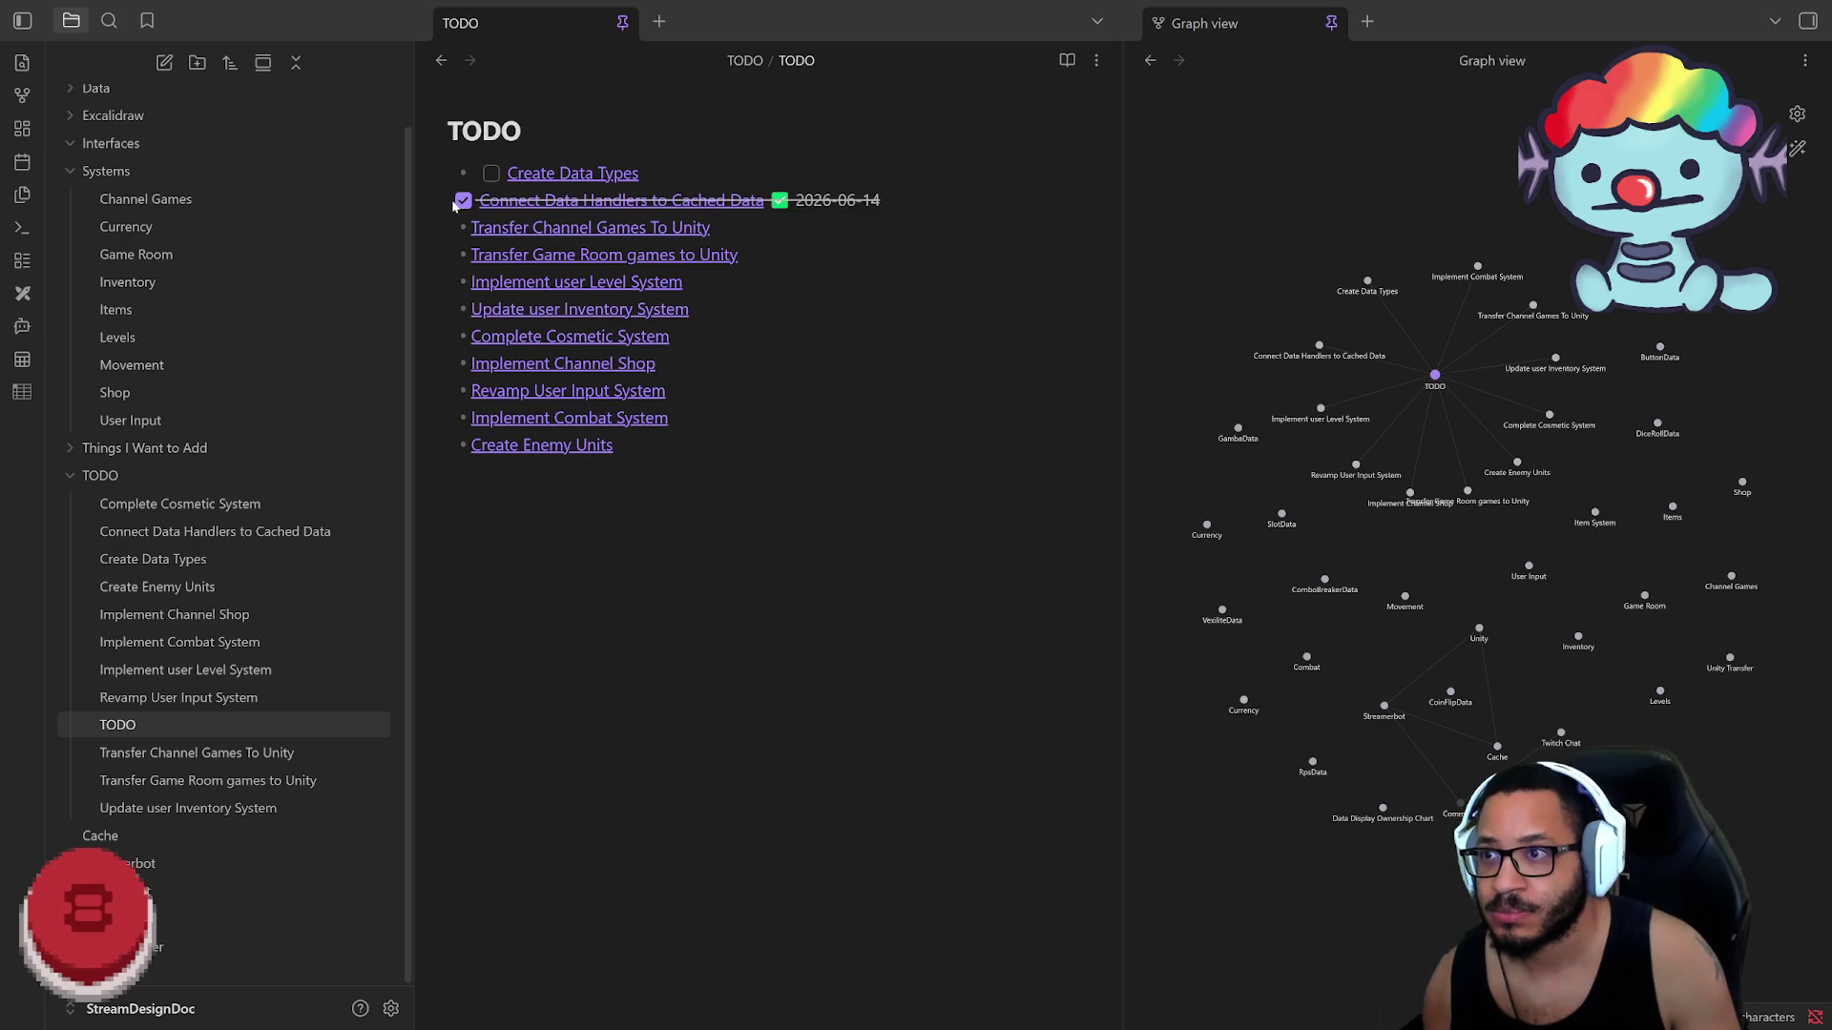
left_click(462, 201)
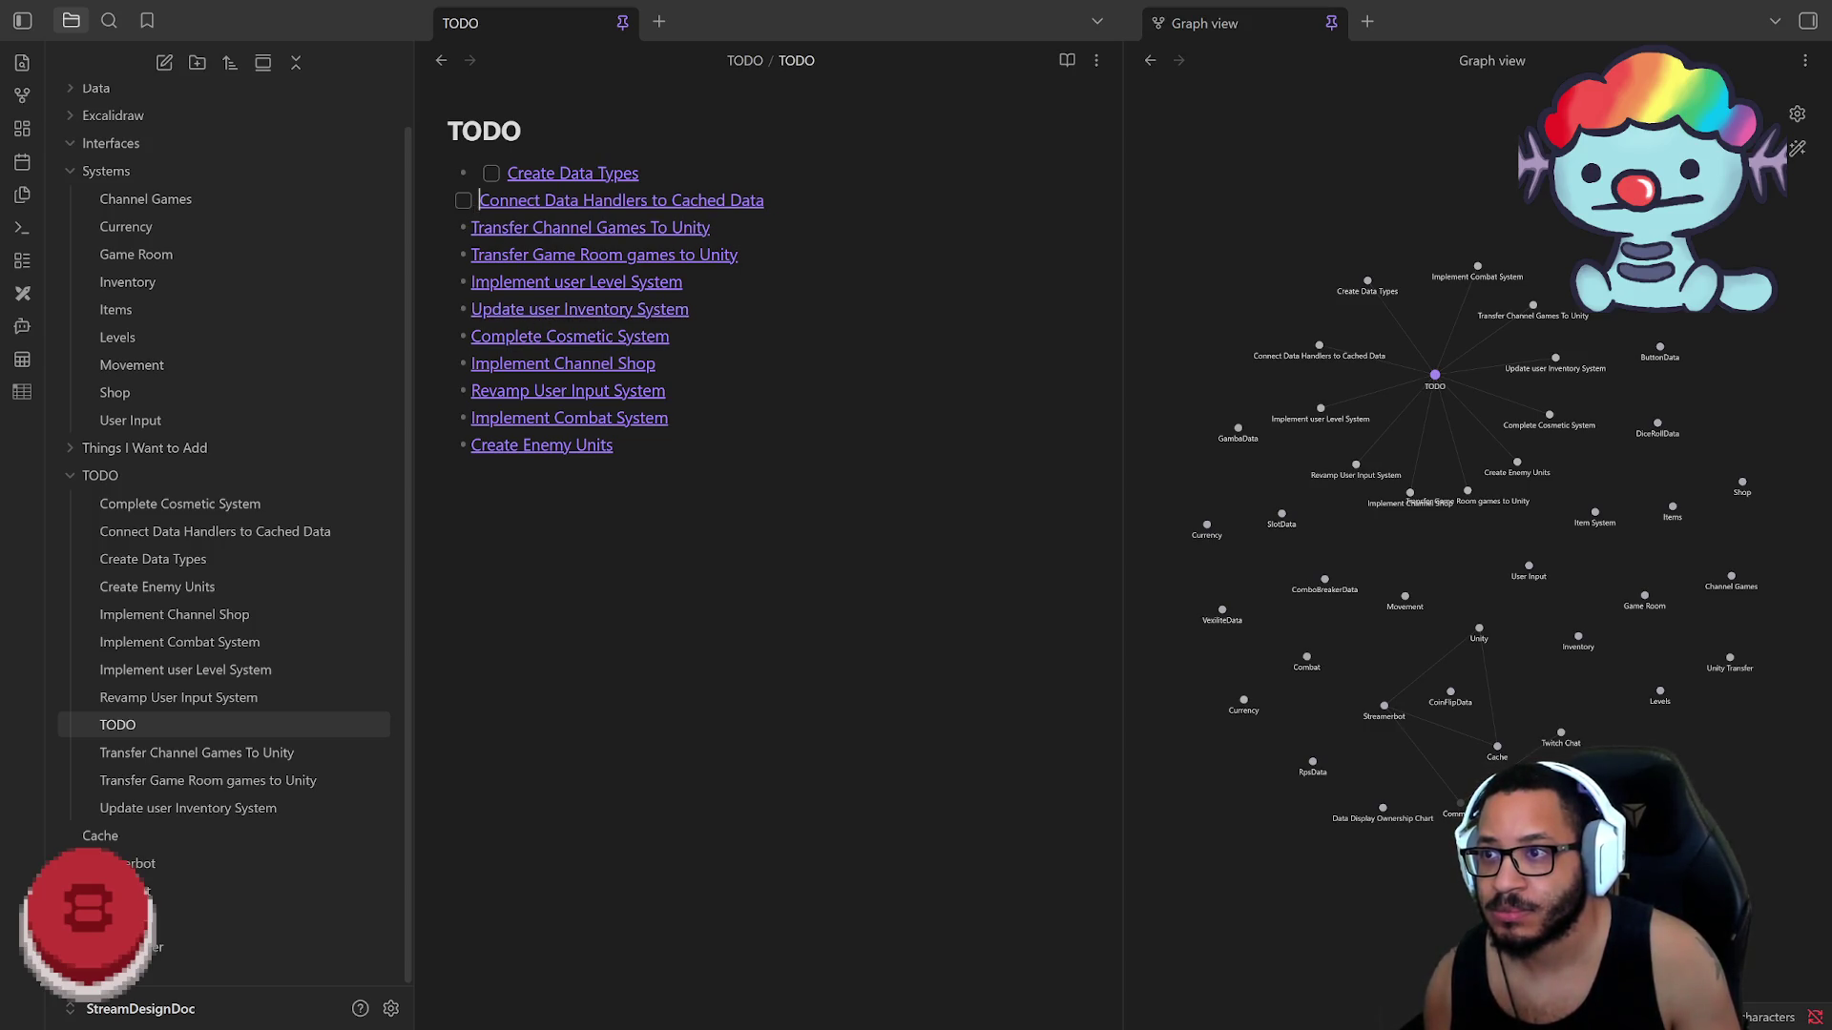
key("Home")
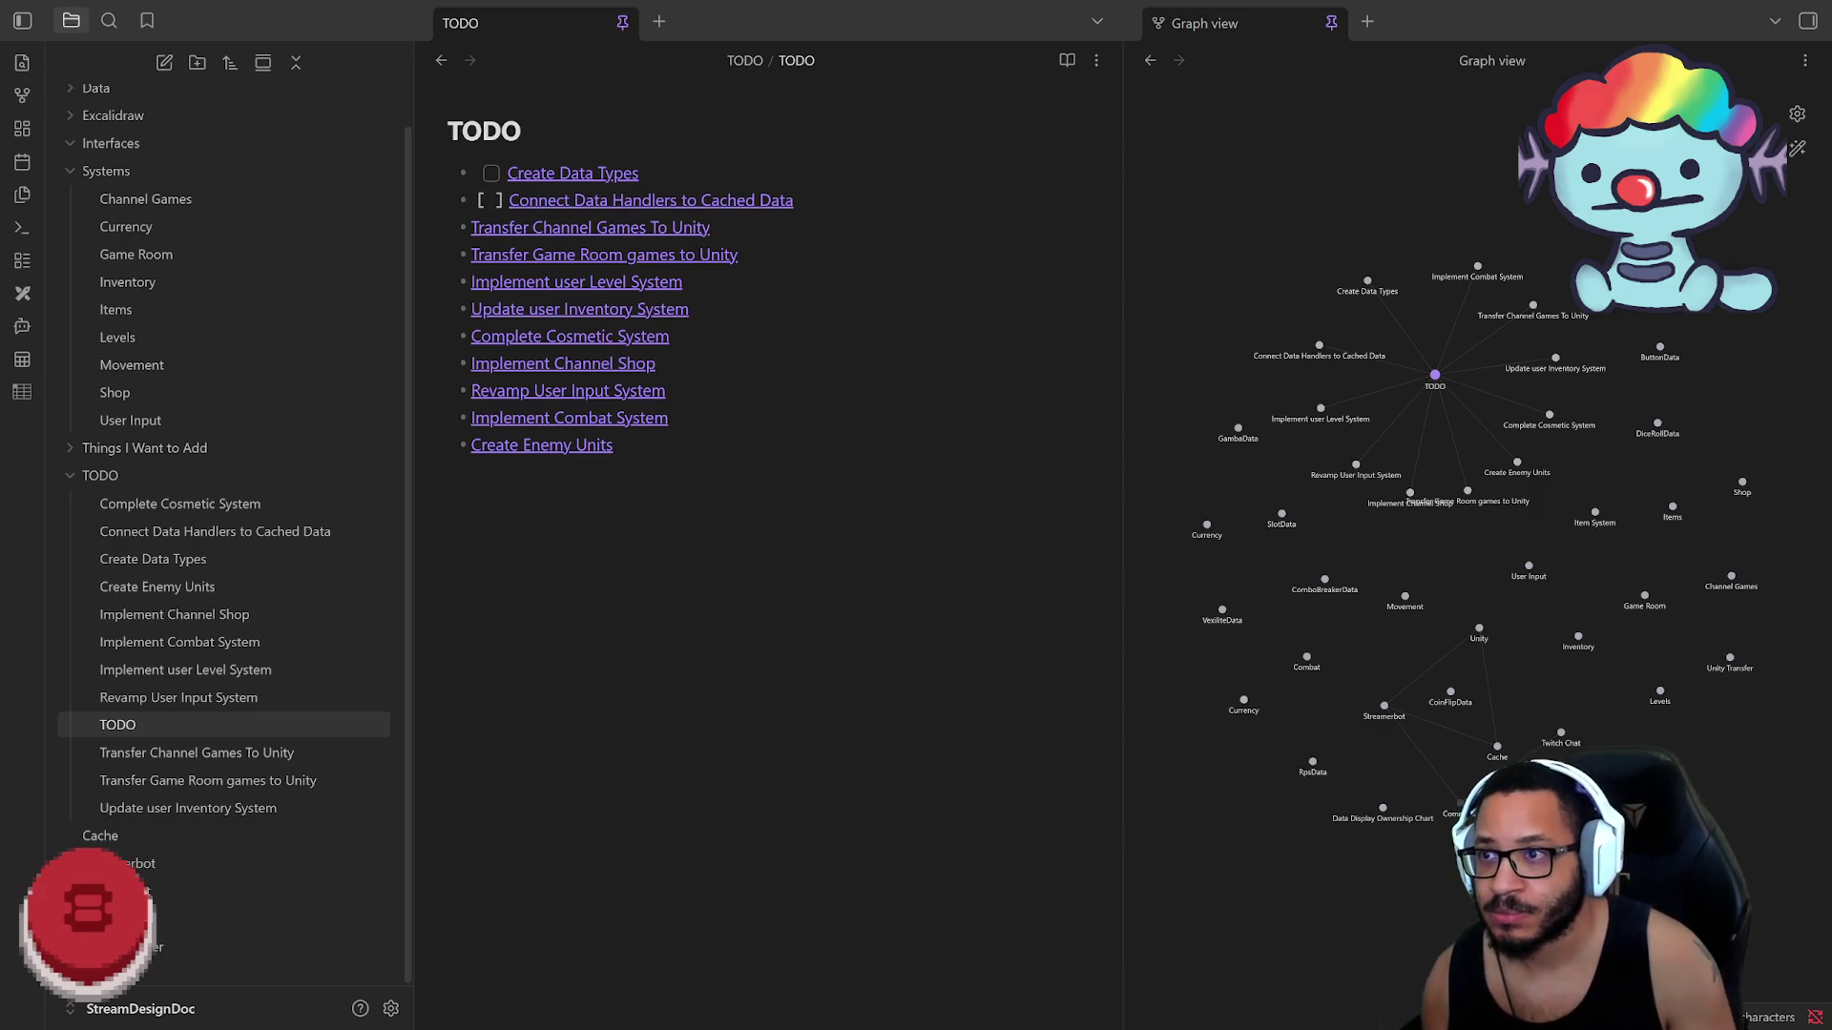
key("Down")
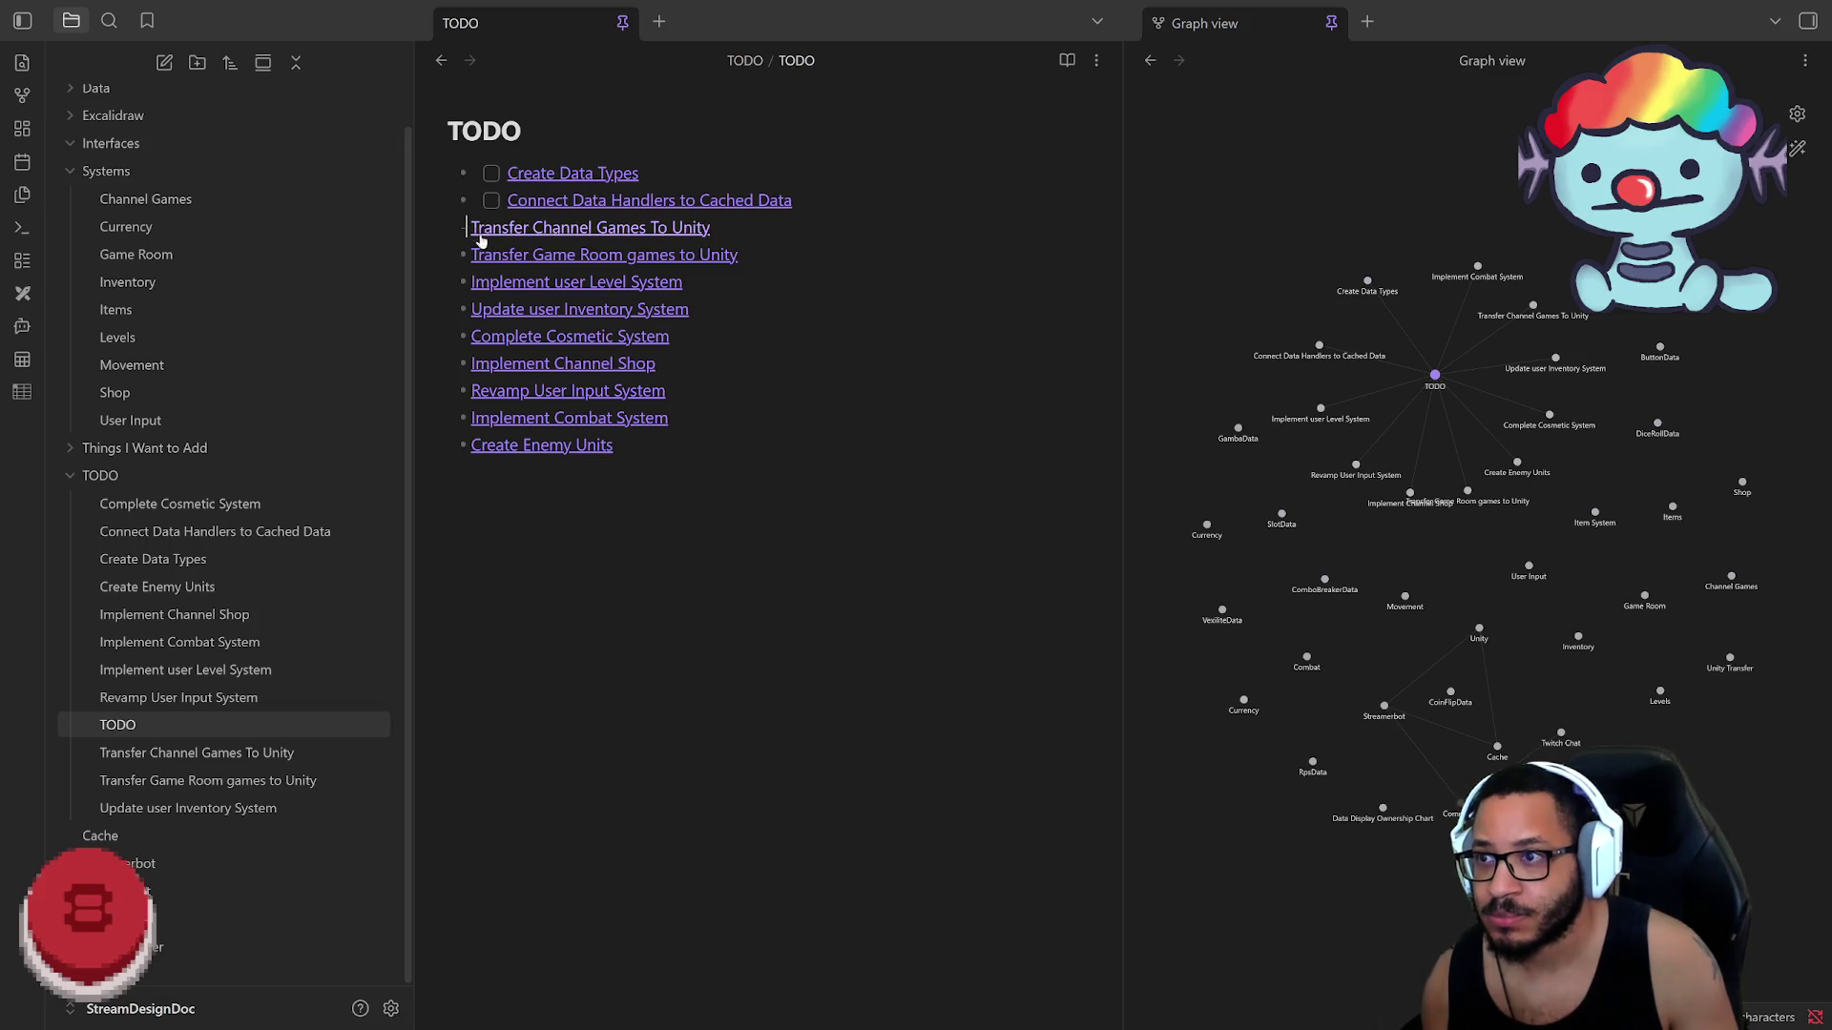
type("- [ ]")
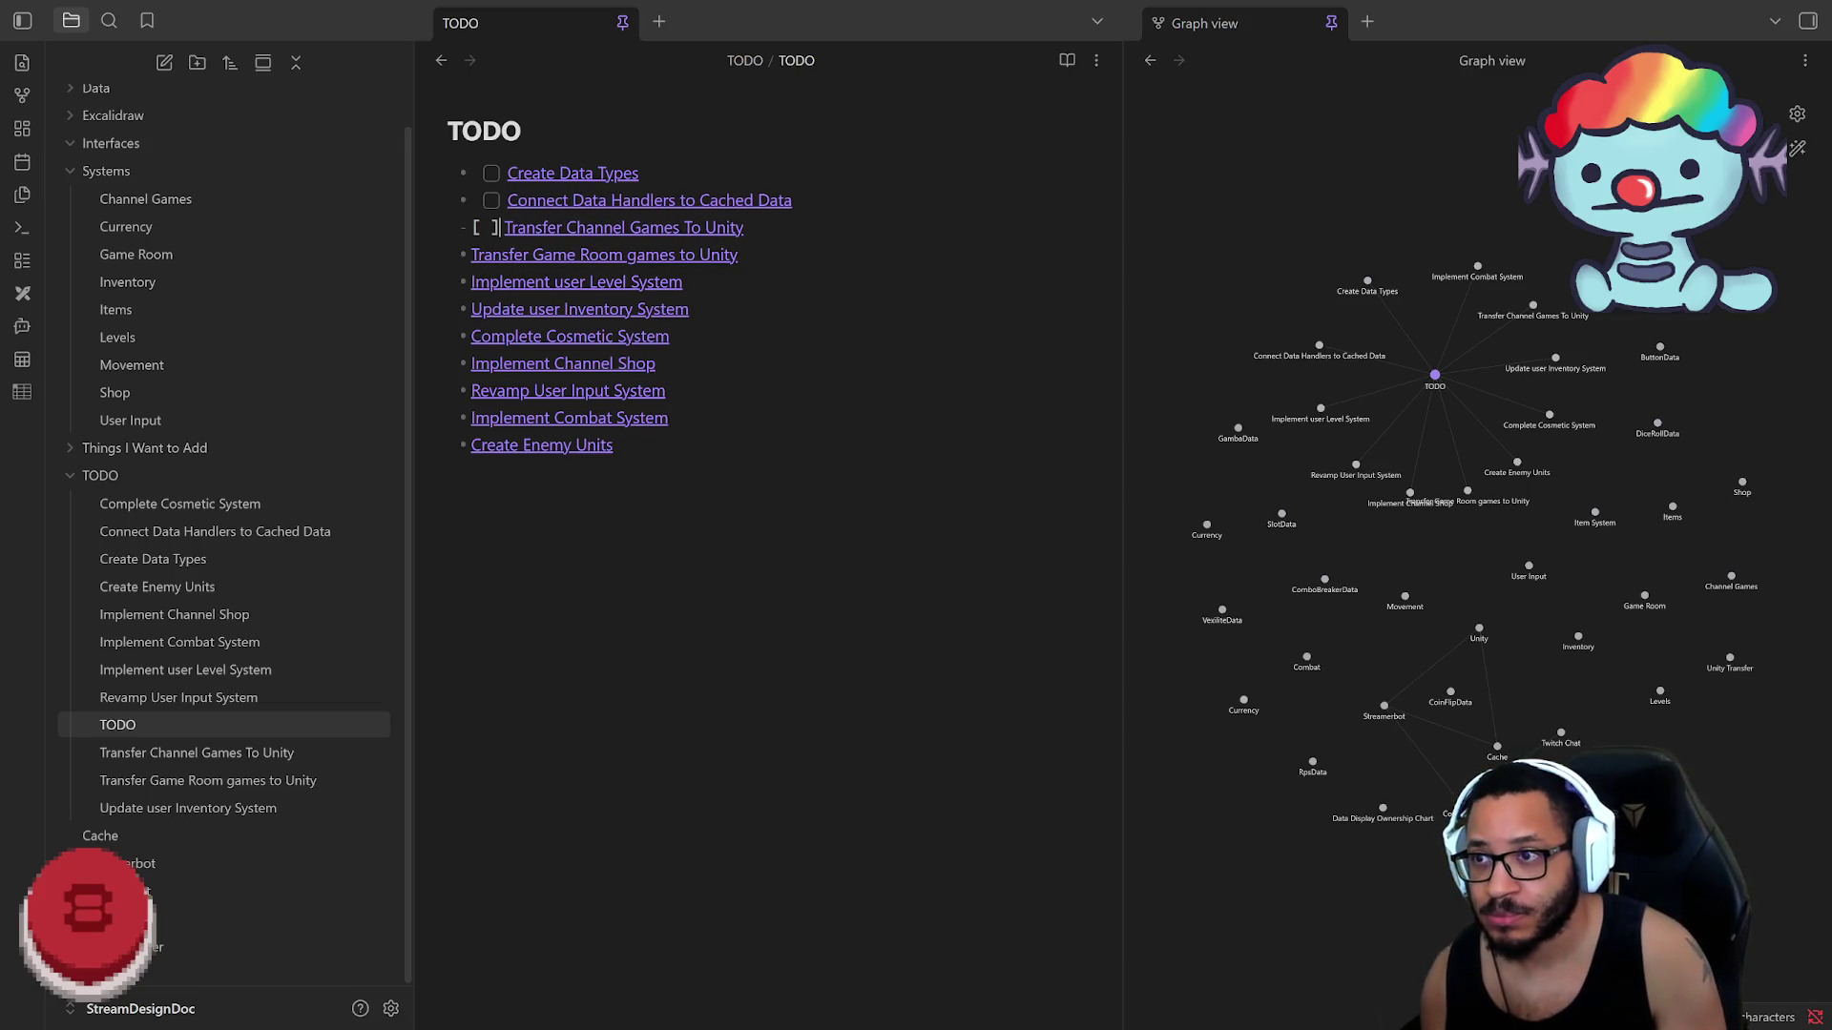
Step: Add '[ ] ' checkboxes to lines 3 to 5, through Update user Inventory System, dismissing Tasks suggestions
left_click_drag(467, 228, 511, 228)
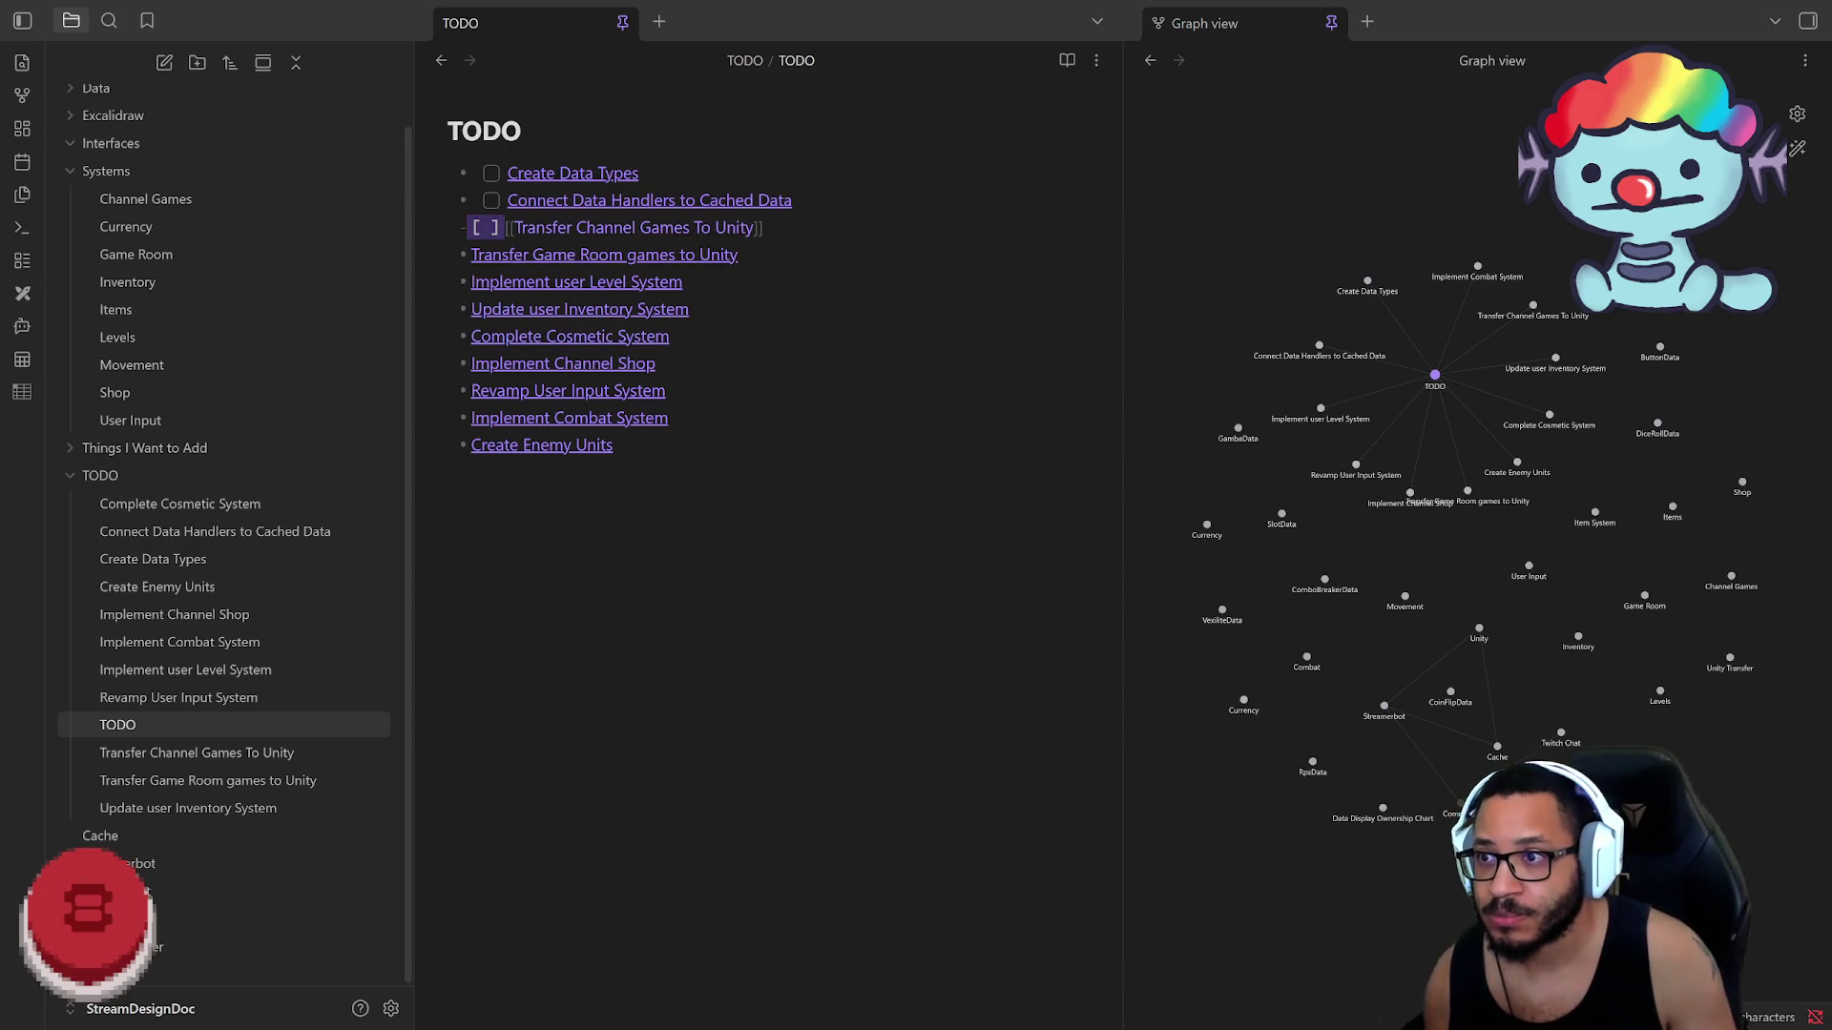
left_click(468, 255)
type("[ ]")
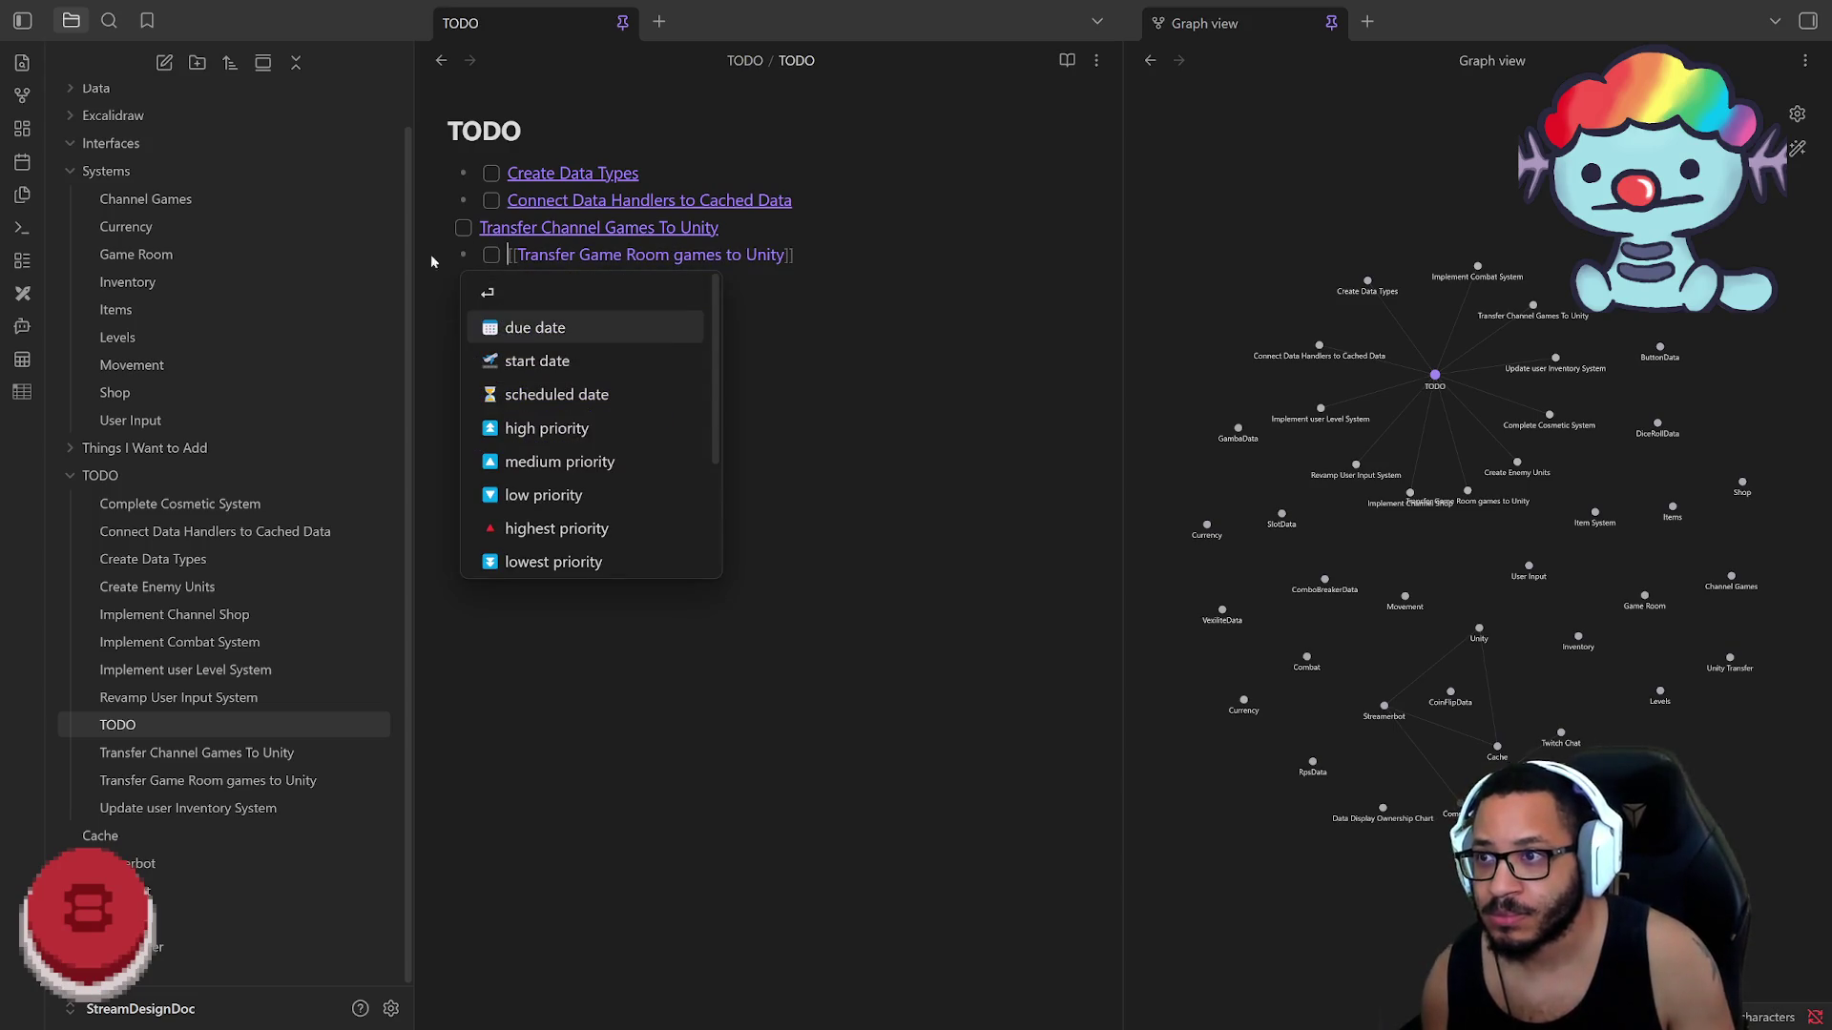
key("Escape")
key("Up")
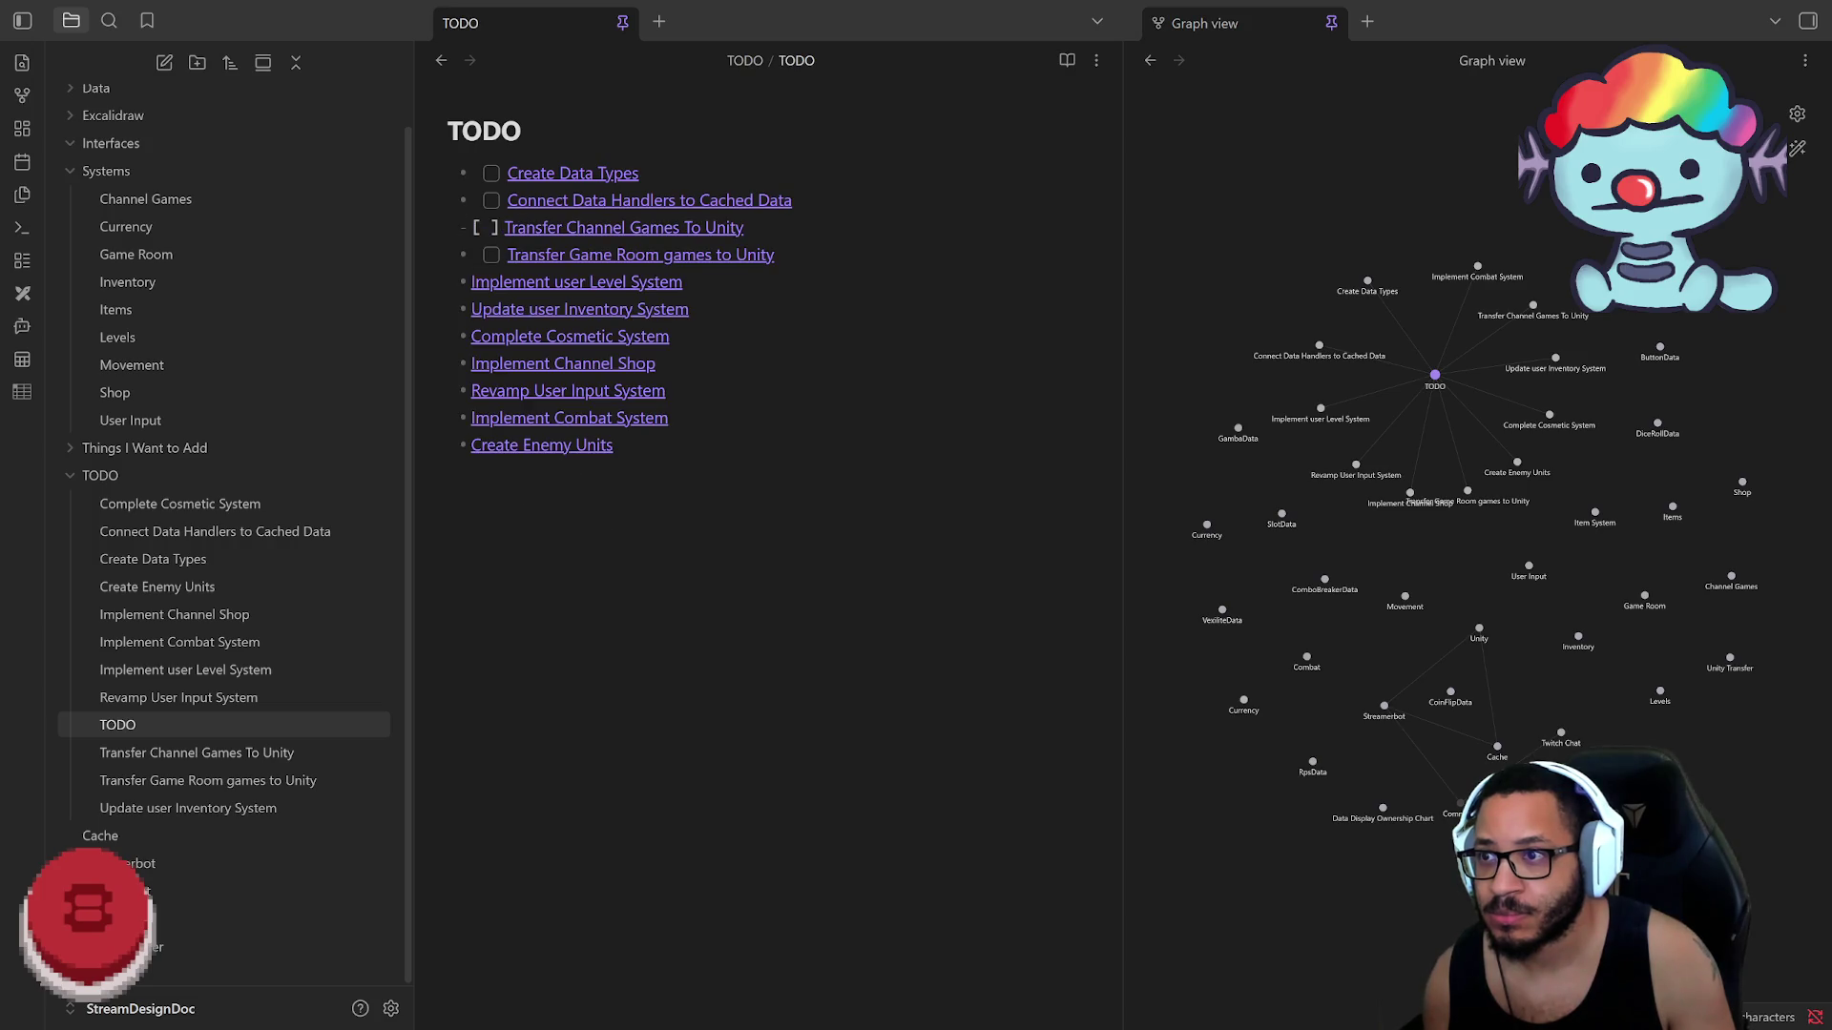
key("Down")
key("Down")
key("Down")
key("Up")
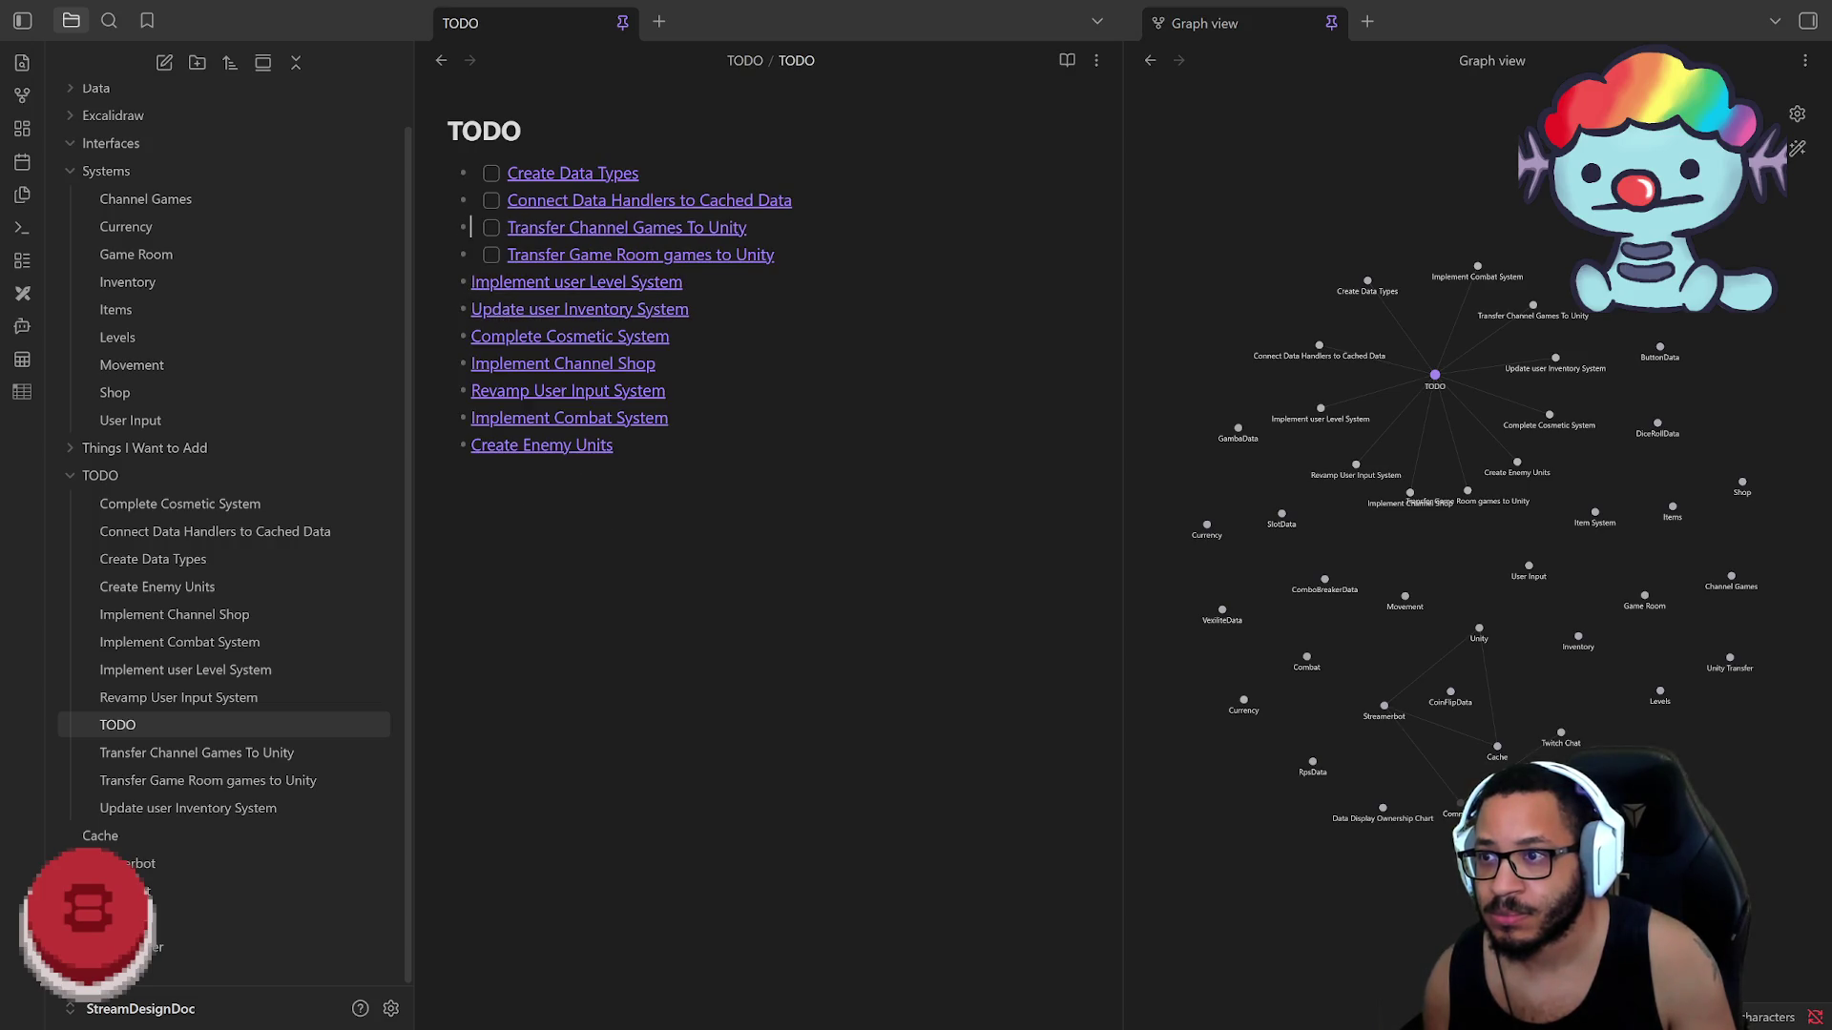
type("[ ]")
key("Escape")
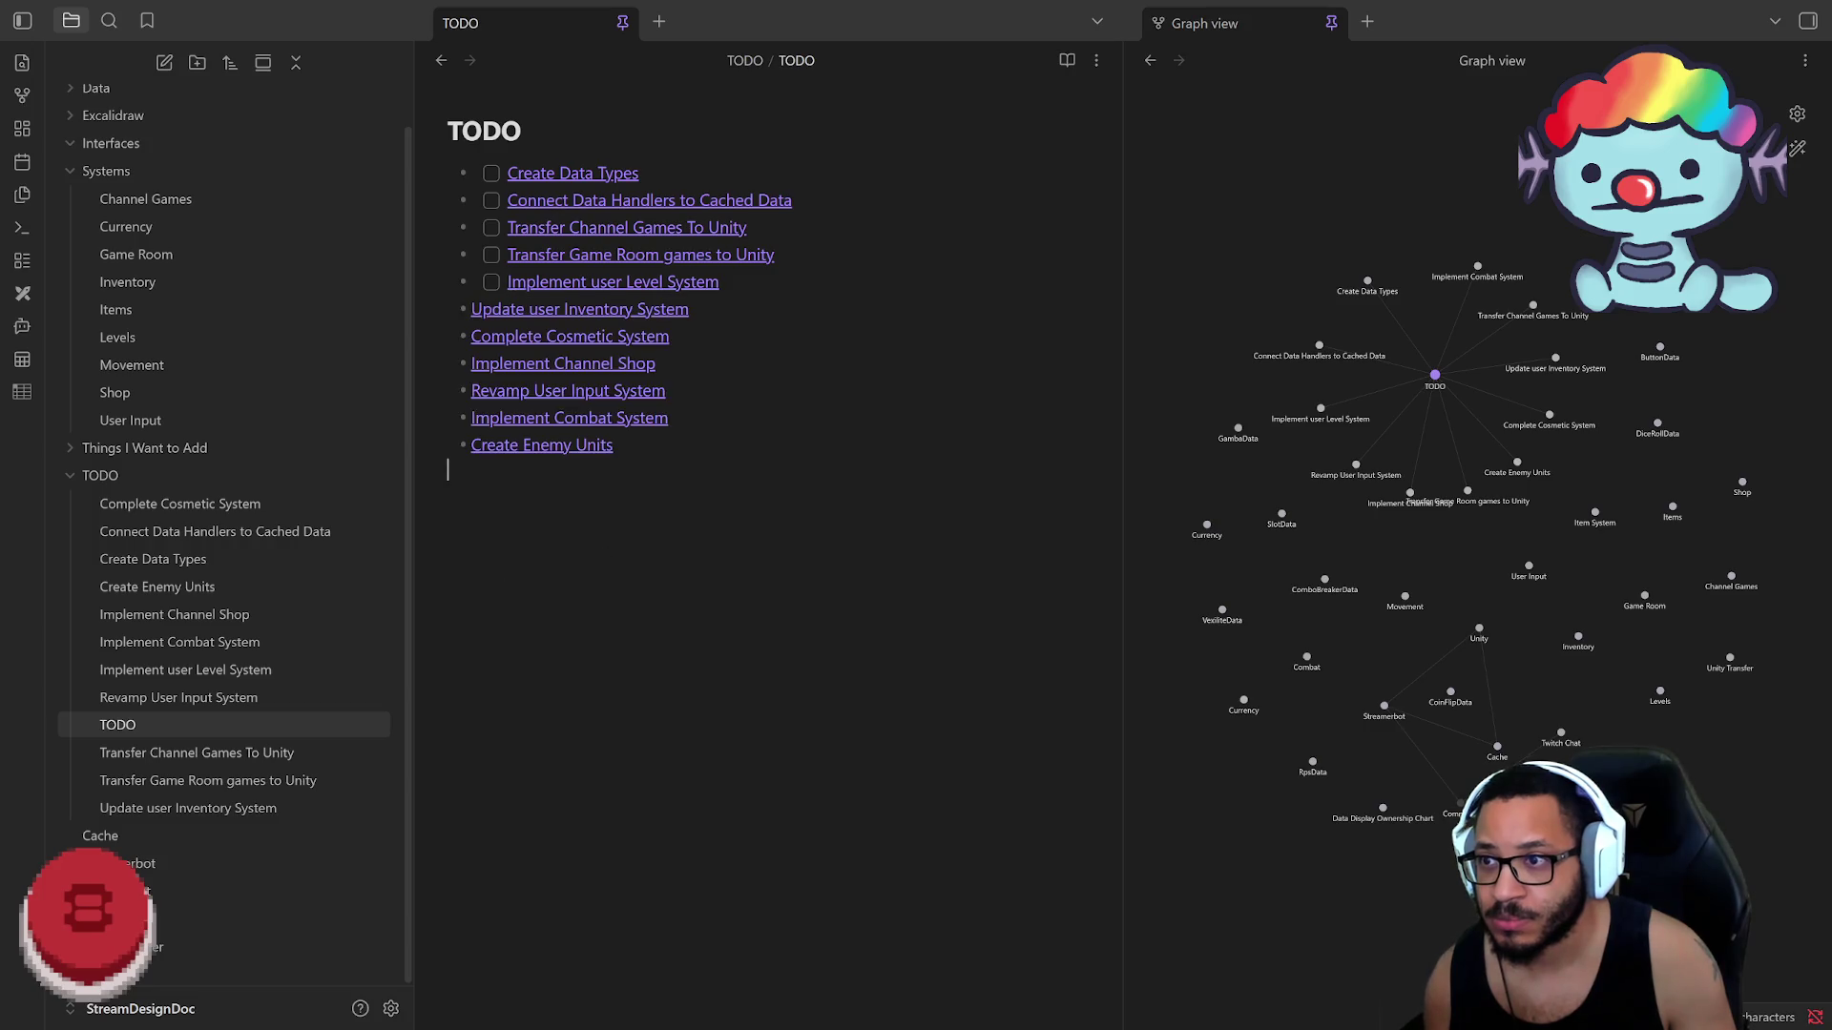
left_click(466, 312)
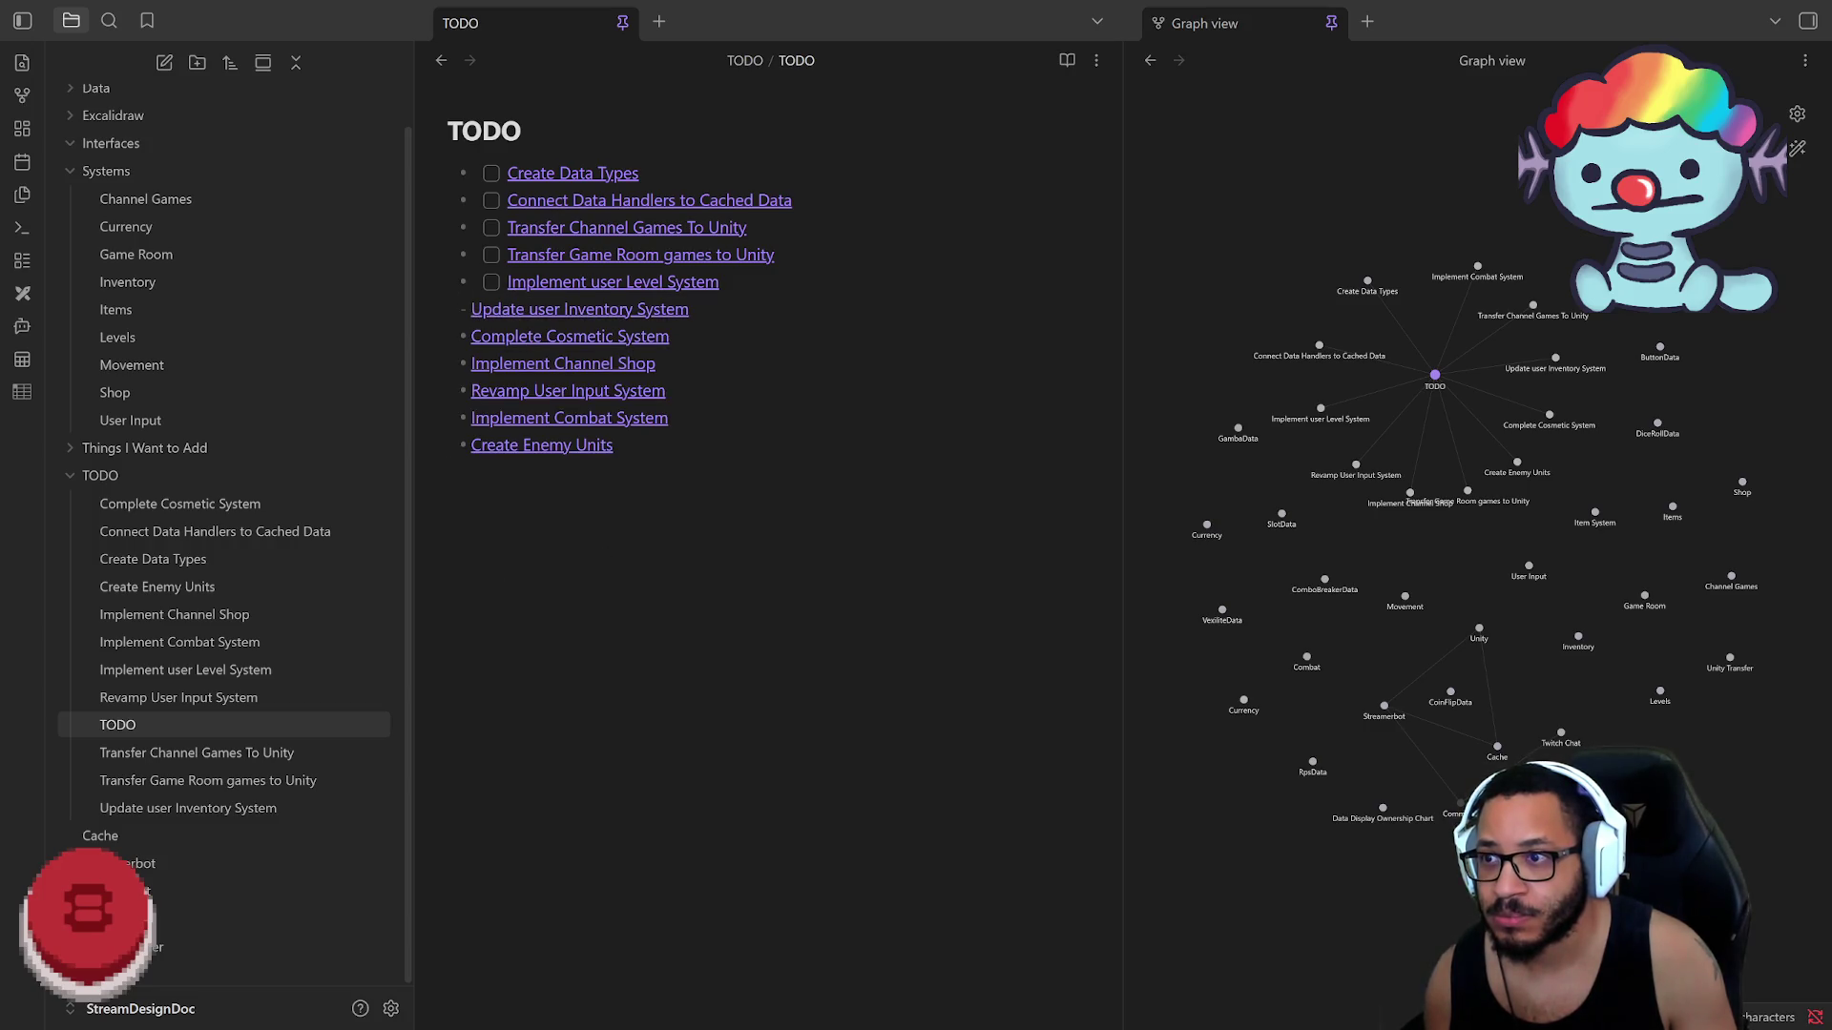
type("[ ]")
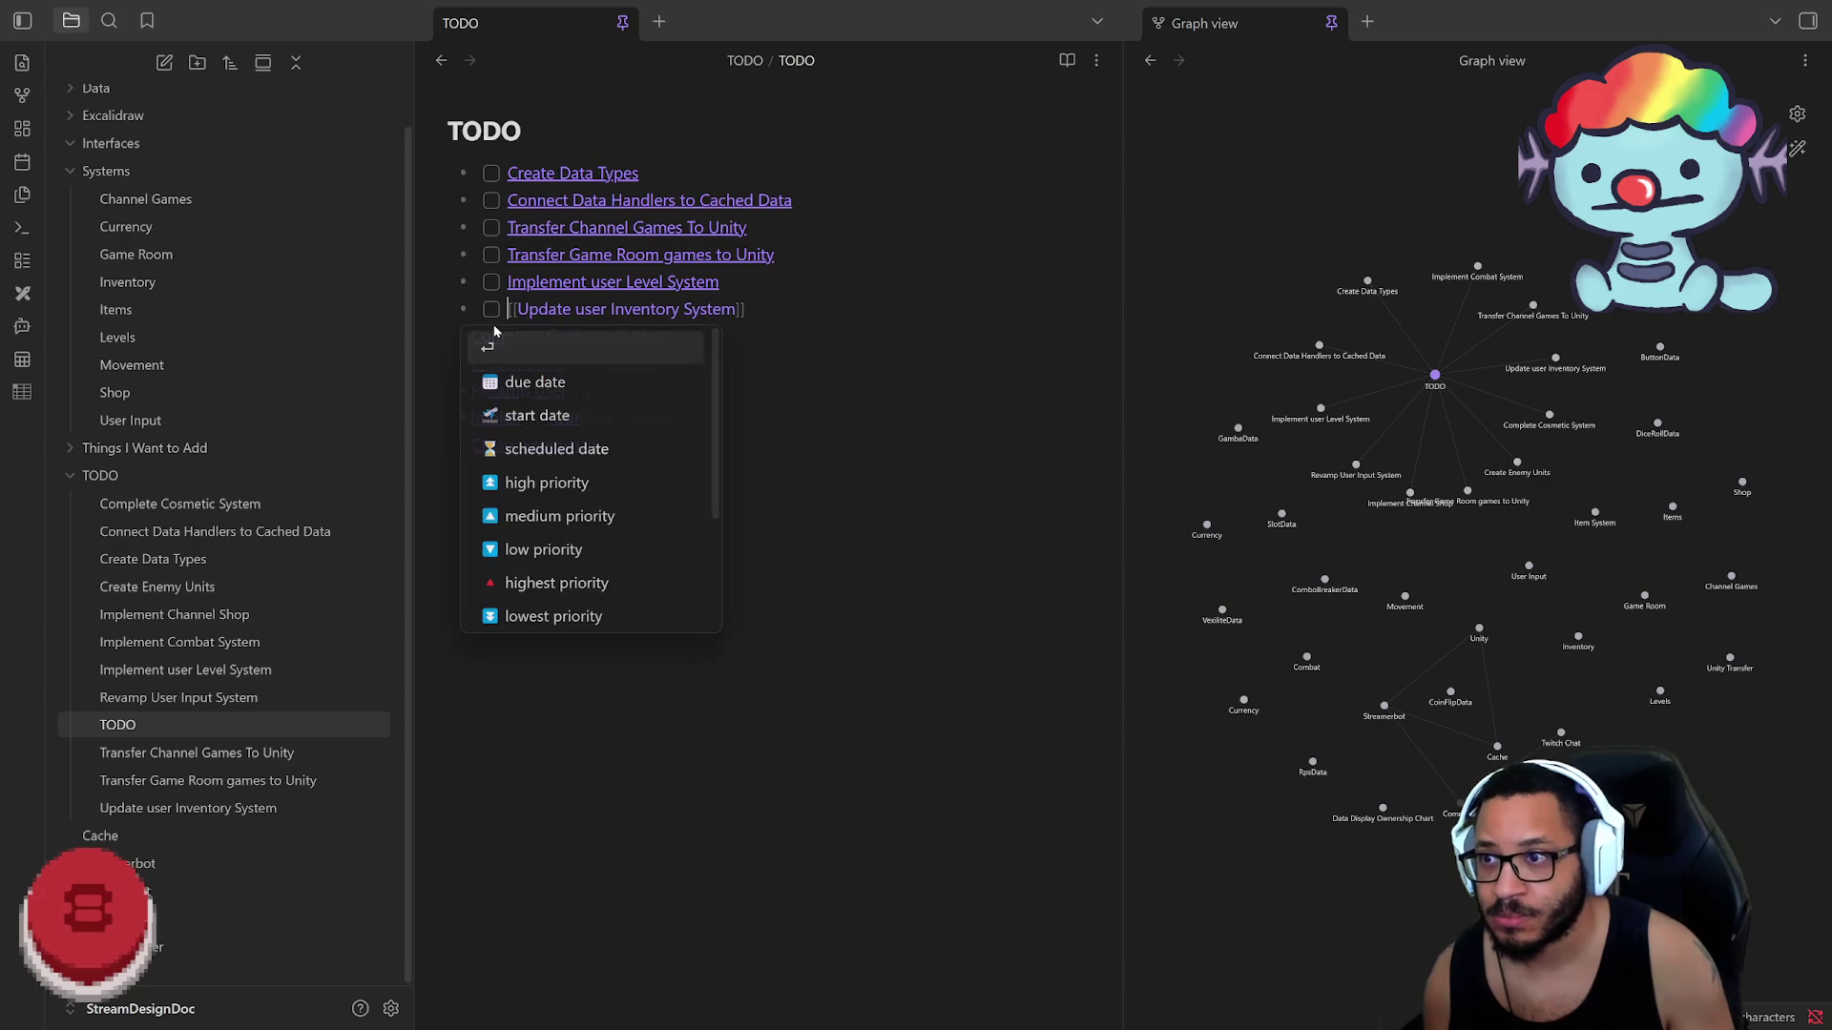
left_click(480, 458)
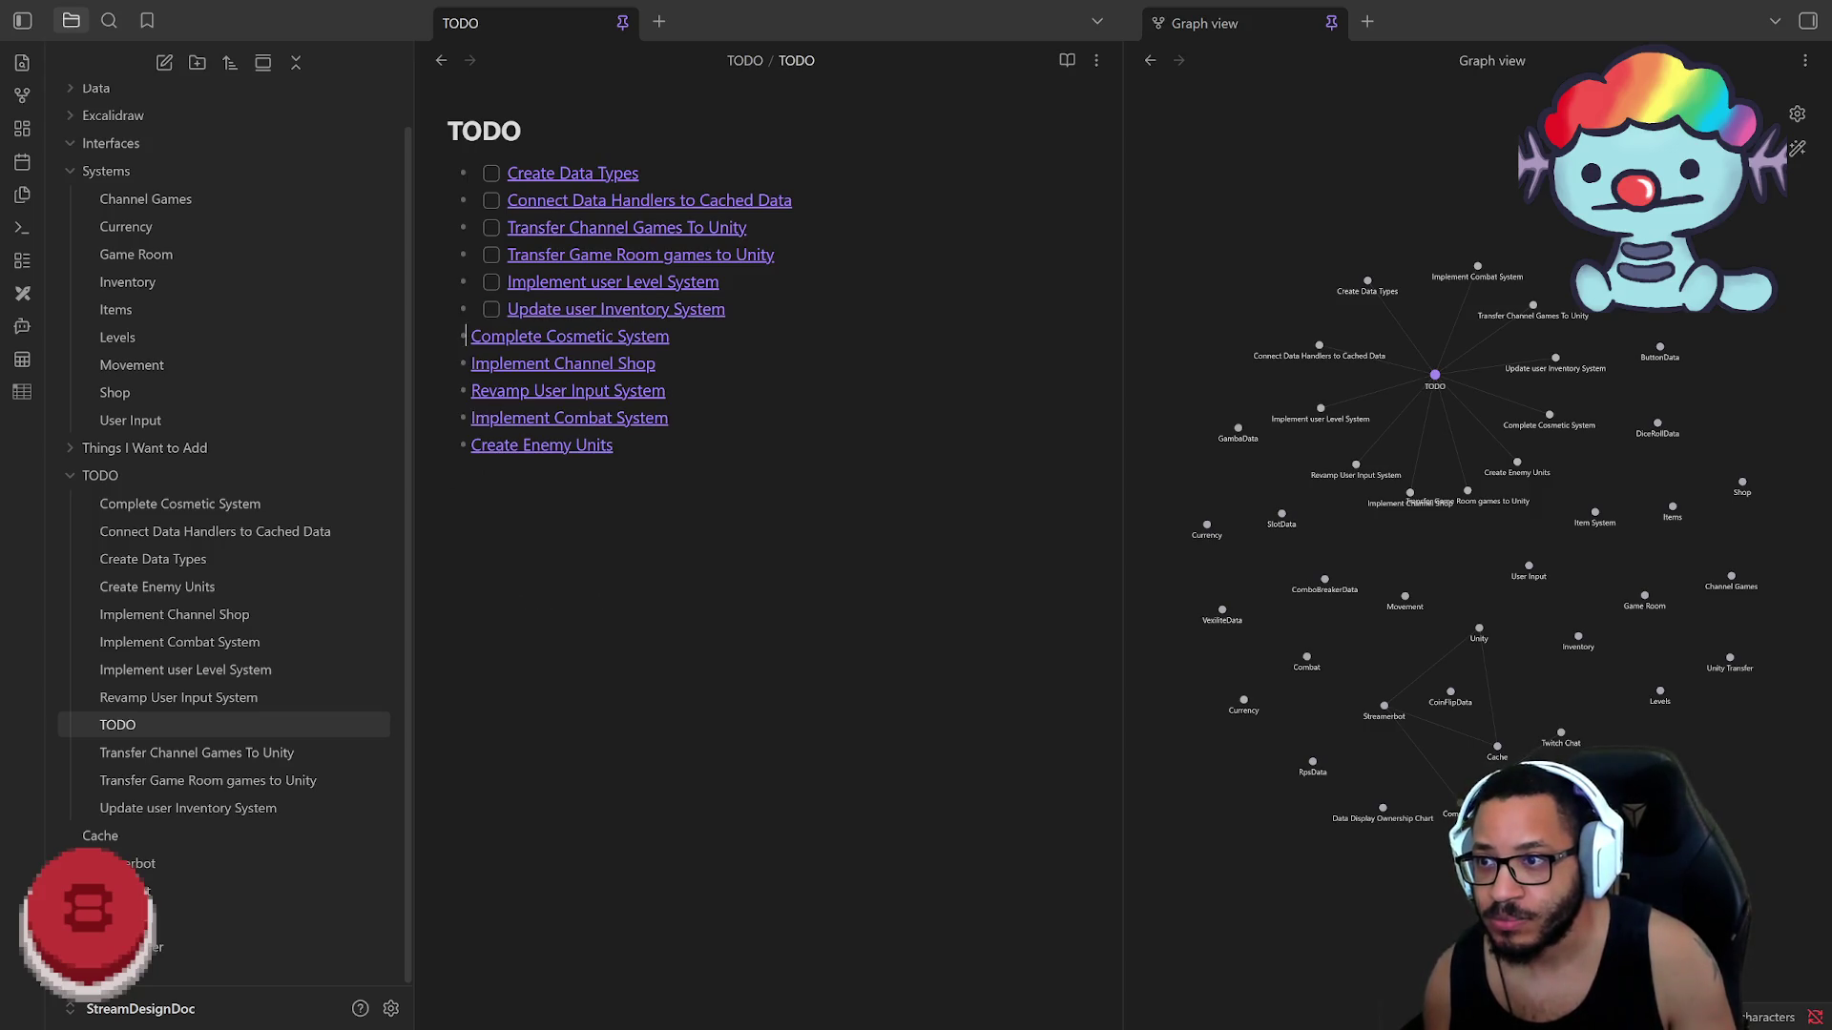
type("[ ]")
Step: Add '[ ] ' checkboxes to Implement Channel Shop, Revamp User Input, Implement Combat System and Create Enemy Units
left_click(544, 688)
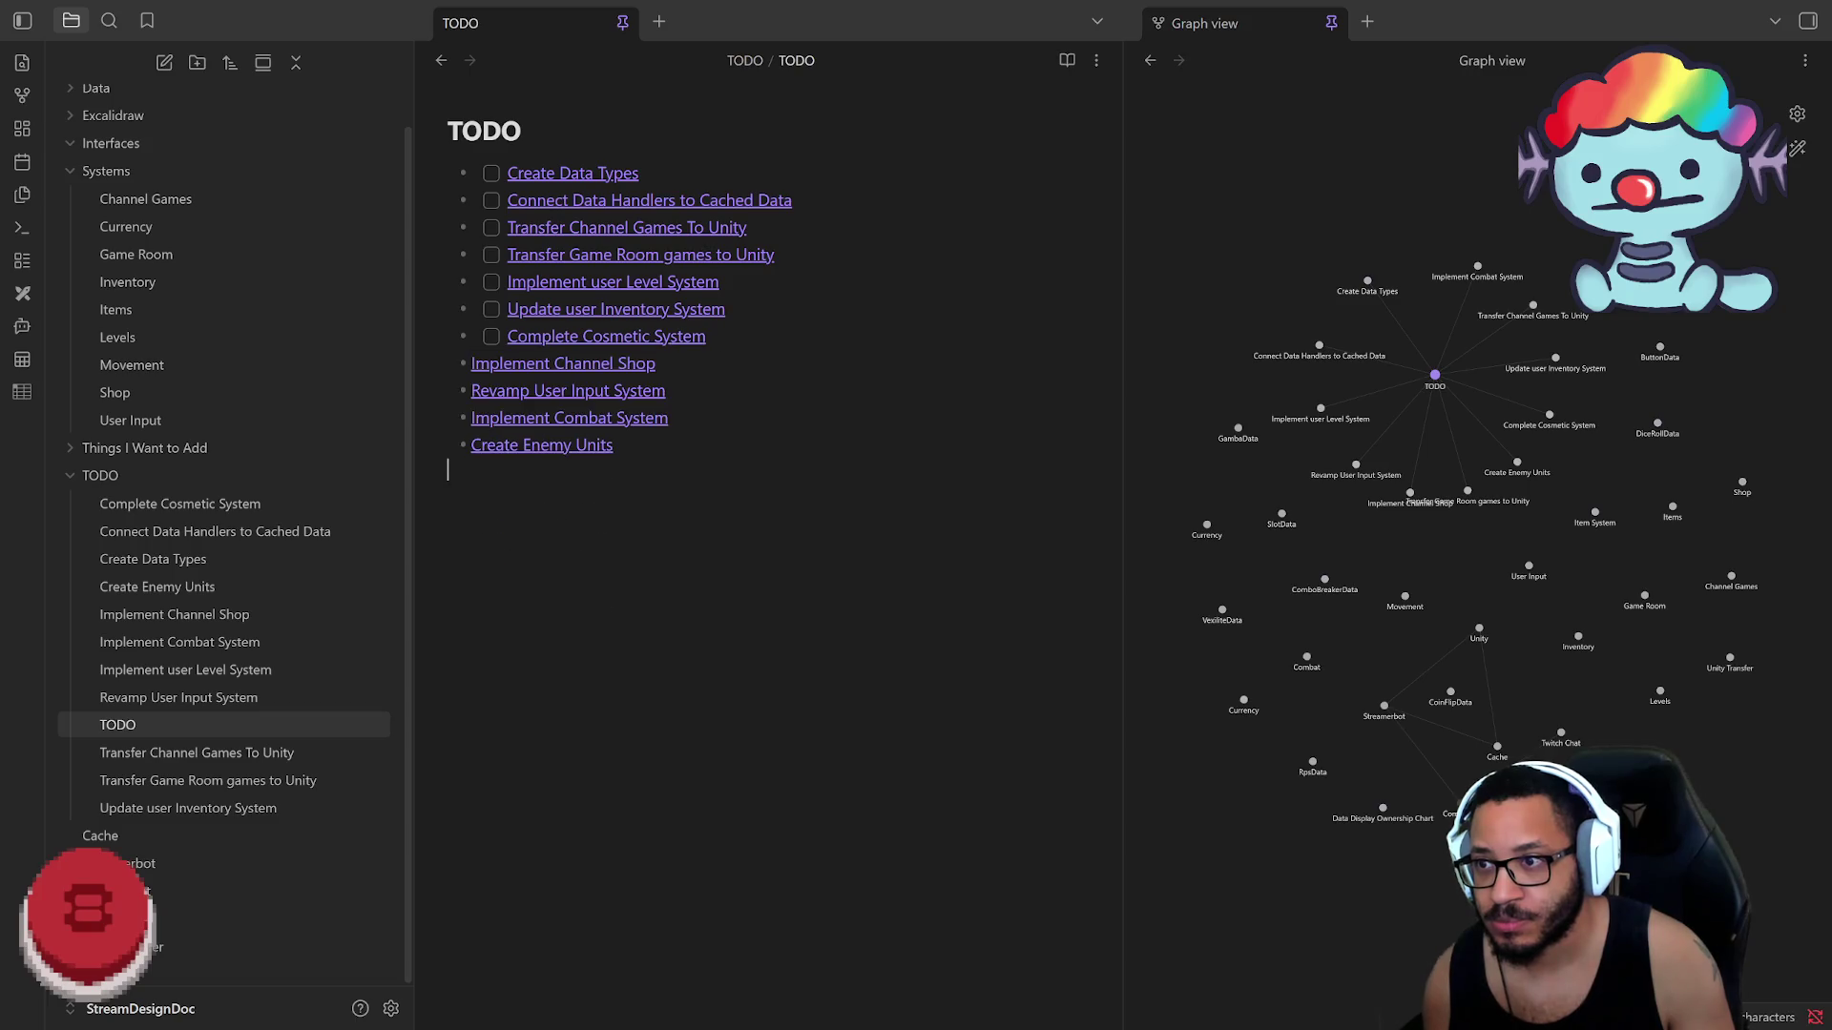
type("[ ]")
left_click(572, 715)
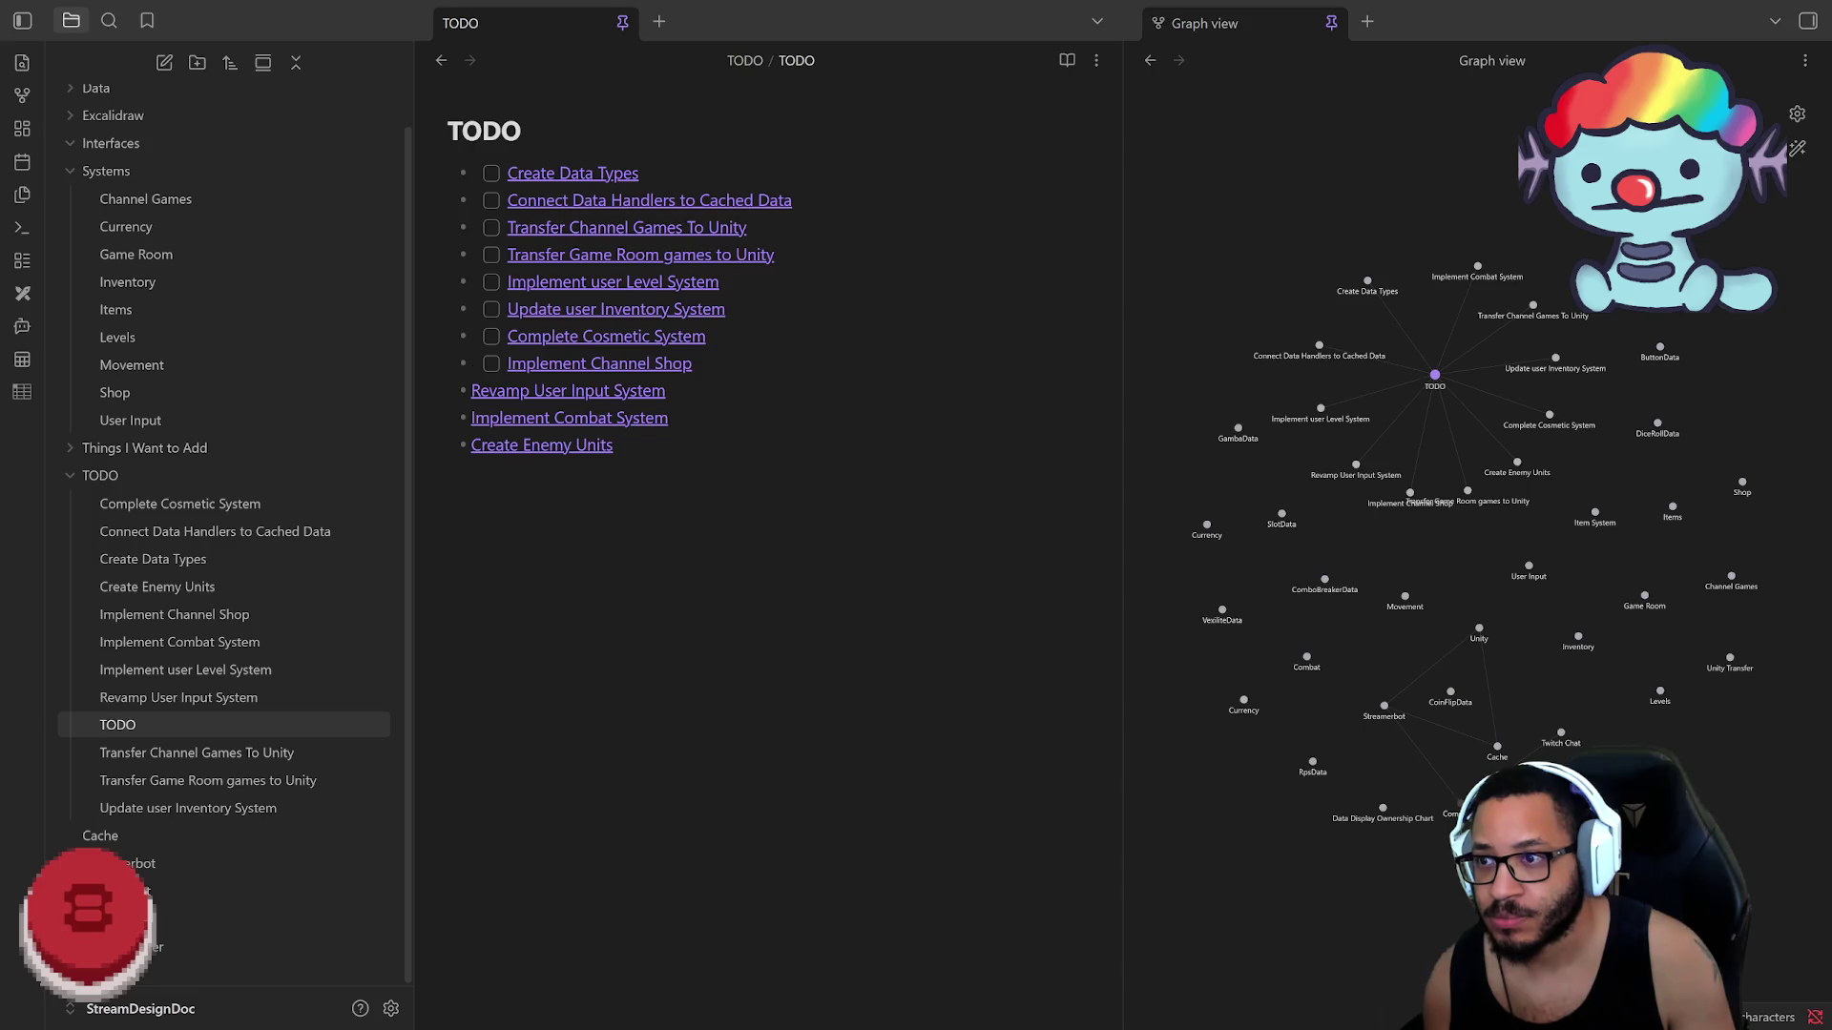
type("[ ]")
left_click(515, 470)
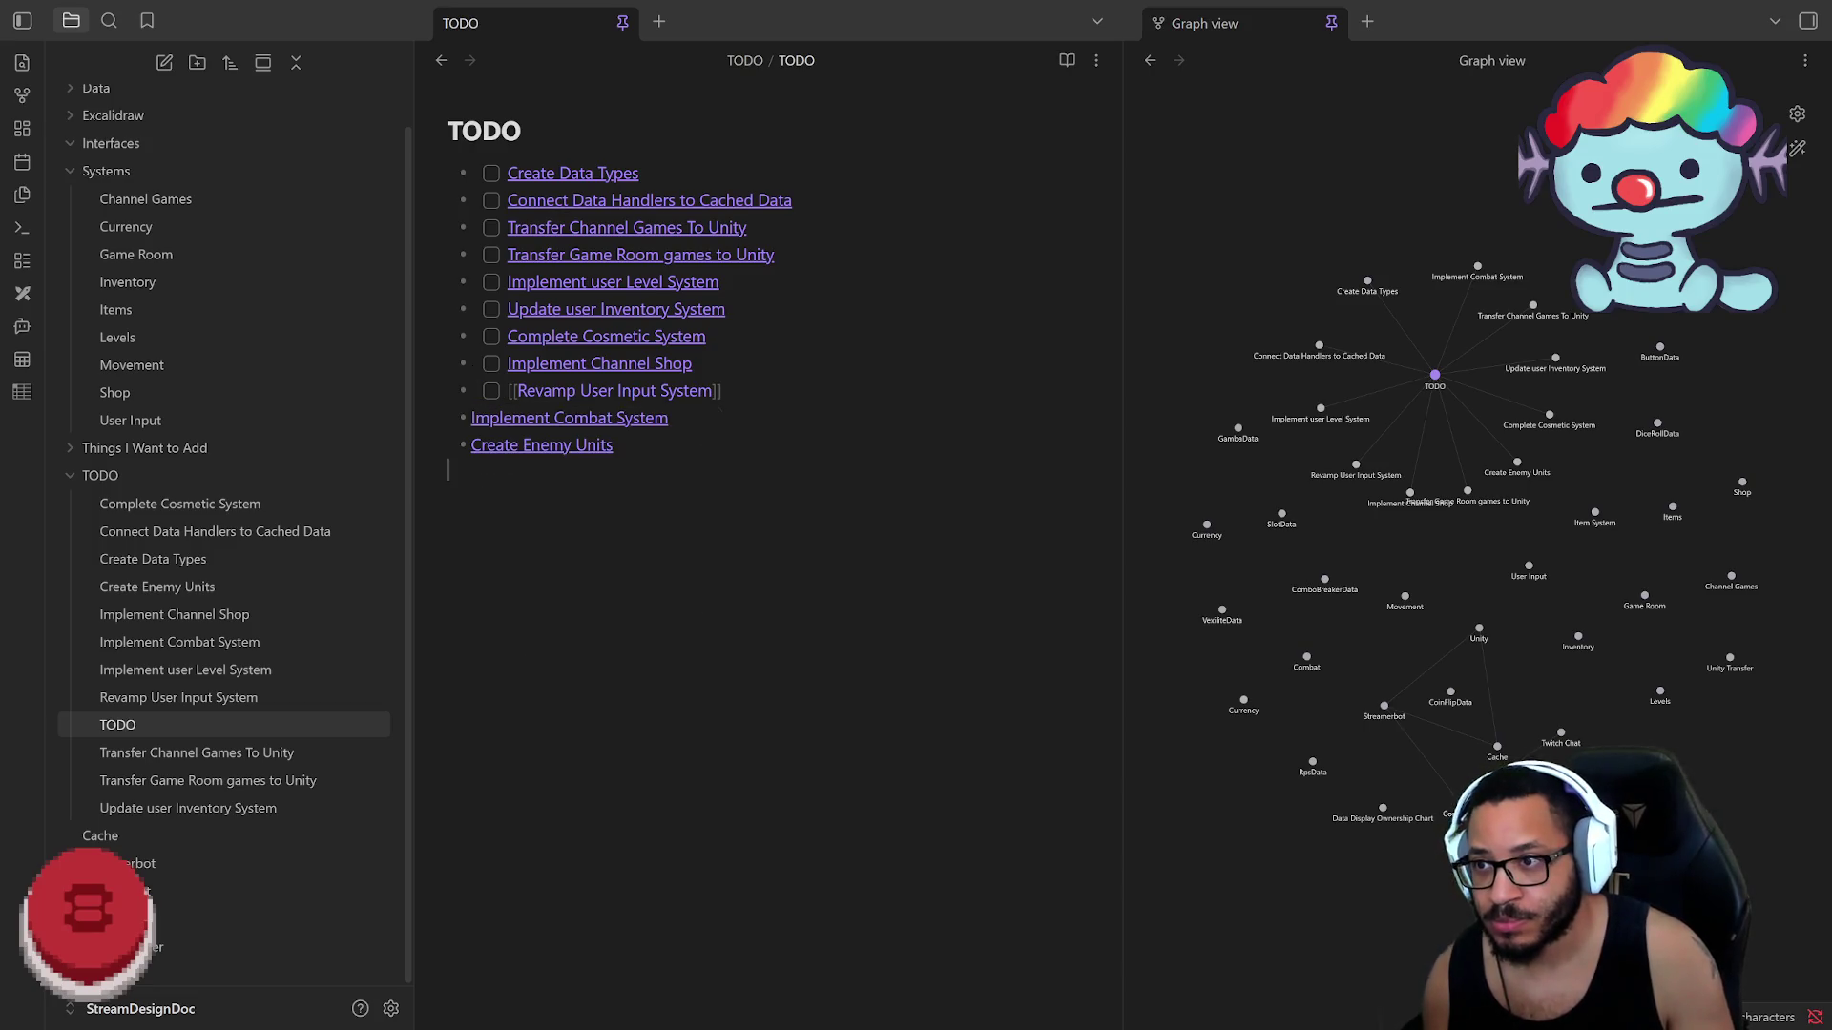
left_click(470, 417)
type("[ ]")
left_click(488, 449)
type("[ ]")
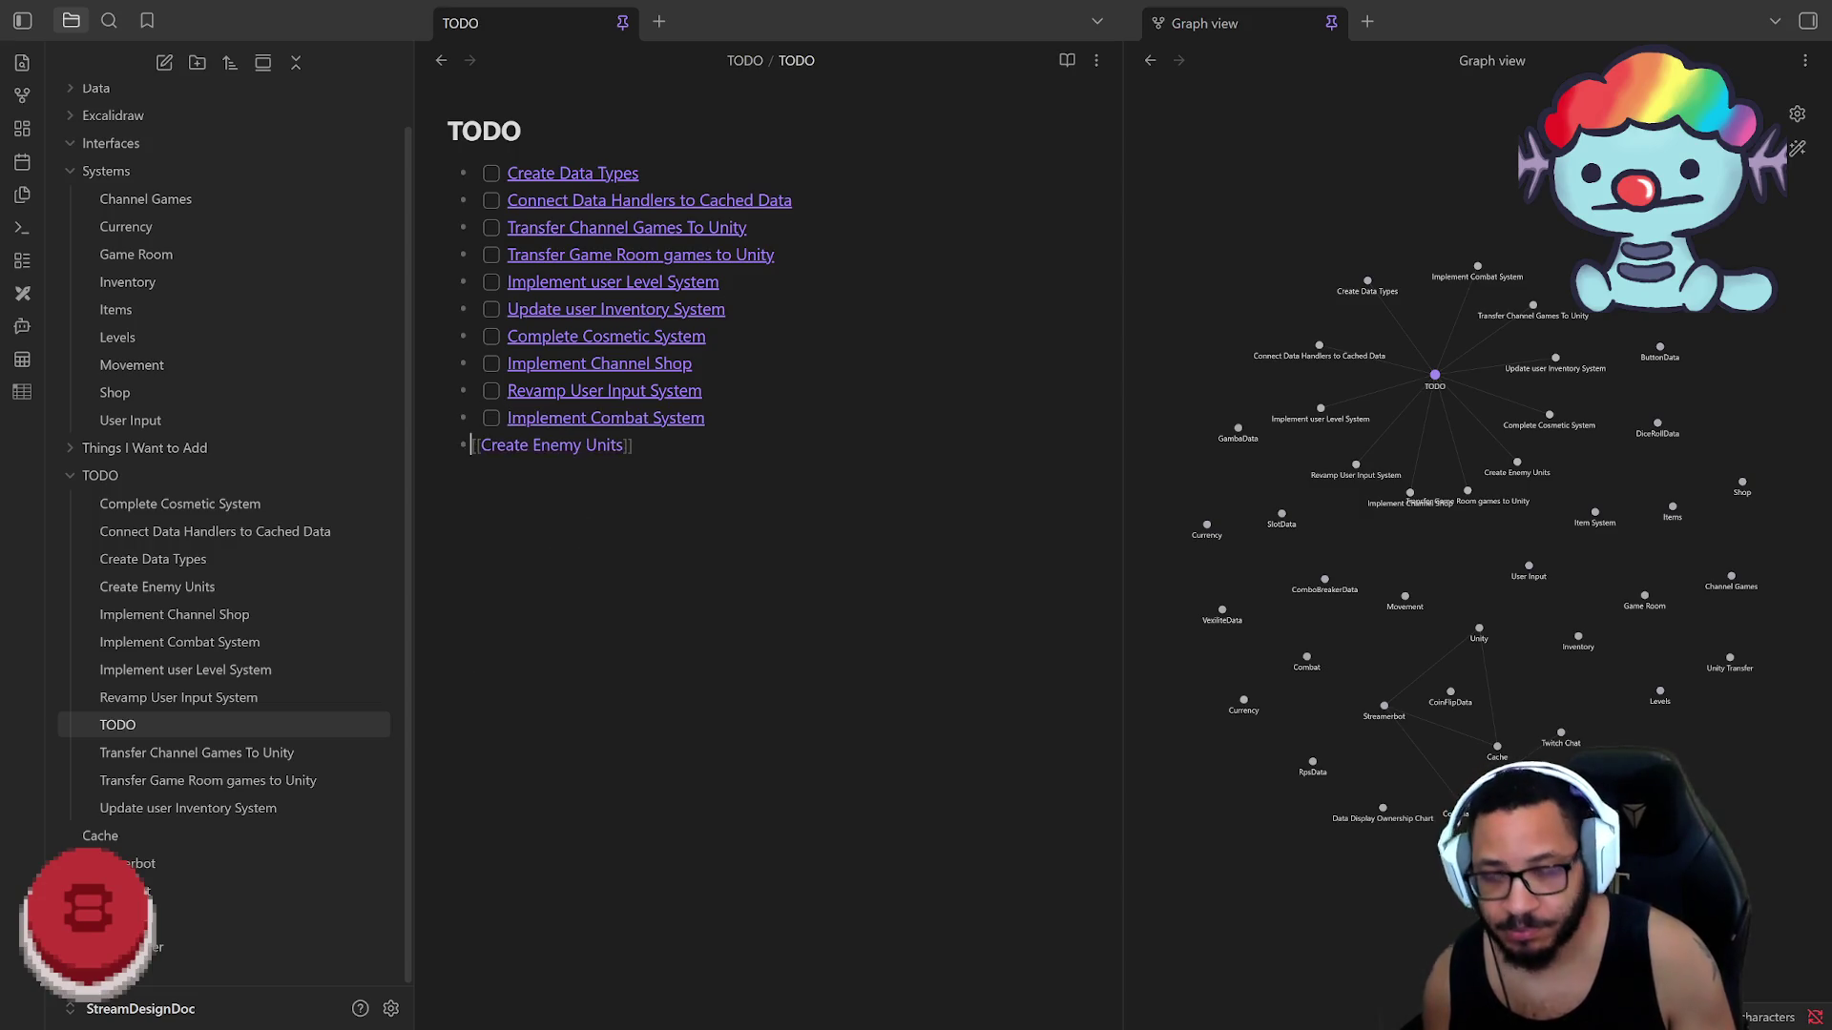
left_click(448, 470)
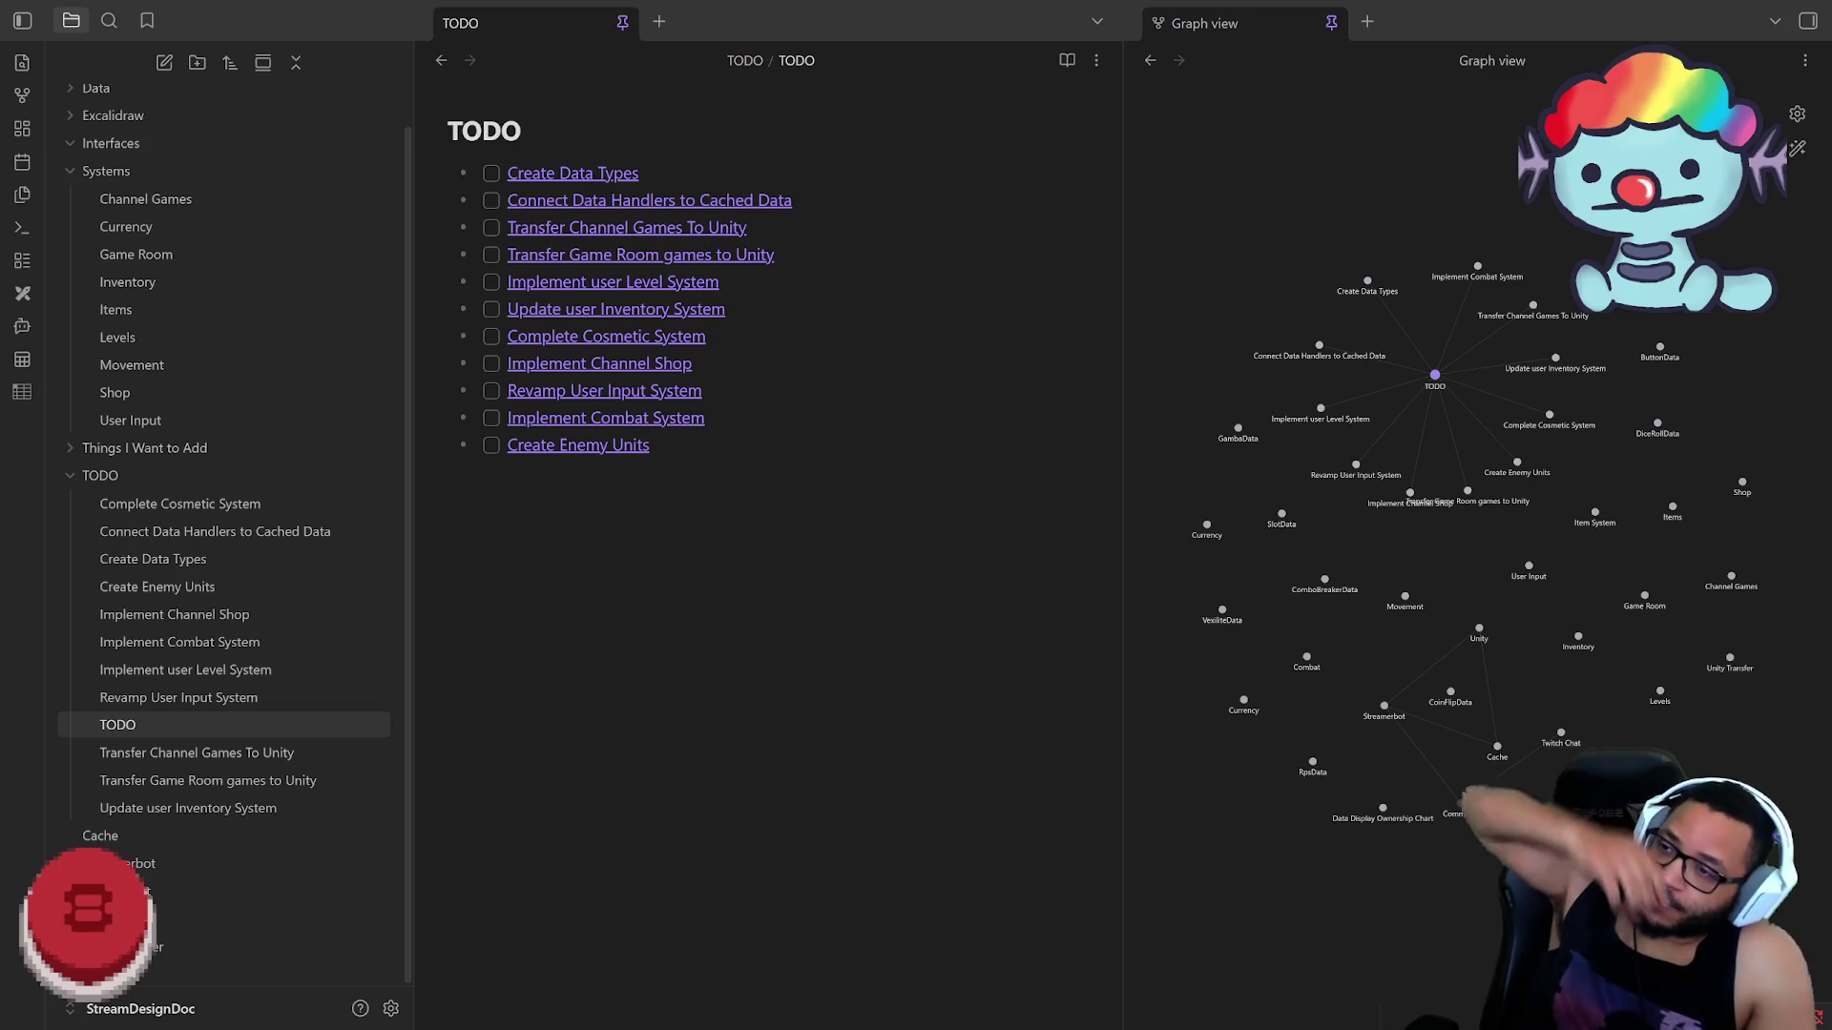
left_click(448, 470)
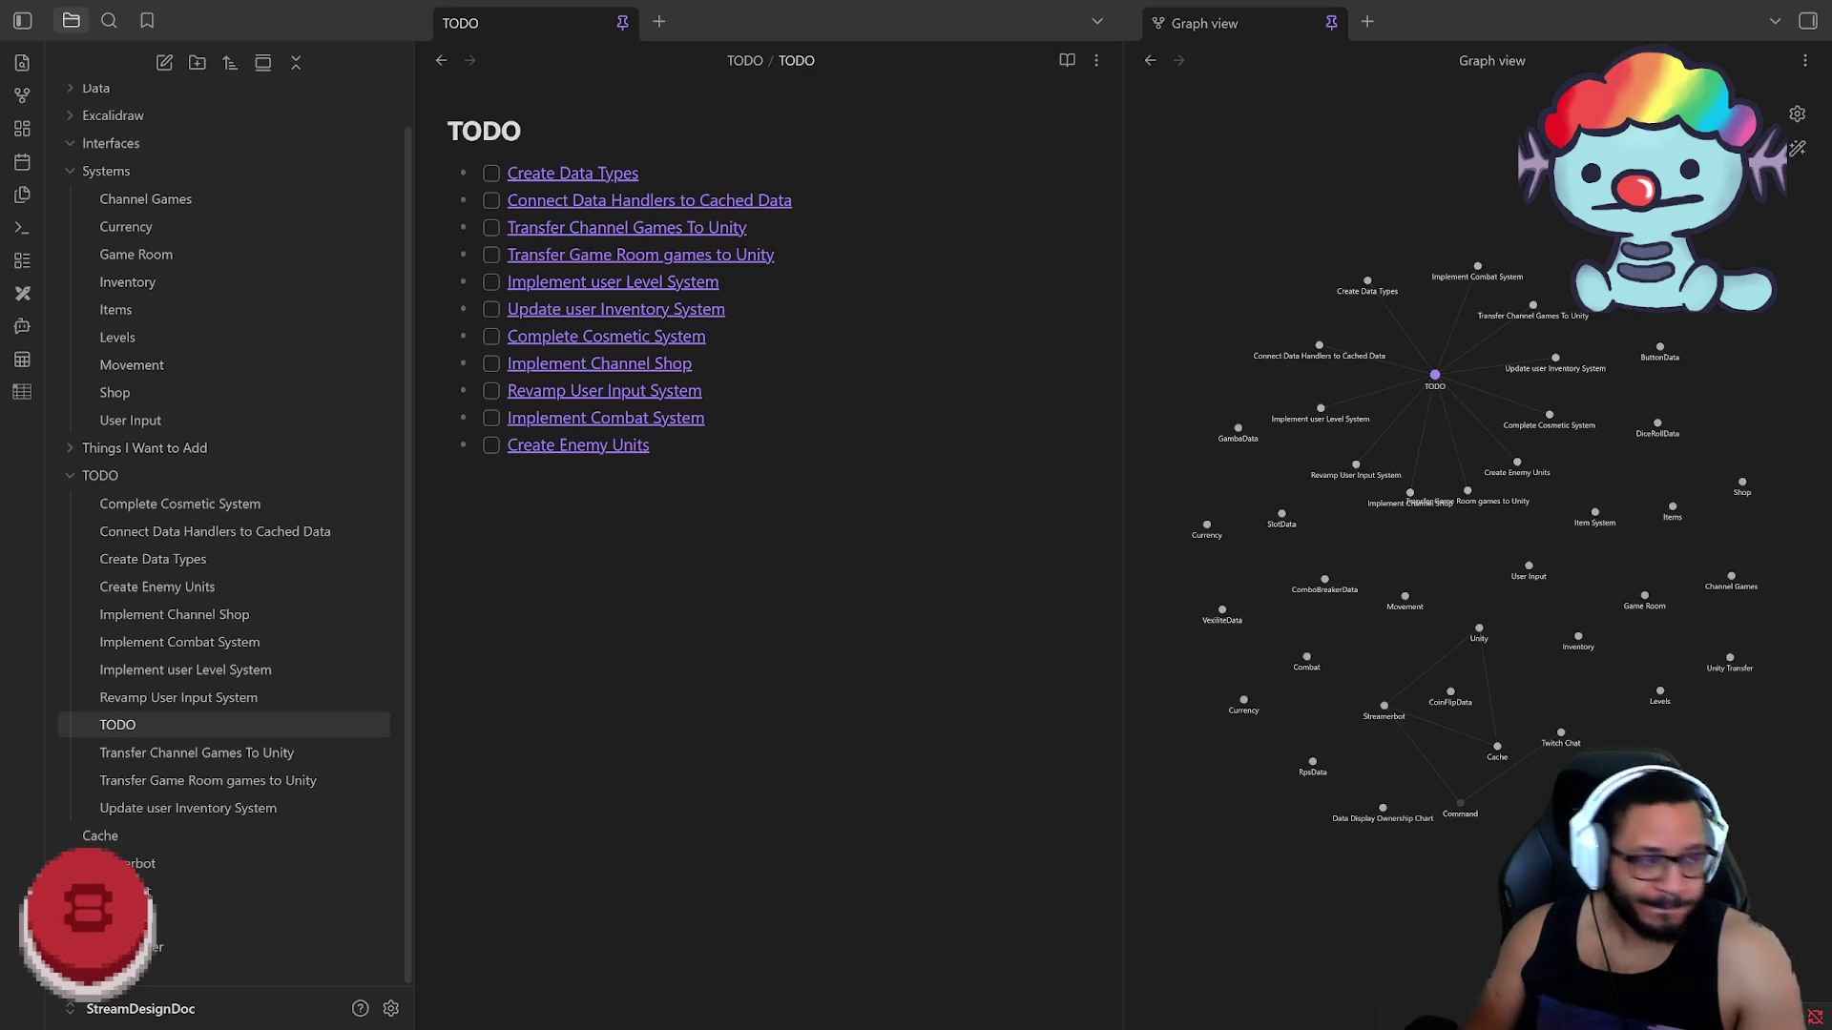
Step: Switch from Obsidian to the JetBrains Rider window with the StreamCore project
key("alt+Tab")
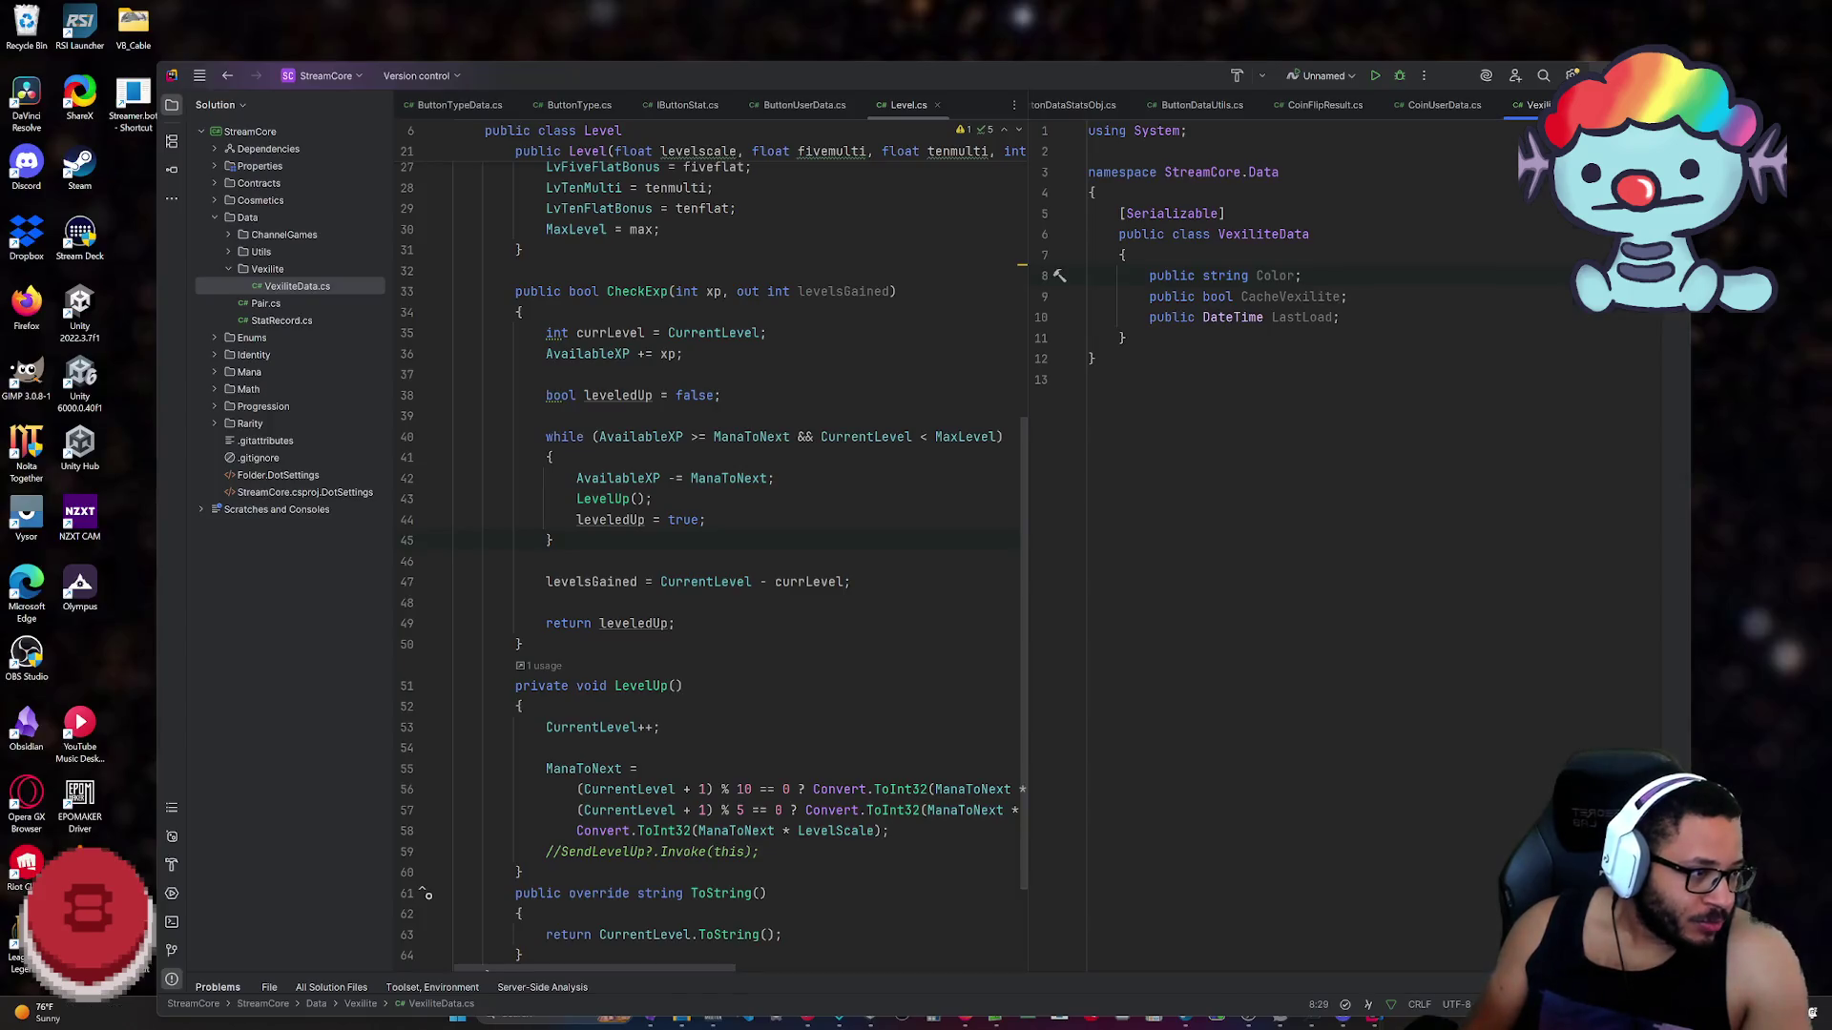
Step: Expand the ChannelGames data folder in the Solution tree, glance at the TODO note, and return to Rider
mouse_move(273, 287)
left_click(227, 235)
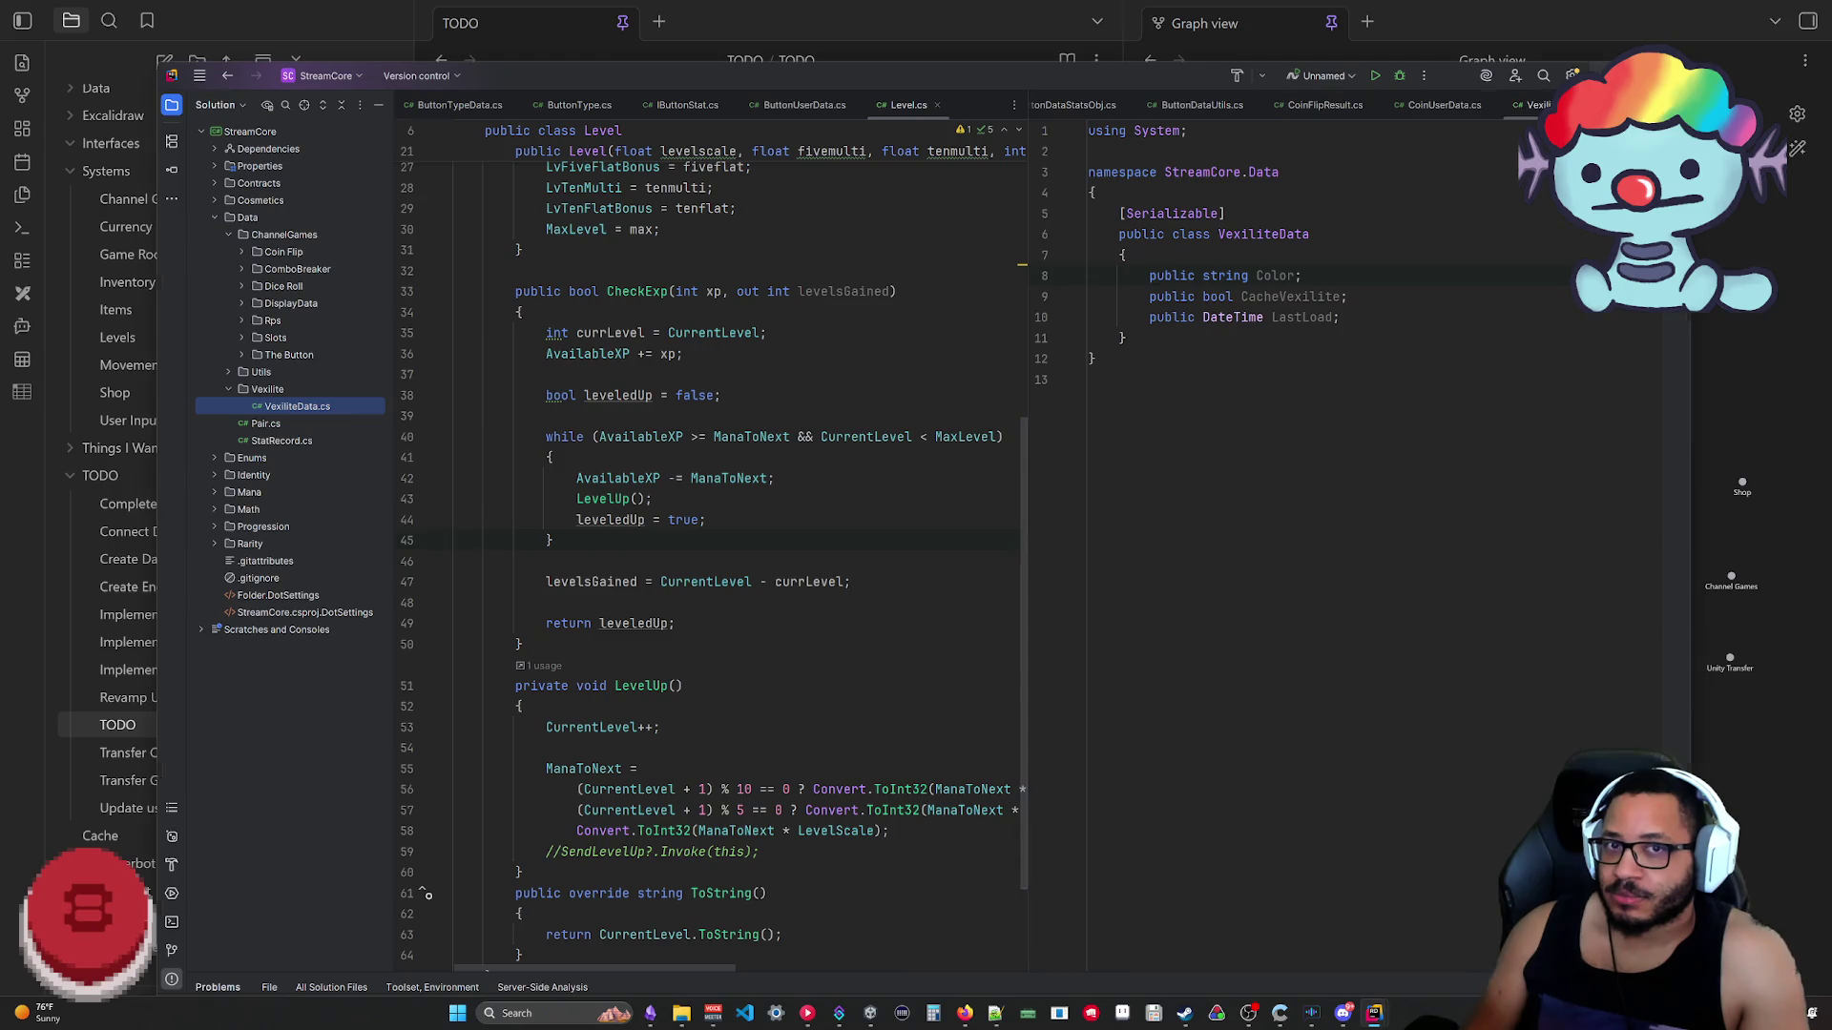
key("alt+Tab")
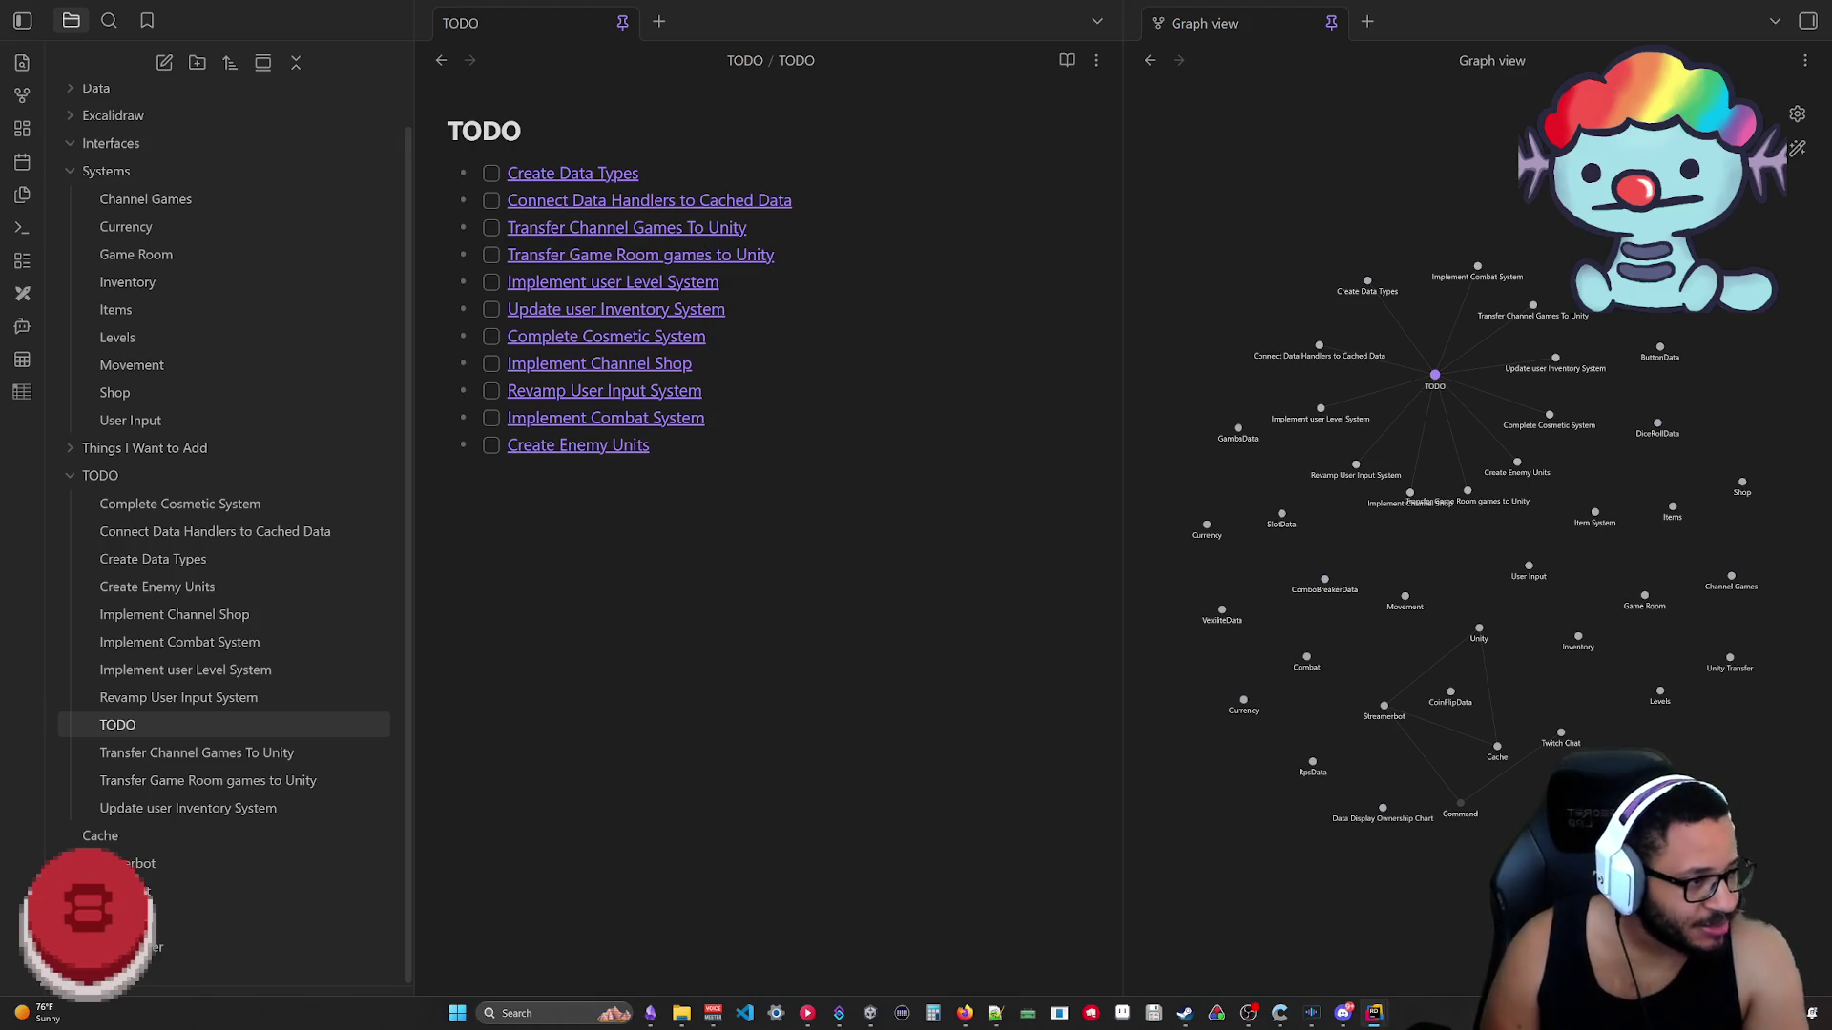
key("alt+Tab")
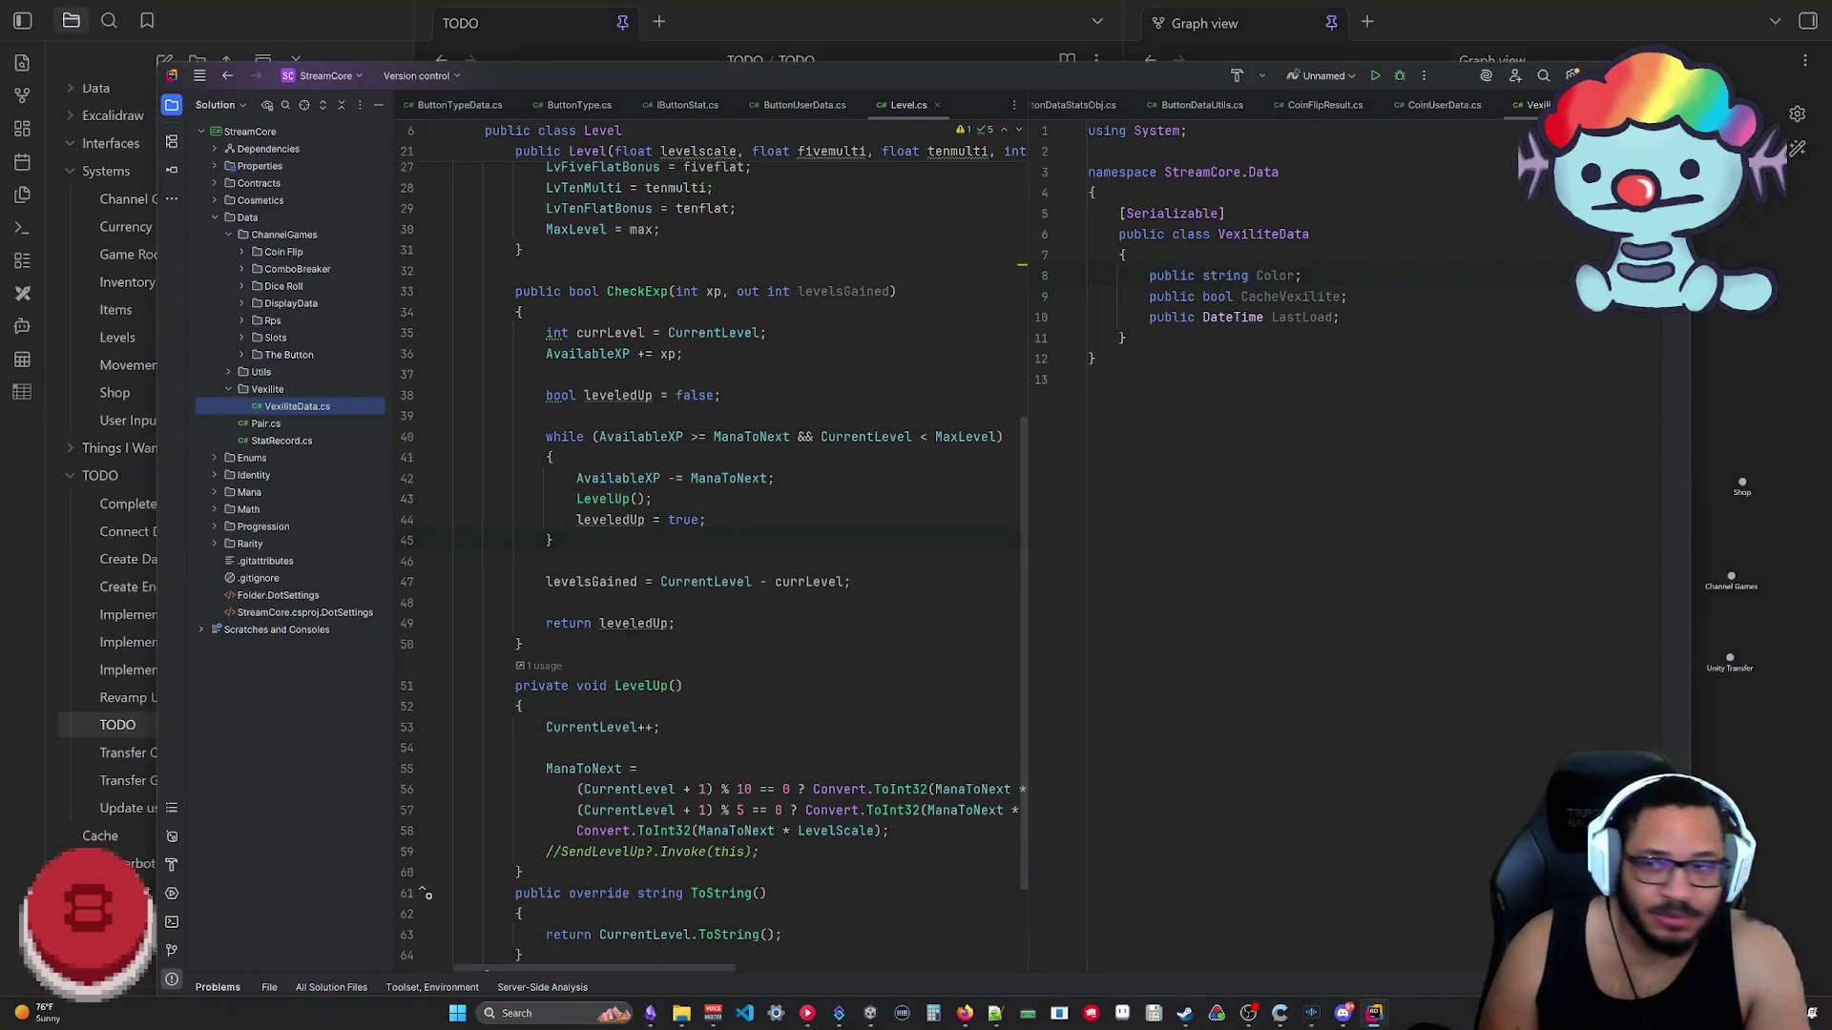
Step: Review CoinData.cs and CoinUserData.cs from the Coin Flip folder, then collapse the folder
left_click(243, 253)
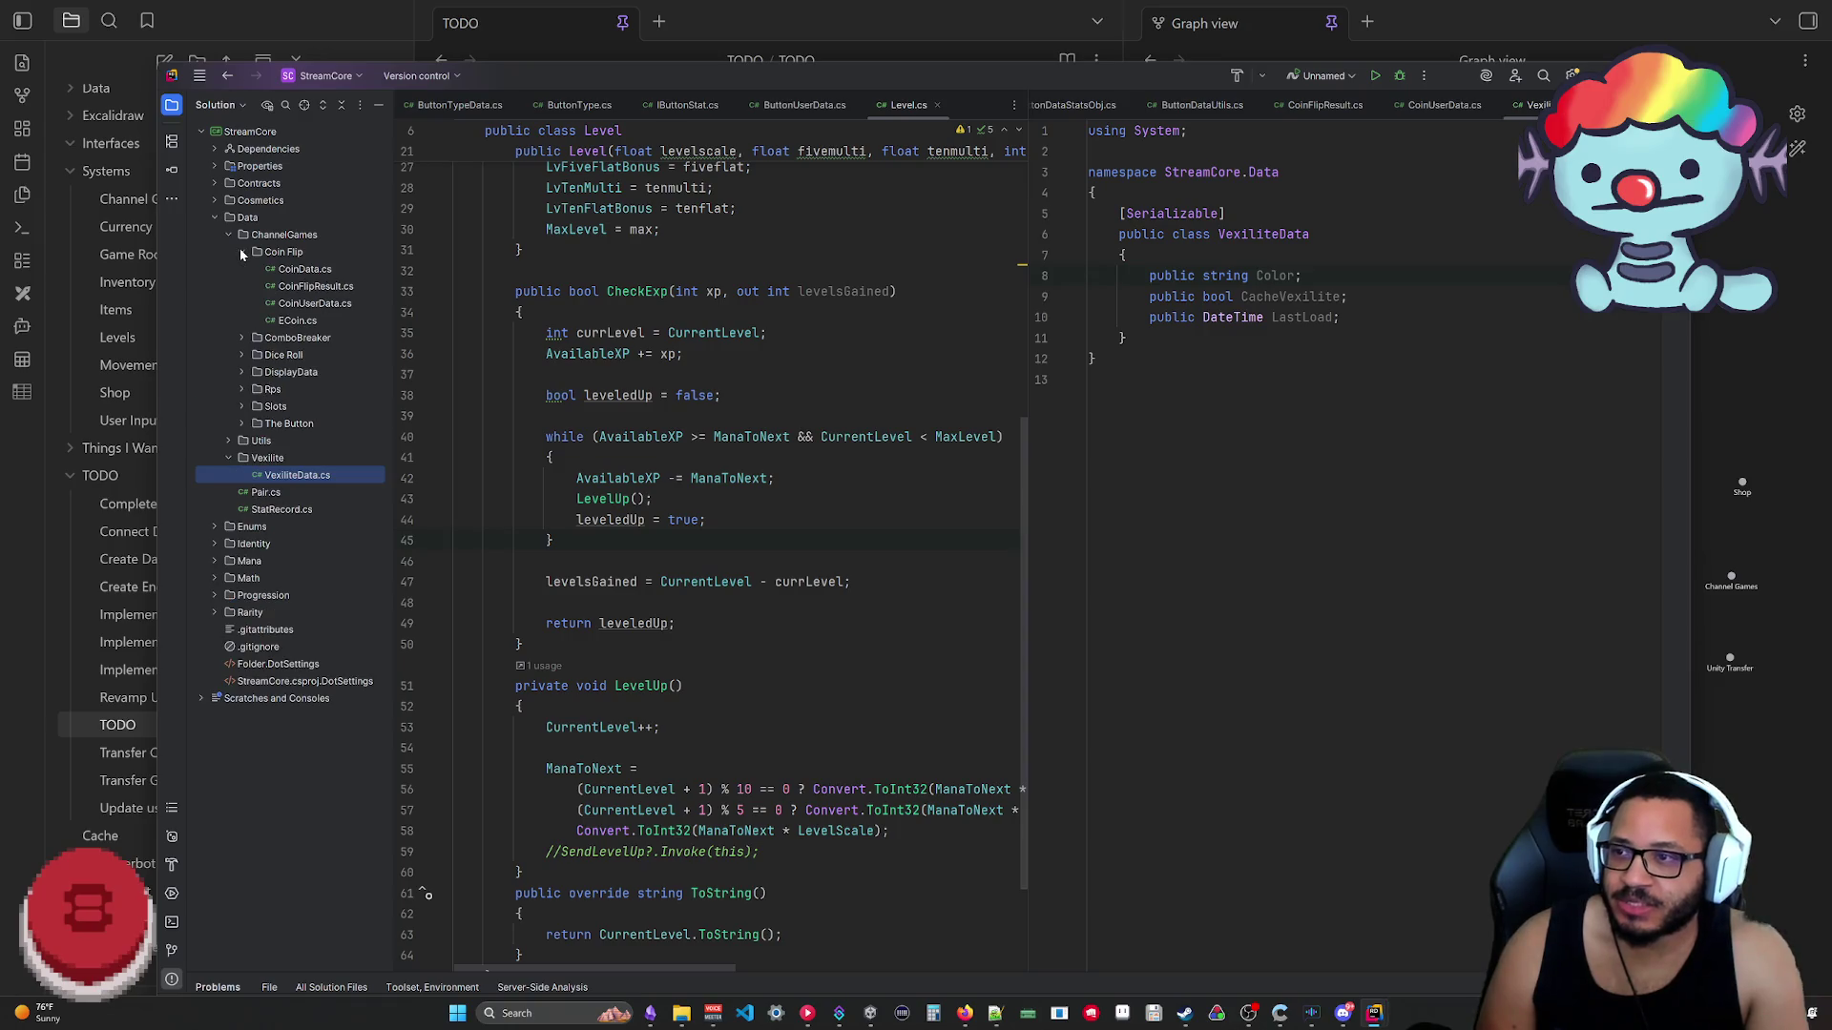
double_click(304, 270)
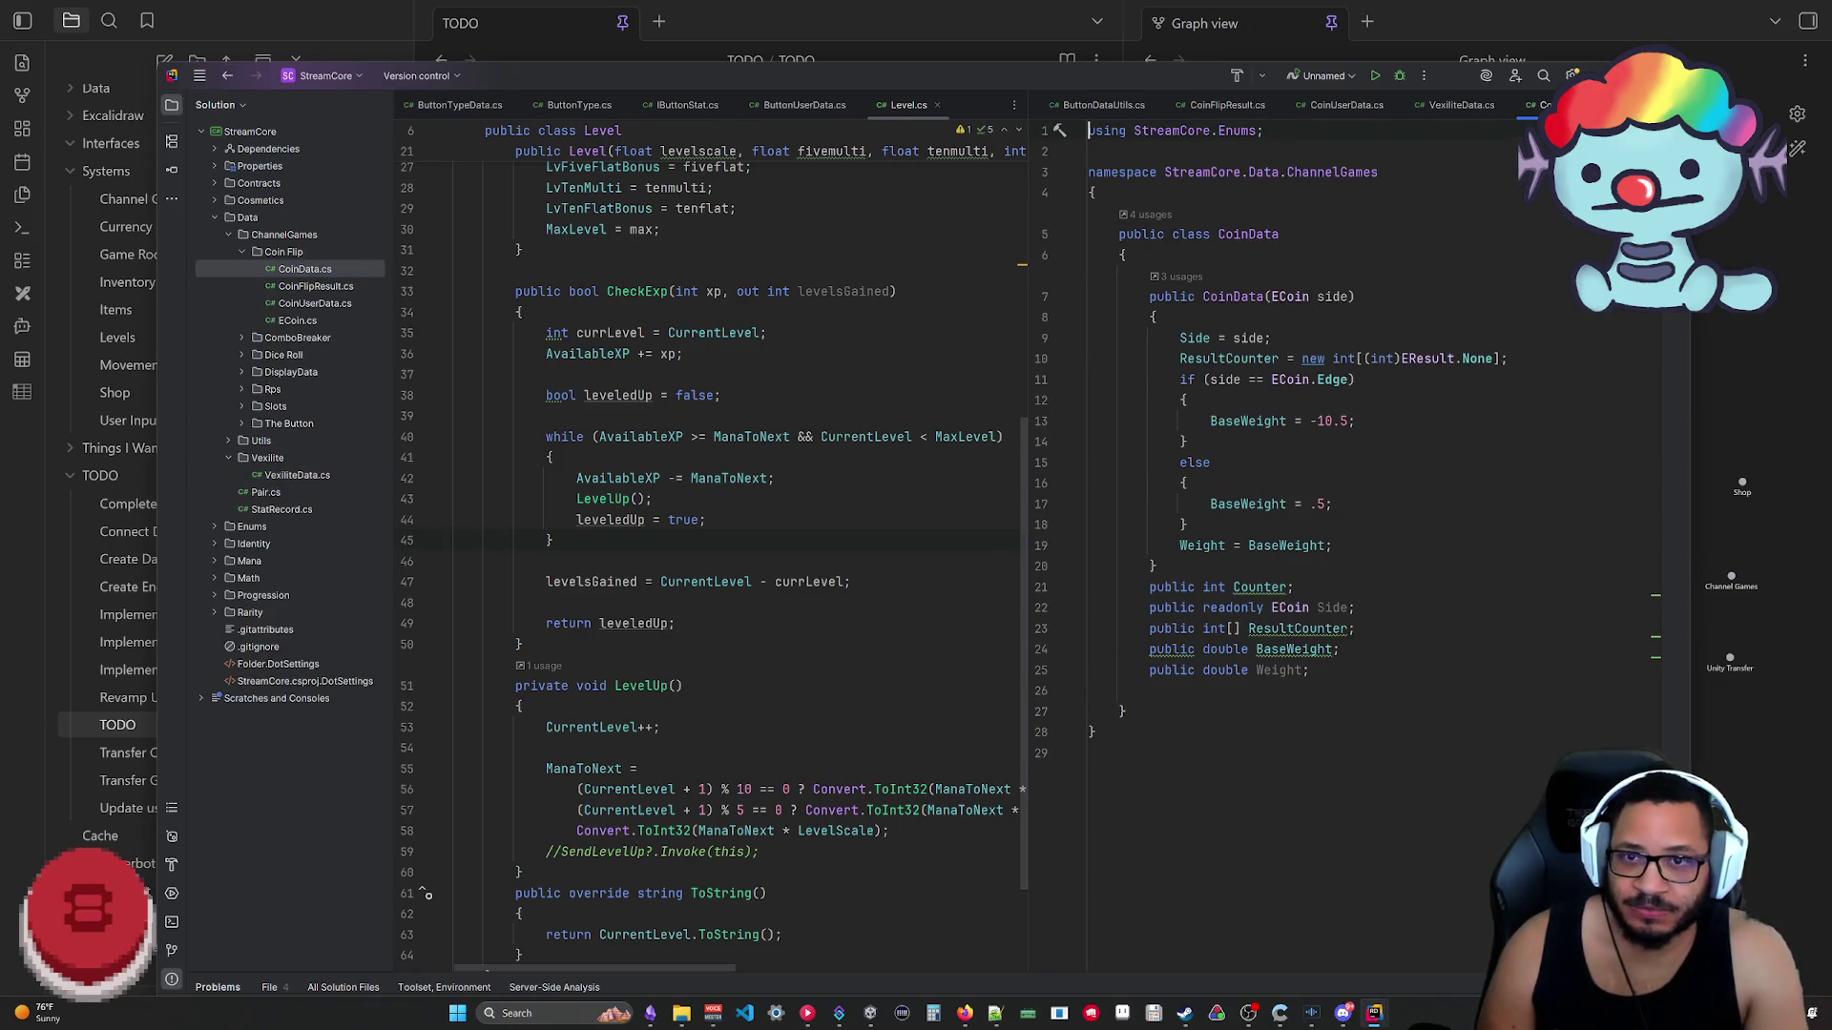
left_click_drag(1097, 731, 1095, 171)
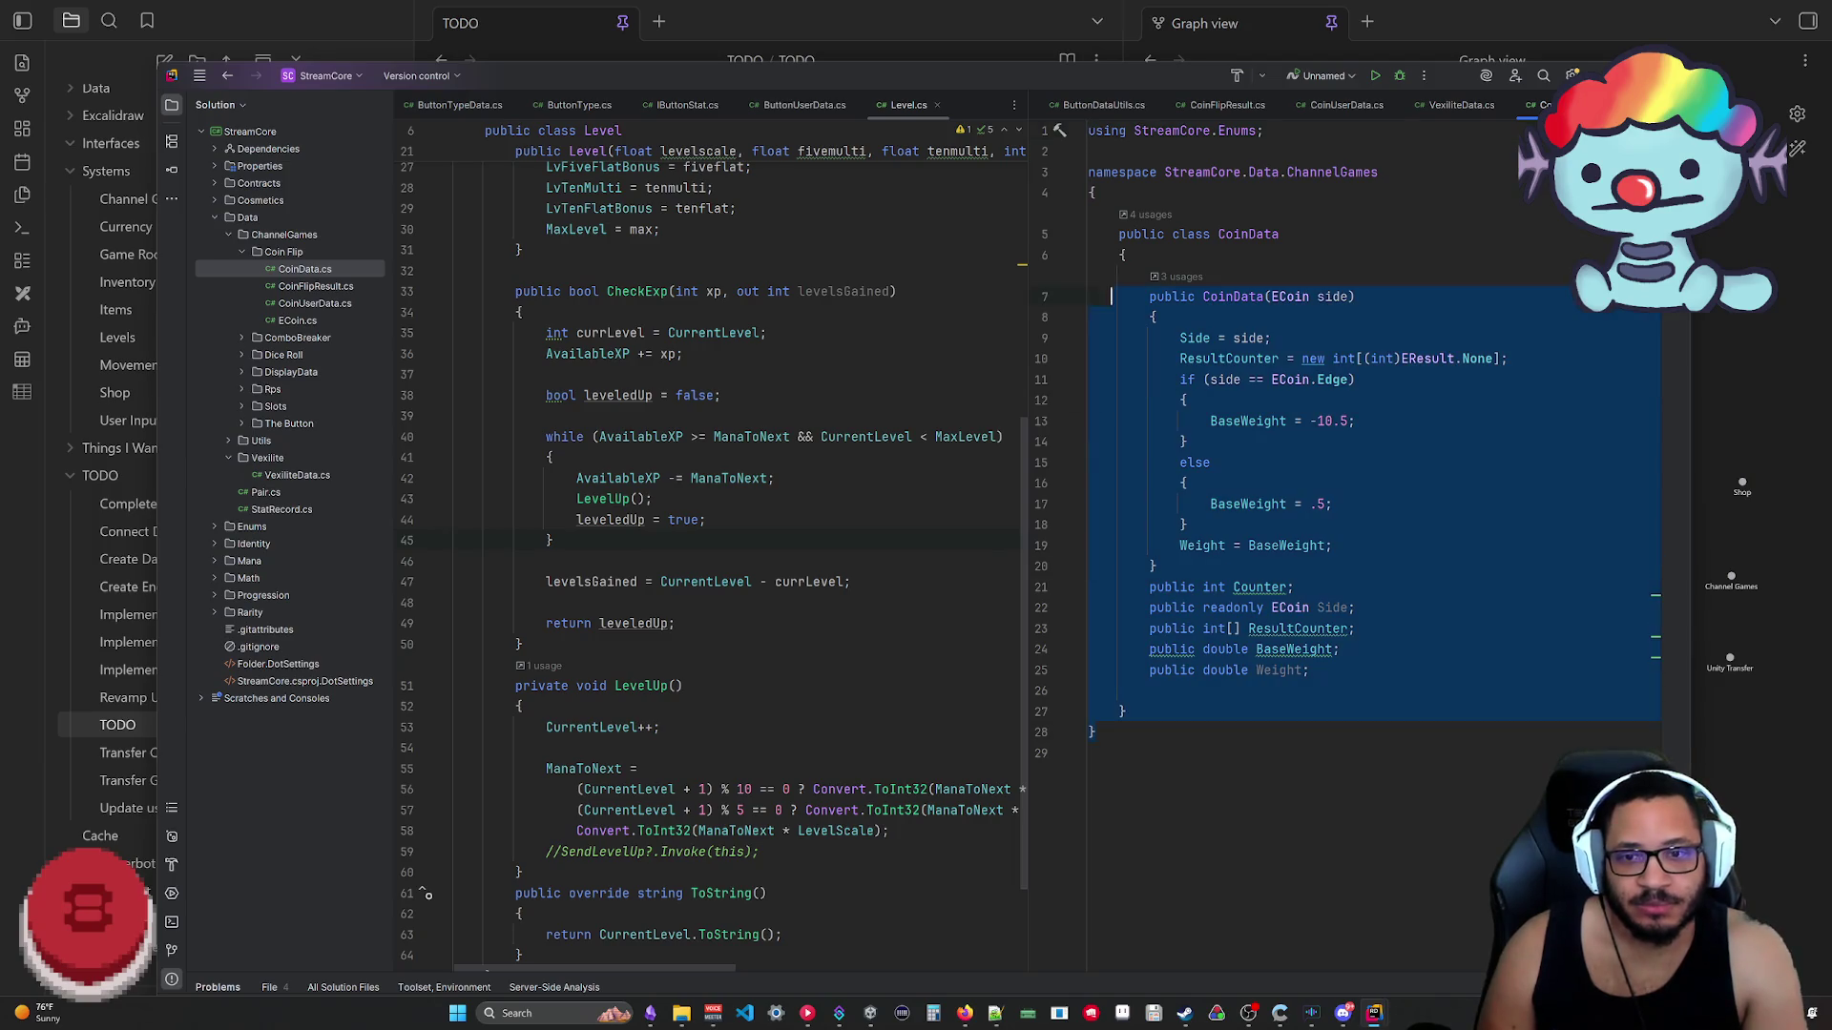
left_click(1089, 753)
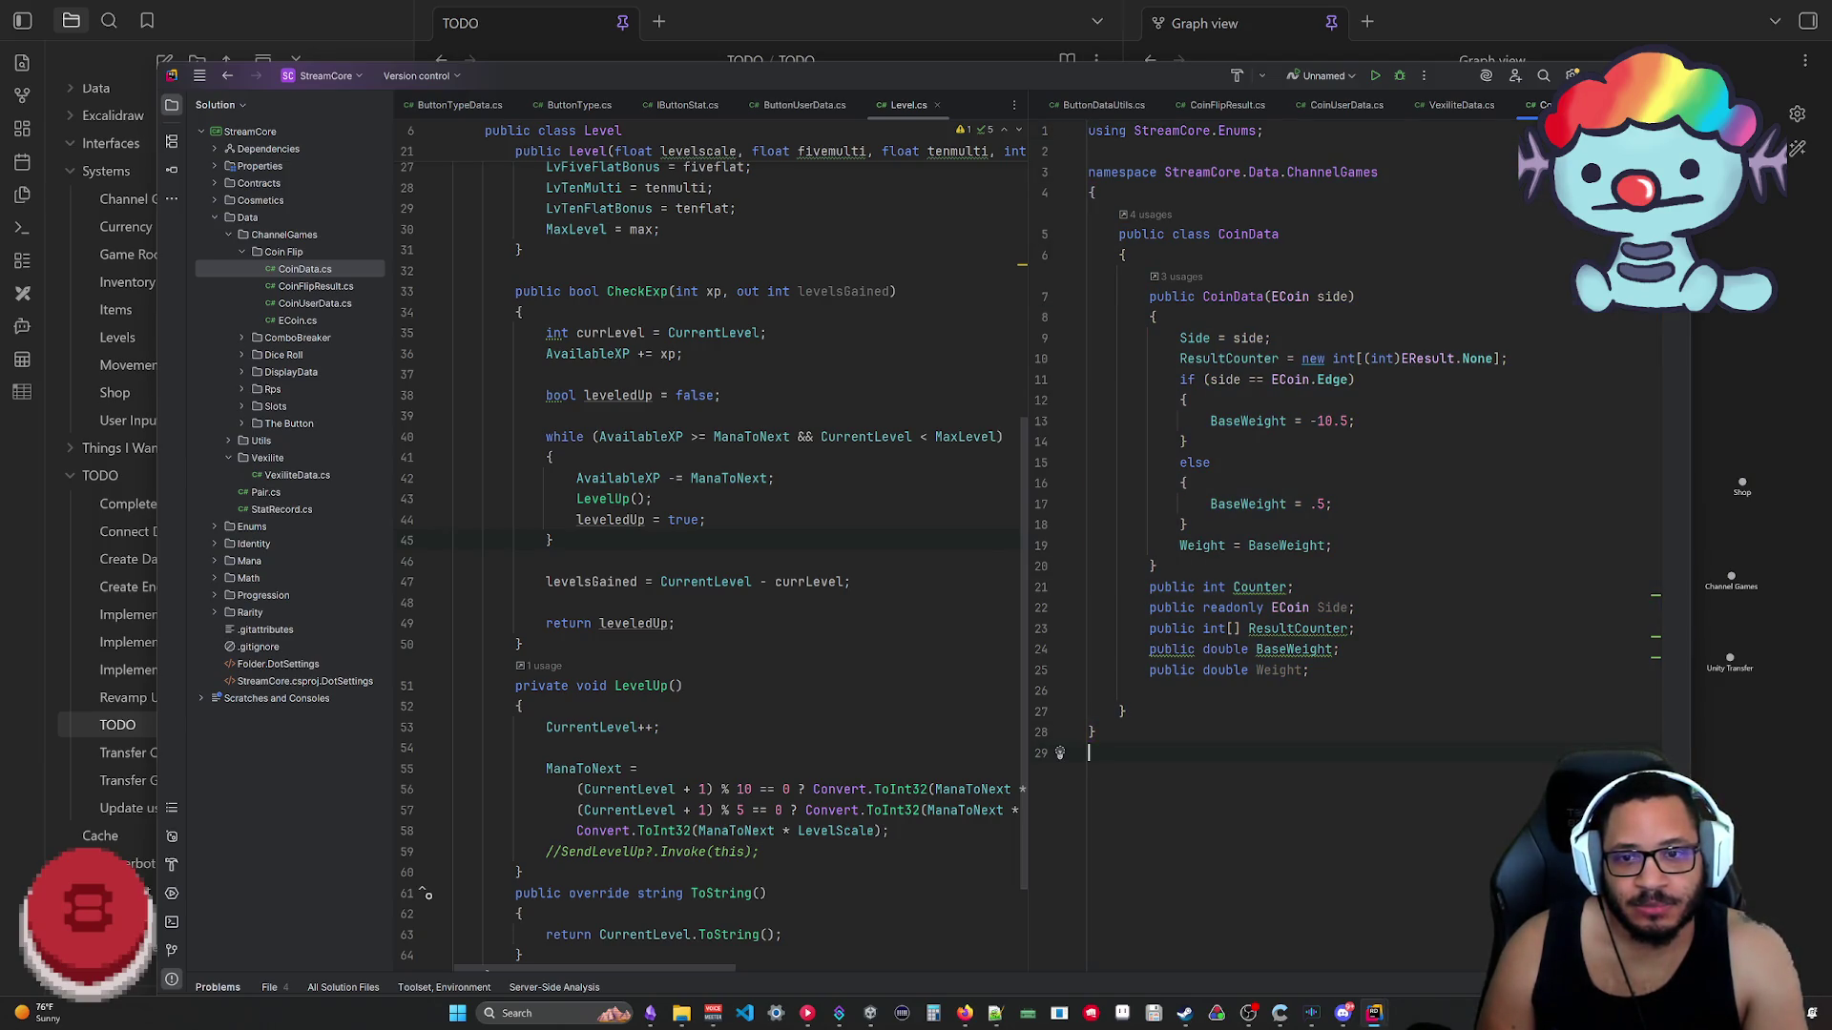
mouse_move(225, 284)
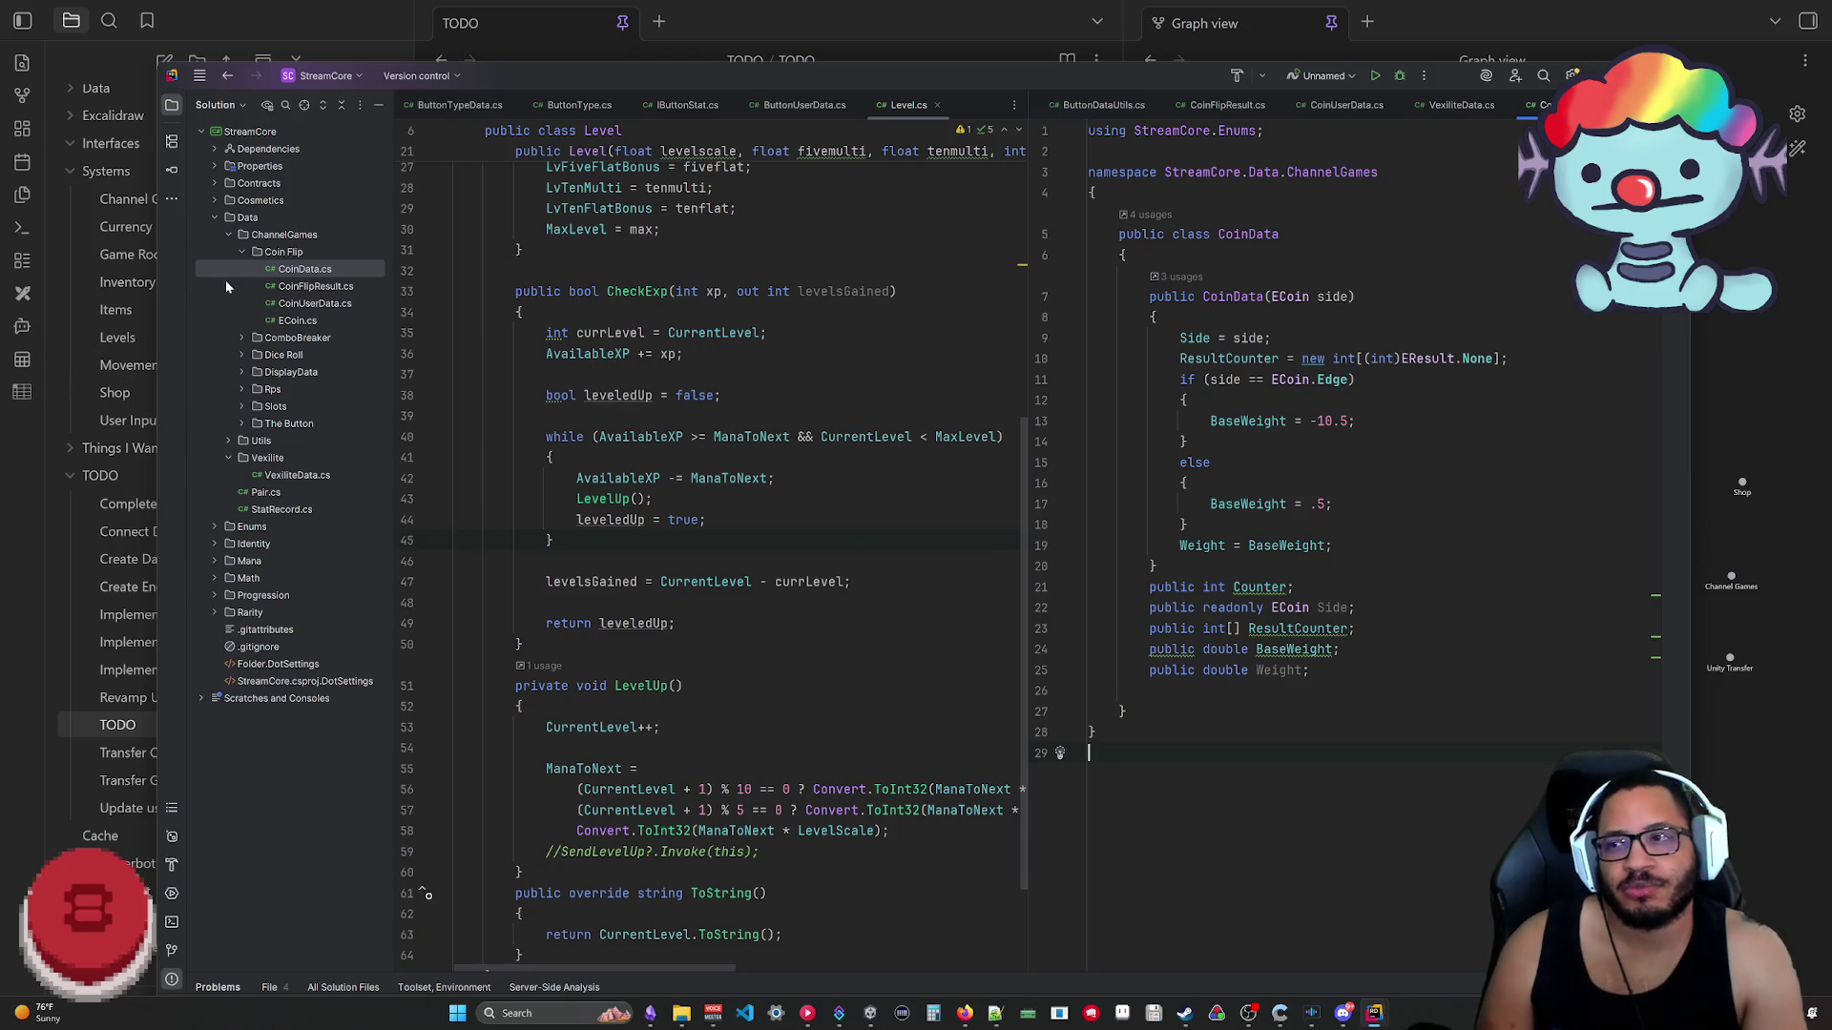
double_click(304, 303)
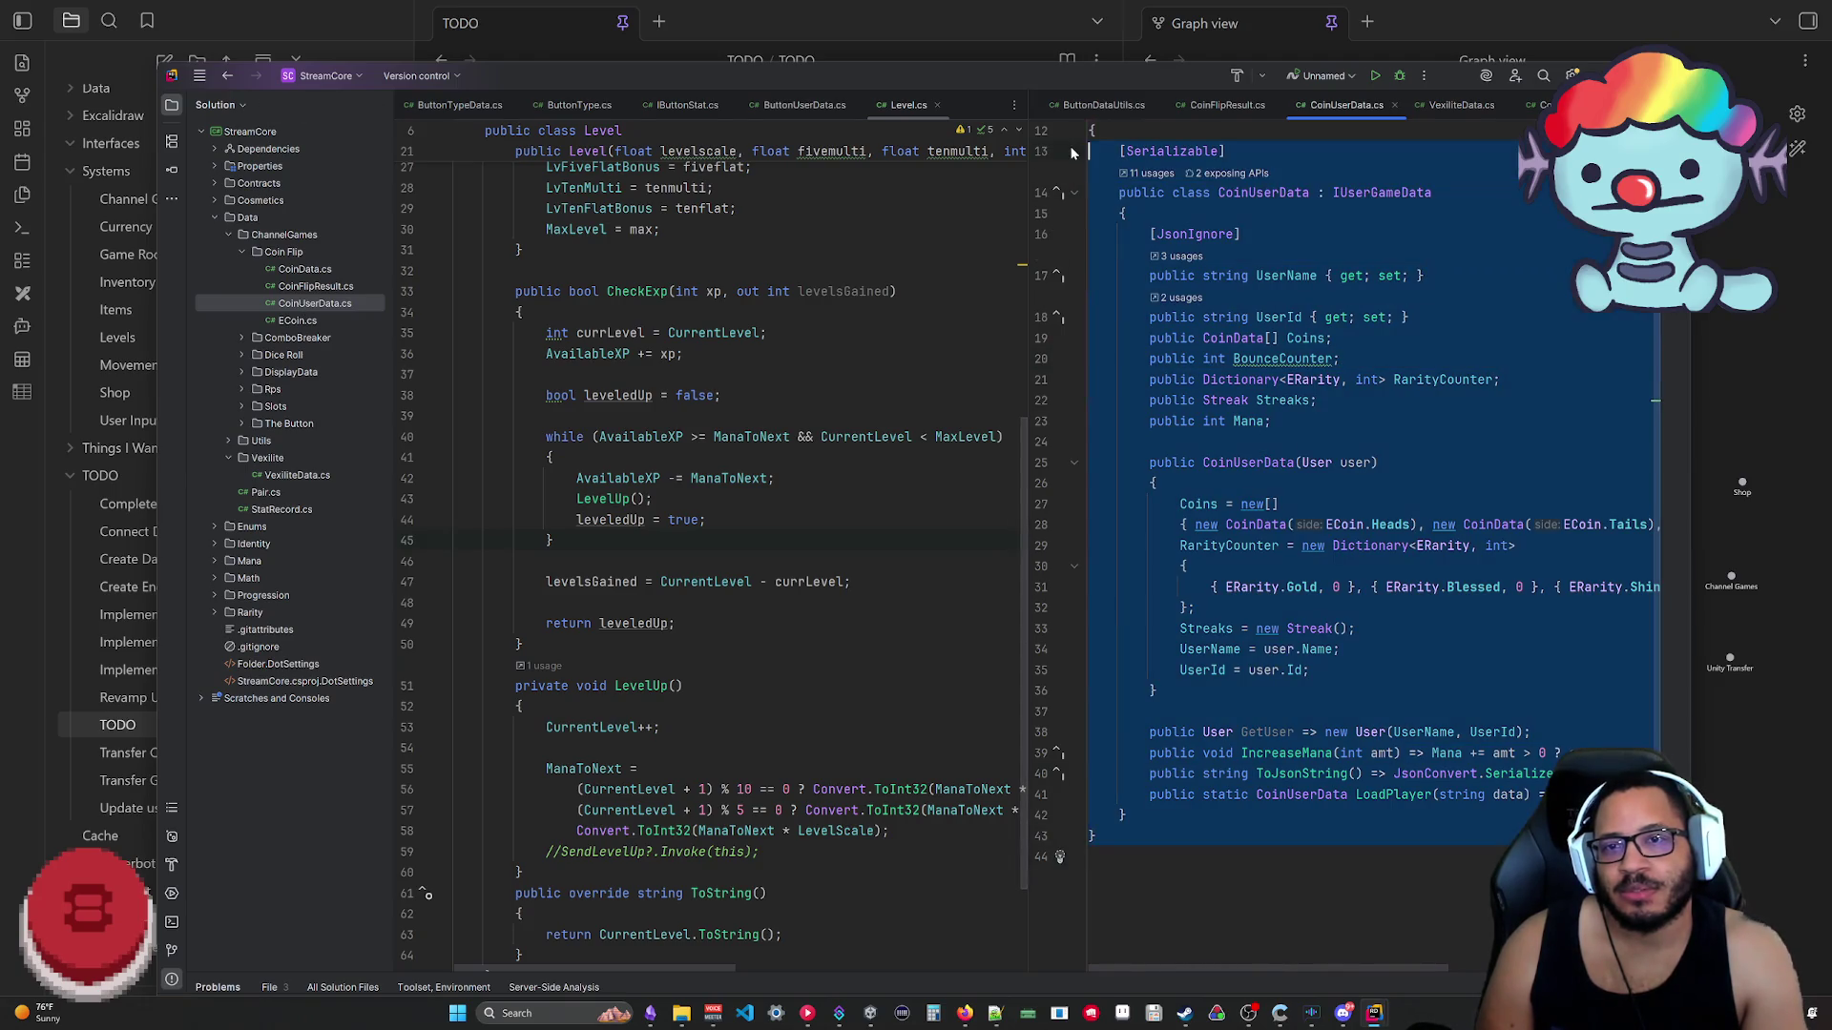
key("ctrl+a")
left_click(226, 231)
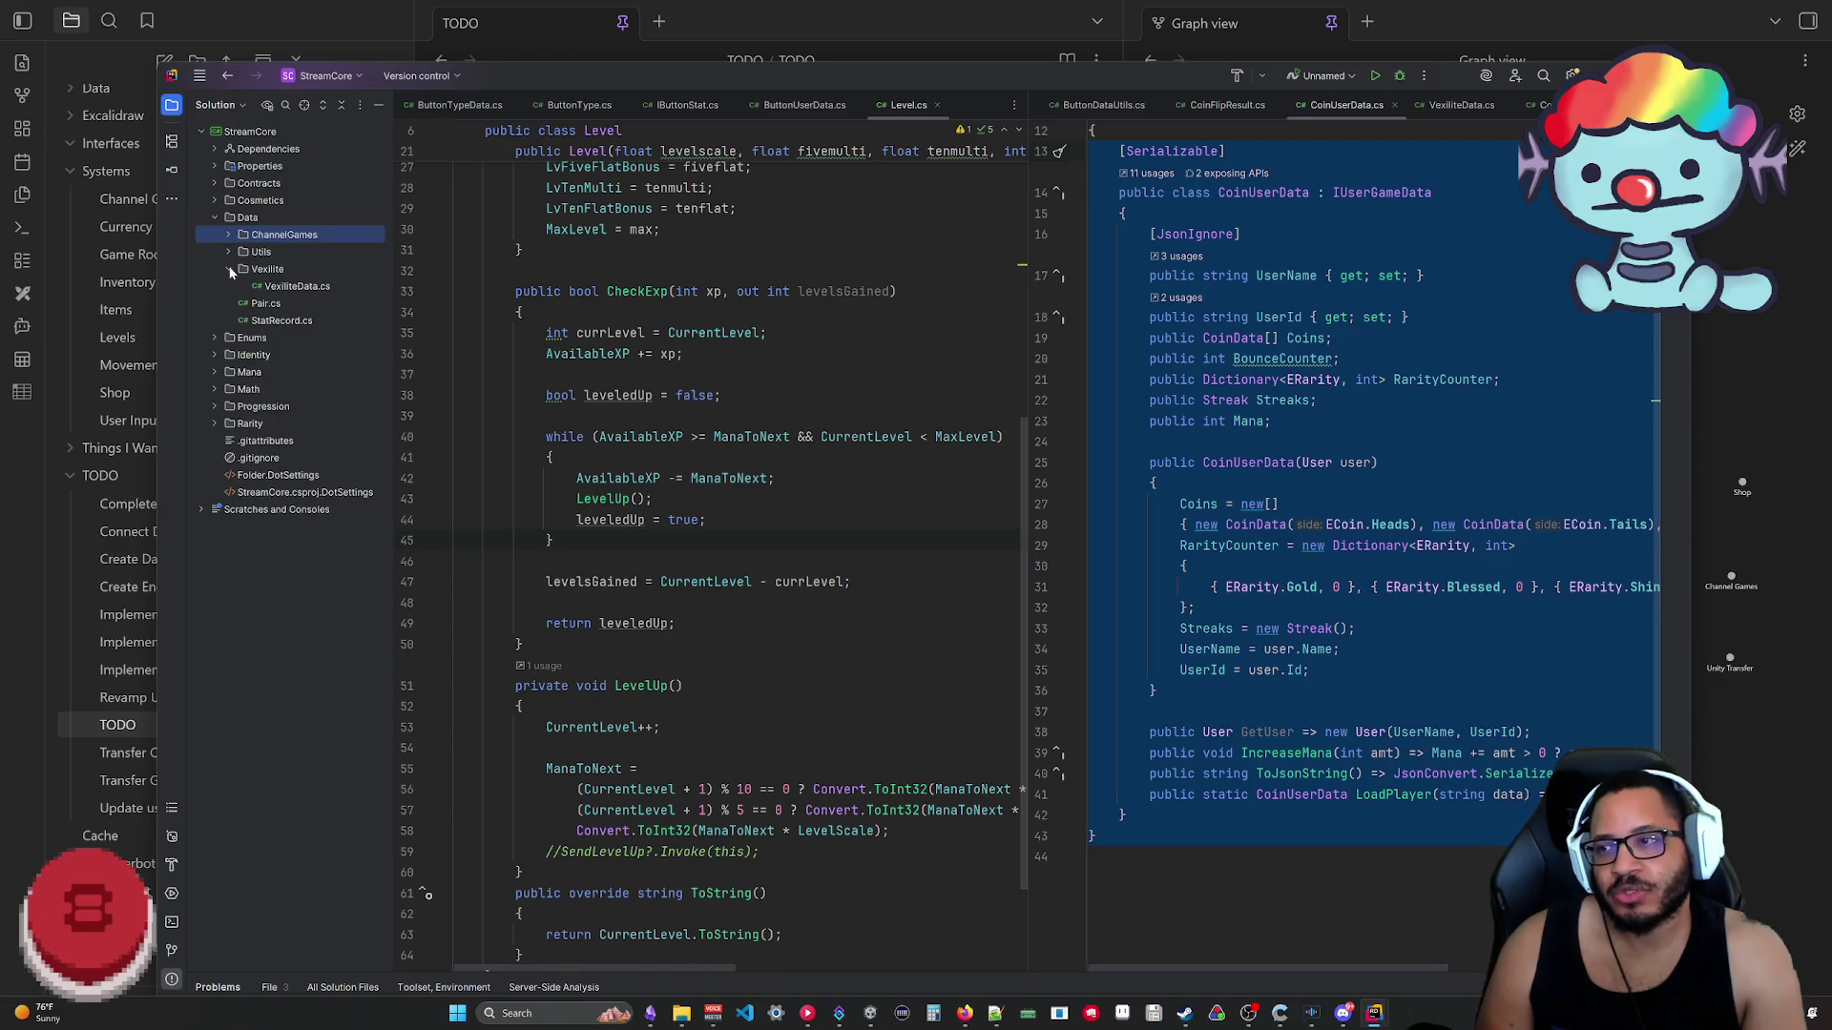
Step: Open ComboBreaker's BreakerData.cs, delete the trailing blank line after ReRolls, and switch to Obsidian
left_click(241, 252)
left_click(242, 271)
double_click(308, 286)
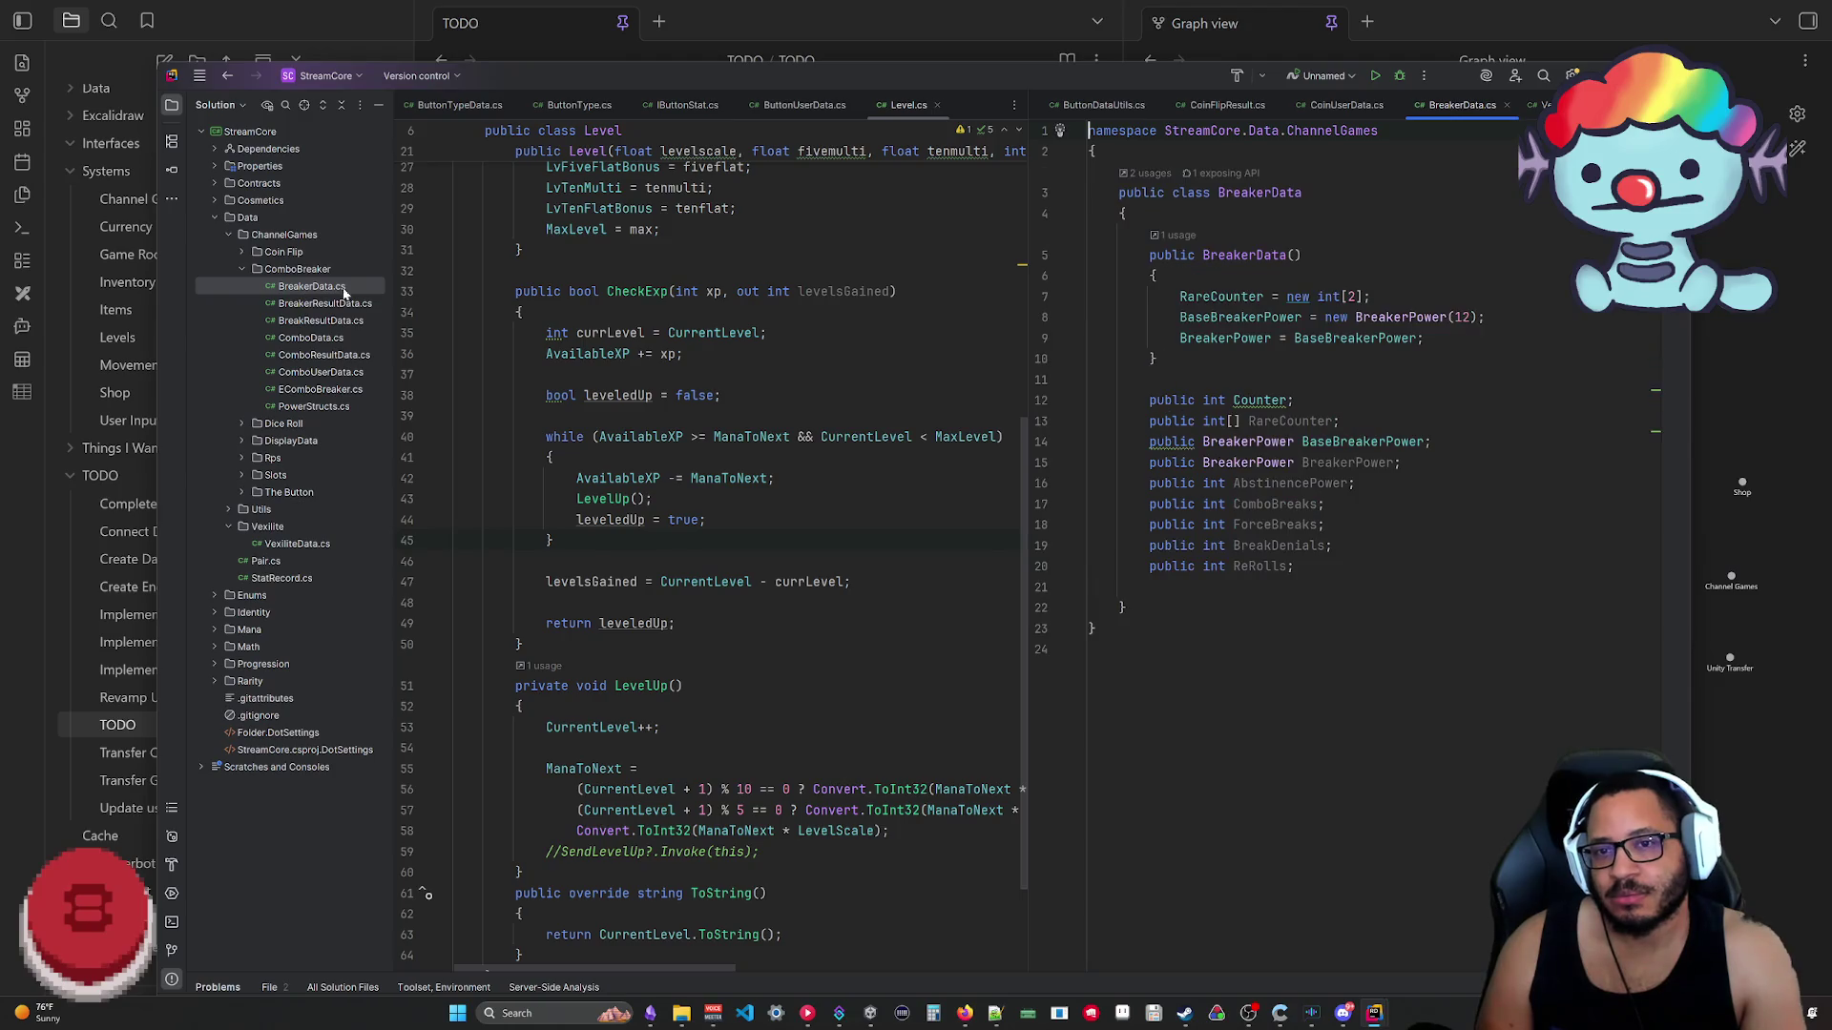
key("ctrl+End")
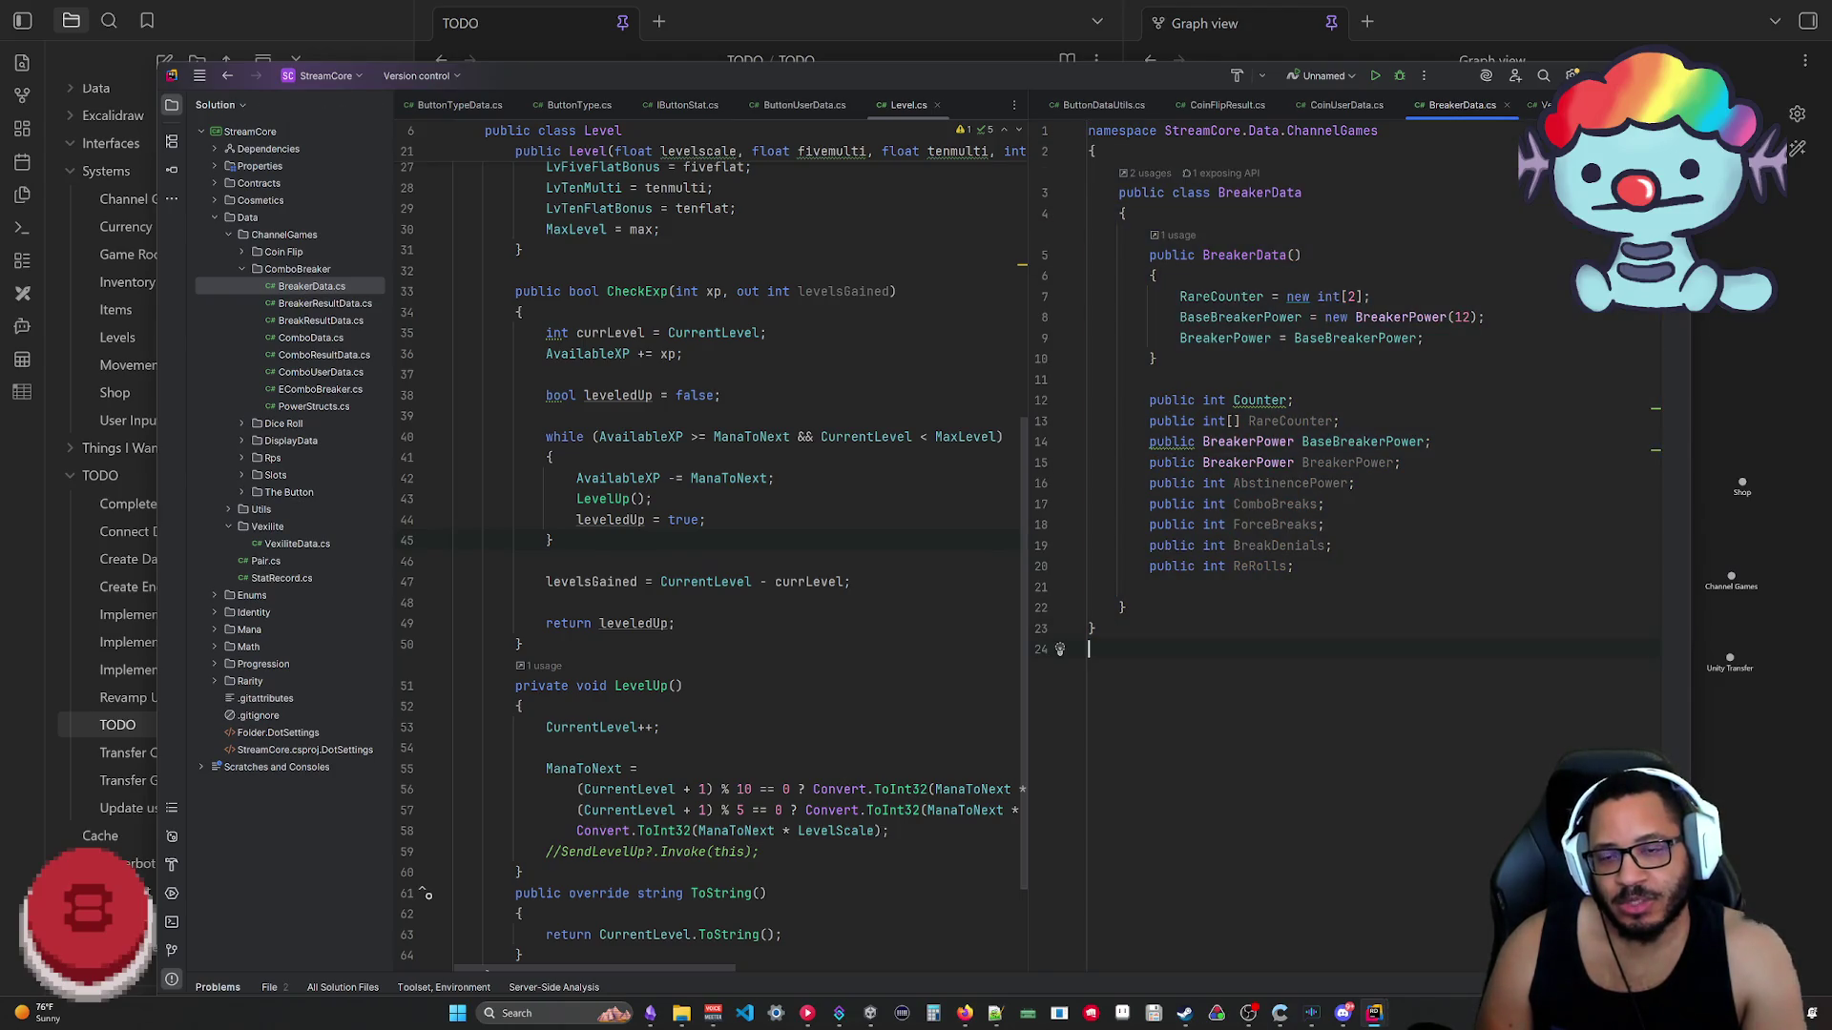
key("ctrl+a")
left_click_drag(1102, 607, 1293, 565)
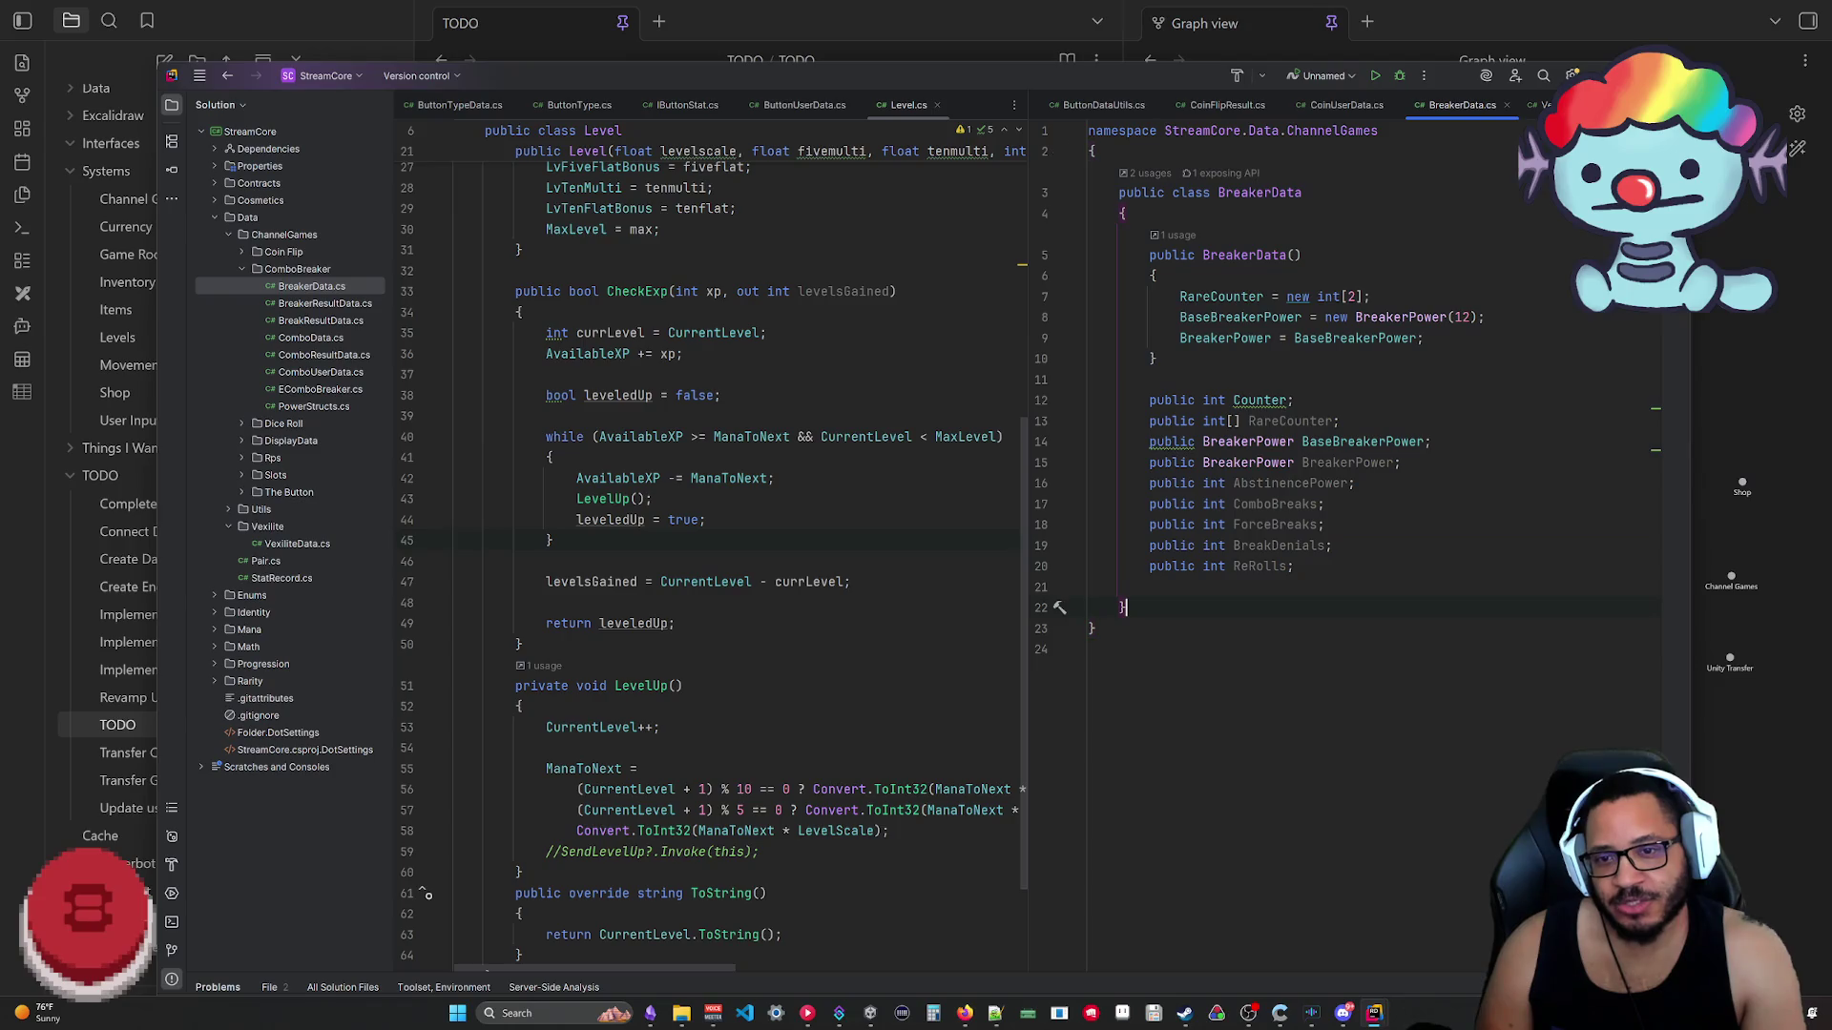
key("Escape")
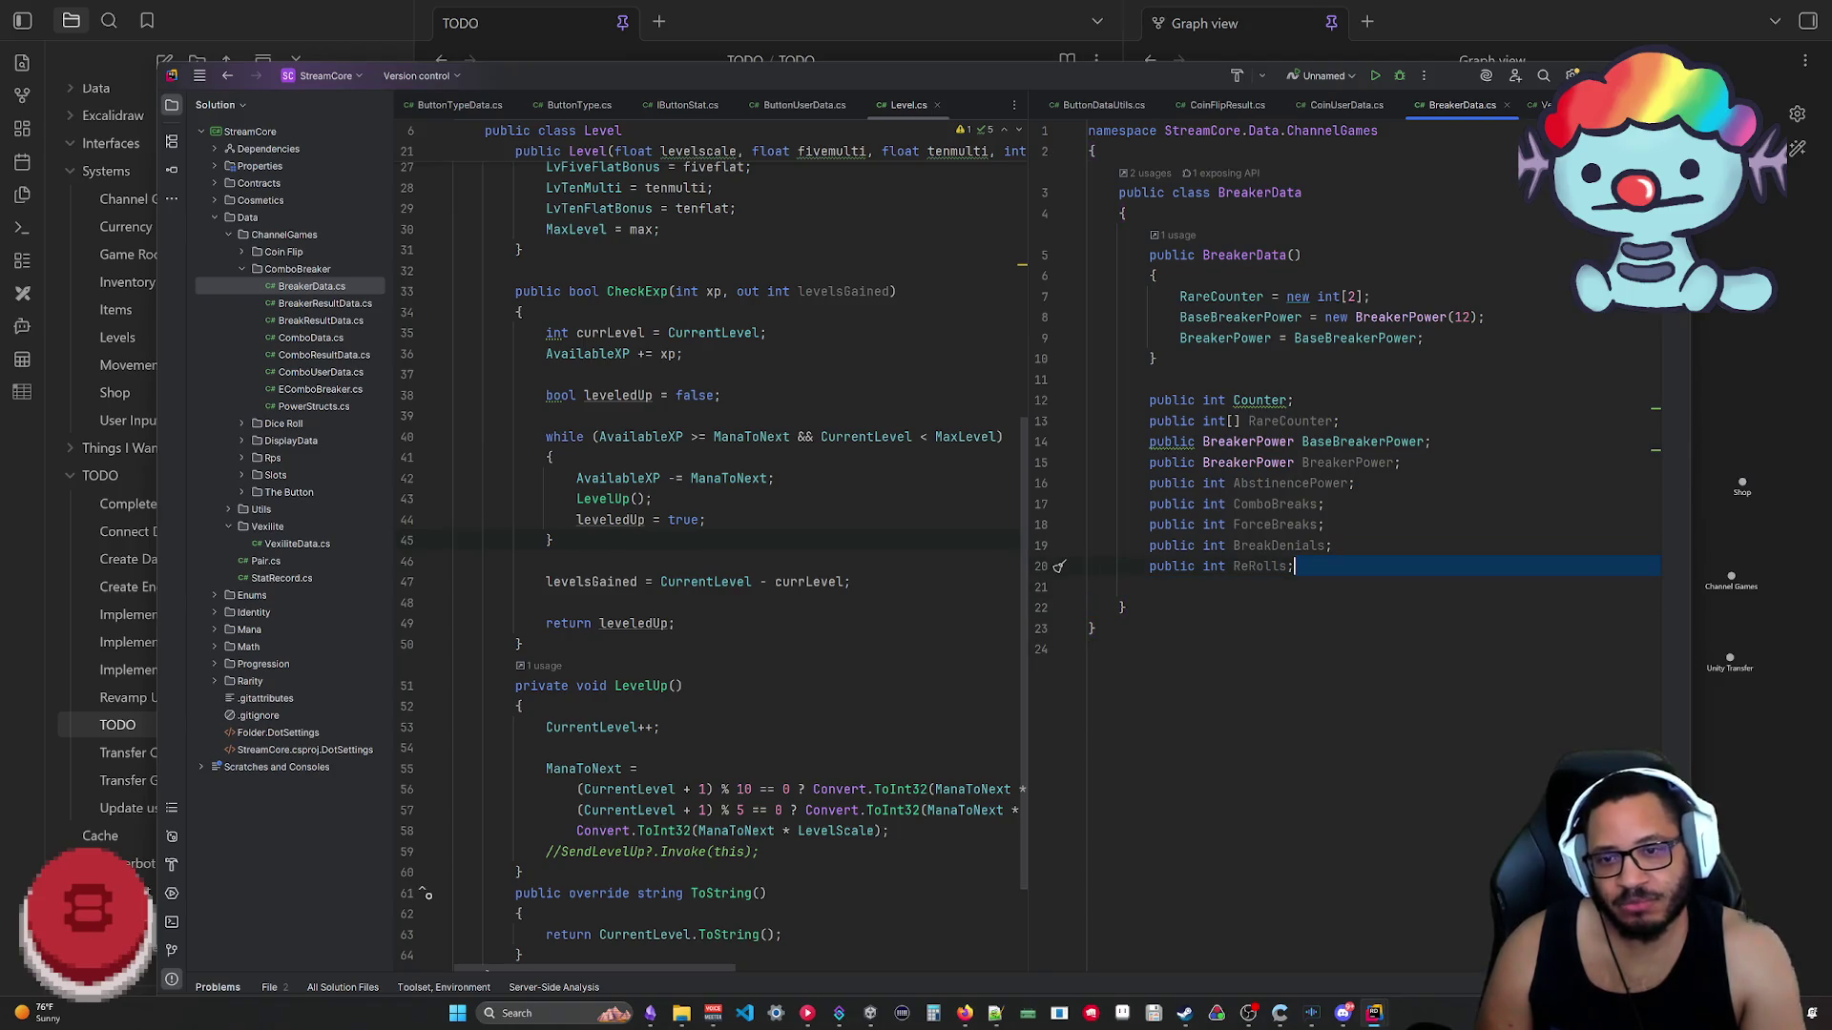
key("BackSpace")
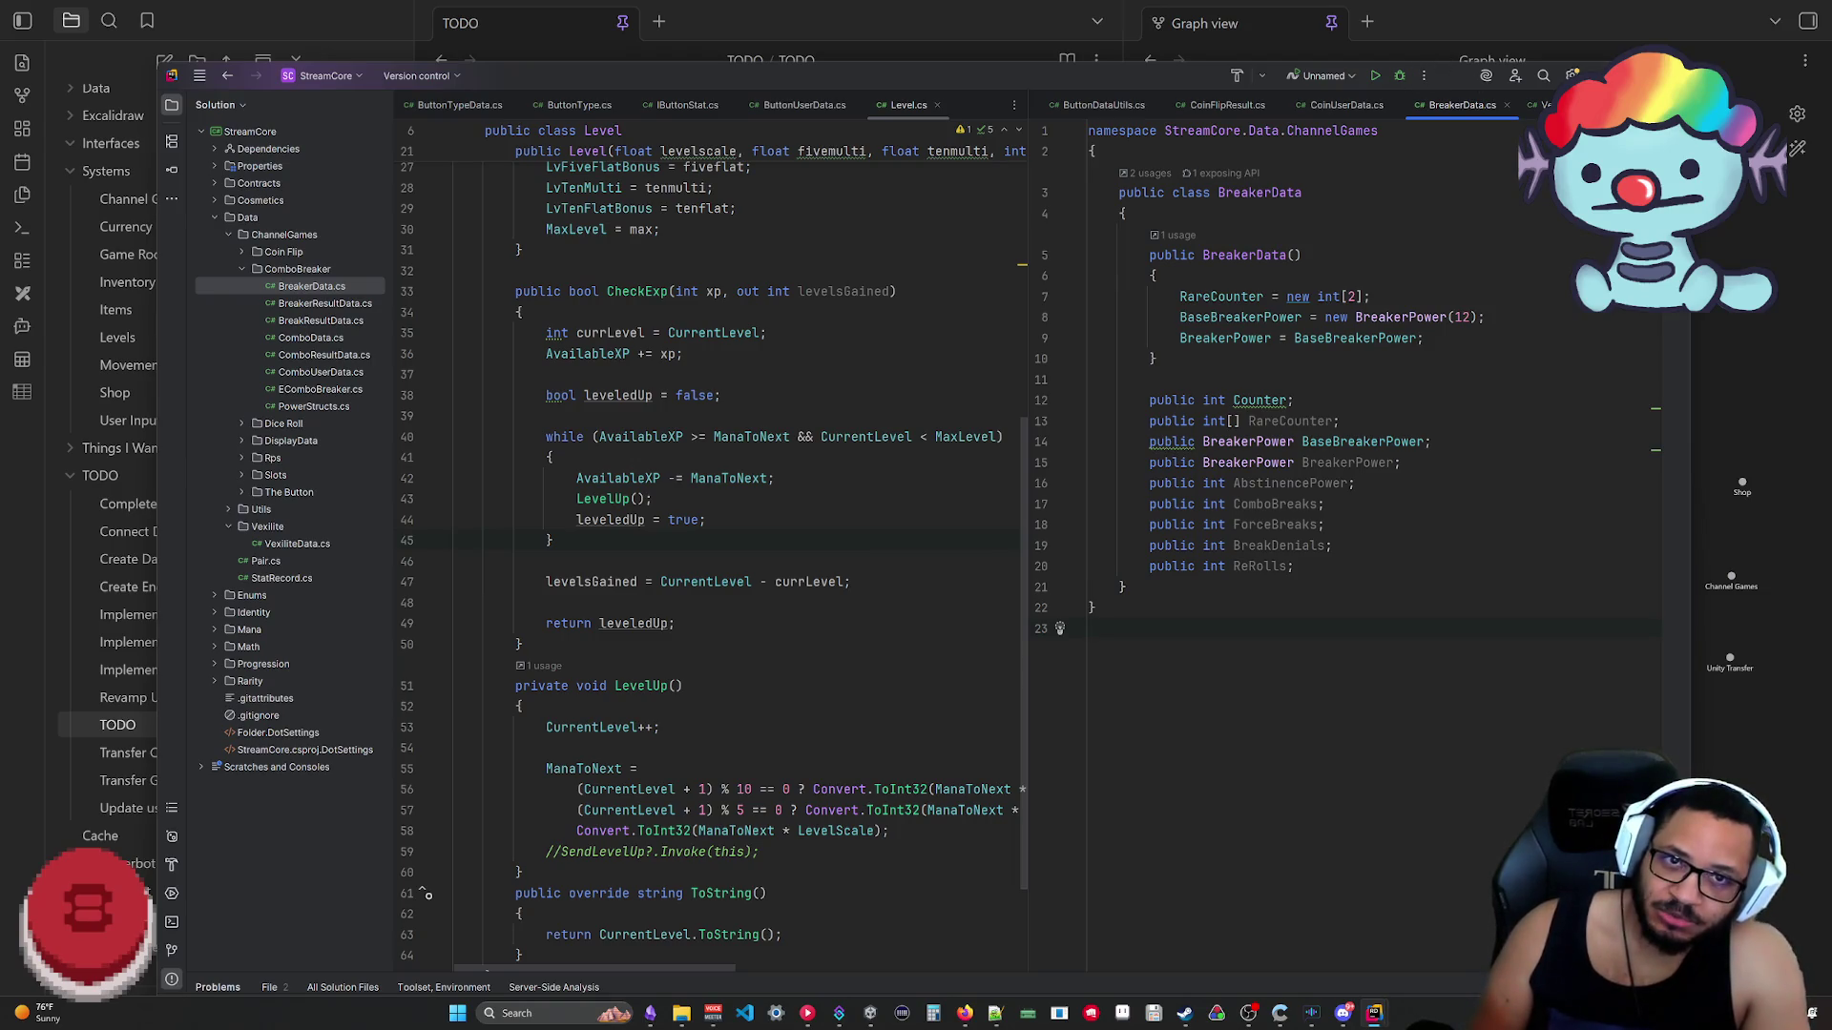
key("alt+Tab")
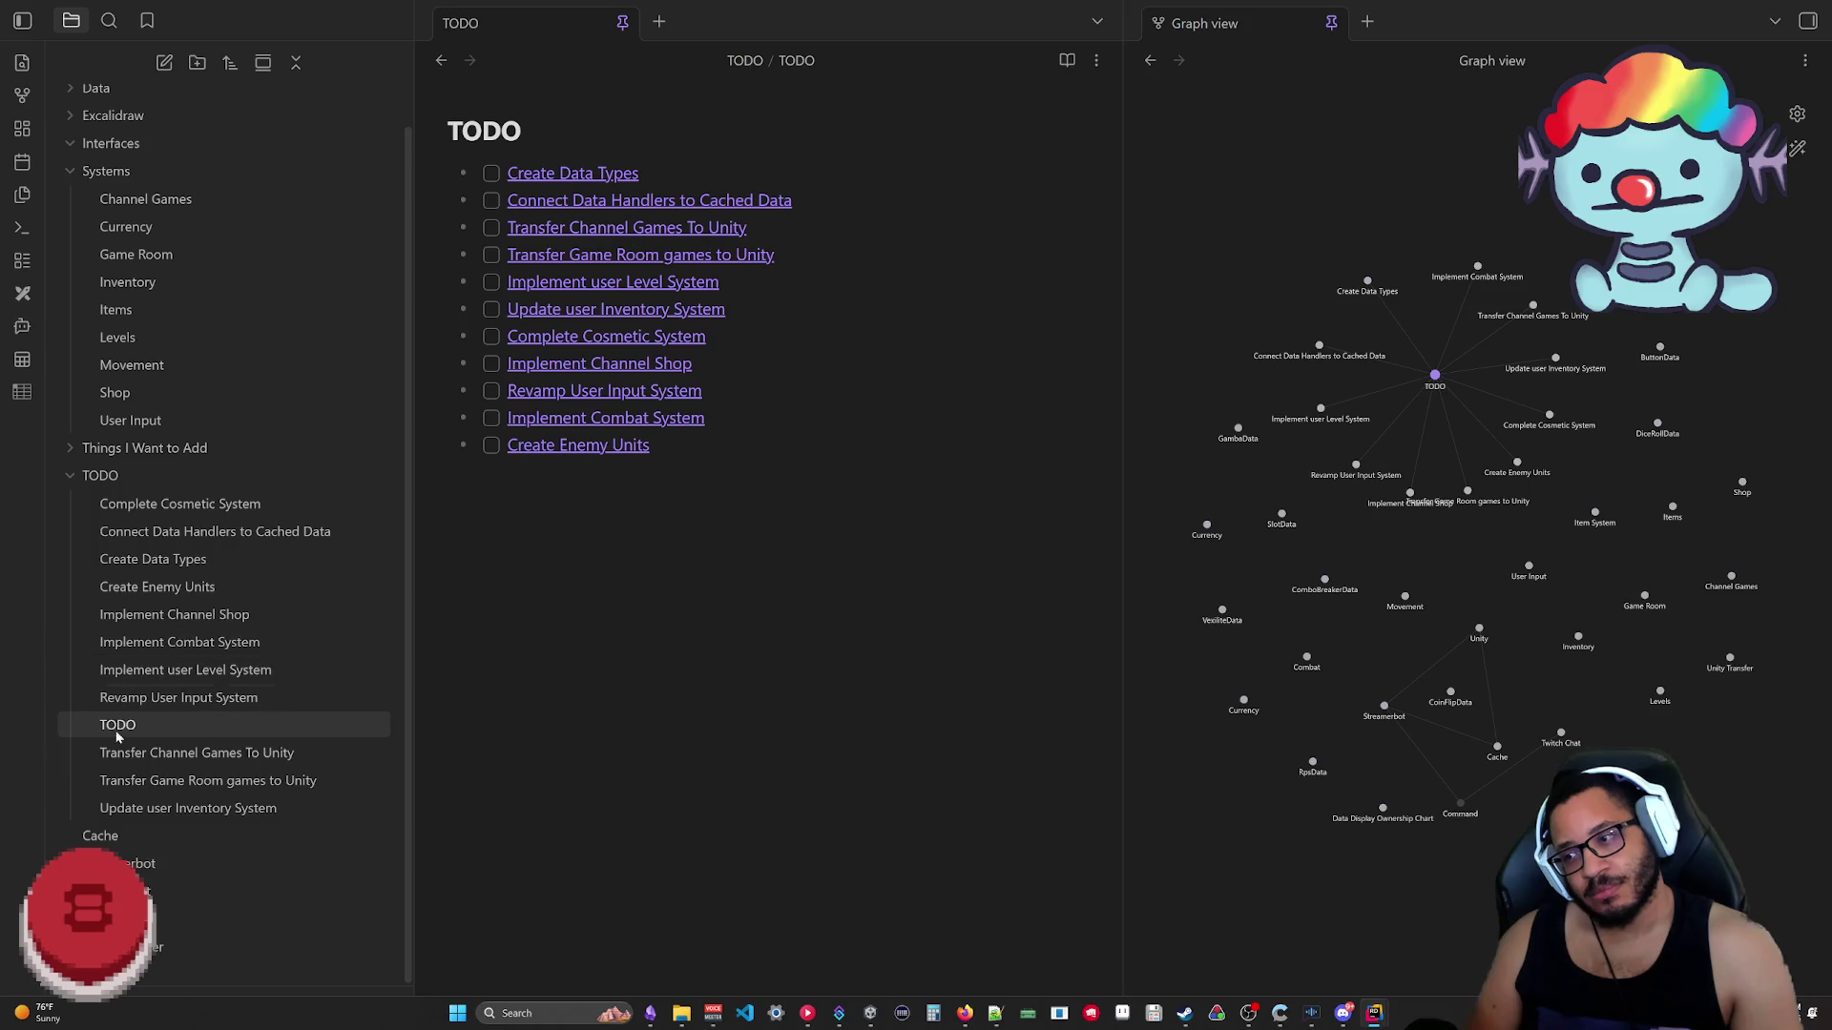
Step: Delete the Create Data Types note and remove its task line from the TODO list
right_click(193, 560)
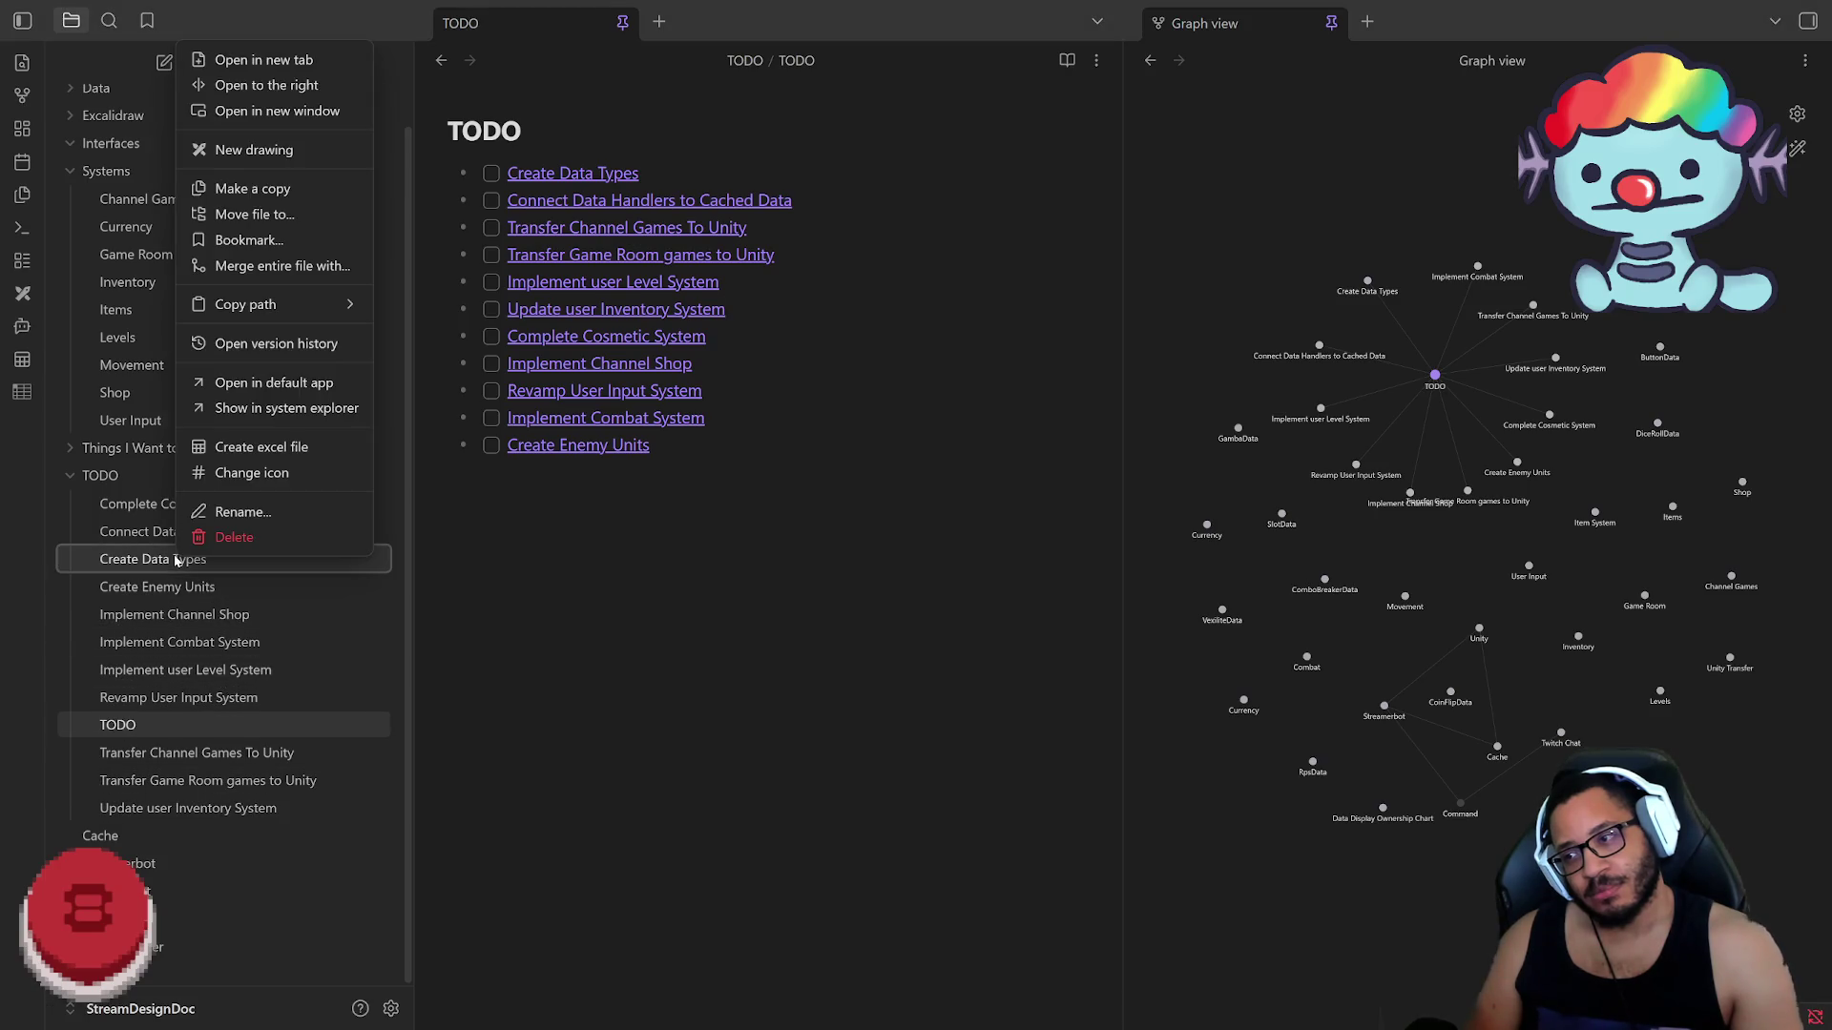
left_click(229, 523)
left_click(1066, 609)
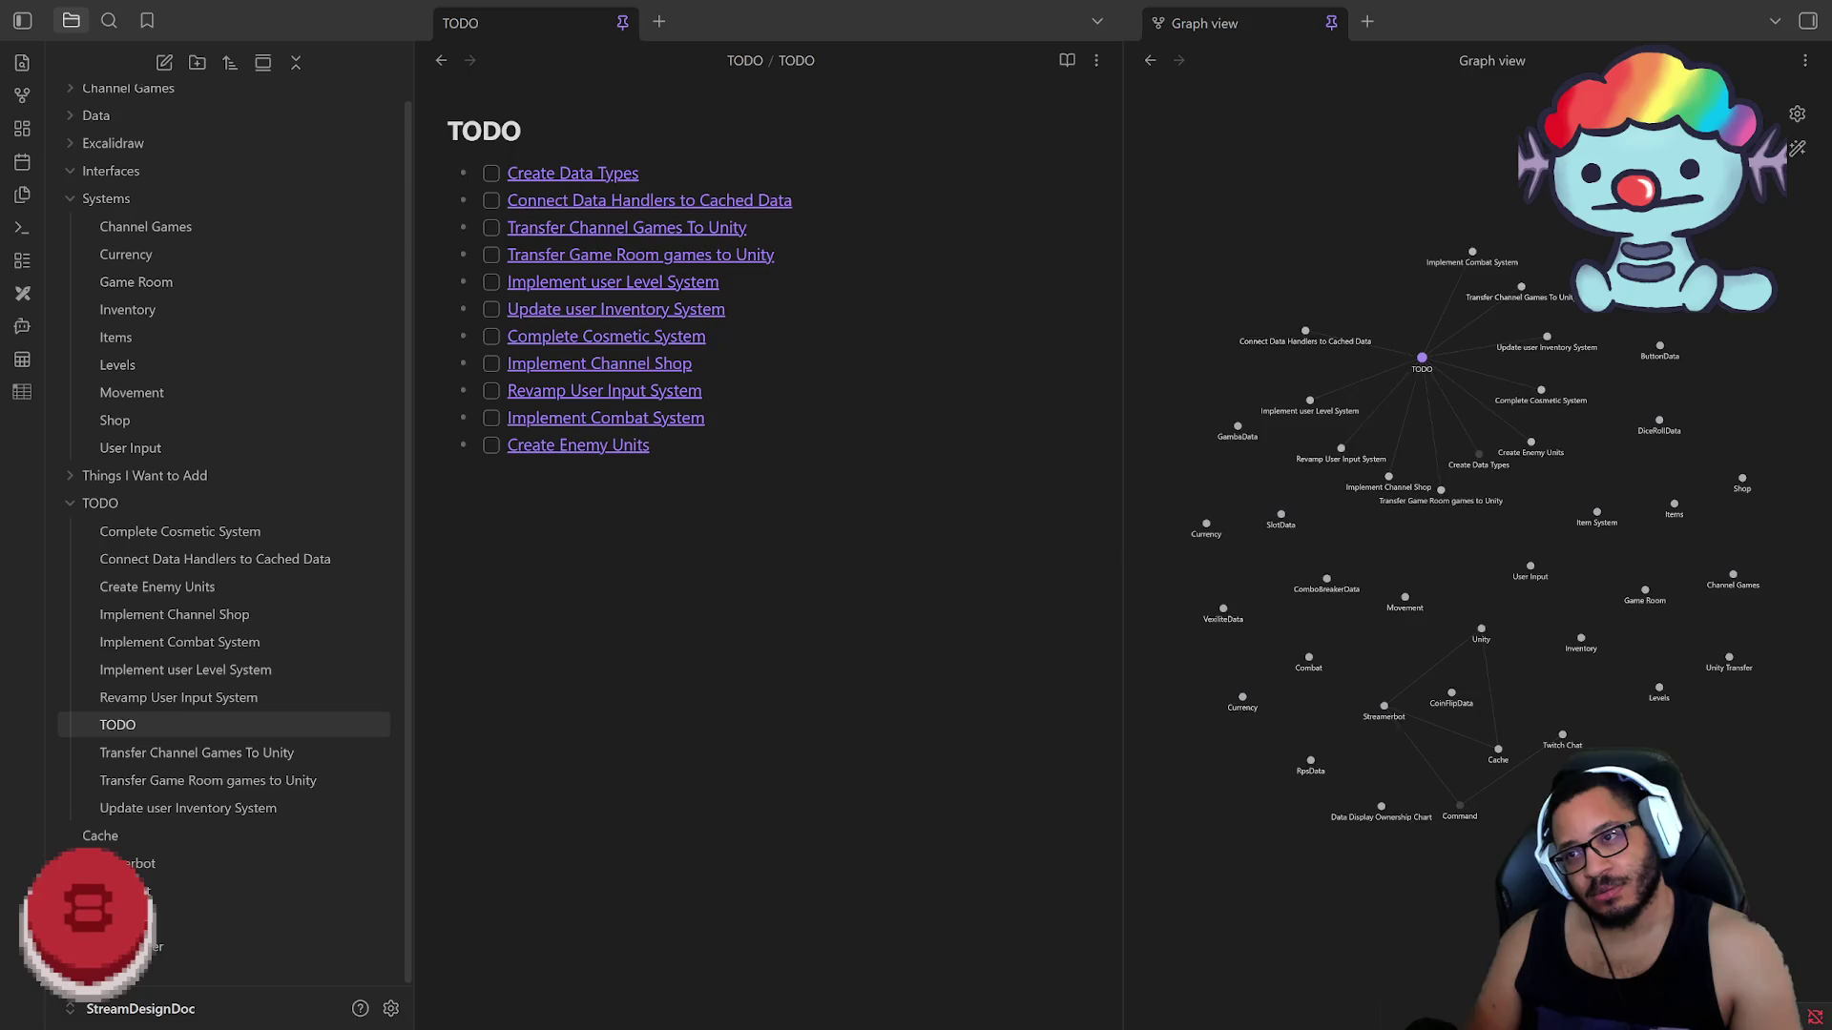
key("BackSpace")
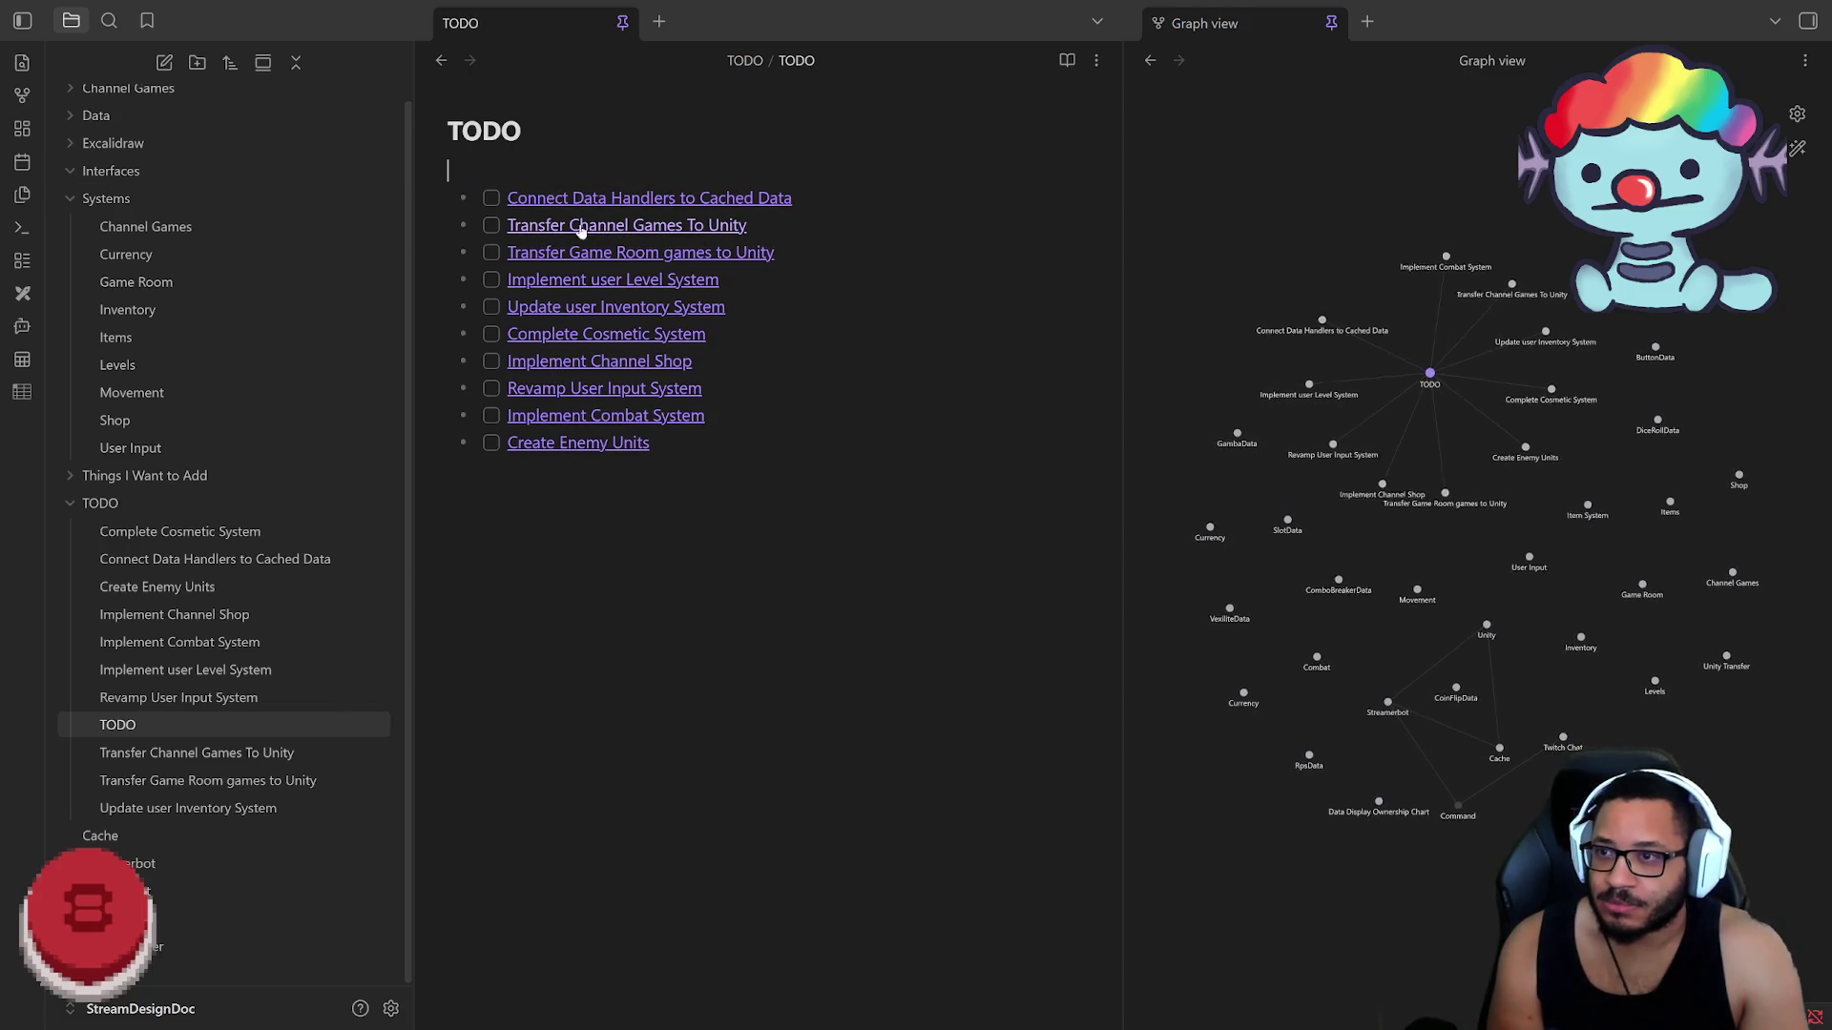
Step: Move the Transfer Channel Games and Transfer Game Room tasks to the top of the list
left_click_drag(459, 239, 433, 234)
key("ctrl+c")
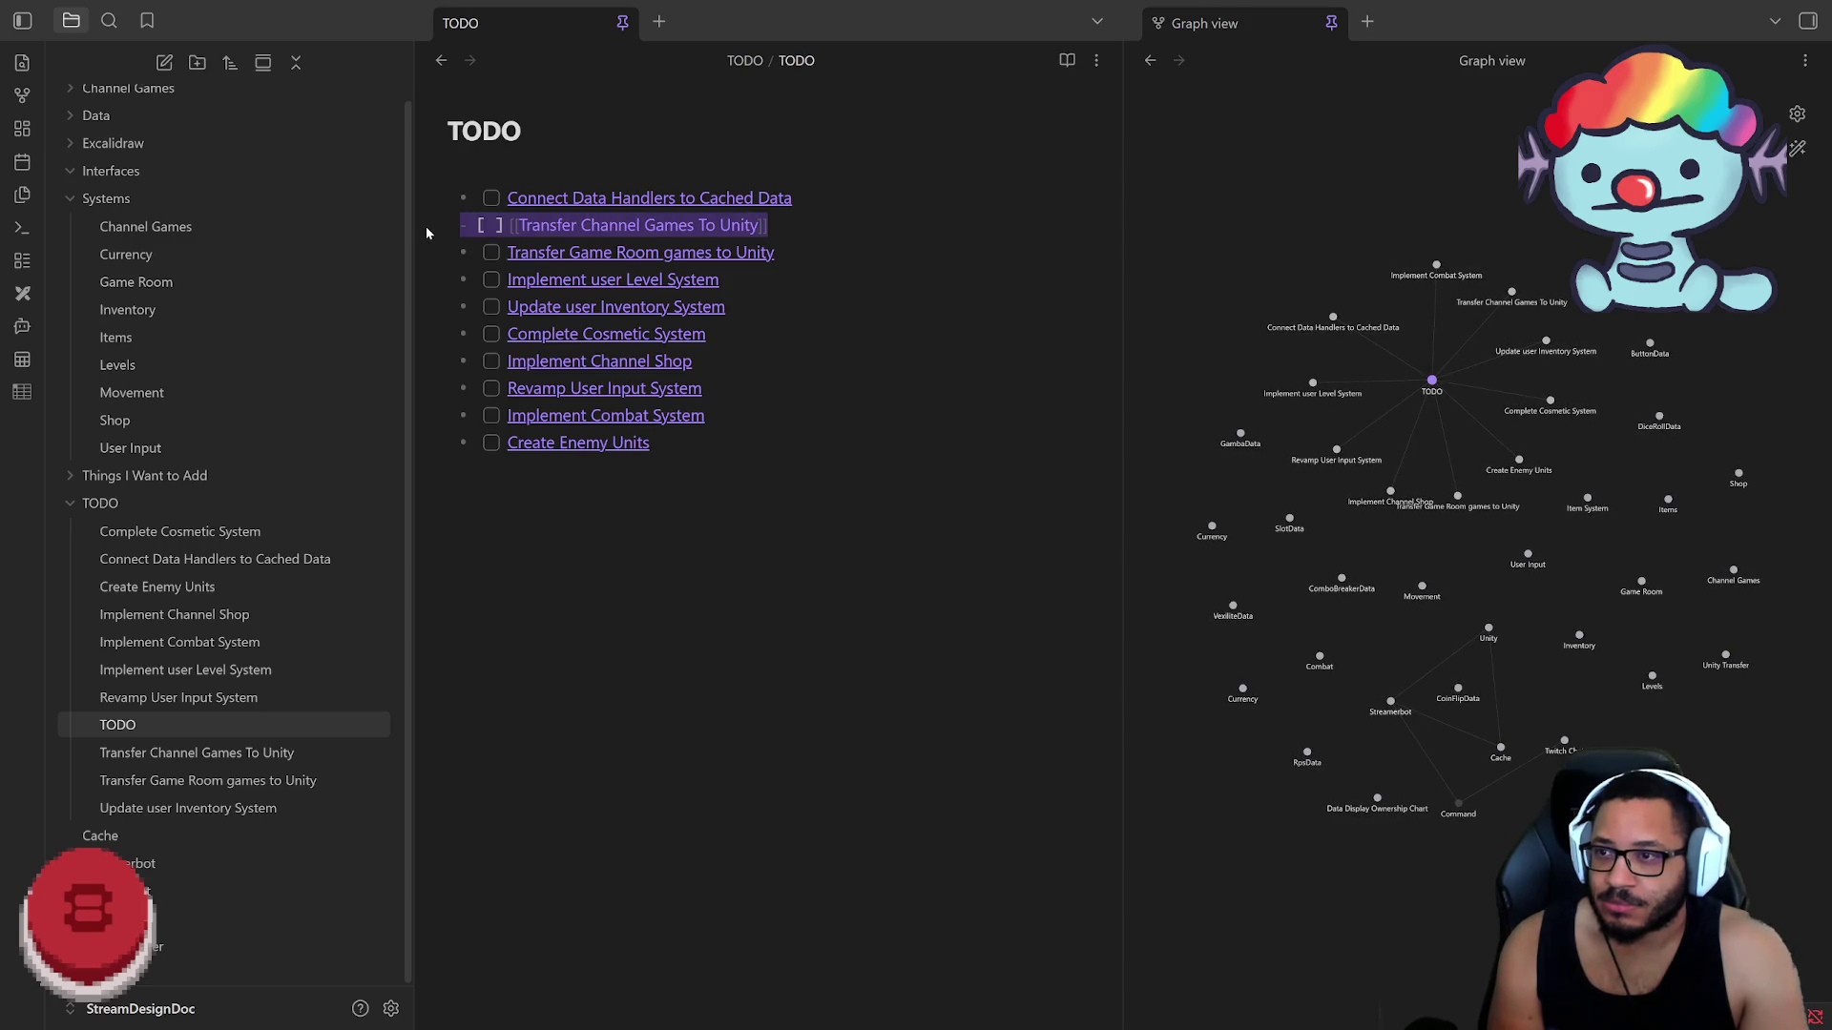
key("BackSpace")
left_click(446, 198)
key("ctrl+v")
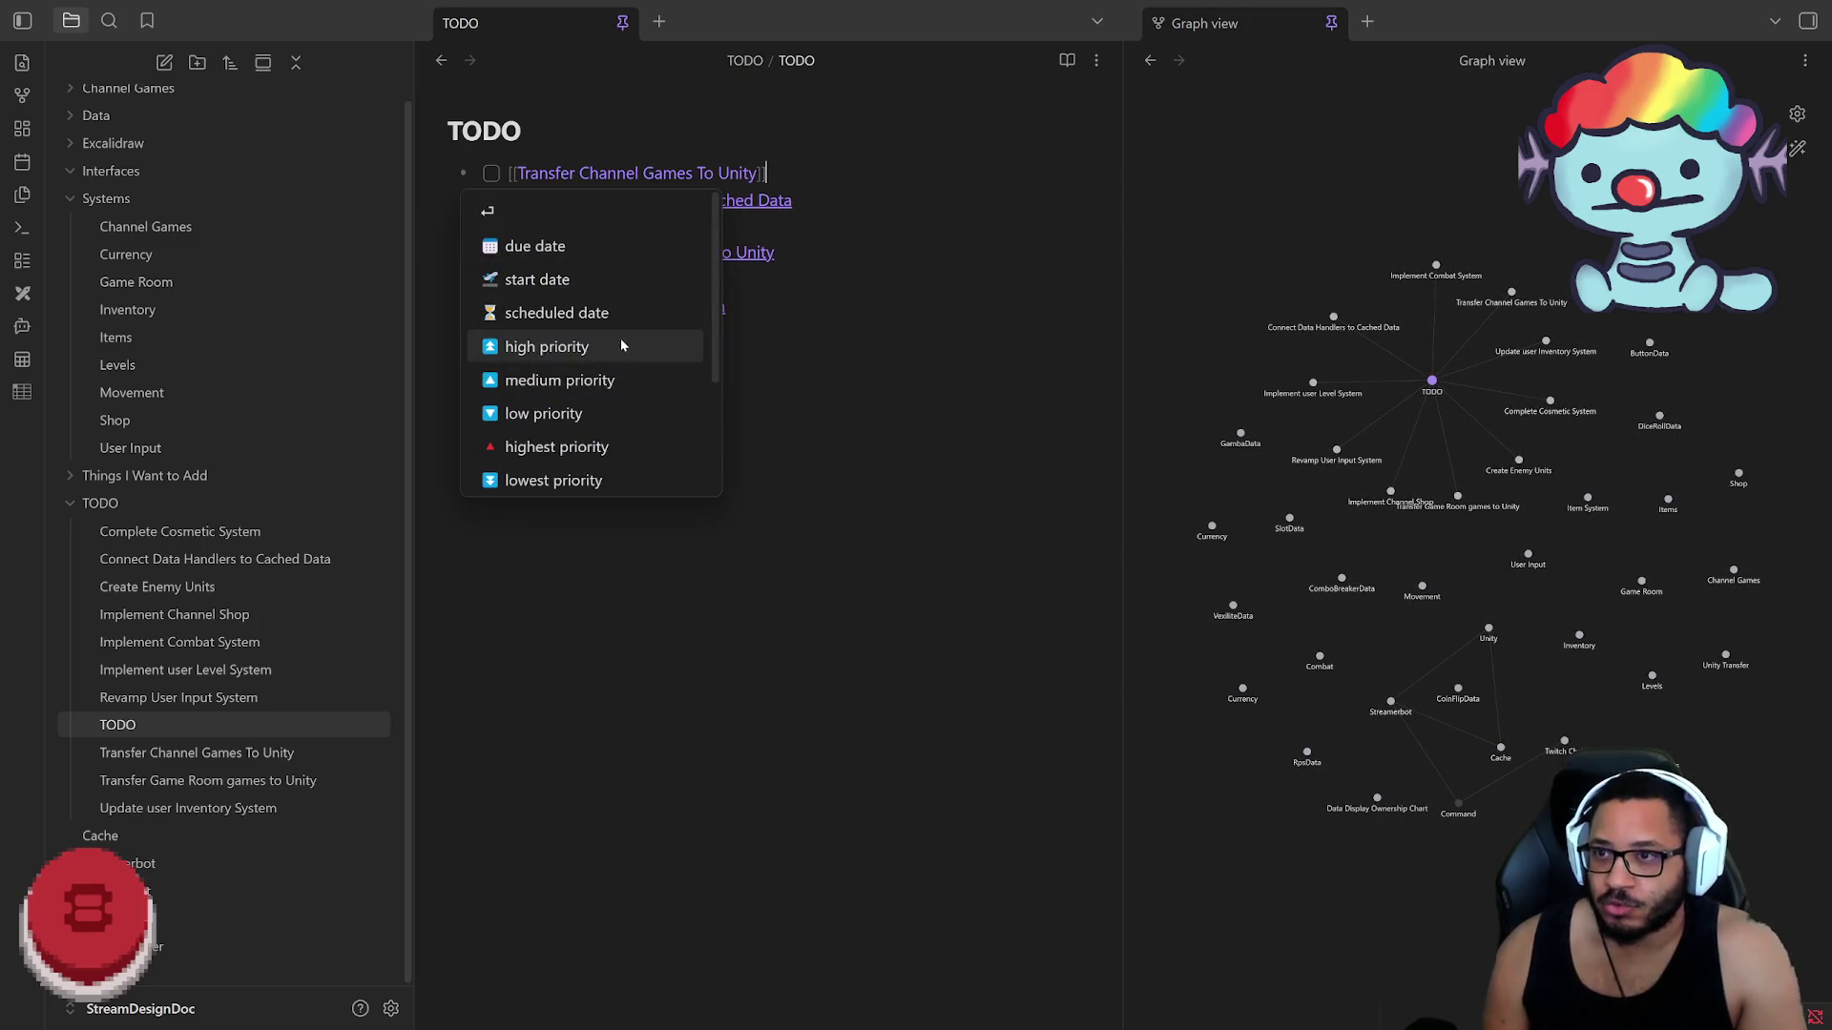
left_click_drag(773, 252, 429, 253)
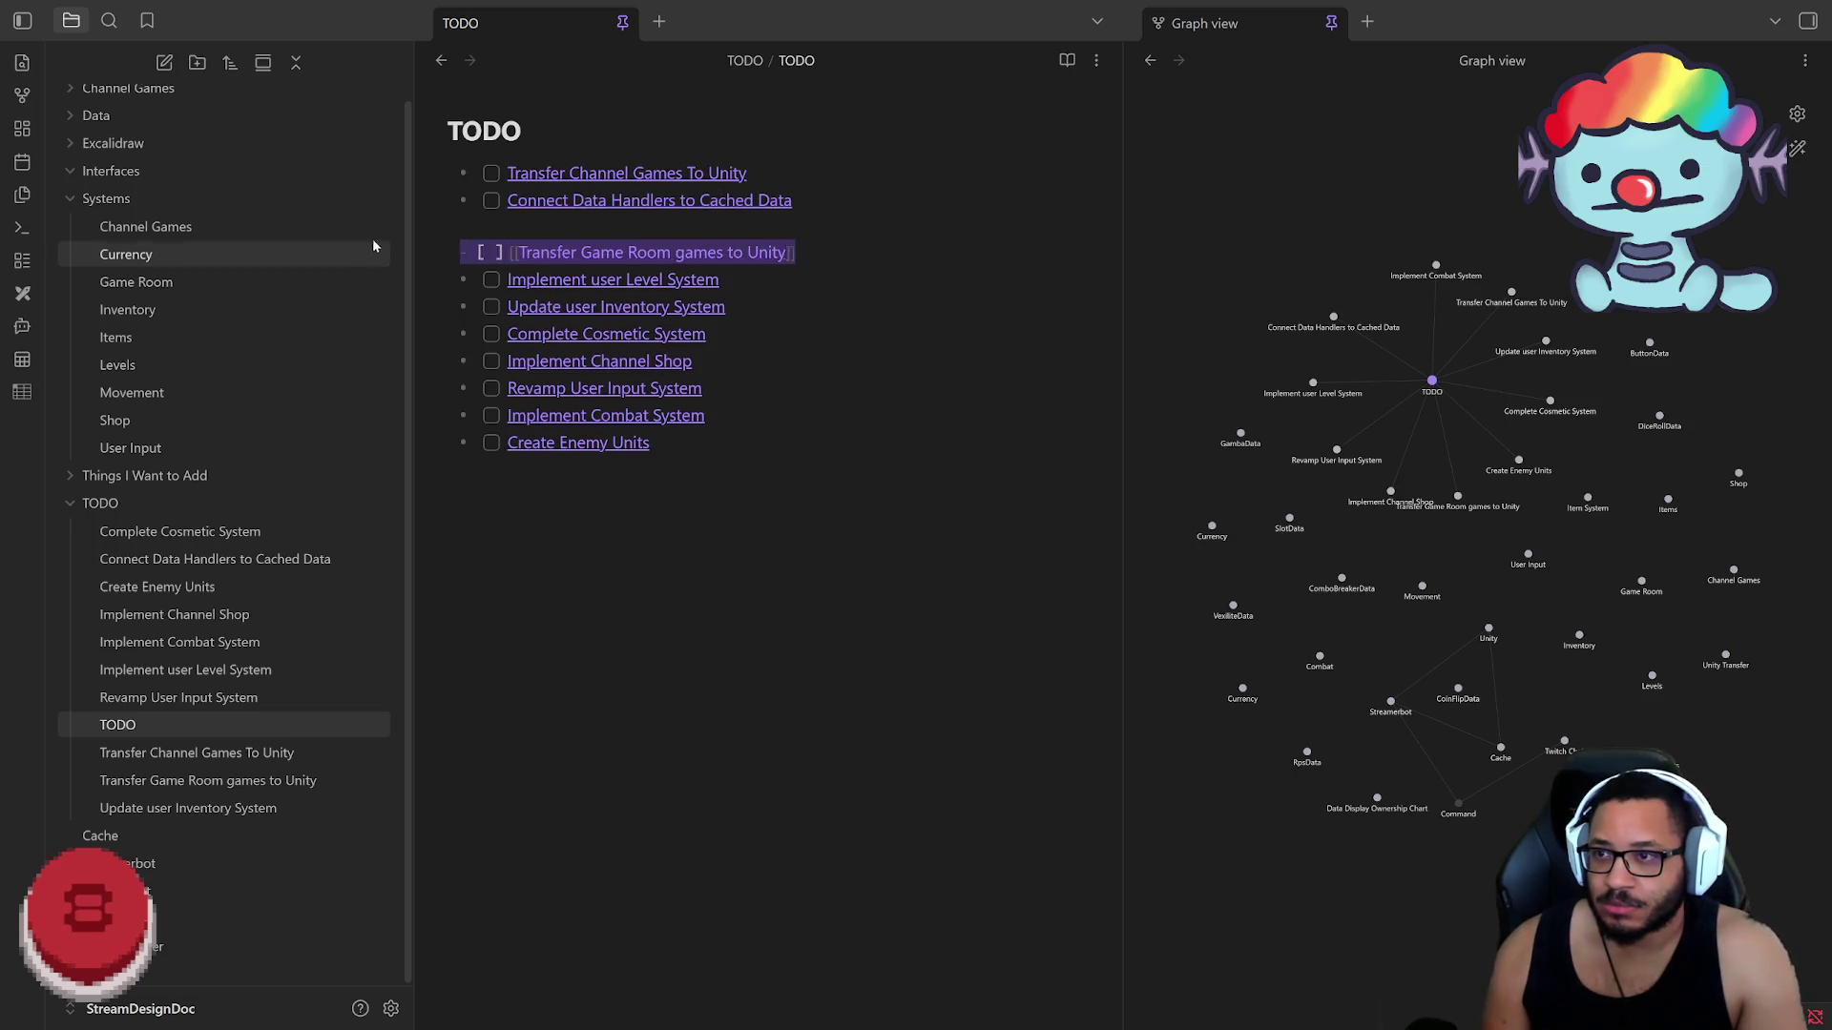
key("BackSpace")
left_click(802, 173)
key("Return")
type("[[Transfer Game Room games to Unity]]")
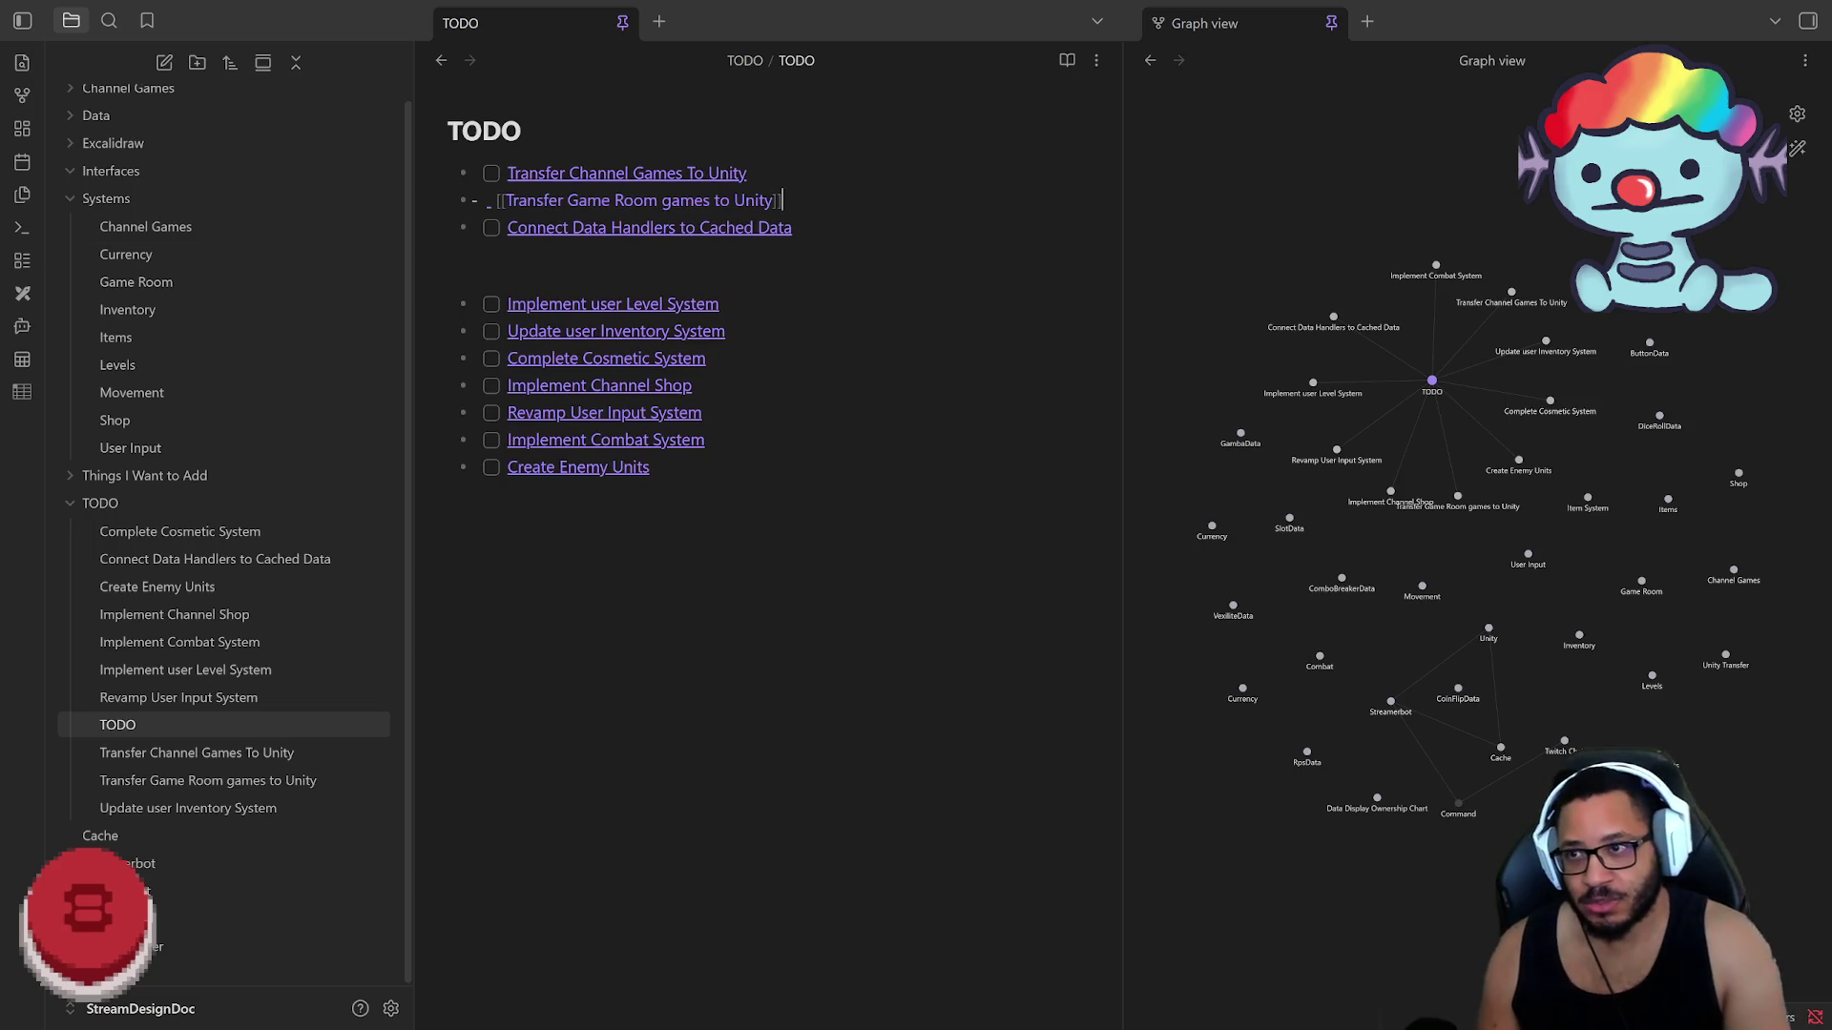
Step: Clean up leftover blank lines and stray characters before the Transfer Game Room link
key("BackSpace")
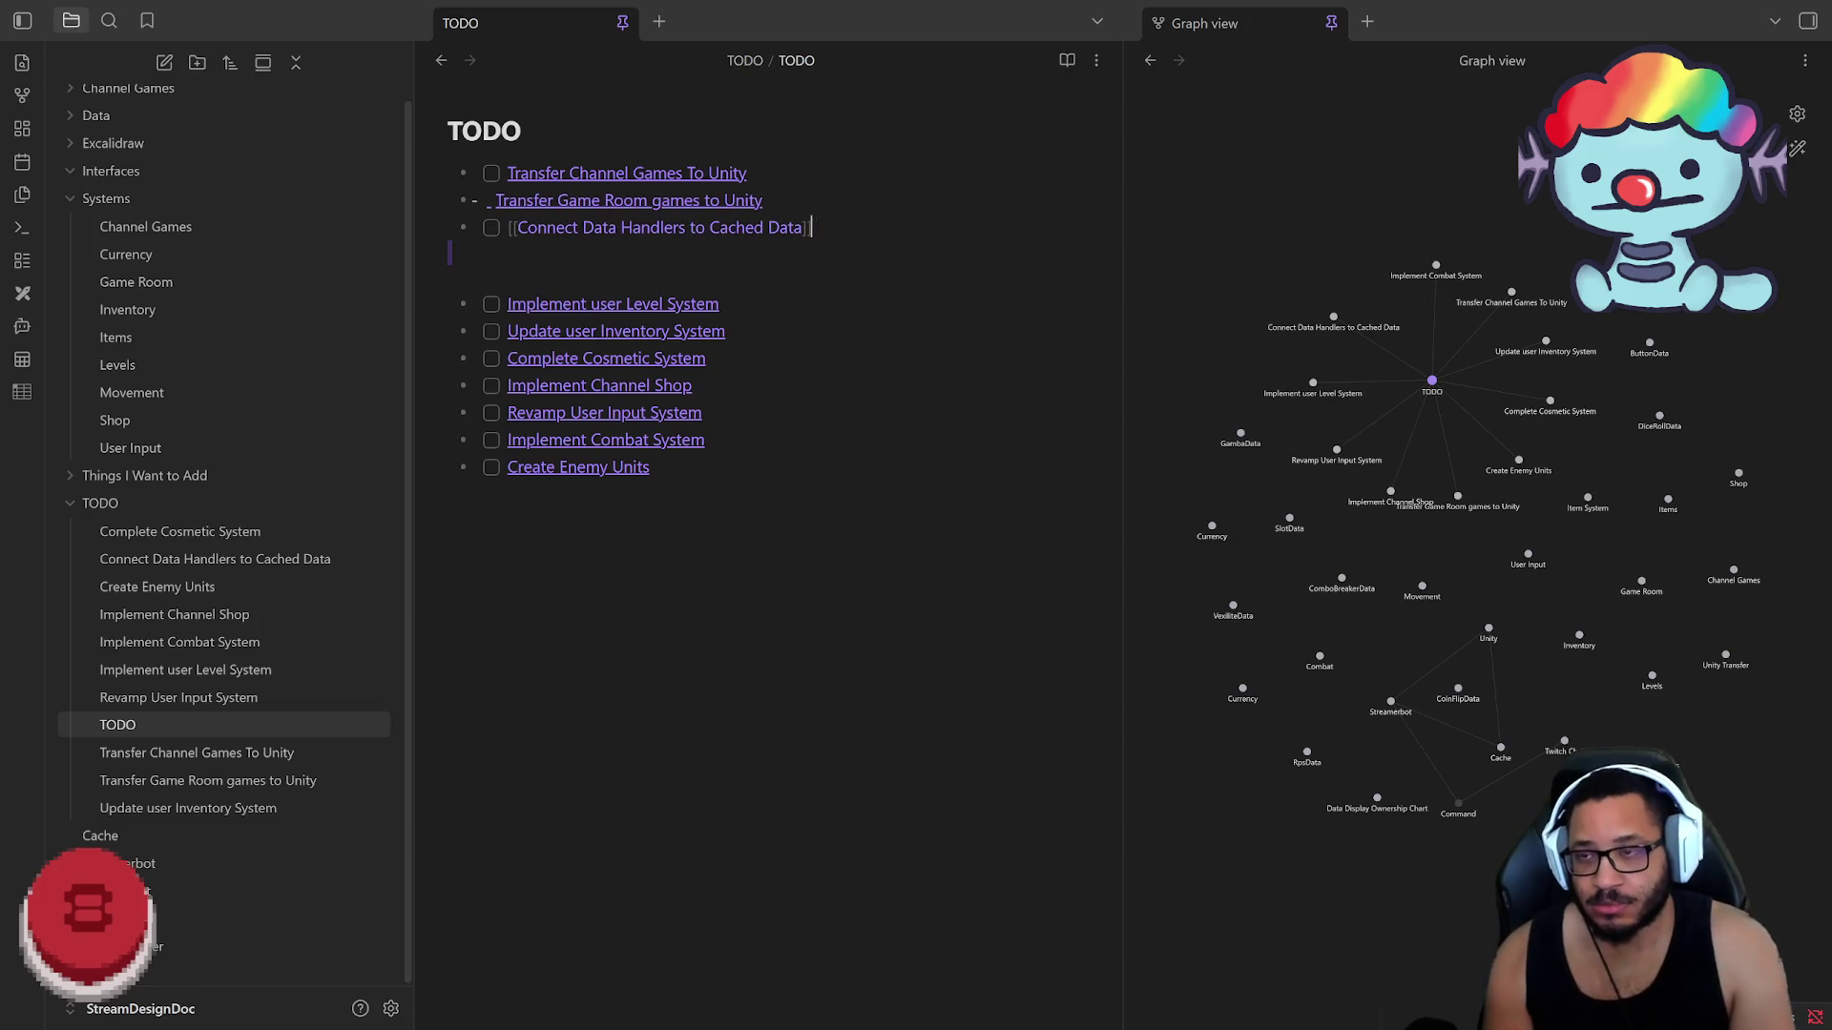
key("Delete")
left_click(712, 337)
left_click(496, 202)
type("[ ]")
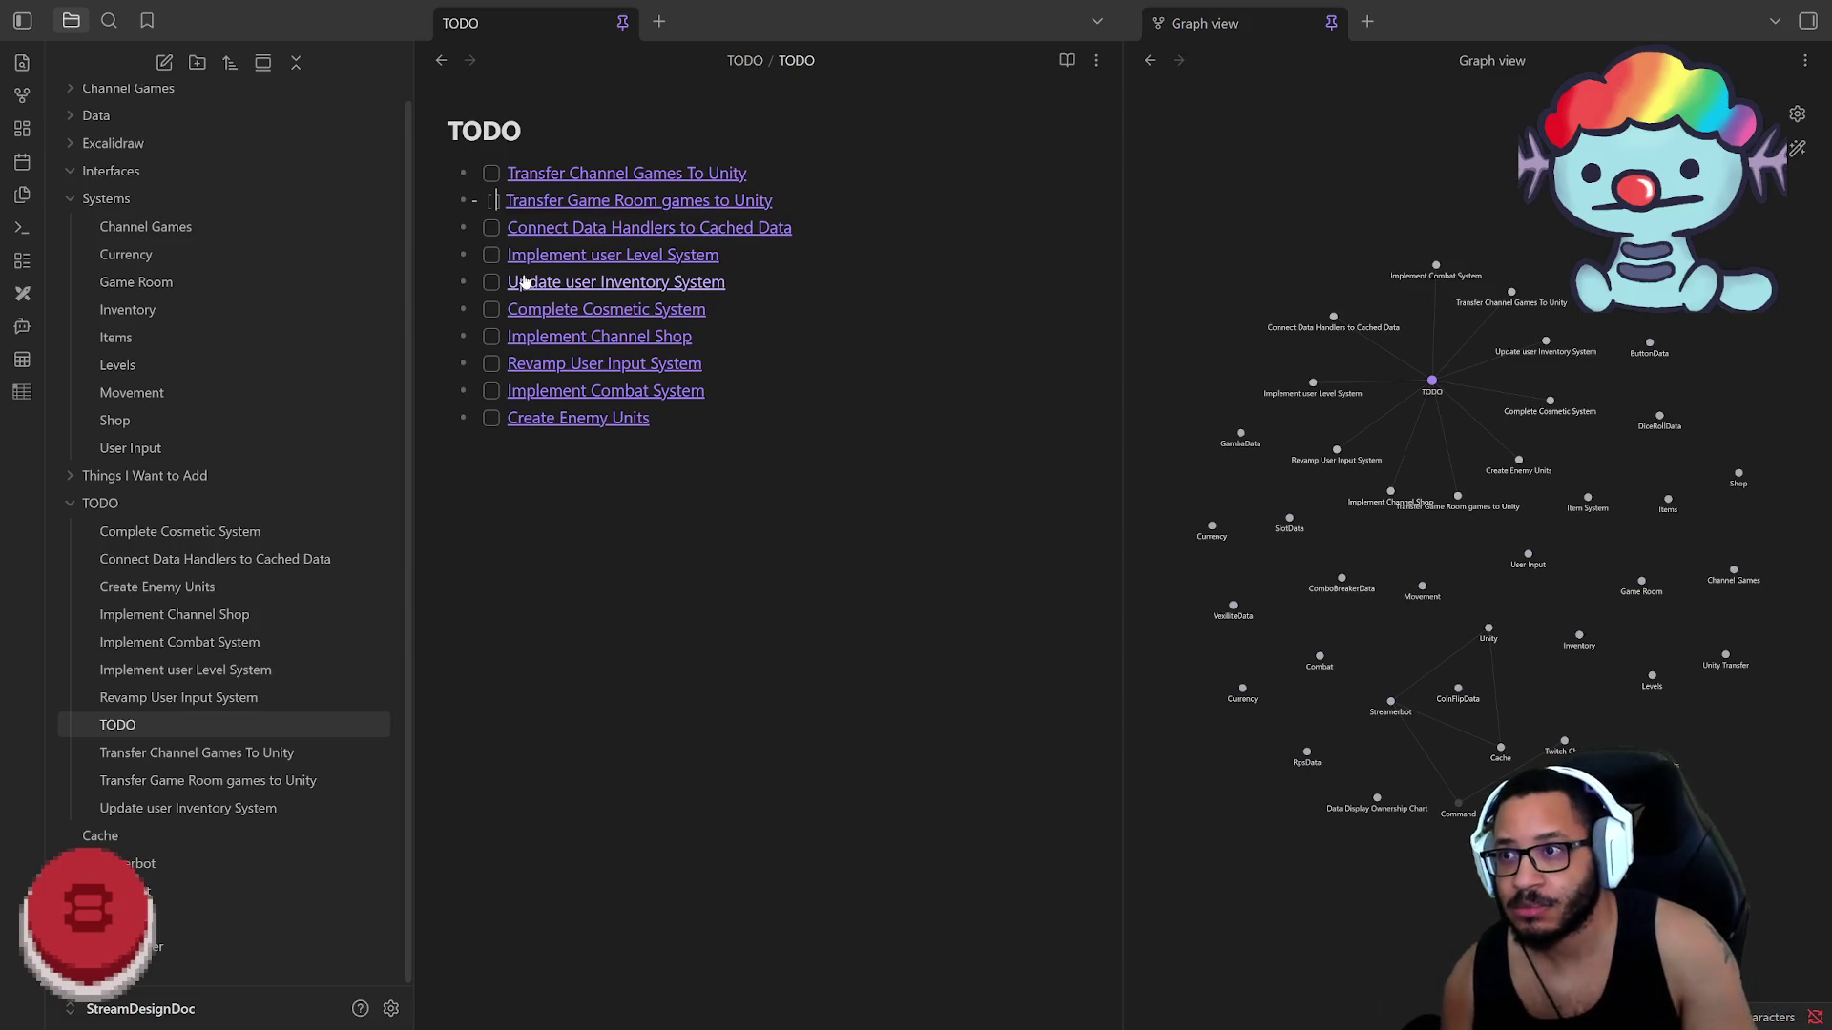
key("BackSpace")
key("BackSpace")
left_click(447, 442)
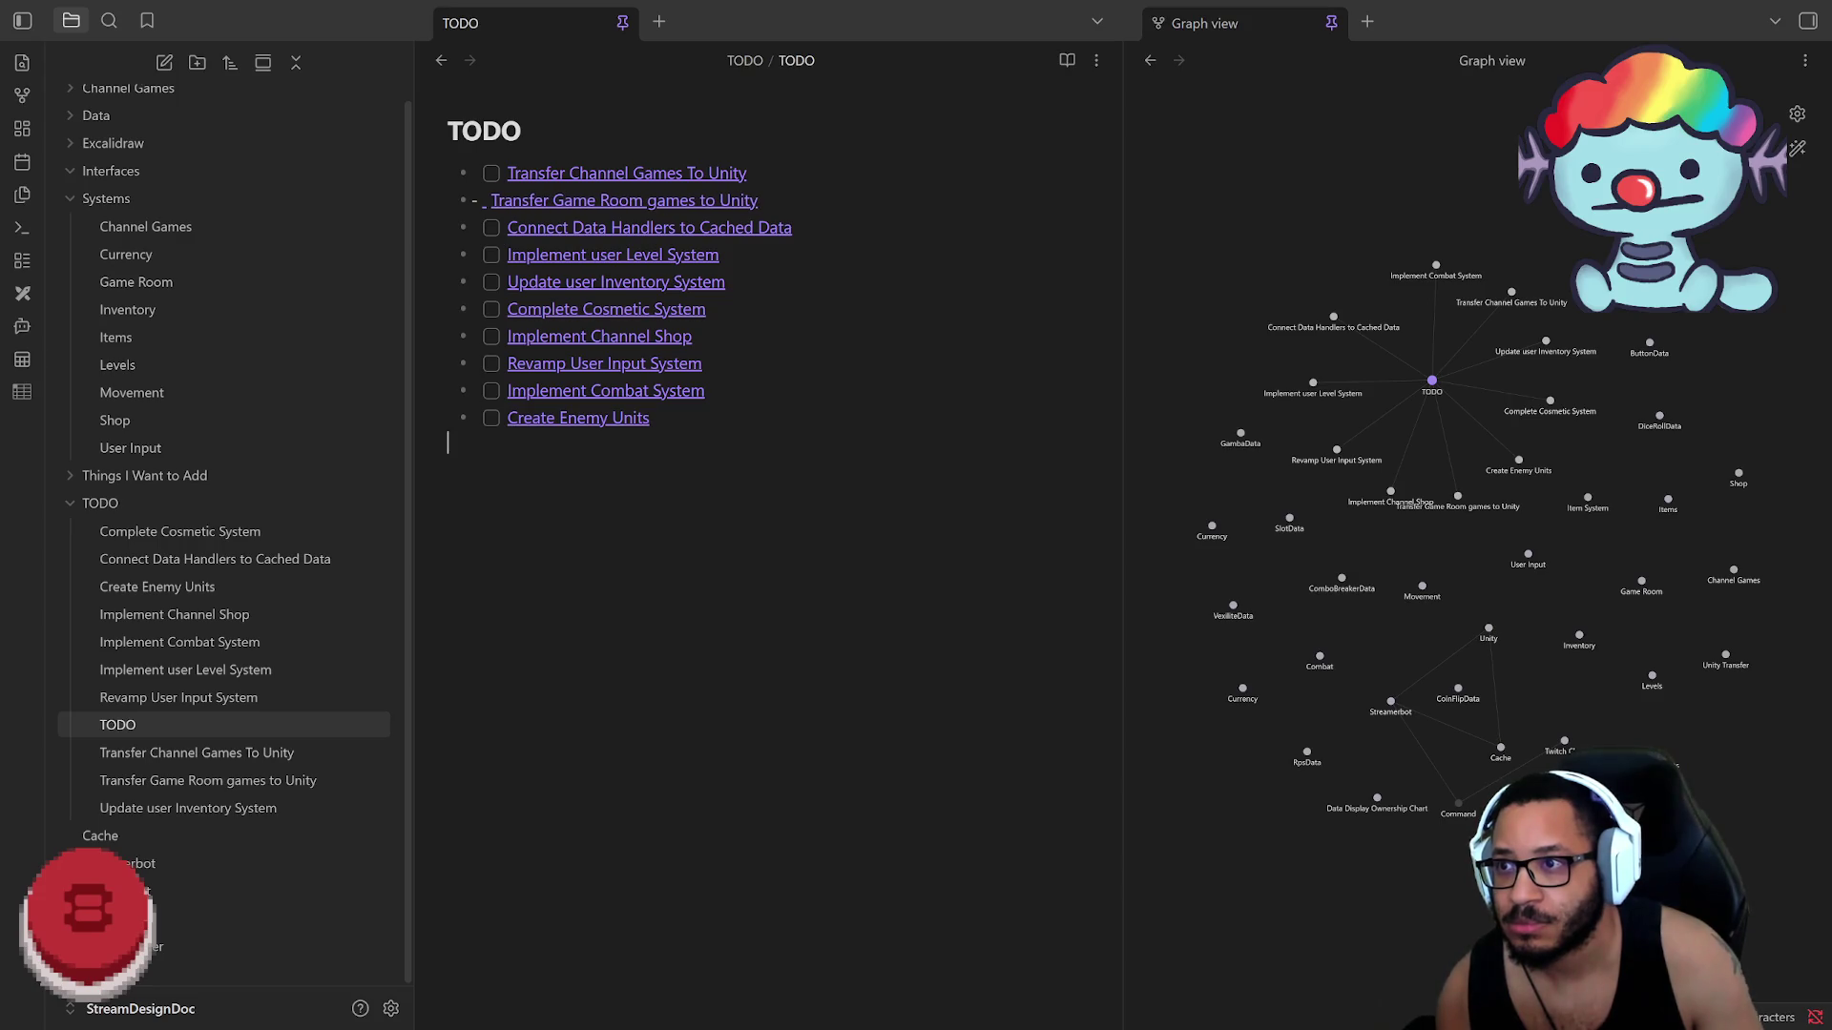
left_click(487, 202)
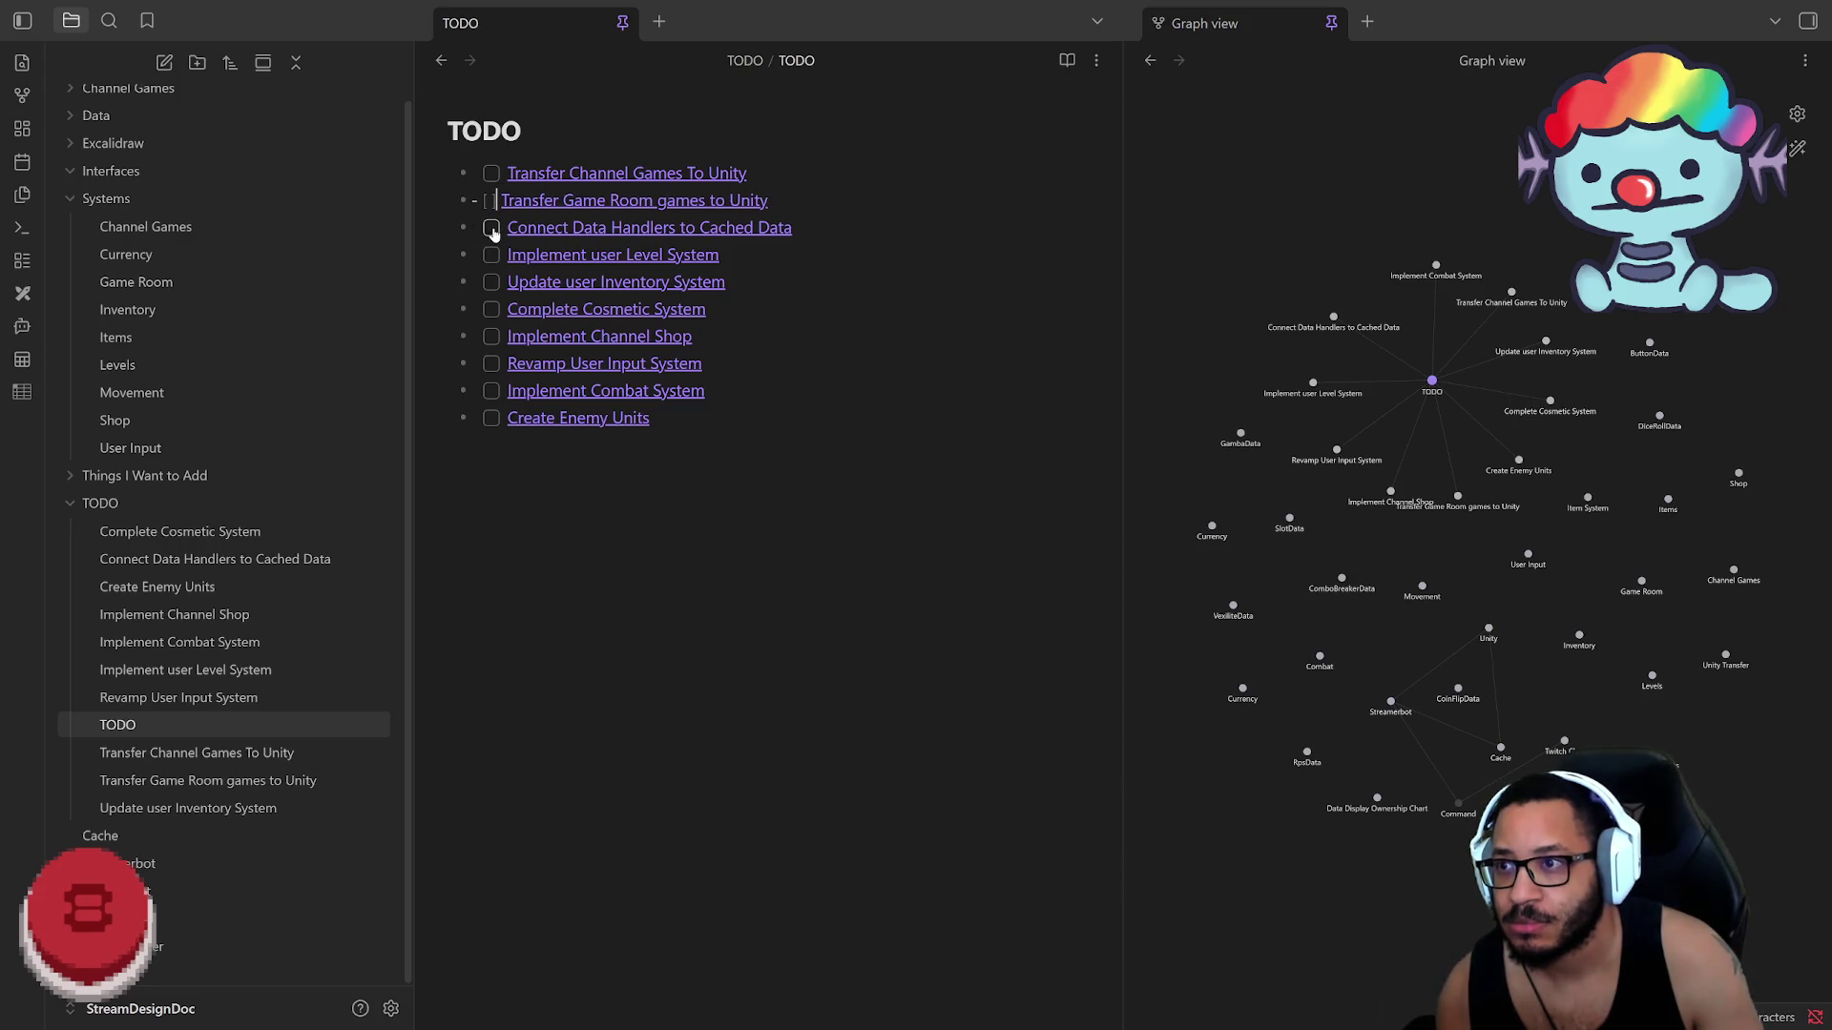
key("BackSpace")
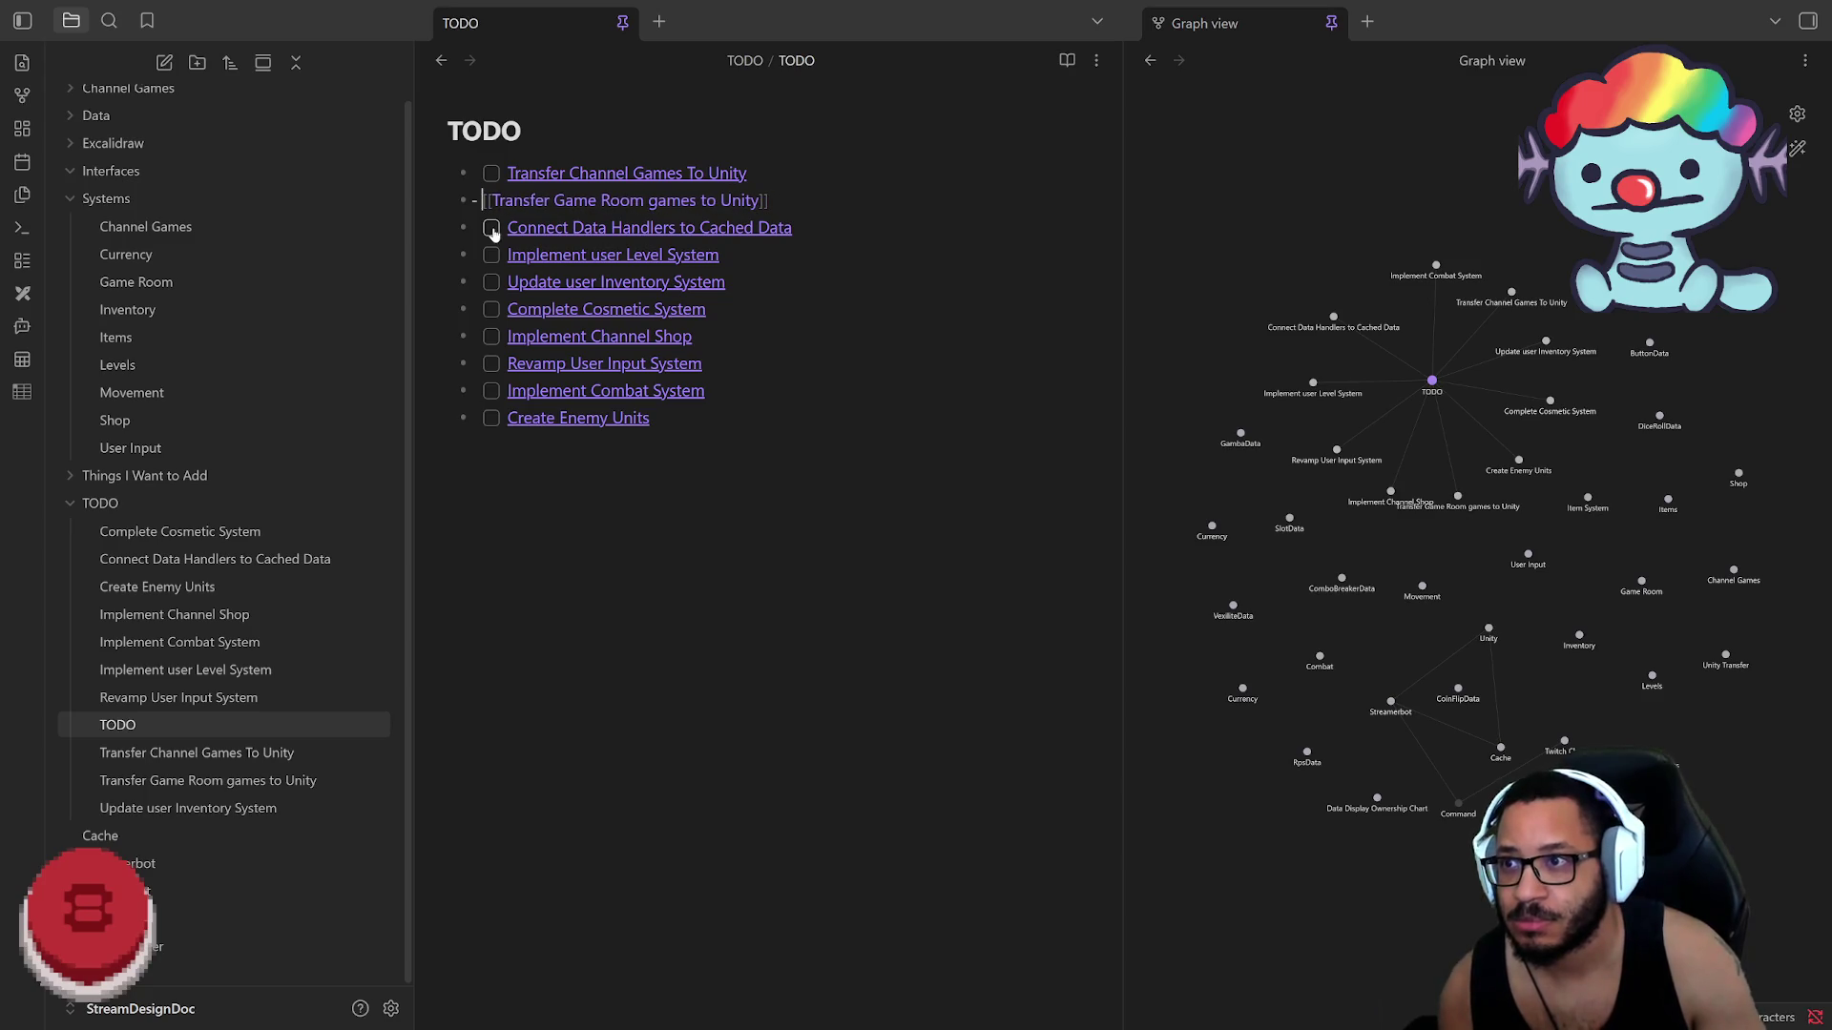
key("BackSpace")
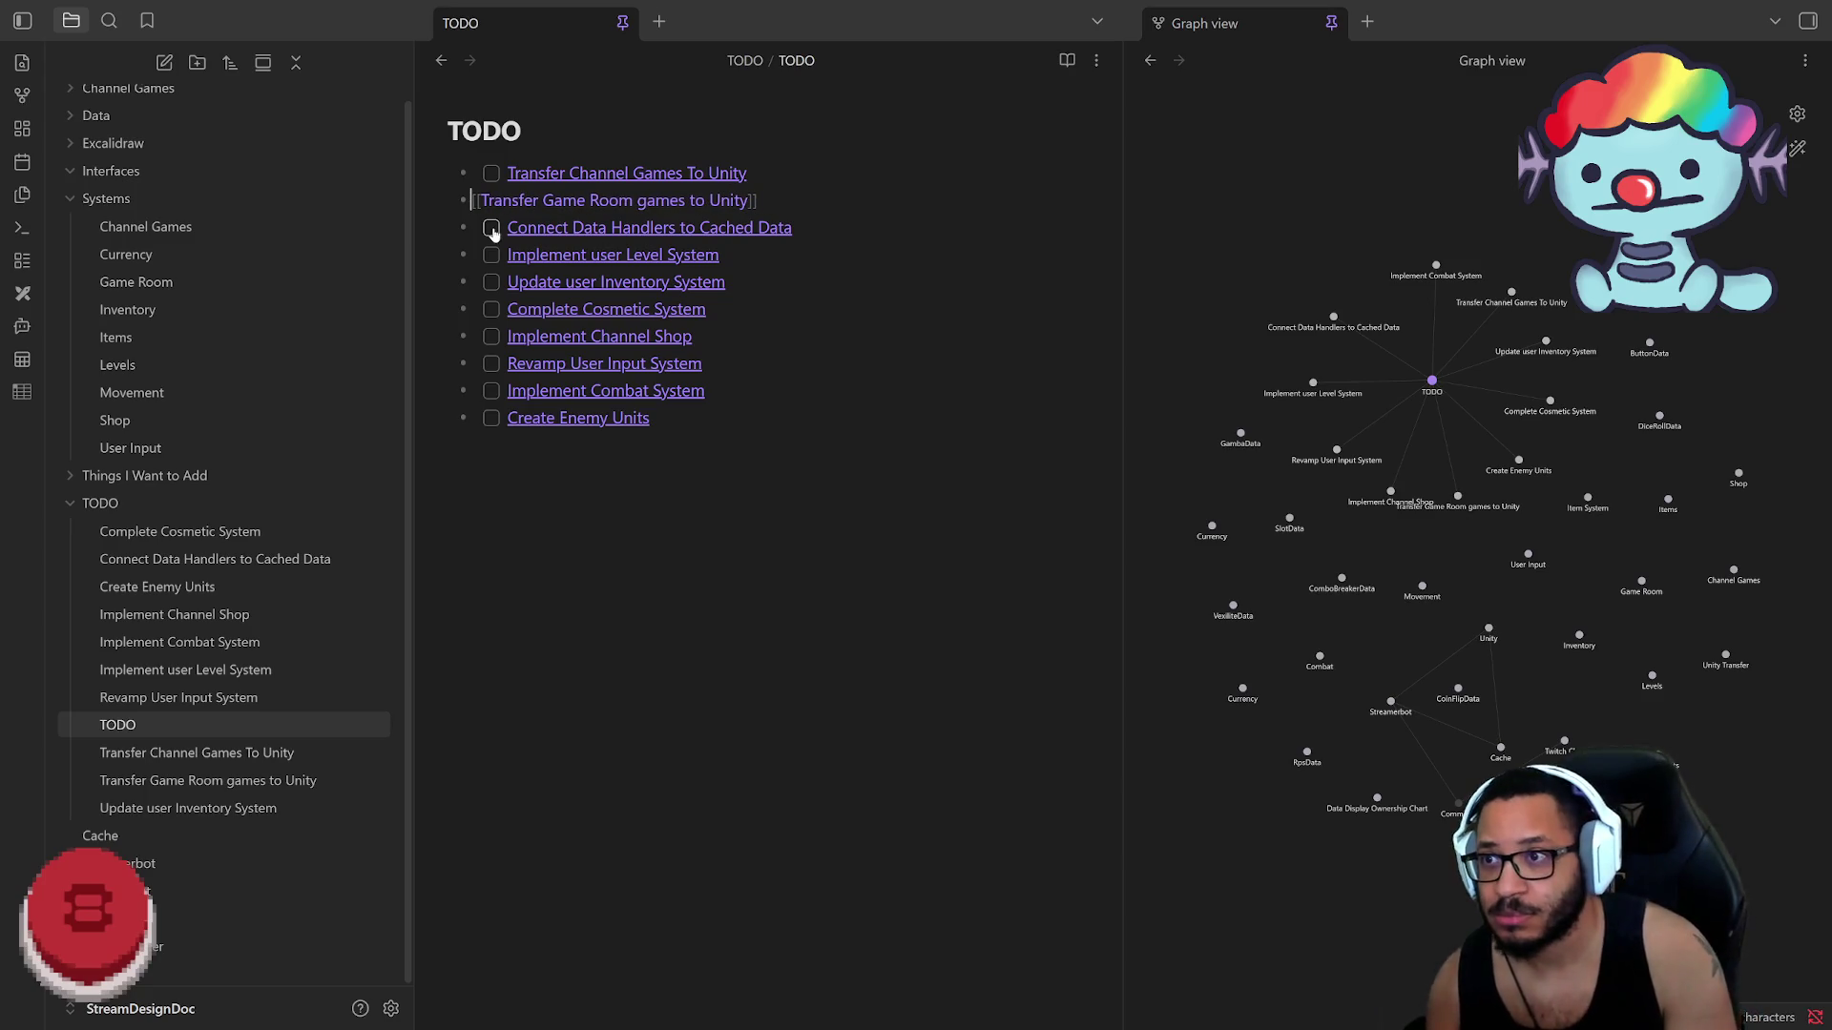
type("[ ]")
key("Up")
key("Escape")
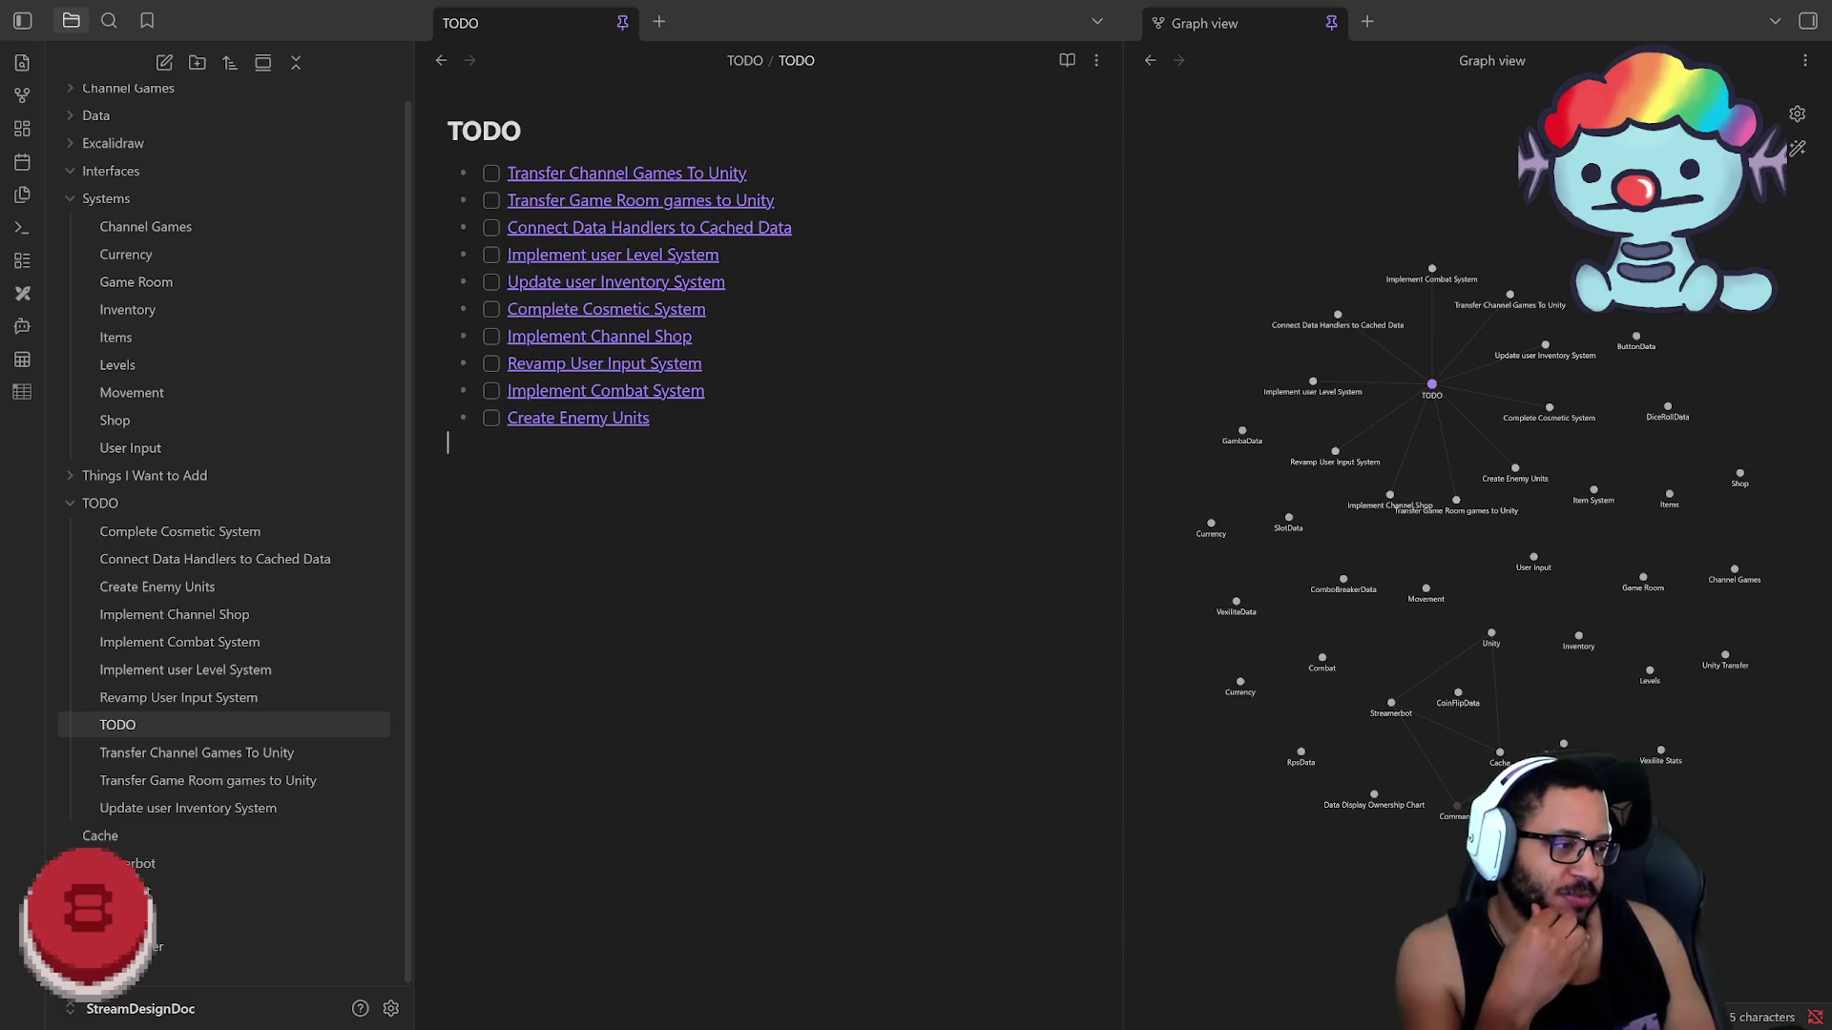
Step: Switch back to the StreamCore code in Rider
key("alt+Tab")
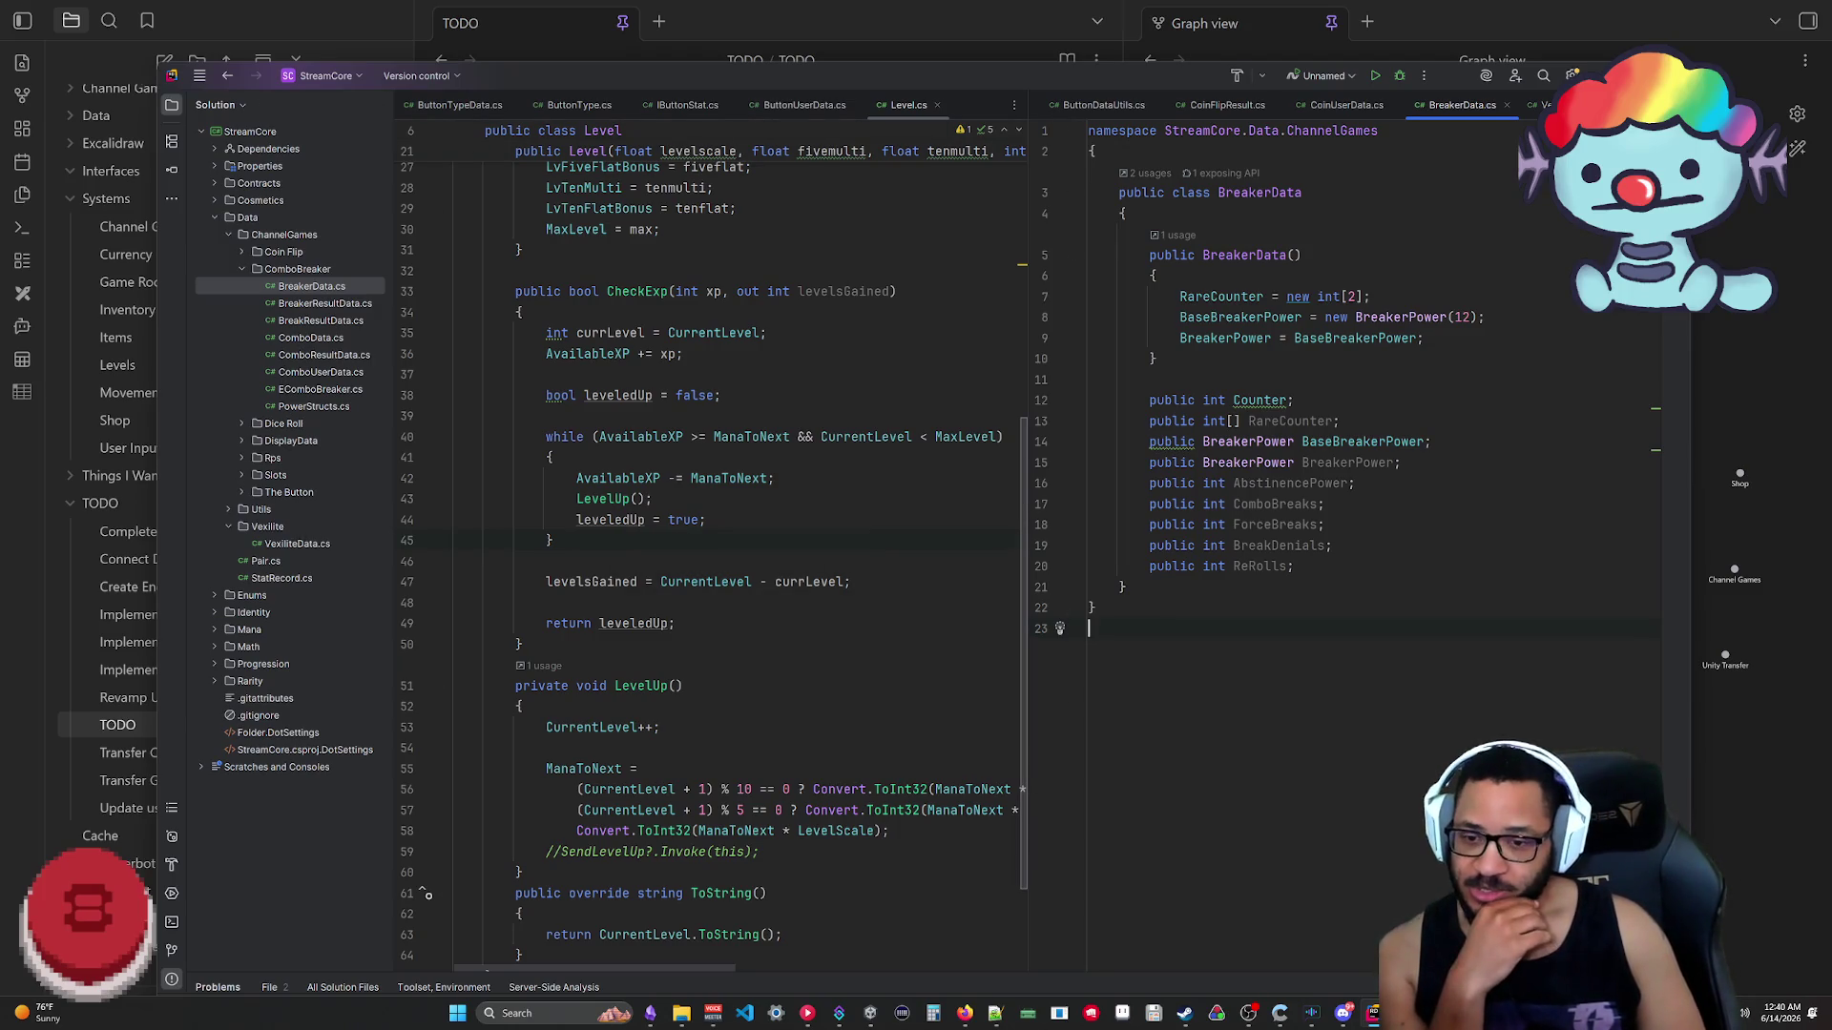
mouse_move(1340, 1015)
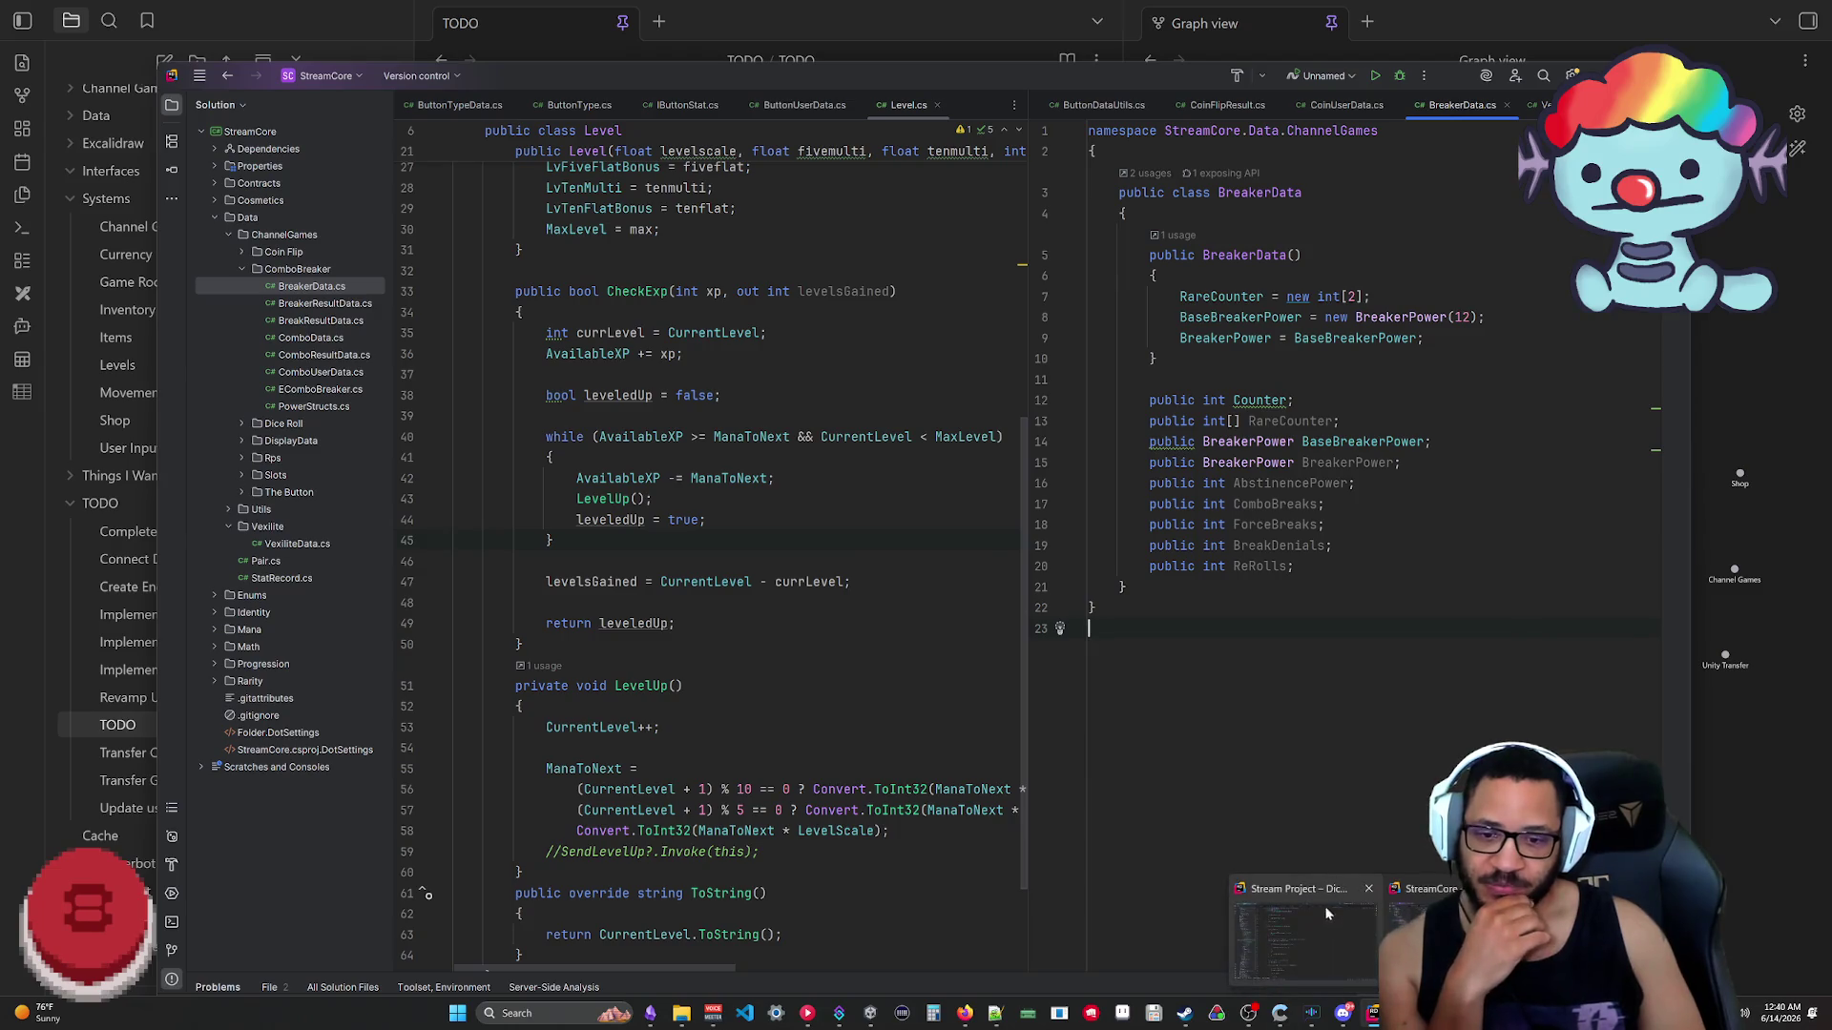
Step: Bring up the Stream Project solution and review line 55 of DiceRollGame.cs's Roll method
left_click(1309, 938)
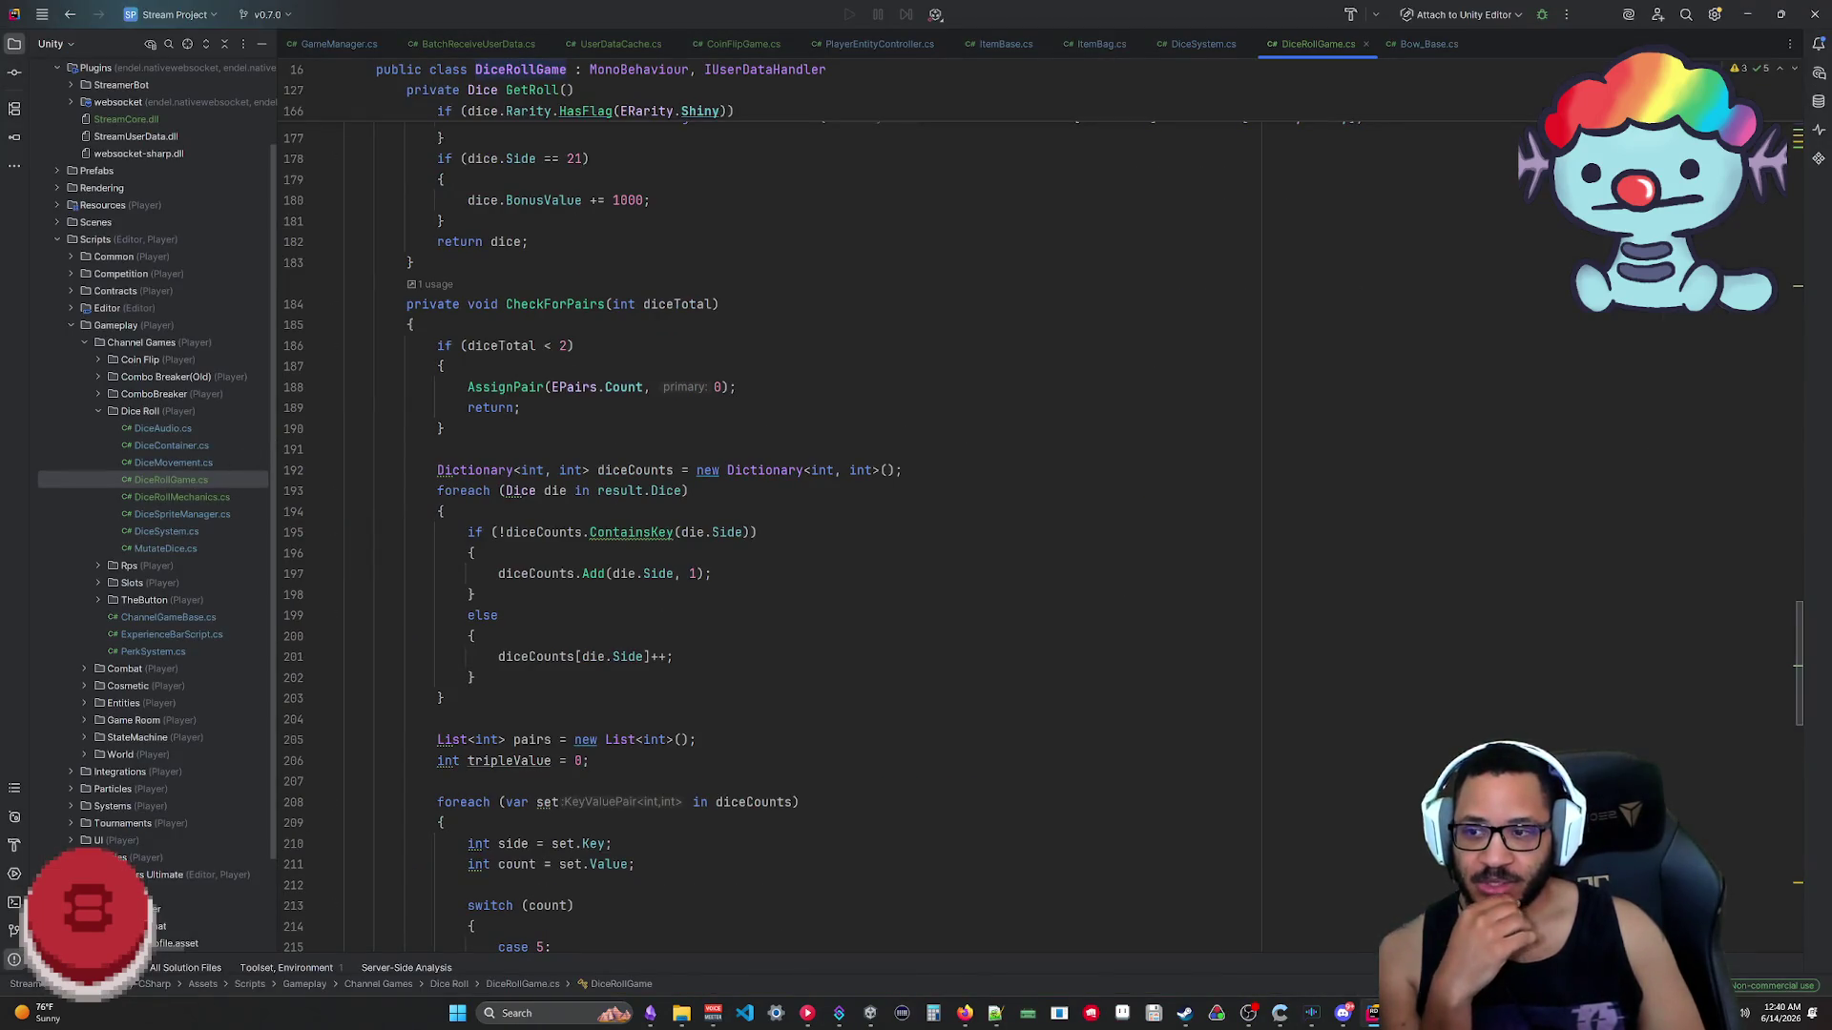
scroll(801, 516, "up", 5)
scroll(801, 516, "up", 5)
scroll(801, 515, "up", 5)
scroll(801, 515, "up", 5)
scroll(801, 516, "up", 5)
scroll(801, 515, "up", 5)
scroll(802, 515, "up", 5)
scroll(802, 515, "up", 3)
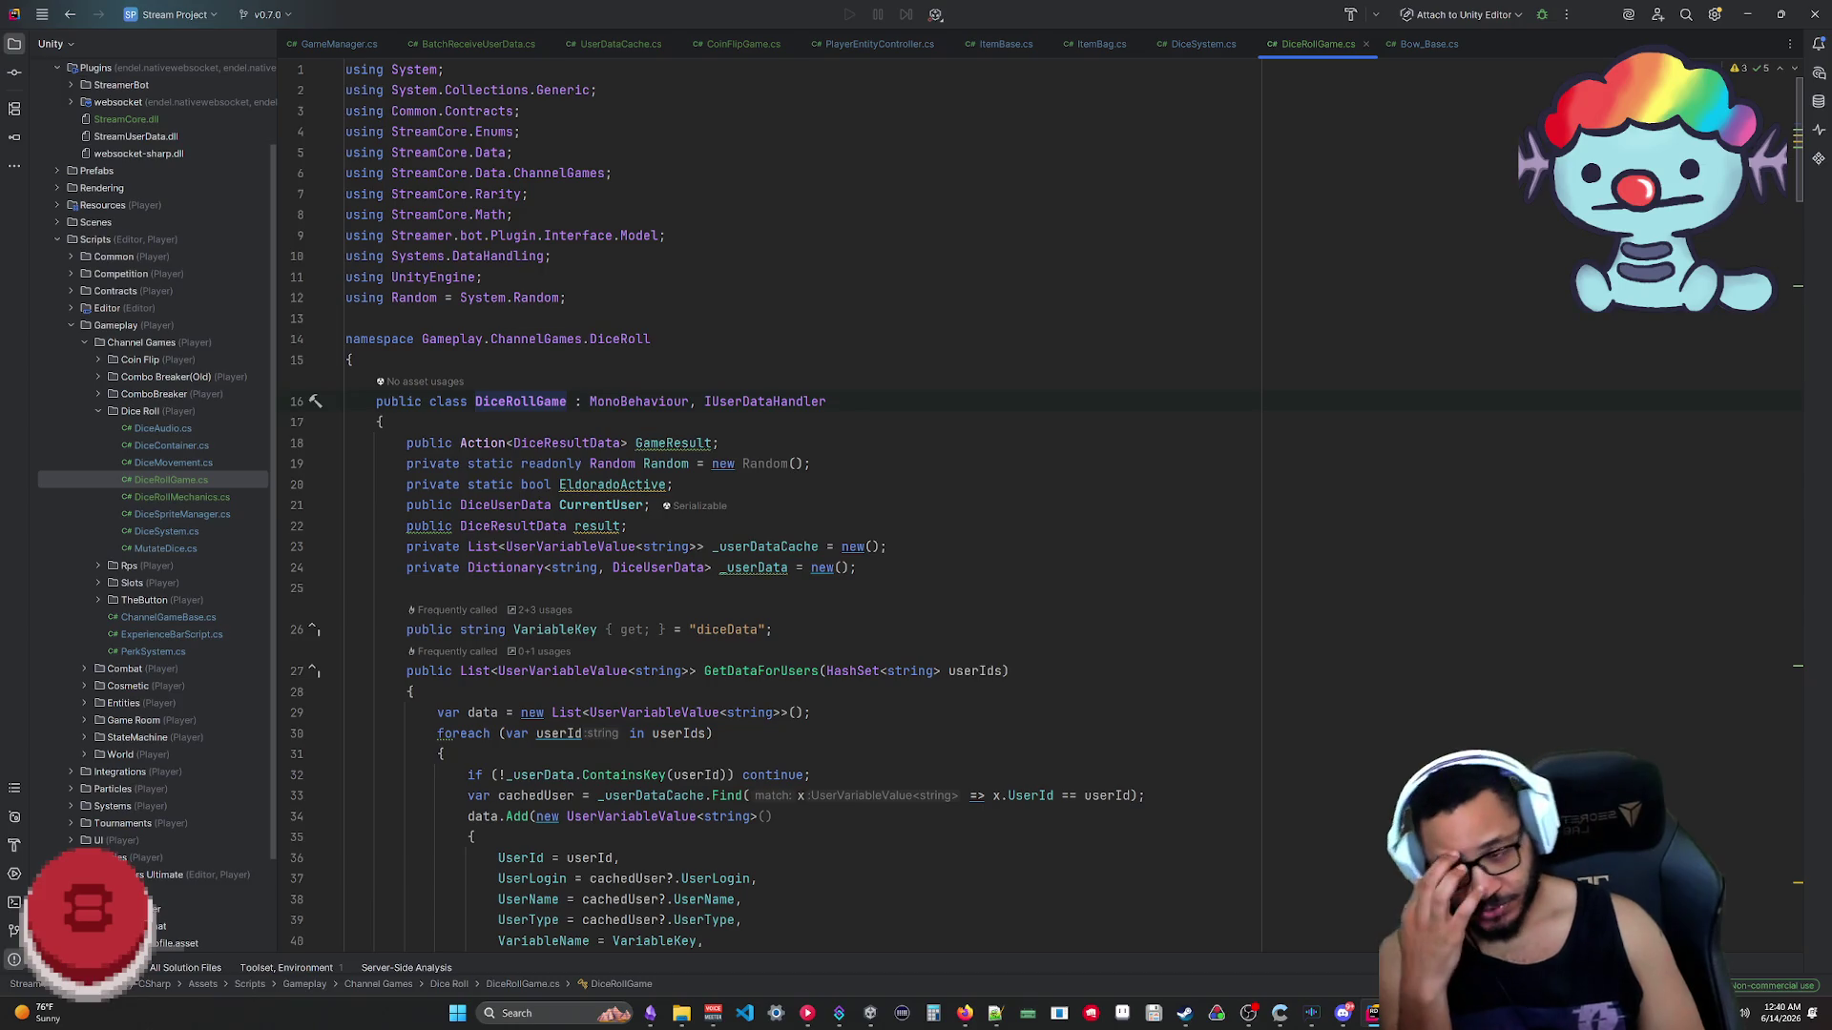
scroll(802, 515, "down", 5)
scroll(801, 516, "down", 2)
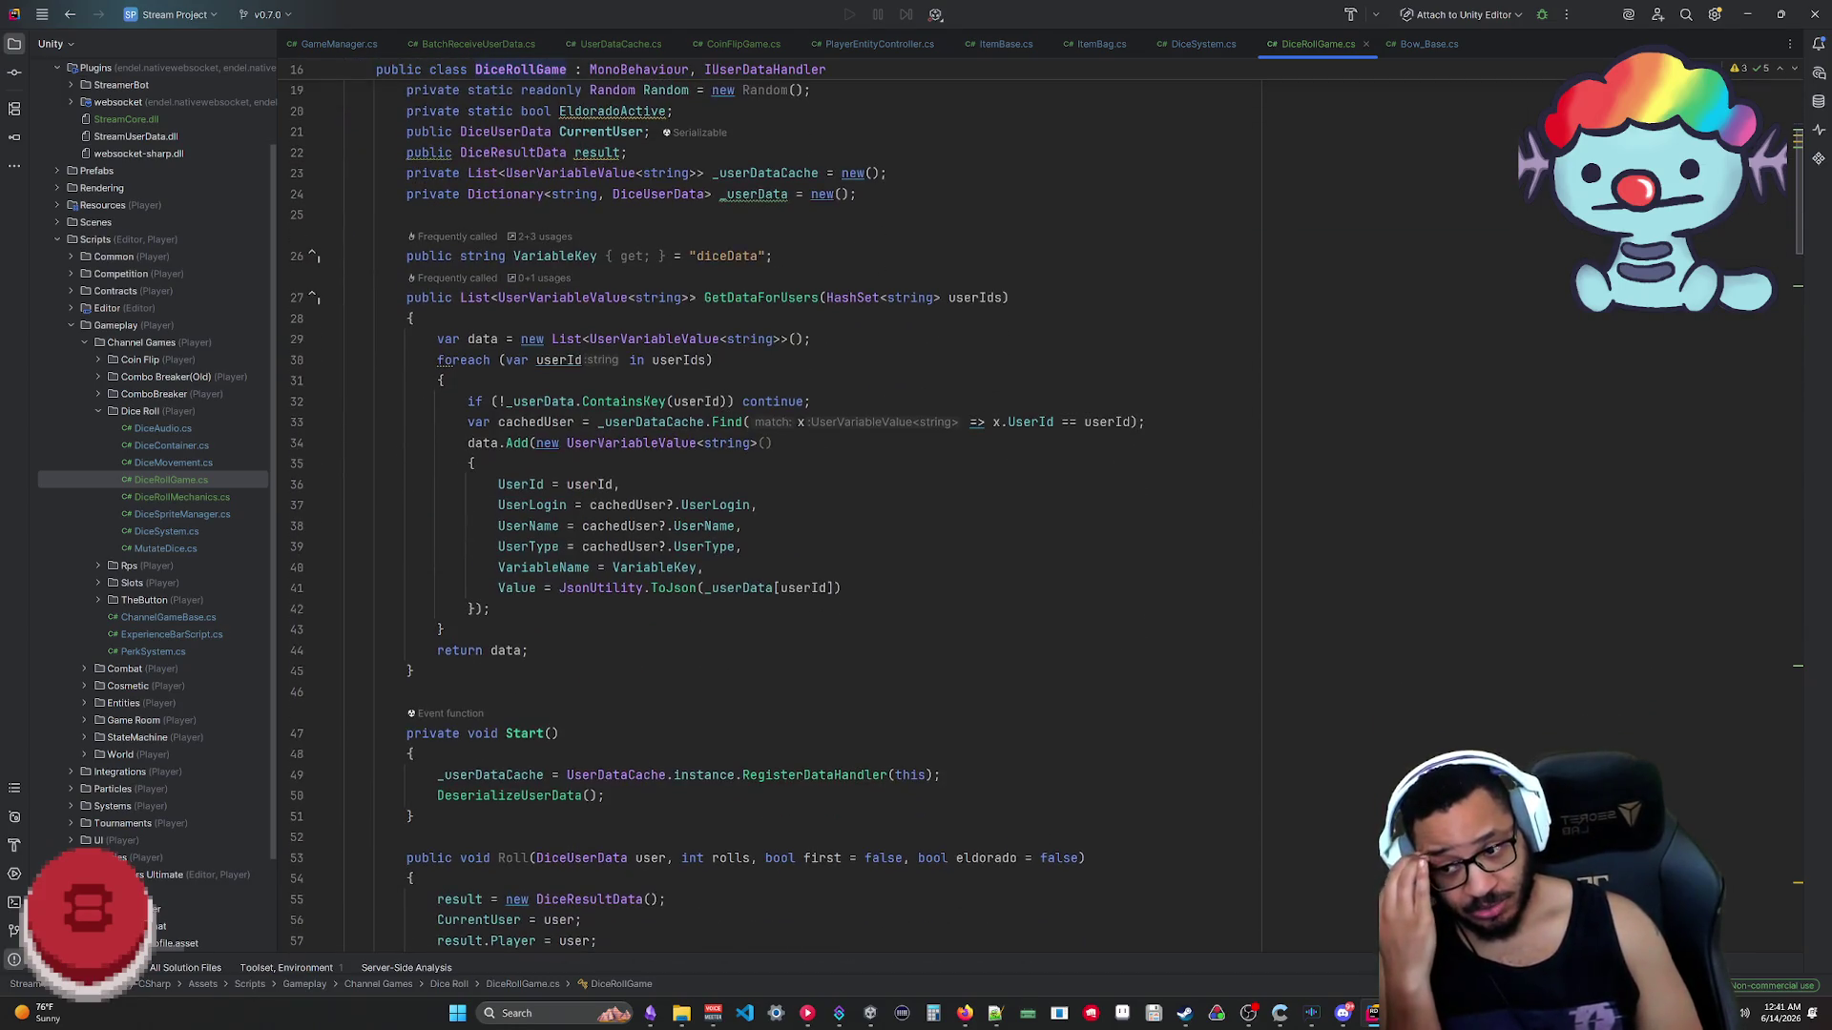
scroll(803, 515, "down", 8)
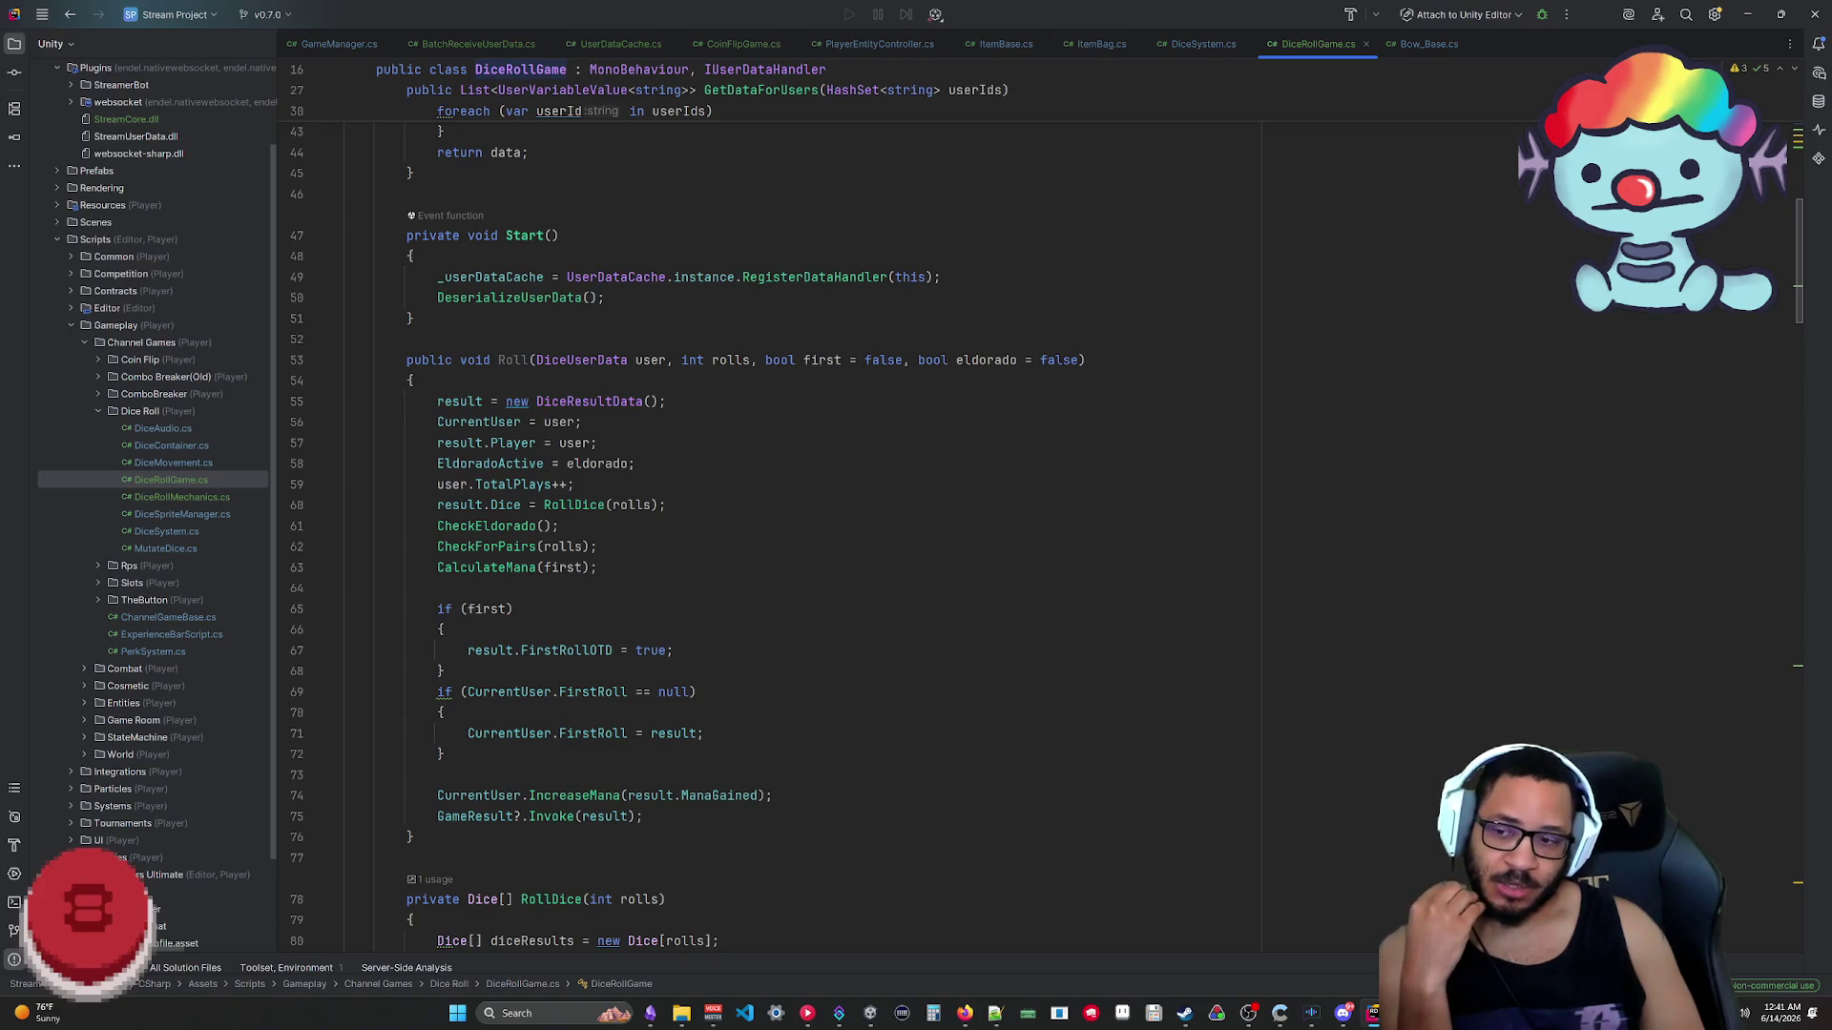
scroll(801, 516, "down", 1)
scroll(802, 516, "down", 5)
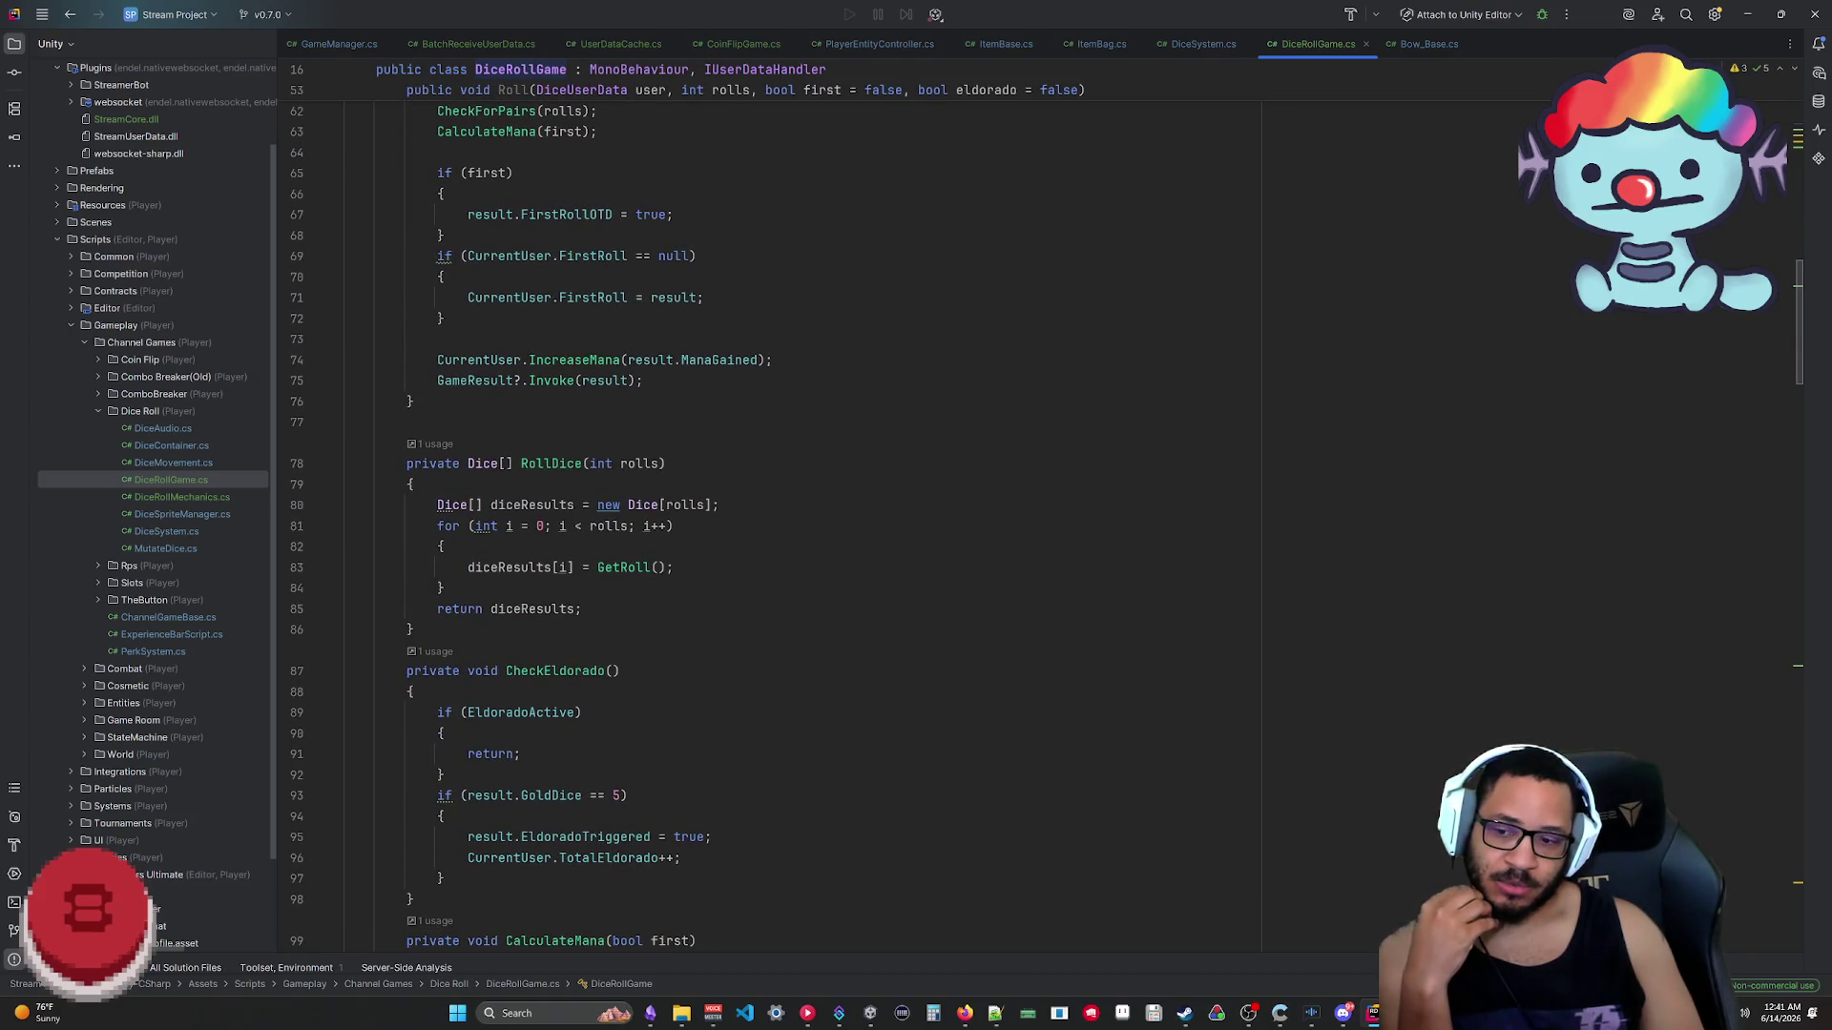
scroll(803, 516, "up", 5)
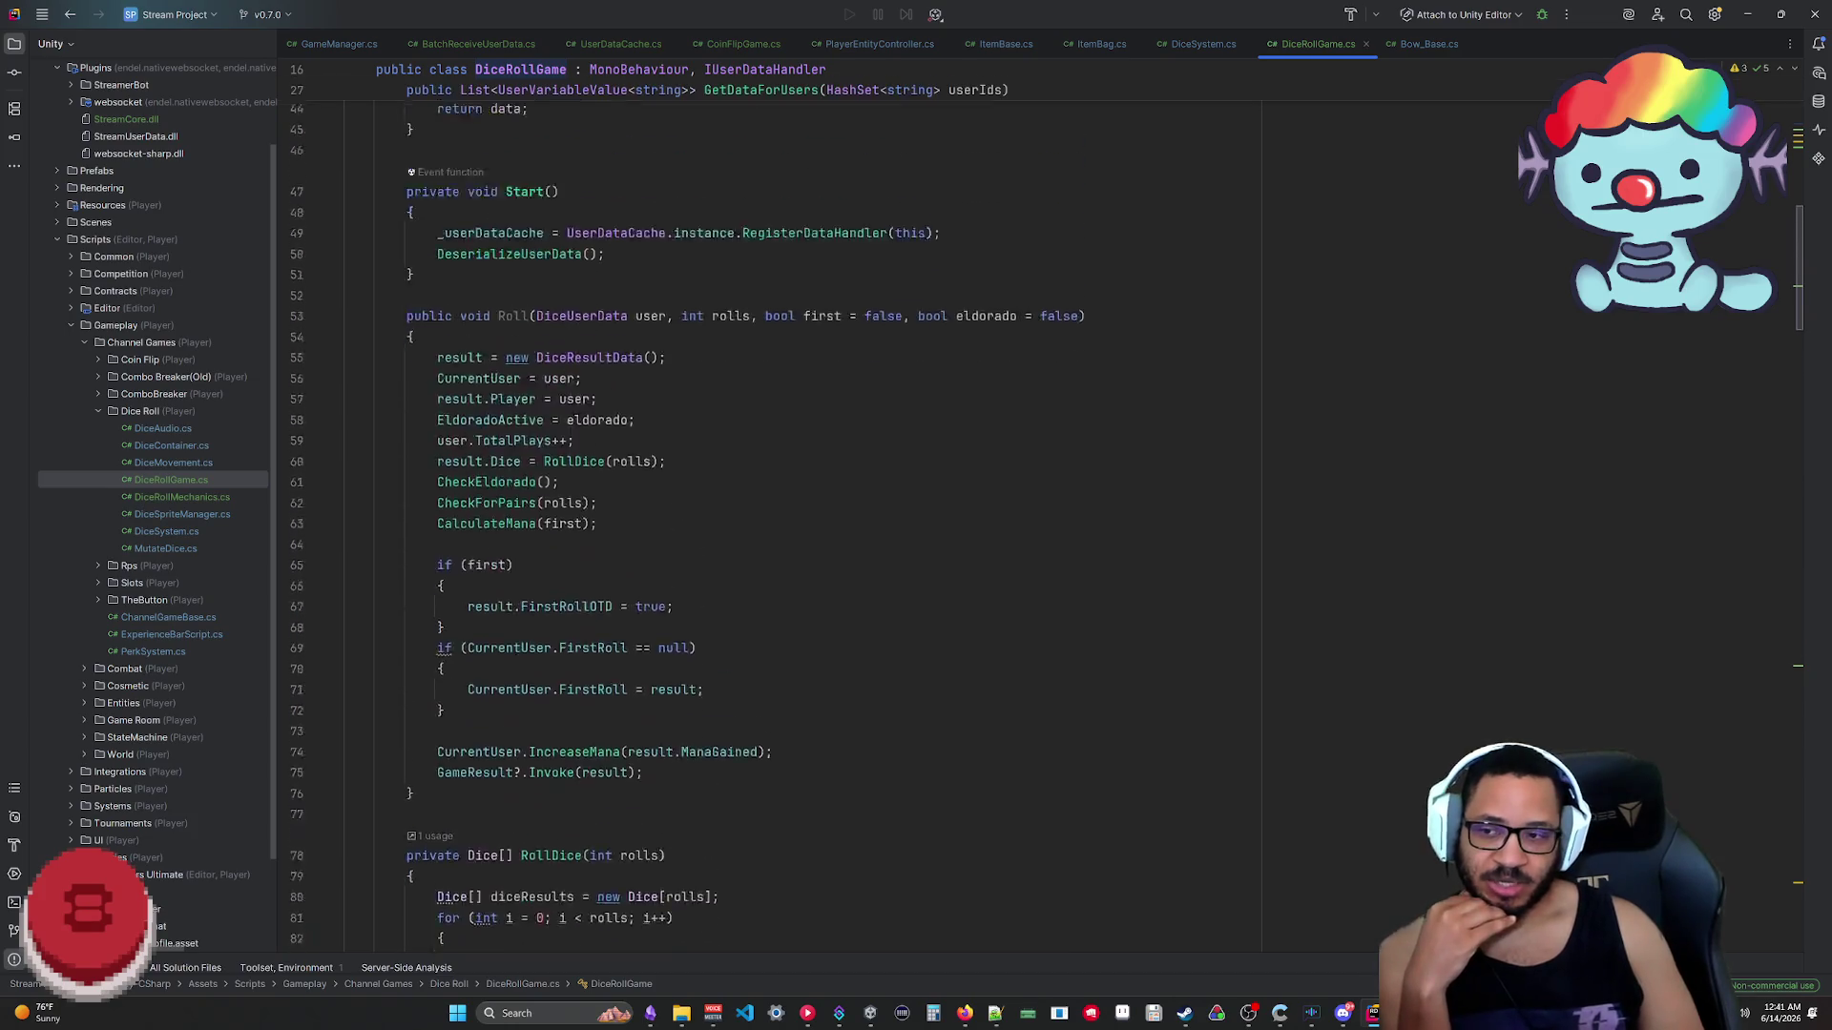
scroll(801, 515, "up", 2)
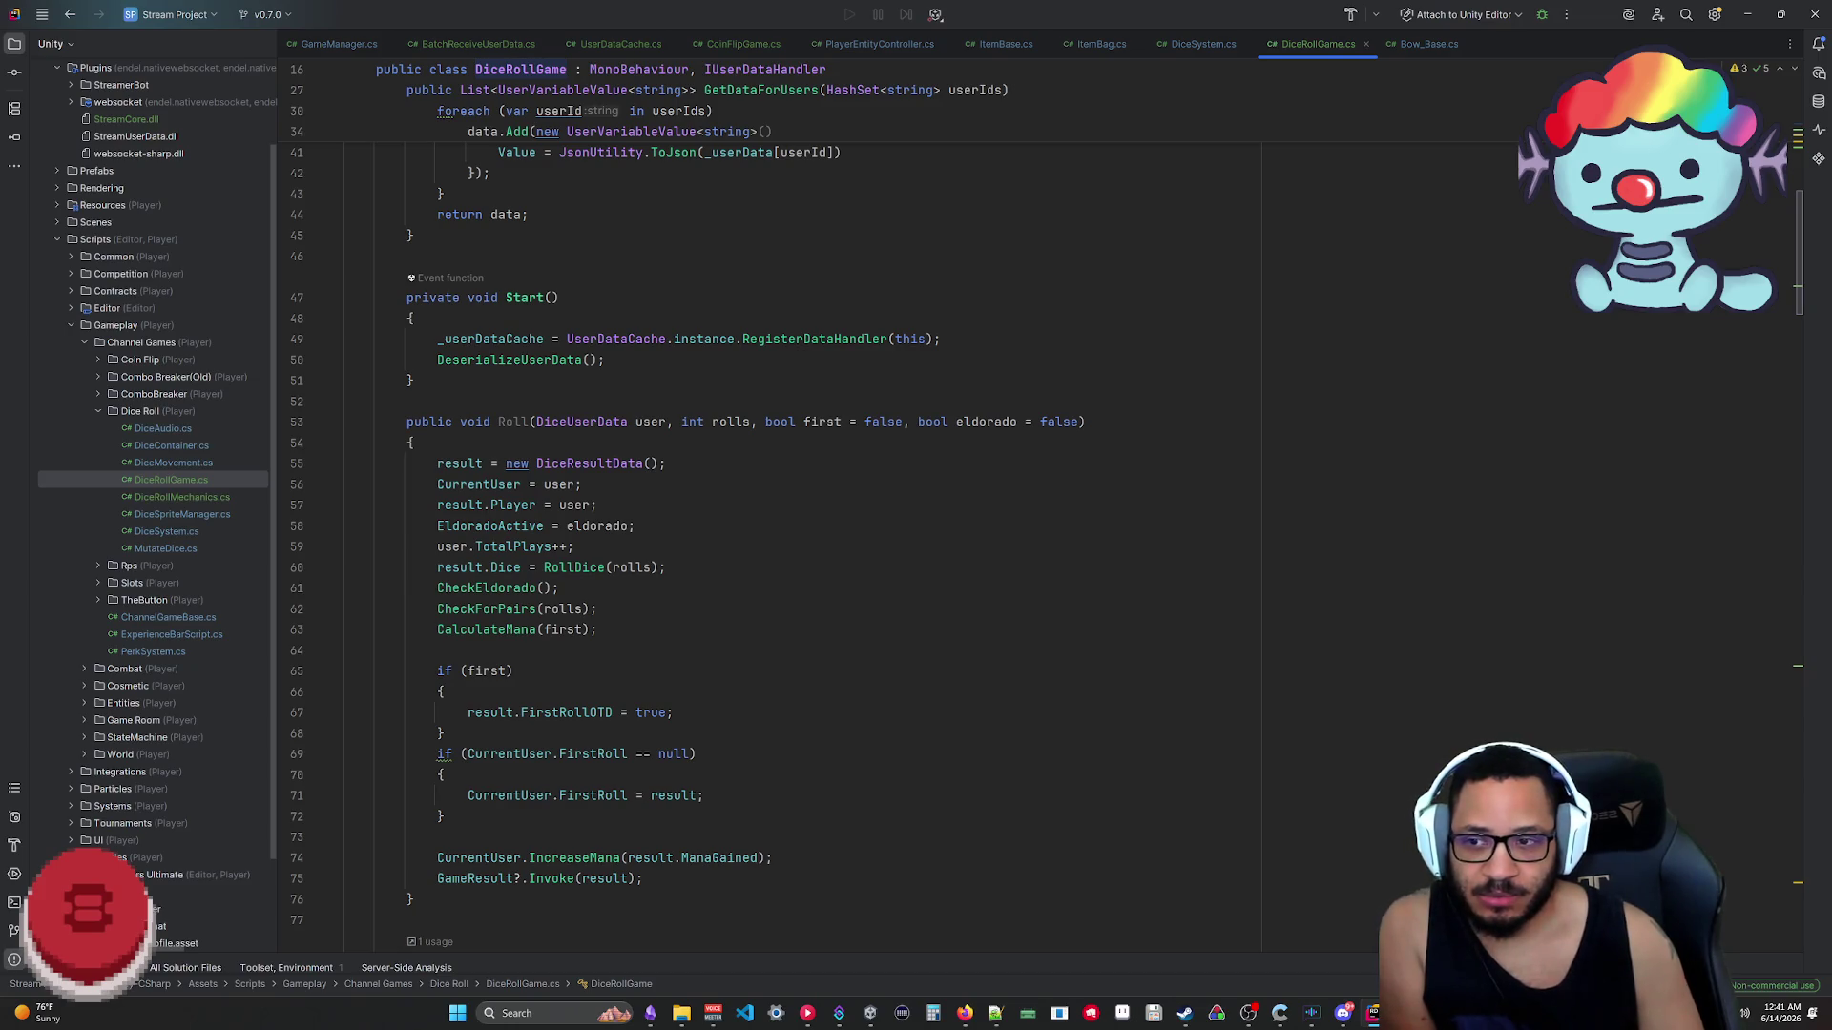
left_click(308, 463)
left_click(689, 470)
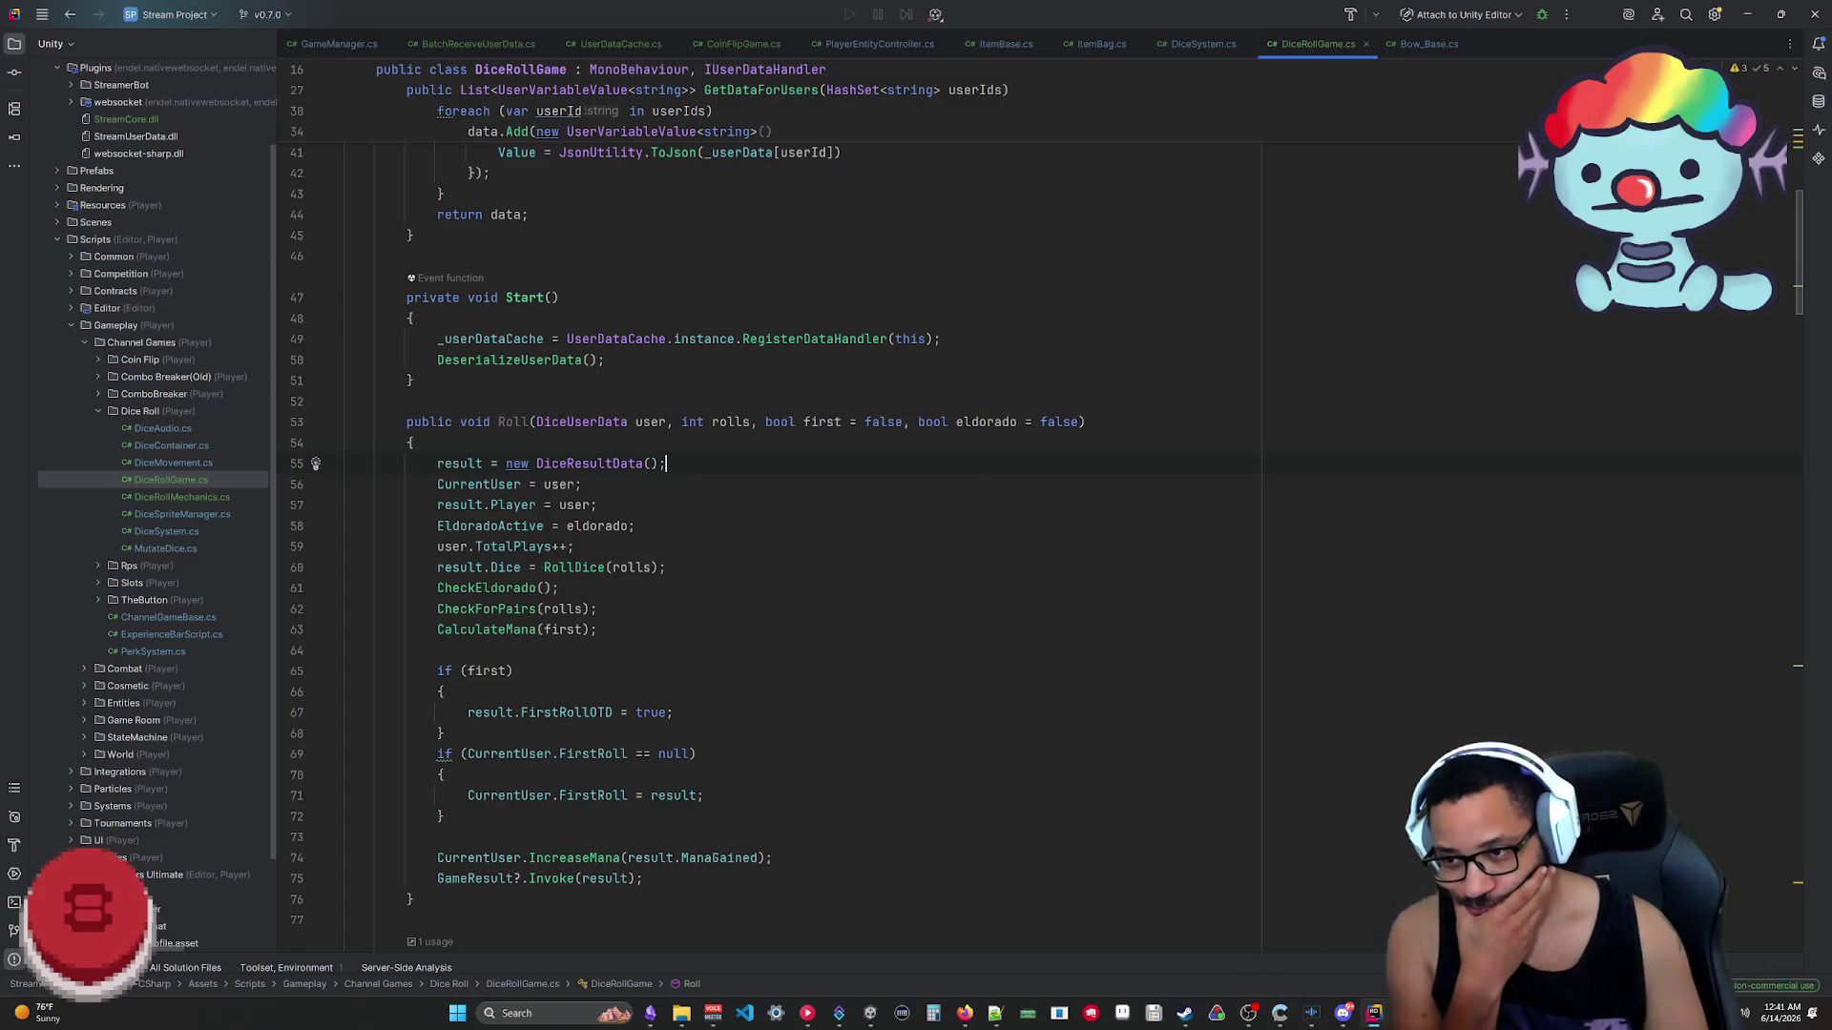
key("Escape")
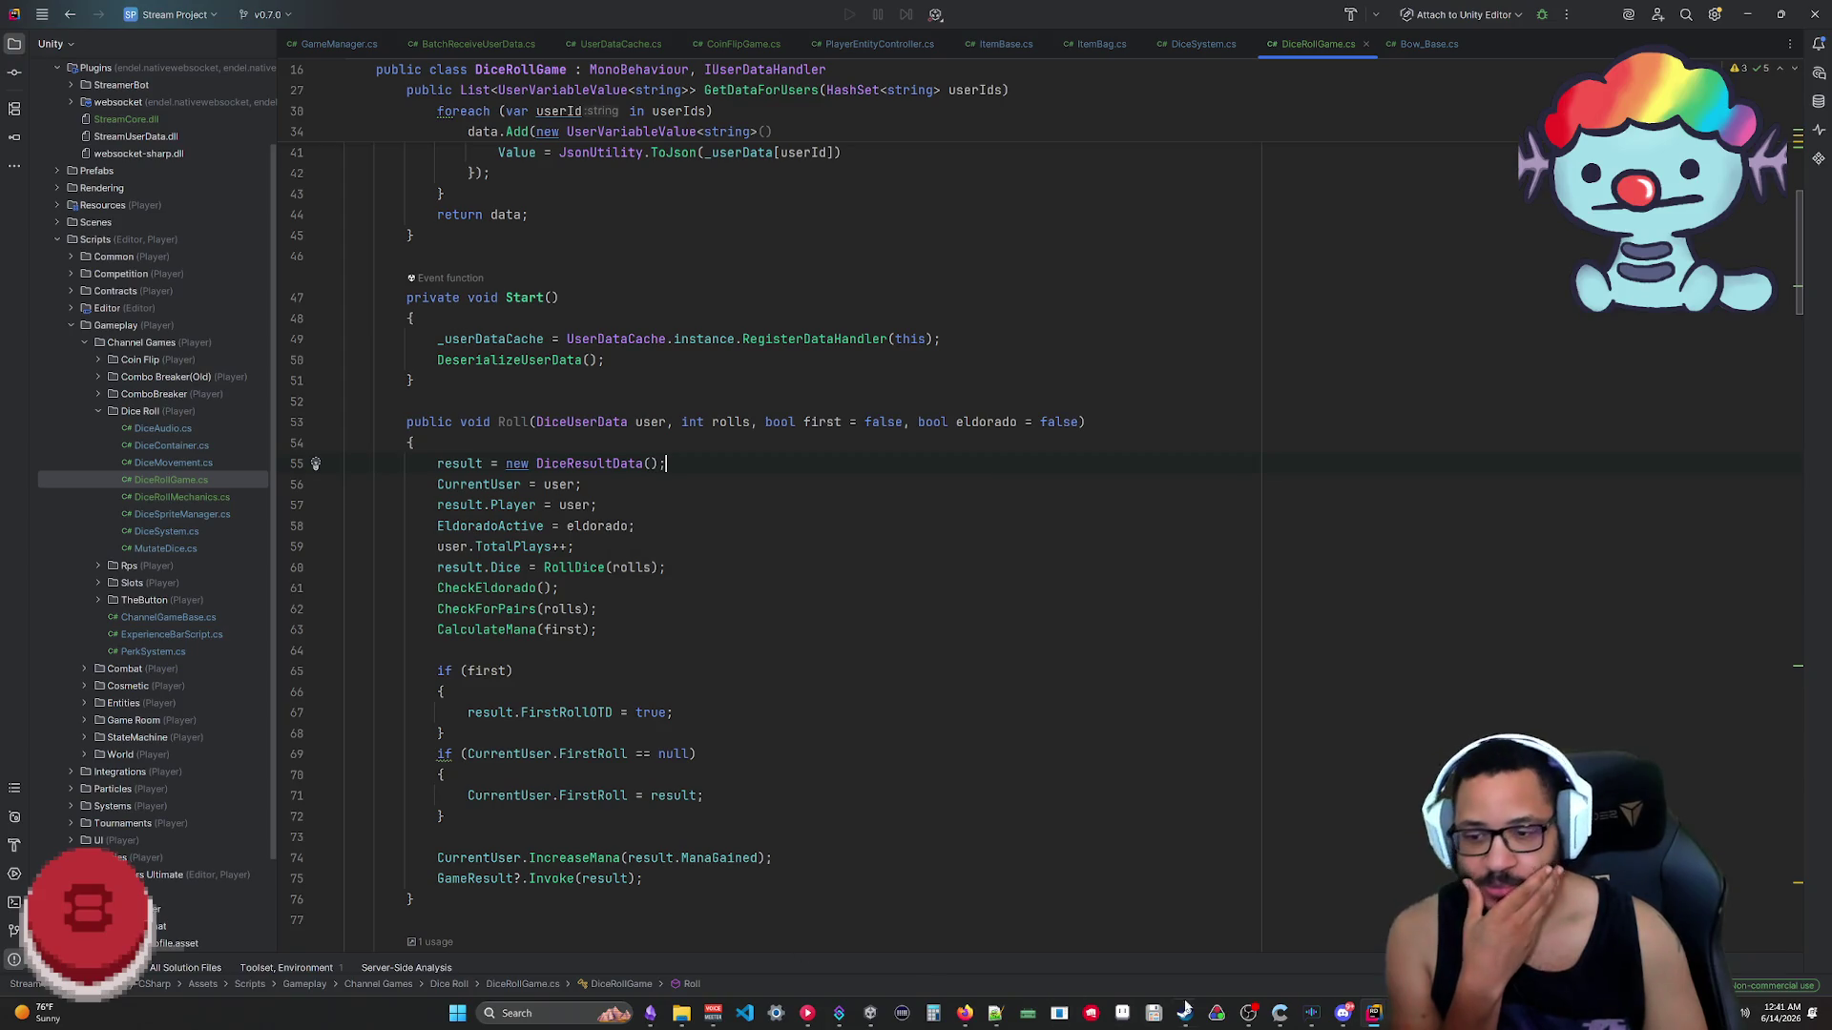